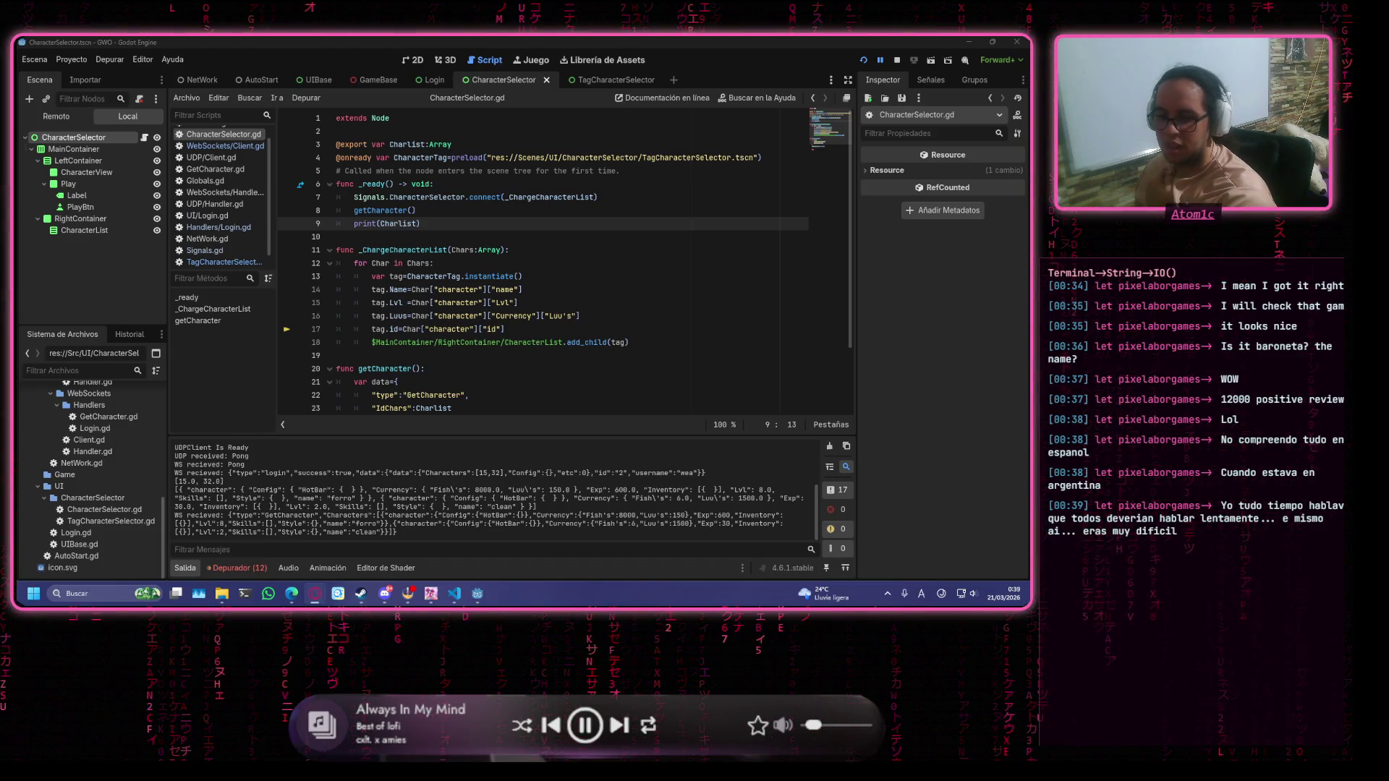
Review the character loop, print(Charlist) and the preloaded TagCharacterSelector scene path in CharacterSelector.gd
{"action": "left_click", "coordinate": [505, 263]}
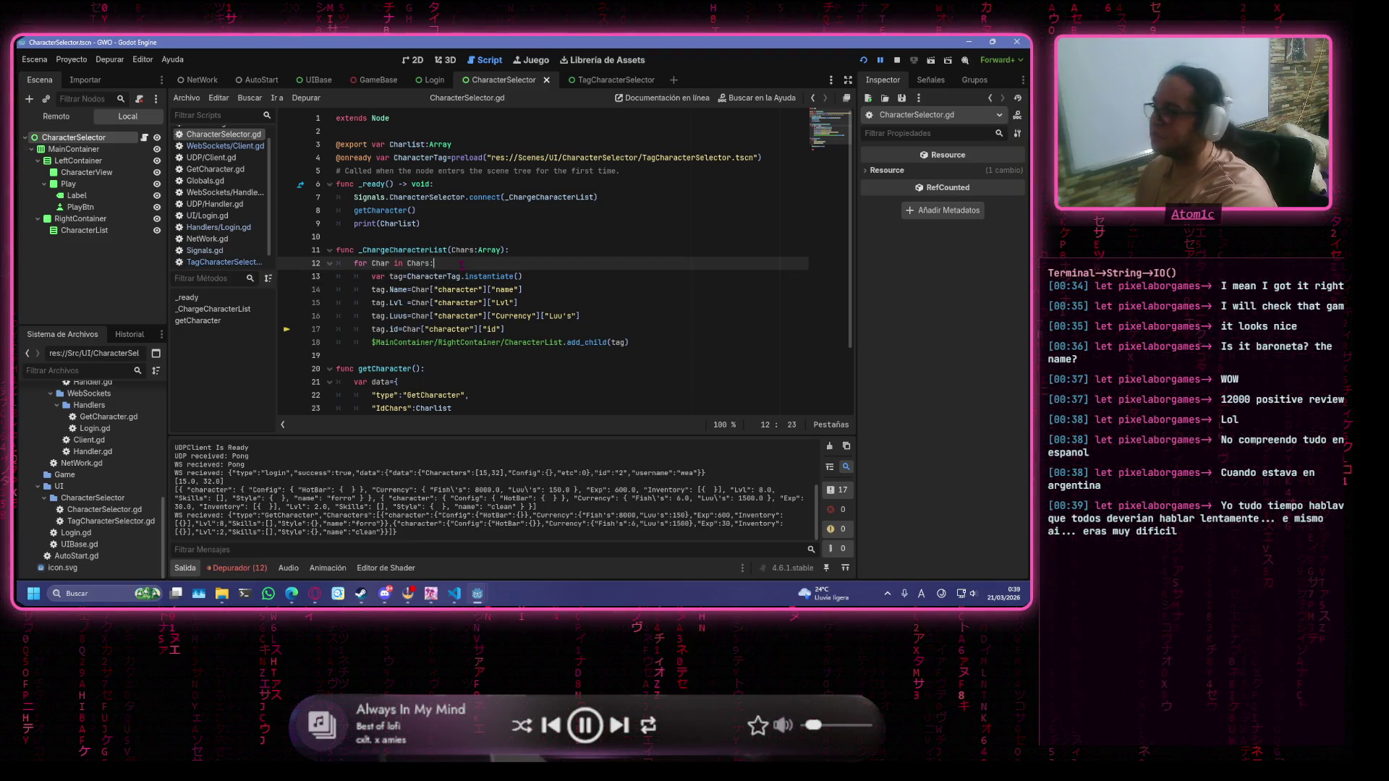
{"action": "left_click", "coordinate": [536, 210]}
{"action": "left_click", "coordinate": [549, 225]}
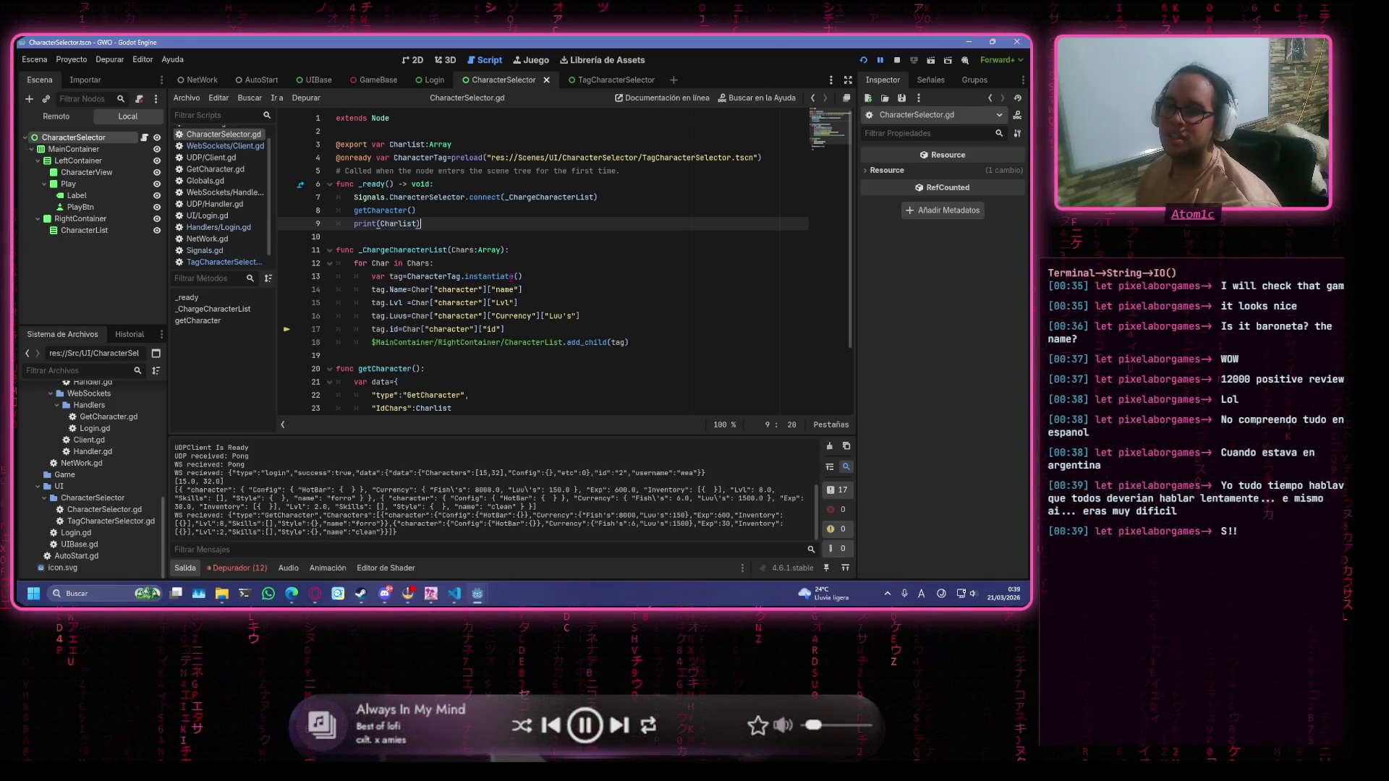
{"action": "mouse_move", "coordinate": [512, 276]}
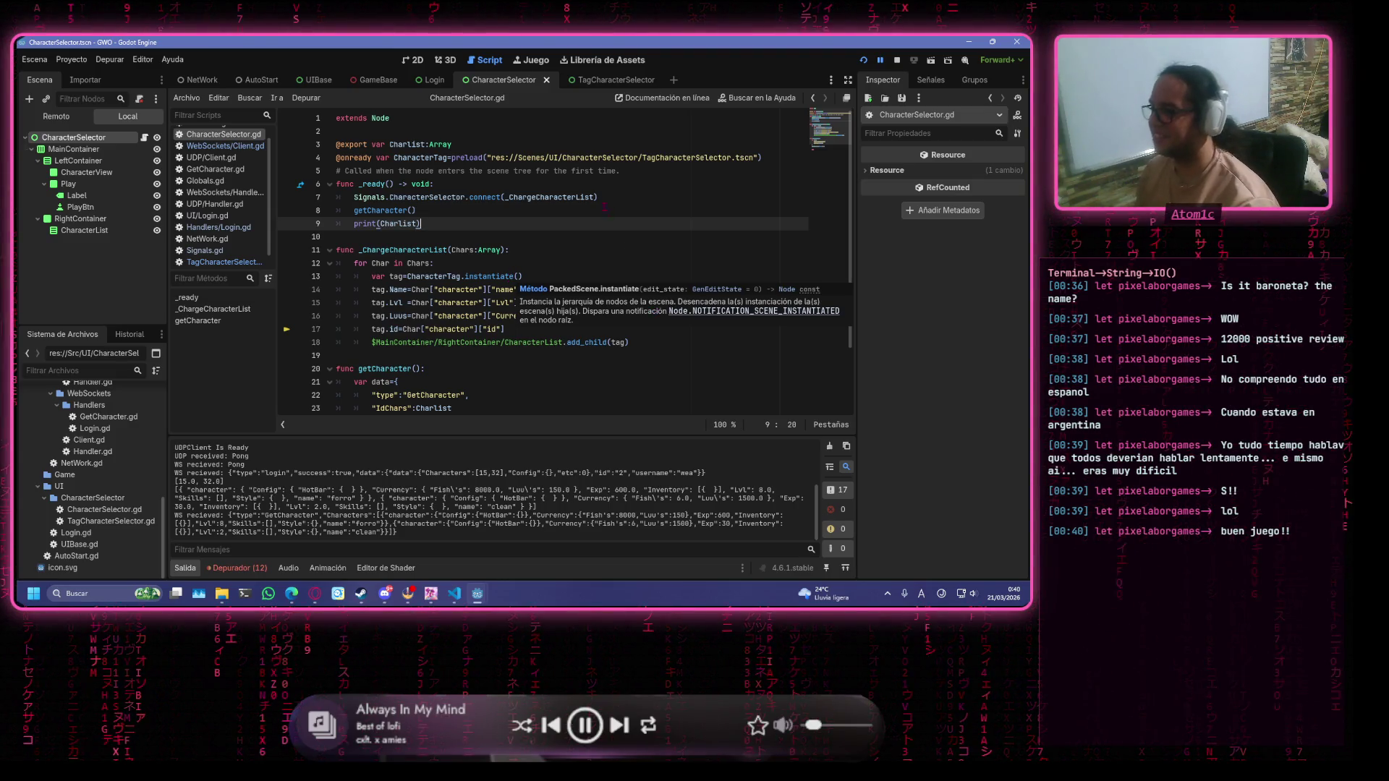
{"action": "left_click", "coordinate": [527, 329]}
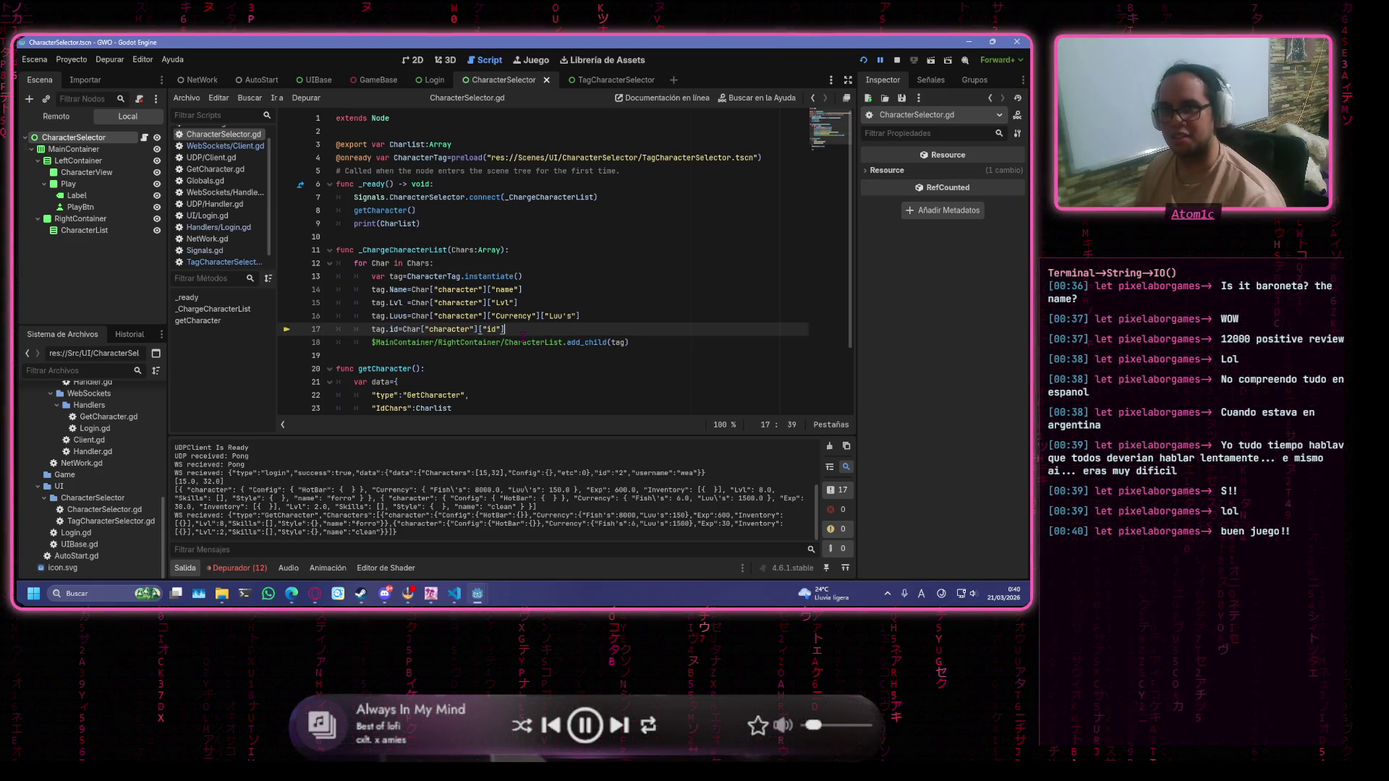
{"action": "left_click", "coordinate": [591, 157]}
{"action": "mouse_move", "coordinate": [591, 157]}
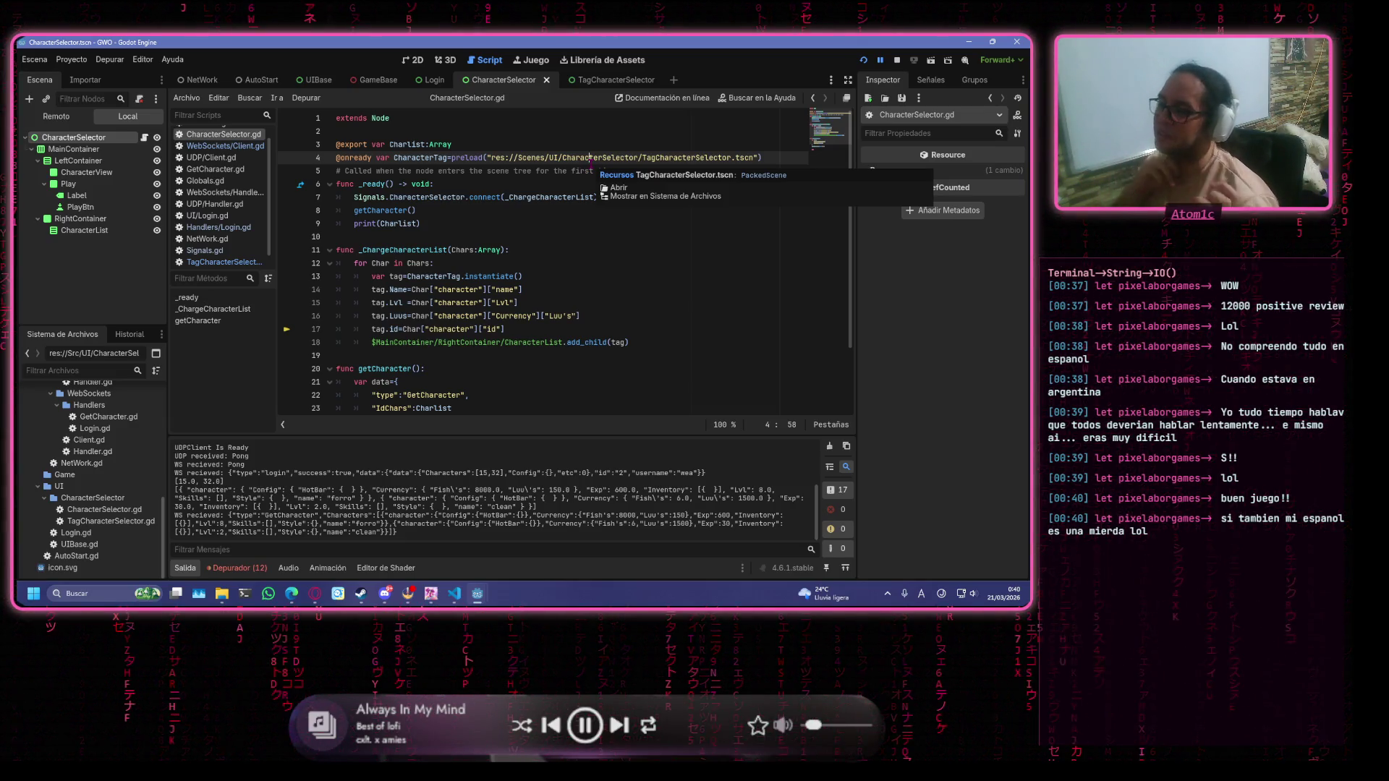
Check the signal connection, then fold _ready() so only its header line shows
{"action": "left_click", "coordinate": [536, 197]}
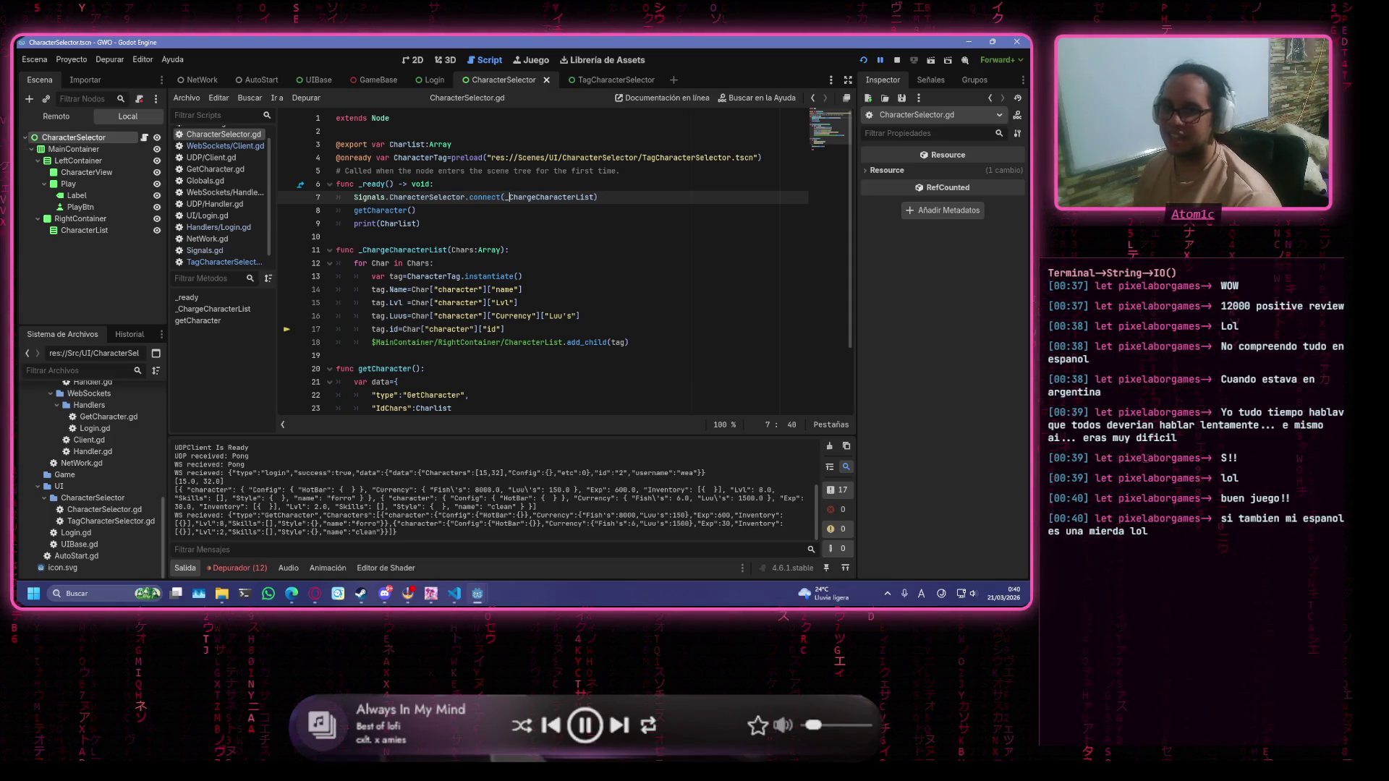
{"action": "key", "text": "alt+Tab"}
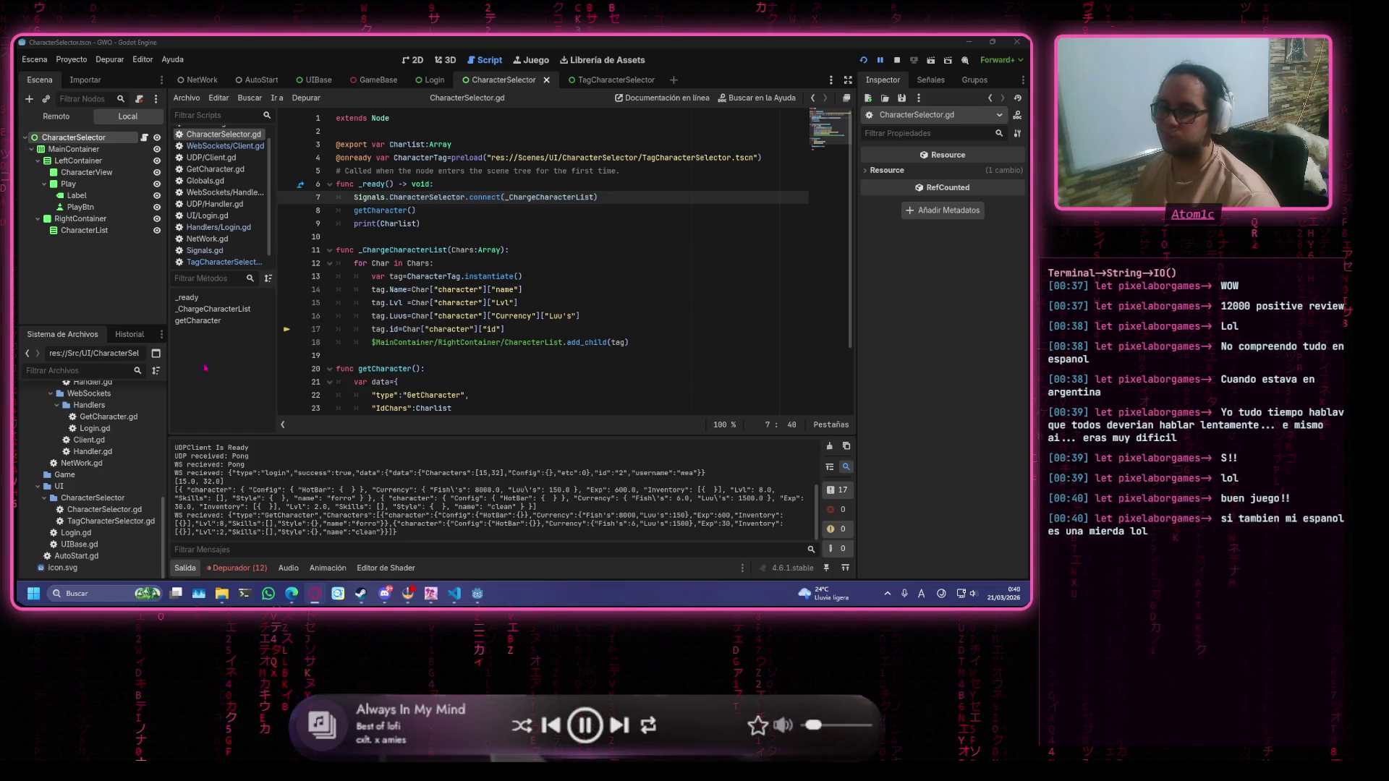
{"action": "left_click", "coordinate": [505, 353]}
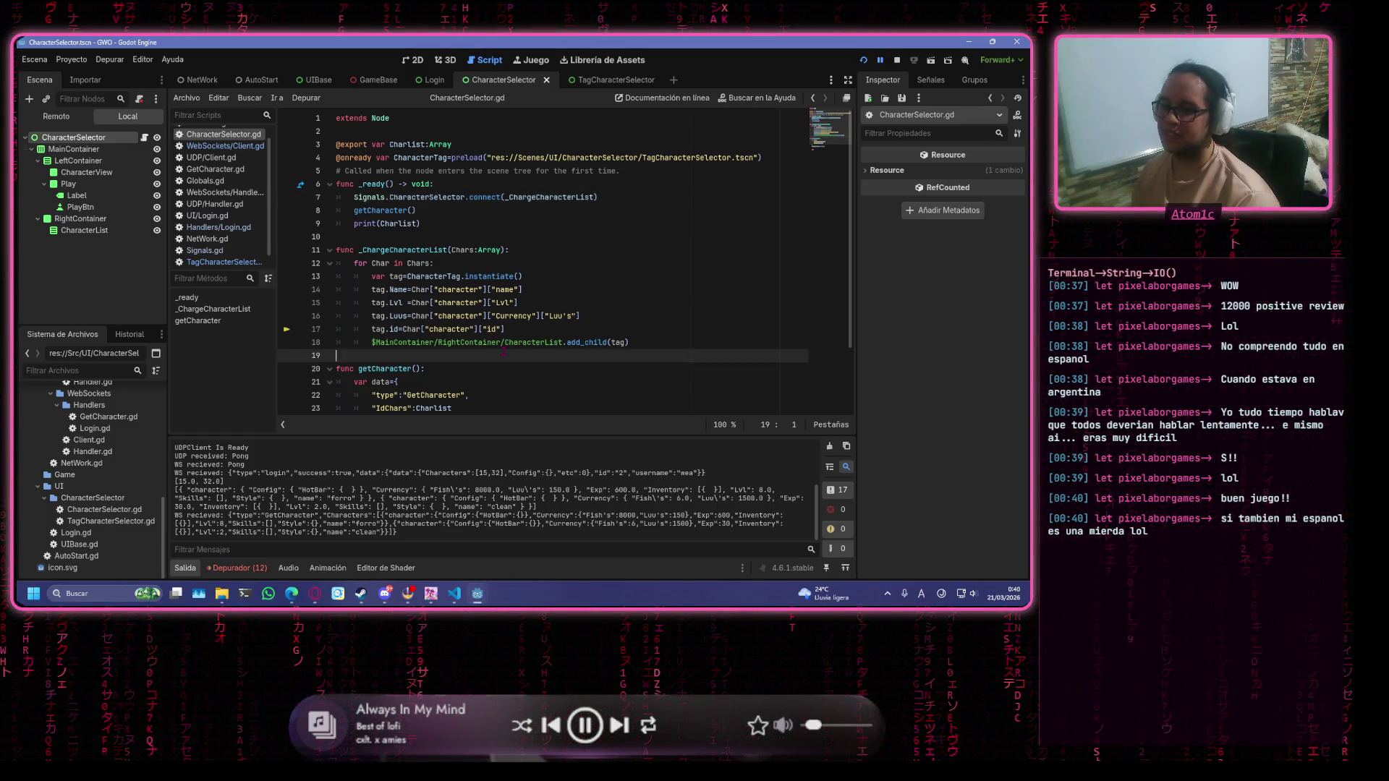
{"action": "left_click", "coordinate": [330, 185]}
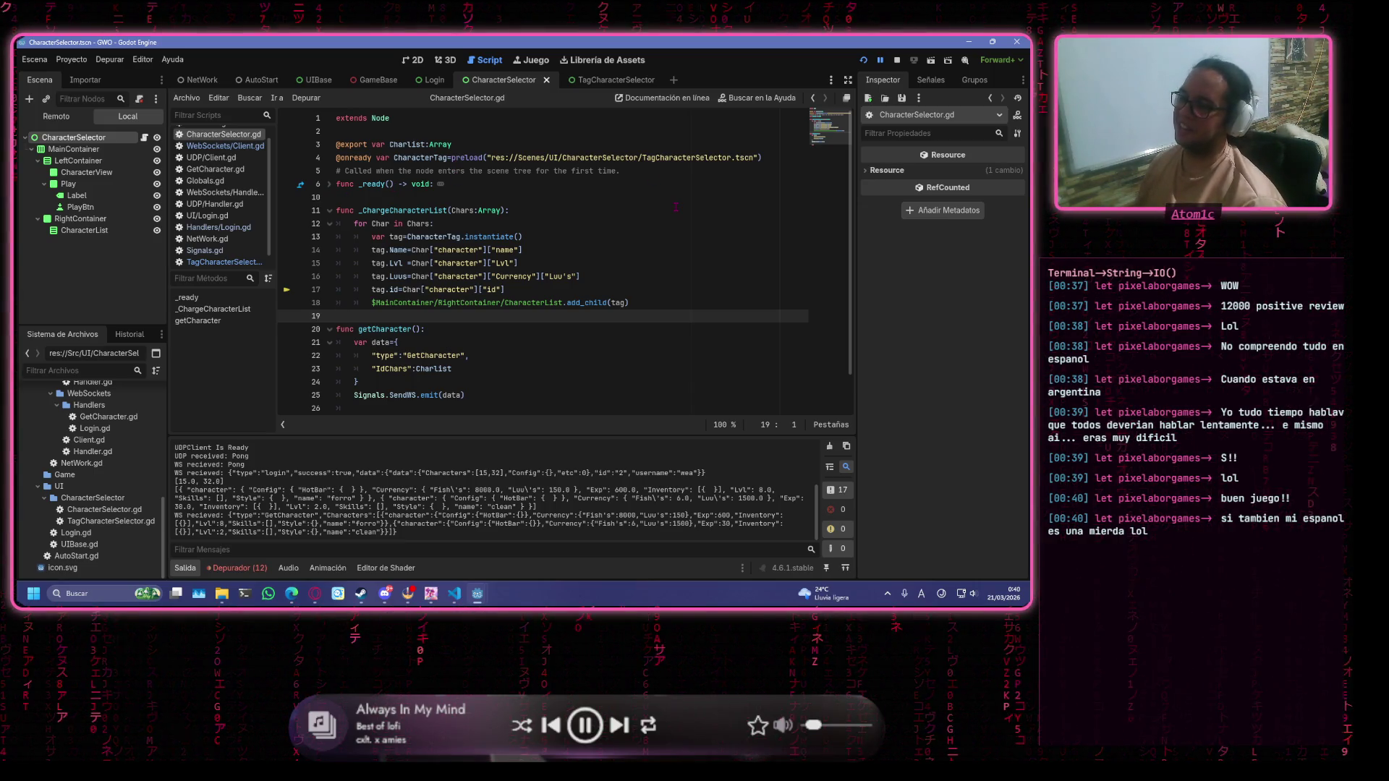
Read the loop's currency, tag id, add_child and tag instantiation lines
{"action": "left_click", "coordinate": [687, 263]}
{"action": "left_click", "coordinate": [691, 277]}
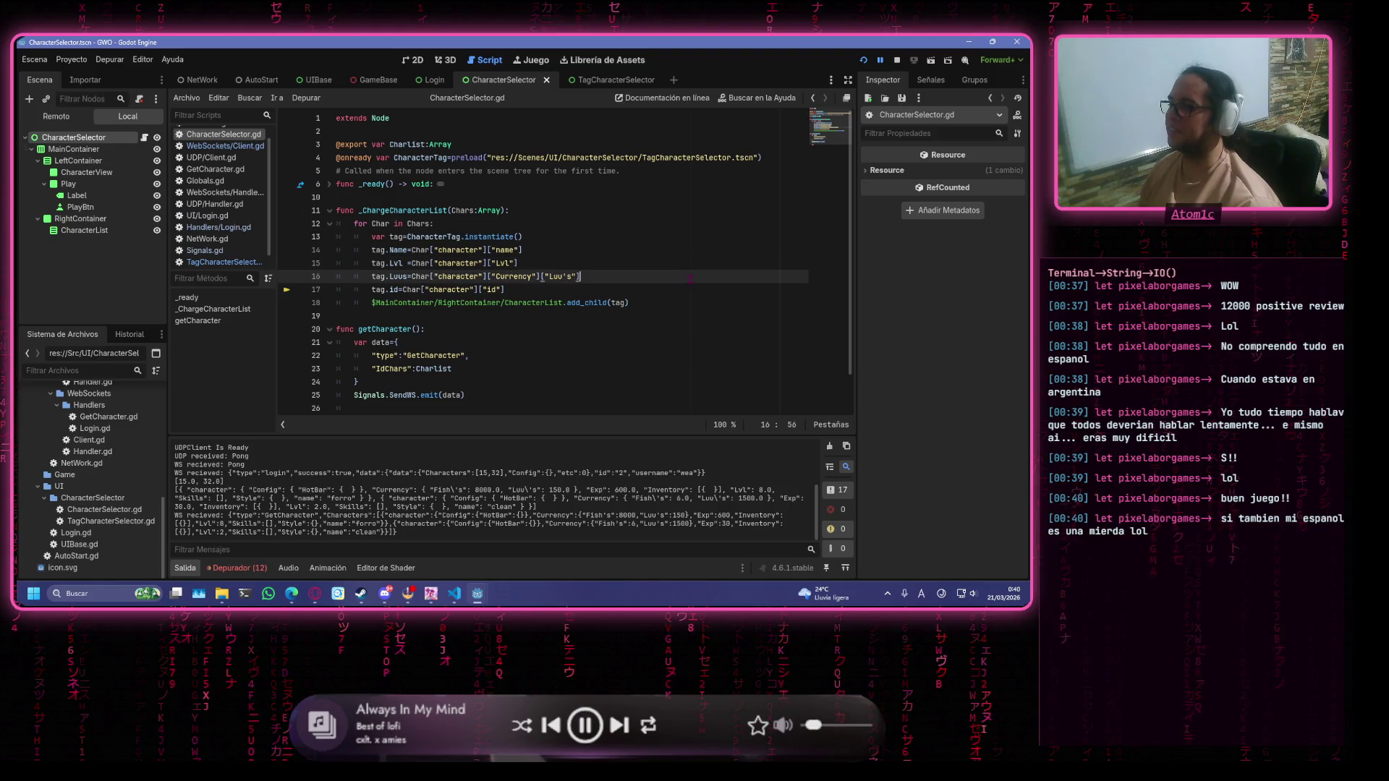
{"action": "left_click", "coordinate": [691, 302]}
{"action": "left_click", "coordinate": [688, 290]}
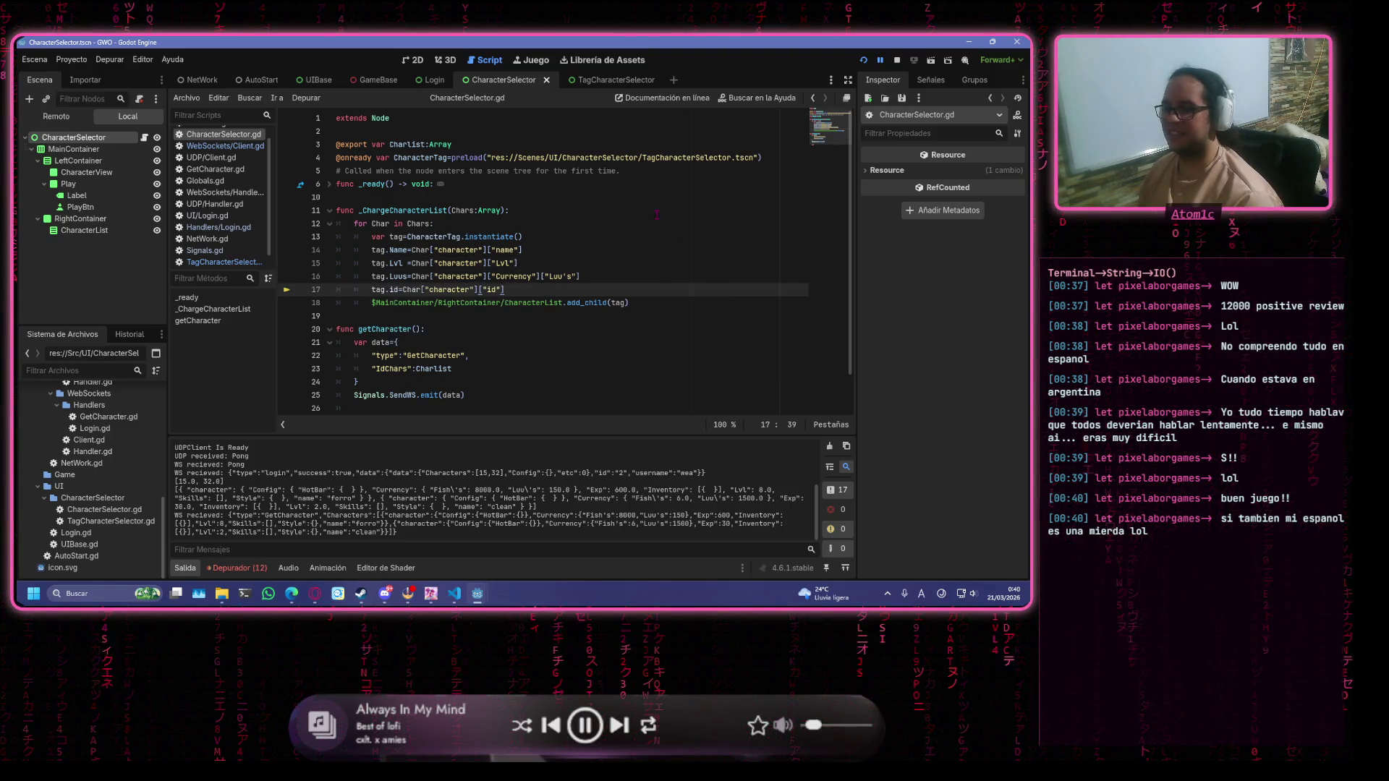
{"action": "left_click", "coordinate": [729, 316]}
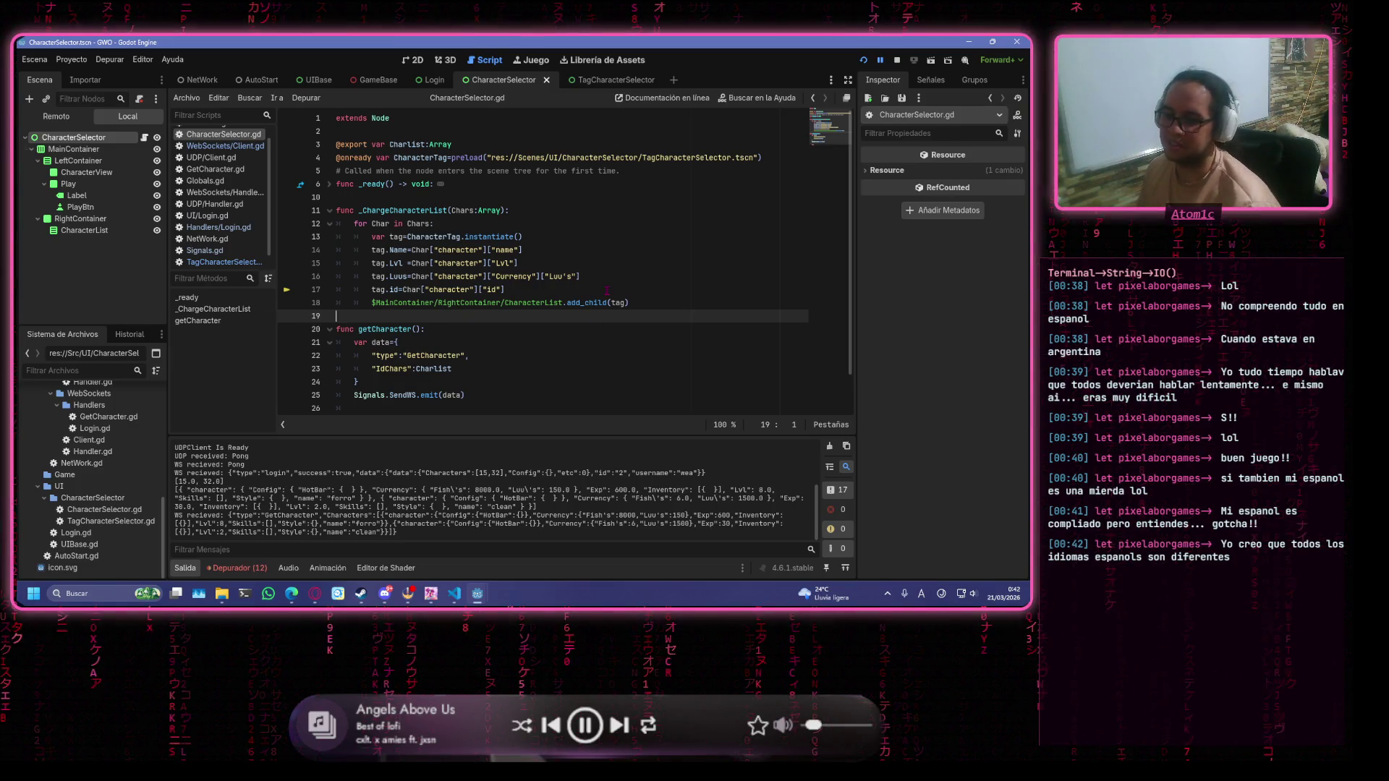
{"action": "left_click", "coordinate": [703, 301]}
{"action": "left_click", "coordinate": [710, 290]}
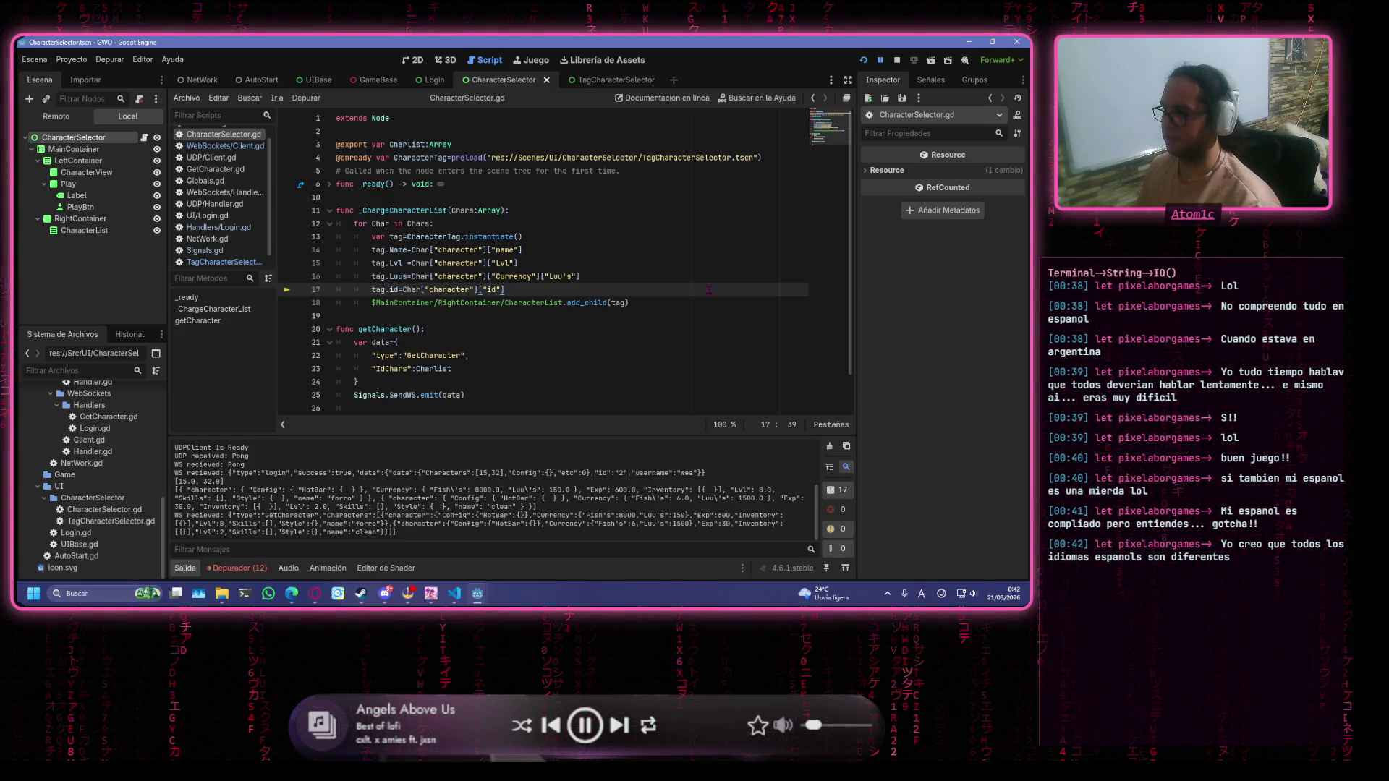
{"action": "left_click", "coordinate": [683, 246]}
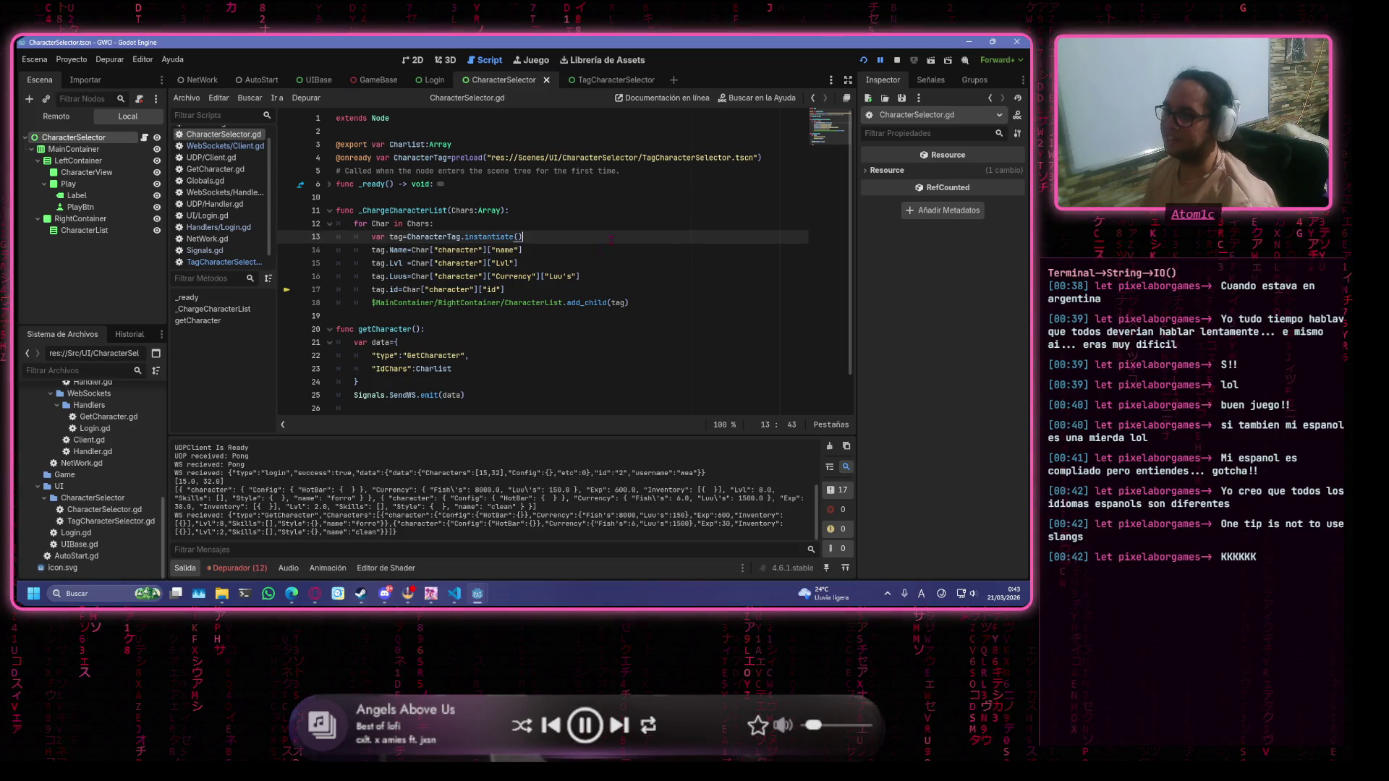
{"action": "left_click", "coordinate": [540, 289]}
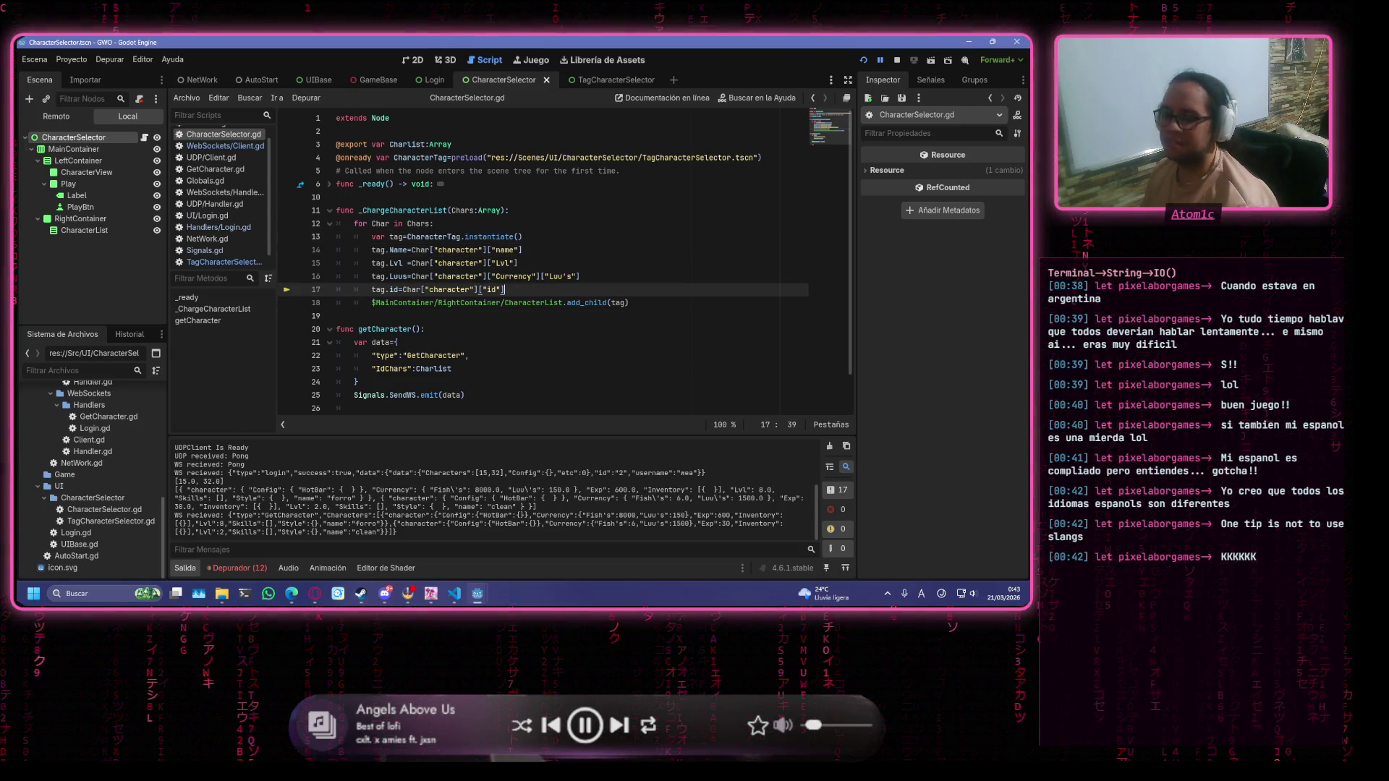
Compare with the browser, then open the Node documentation for the overridden _ready() method
{"action": "key", "text": "alt+Tab"}
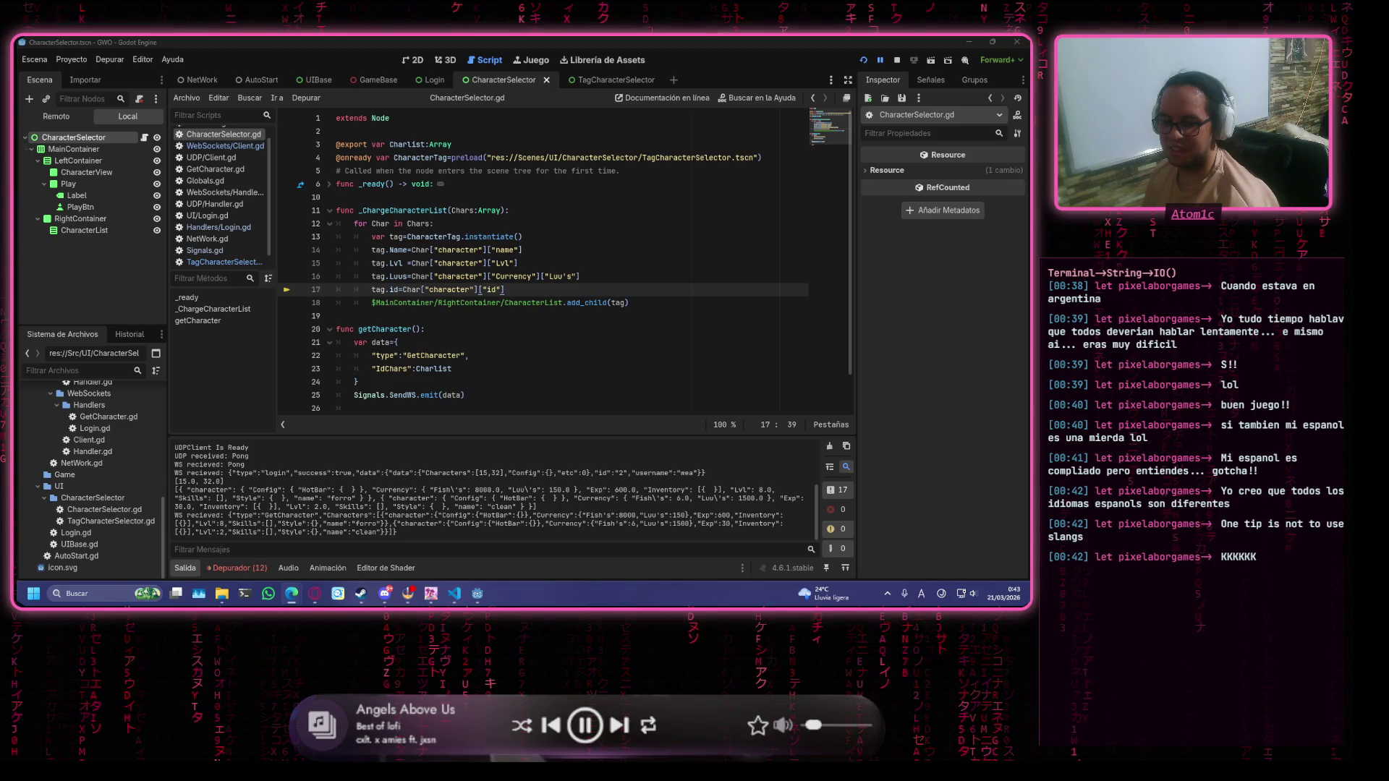
{"action": "key", "text": "alt+Tab"}
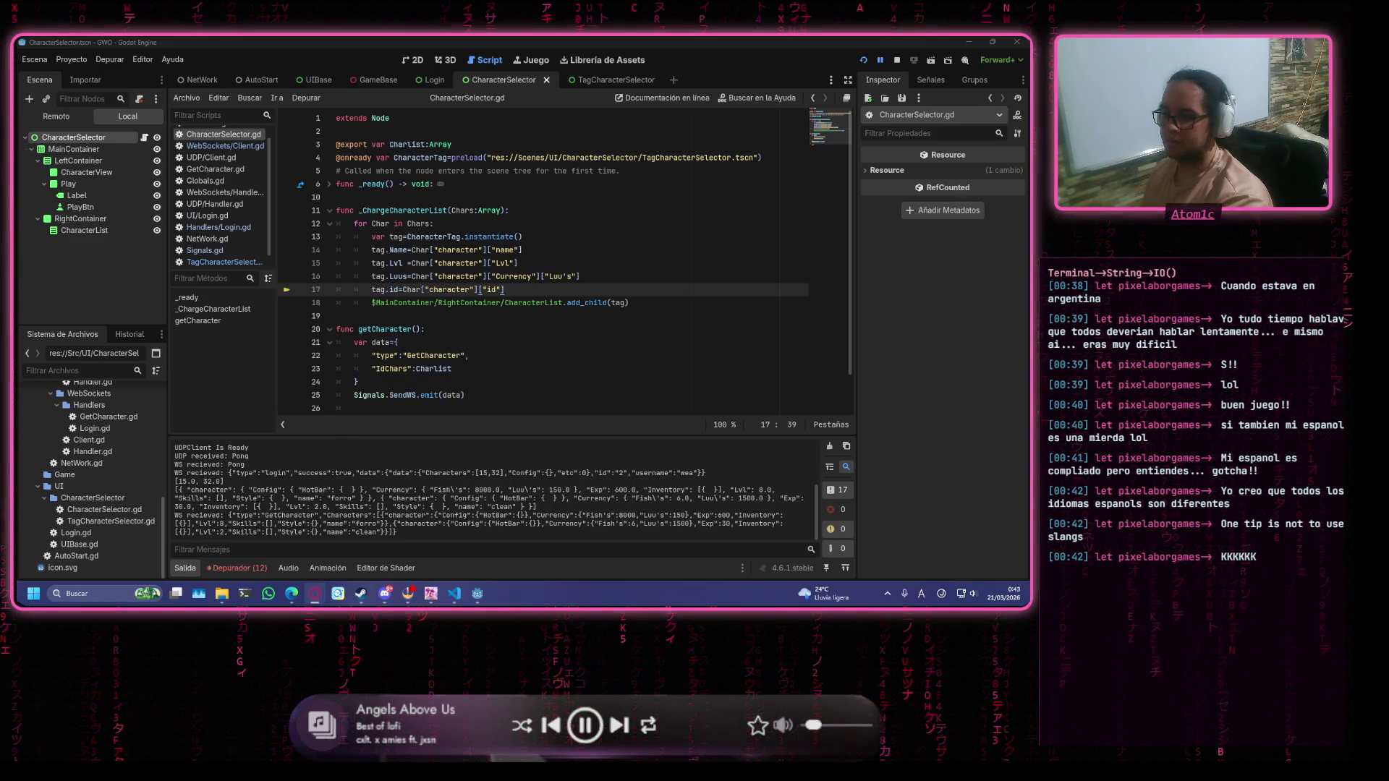
{"action": "mouse_move", "coordinate": [292, 594]}
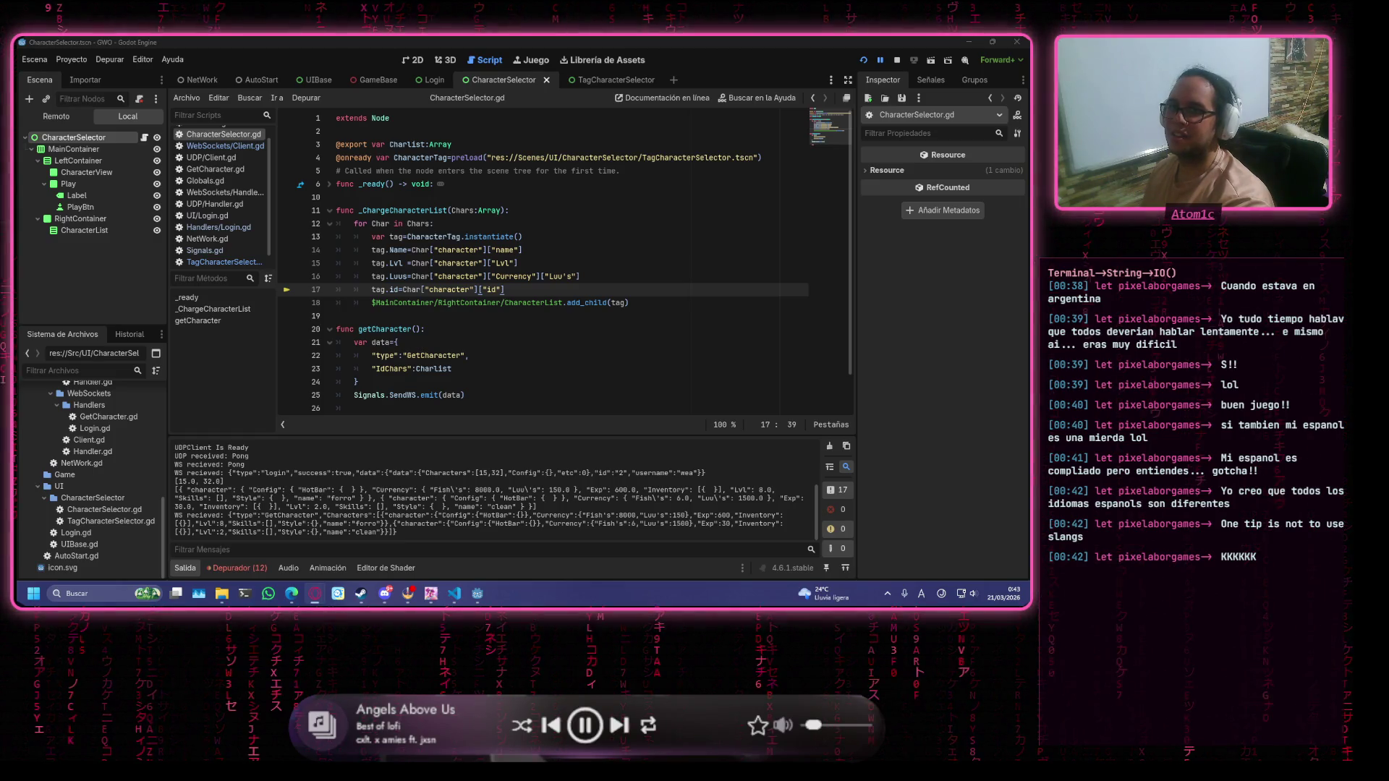
{"action": "left_click", "coordinate": [636, 343]}
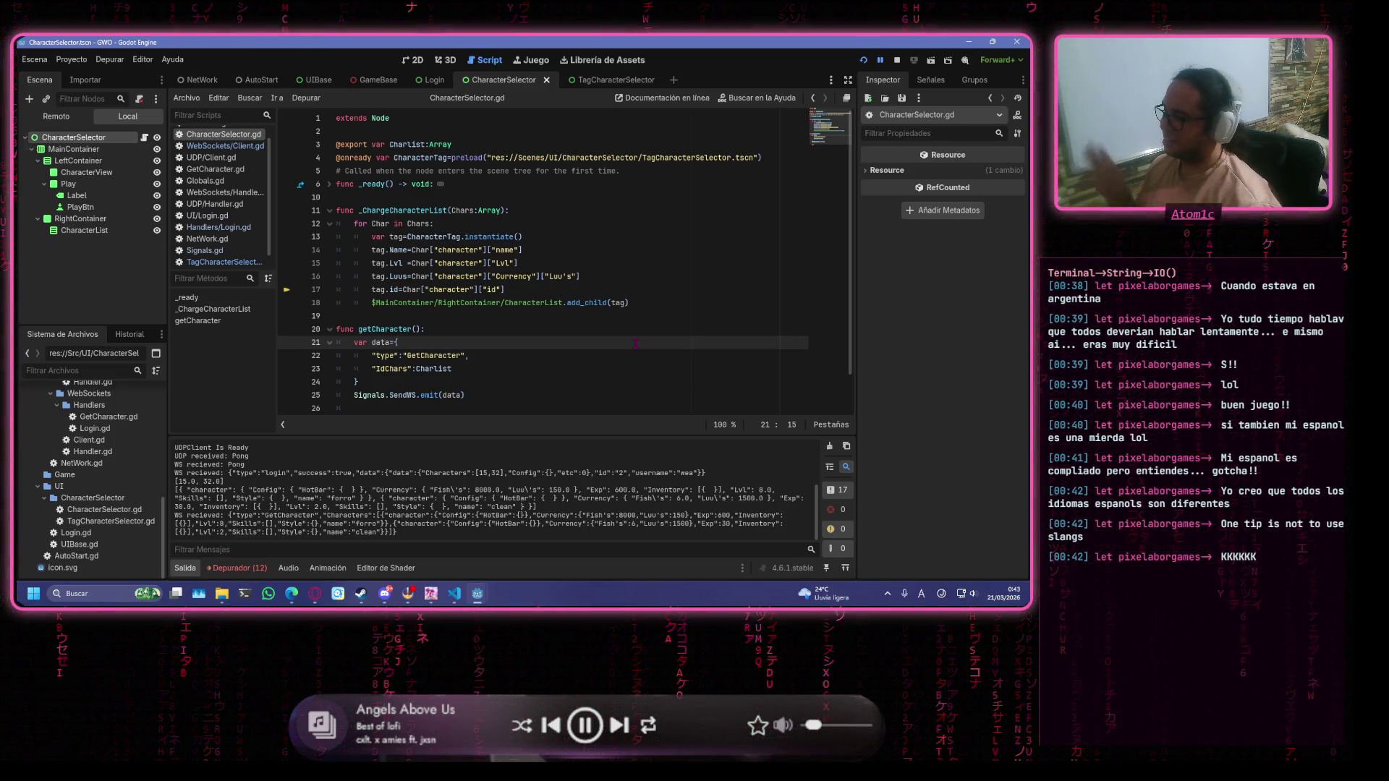
{"action": "left_click", "coordinate": [519, 263]}
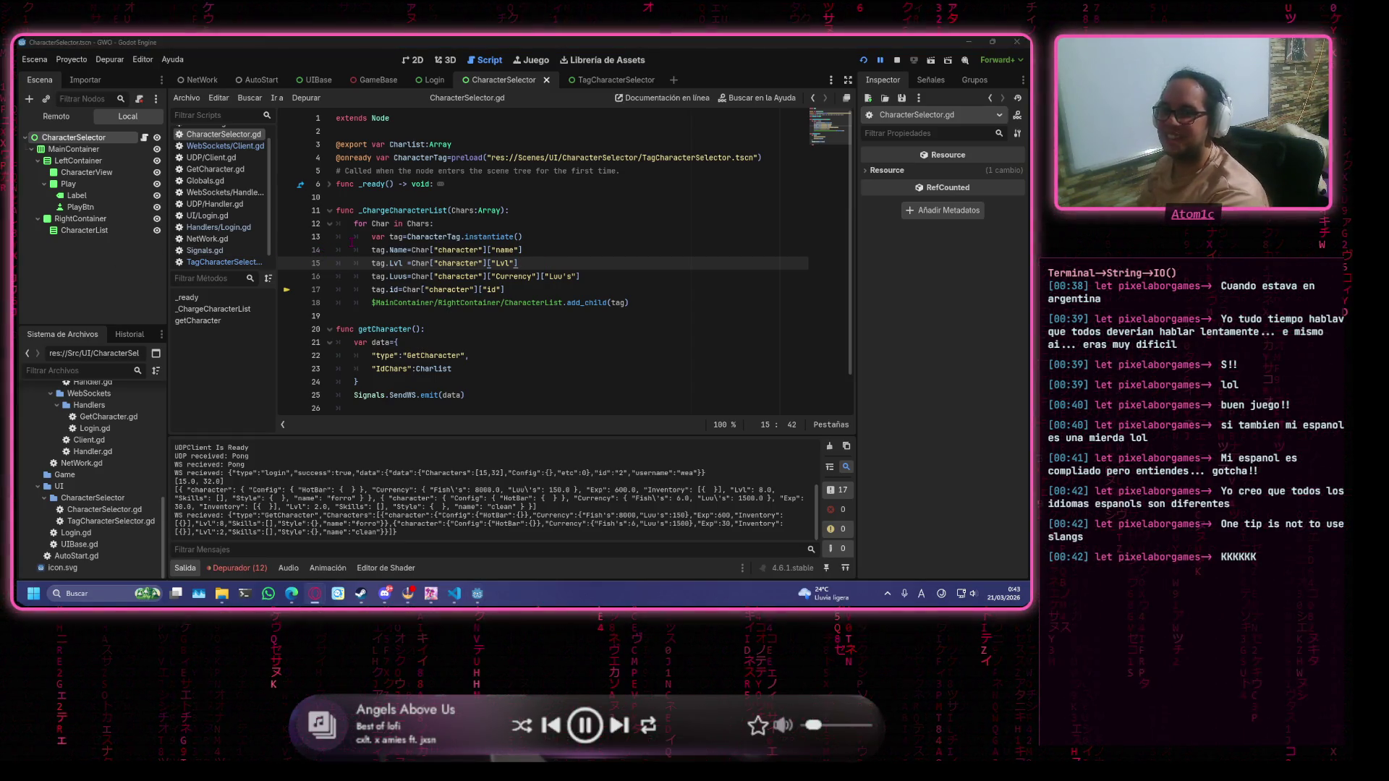
{"action": "left_click", "coordinate": [594, 288]}
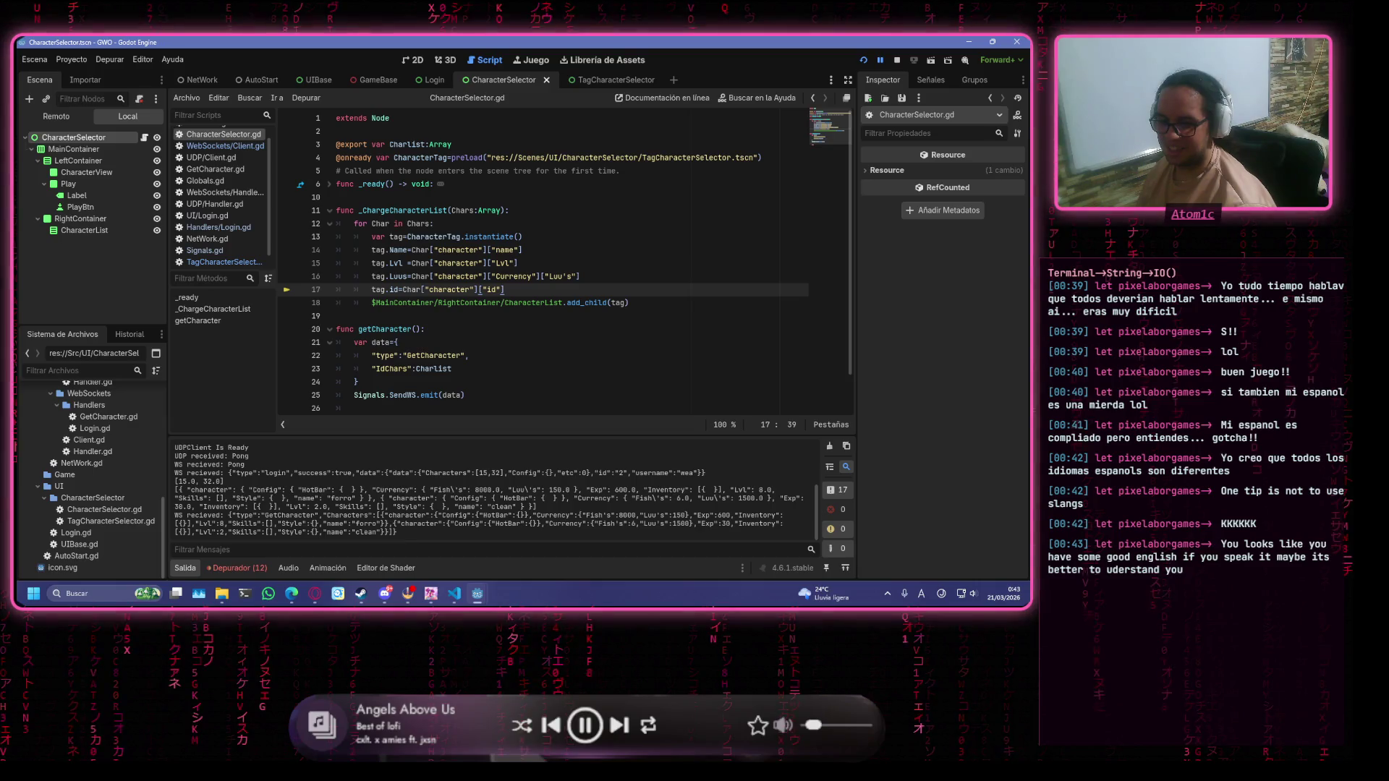
{"action": "key", "text": "alt+Tab"}
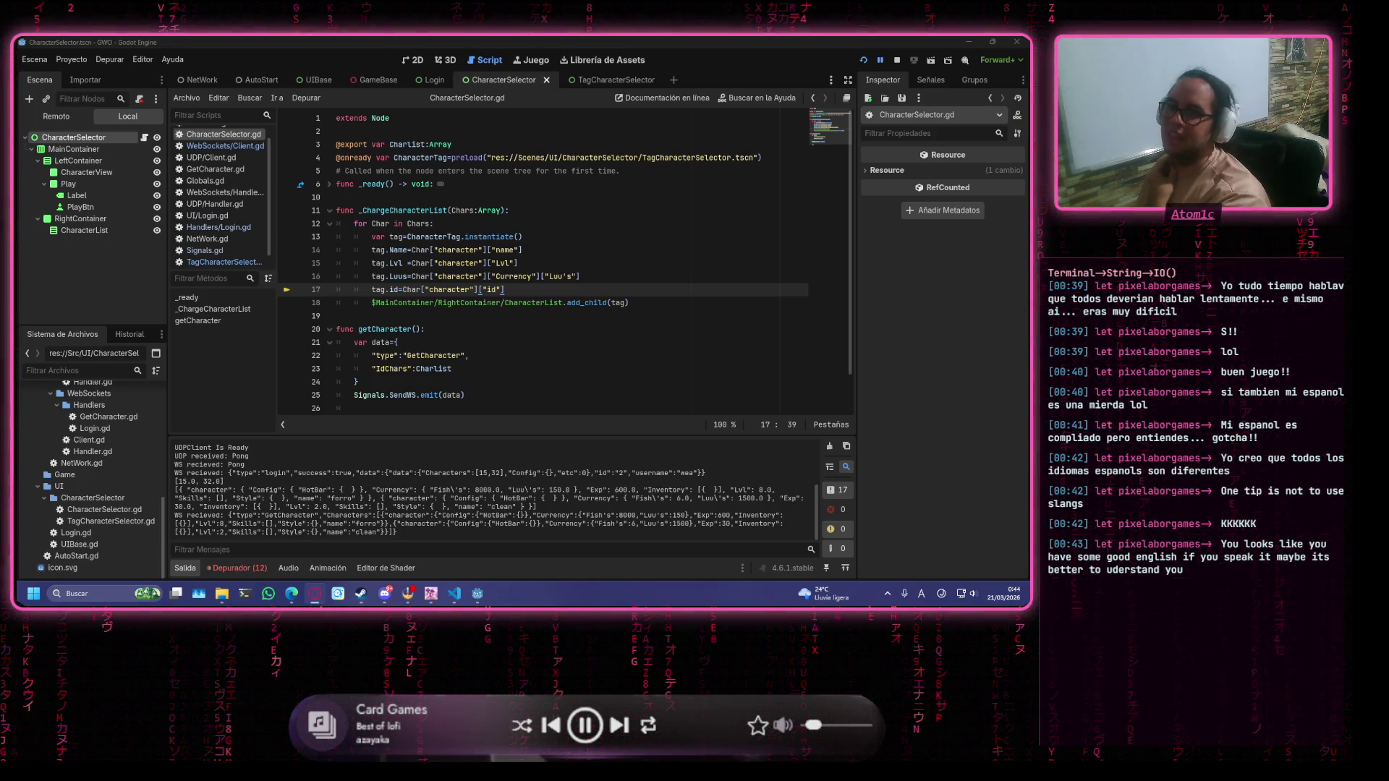
{"action": "left_click", "coordinate": [559, 203]}
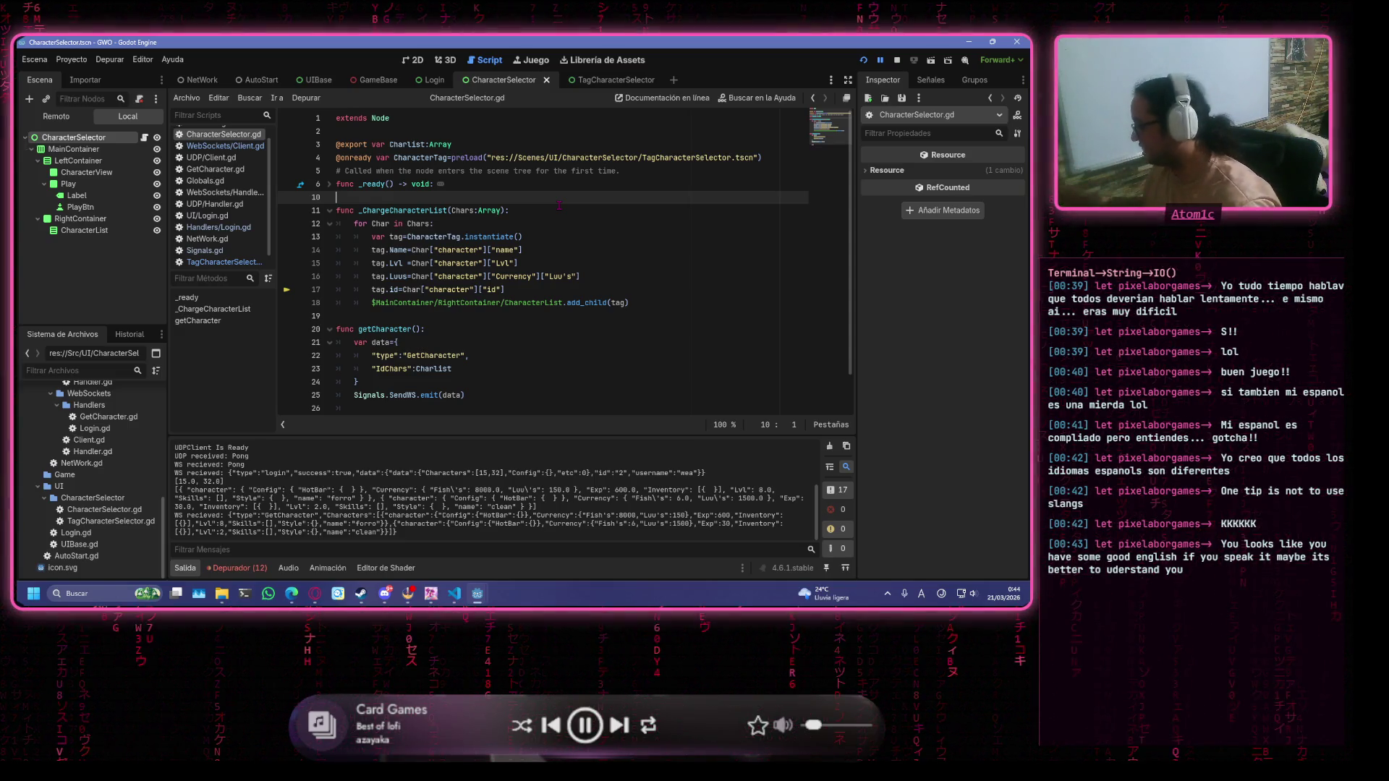
{"action": "left_click", "coordinate": [301, 186]}
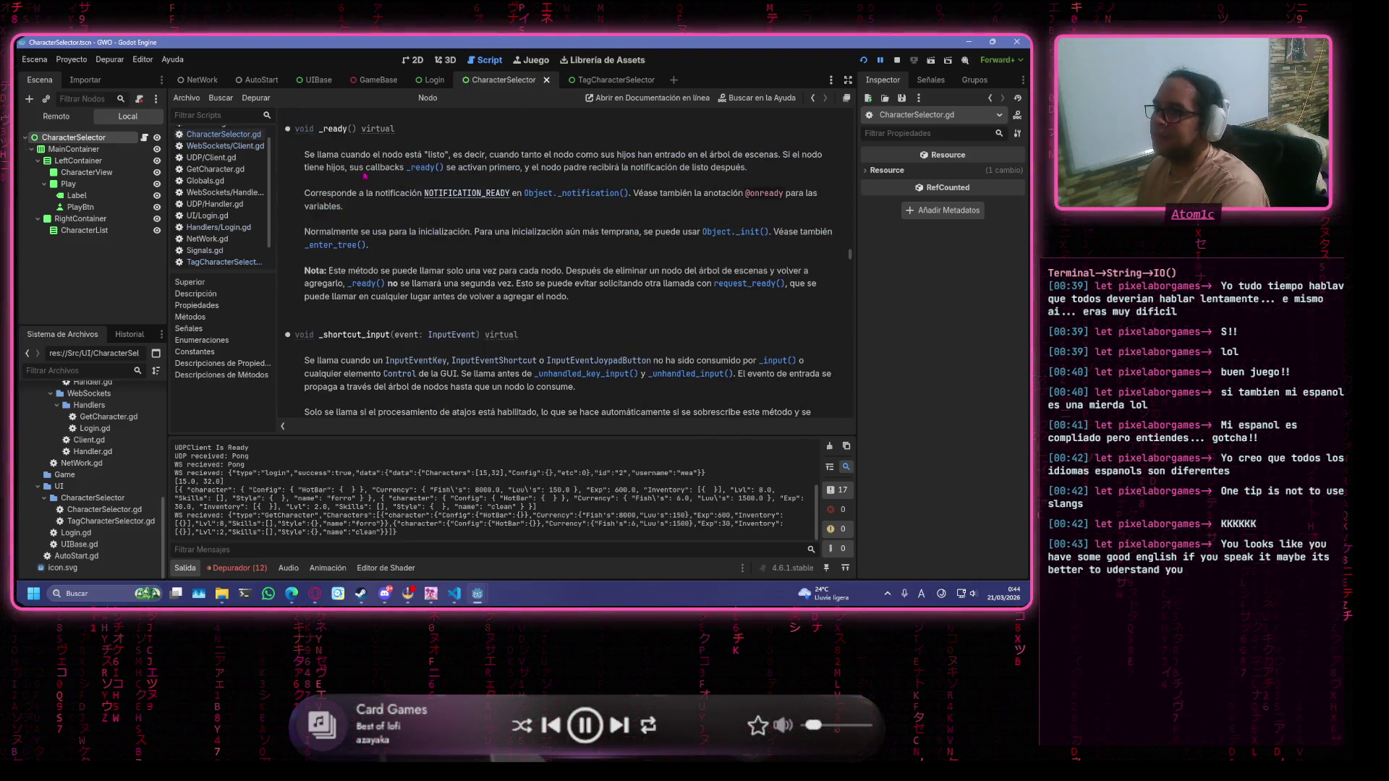
Close the CharacterSelector scene and switch to the TagCharacterSelector scene
{"action": "scroll", "coordinate": [232, 192], "scroll_direction": "up", "scroll_amount": 1}
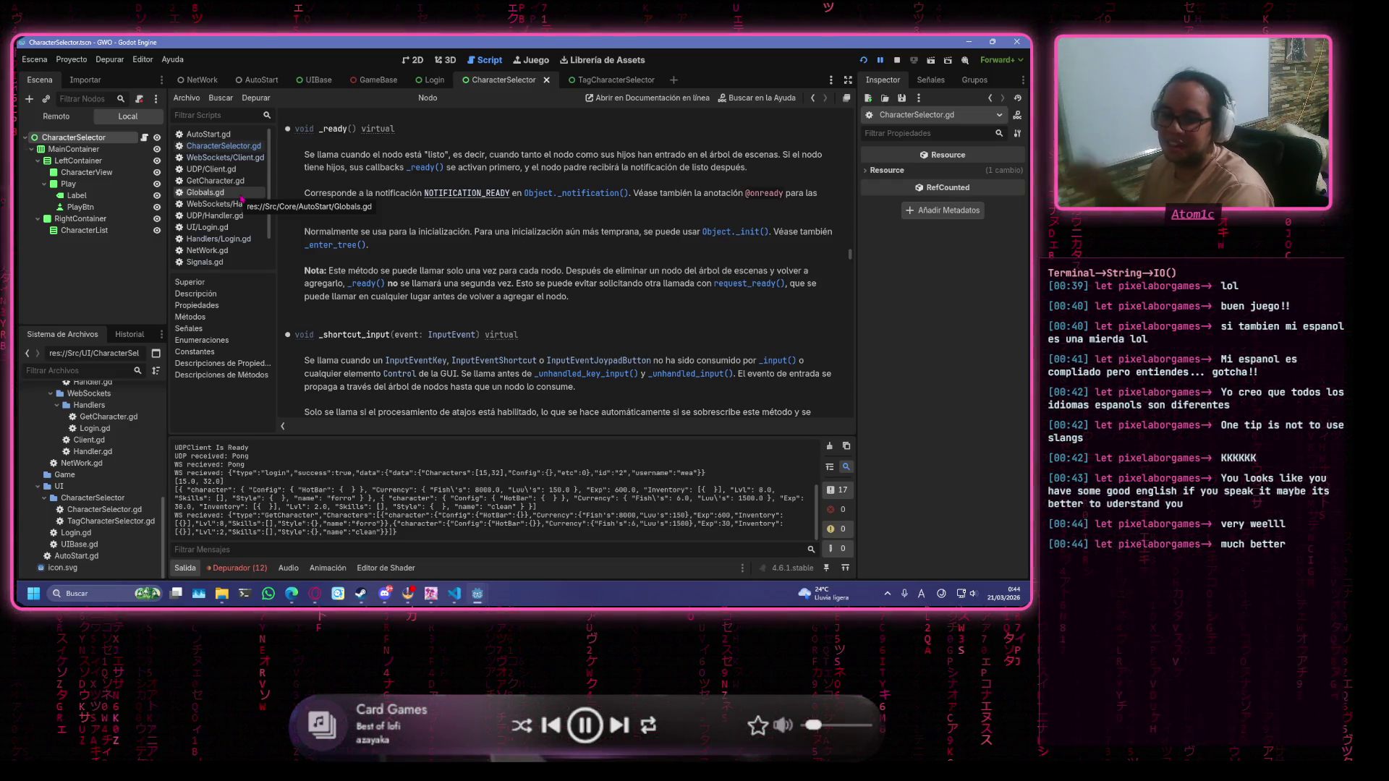
{"action": "key", "text": "alt+Tab"}
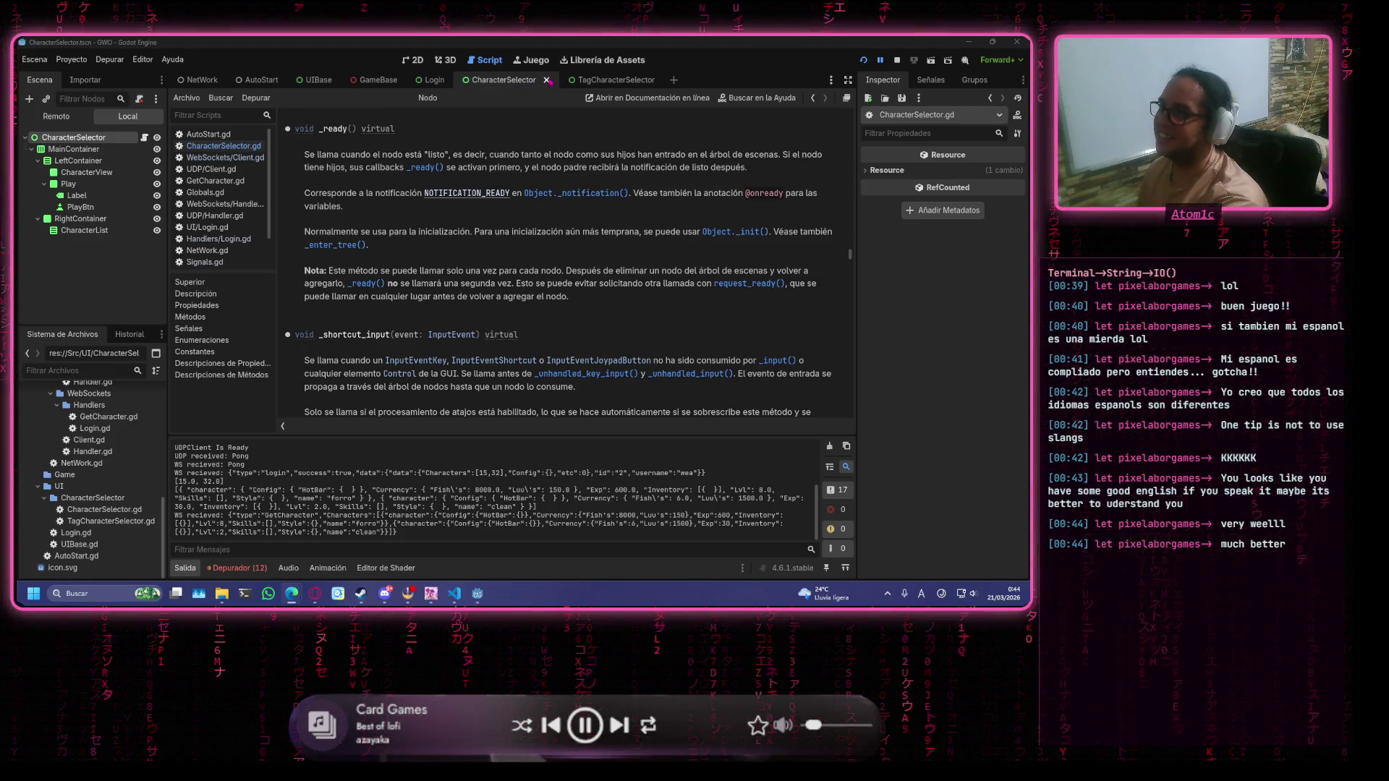
{"action": "key", "text": "alt+Tab"}
{"action": "key", "text": "ctrl+shift+w"}
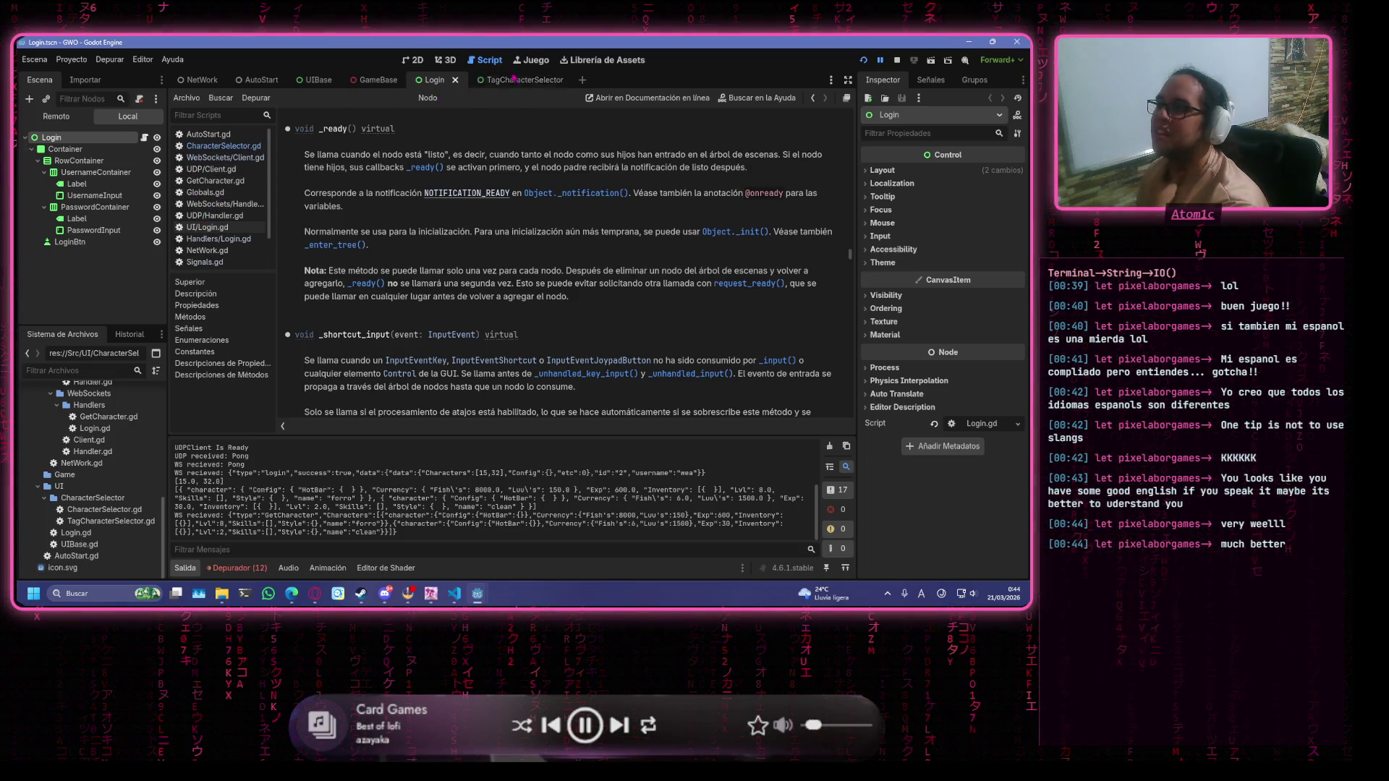
{"action": "key", "text": "ctrl+Tab"}
Close the Node documentation entry in the script list with Cerrar
{"action": "left_click", "coordinate": [211, 264]}
{"action": "scroll", "coordinate": [217, 262], "scroll_direction": "down", "scroll_amount": 1}
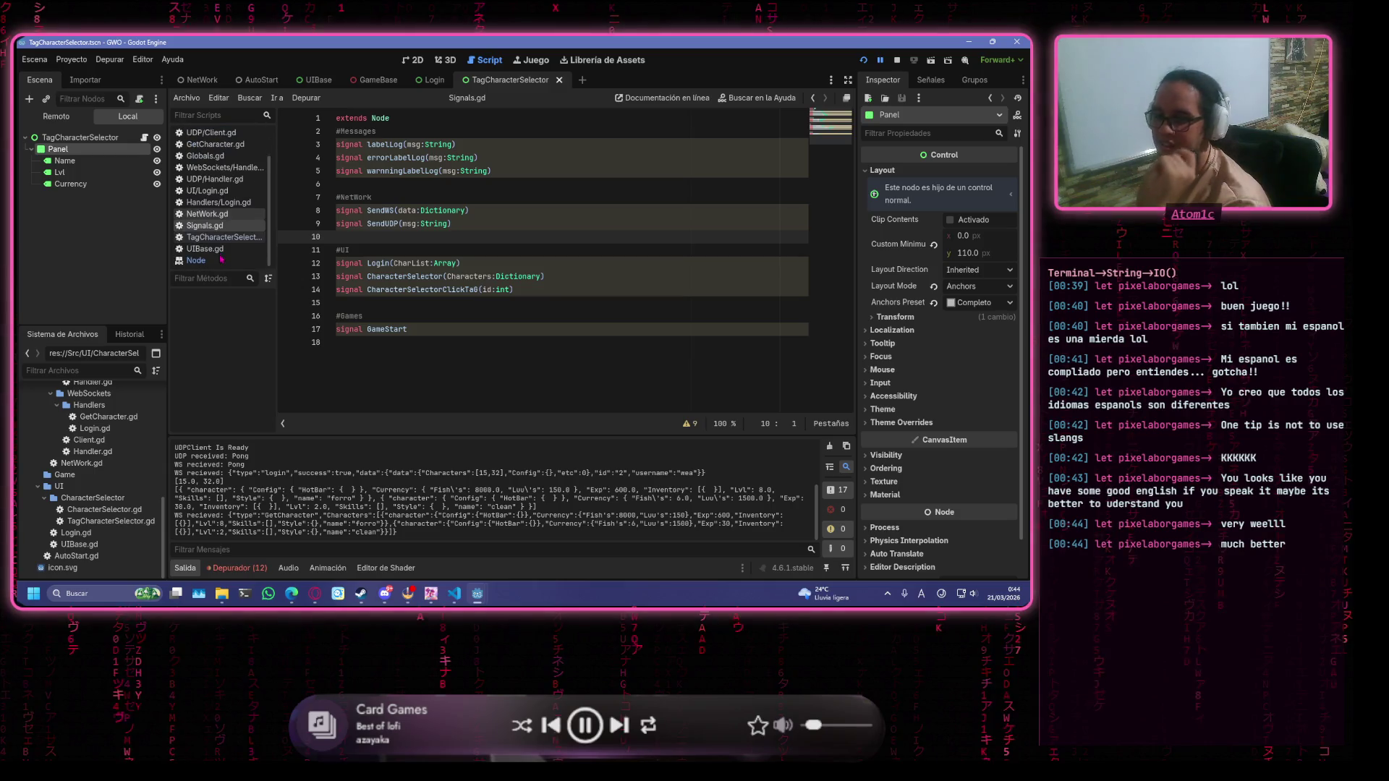
{"action": "left_click", "coordinate": [217, 261]}
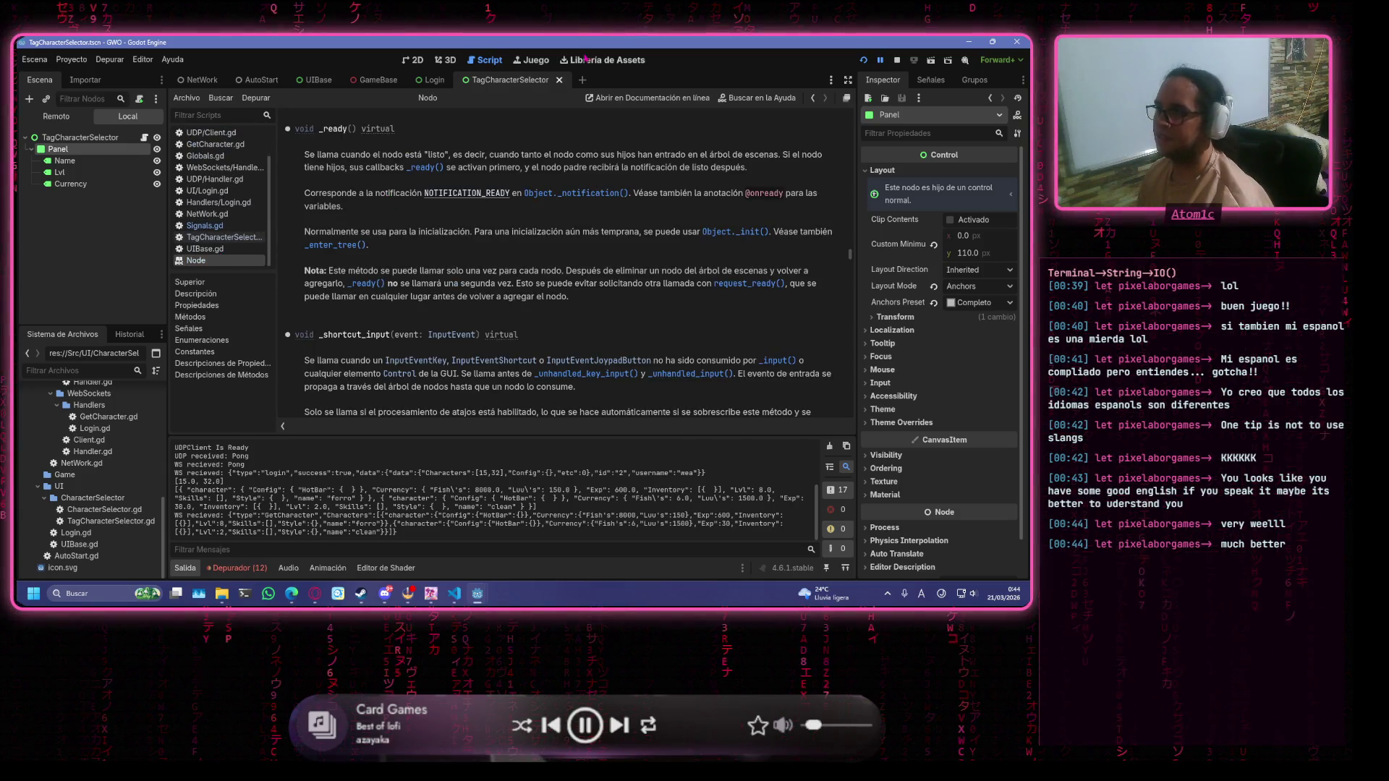
{"action": "right_click", "coordinate": [226, 270]}
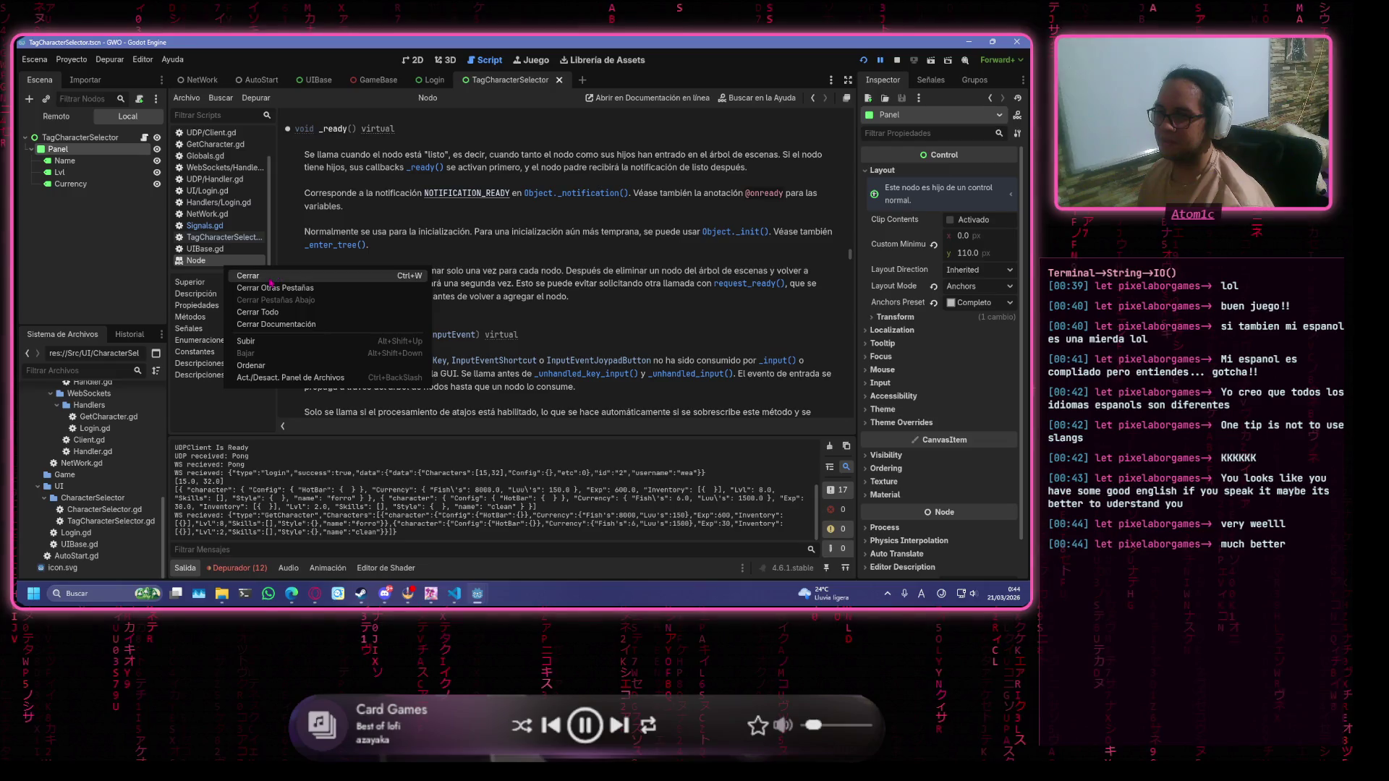
{"action": "left_click", "coordinate": [239, 276]}
Browse UIBase.gd, the Signals.gd declarations and the message-type match in Handler.gd
{"action": "left_click", "coordinate": [511, 277]}
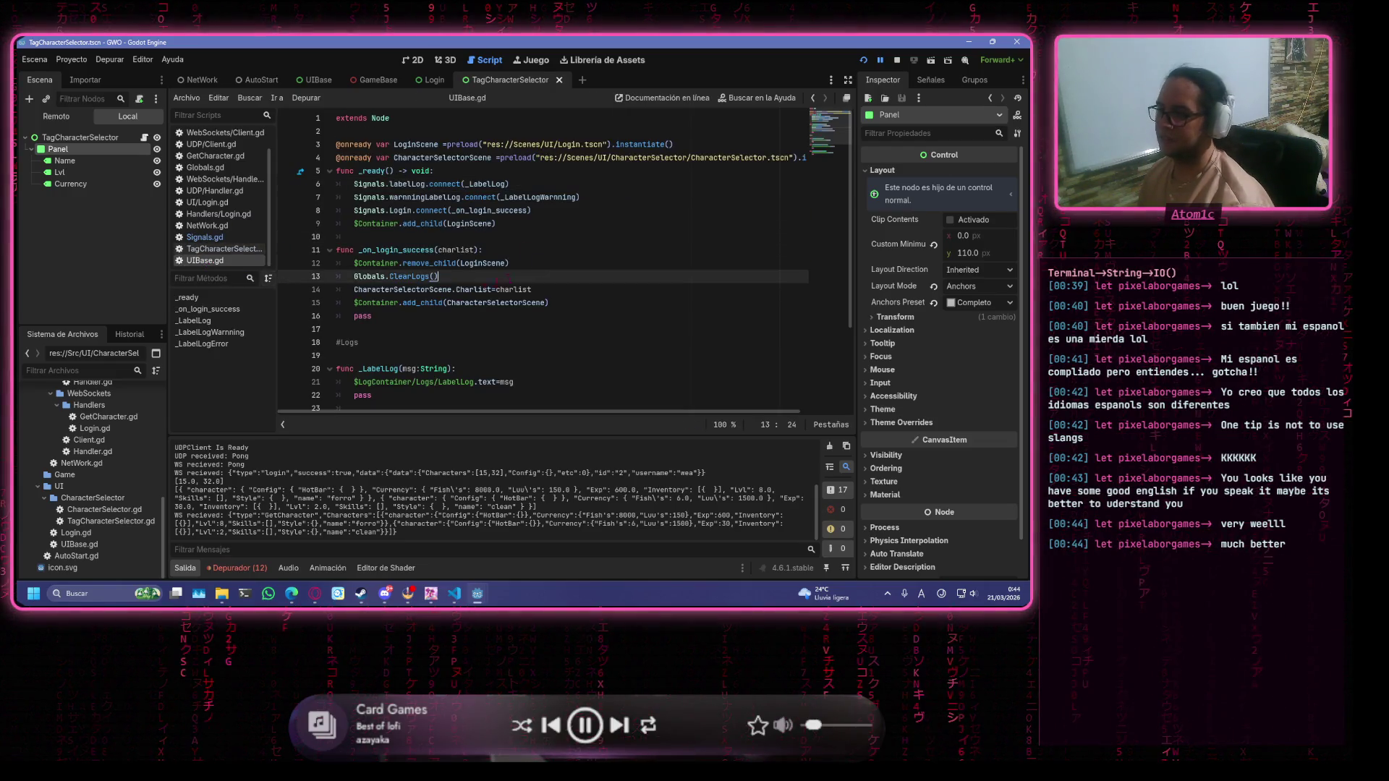
{"action": "scroll", "coordinate": [403, 337], "scroll_direction": "down", "scroll_amount": 3}
{"action": "left_click", "coordinate": [514, 307]}
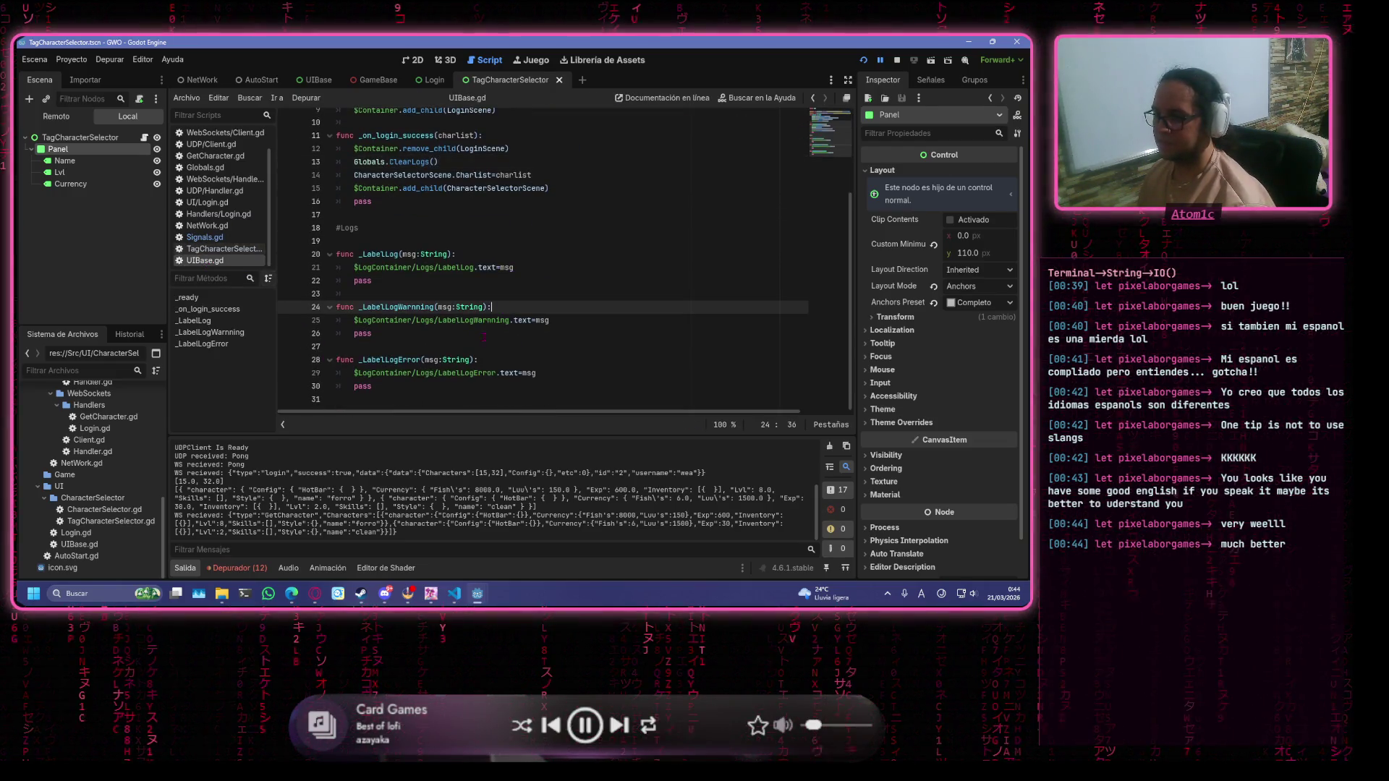
{"action": "left_click", "coordinate": [206, 237]}
{"action": "left_click", "coordinate": [519, 226]}
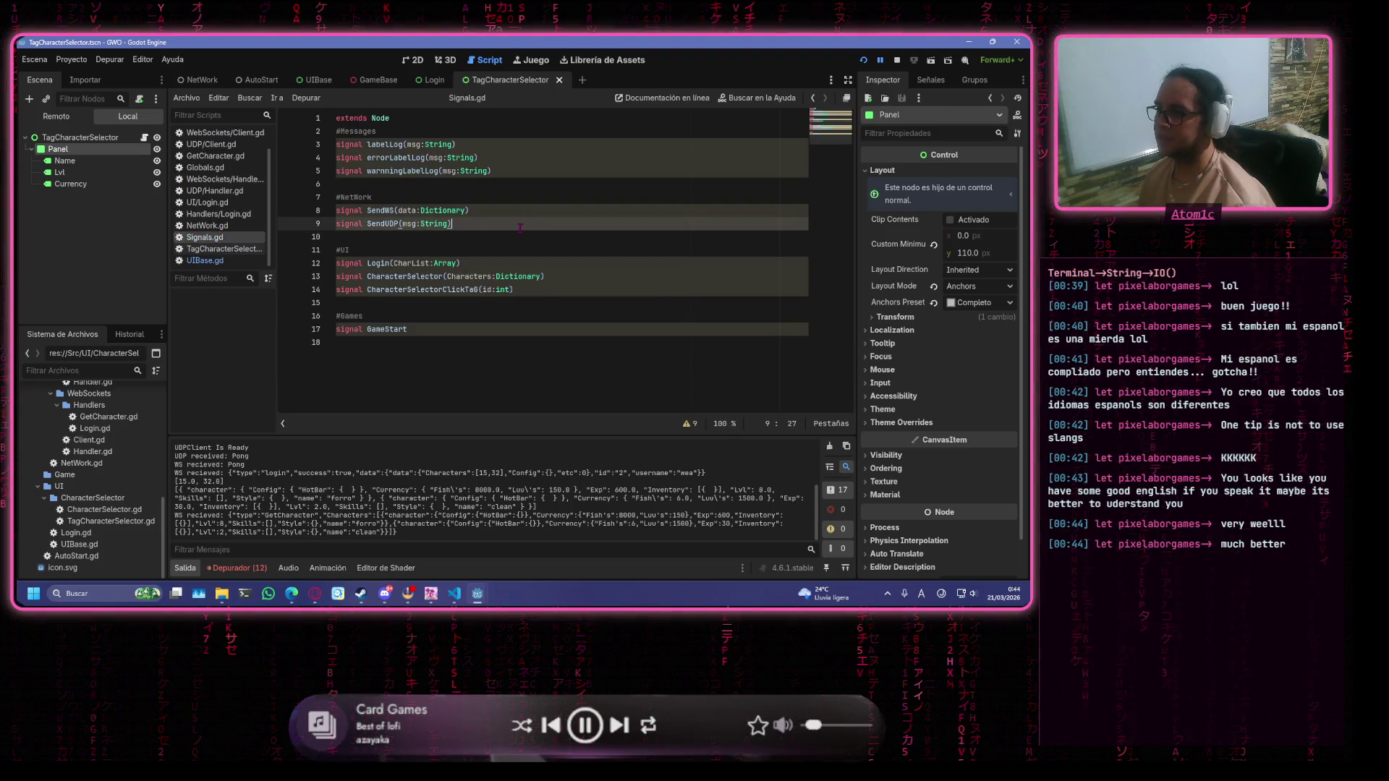
{"action": "left_click", "coordinate": [586, 279]}
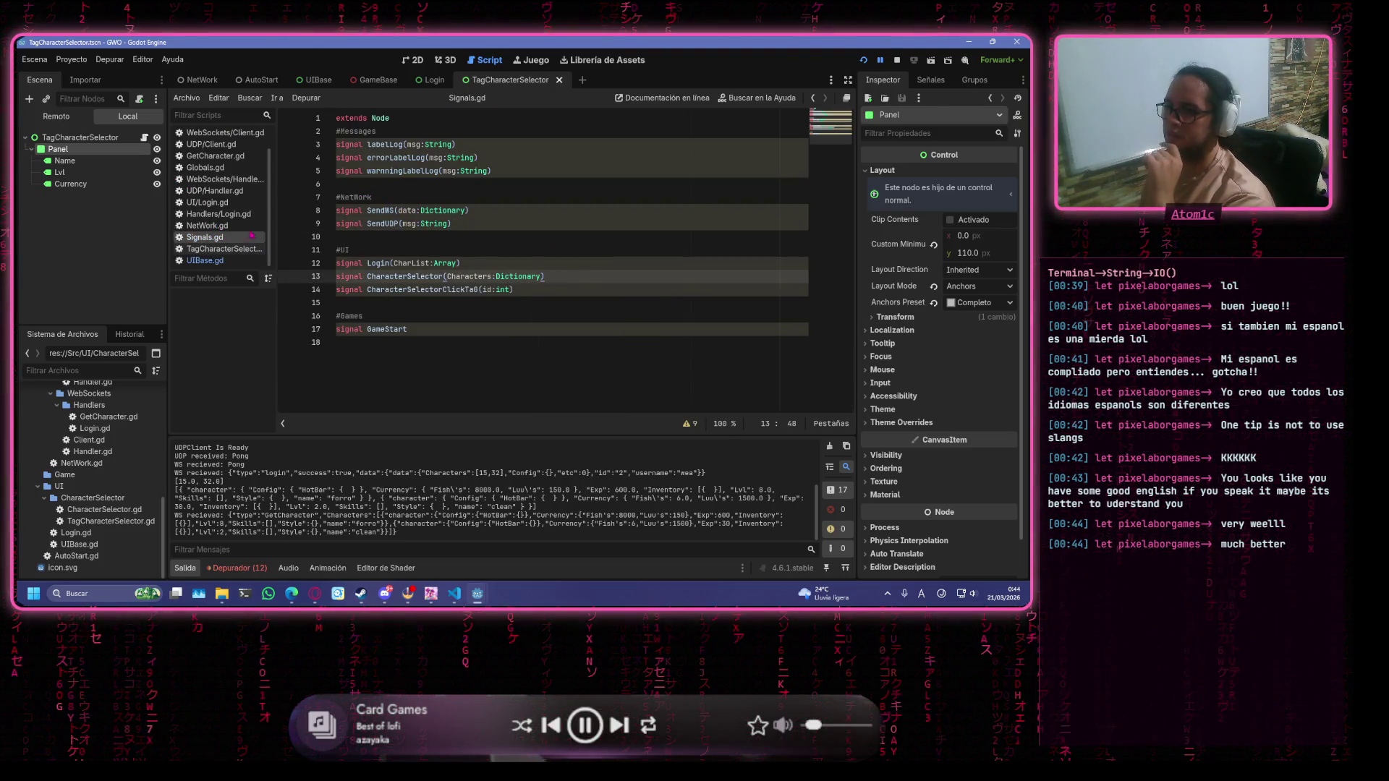
{"action": "left_click", "coordinate": [246, 180]}
{"action": "left_click", "coordinate": [580, 258]}
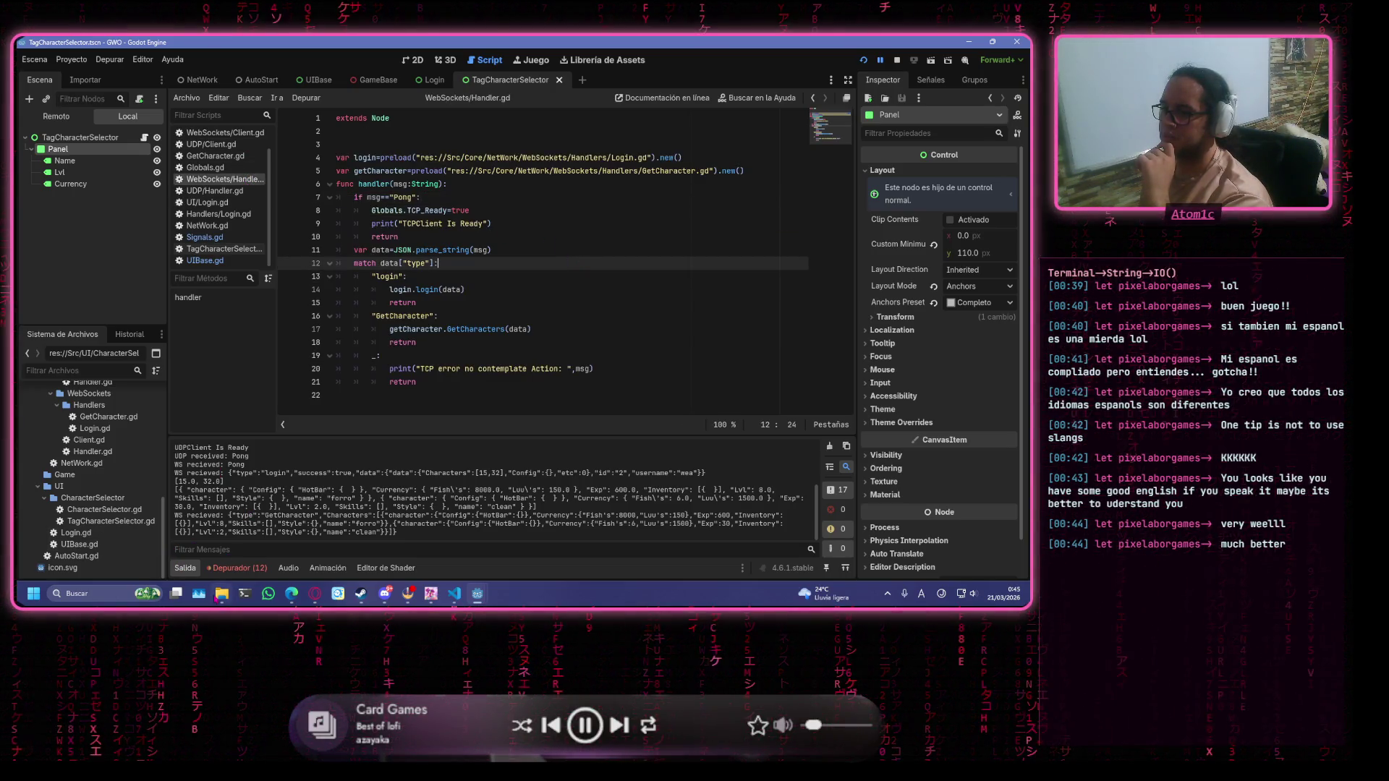
Check the debugger error, stop the running game with F8, and open WebSockets/Client.gd
{"action": "left_click", "coordinate": [246, 569]}
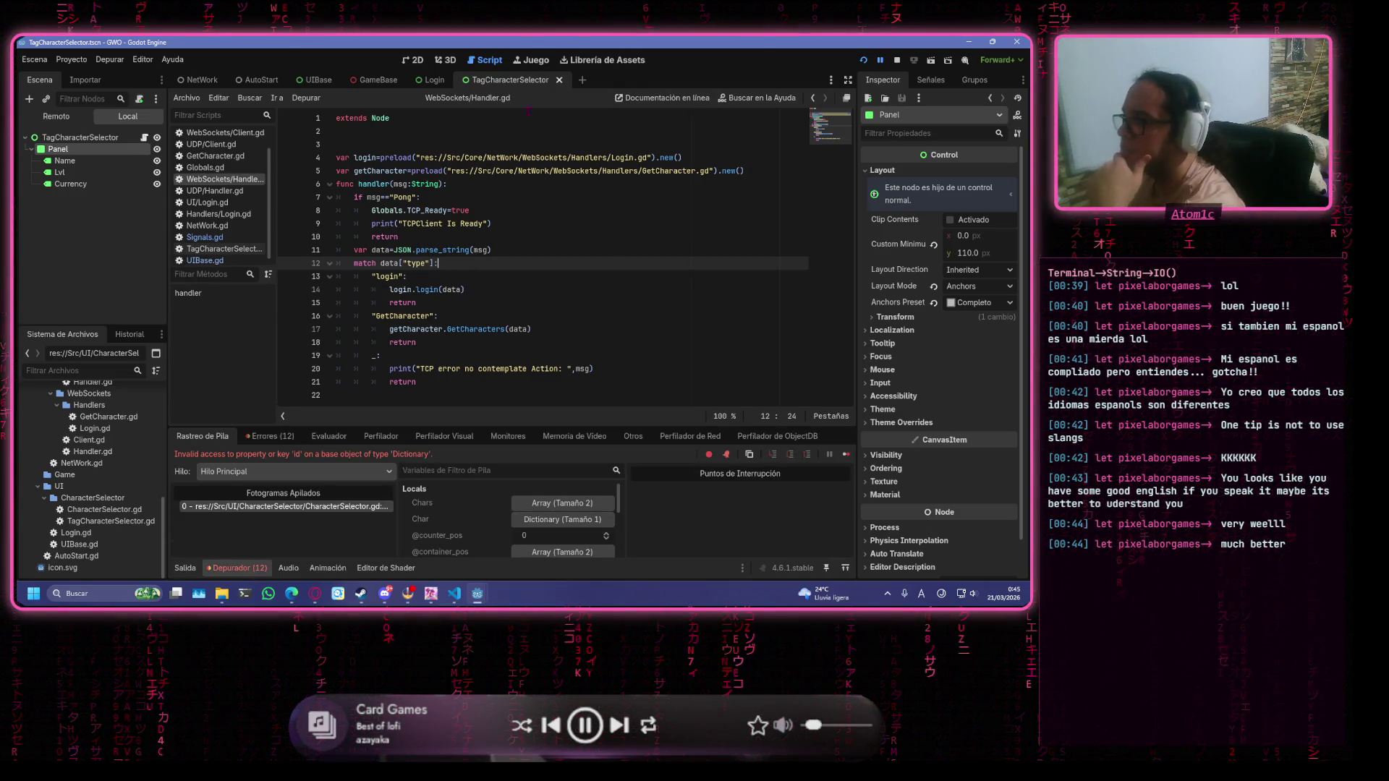
{"action": "key", "text": "F5"}
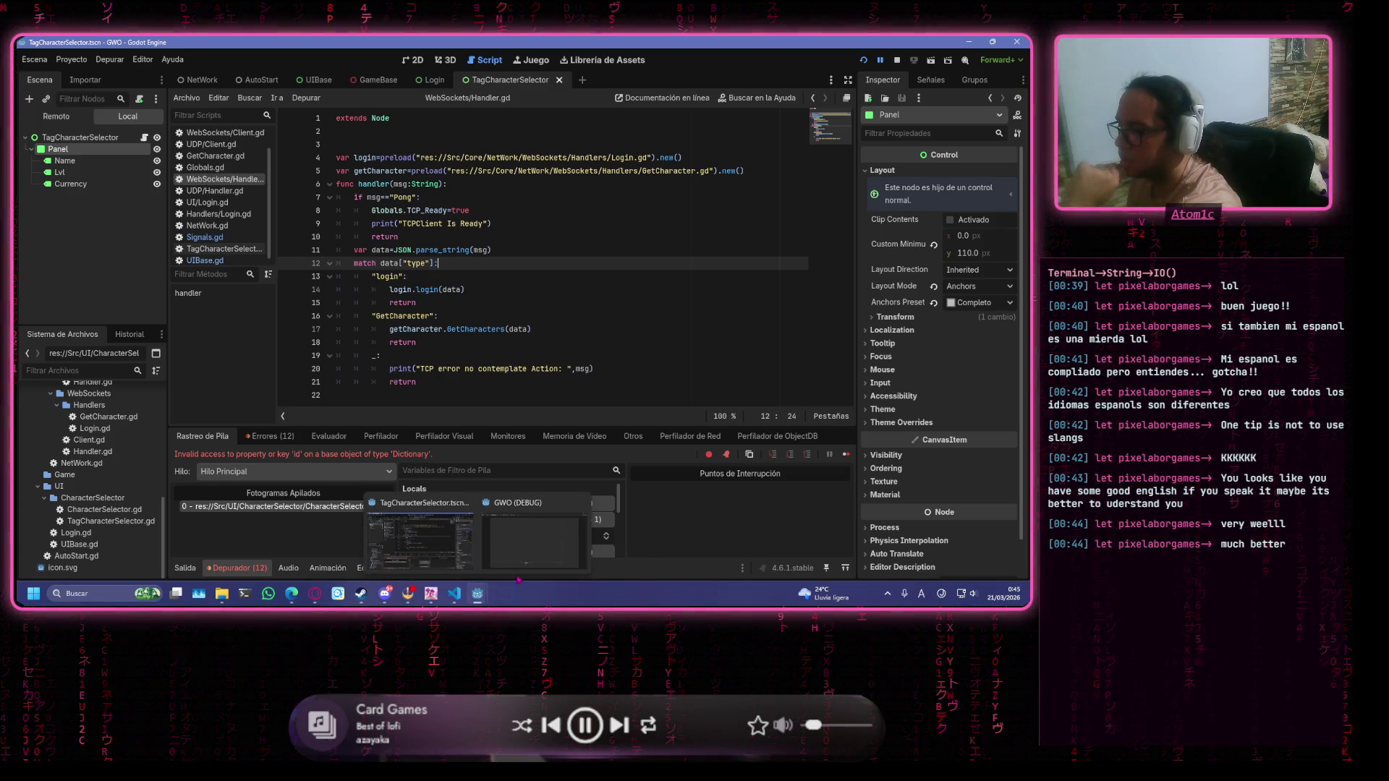
{"action": "key", "text": "F8"}
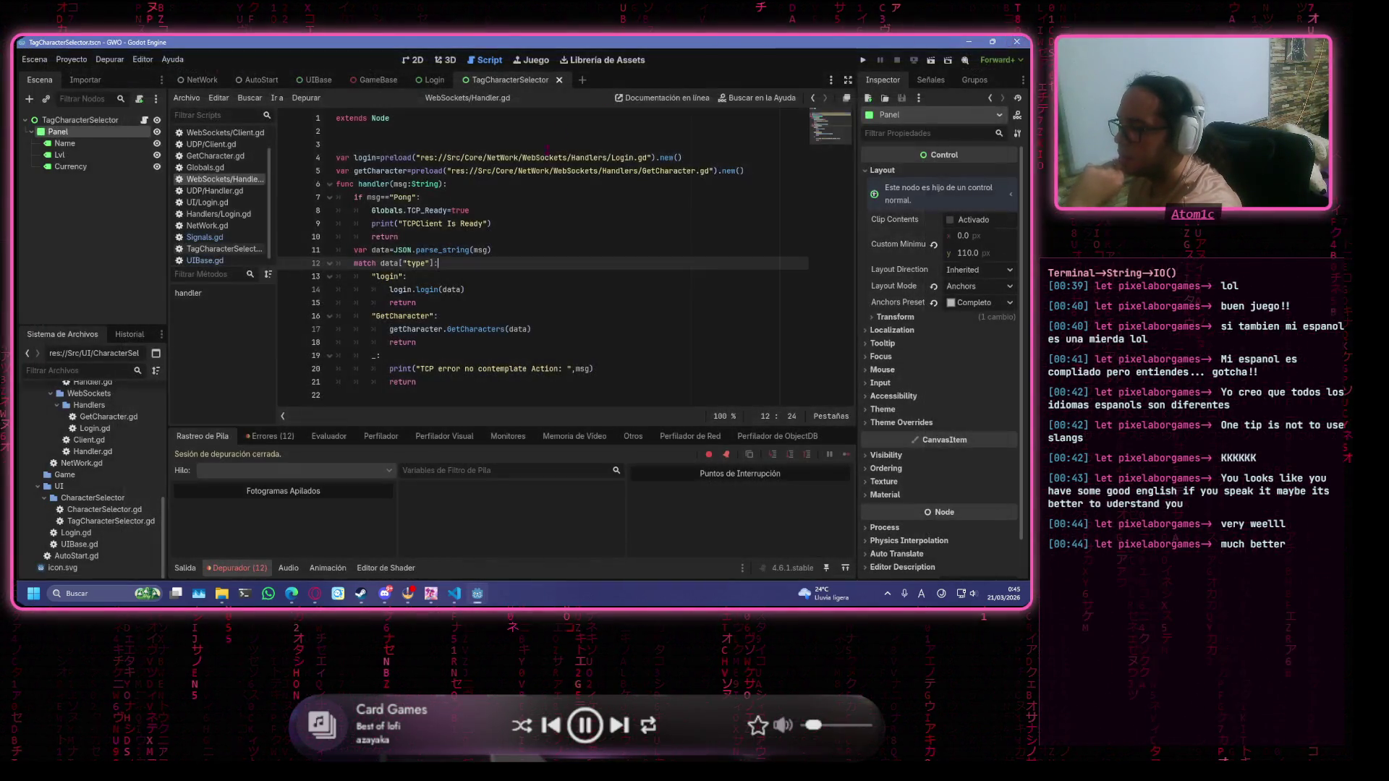
{"action": "left_click", "coordinate": [217, 133]}
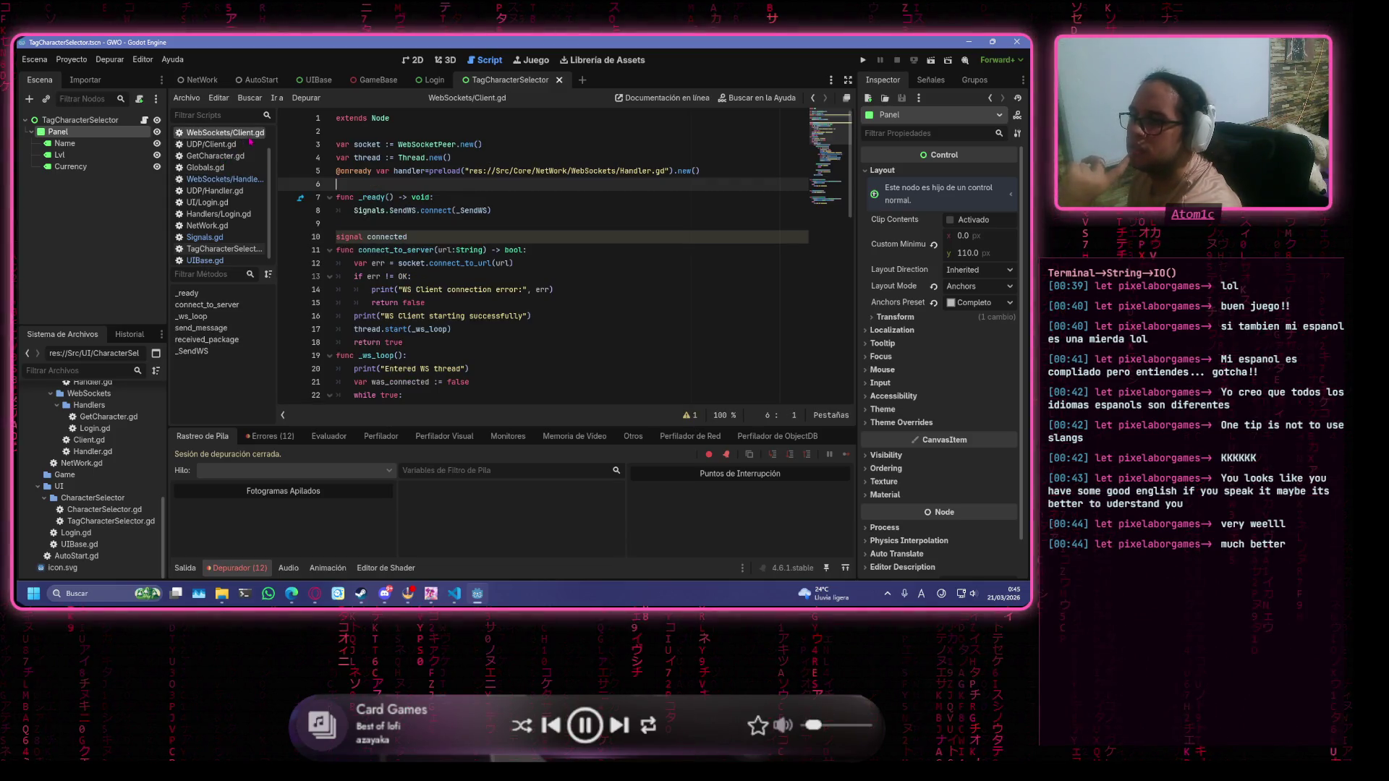
{"action": "key", "text": "alt+Tab"}
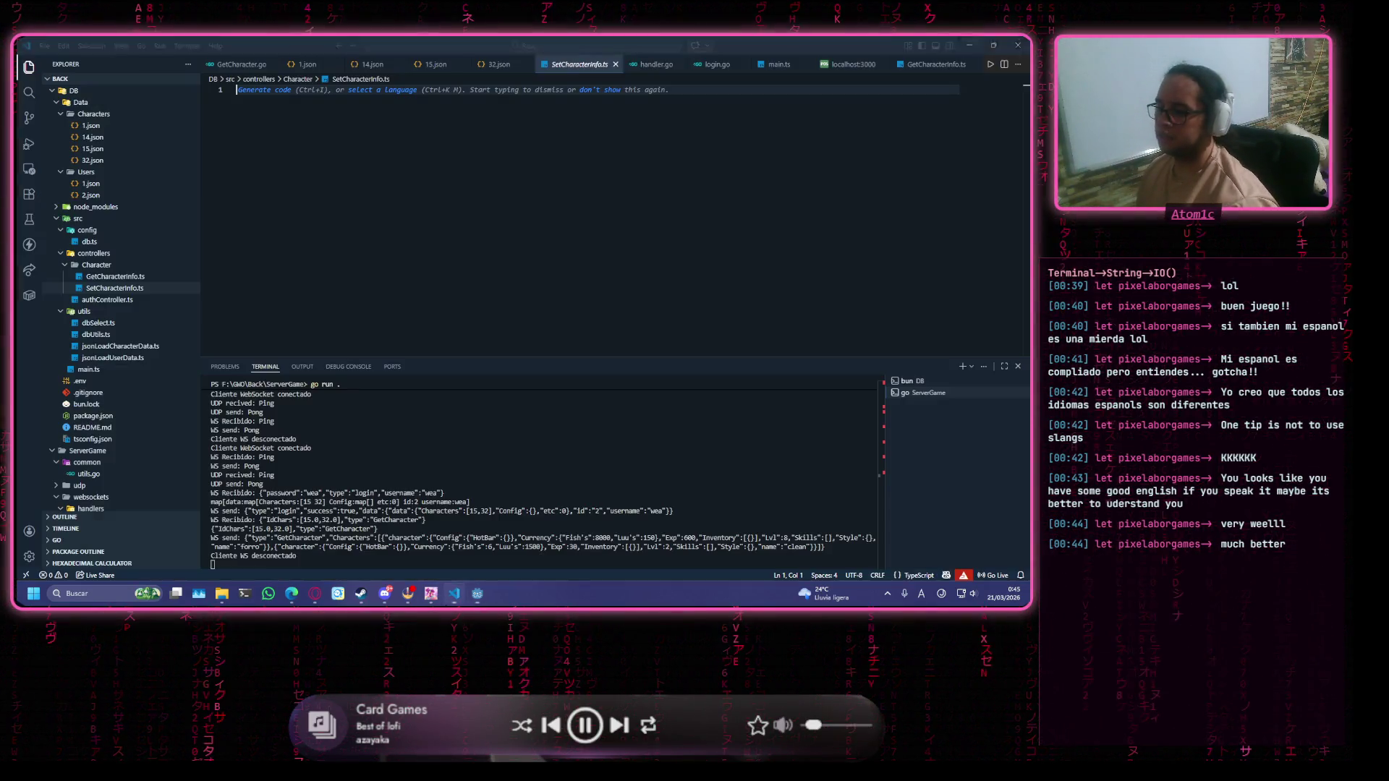
Add "id":1, after the opening brace of 1.json and select it for reuse
{"action": "left_click", "coordinate": [137, 126]}
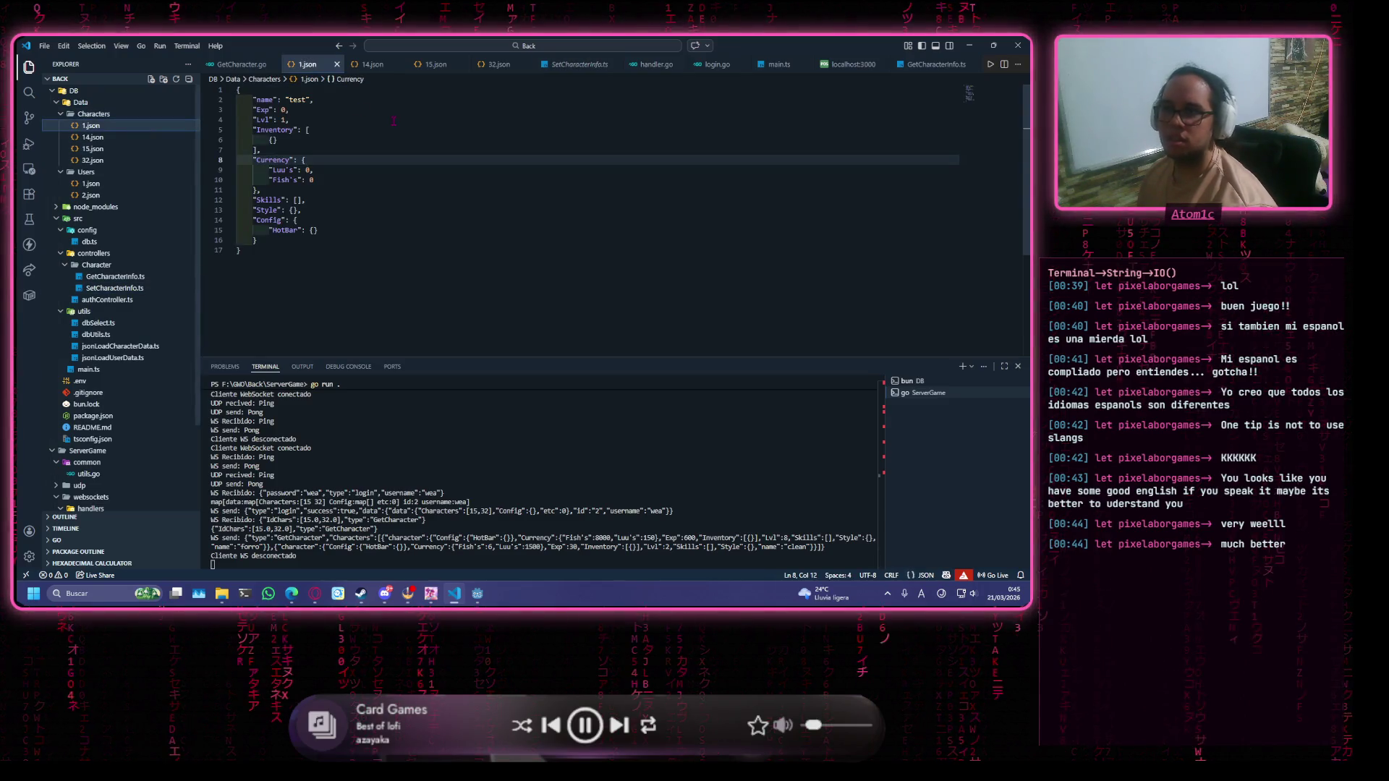
{"action": "left_click", "coordinate": [390, 91]}
{"action": "key", "text": "Return"}
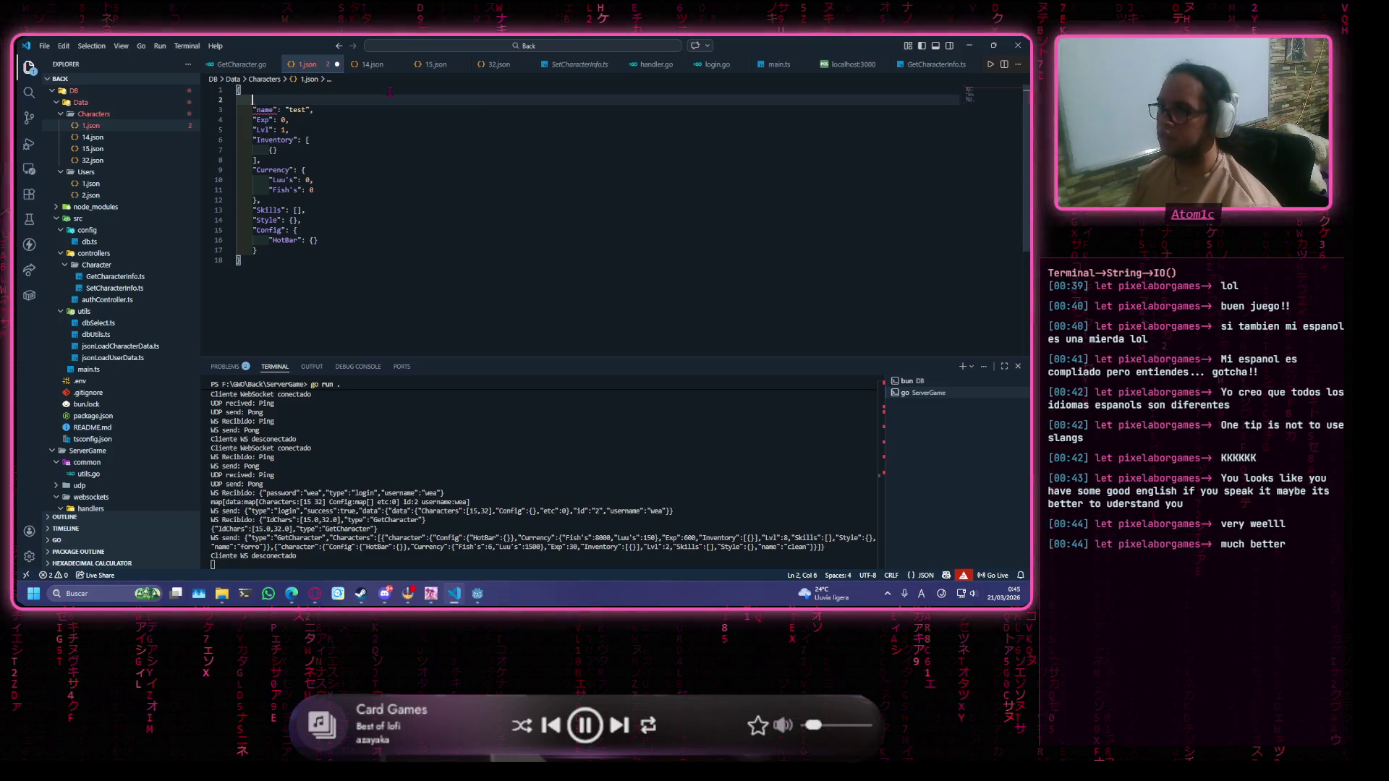
{"action": "type", "text": "\"id\":1"}
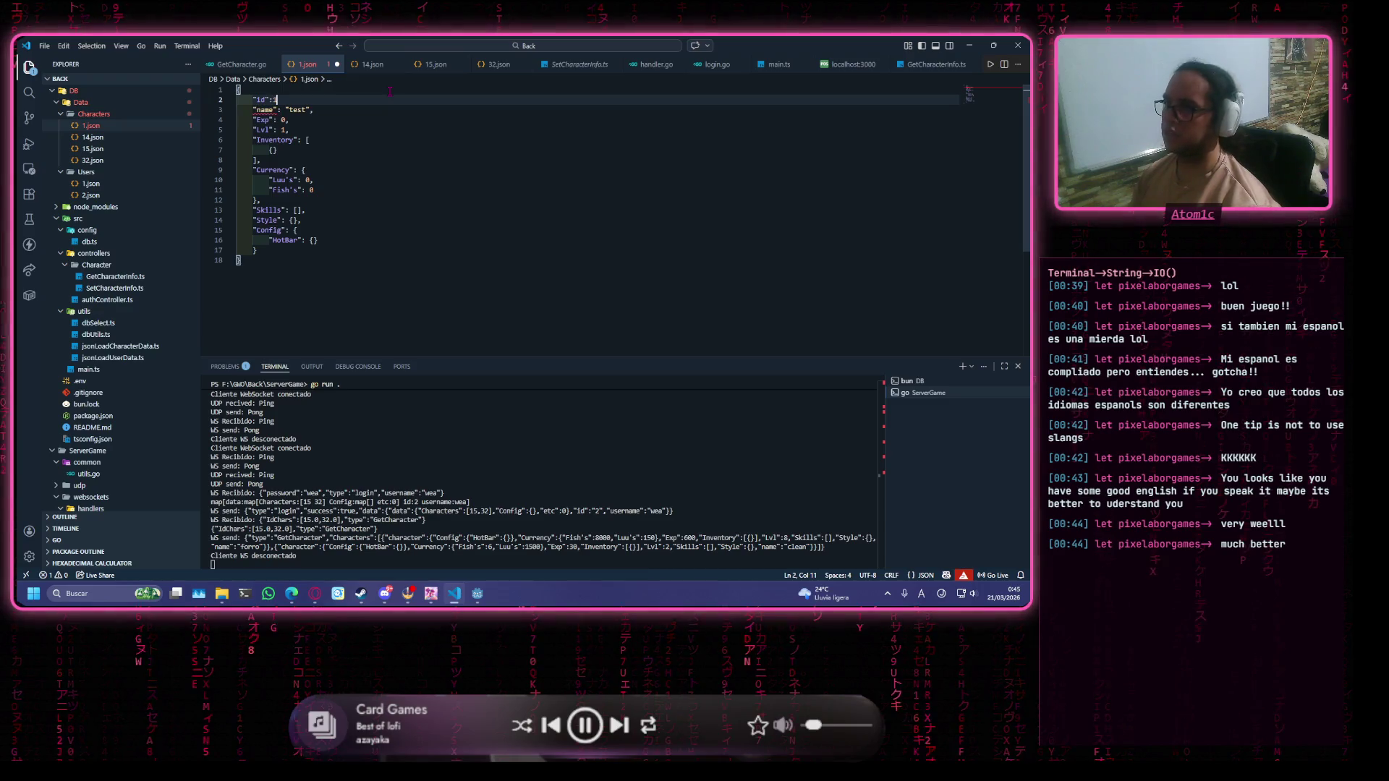
{"action": "type", "text": ","}
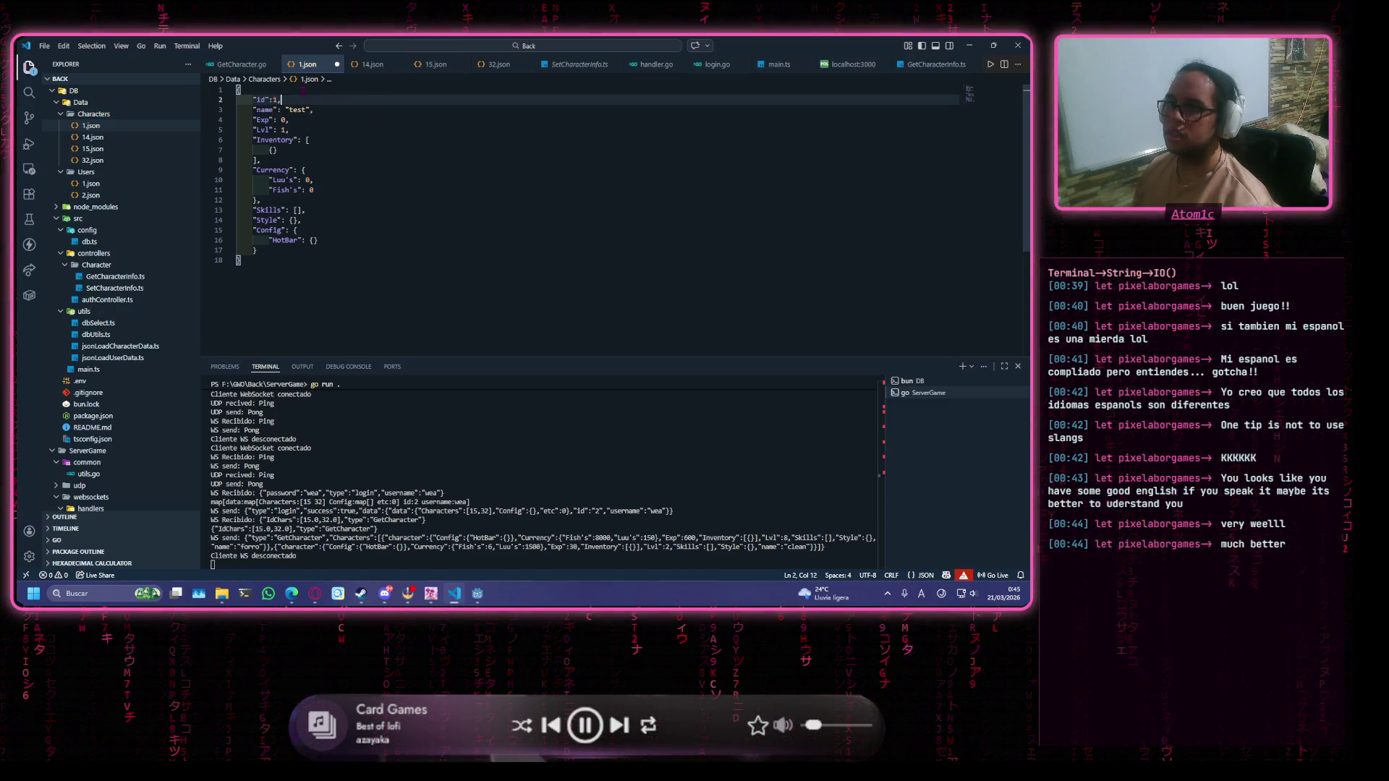
{"action": "key", "text": "shift+Home"}
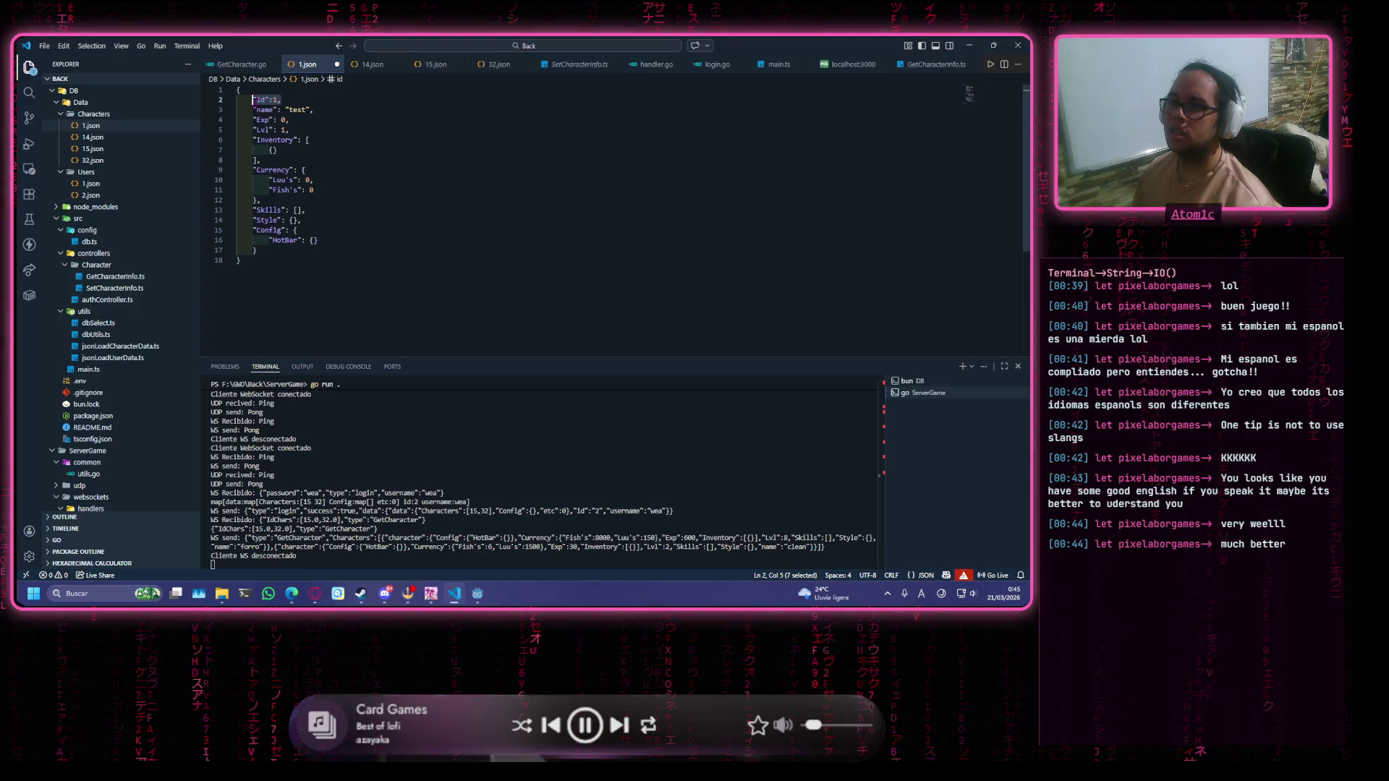
Paste the id entry into 14.json and 15.json, adjusting the numbers to 14 and 15
{"action": "left_click", "coordinate": [93, 137]}
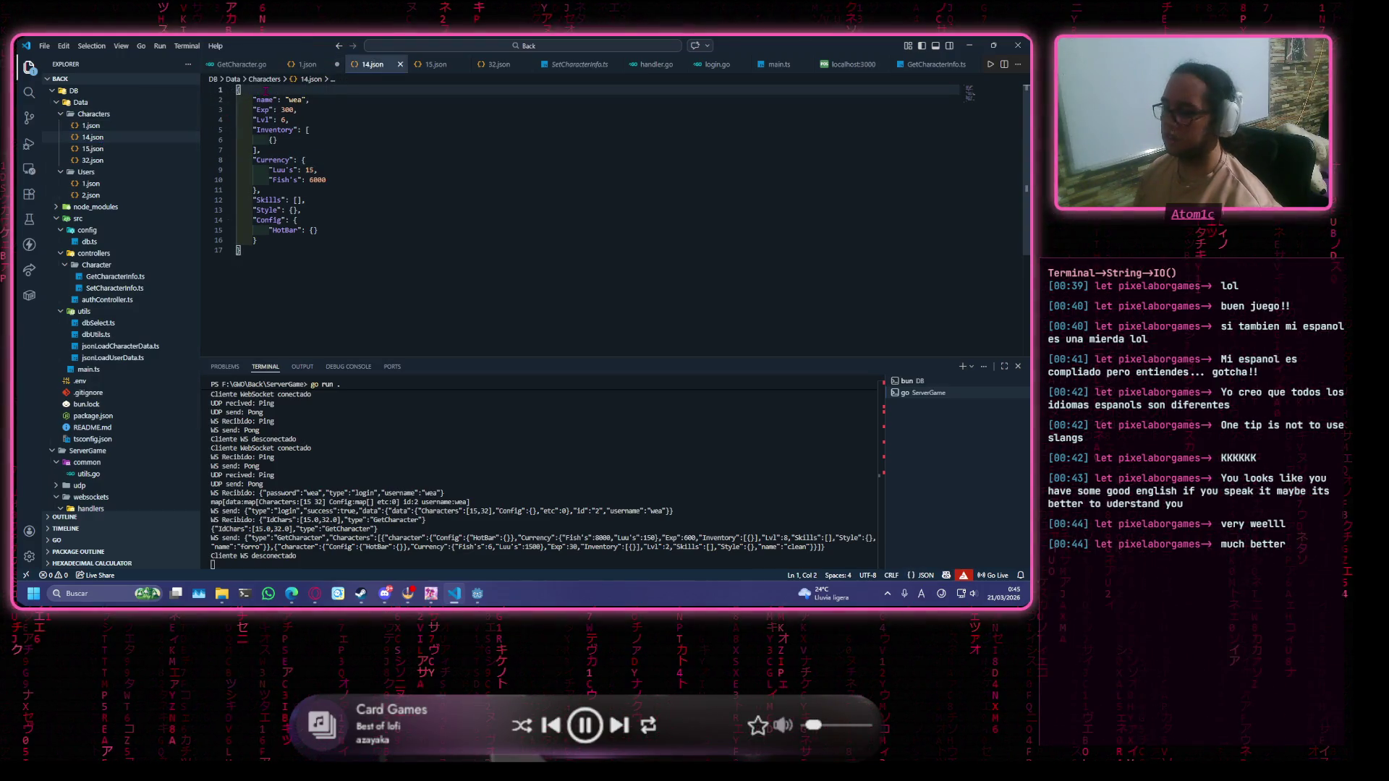
{"action": "key", "text": "Return"}
{"action": "key", "text": "ctrl+v"}
{"action": "key", "text": "Left"}
{"action": "type", "text": "4"}
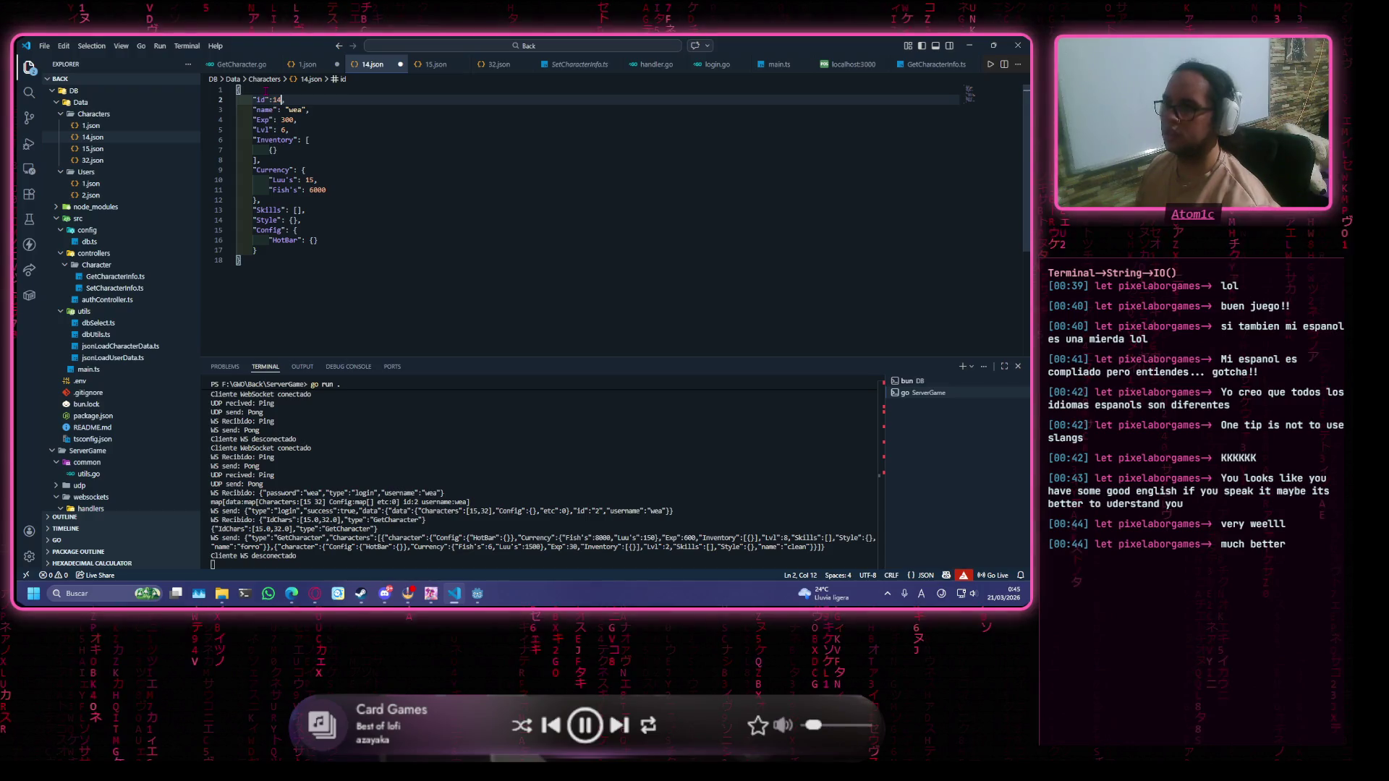
{"action": "left_click", "coordinate": [93, 149]}
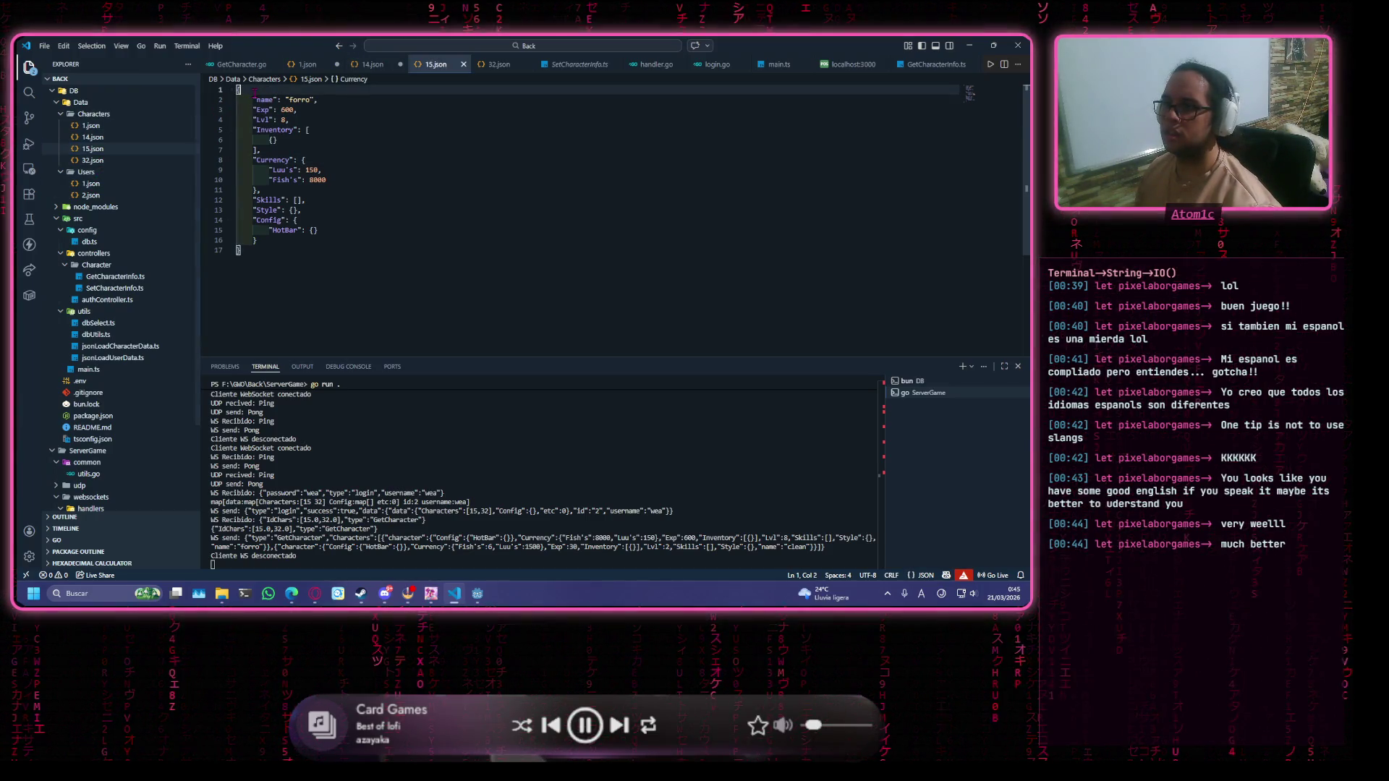
{"action": "key", "text": "Return"}
{"action": "key", "text": "ctrl+v"}
{"action": "key", "text": "Left"}
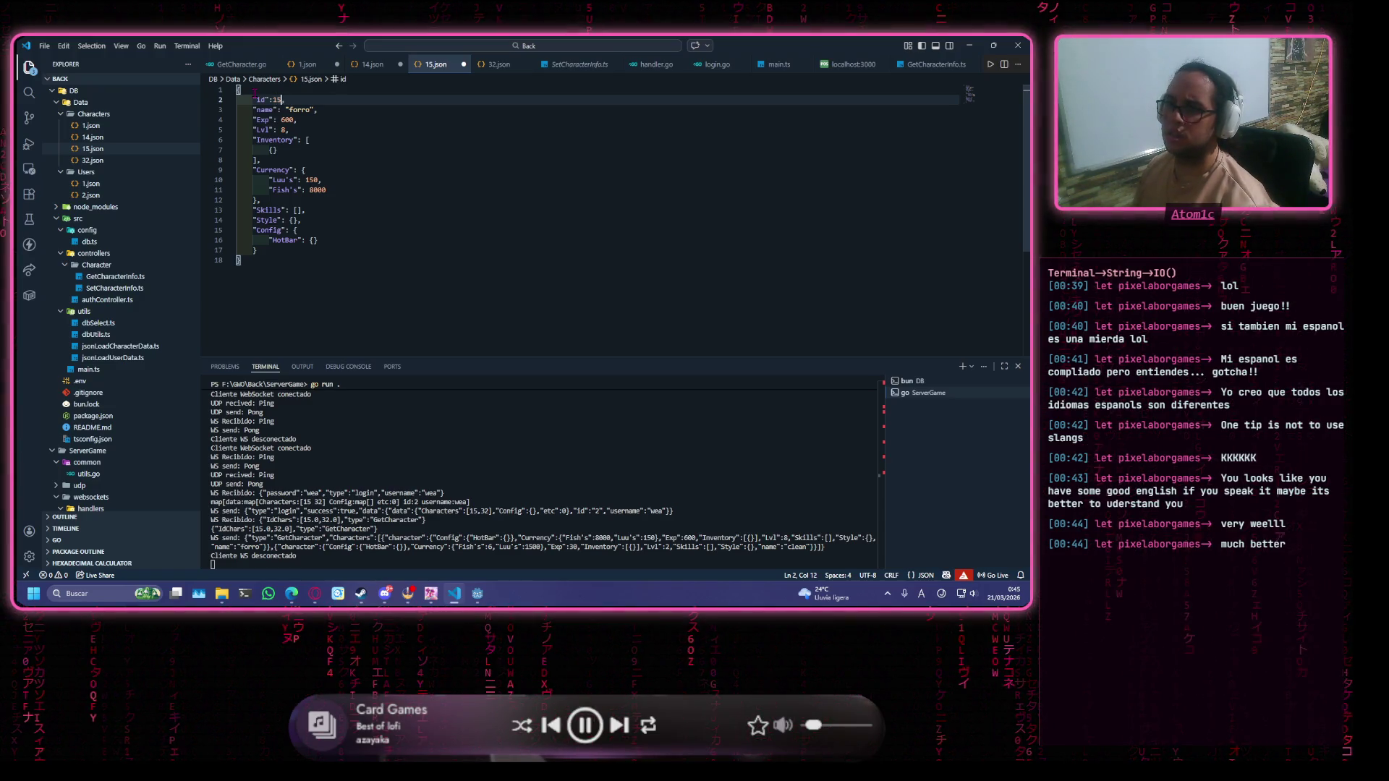
Paste the id entry into 32.json and change its number to 32
{"action": "left_click", "coordinate": [92, 160]}
{"action": "left_click", "coordinate": [242, 90]}
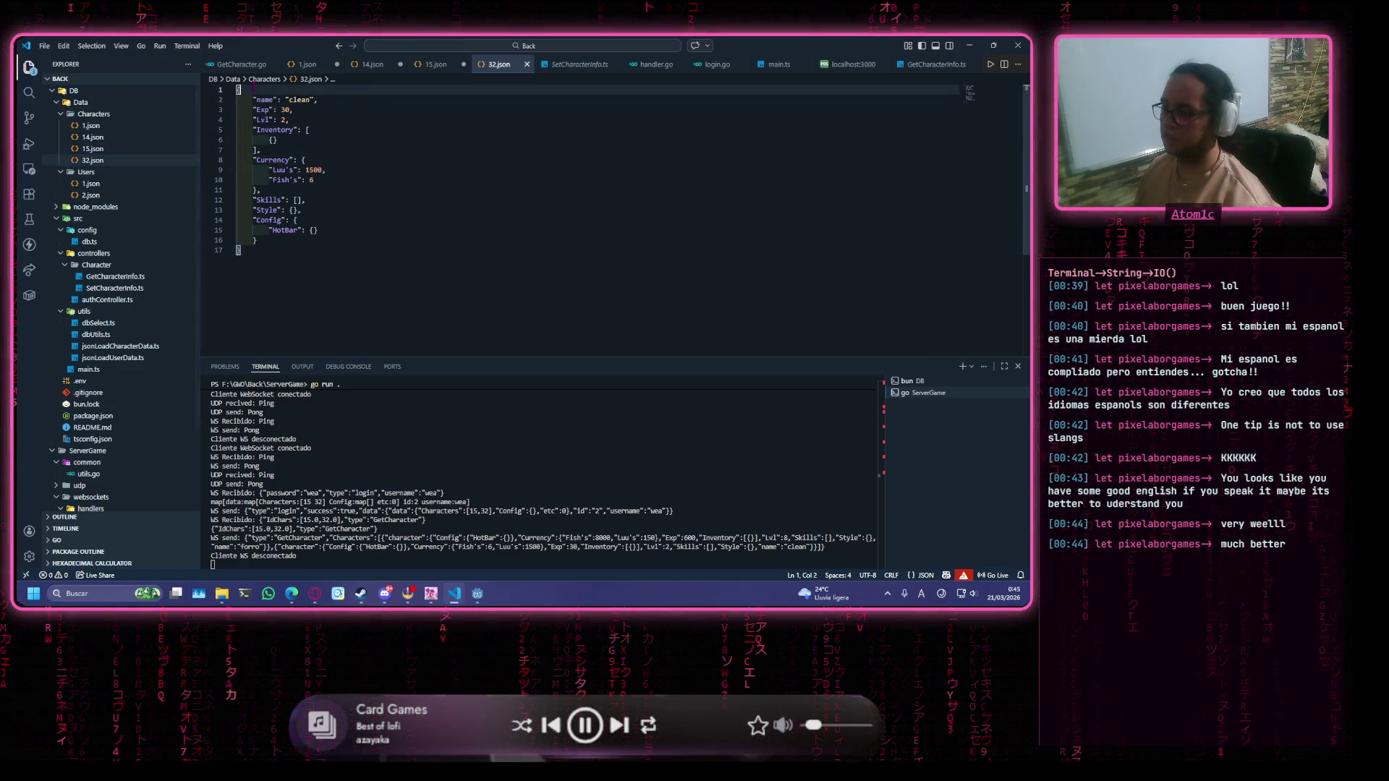
{"action": "key", "text": "Return"}
{"action": "type", "text": "\"id\":1,"}
{"action": "key", "text": "BackSpace"}
{"action": "type", "text": "32"}
{"action": "left_click", "coordinate": [340, 128]}
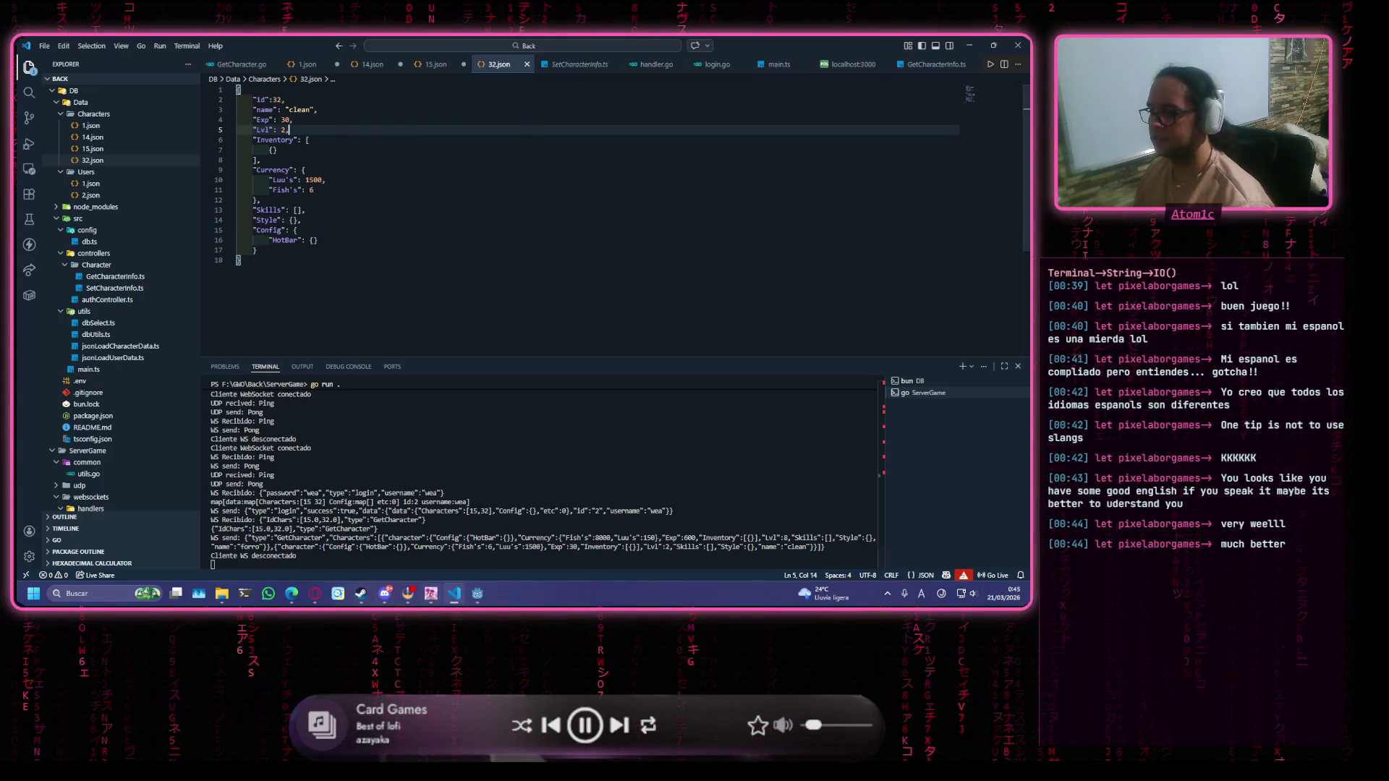
{"action": "left_click", "coordinate": [477, 594]}
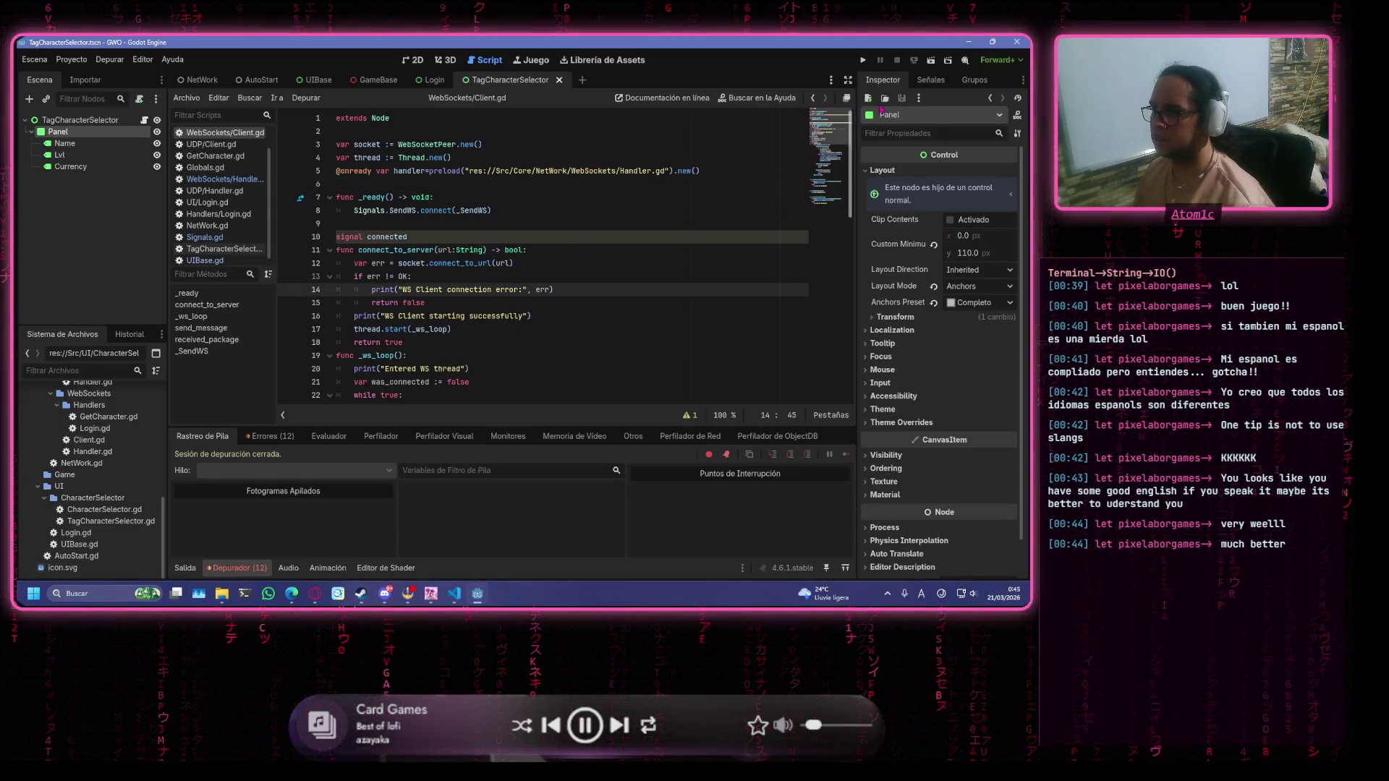
Run the project with F5 and log in with the test account's username and password
{"action": "key", "text": "F5"}
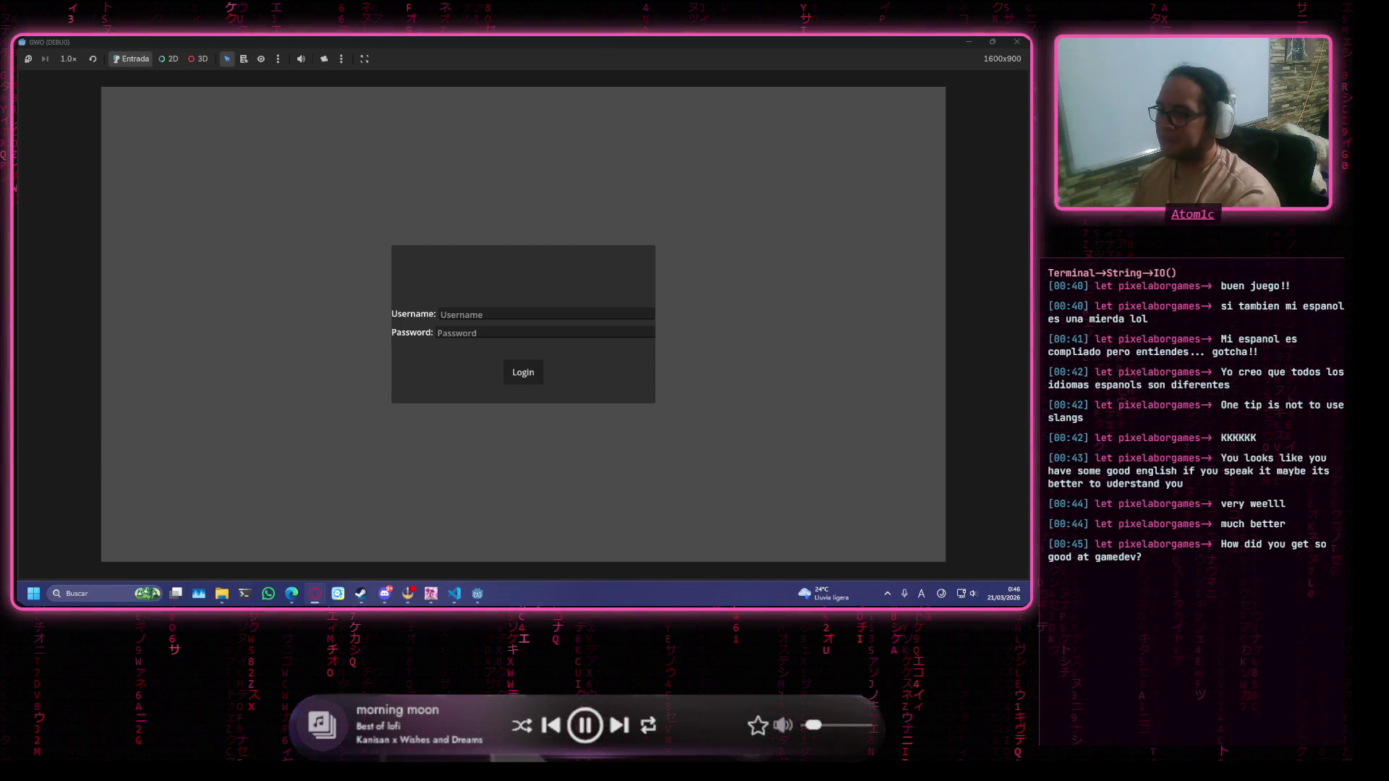
{"action": "left_click", "coordinate": [547, 311]}
{"action": "type", "text": "wea"}
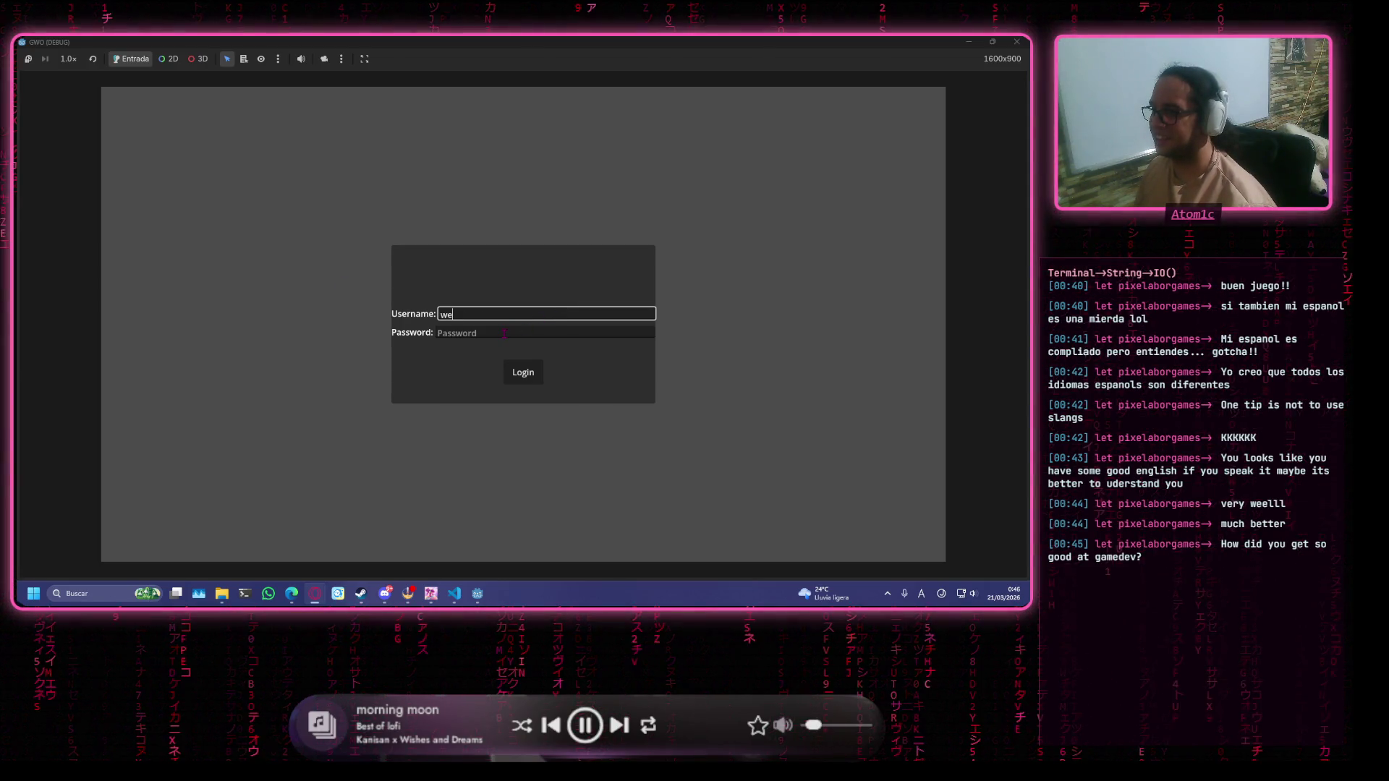
{"action": "left_click", "coordinate": [505, 334]}
{"action": "type", "text": "wea"}
{"action": "left_click", "coordinate": [523, 372]}
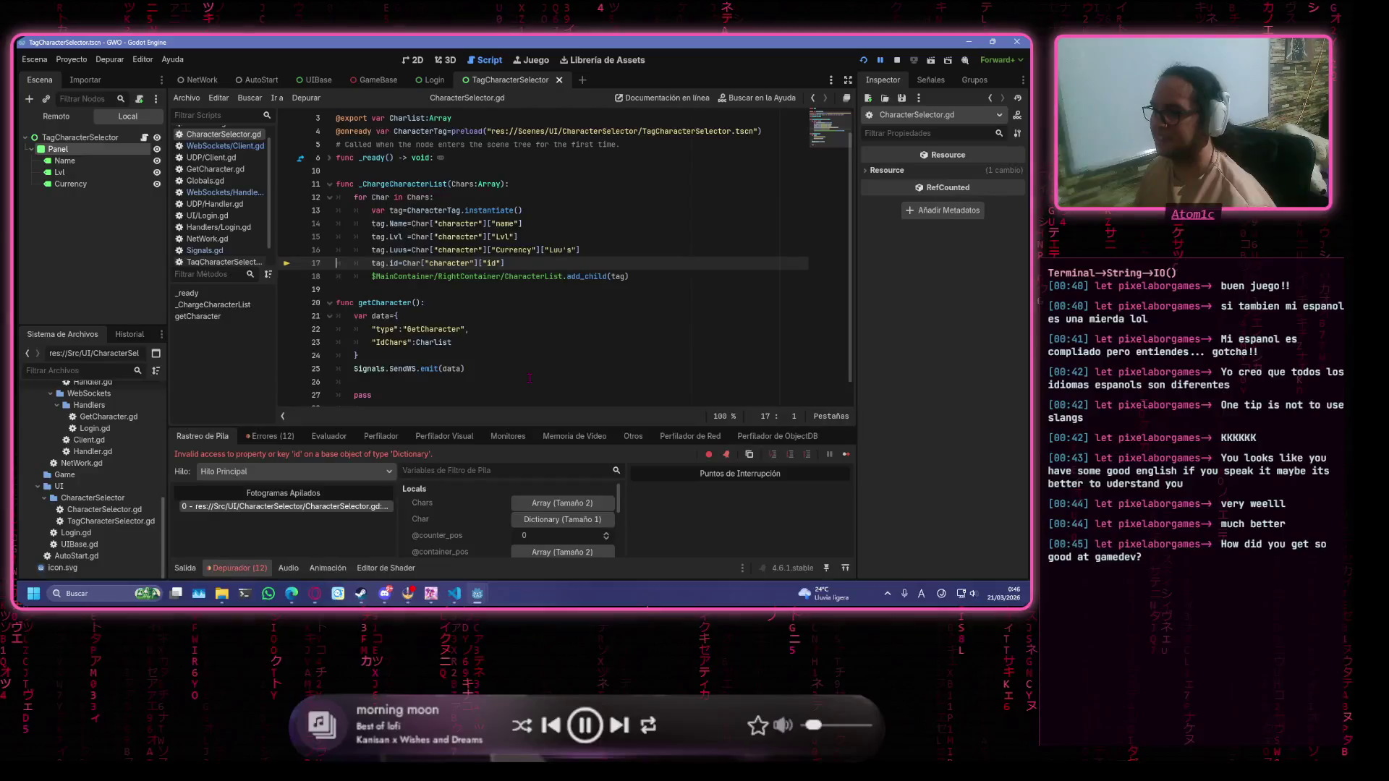
Inspect the tag id line 17 of CharacterSelector.gd, then switch to VS Code
{"action": "left_click", "coordinate": [532, 263]}
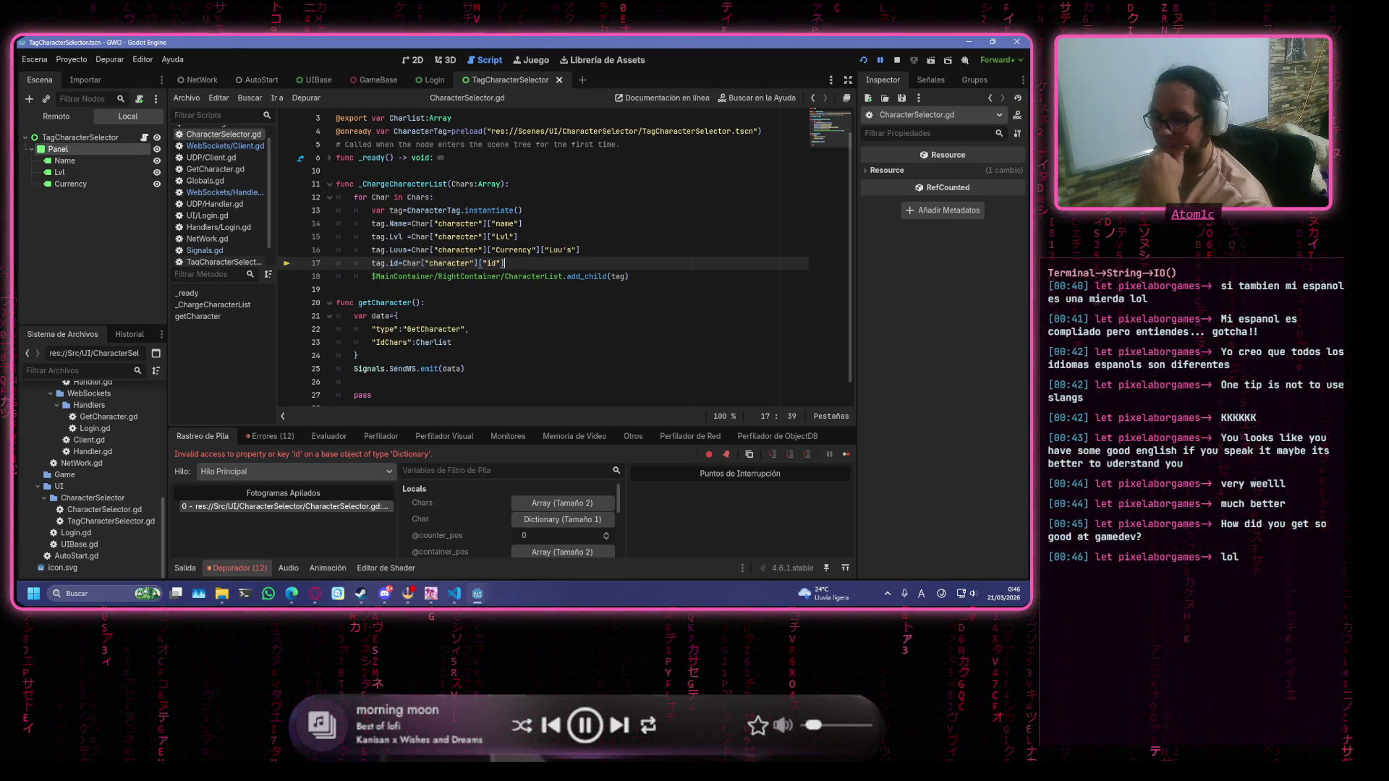
{"action": "left_click", "coordinate": [558, 291]}
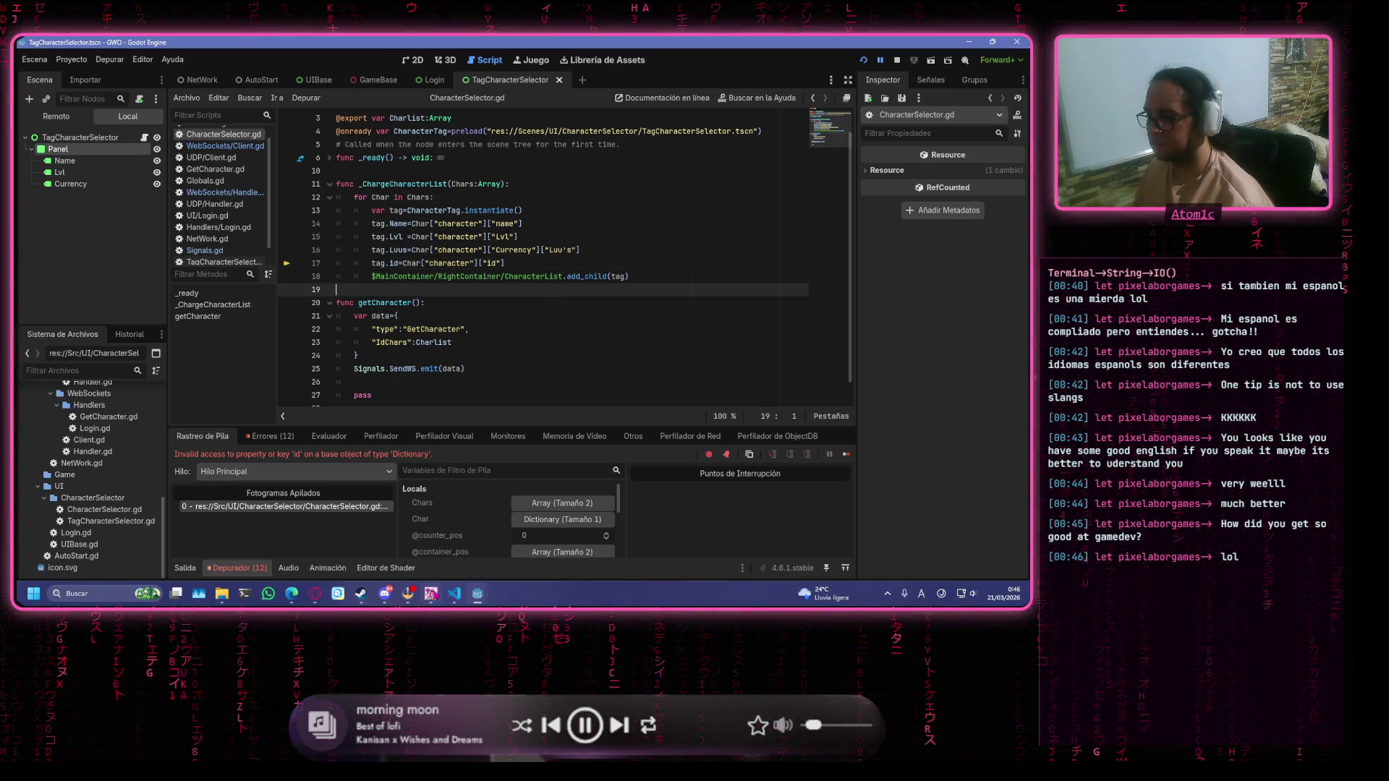
{"action": "key", "text": "alt+Tab"}
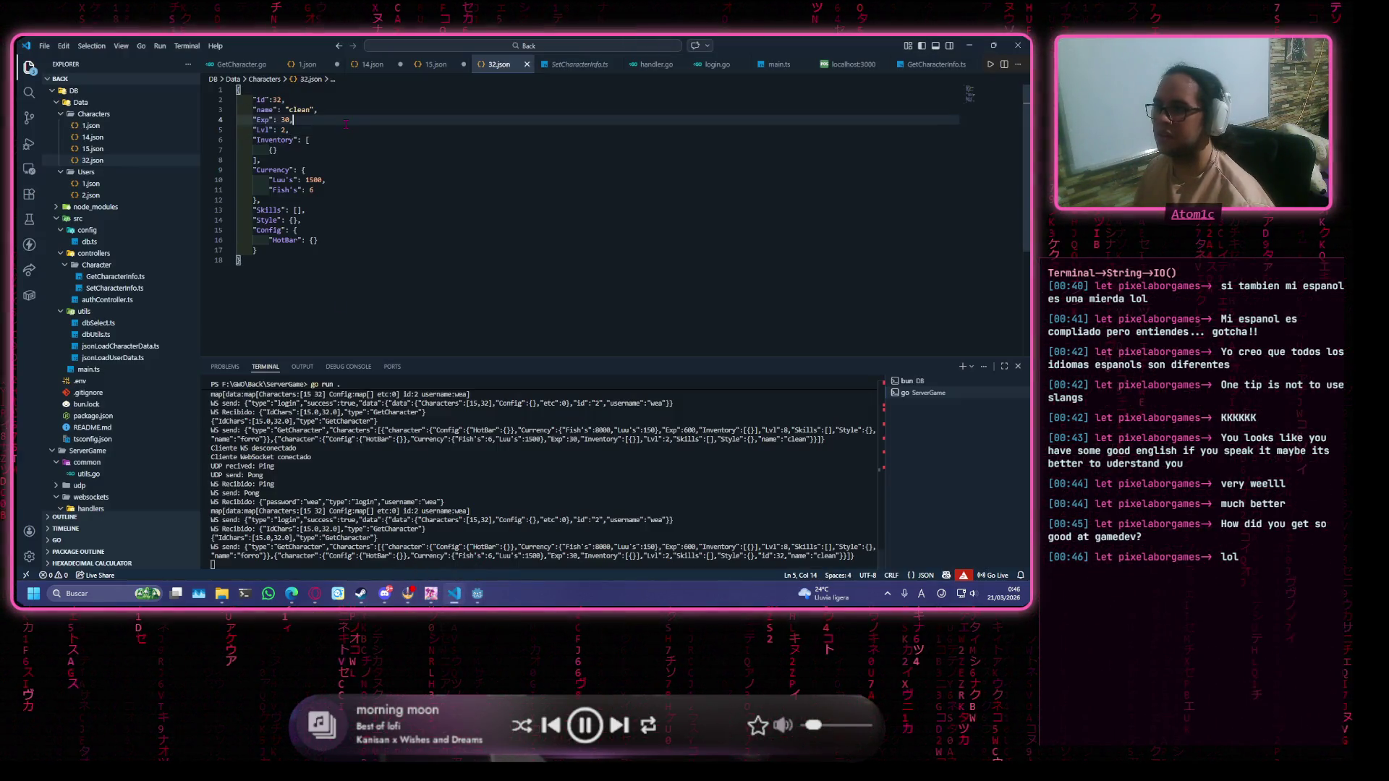
Check 15.json and 1.json, then bring the running GWO (DEBUG) game window forward
{"action": "left_click", "coordinate": [420, 69]}
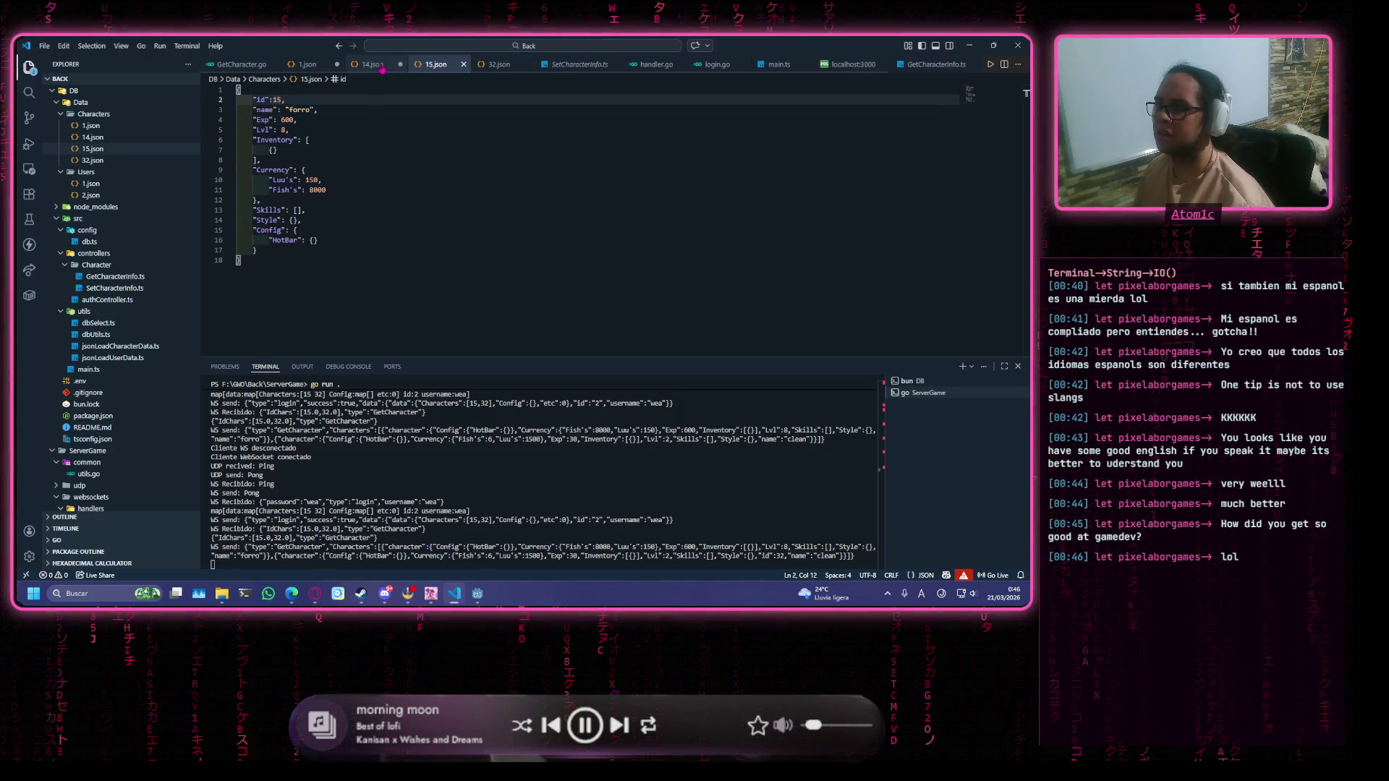
{"action": "left_click", "coordinate": [90, 125]}
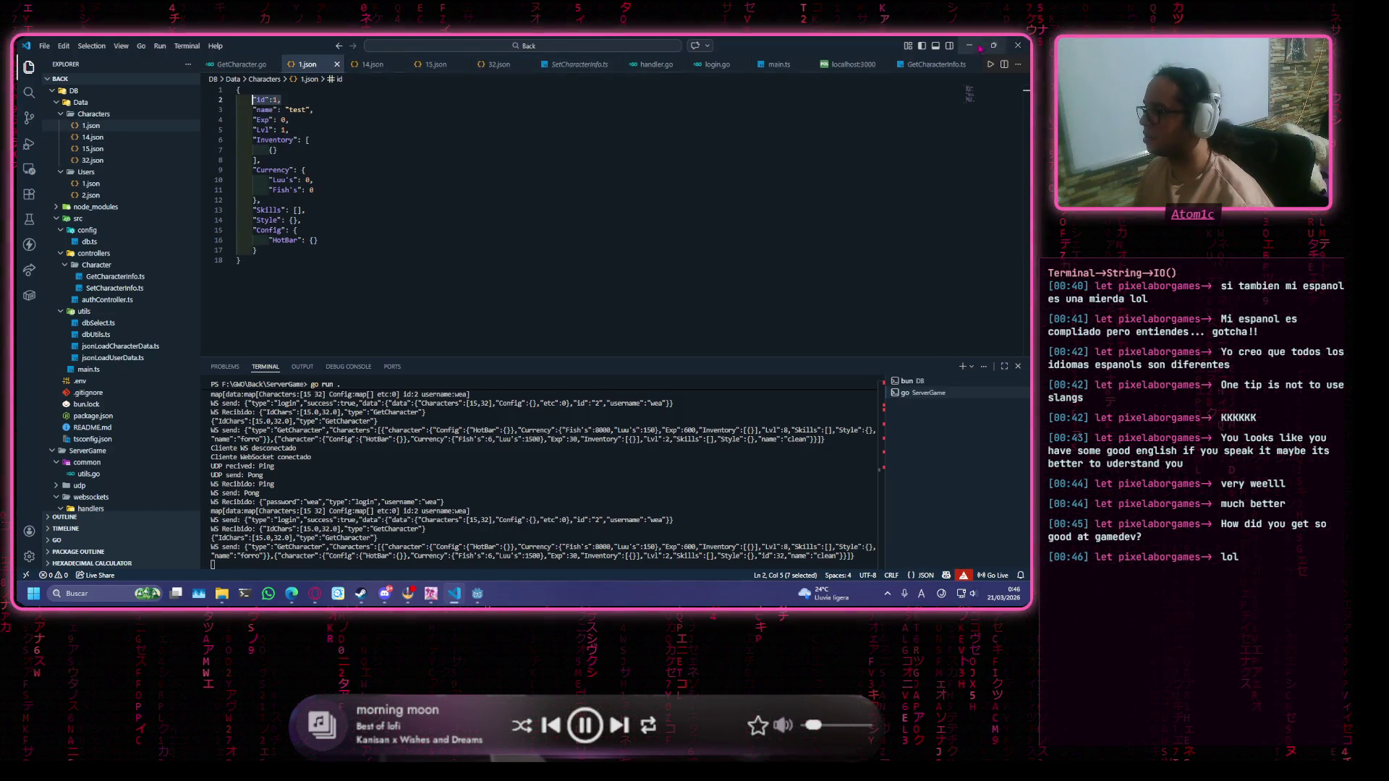
{"action": "left_click", "coordinate": [477, 593]}
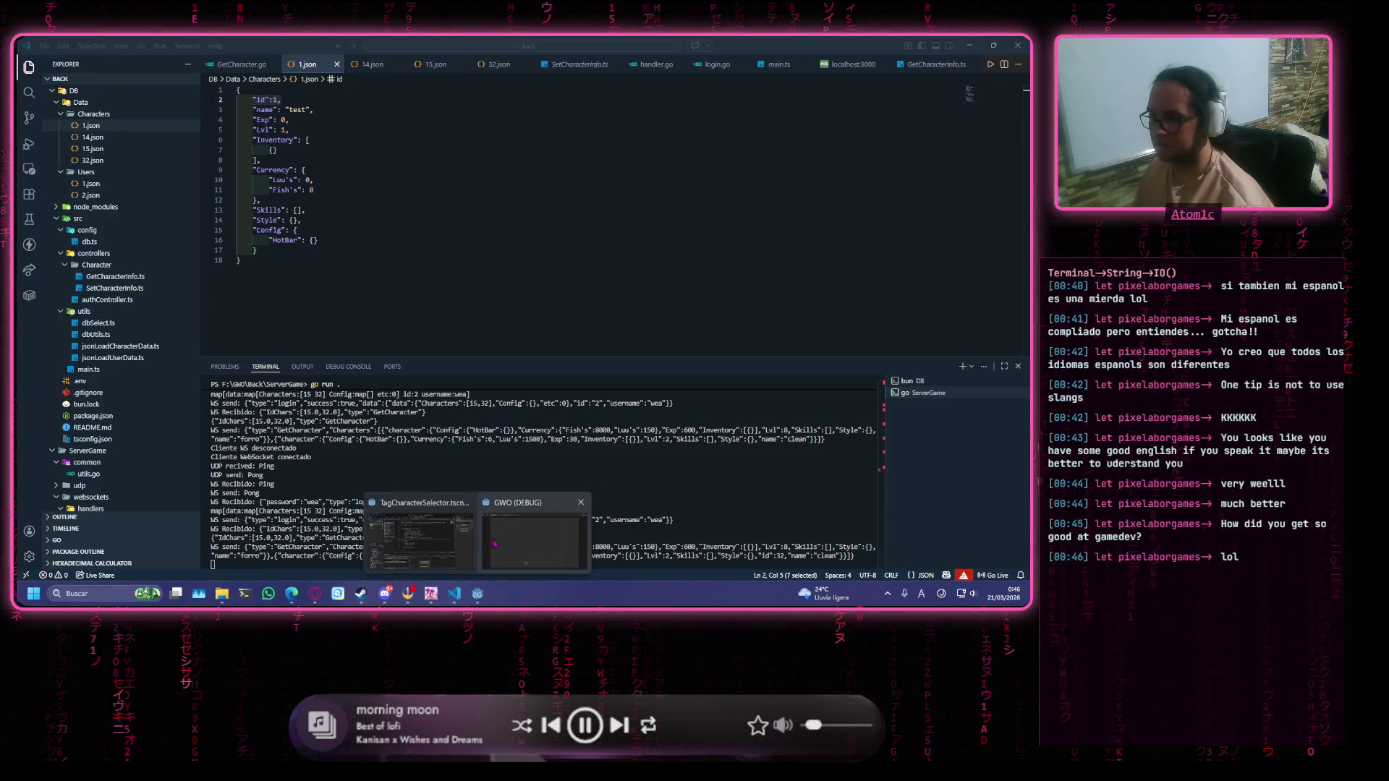
{"action": "left_click", "coordinate": [495, 543]}
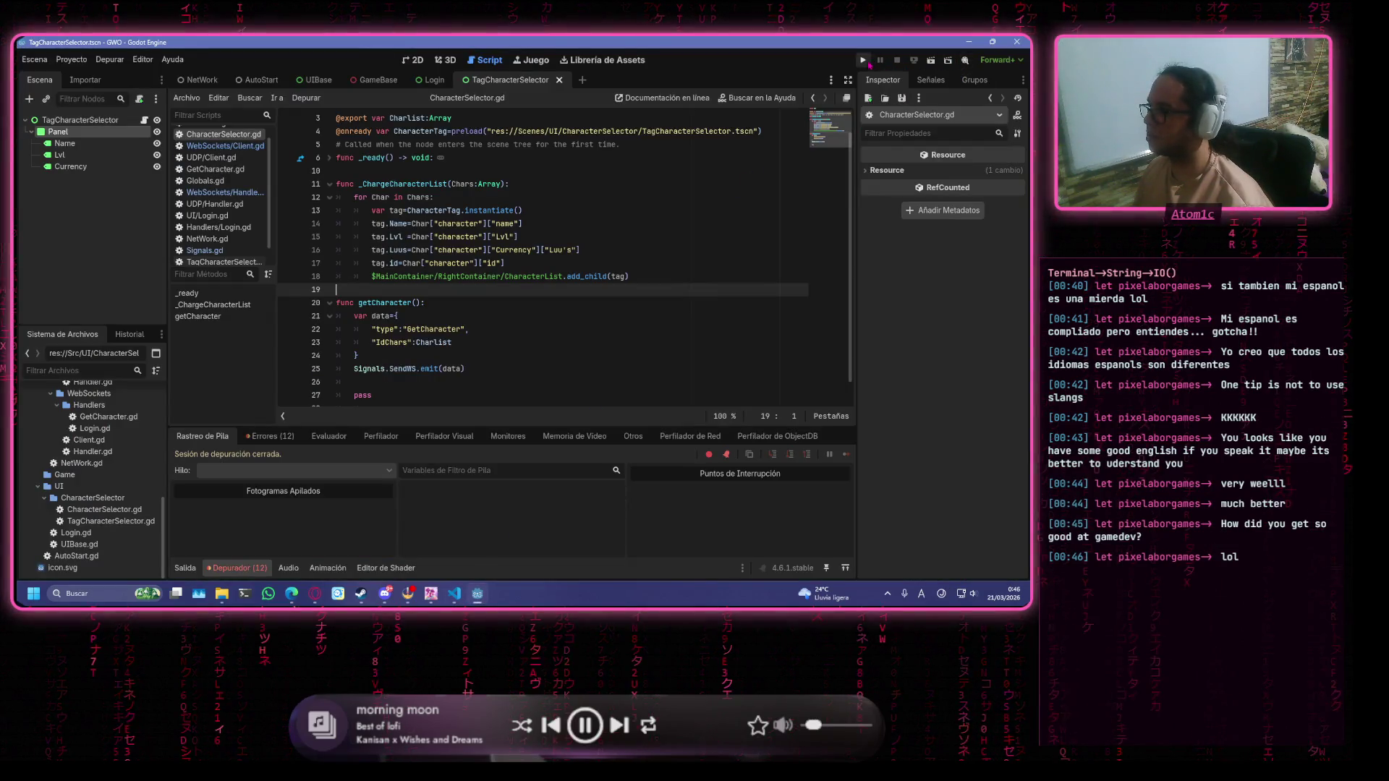
Run the project and log in with the test account to list characters forro and clean
{"action": "left_click", "coordinate": [864, 60]}
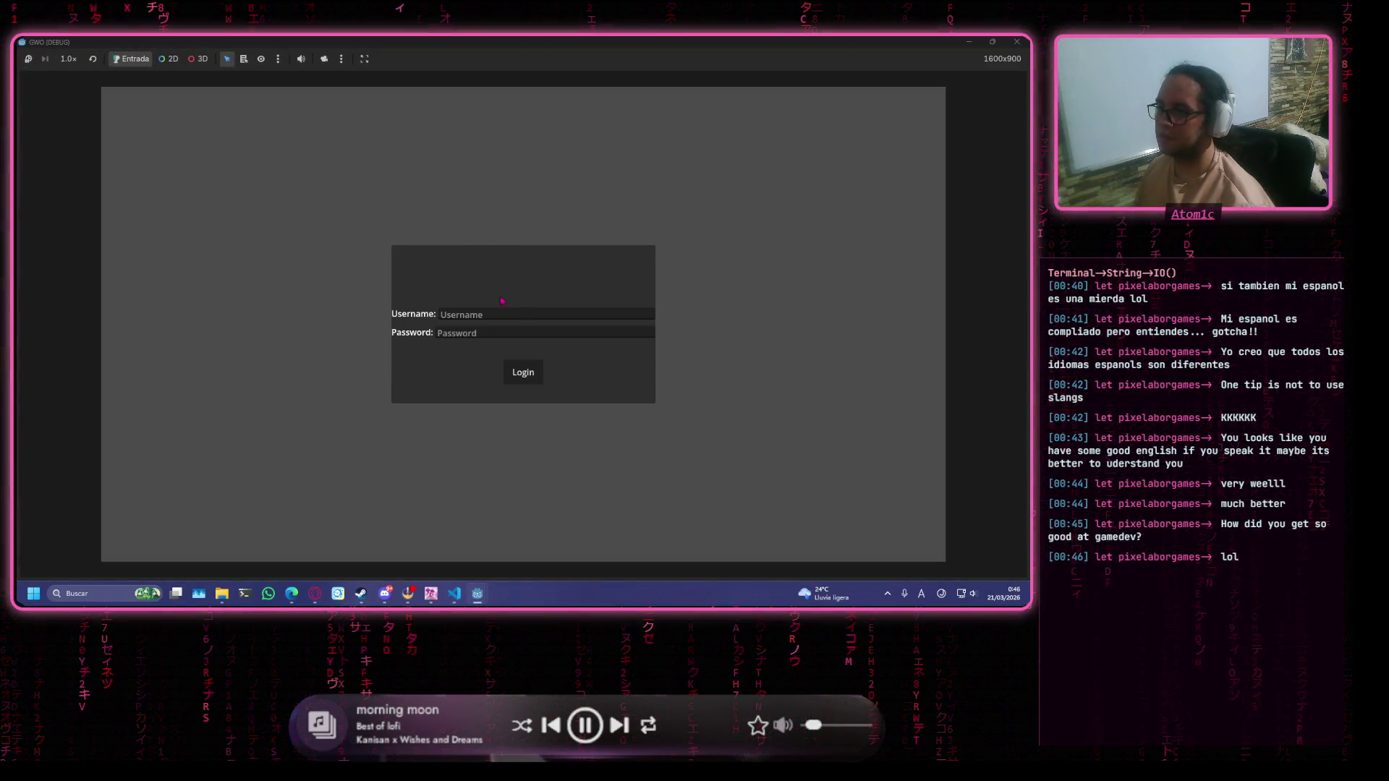
{"action": "left_click", "coordinate": [502, 315]}
{"action": "type", "text": "wea"}
{"action": "key", "text": "Tab"}
{"action": "type", "text": "wea"}
{"action": "left_click", "coordinate": [509, 367]}
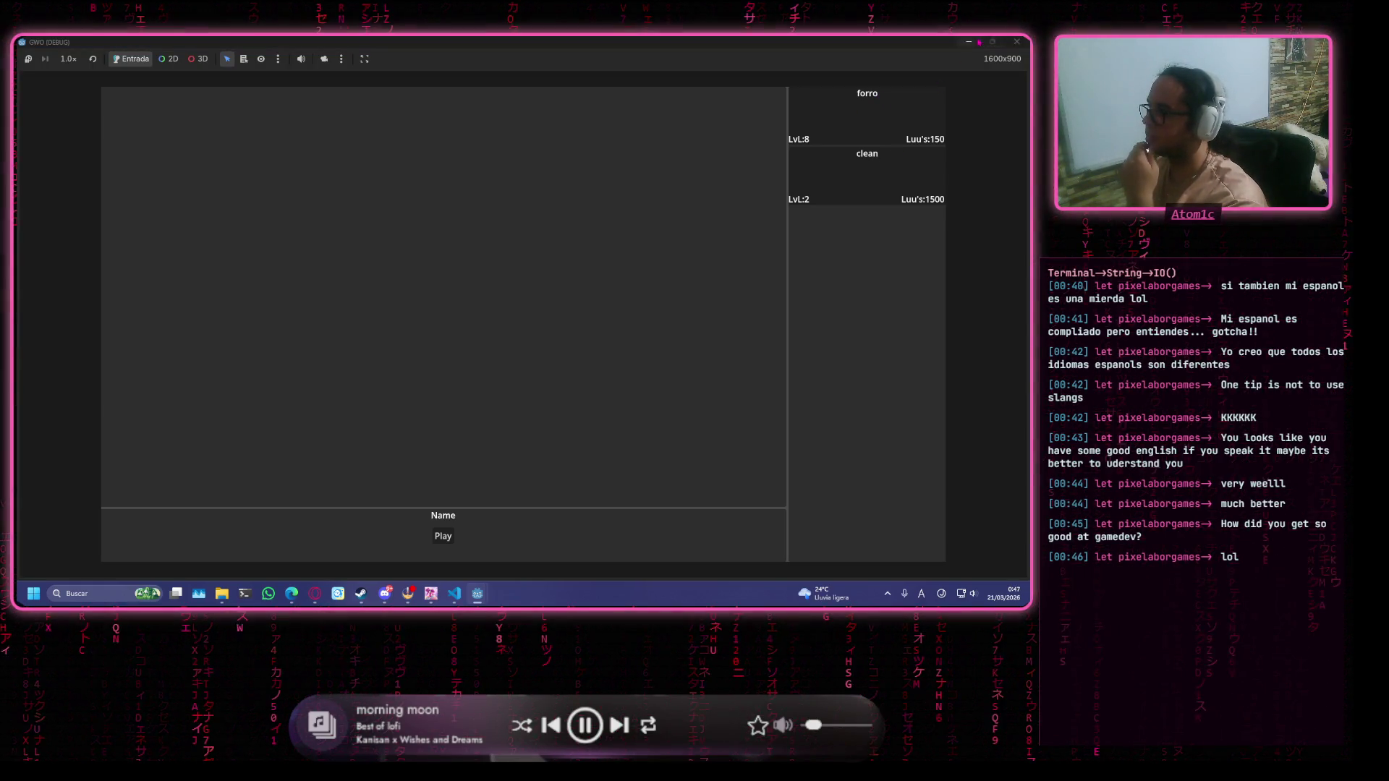
{"action": "key", "text": "alt+Tab"}
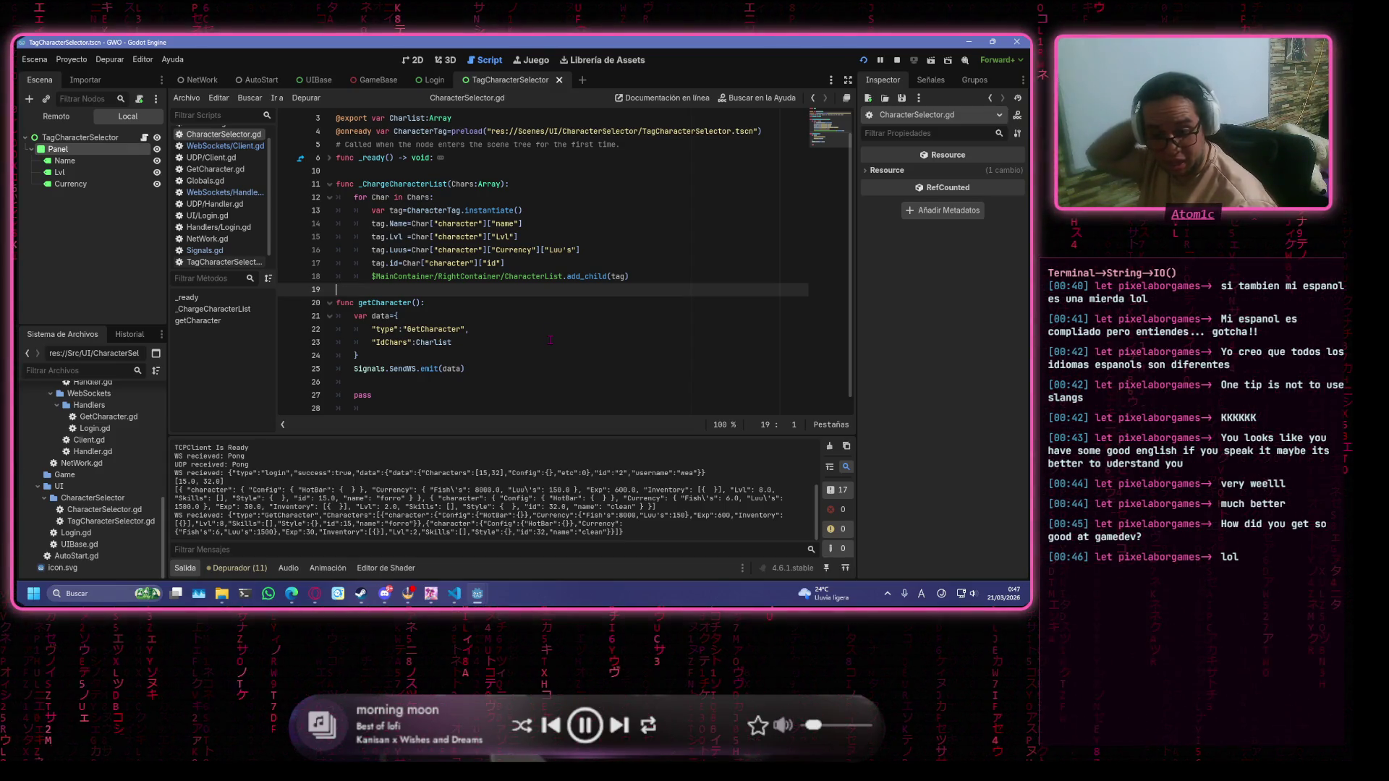
{"action": "left_click", "coordinate": [969, 42]}
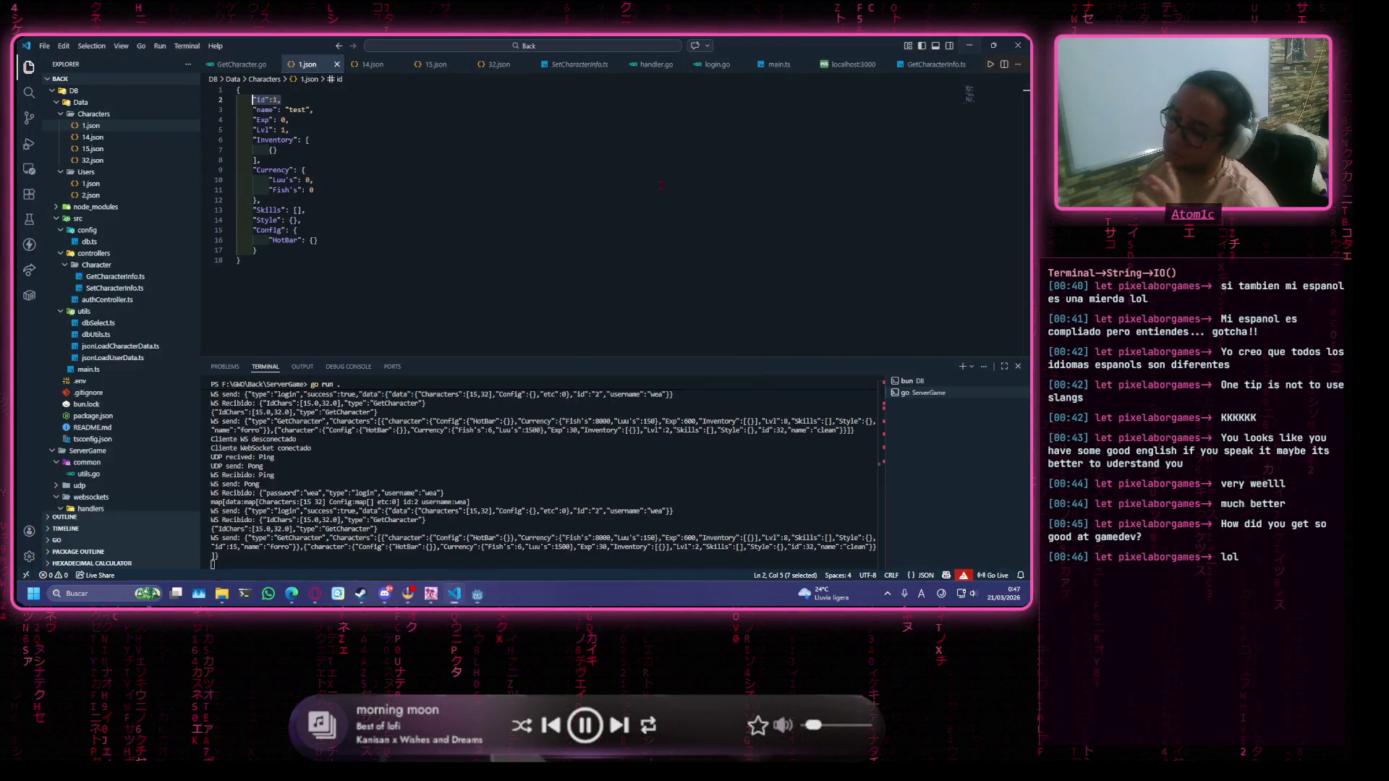
Review character files 14.json and 15.json and glance at the running game
{"action": "left_click", "coordinate": [147, 137]}
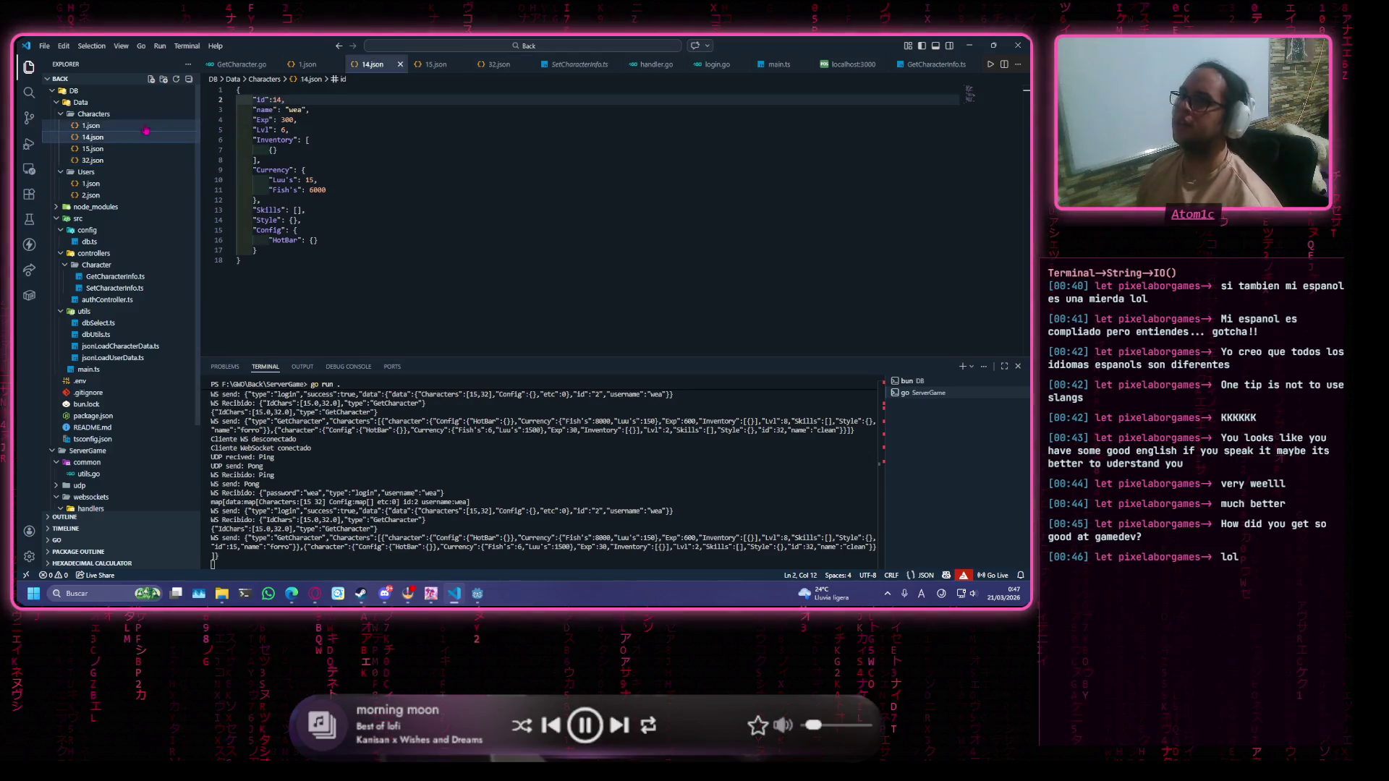
{"action": "left_click", "coordinate": [146, 149]}
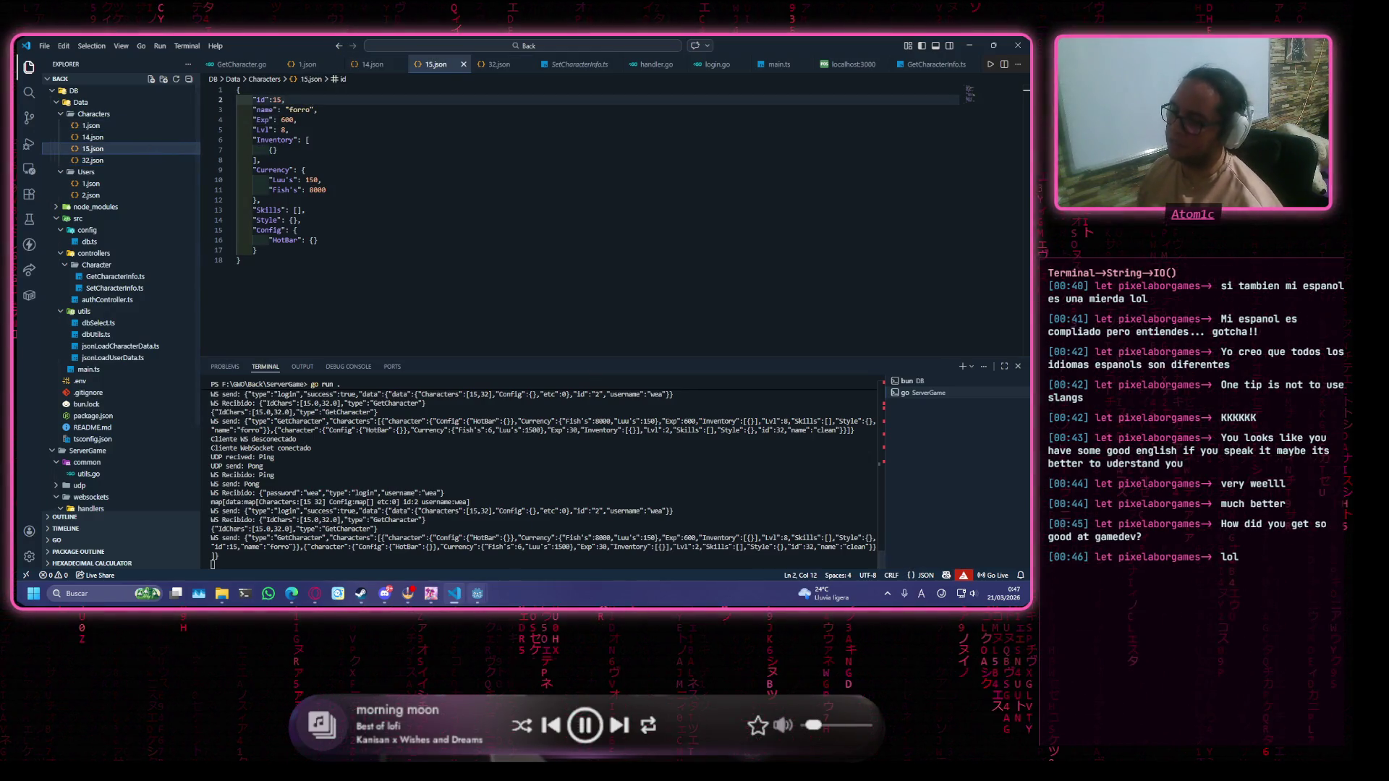
{"action": "mouse_move", "coordinate": [477, 594]}
{"action": "left_click", "coordinate": [501, 507]}
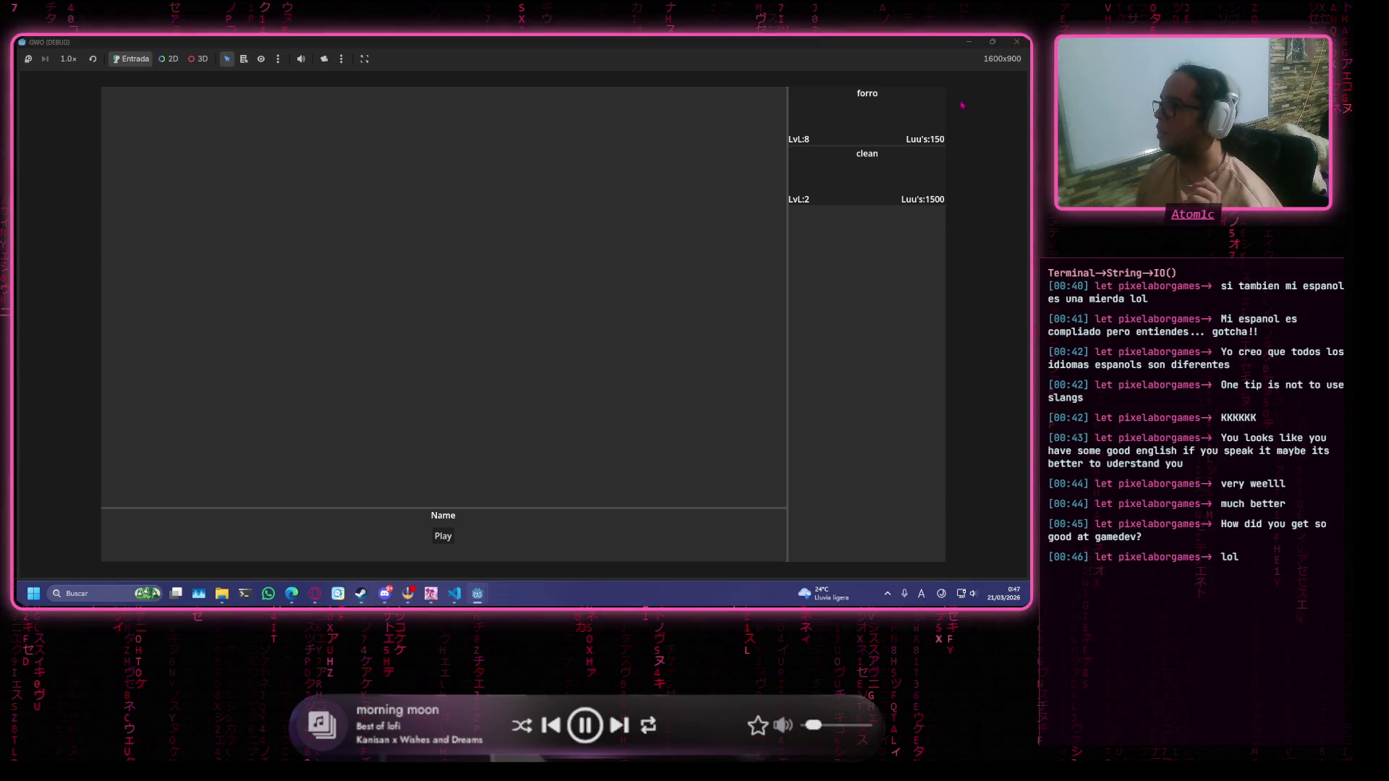
{"action": "left_click", "coordinate": [969, 42]}
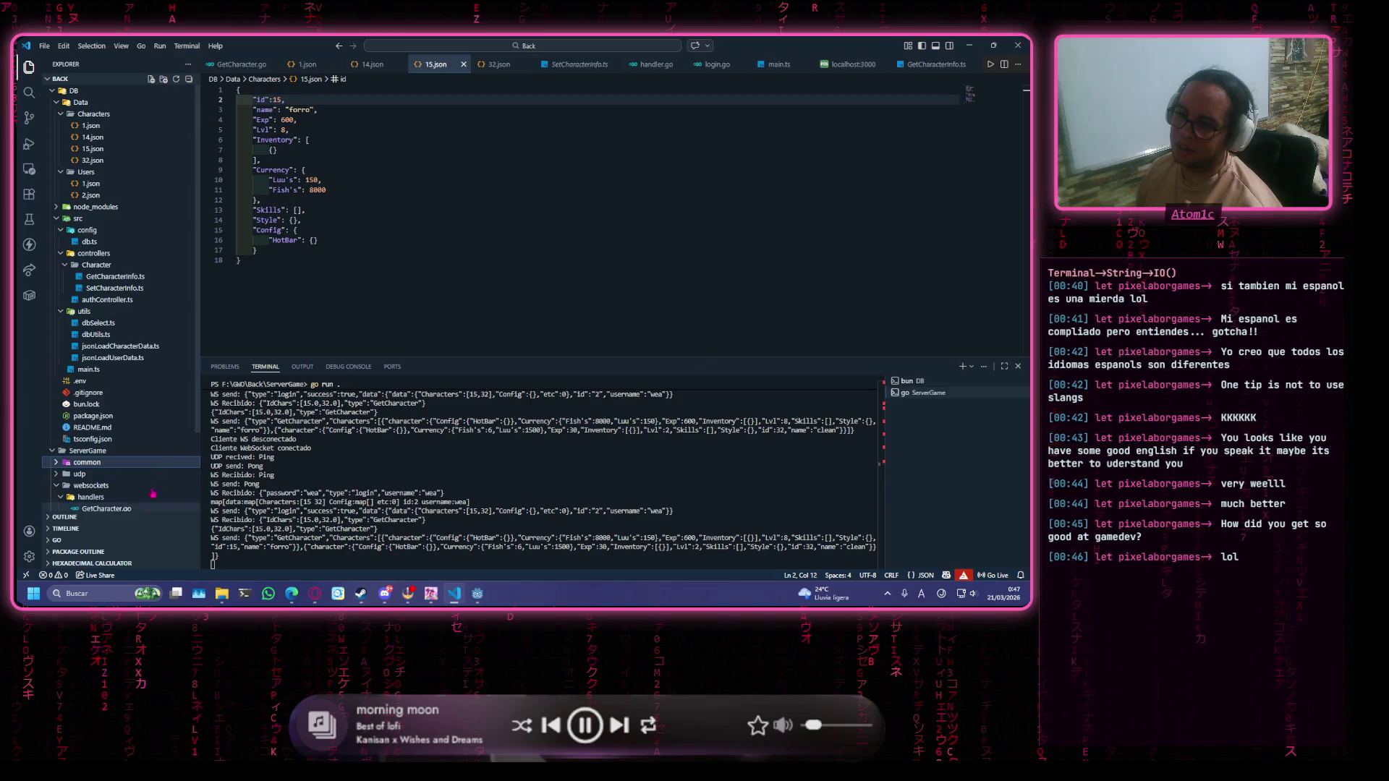
Browse the server's main.go, SetCharacterInfo.ts and login.go files
{"action": "scroll", "coordinate": [145, 449], "scroll_direction": "down", "scroll_amount": 3}
{"action": "left_click", "coordinate": [164, 471]}
{"action": "left_click", "coordinate": [163, 483]}
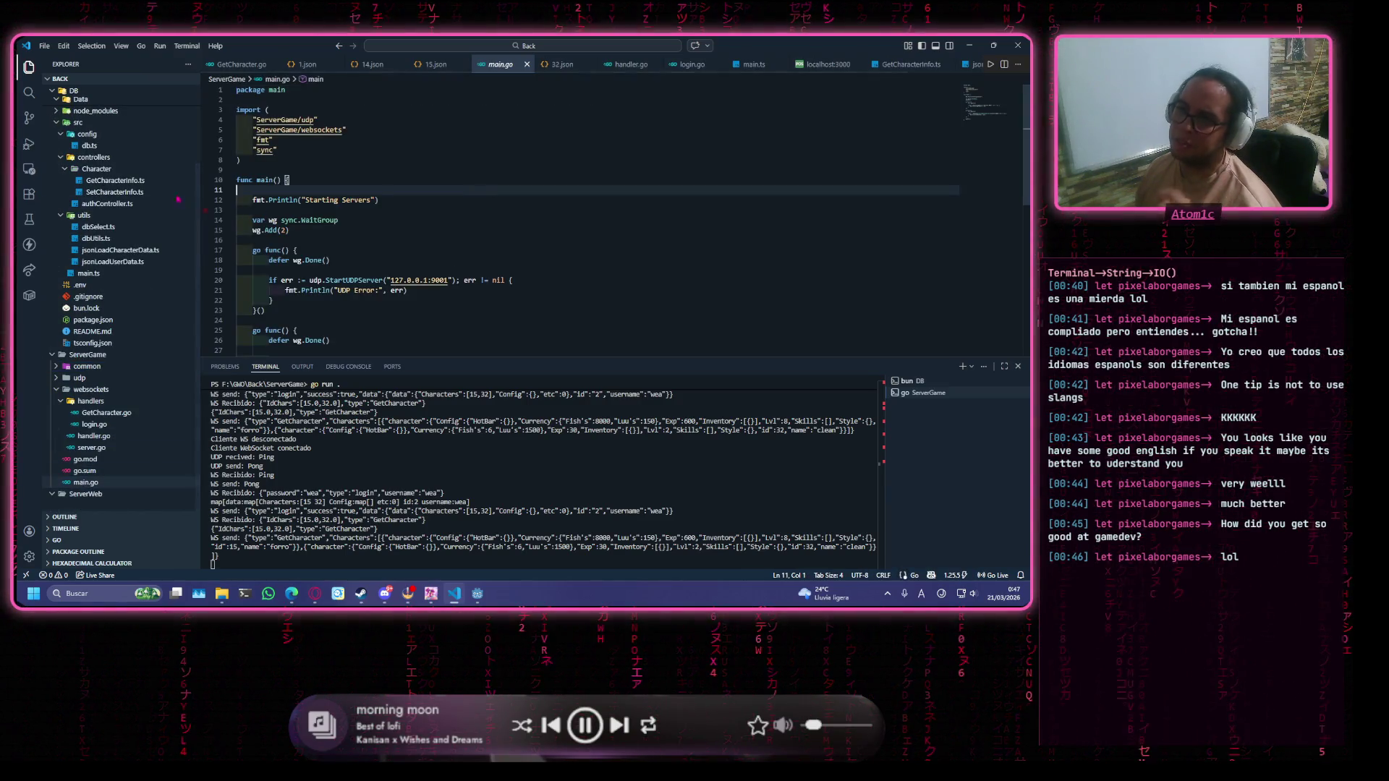
{"action": "left_click", "coordinate": [145, 192]}
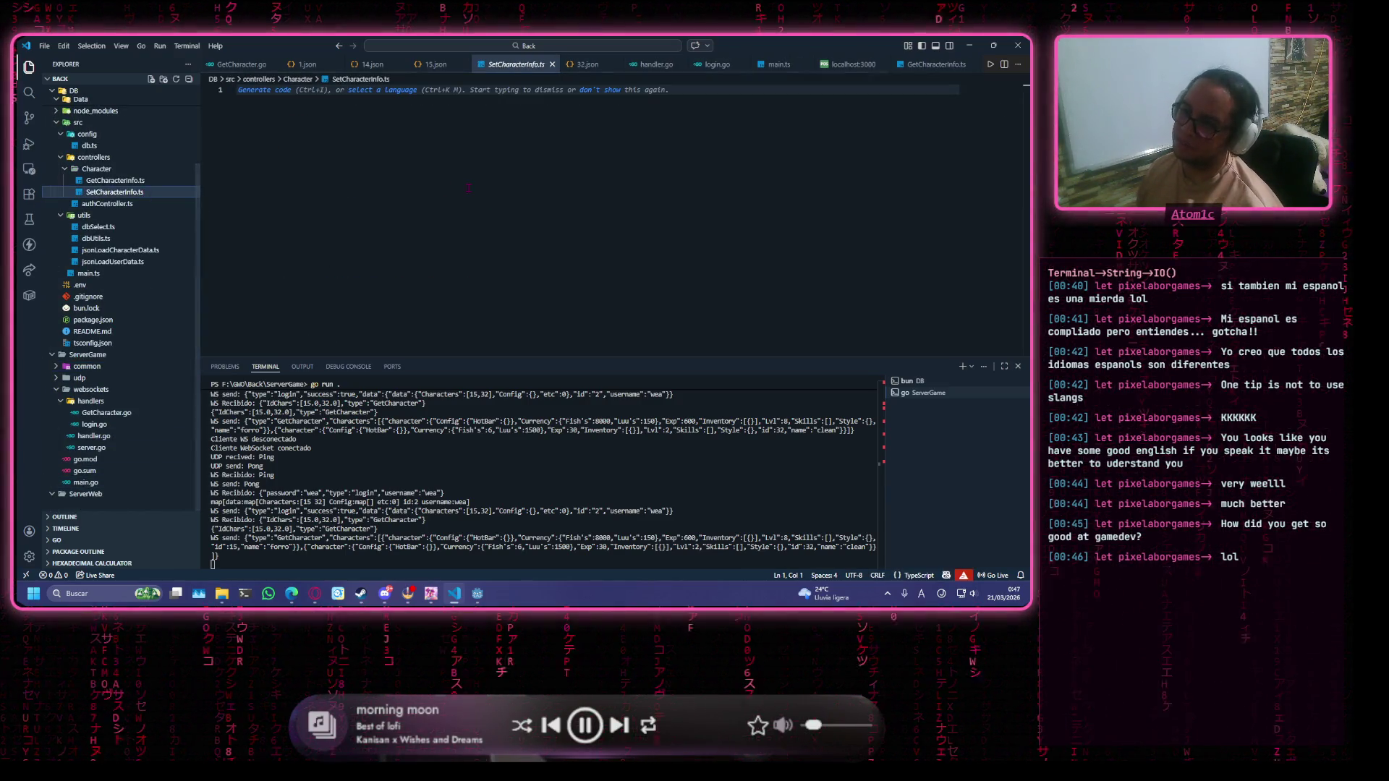
{"action": "left_click", "coordinate": [178, 425]}
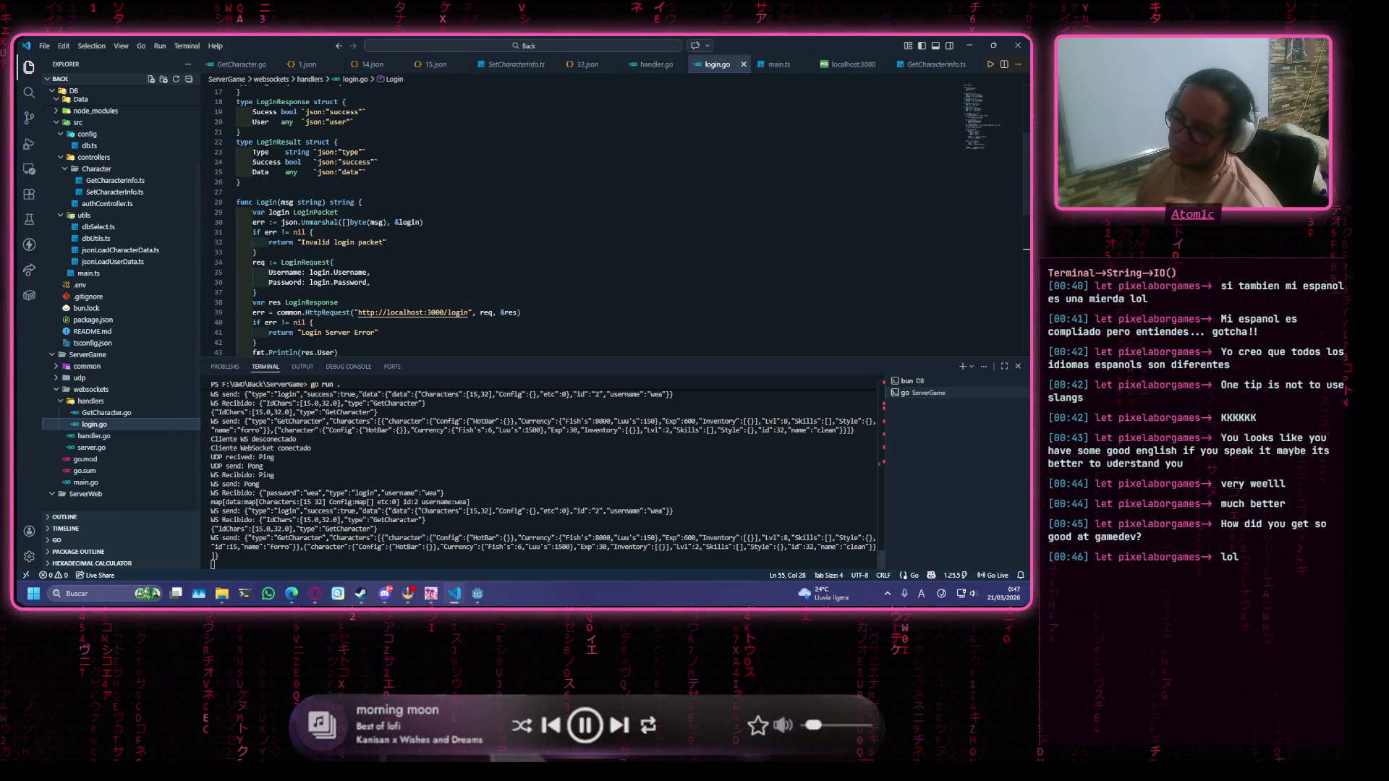
Close the GWO (DEBUG) game window and return to the Godot editor
{"action": "left_click", "coordinate": [477, 593]}
{"action": "left_click", "coordinate": [562, 542]}
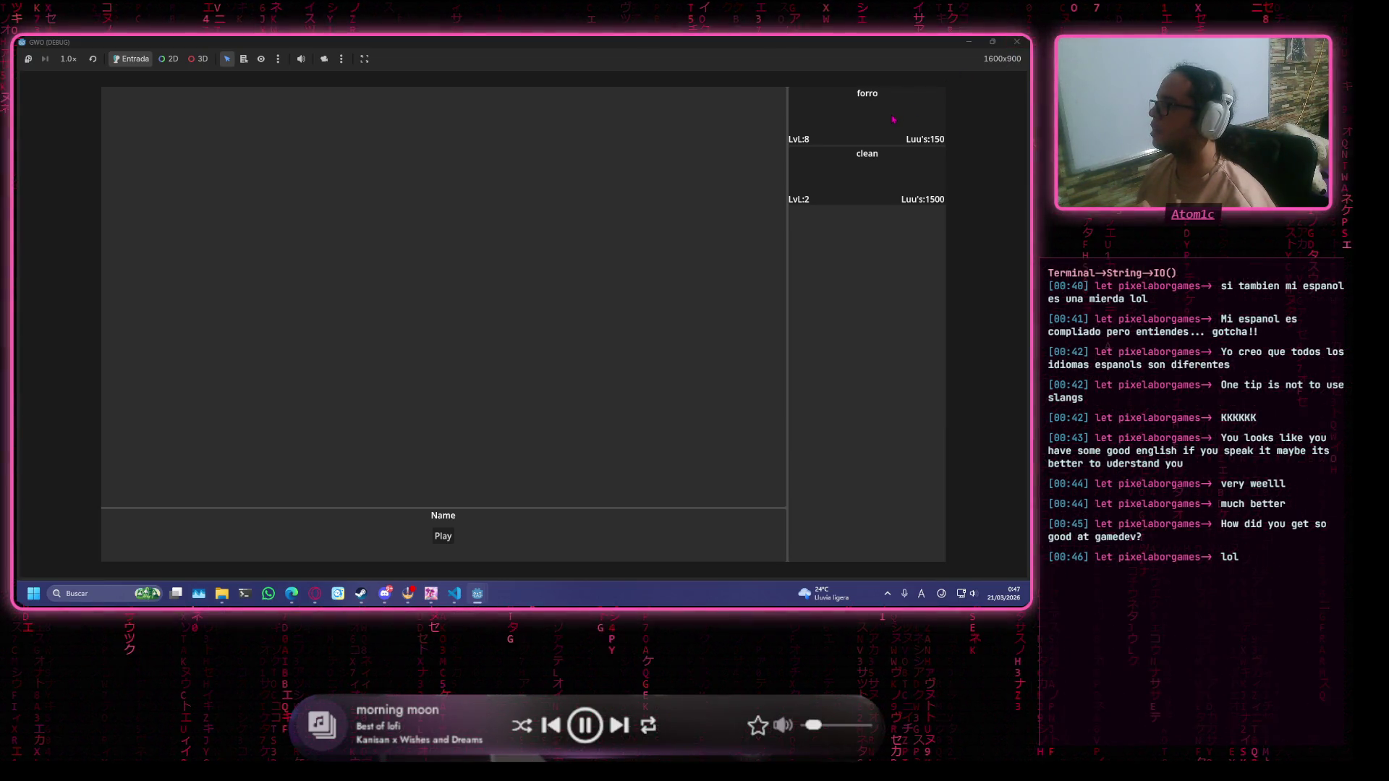
{"action": "key", "text": "alt+F4"}
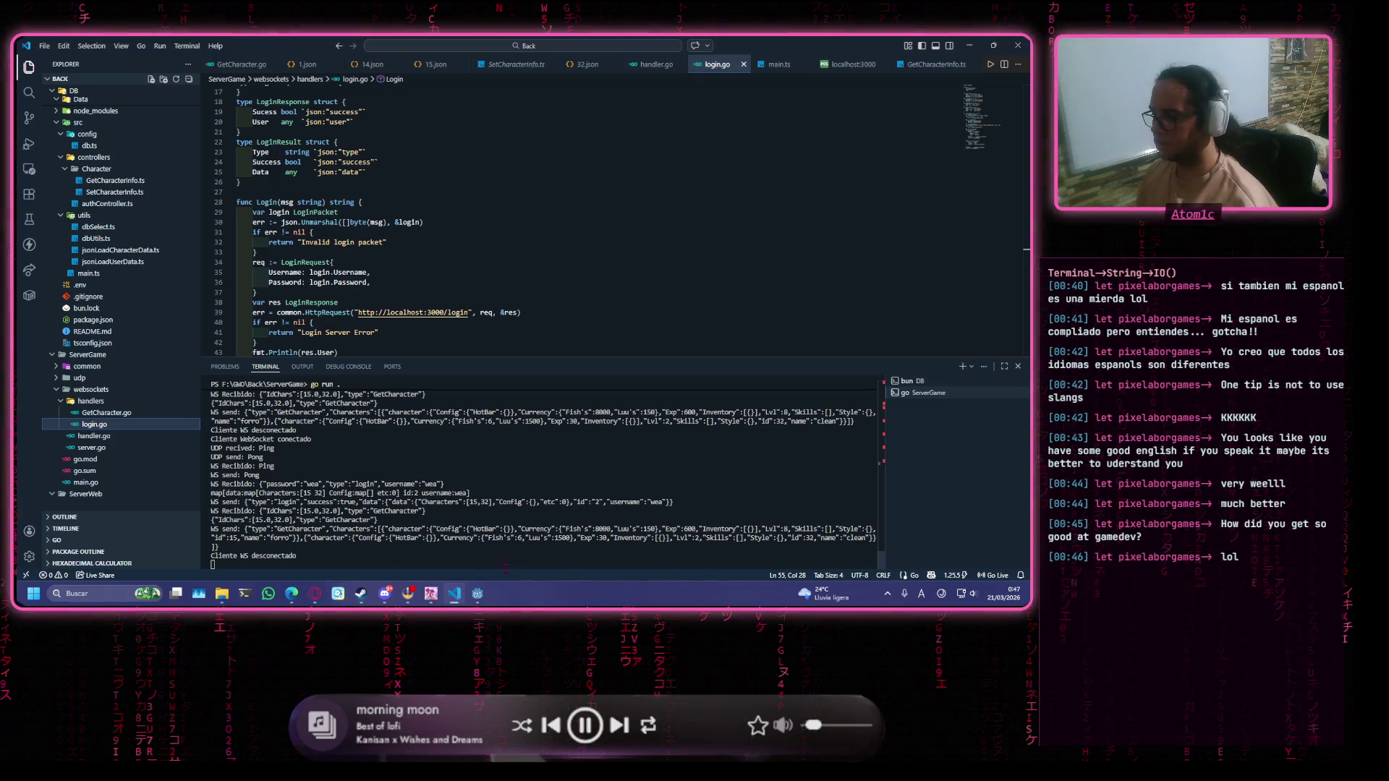
{"action": "mouse_move", "coordinate": [454, 593]}
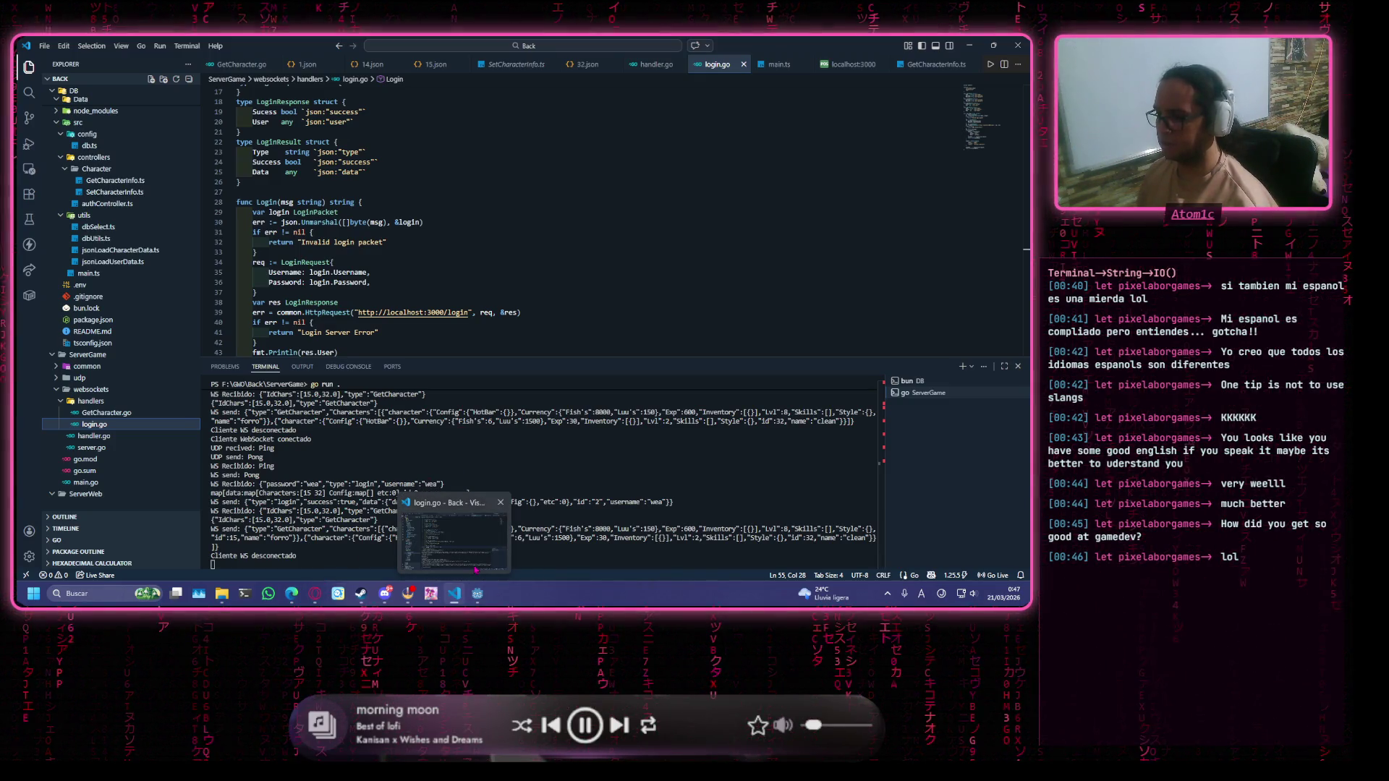
{"action": "left_click", "coordinate": [477, 594]}
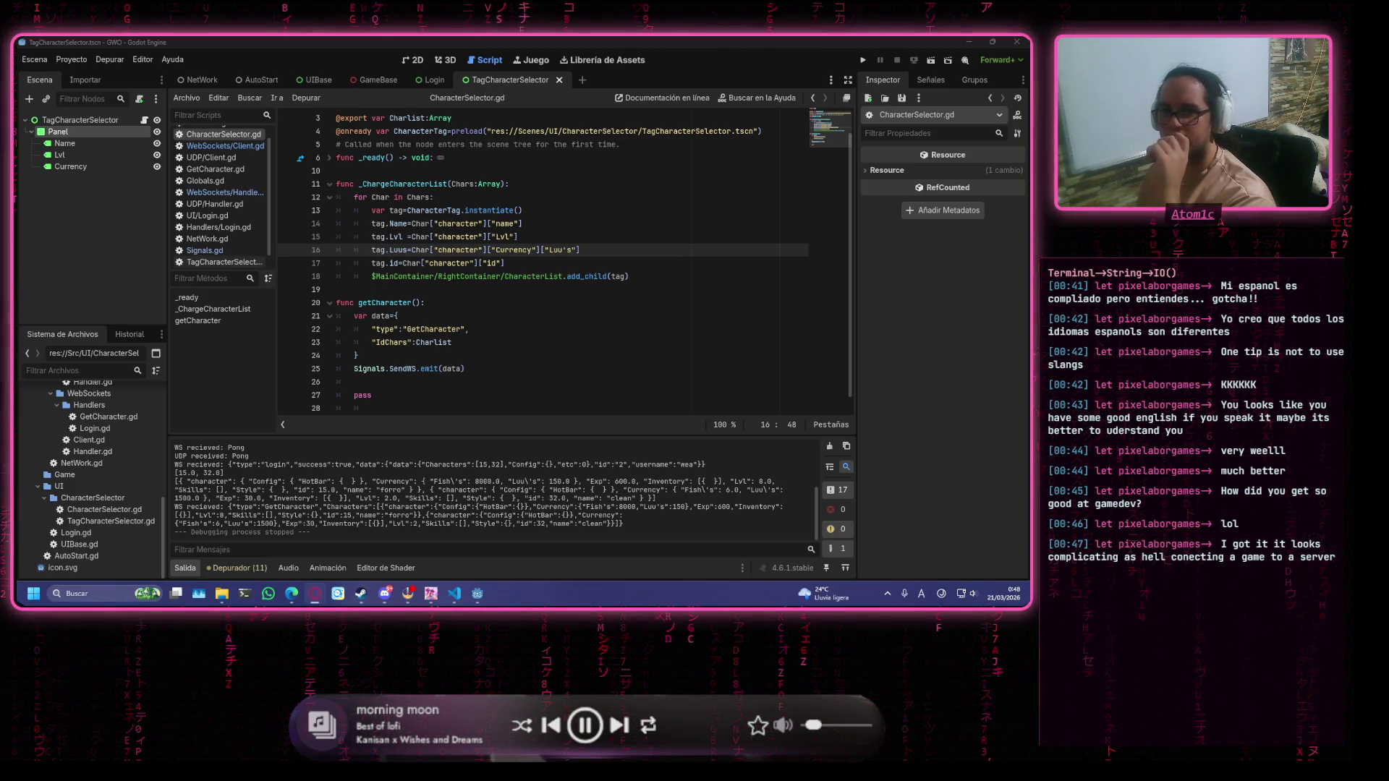
{"action": "left_click", "coordinate": [555, 347]}
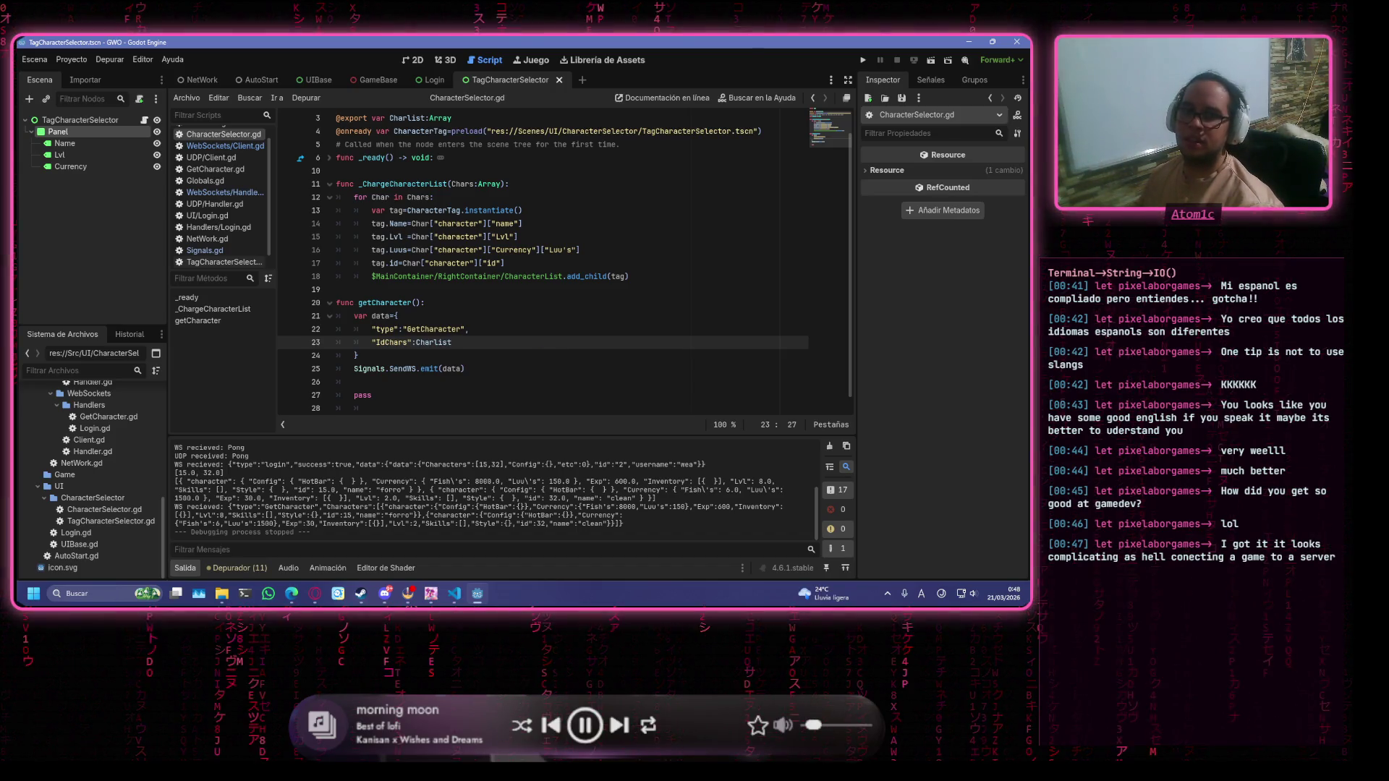
{"action": "key", "text": "alt+Tab"}
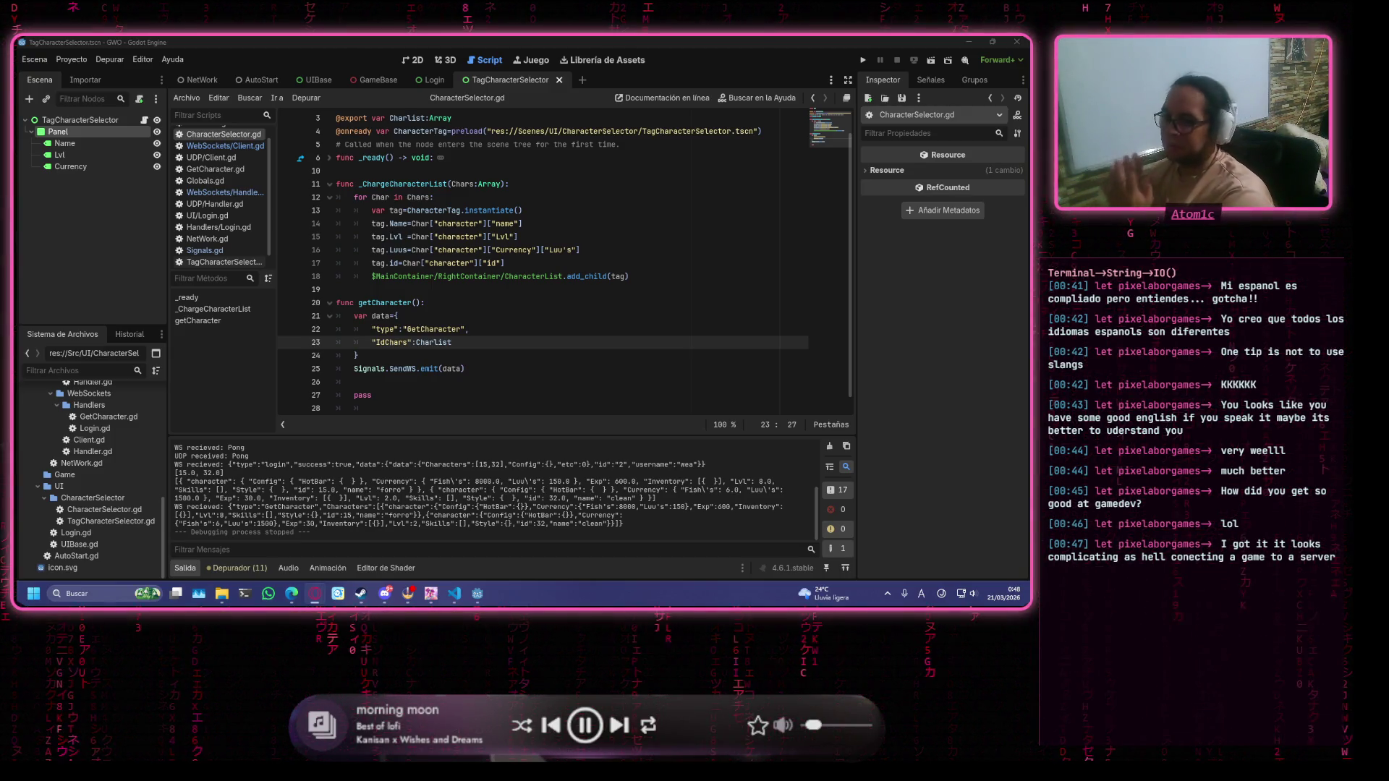
{"action": "left_click", "coordinate": [521, 303]}
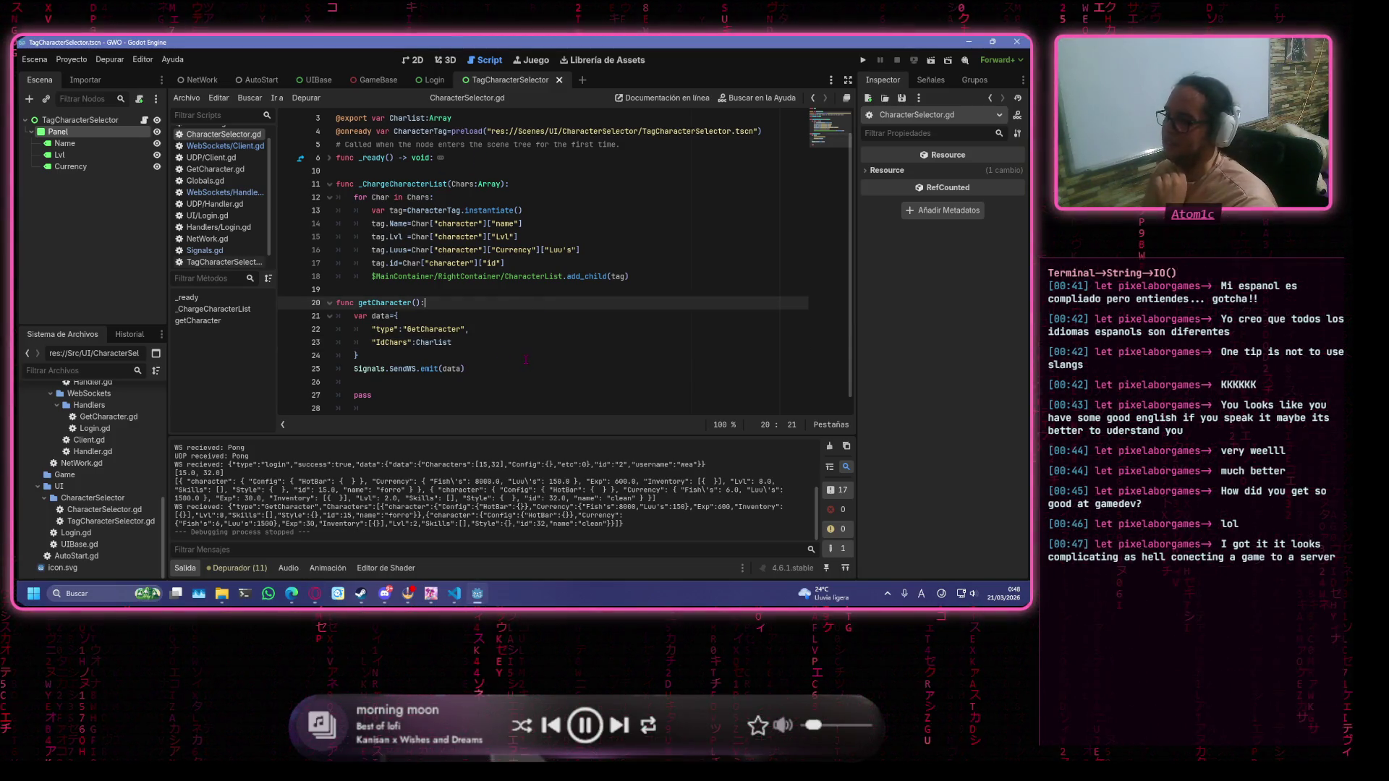
{"action": "left_click", "coordinate": [563, 356]}
{"action": "left_click", "coordinate": [694, 381]}
{"action": "left_click", "coordinate": [668, 324]}
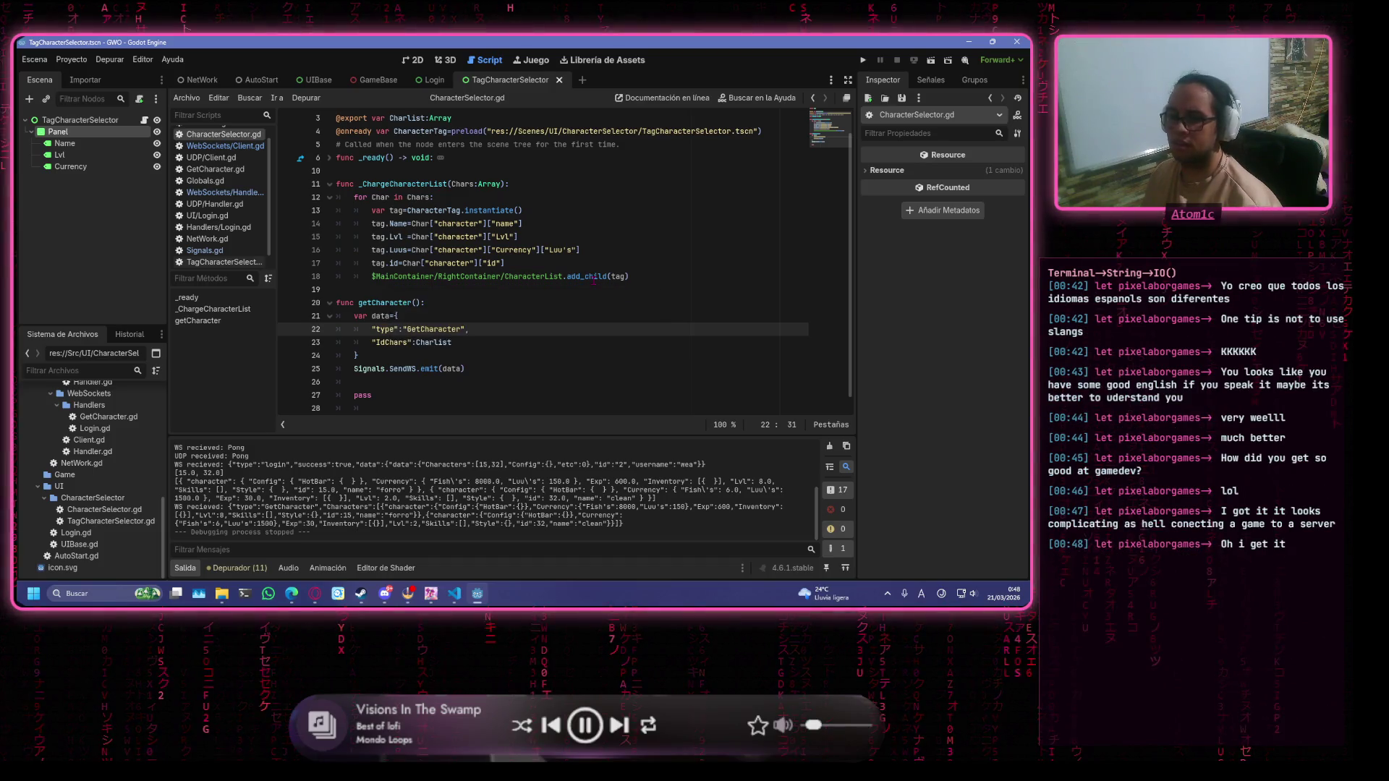
{"action": "left_click", "coordinate": [536, 289]}
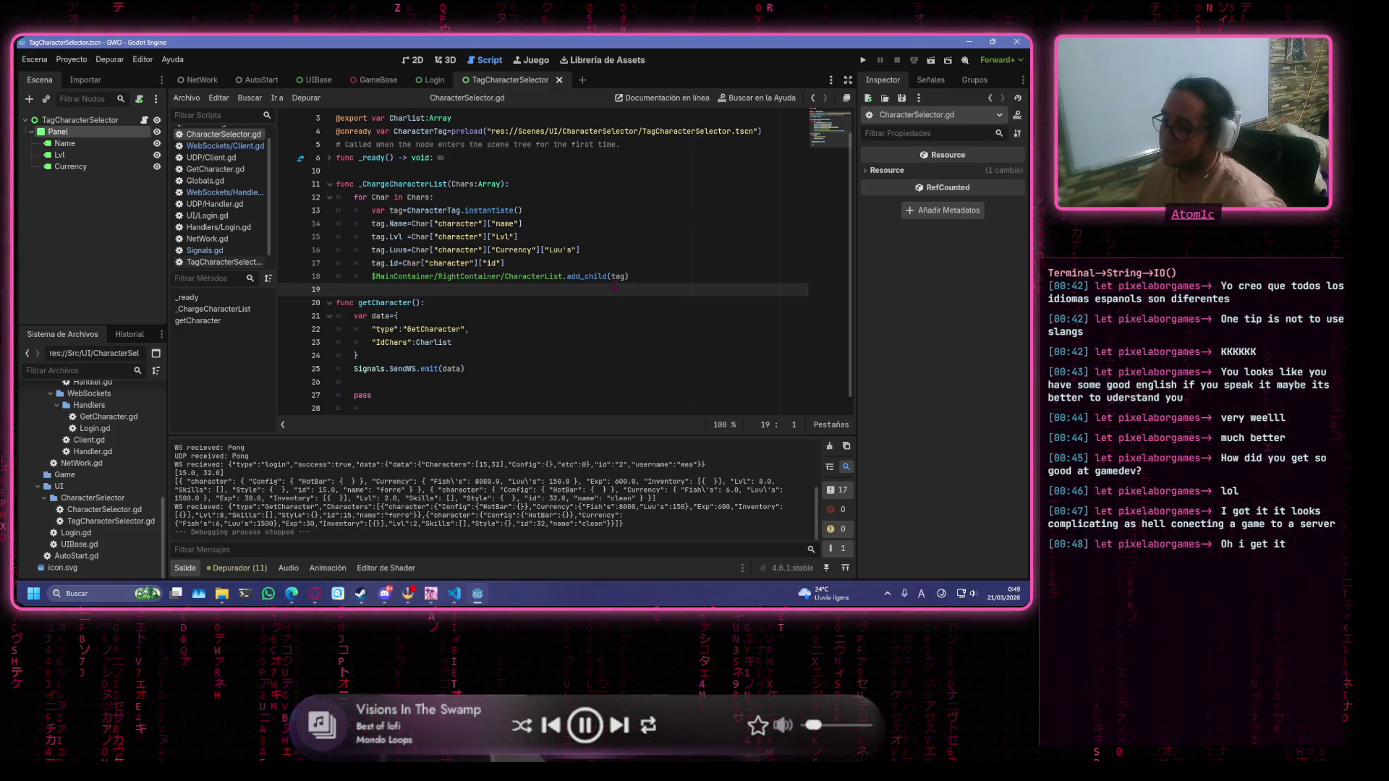
{"action": "left_click", "coordinate": [659, 236]}
{"action": "key", "text": "Down"}
{"action": "key", "text": "Down"}
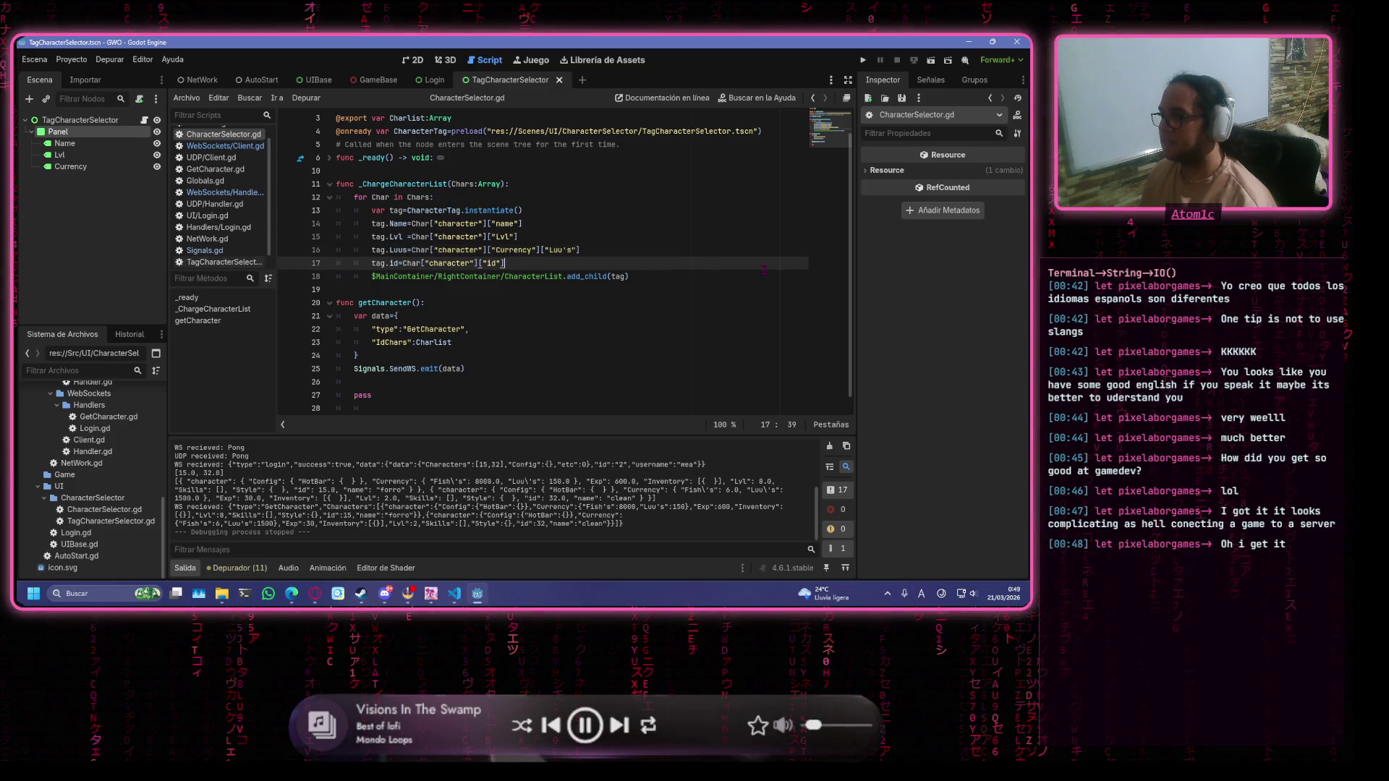
{"action": "left_click", "coordinate": [587, 303]}
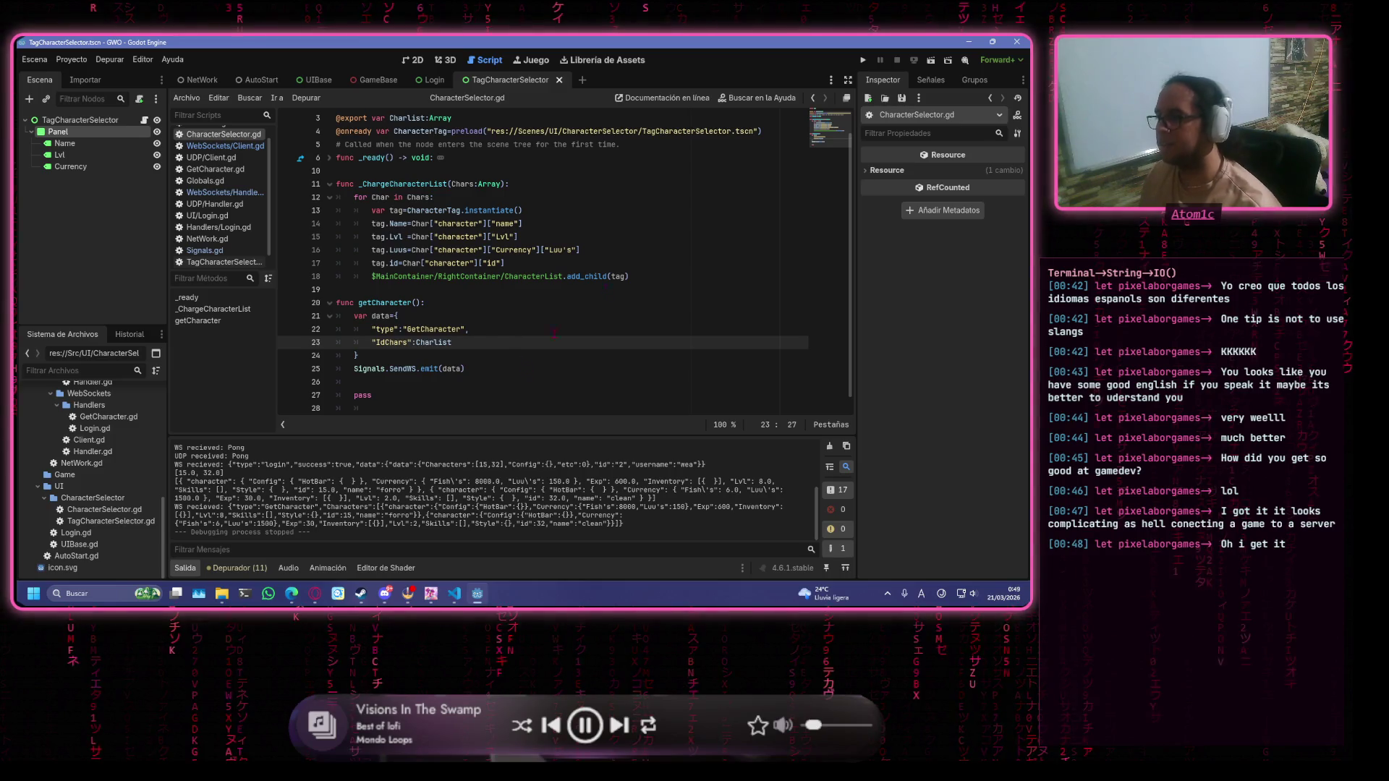
{"action": "left_click", "coordinate": [573, 315]}
{"action": "left_click", "coordinate": [583, 250]}
{"action": "left_click", "coordinate": [586, 263]}
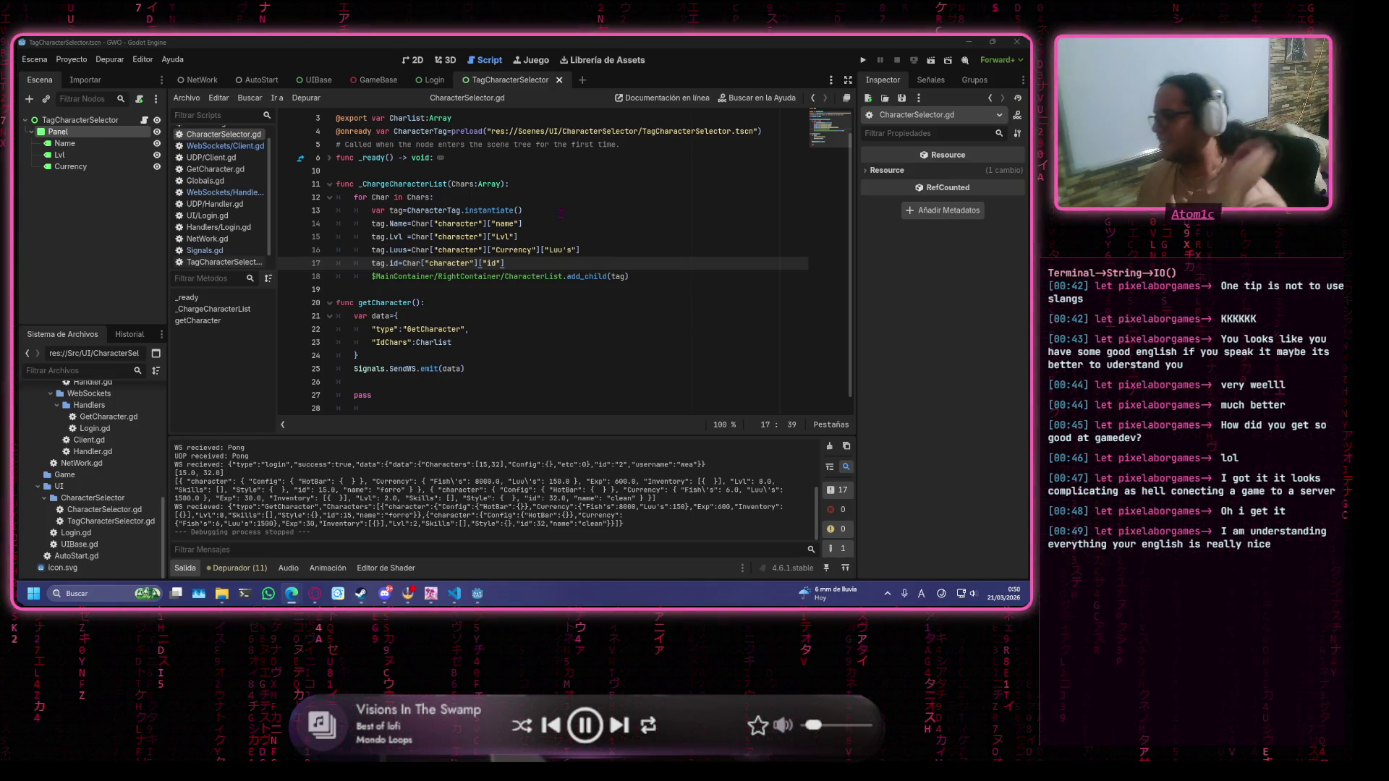
{"action": "key", "text": "Up"}
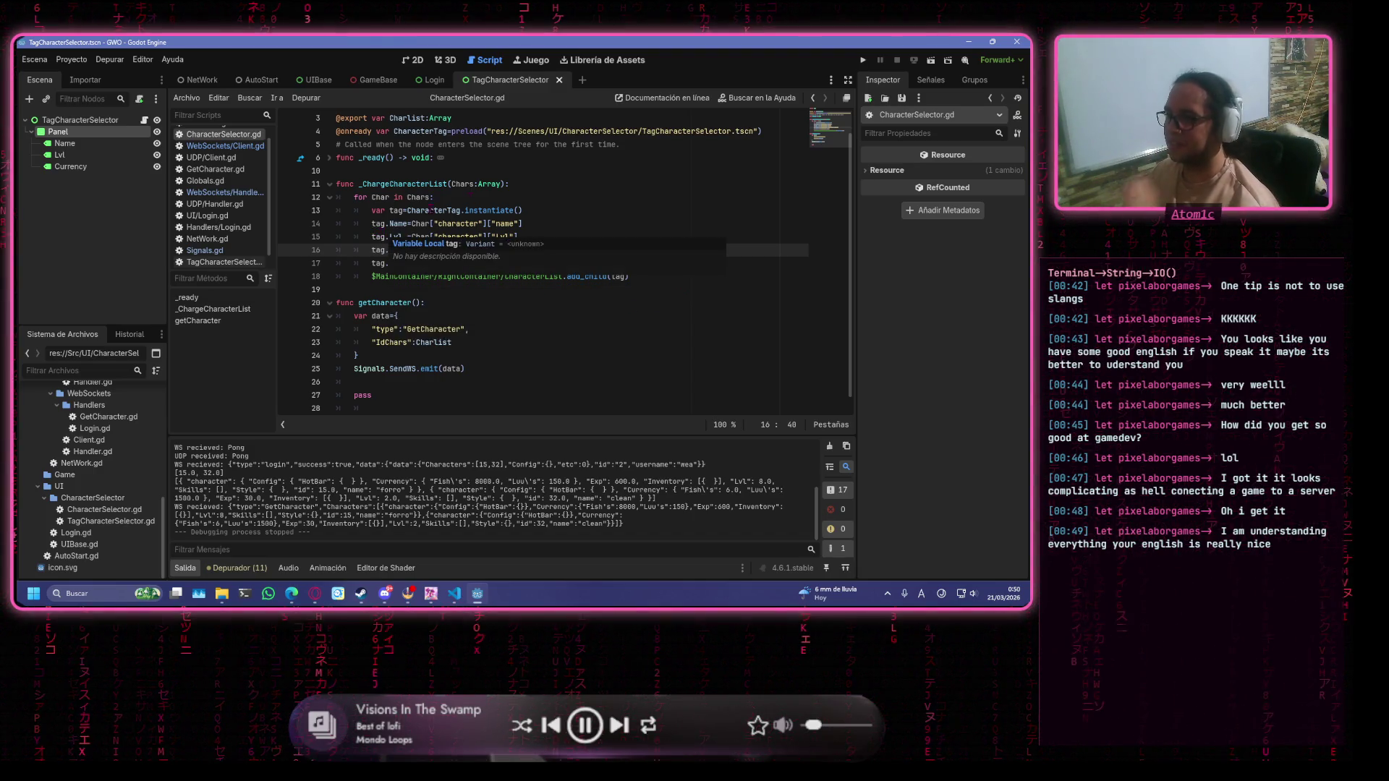
{"action": "key", "text": "Up"}
{"action": "key", "text": "Up"}
{"action": "key", "text": "Up"}
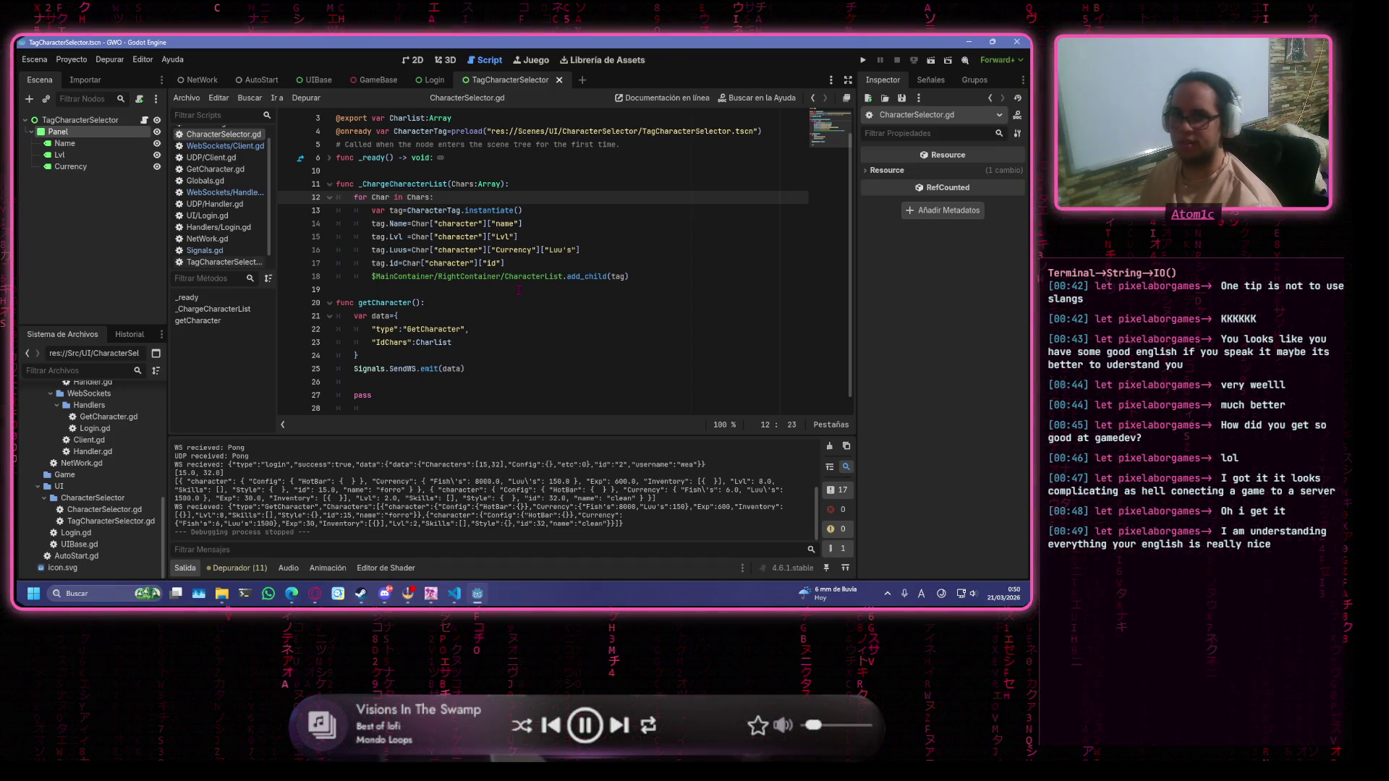
{"action": "key", "text": "Down"}
{"action": "key", "text": "Down"}
{"action": "key", "text": "Down"}
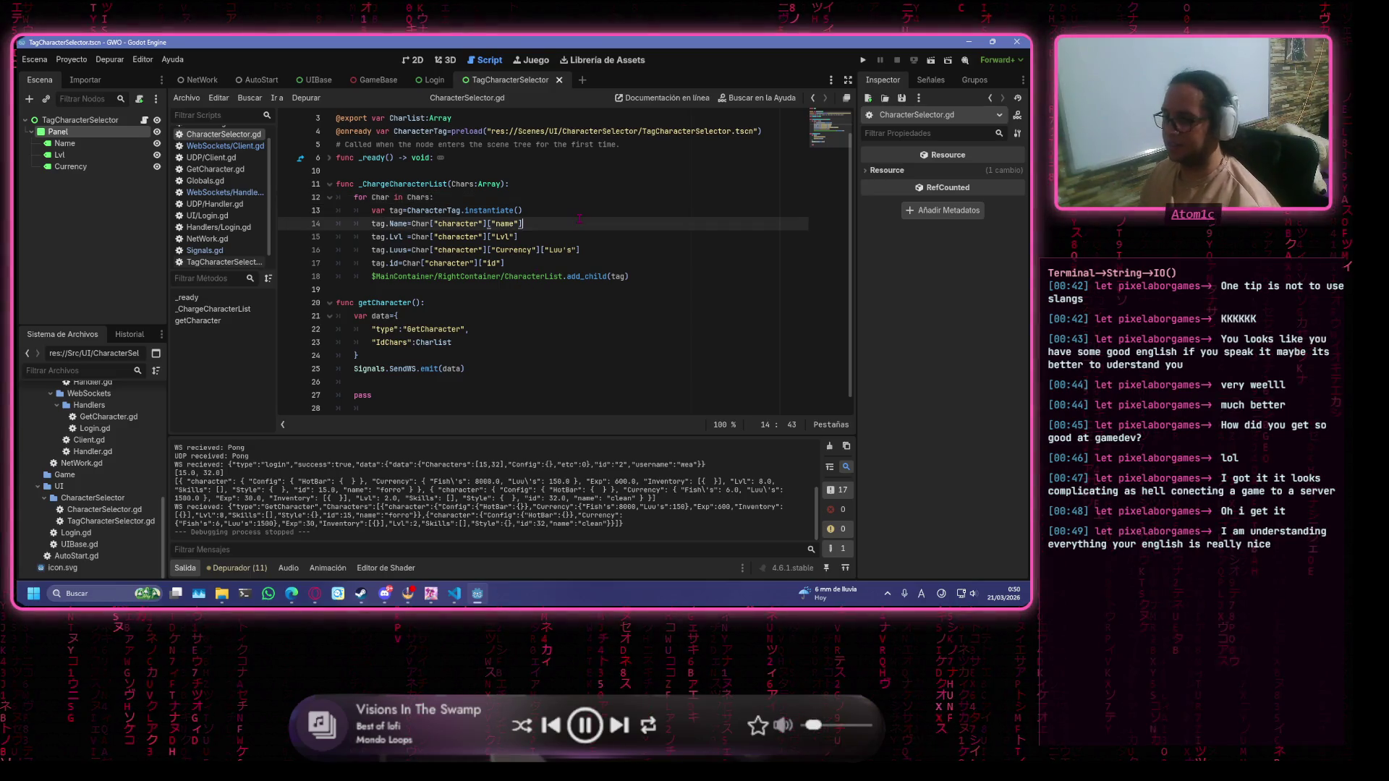
{"action": "key", "text": "End"}
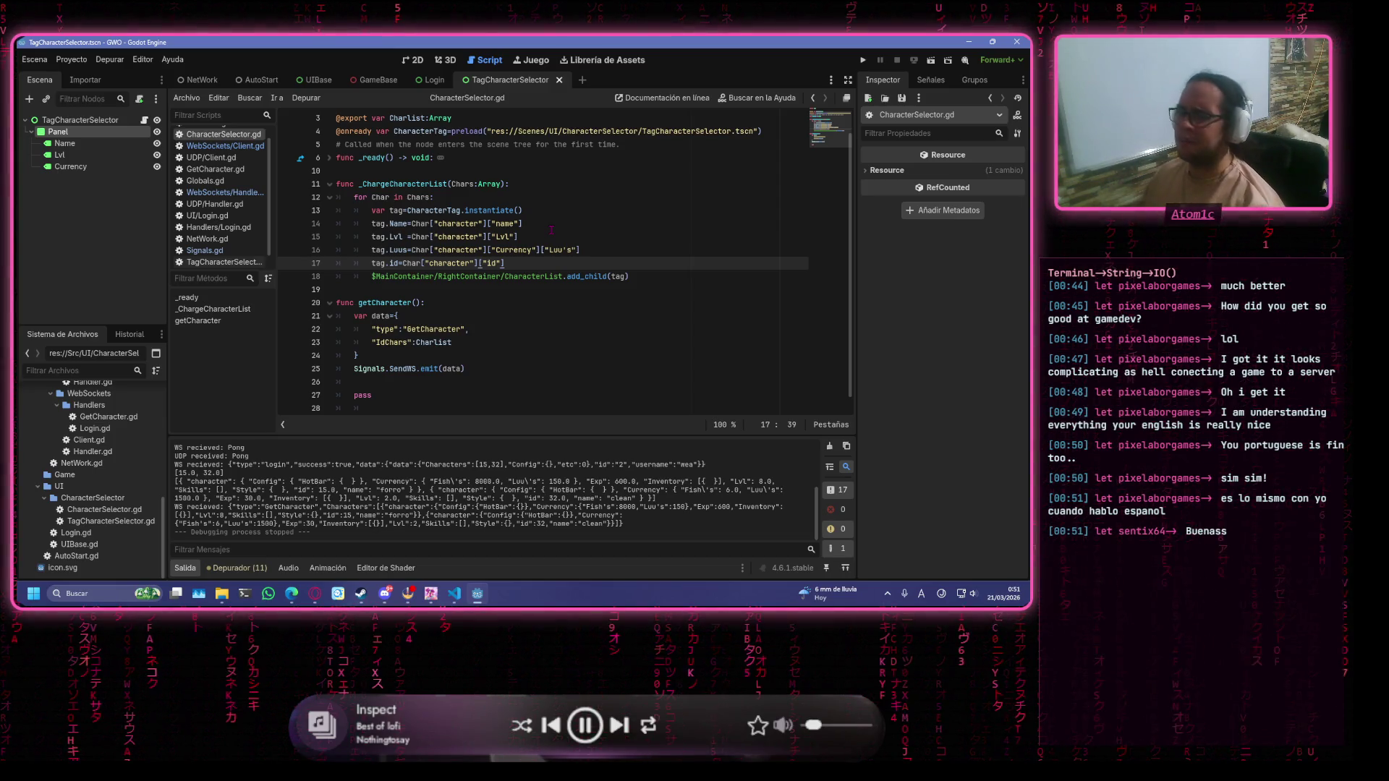
{"action": "left_click", "coordinate": [656, 299]}
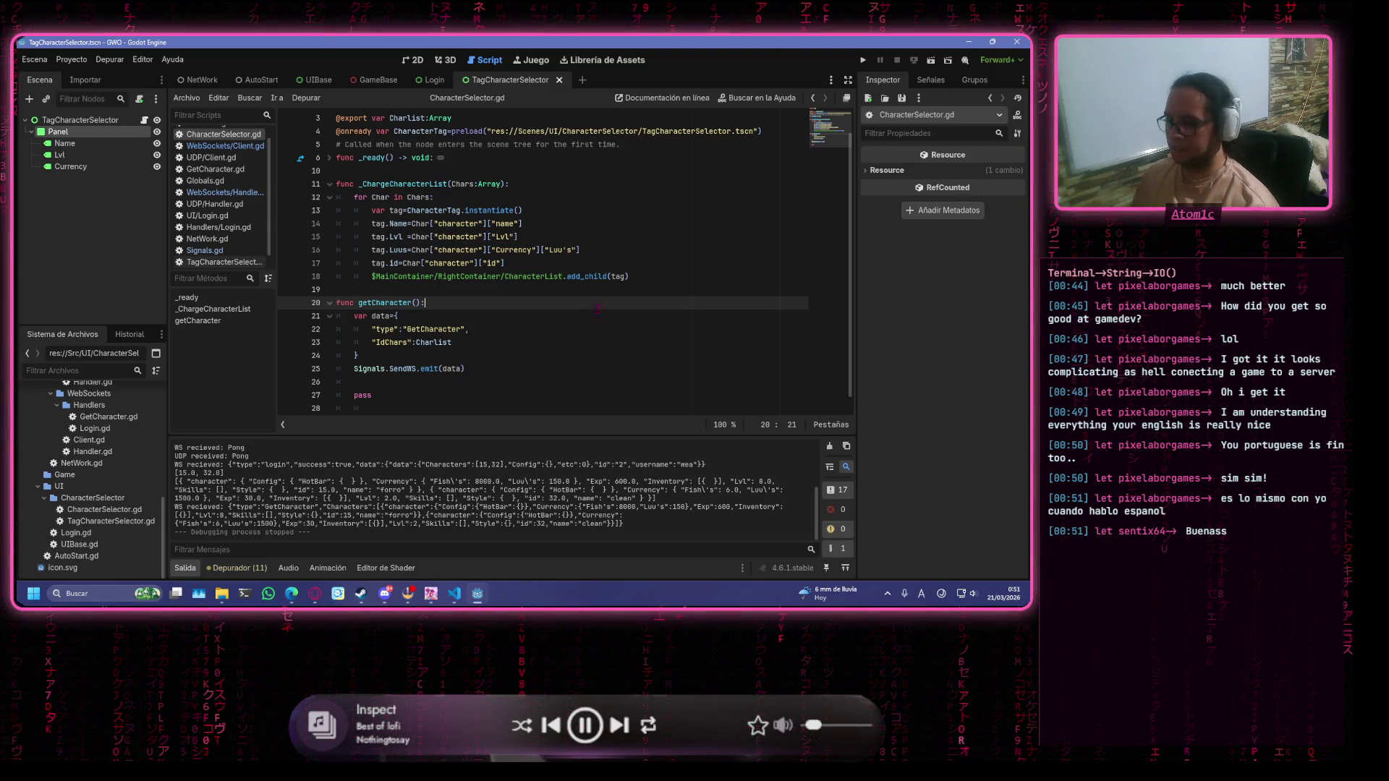
{"action": "left_click", "coordinate": [612, 266]}
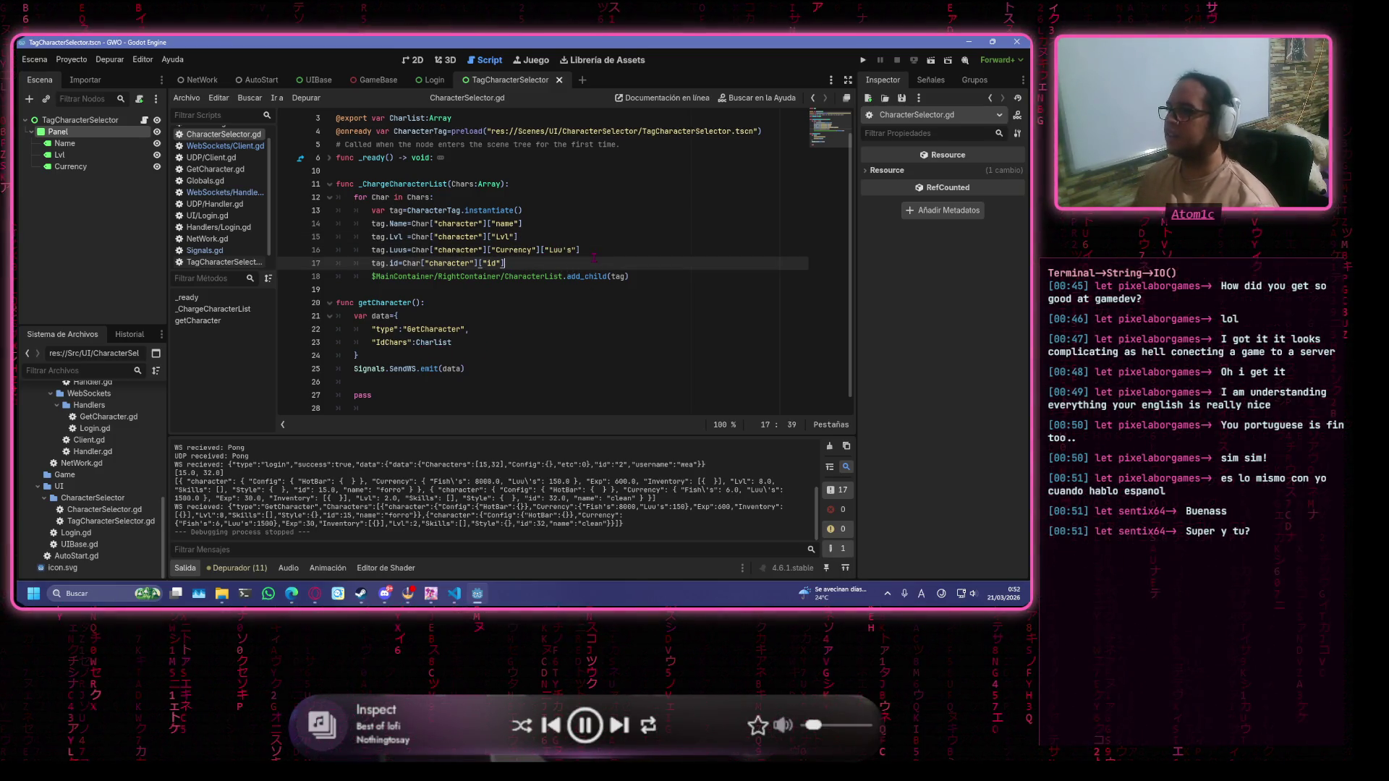
{"action": "mouse_move", "coordinate": [477, 593]}
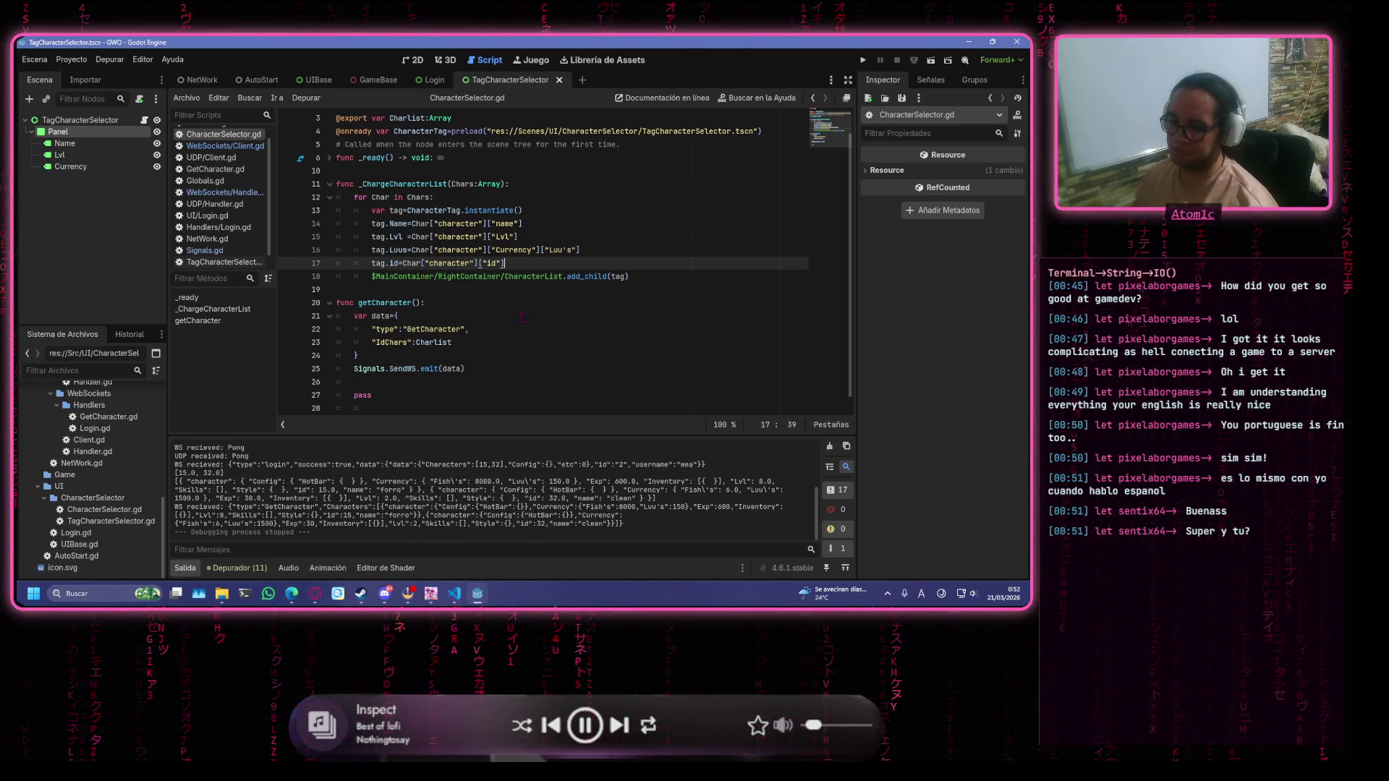
{"action": "key", "text": "alt+Tab"}
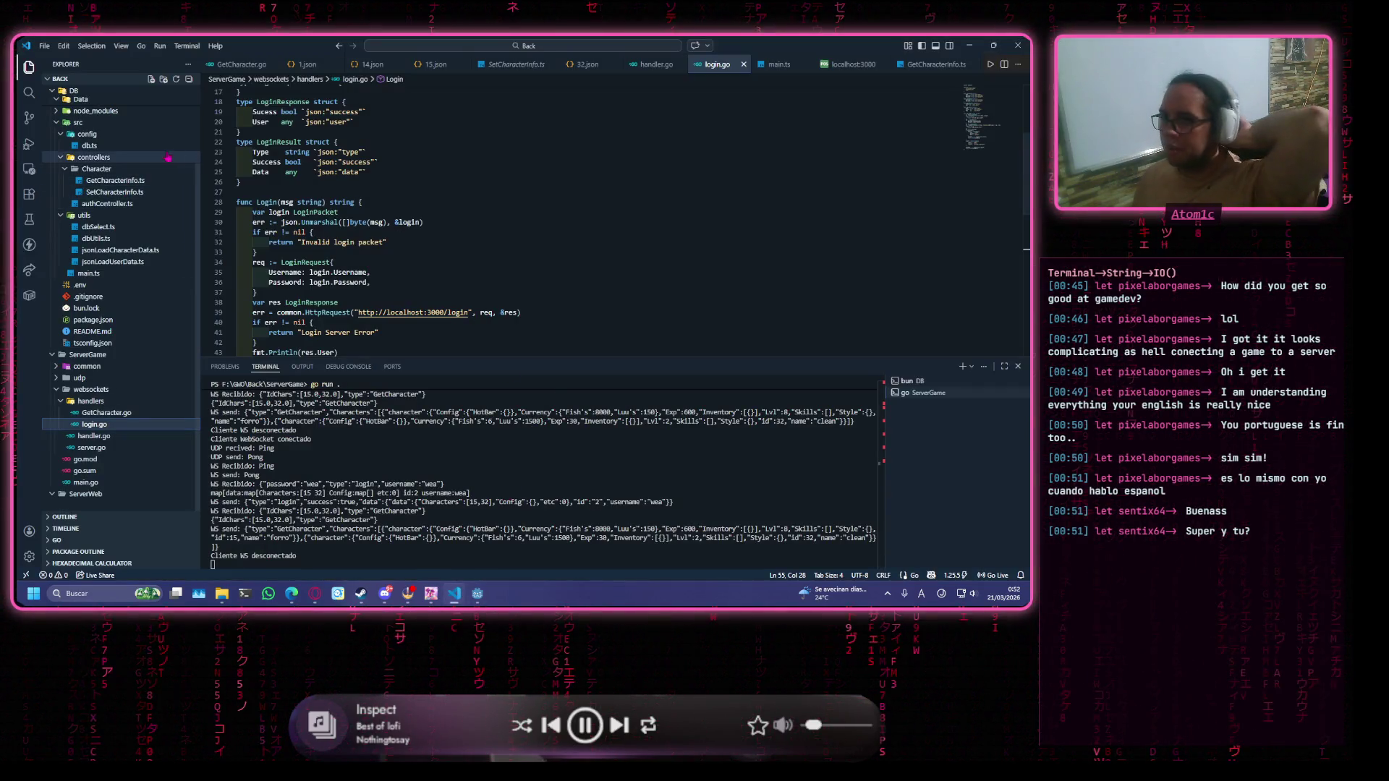
{"action": "left_click", "coordinate": [107, 203]}
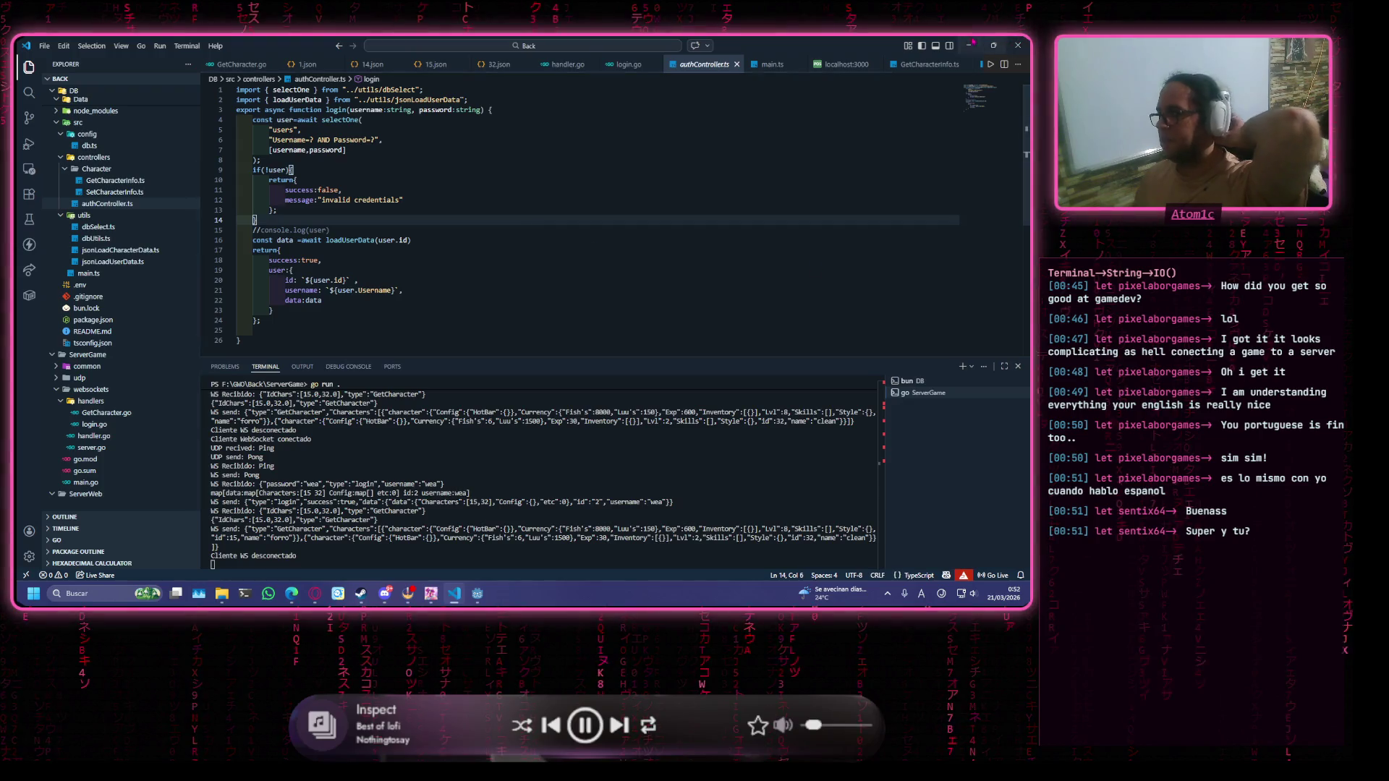
{"action": "key", "text": "alt+Tab"}
{"action": "left_click", "coordinate": [634, 247]}
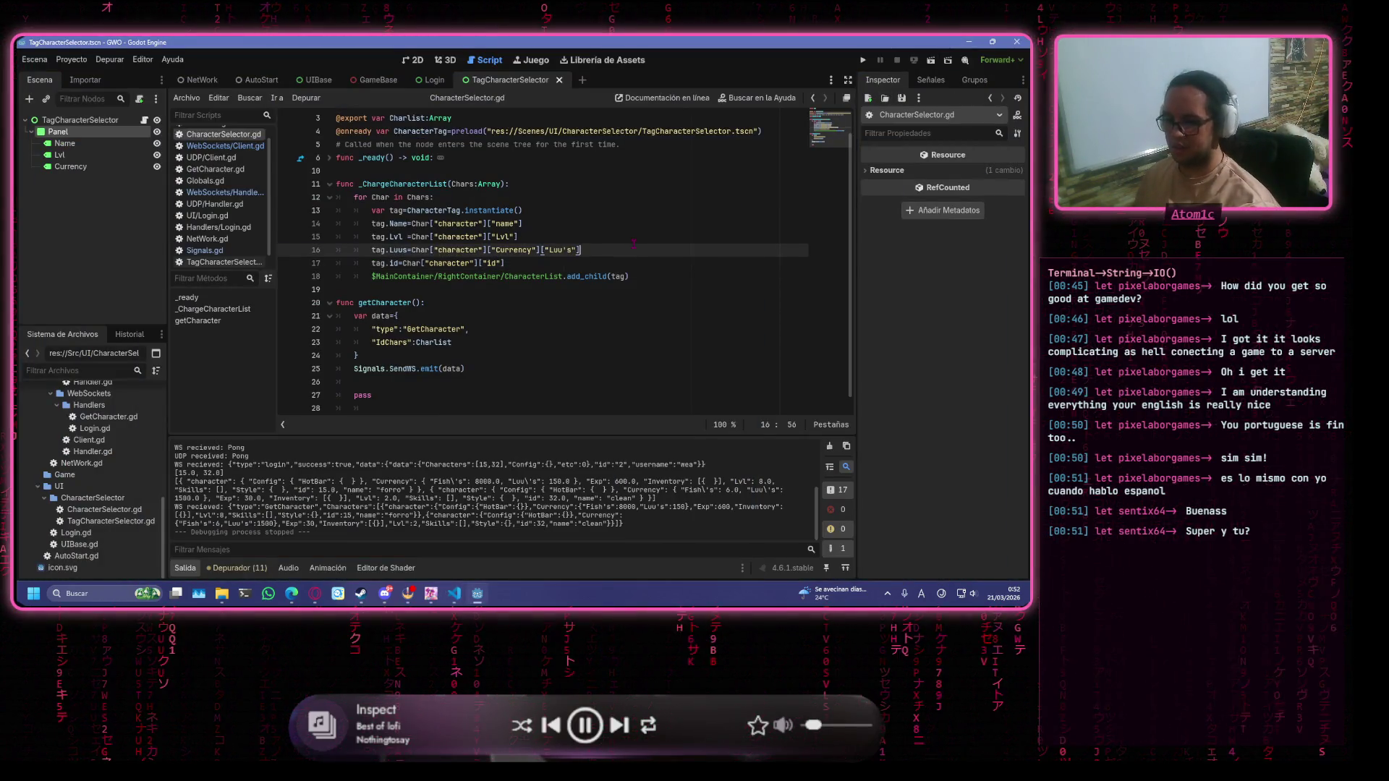
Review CharacterSelector.gd's id, name, currency and level assignments, add_child line and getCharacter function
{"action": "left_click", "coordinate": [633, 273]}
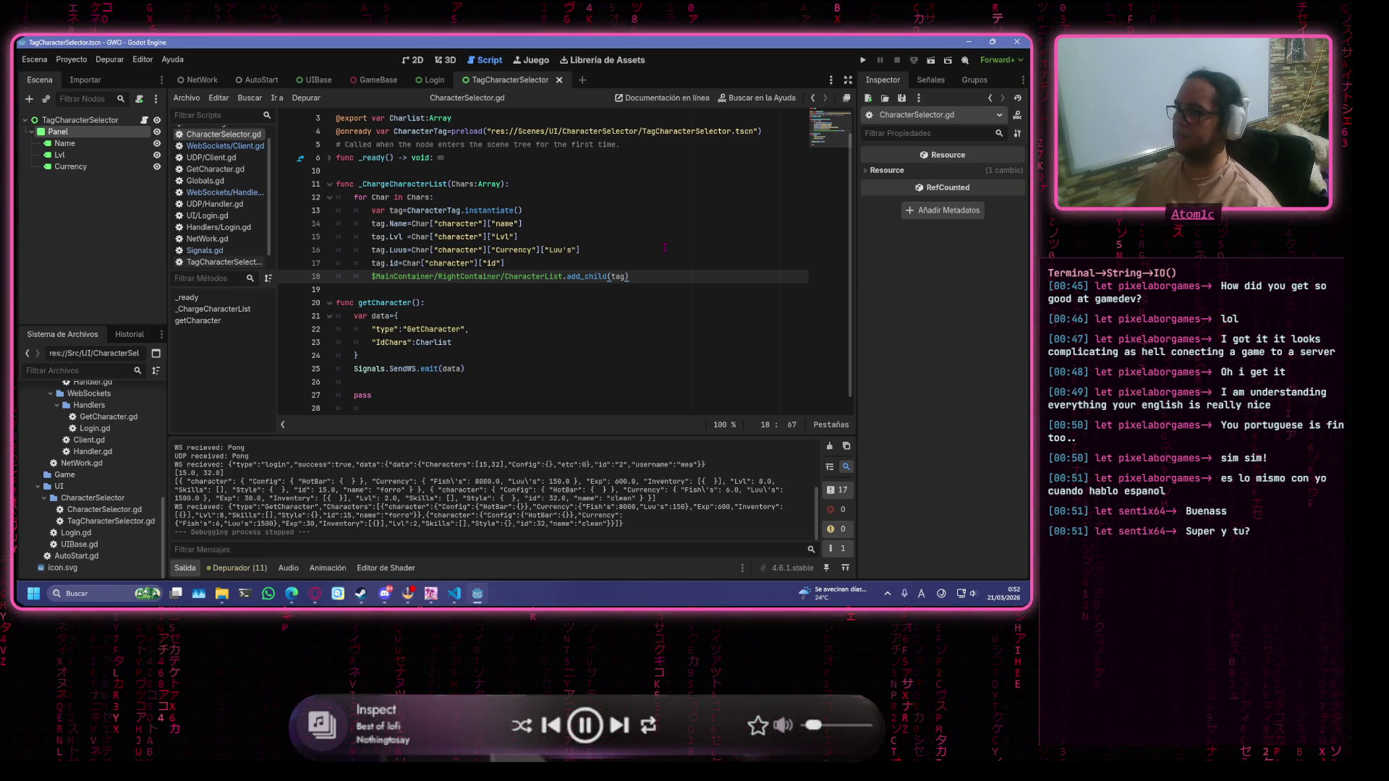
{"action": "left_click", "coordinate": [624, 236]}
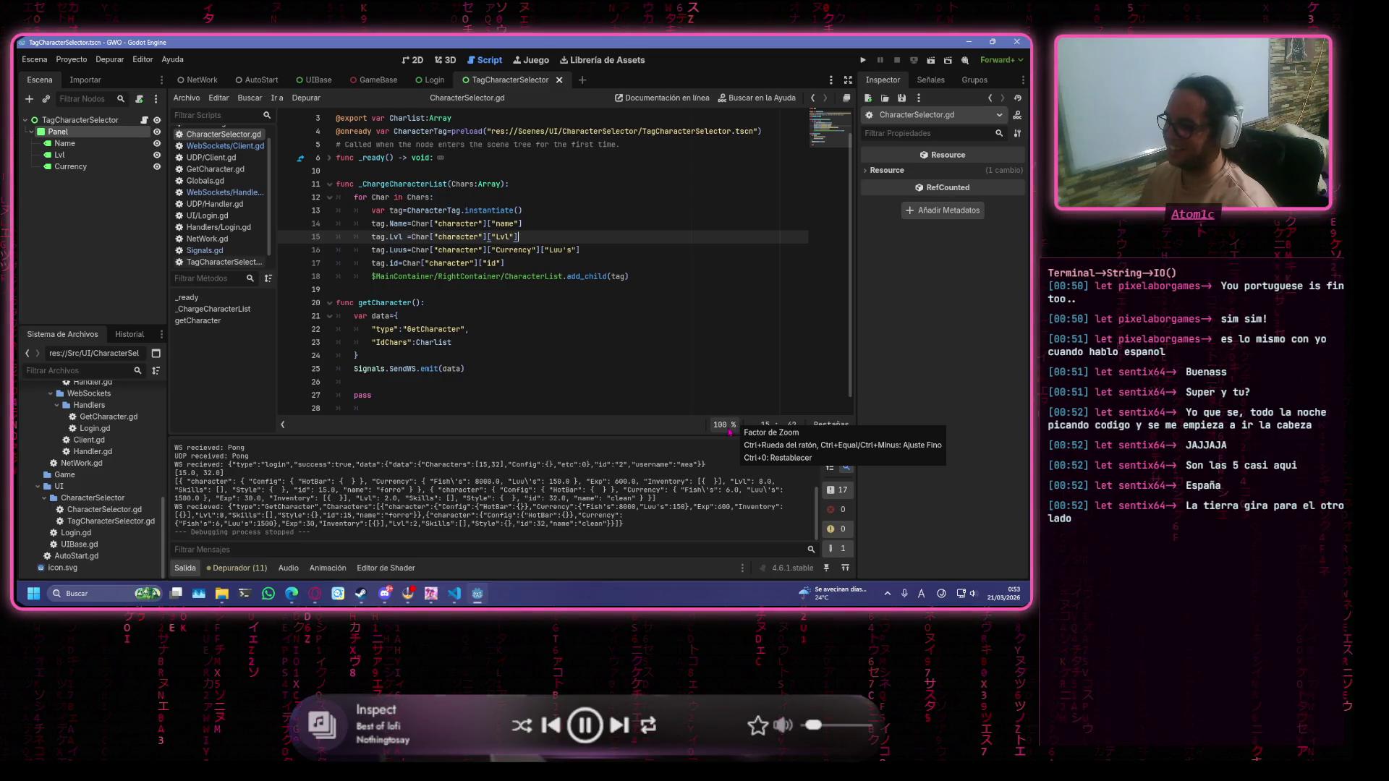
{"action": "left_click", "coordinate": [763, 250]}
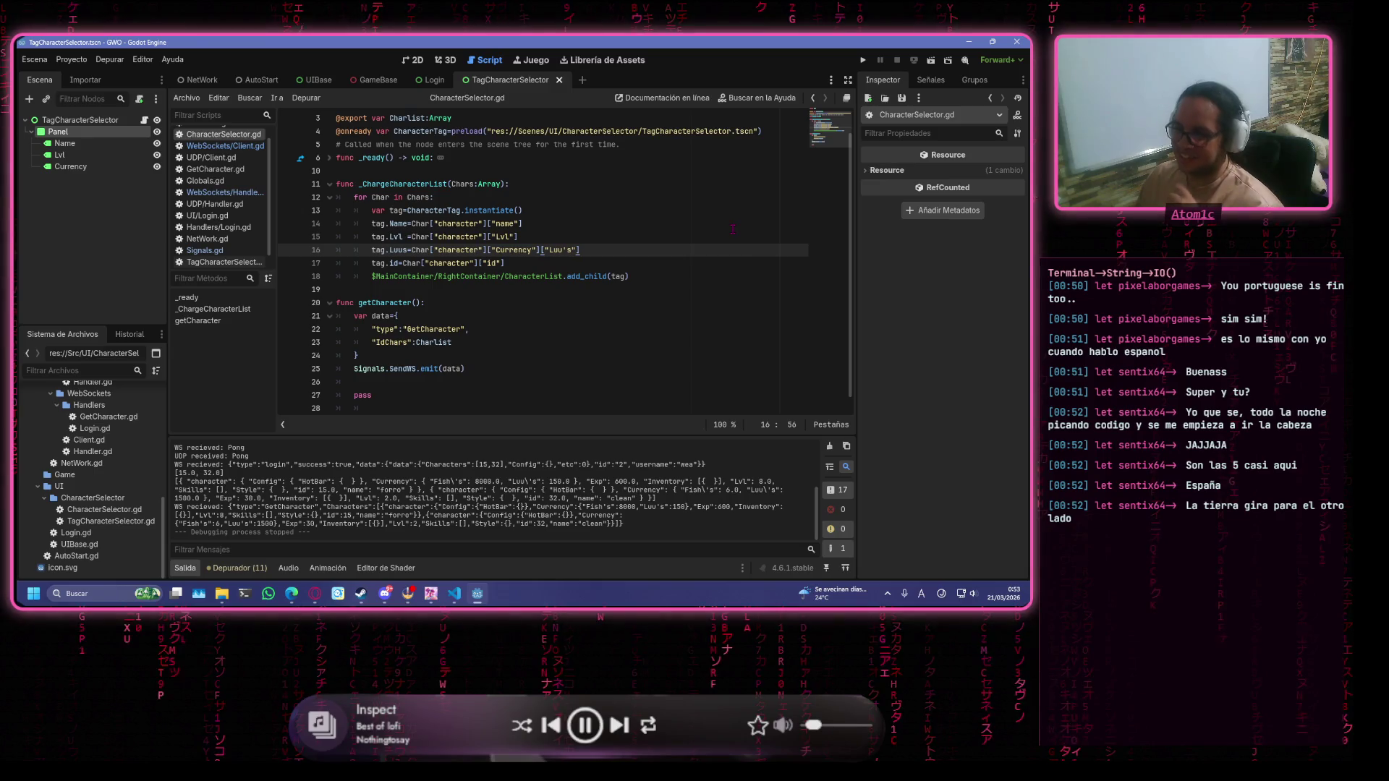
{"action": "left_click", "coordinate": [761, 227]}
{"action": "left_click", "coordinate": [791, 236]}
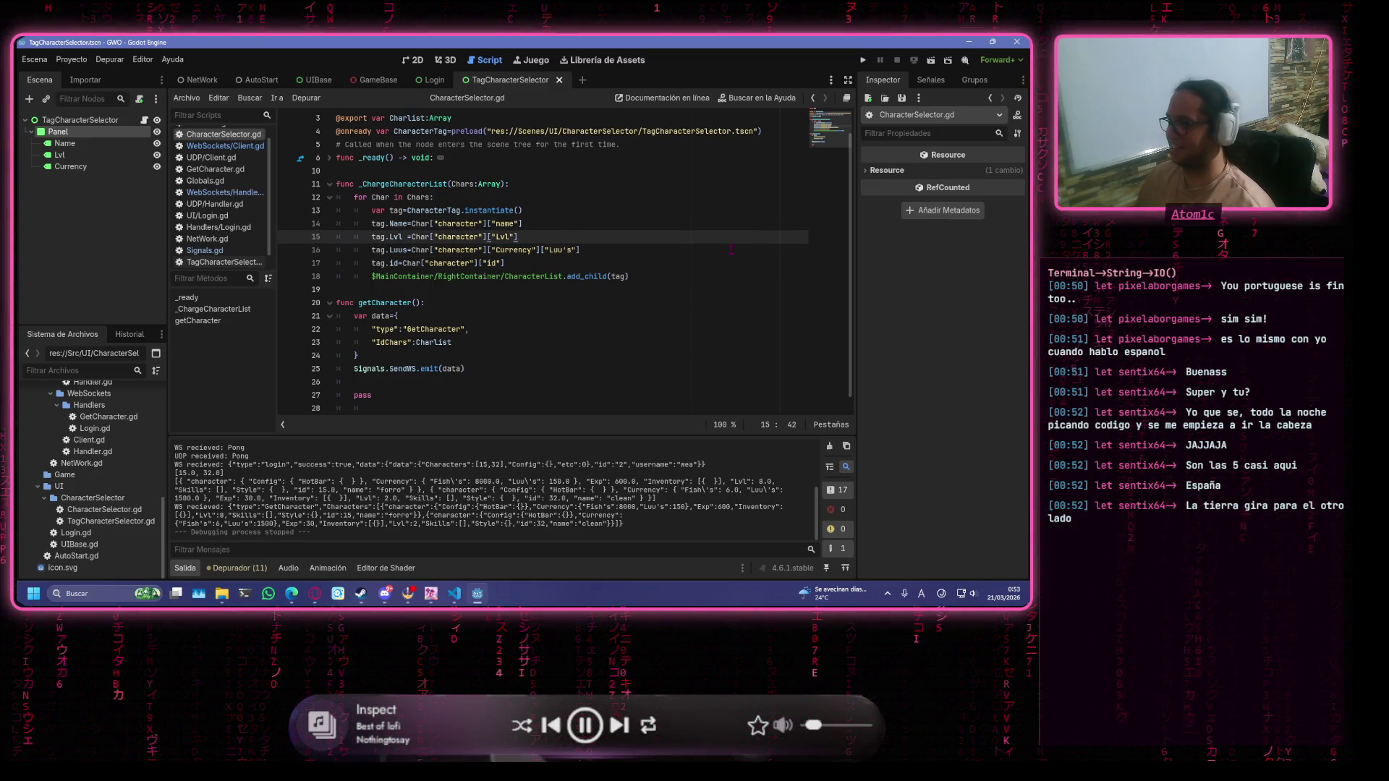
{"action": "left_click", "coordinate": [778, 250]}
{"action": "left_click", "coordinate": [769, 264]}
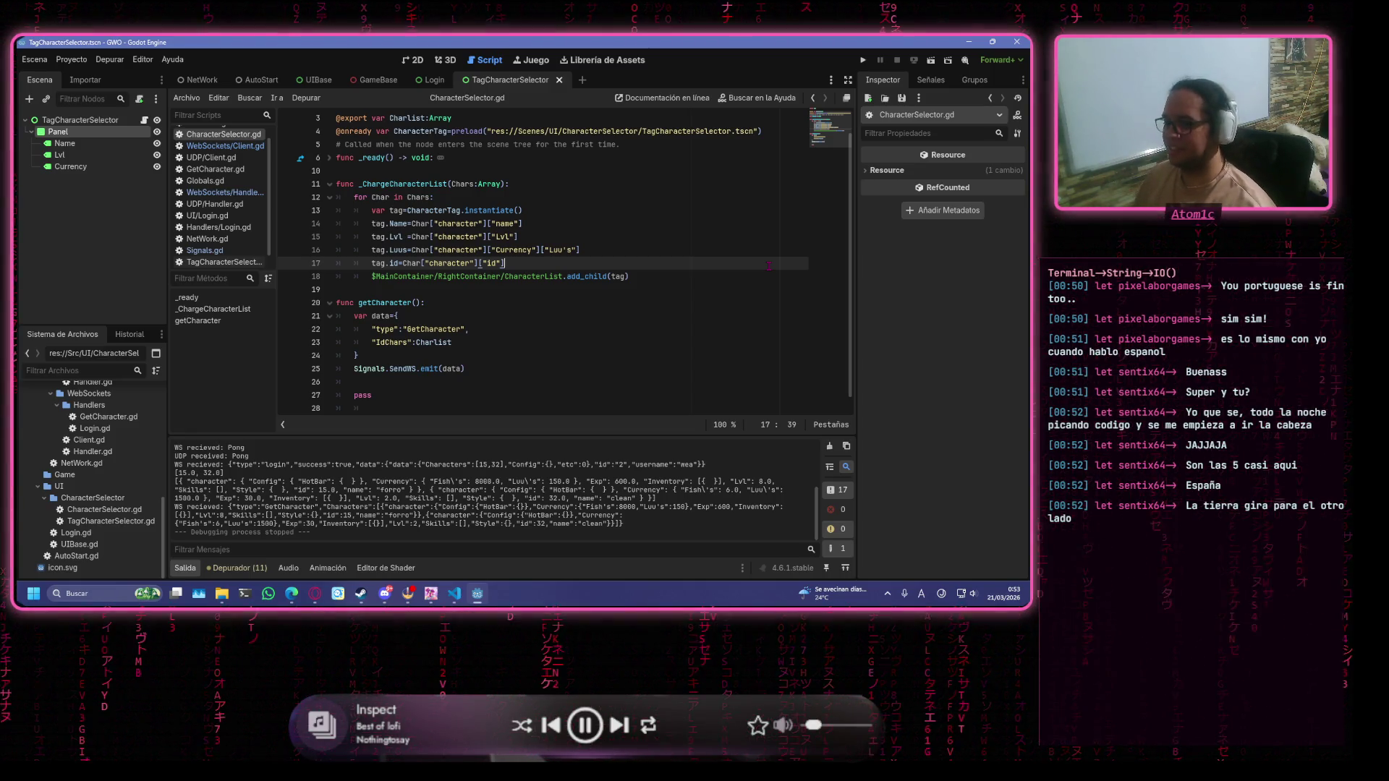
{"action": "scroll", "coordinate": [769, 266], "scroll_direction": "up", "scroll_amount": 1}
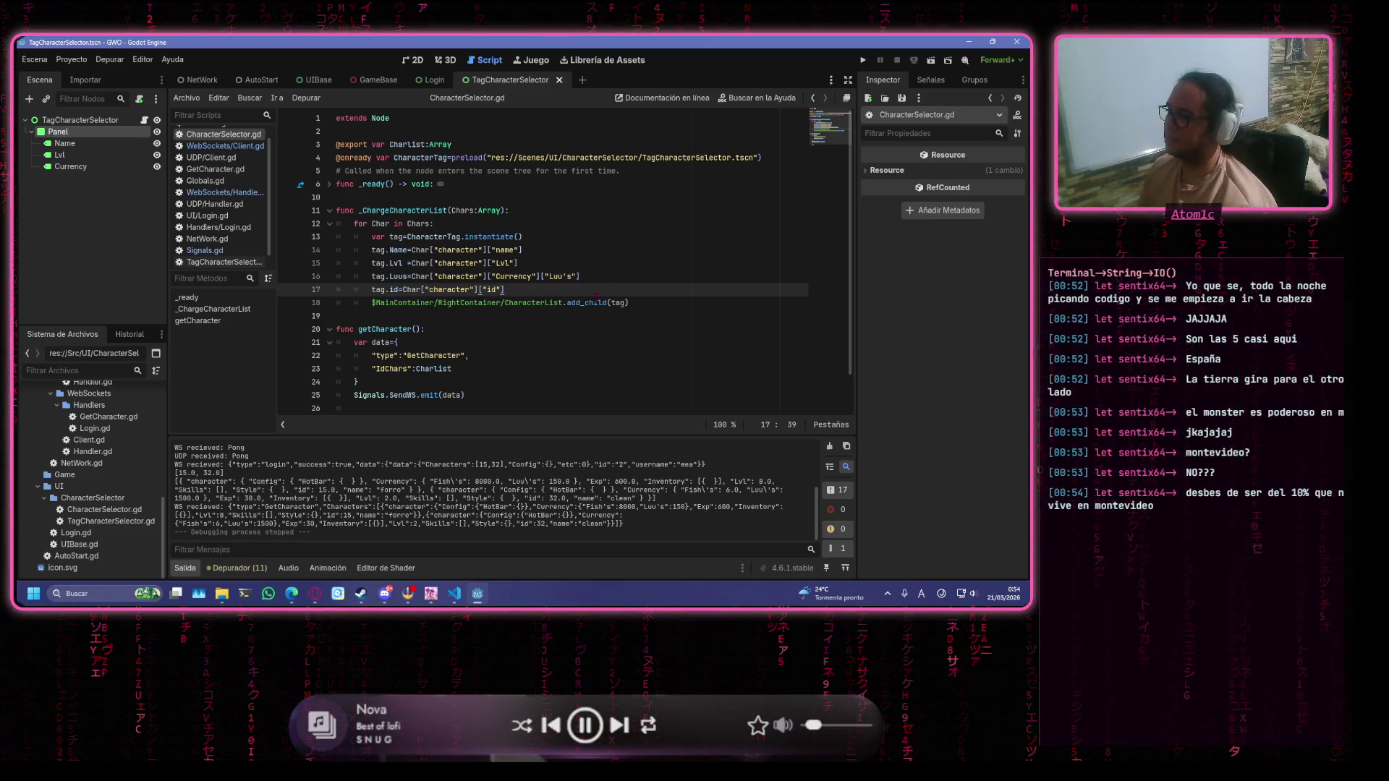
{"action": "left_click", "coordinate": [751, 326]}
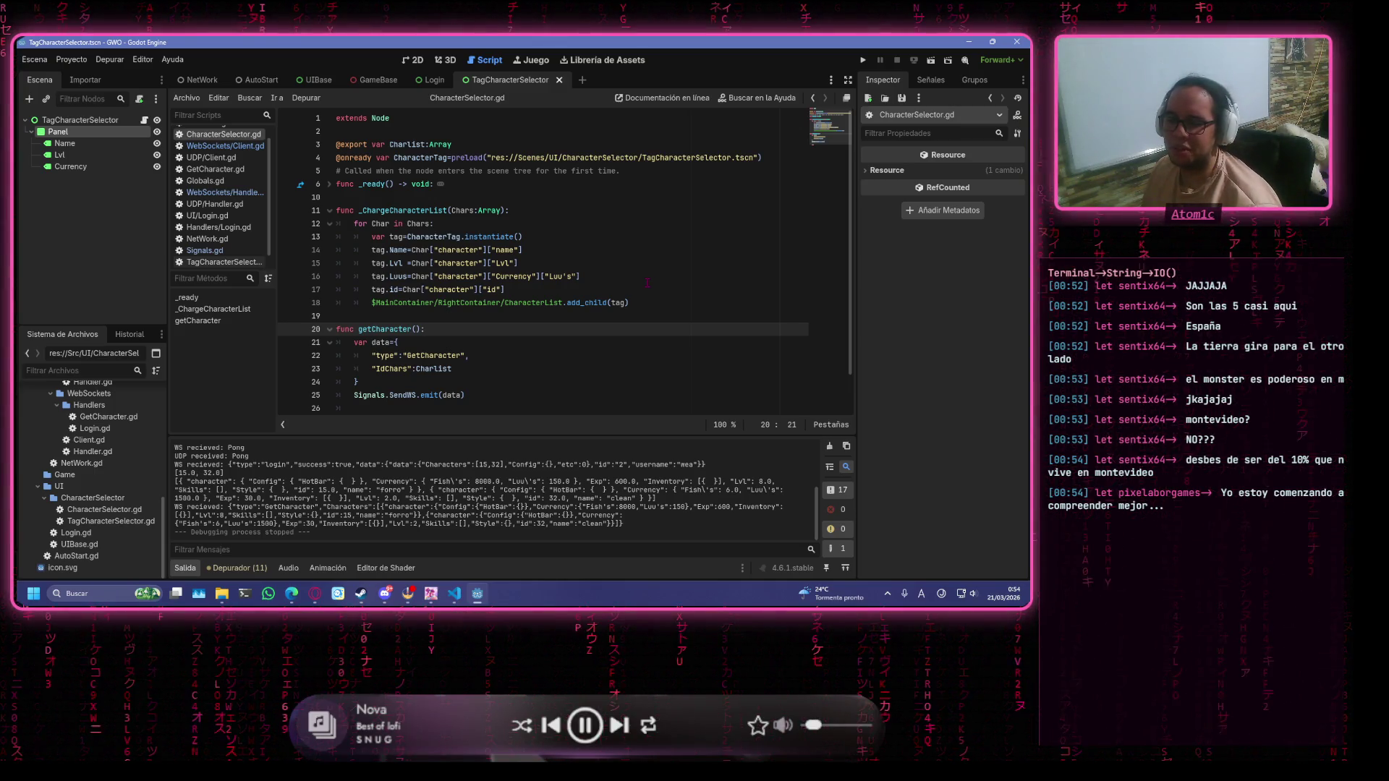
{"action": "left_click", "coordinate": [654, 301]}
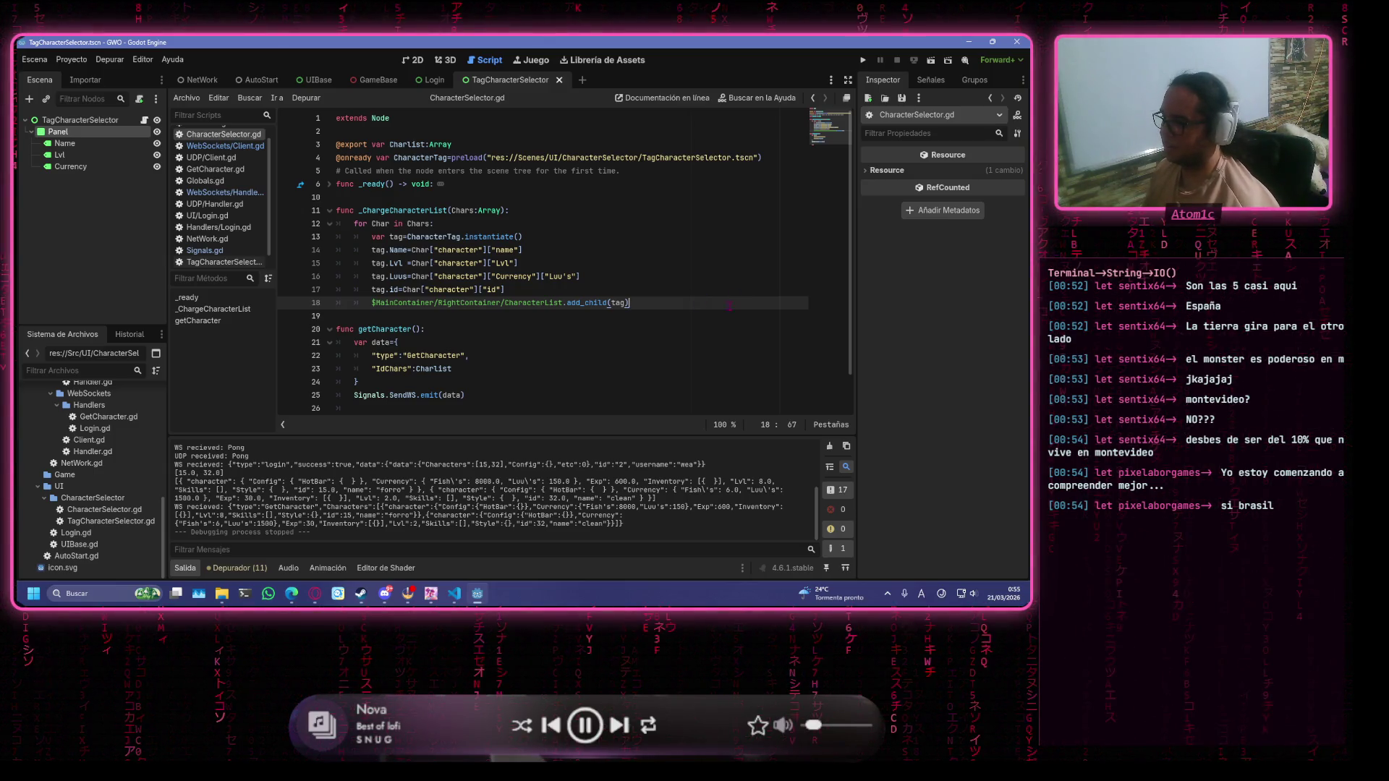
{"action": "left_click", "coordinate": [672, 291]}
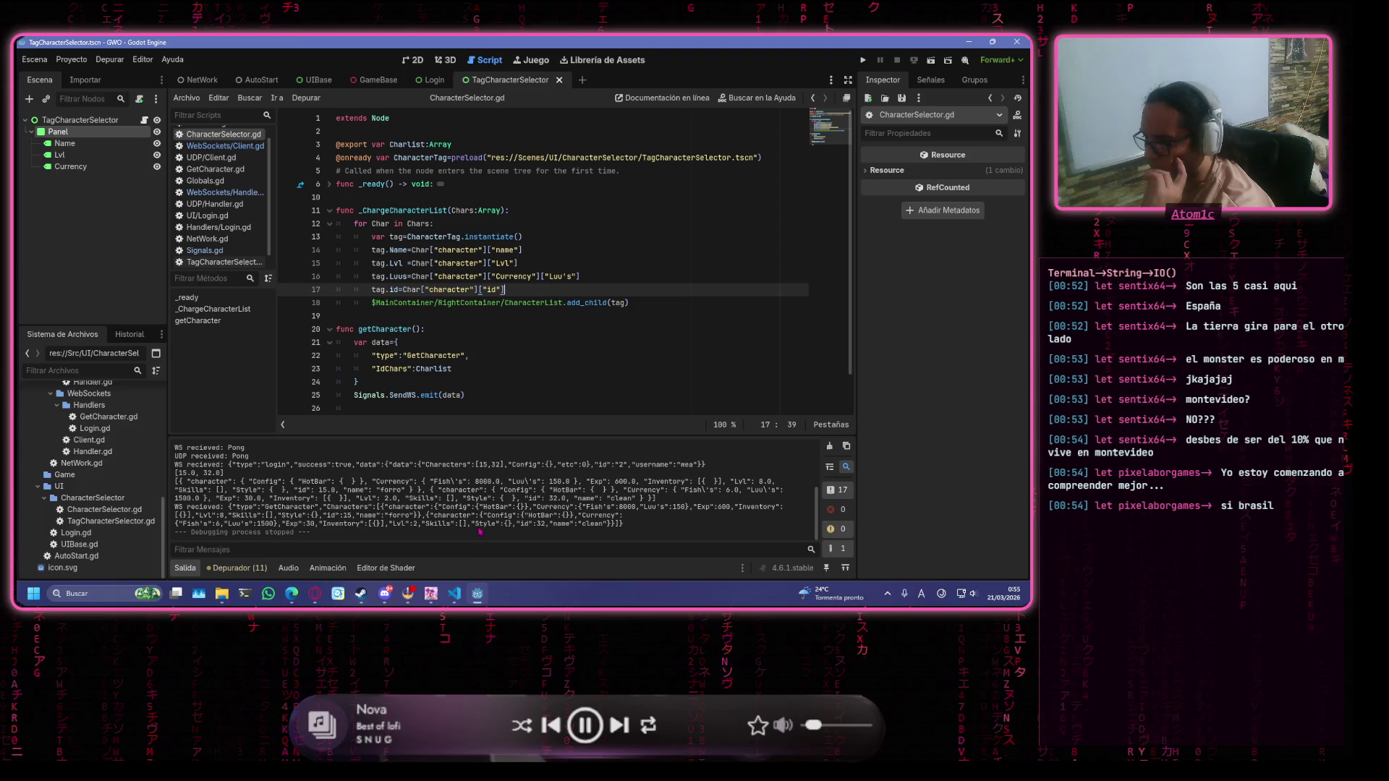
Open Signals.gd to find the CharacterSelectorClickTag signal, then return to the TagCharacterSelector scene
{"action": "left_click", "coordinate": [208, 239]}
{"action": "left_click", "coordinate": [205, 250]}
{"action": "key", "text": "Down"}
{"action": "left_click", "coordinate": [432, 80]}
{"action": "key", "text": "ctrl+Tab"}
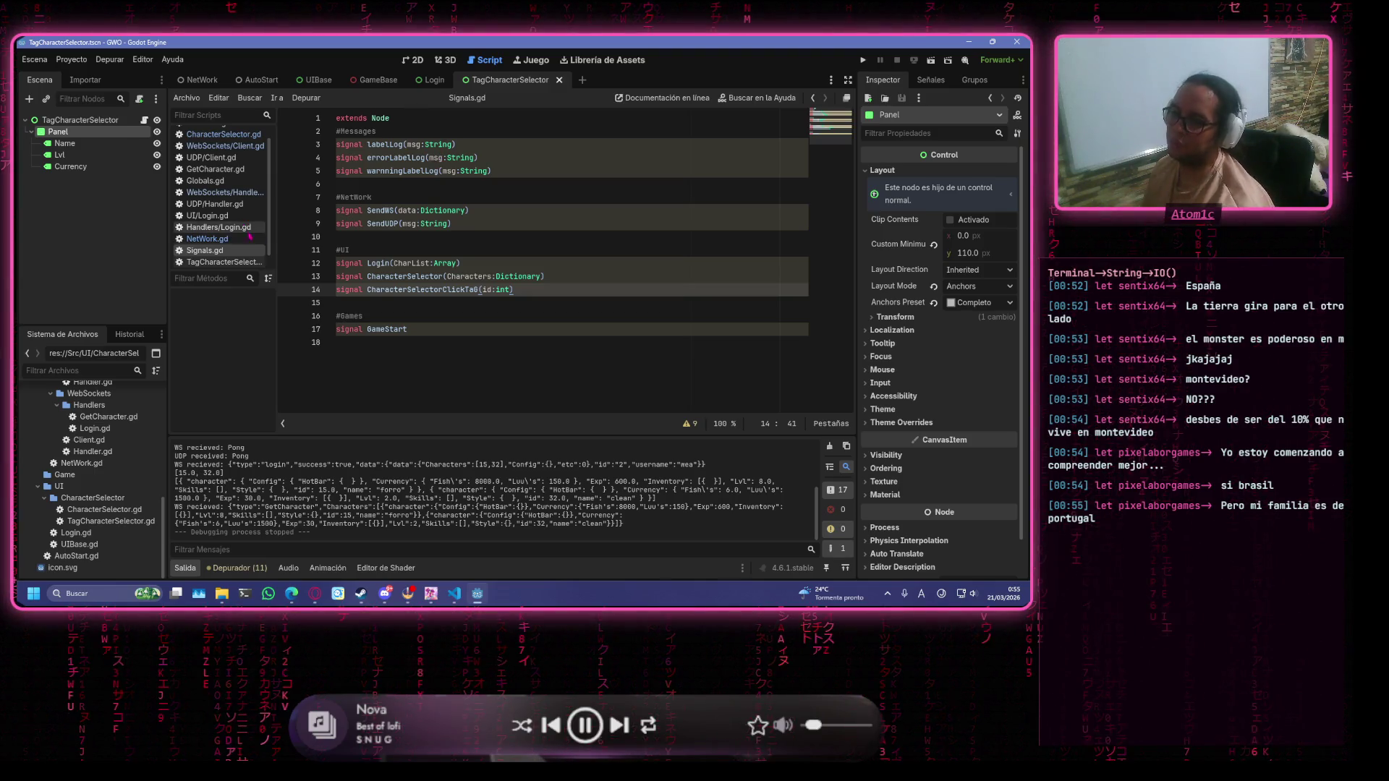
Glance over Client.gd's SendWS connection and TagCharacterSelector.gd, then return to CharacterSelector.gd's _ready function
{"action": "scroll", "coordinate": [246, 168], "scroll_direction": "up", "scroll_amount": 1}
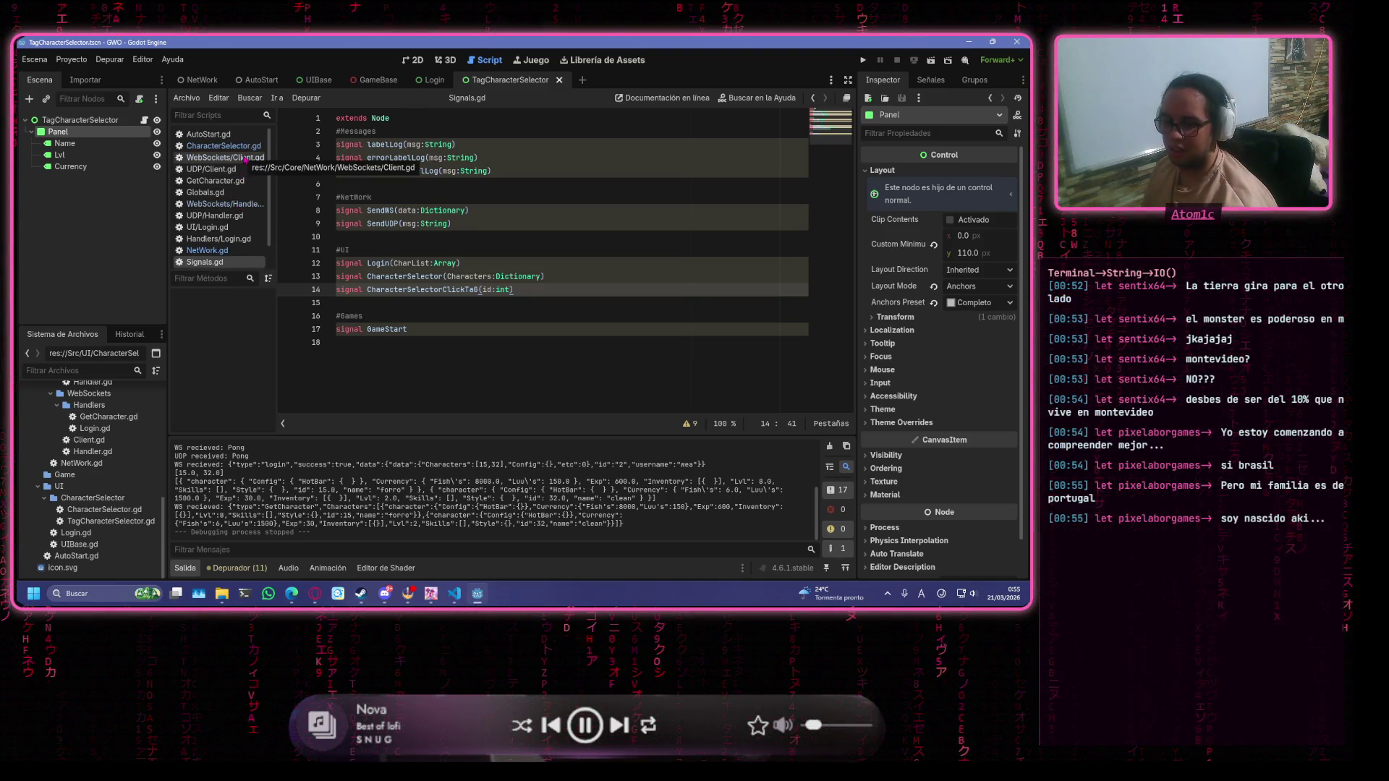
{"action": "left_click", "coordinate": [225, 157]}
{"action": "left_click", "coordinate": [541, 211]}
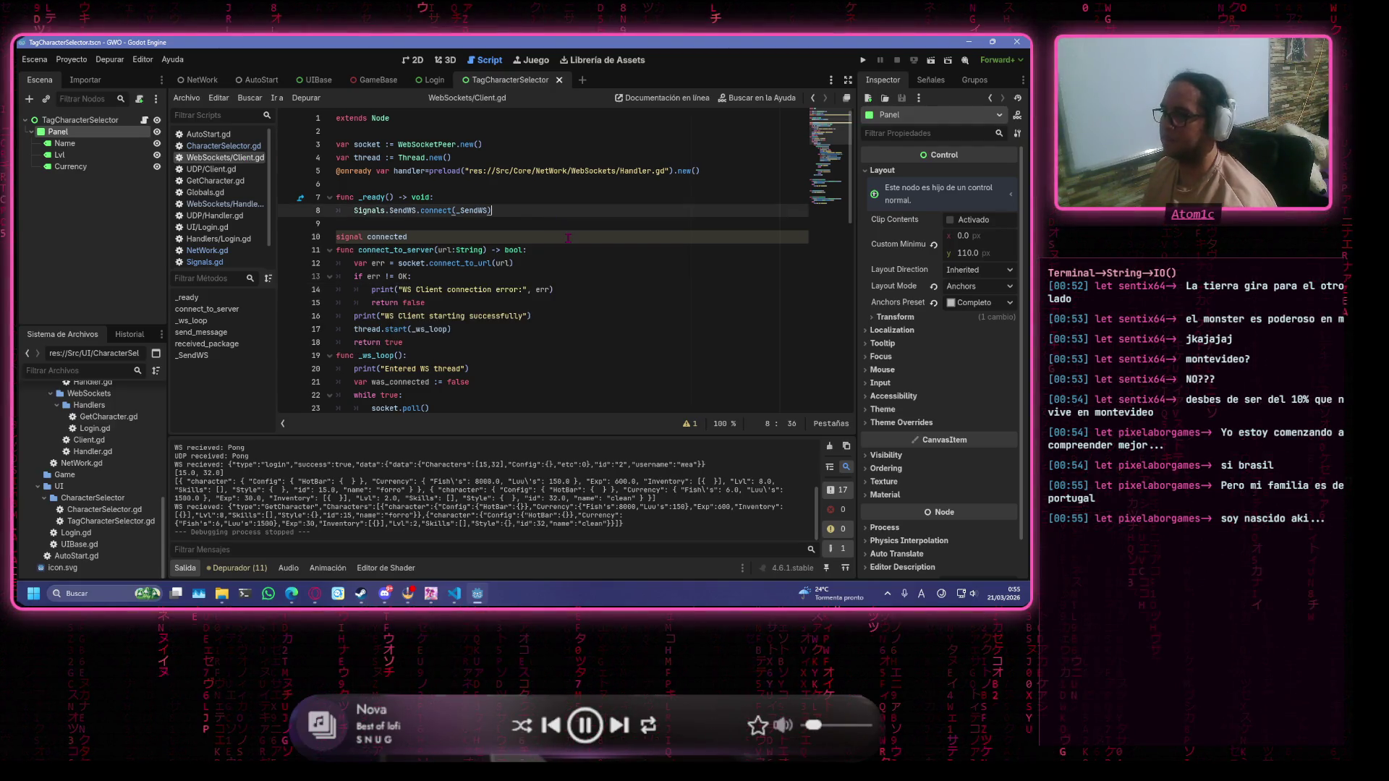
{"action": "scroll", "coordinate": [221, 217], "scroll_direction": "down", "scroll_amount": 1}
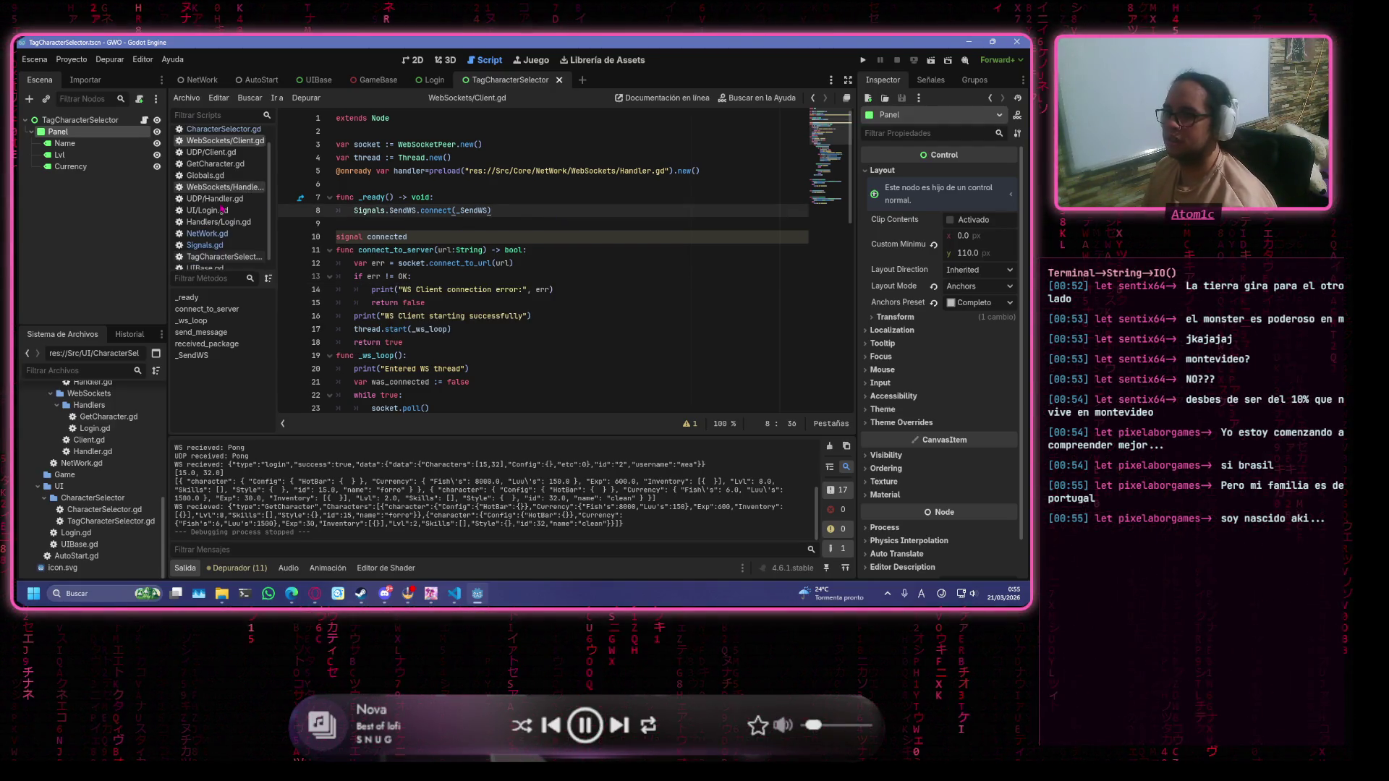
{"action": "left_click", "coordinate": [230, 255]}
{"action": "scroll", "coordinate": [231, 251], "scroll_direction": "up", "scroll_amount": 2}
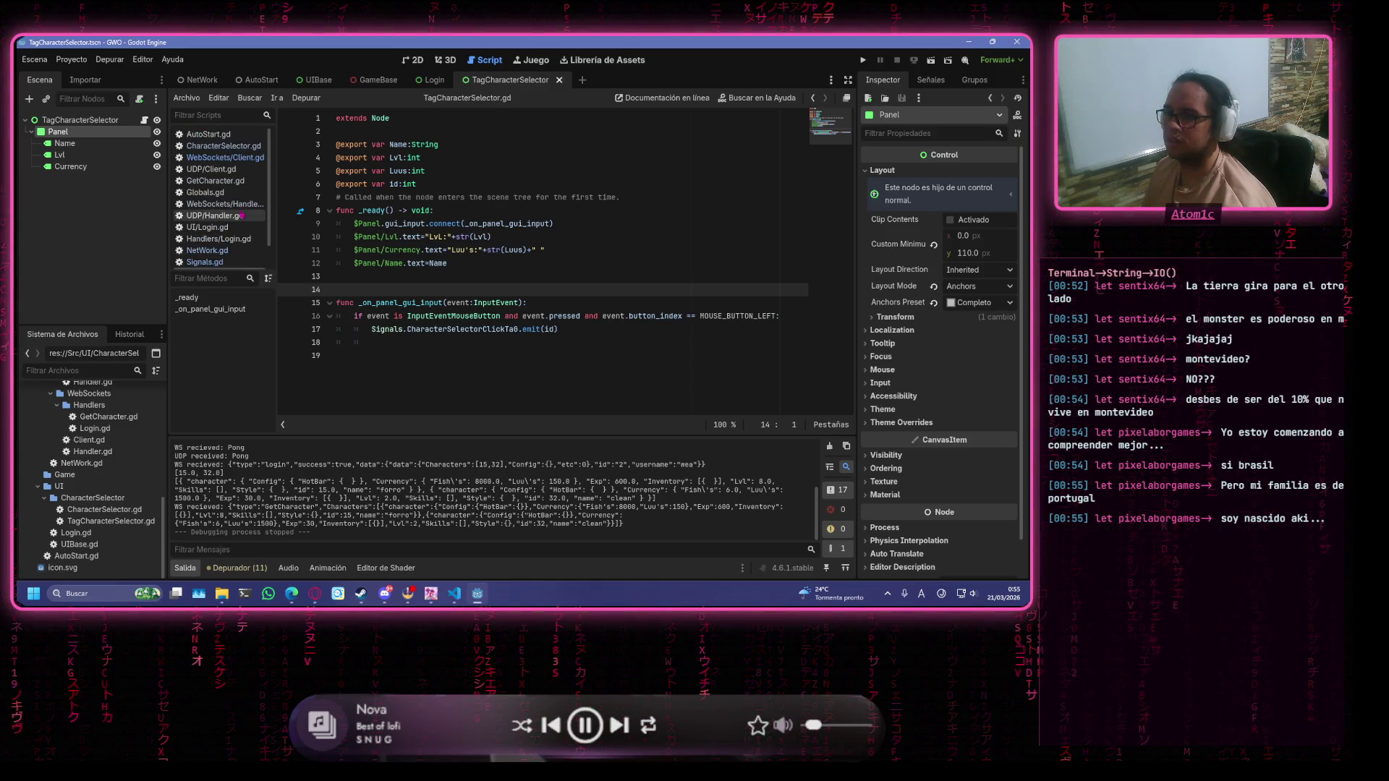
{"action": "left_click", "coordinate": [224, 145]}
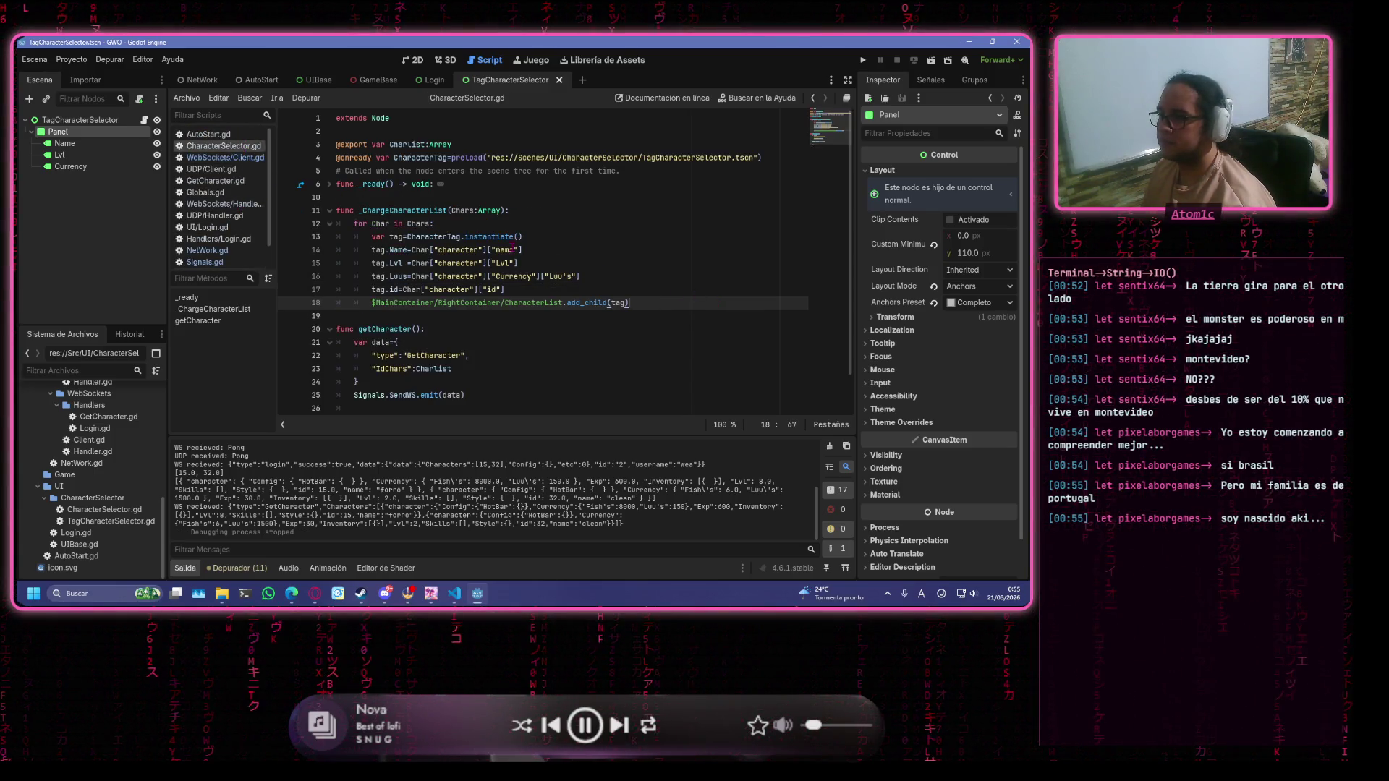
{"action": "left_click", "coordinate": [547, 185]}
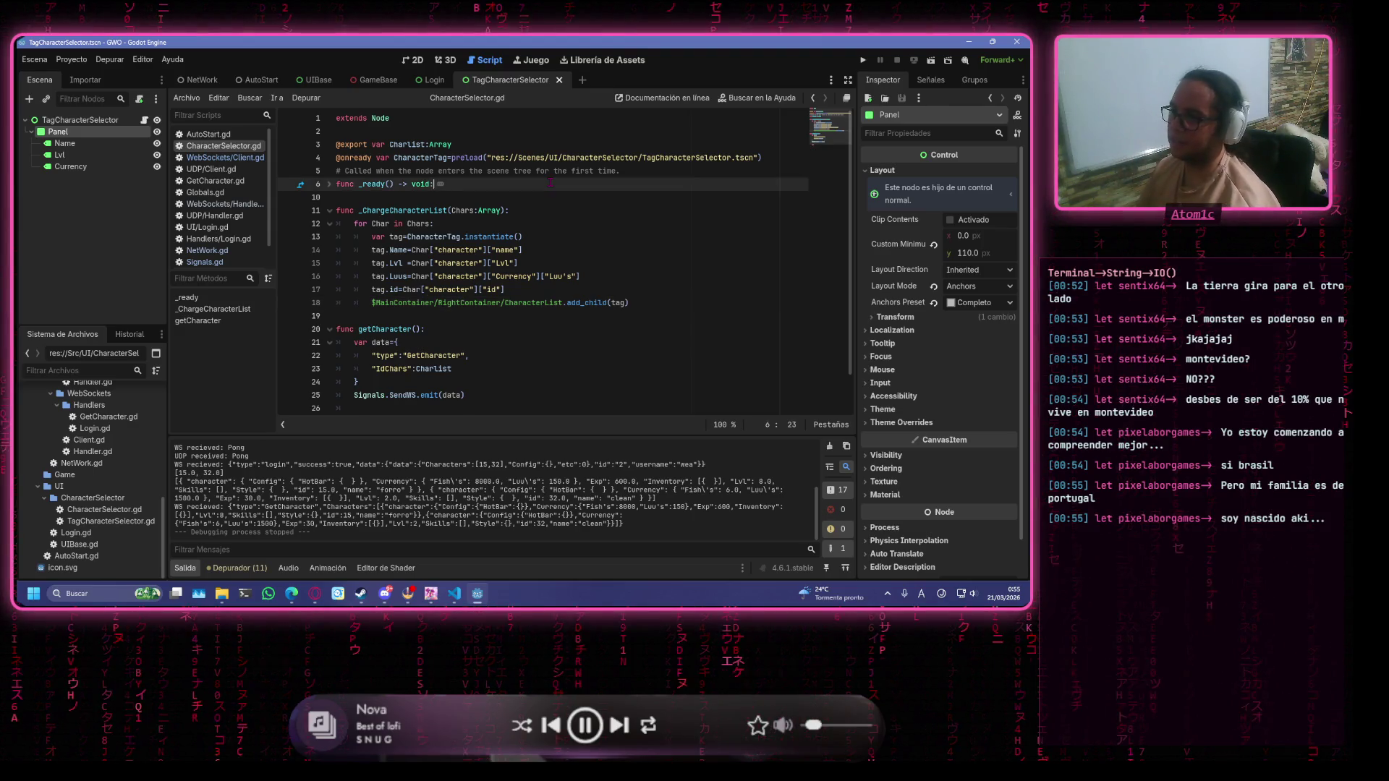
Add a Signals.CharacterSelectorClickTag() line inside the _ready function using autocomplete
{"action": "key", "text": "Return"}
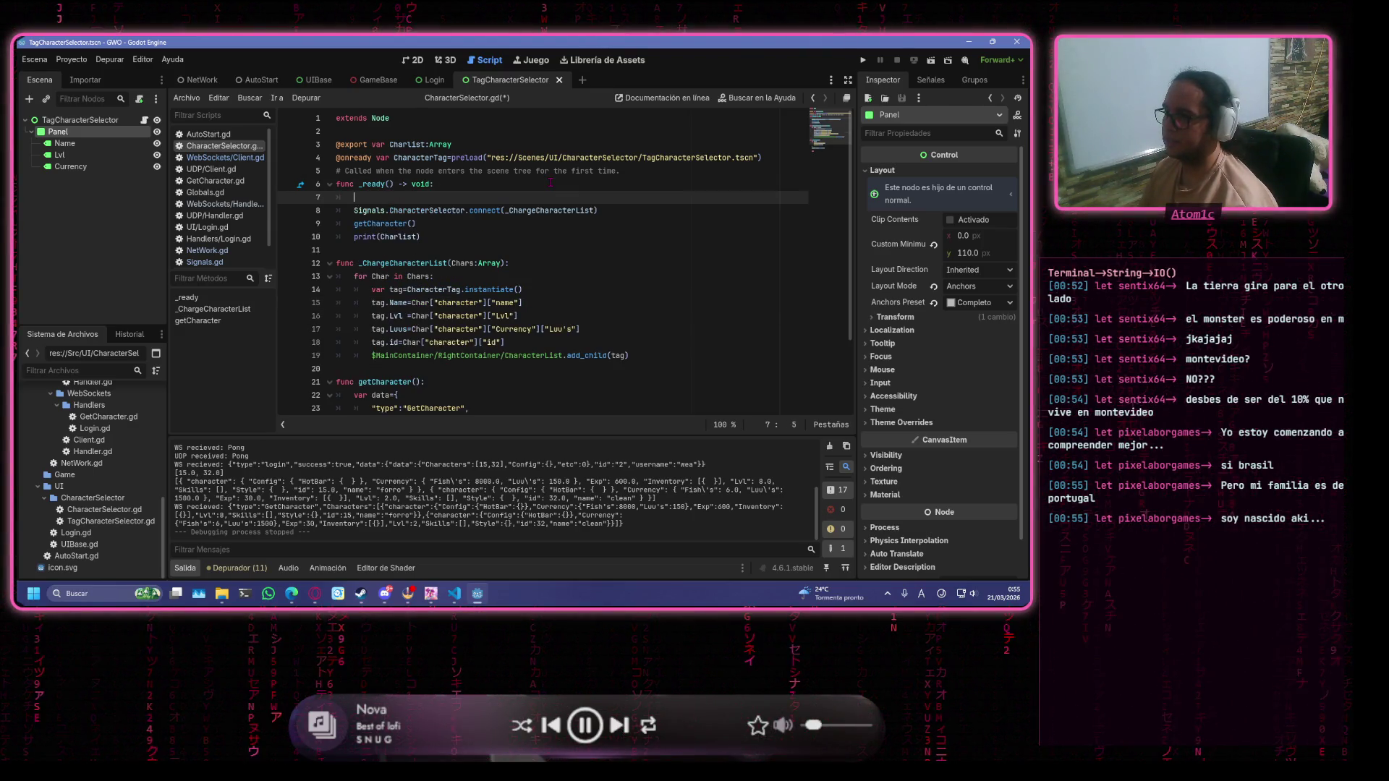
{"action": "type", "text": "ignal"}
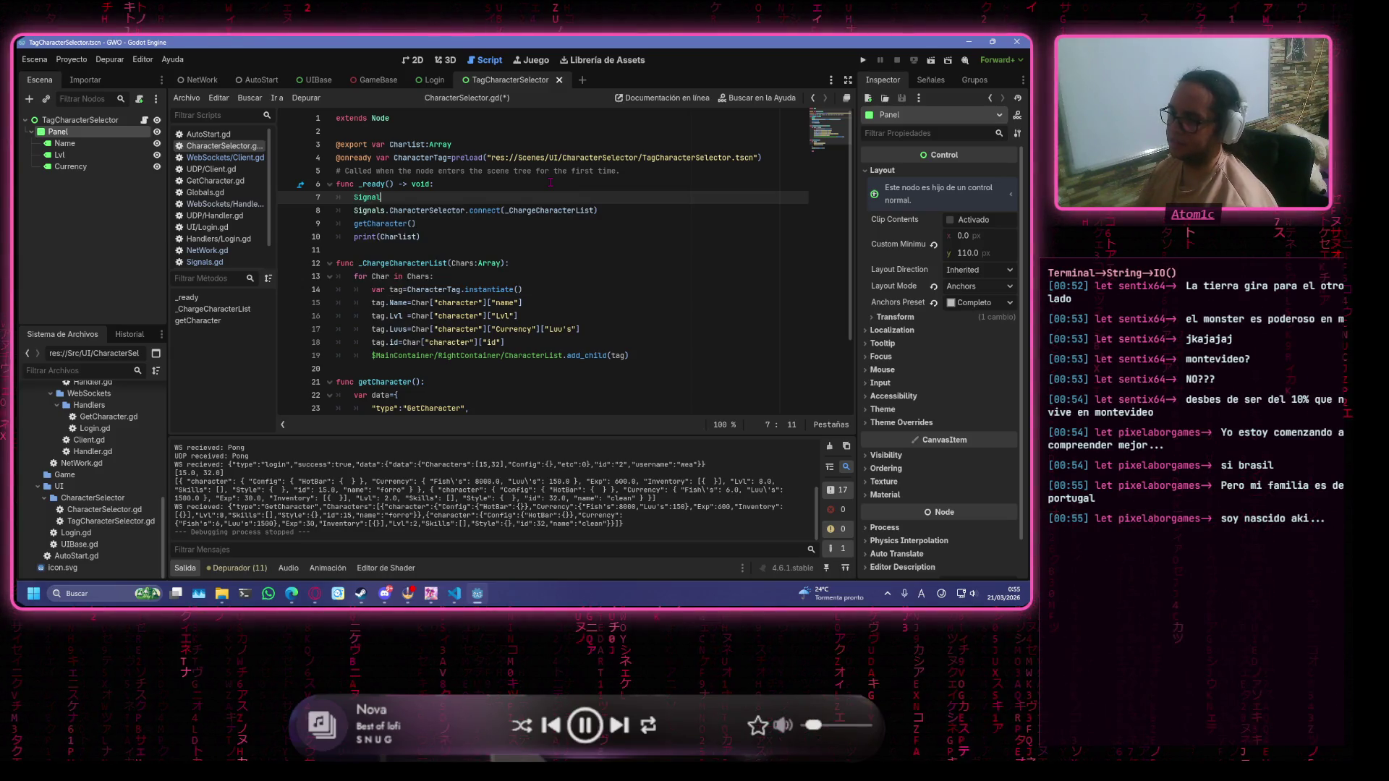
{"action": "type", "text": "."}
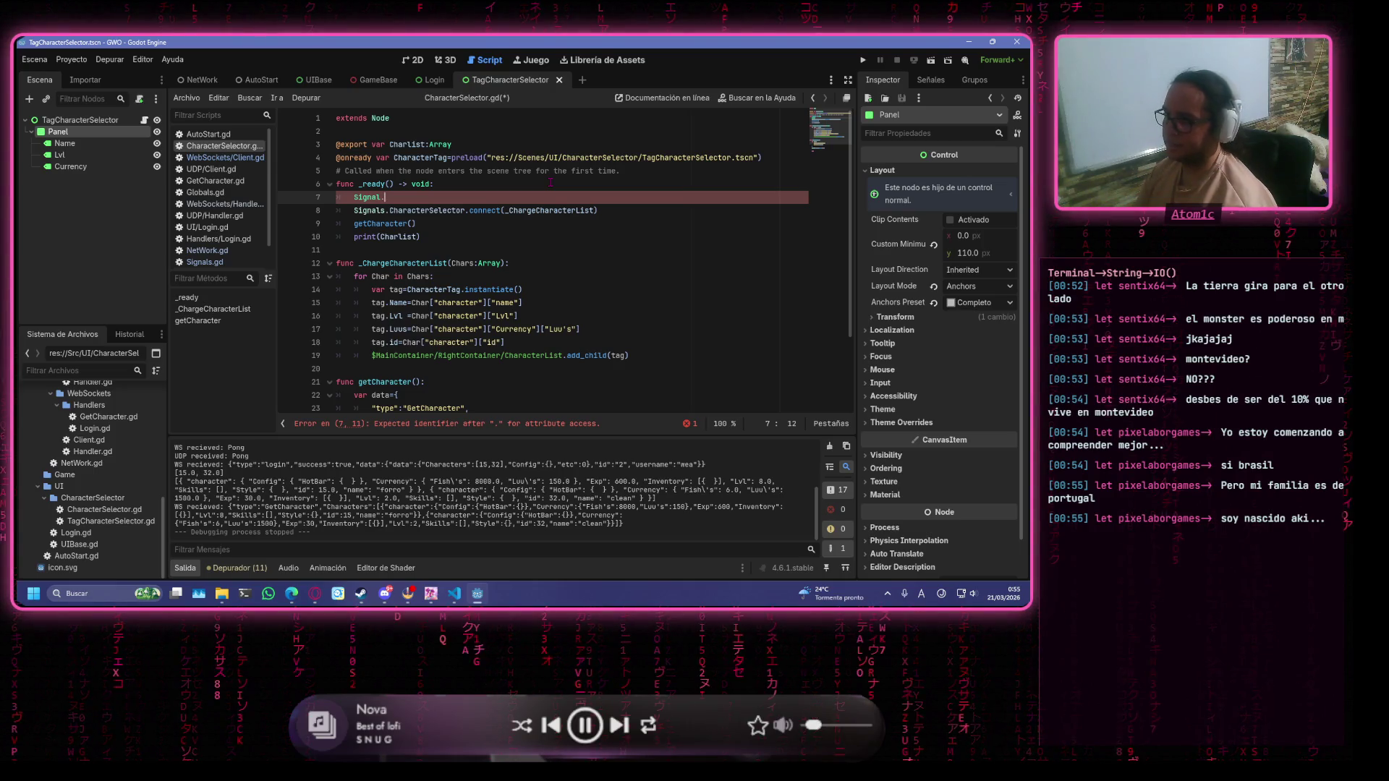
{"action": "key", "text": "ctrl+space"}
{"action": "key", "text": "Down"}
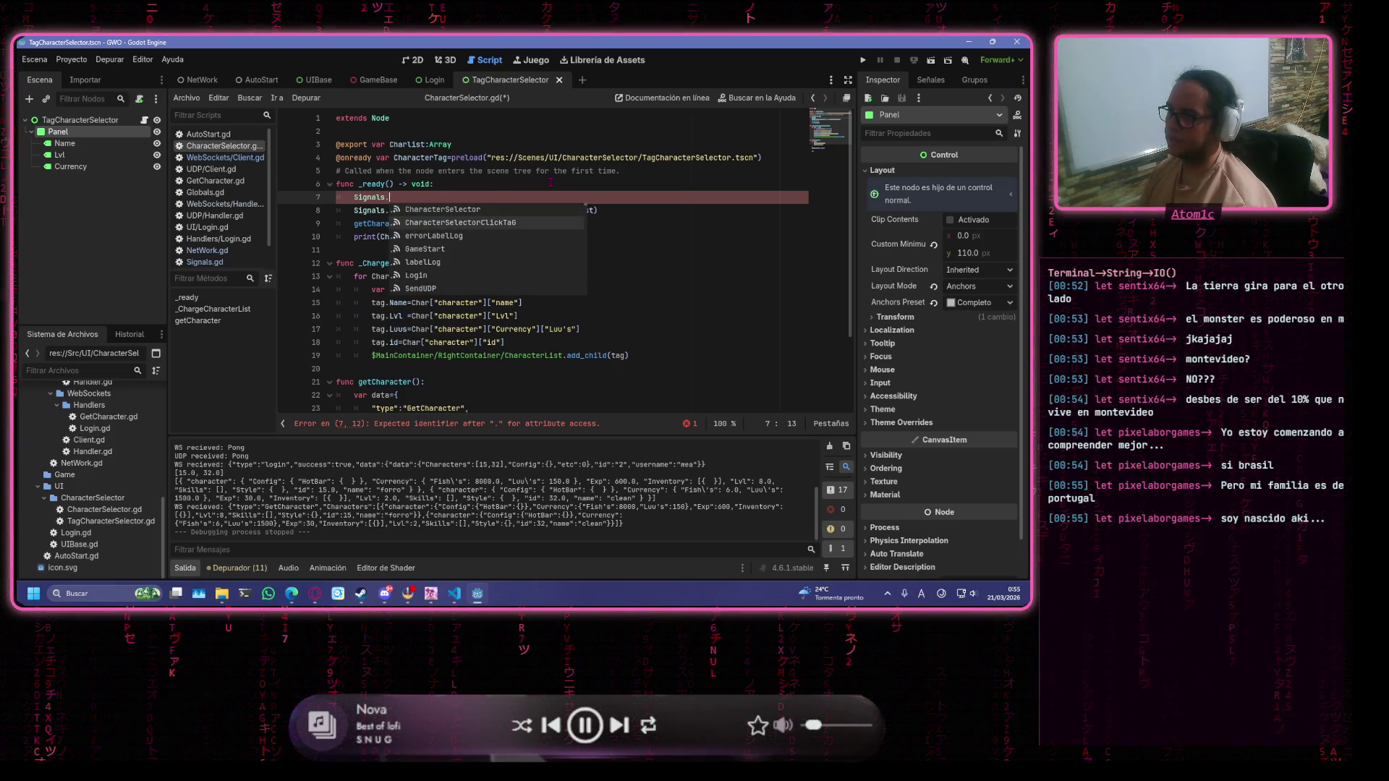
{"action": "key", "text": "Return"}
{"action": "type", "text": "()"}
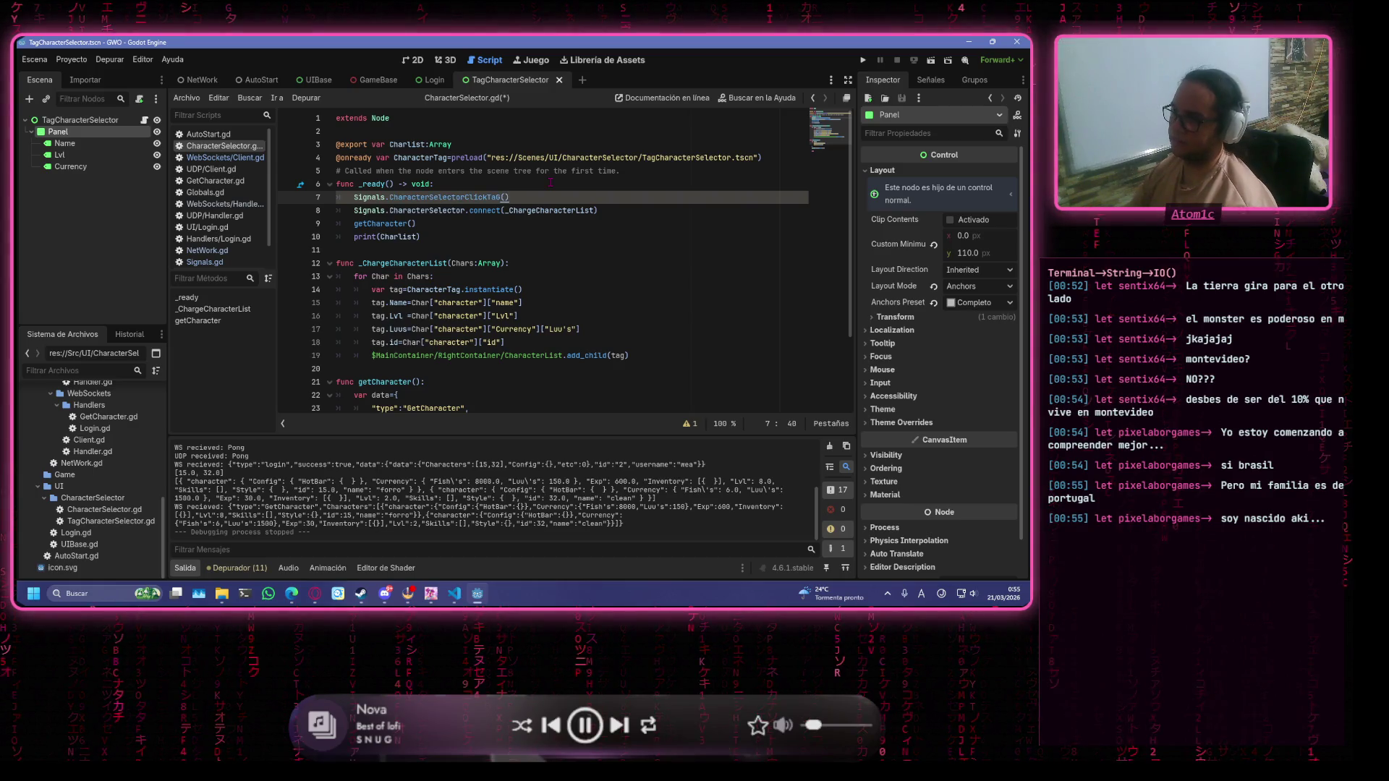
{"action": "type", "text": "_"}
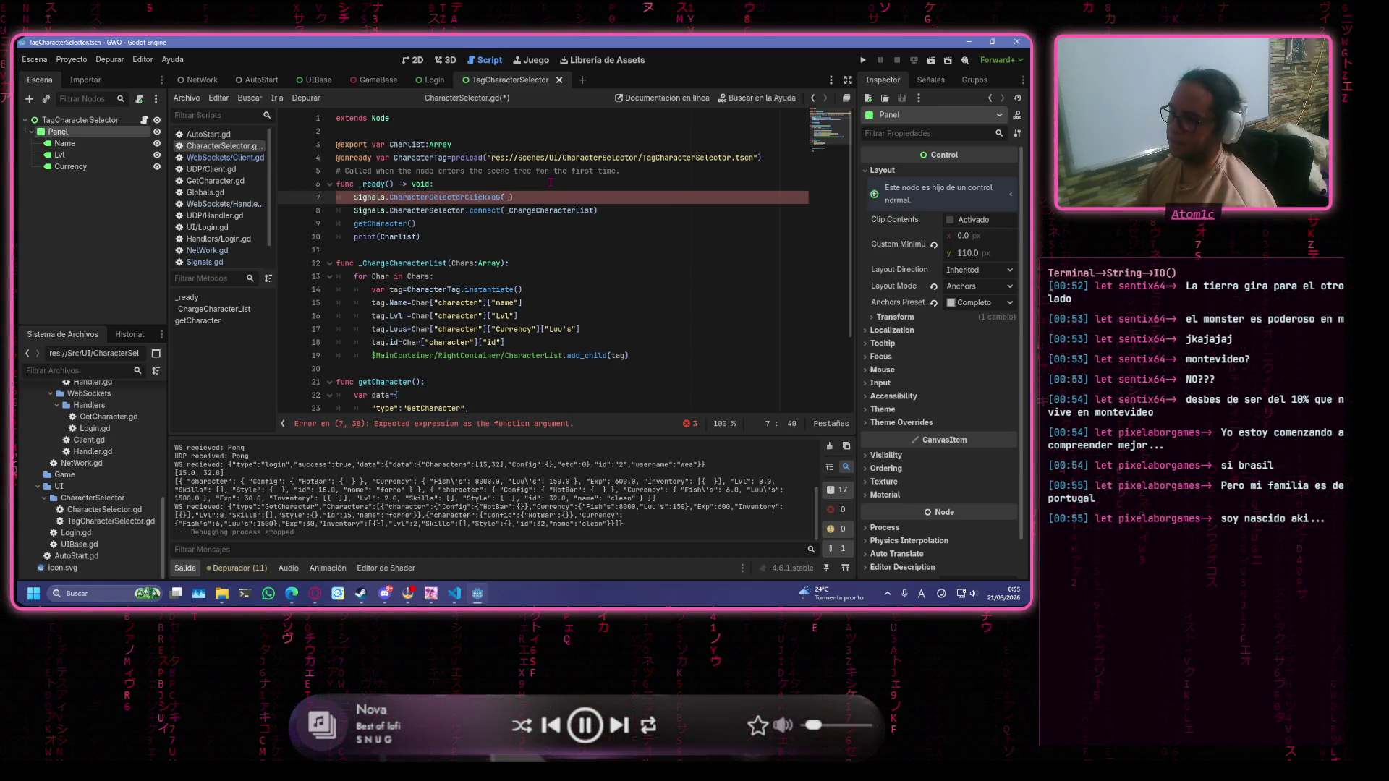
Declare func _on_Character_selected(): below _ready with a placeholder pass body
{"action": "left_click", "coordinate": [501, 249]}
{"action": "key", "text": "Return"}
{"action": "key", "text": "Return"}
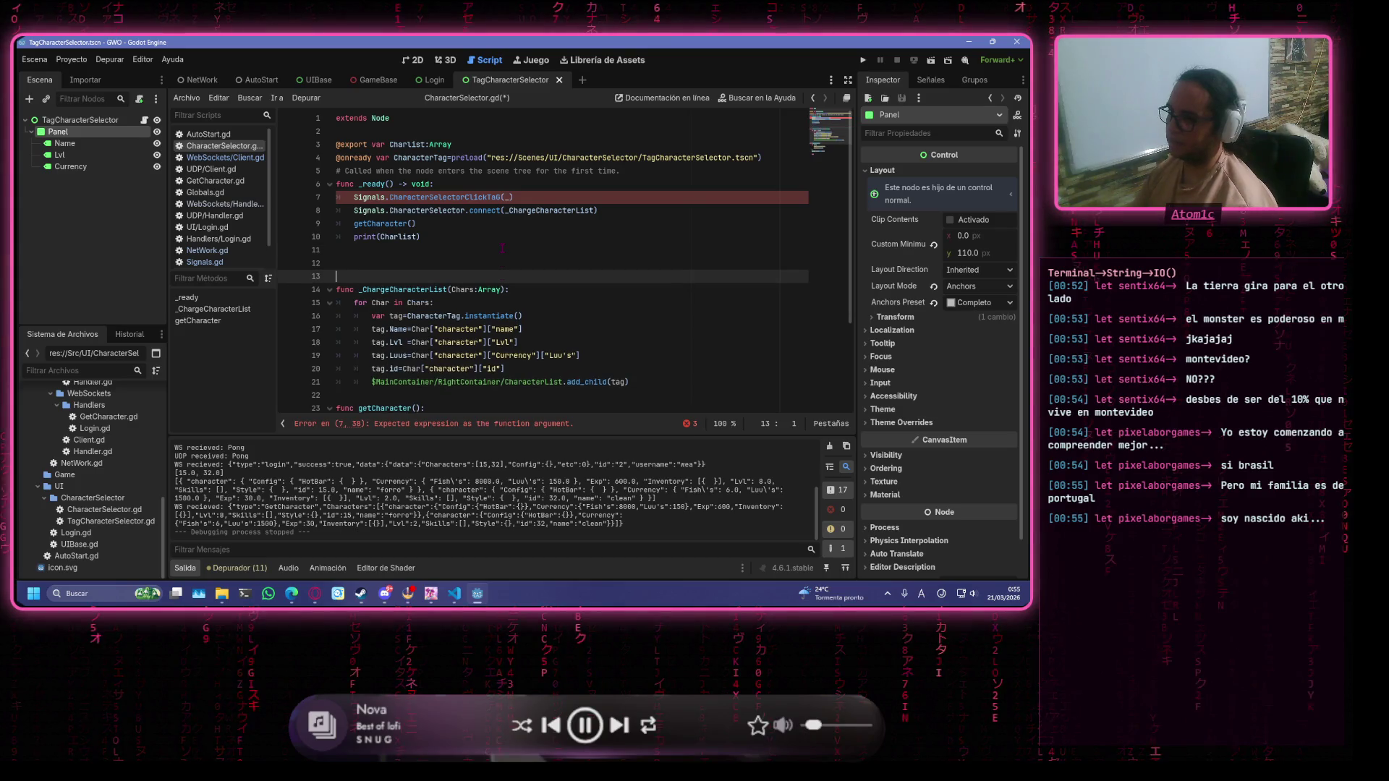
{"action": "key", "text": "Up"}
{"action": "type", "text": "func _"}
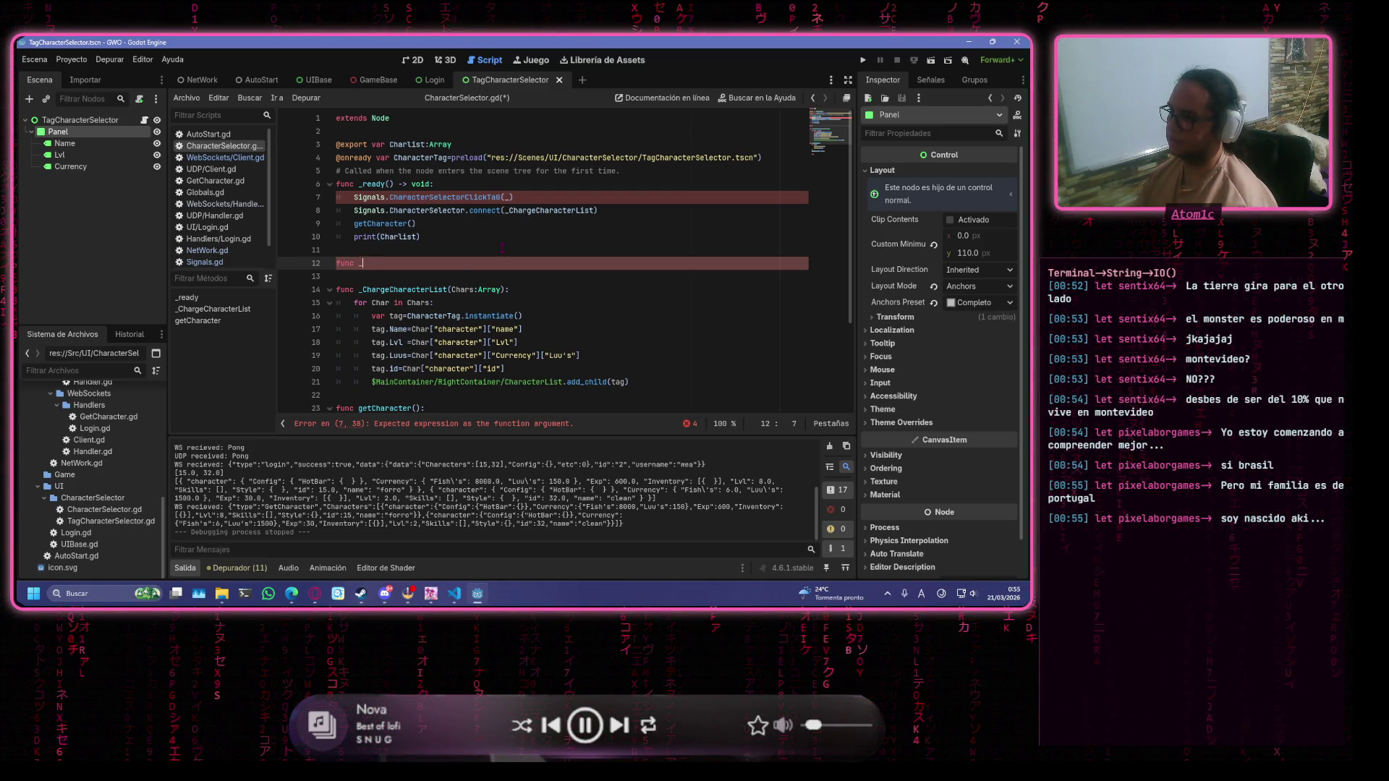
{"action": "type", "text": "On"}
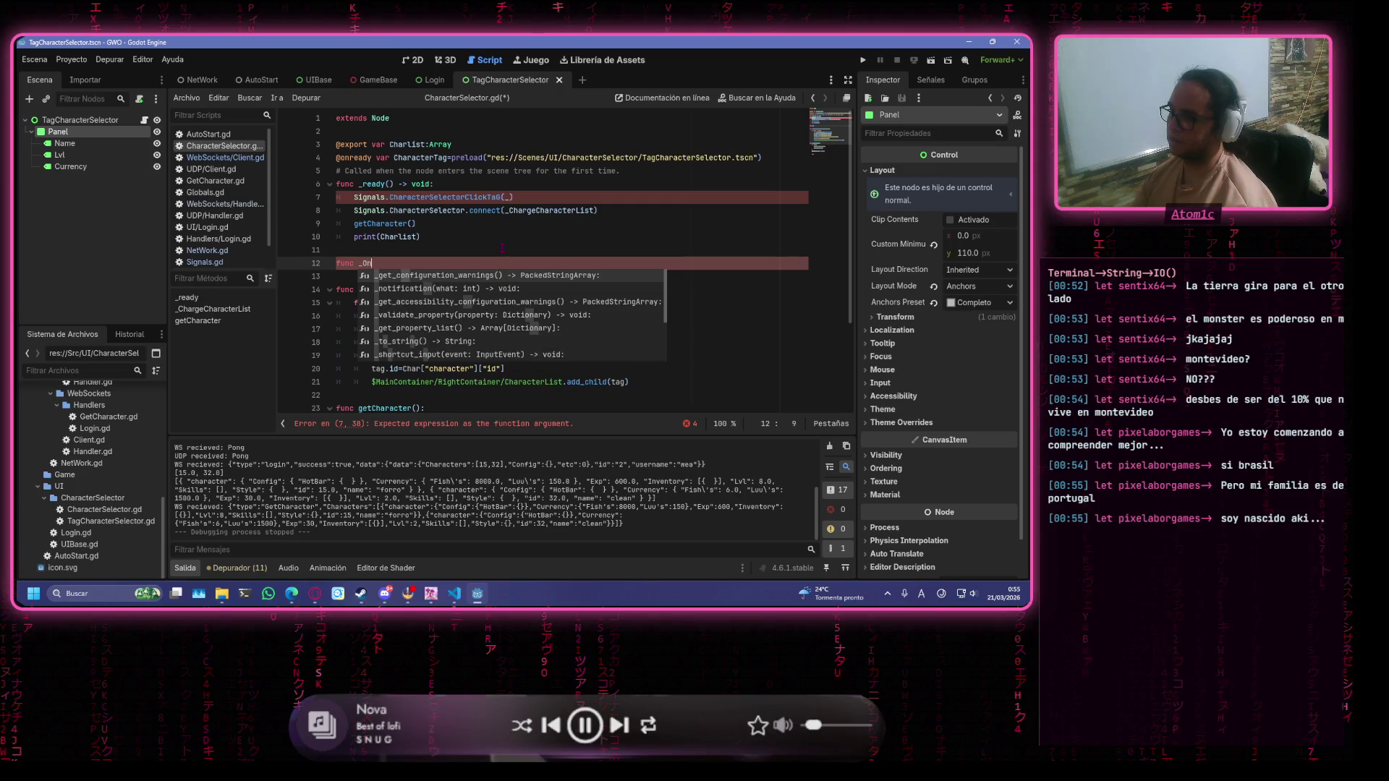
{"action": "key", "text": "BackSpace"}
{"action": "key", "text": "BackSpace"}
{"action": "type", "text": "on_C"}
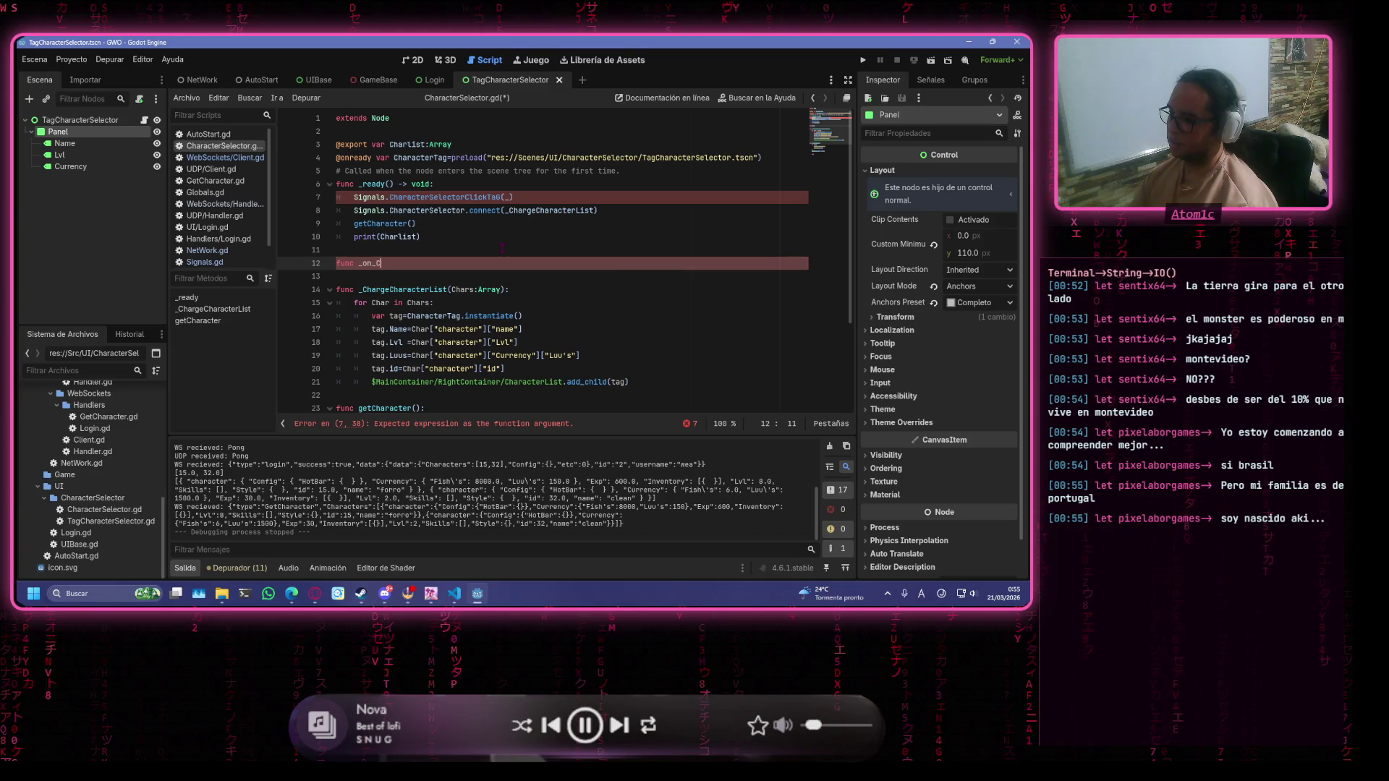
{"action": "type", "text": "racter"}
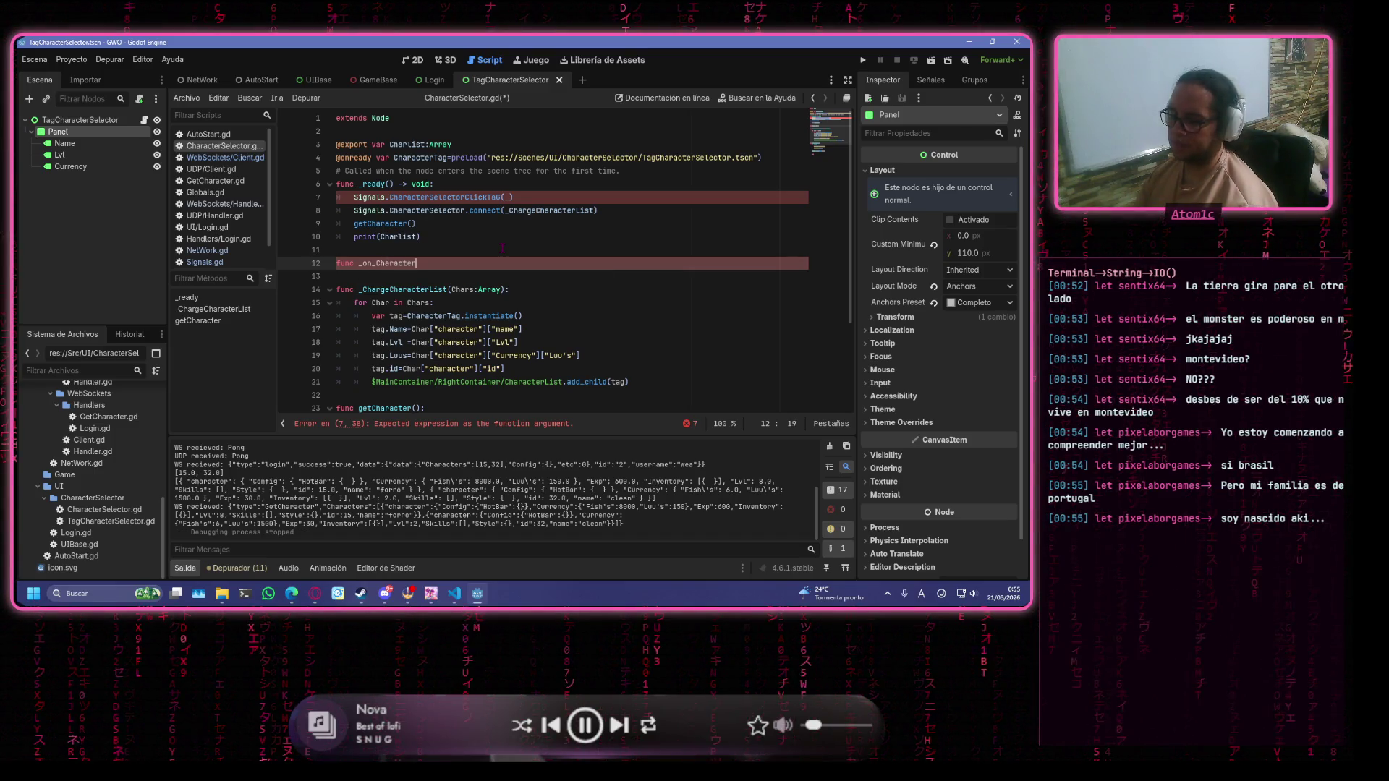
{"action": "type", "text": "lec"}
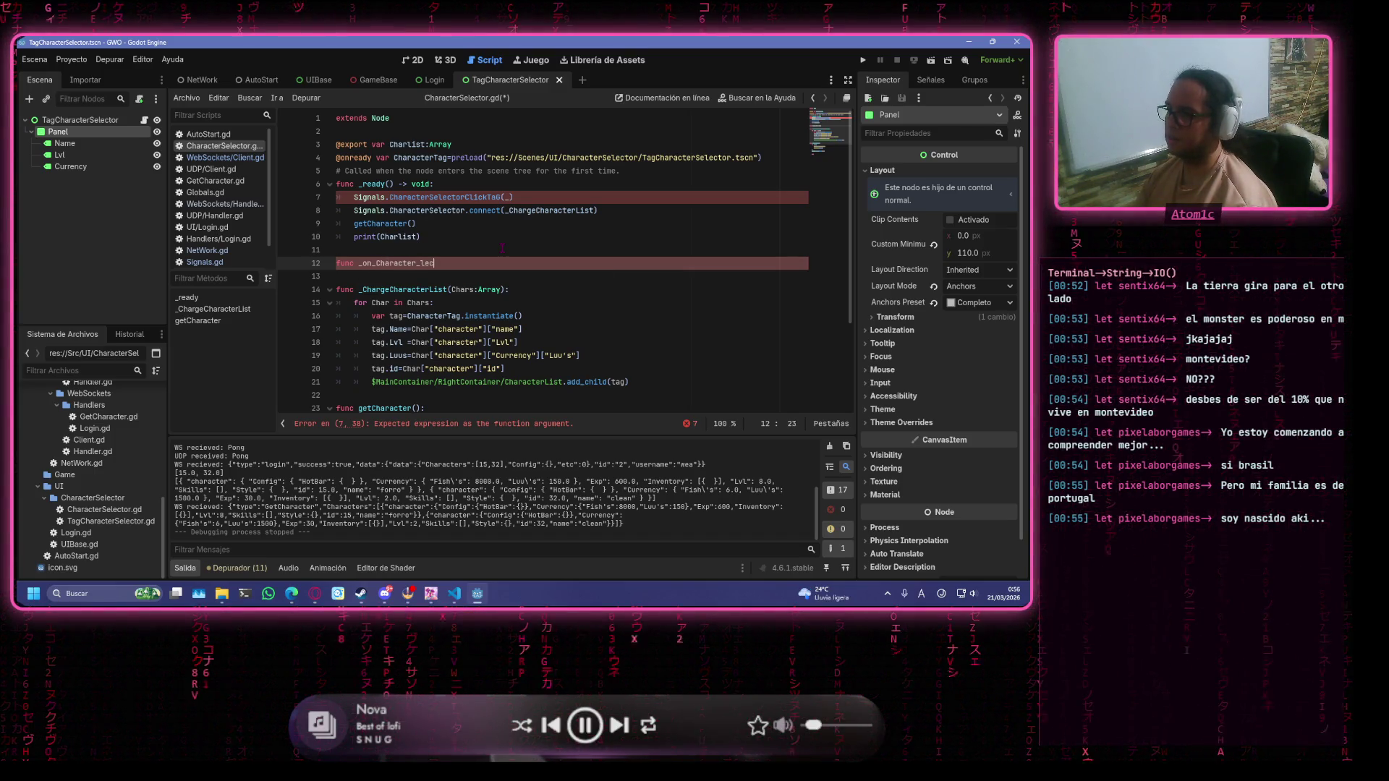
{"action": "type", "text": "select"}
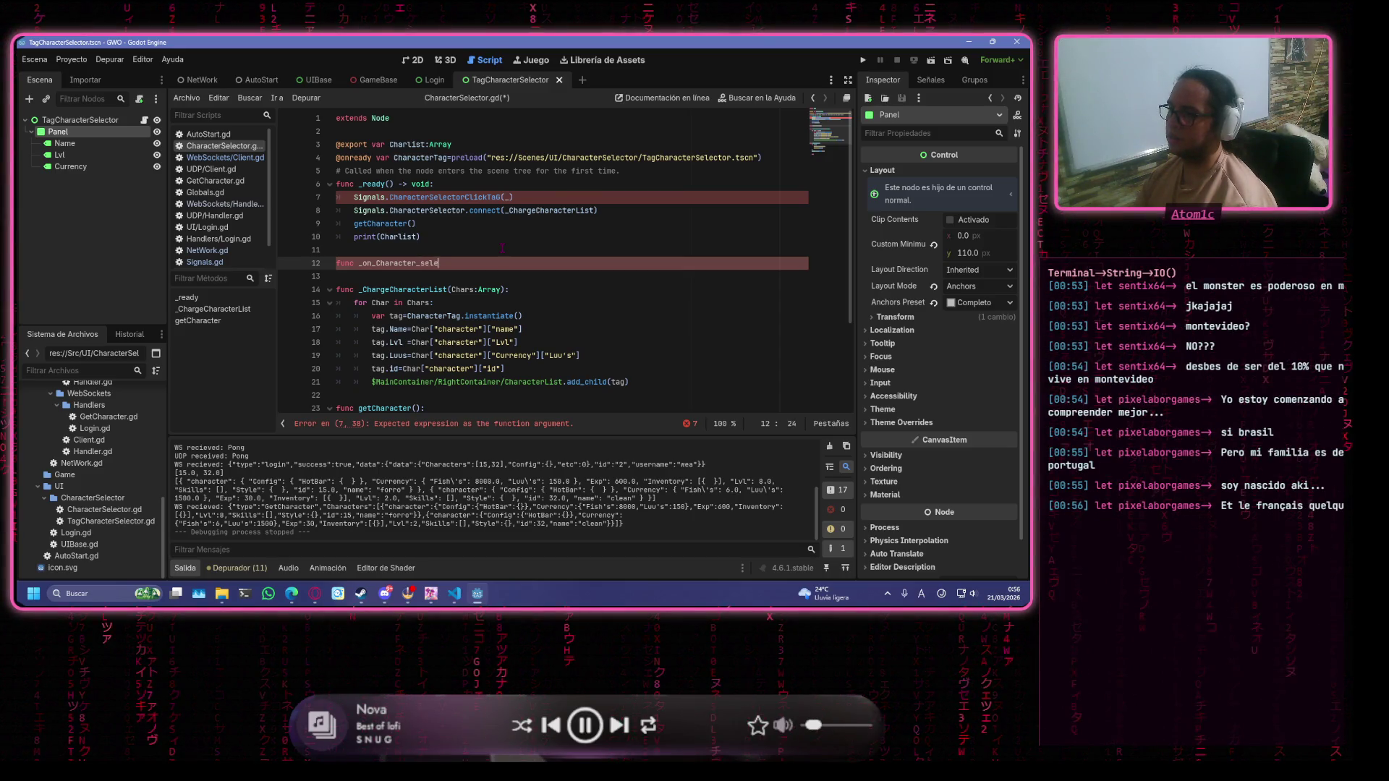
{"action": "type", "text": "ed"}
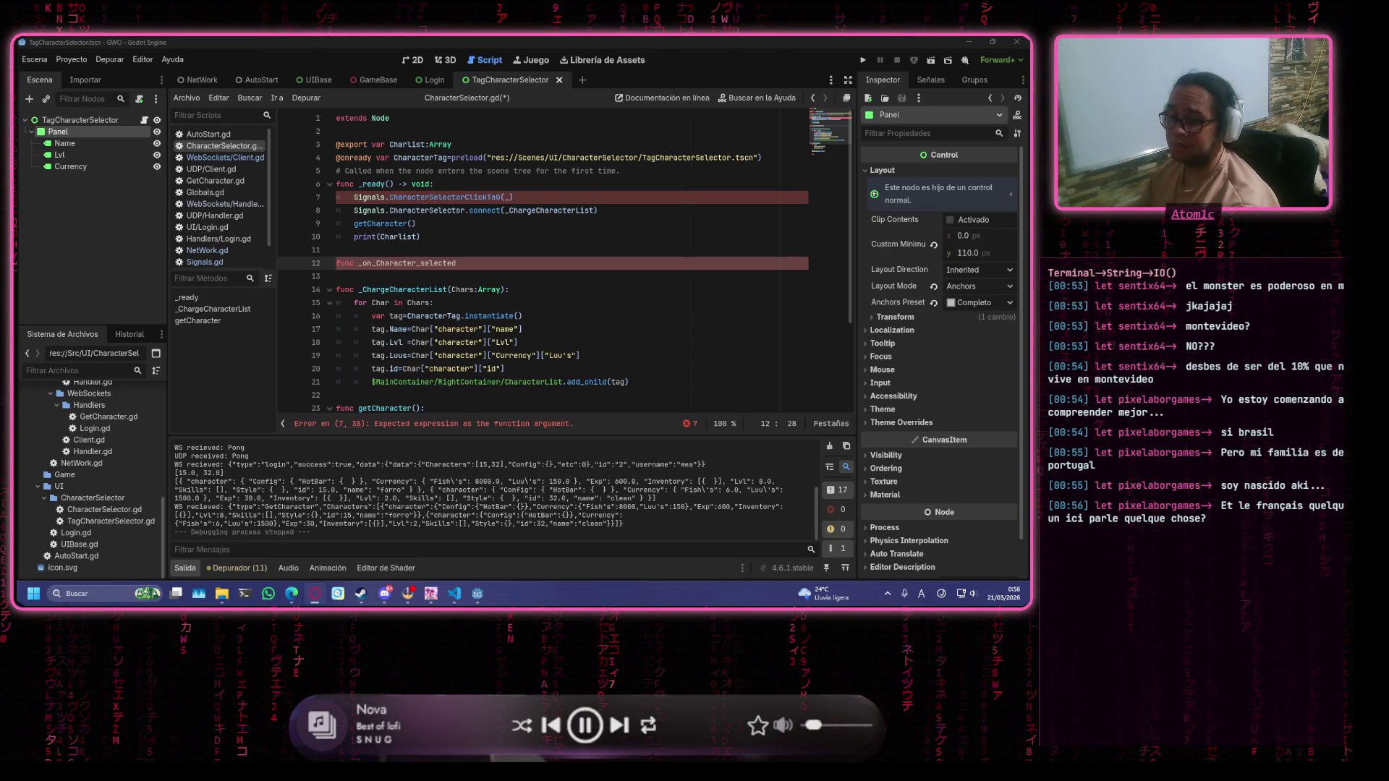
{"action": "left_click", "coordinate": [513, 197]}
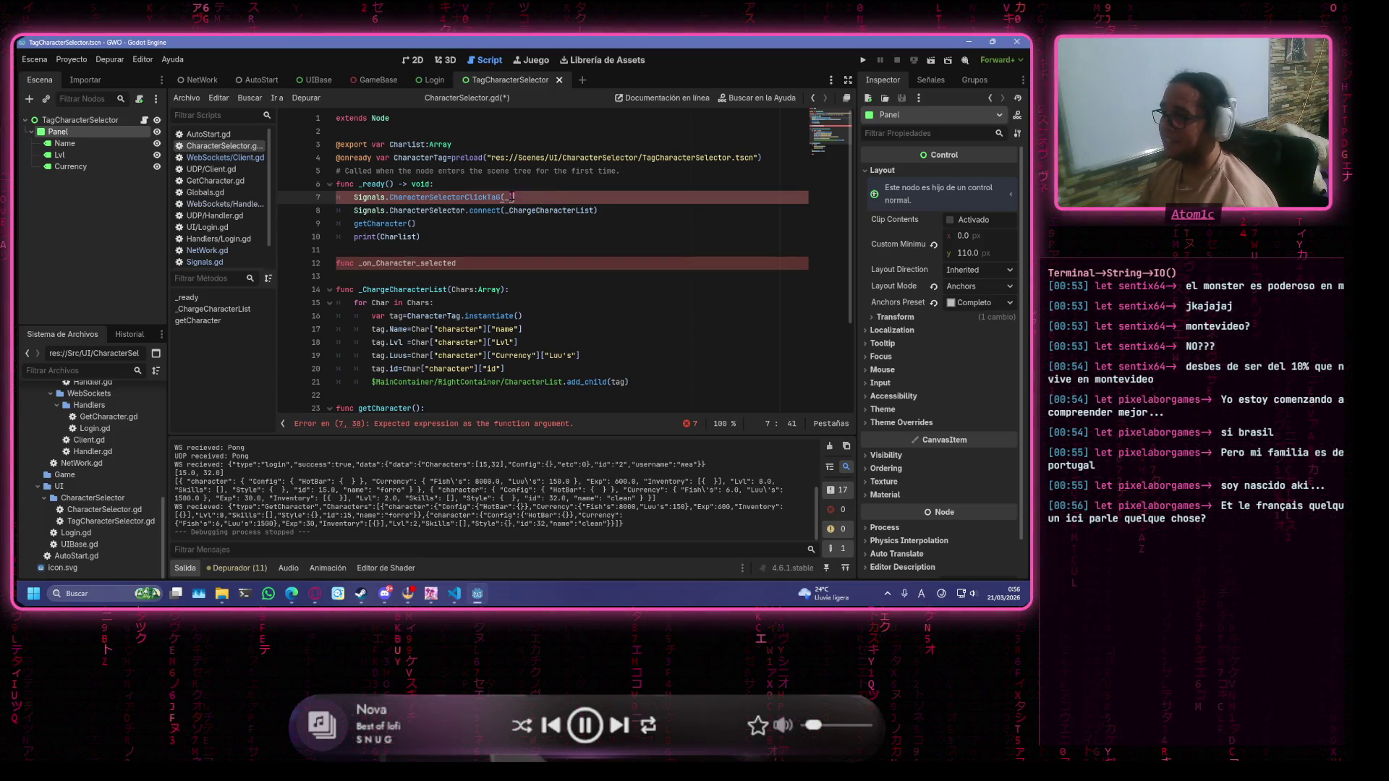
{"action": "left_click", "coordinate": [500, 264]}
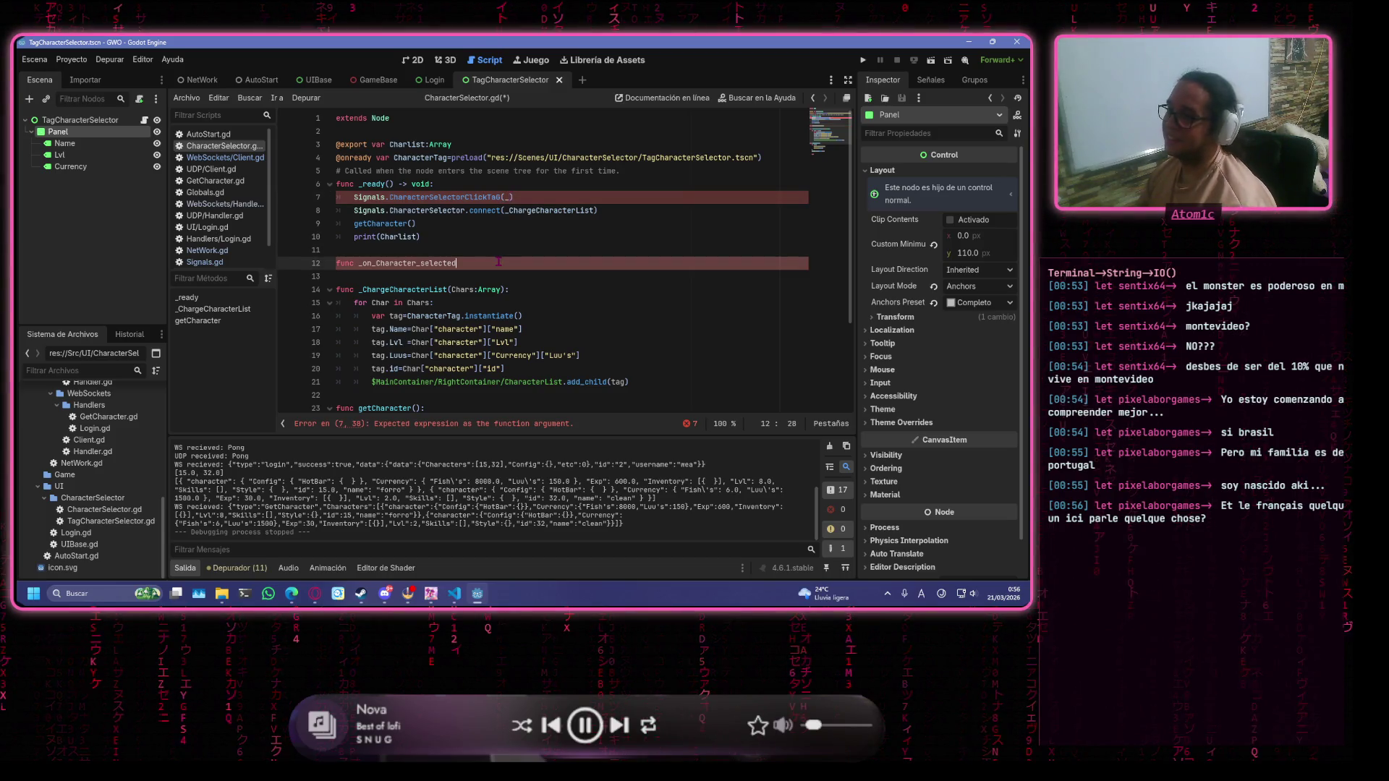
{"action": "type", "text": "()"}
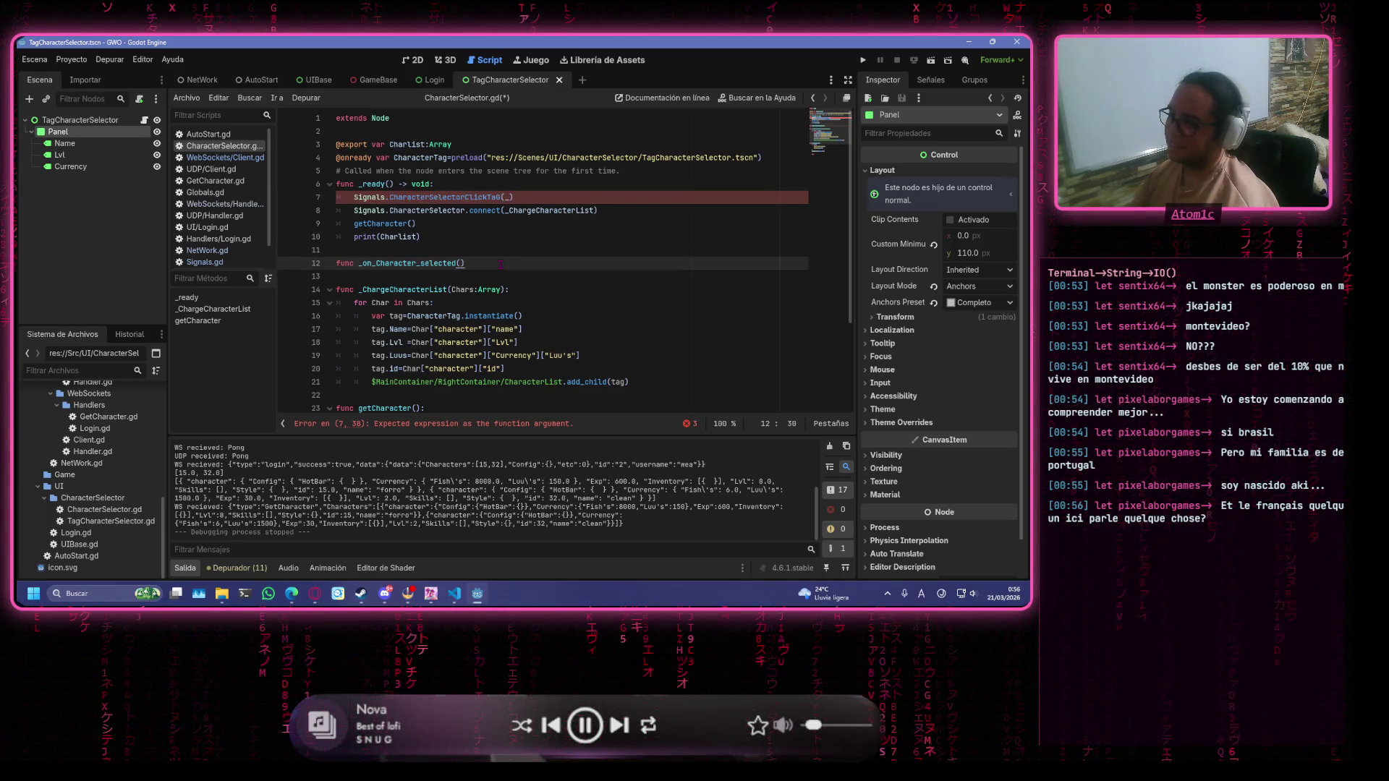
{"action": "key", "text": "alt+Tab"}
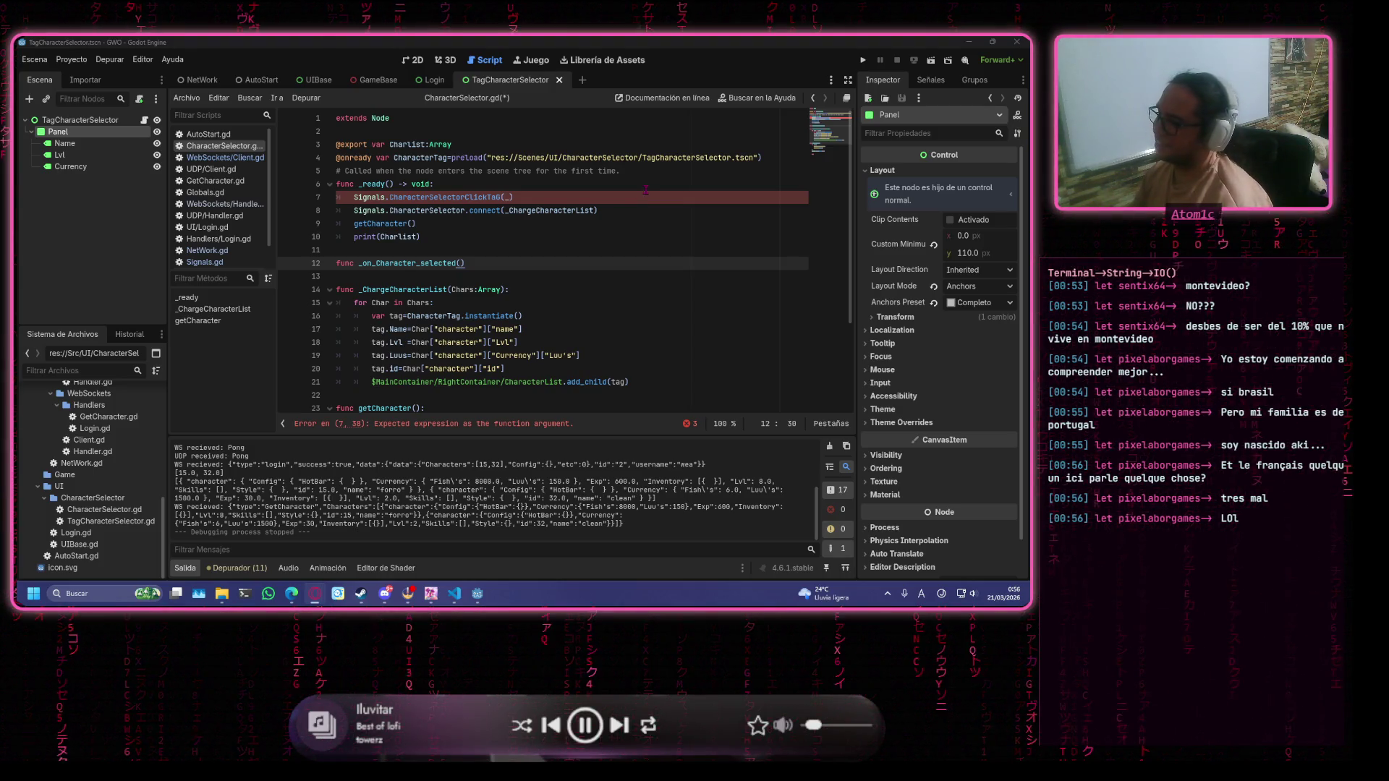
{"action": "type", "text": ":"}
{"action": "key", "text": "Return"}
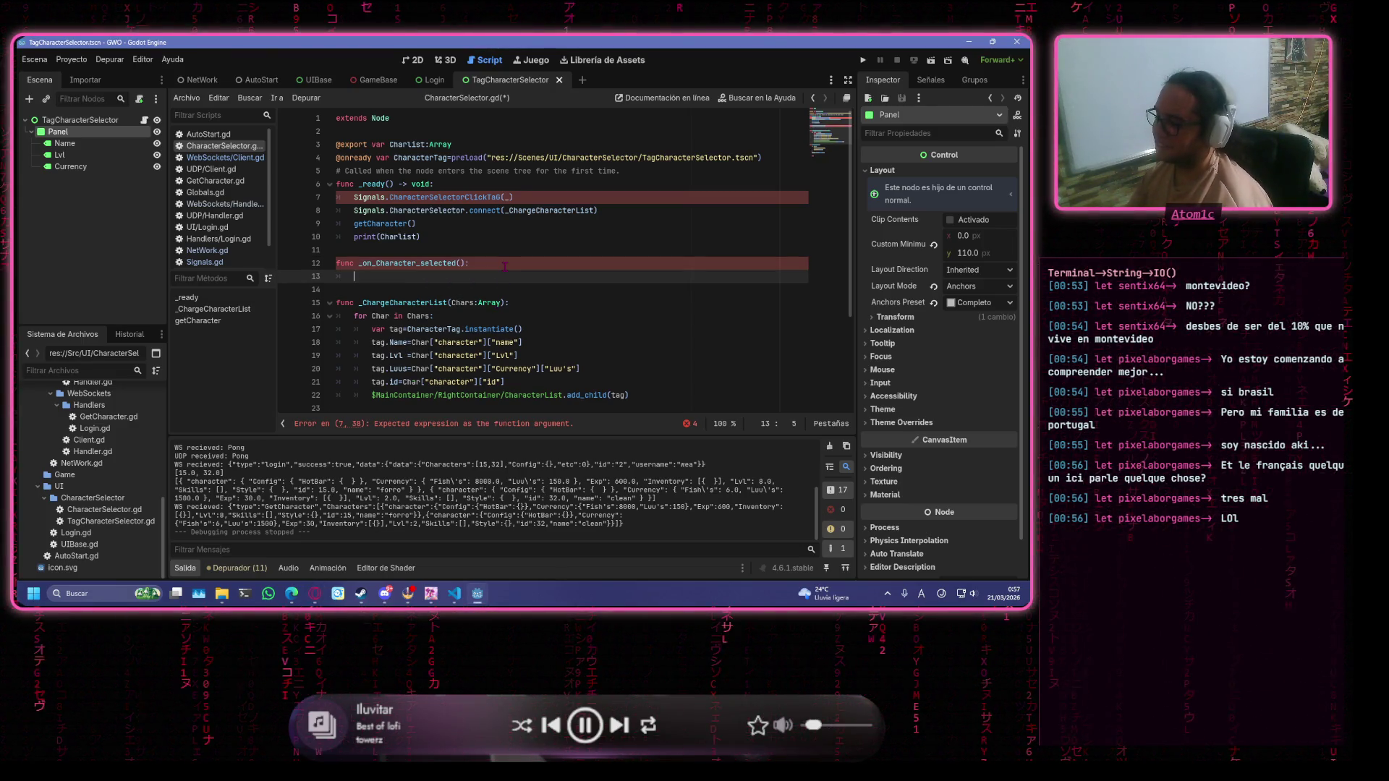
{"action": "type", "text": "pas"}
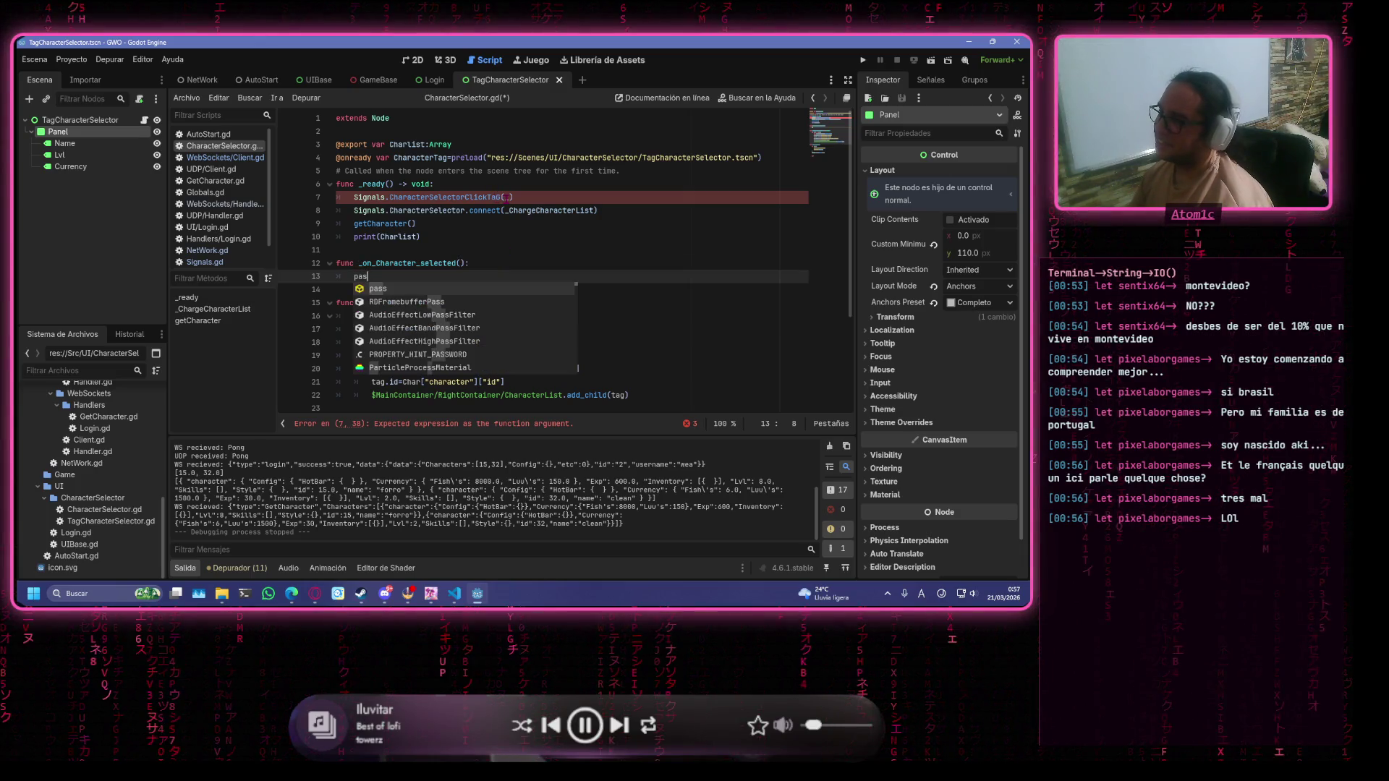
Make the click-tag signal line call connect() via autocomplete
{"action": "left_click", "coordinate": [509, 197]}
{"action": "type", "text": "C"}
{"action": "key", "text": "Return"}
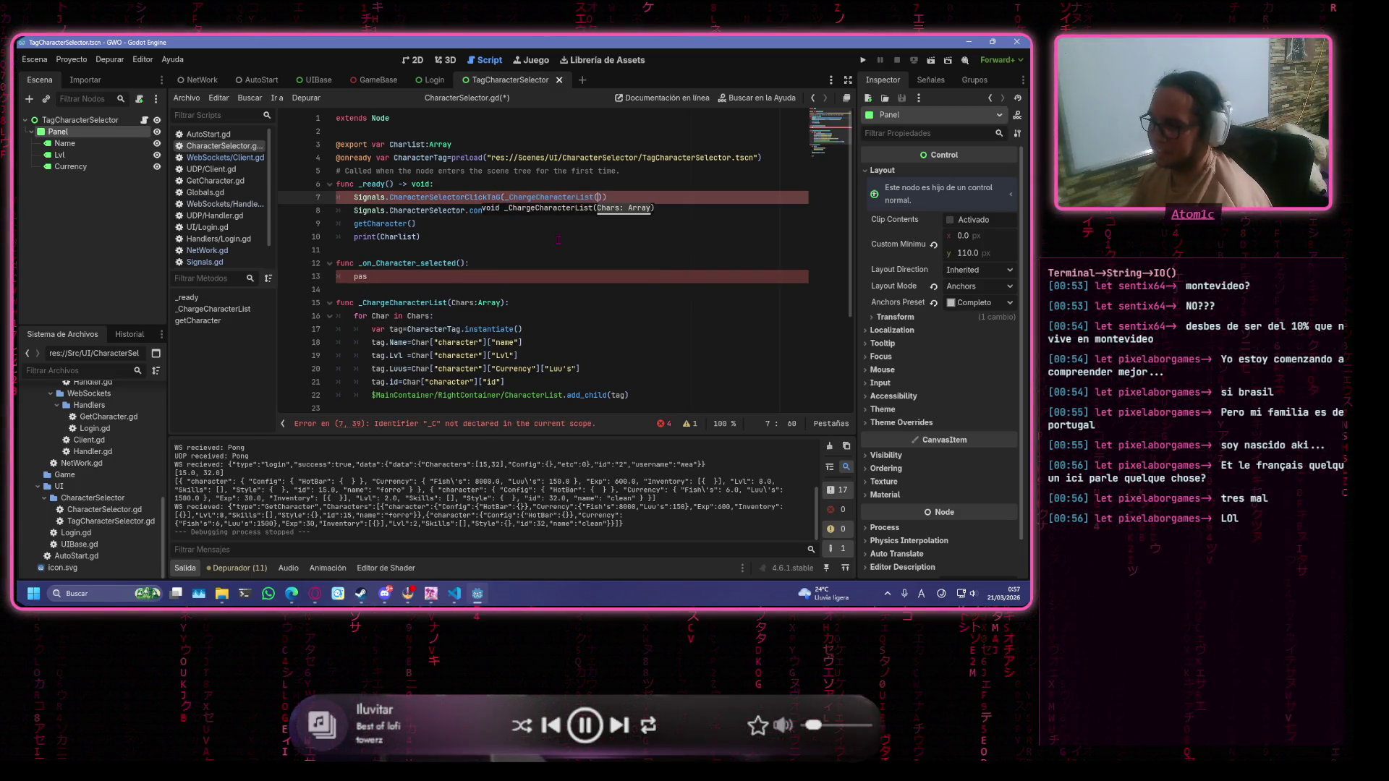
{"action": "key", "text": "Right"}
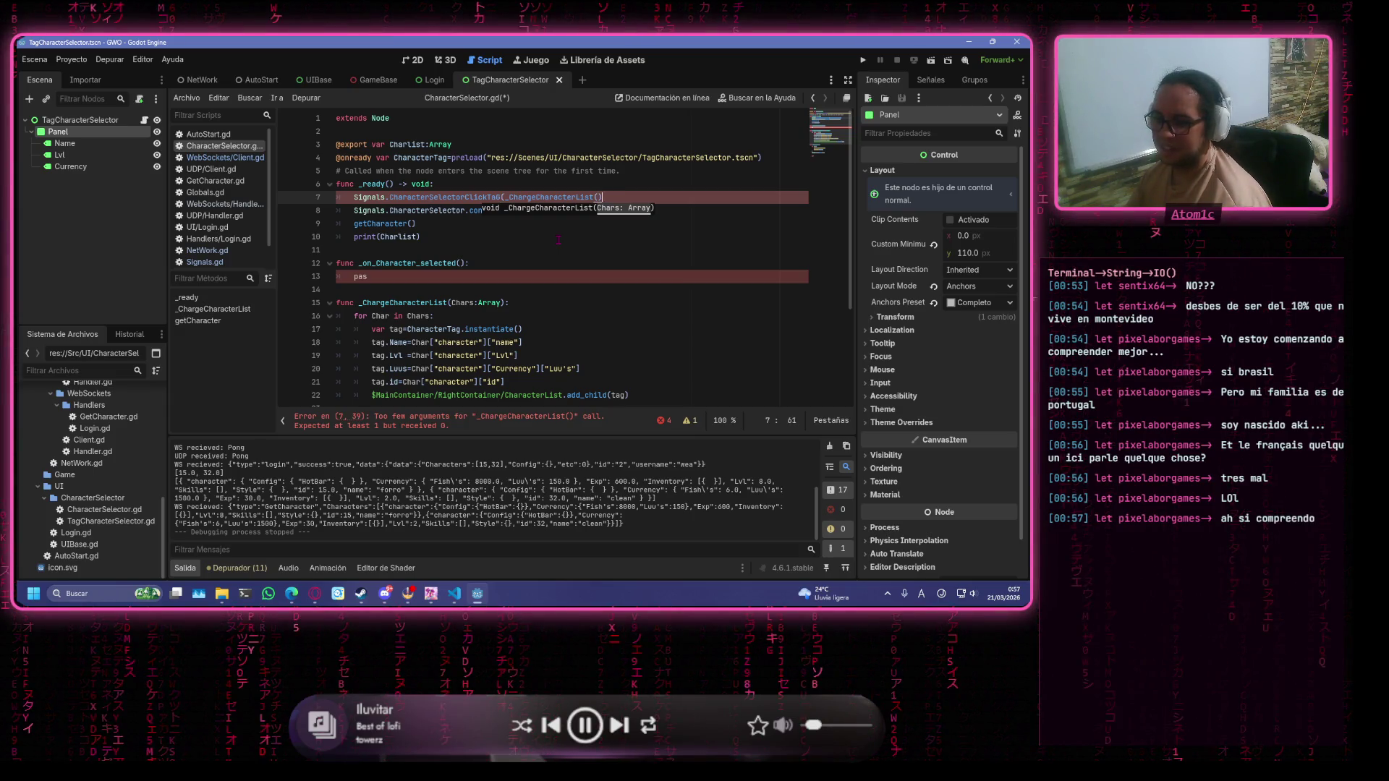
{"action": "key", "text": "BackSpace"}
{"action": "key", "text": "BackSpace"}
{"action": "key", "text": "BackSpace"}
{"action": "key", "text": "BackSpace"}
{"action": "key", "text": "BackSpace"}
{"action": "key", "text": "BackSpace"}
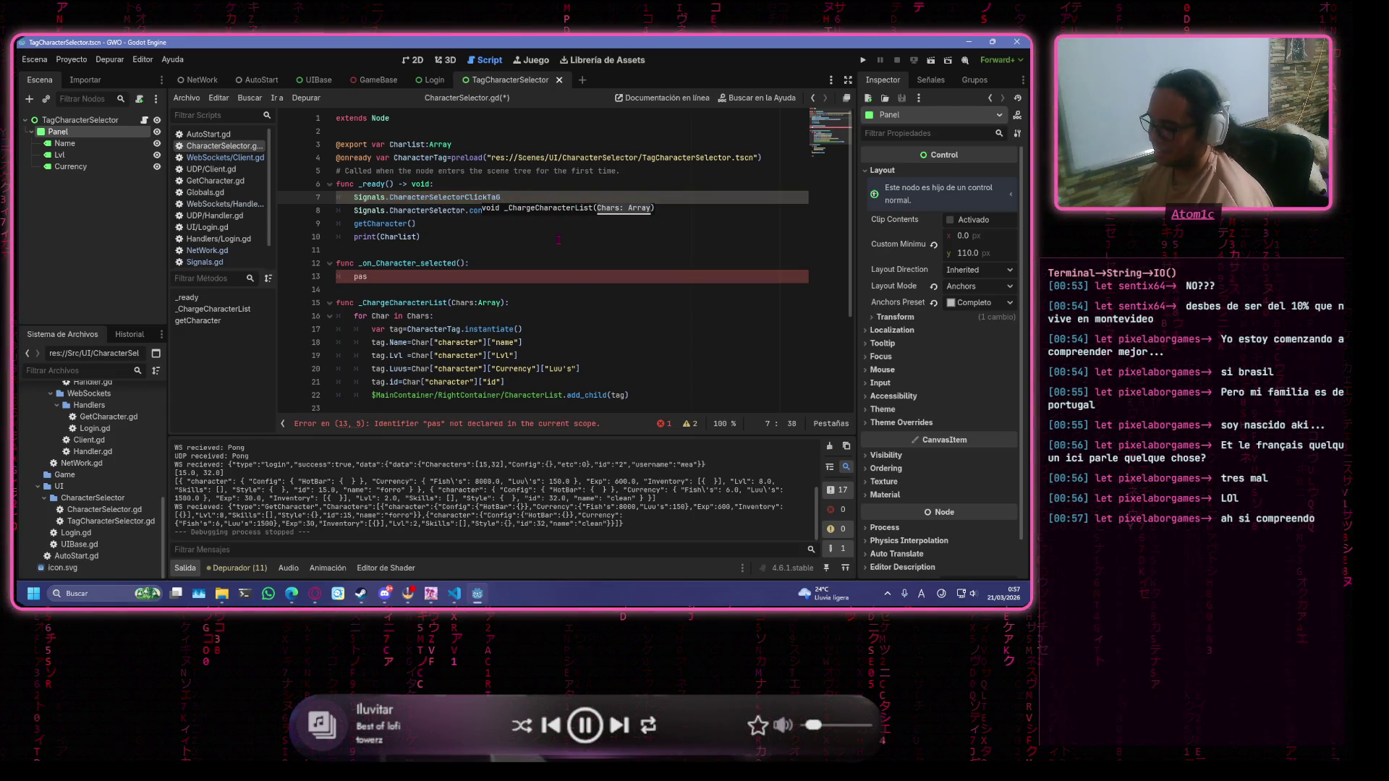
{"action": "type", "text": "on"}
{"action": "key", "text": "Return"}
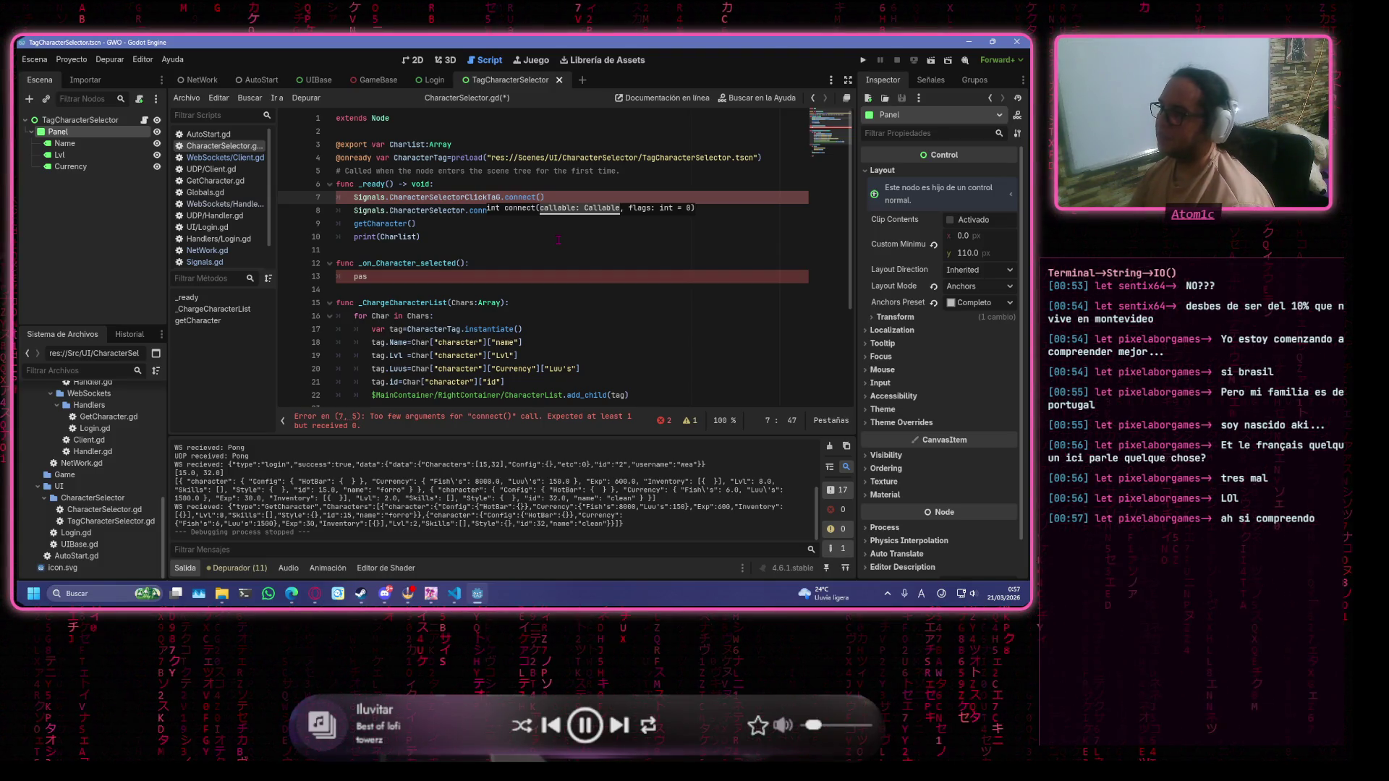
Finish the pass line and pass _on_Character_selected as the connect() argument on line 7
{"action": "left_click", "coordinate": [506, 276]}
{"action": "type", "text": "s"}
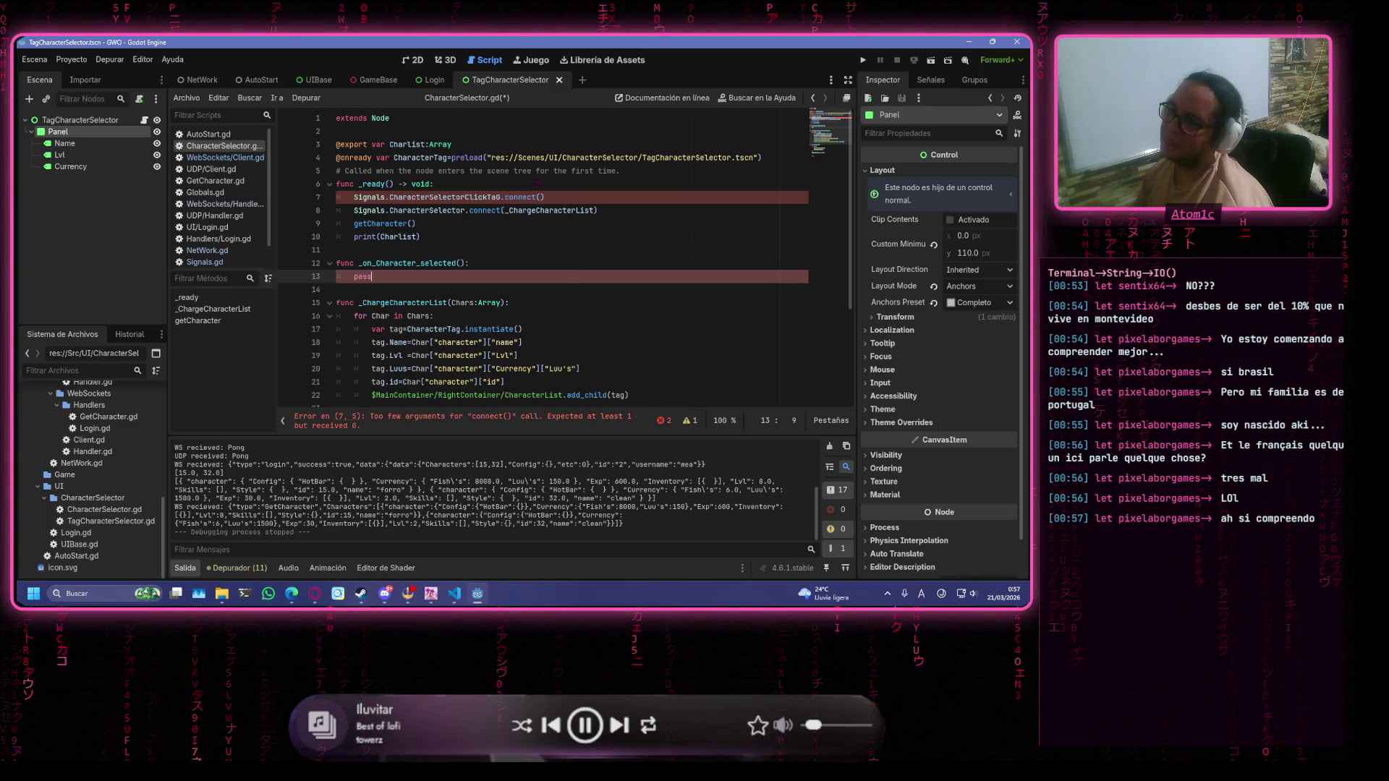
{"action": "left_click", "coordinate": [583, 197]}
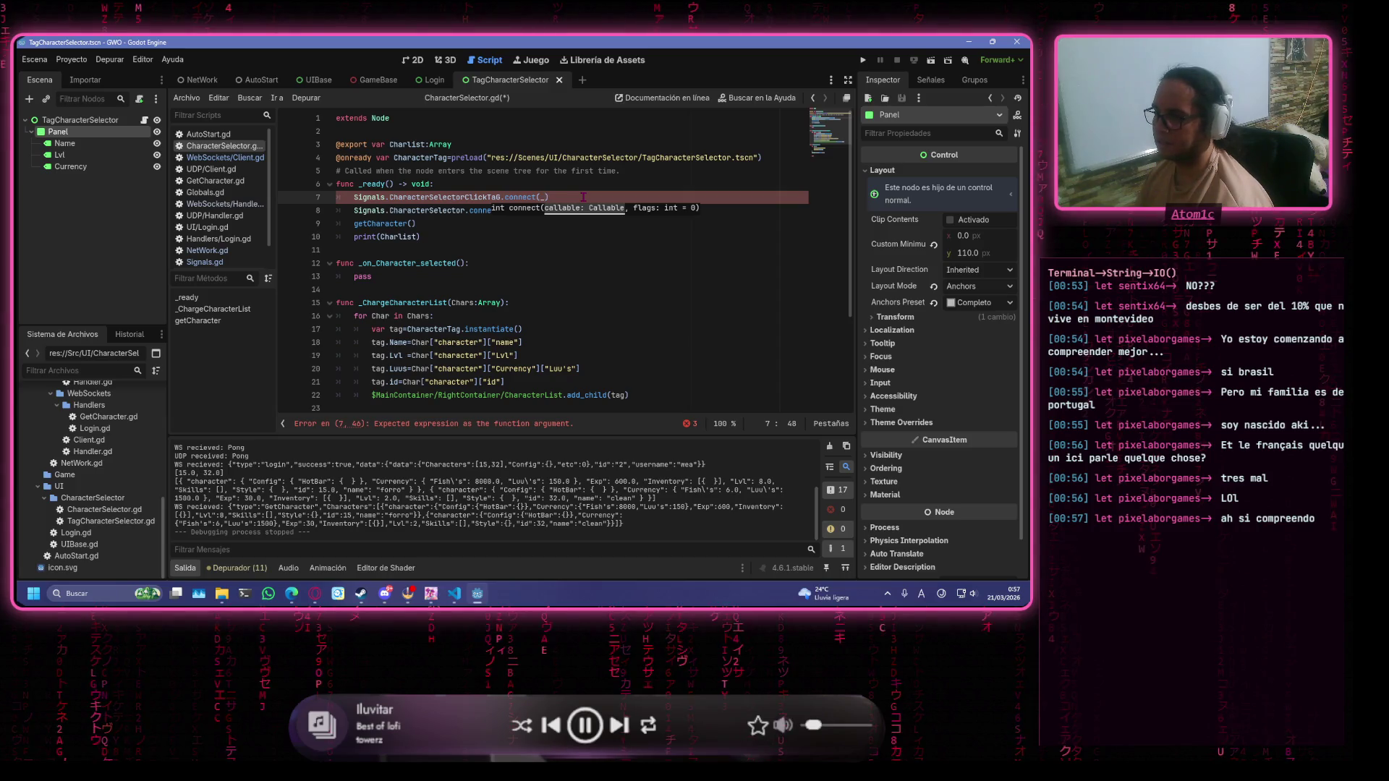
{"action": "type", "text": "on"}
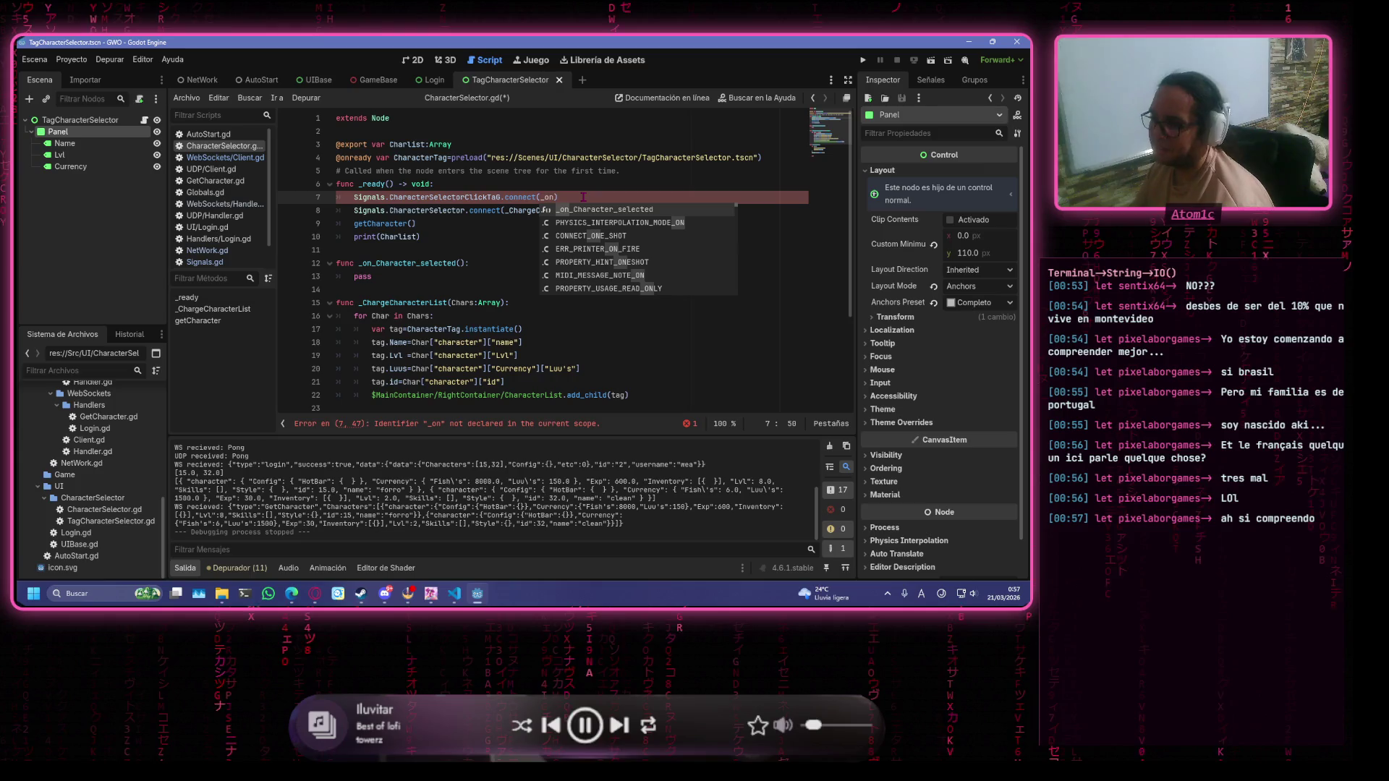
{"action": "key", "text": "Return"}
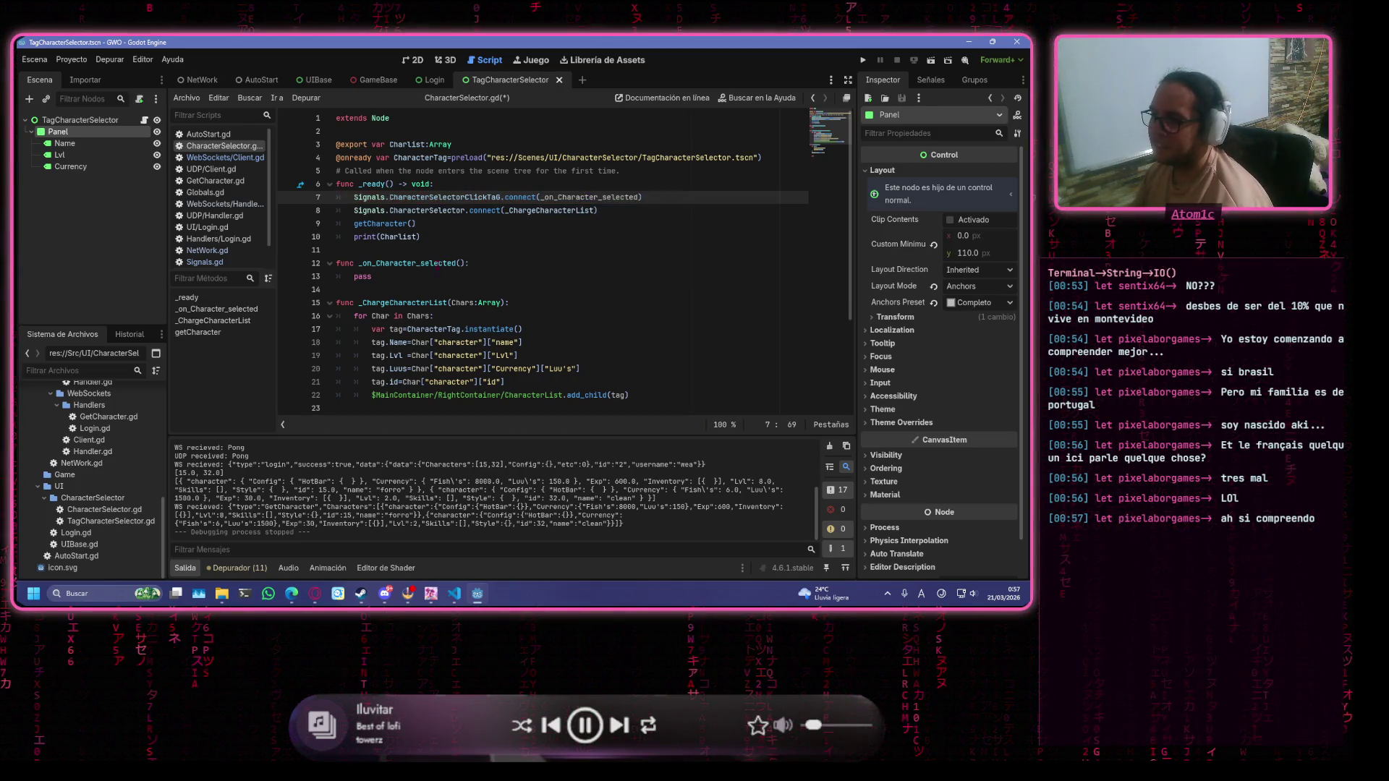
Erase the placeholder pass from the _on_Character_selected body
{"action": "left_click", "coordinate": [452, 273]}
{"action": "key", "text": "BackSpace"}
{"action": "key", "text": "BackSpace"}
{"action": "key", "text": "BackSpace"}
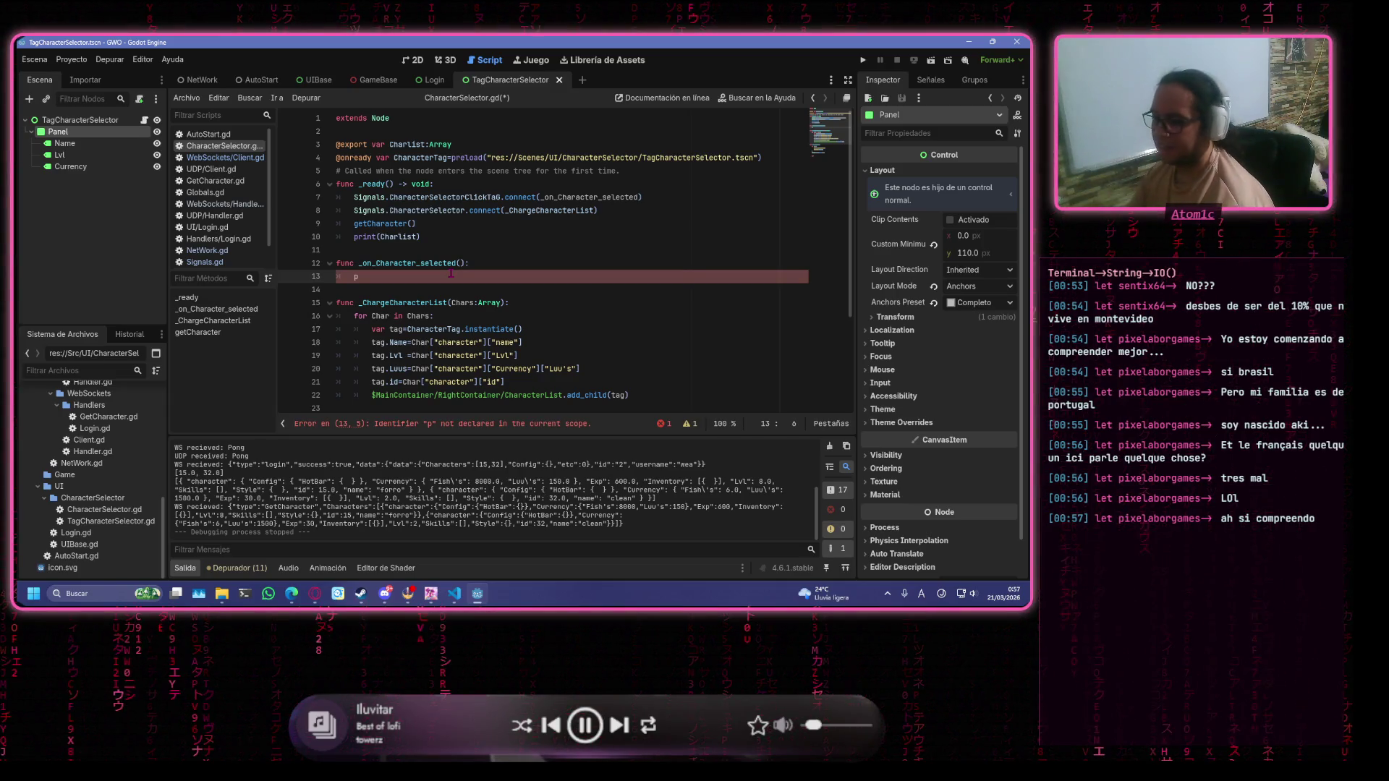
{"action": "key", "text": "BackSpace"}
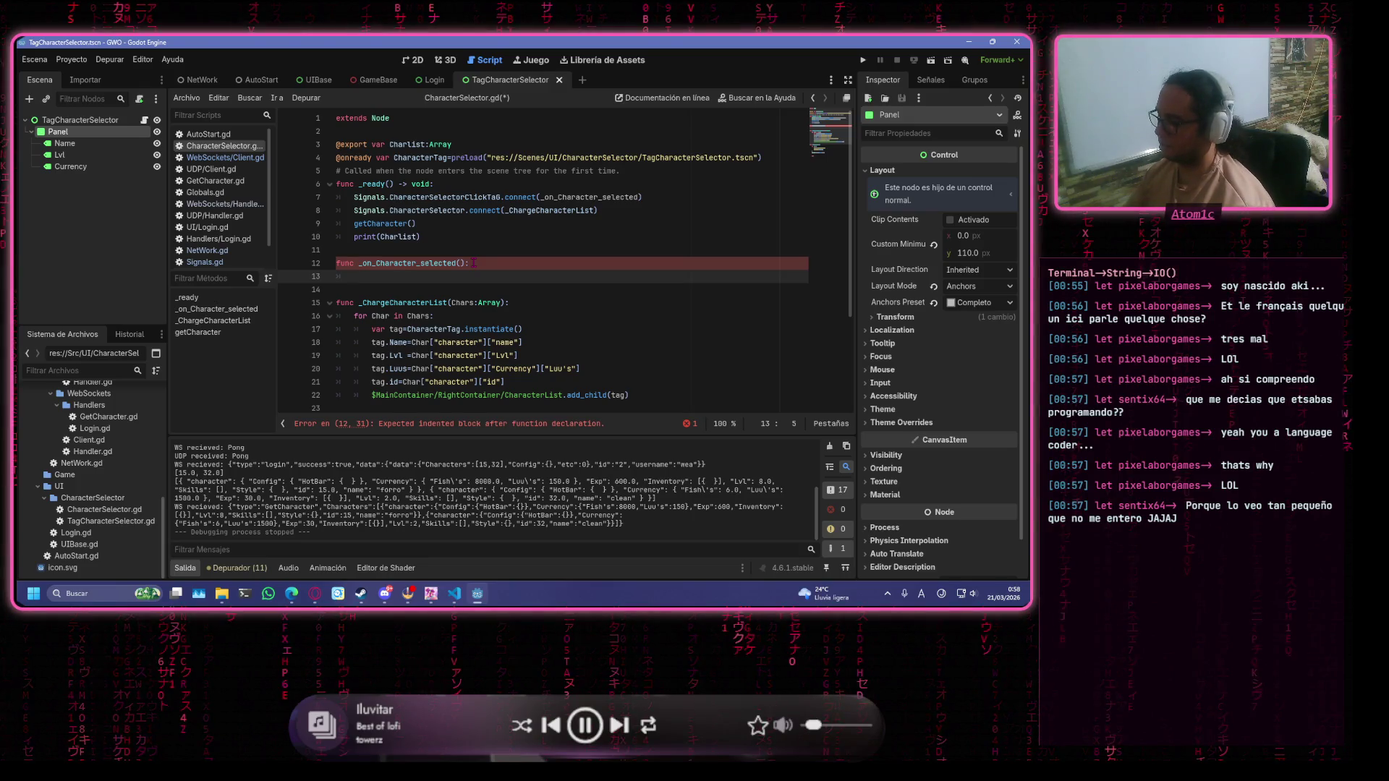
Scroll the FileSystem dock up to the Scenes/UI folder and reopen the CharacterSelector scene
{"action": "scroll", "coordinate": [474, 264], "scroll_direction": "up", "scroll_amount": 1}
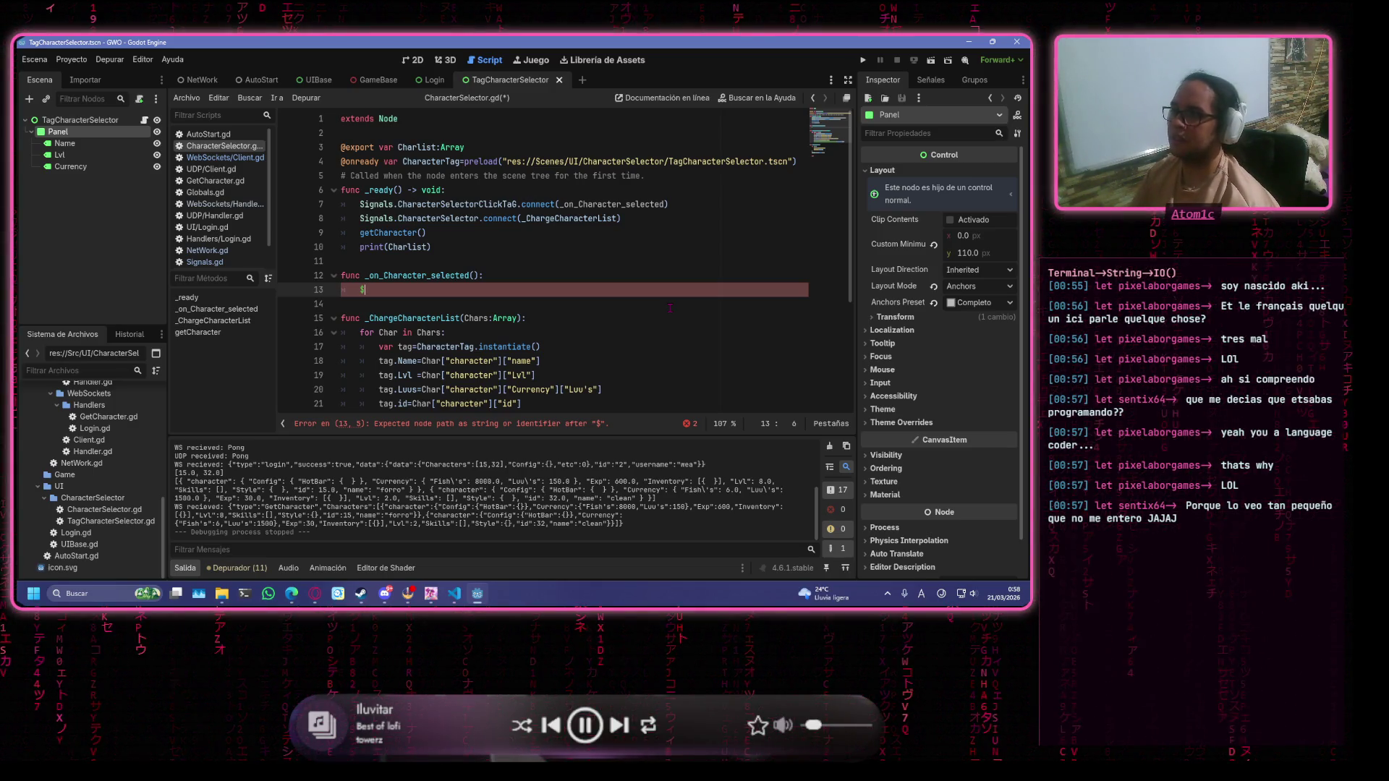
{"action": "scroll", "coordinate": [99, 533], "scroll_direction": "up", "scroll_amount": 1}
{"action": "scroll", "coordinate": [99, 532], "scroll_direction": "up", "scroll_amount": 5}
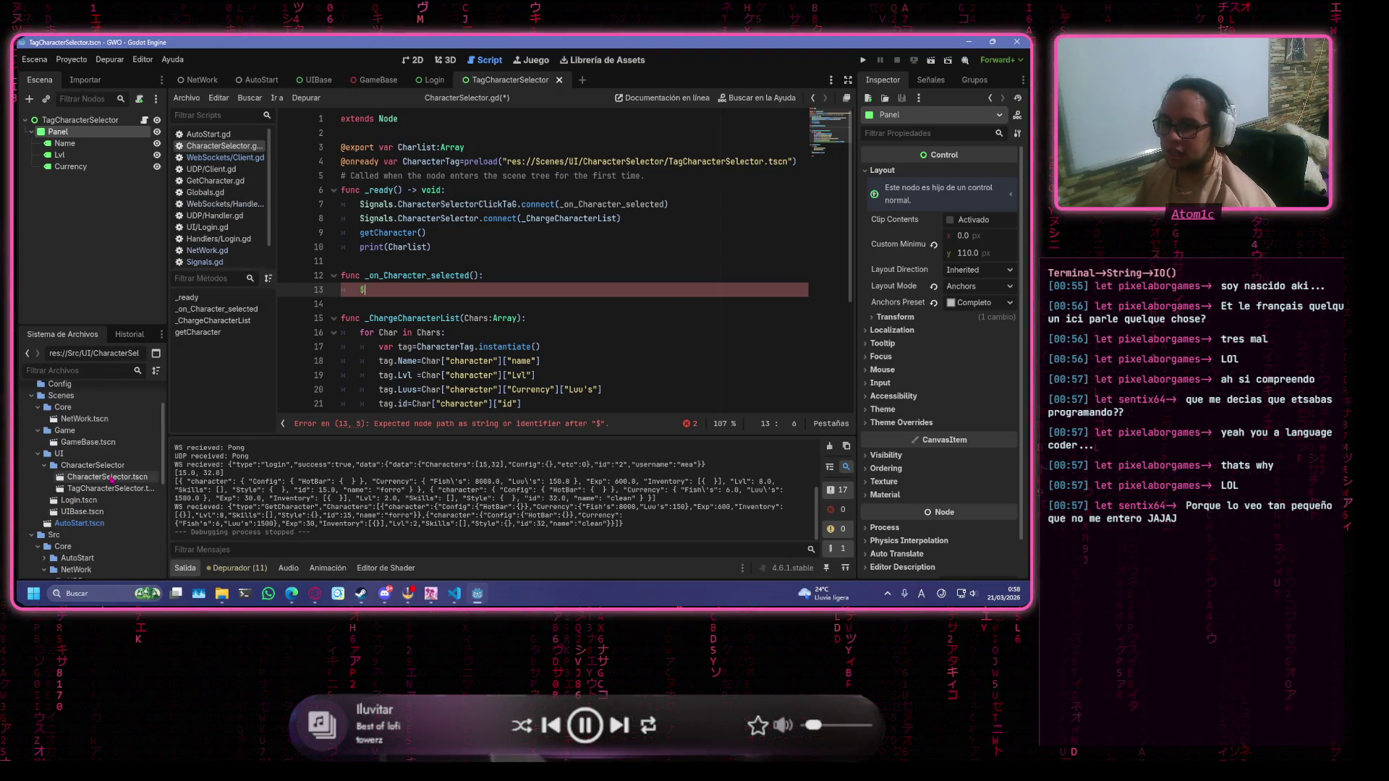
{"action": "double_click", "coordinate": [112, 477]}
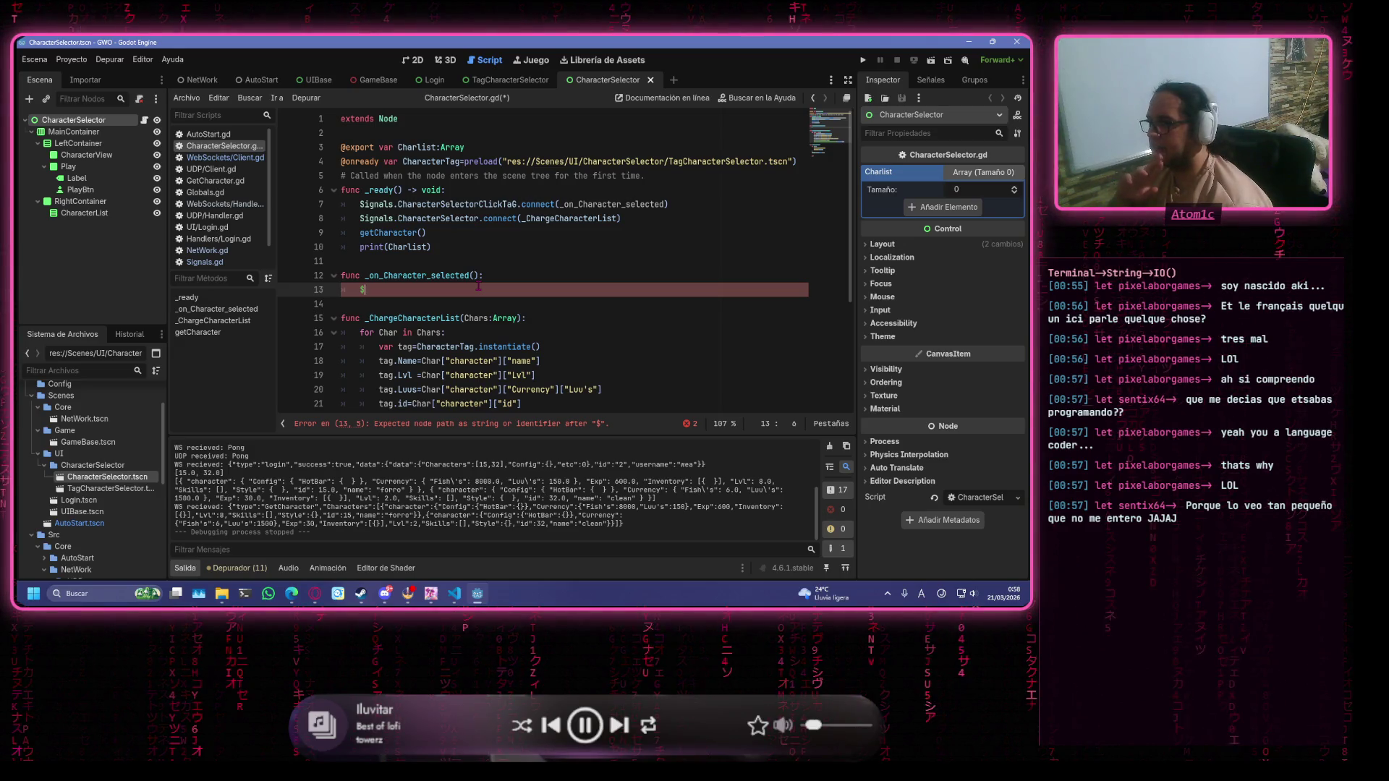
Reference the Play/Label node's text, add a char parameter to the handler, and save
{"action": "type", "text": "C"}
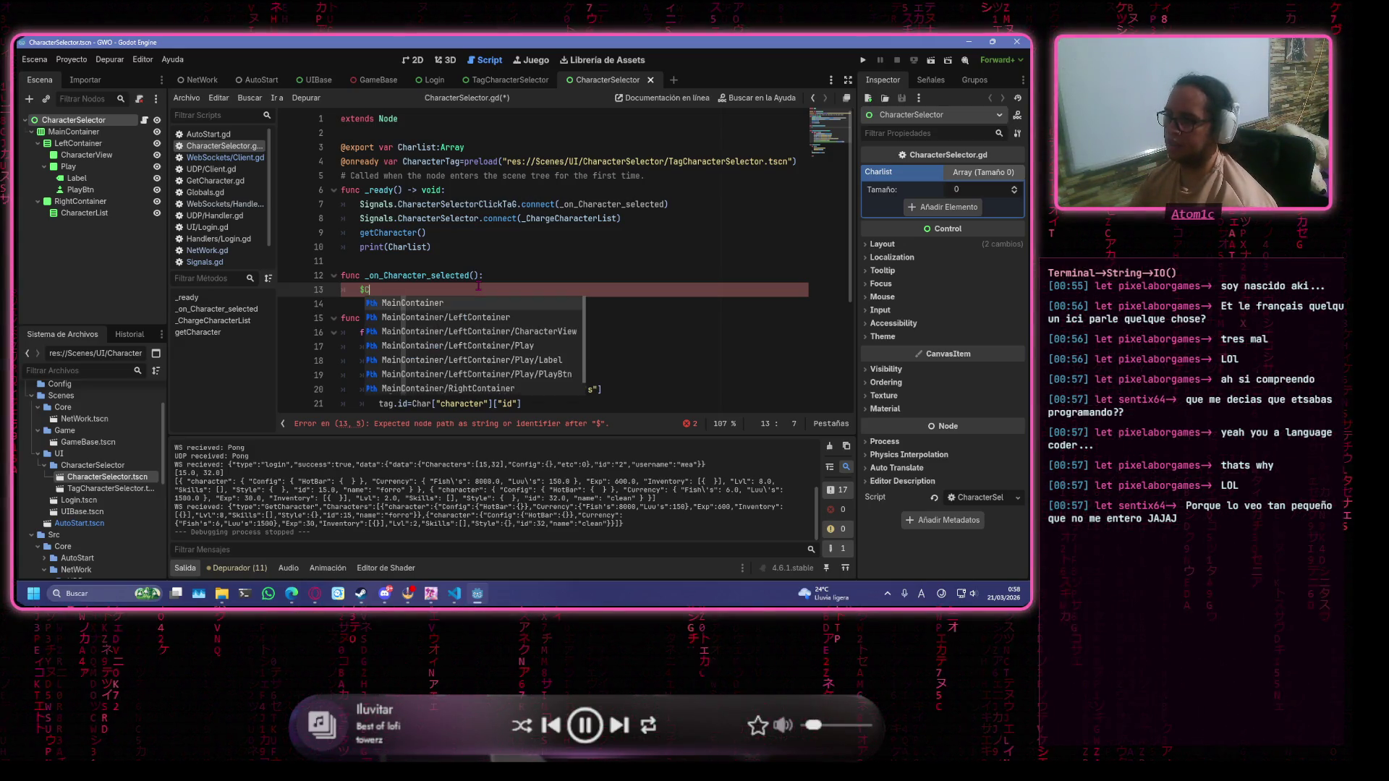
{"action": "key", "text": "Down"}
{"action": "key", "text": "Down"}
{"action": "key", "text": "Down"}
{"action": "key", "text": "Down"}
{"action": "key", "text": "Down"}
{"action": "key", "text": "Down"}
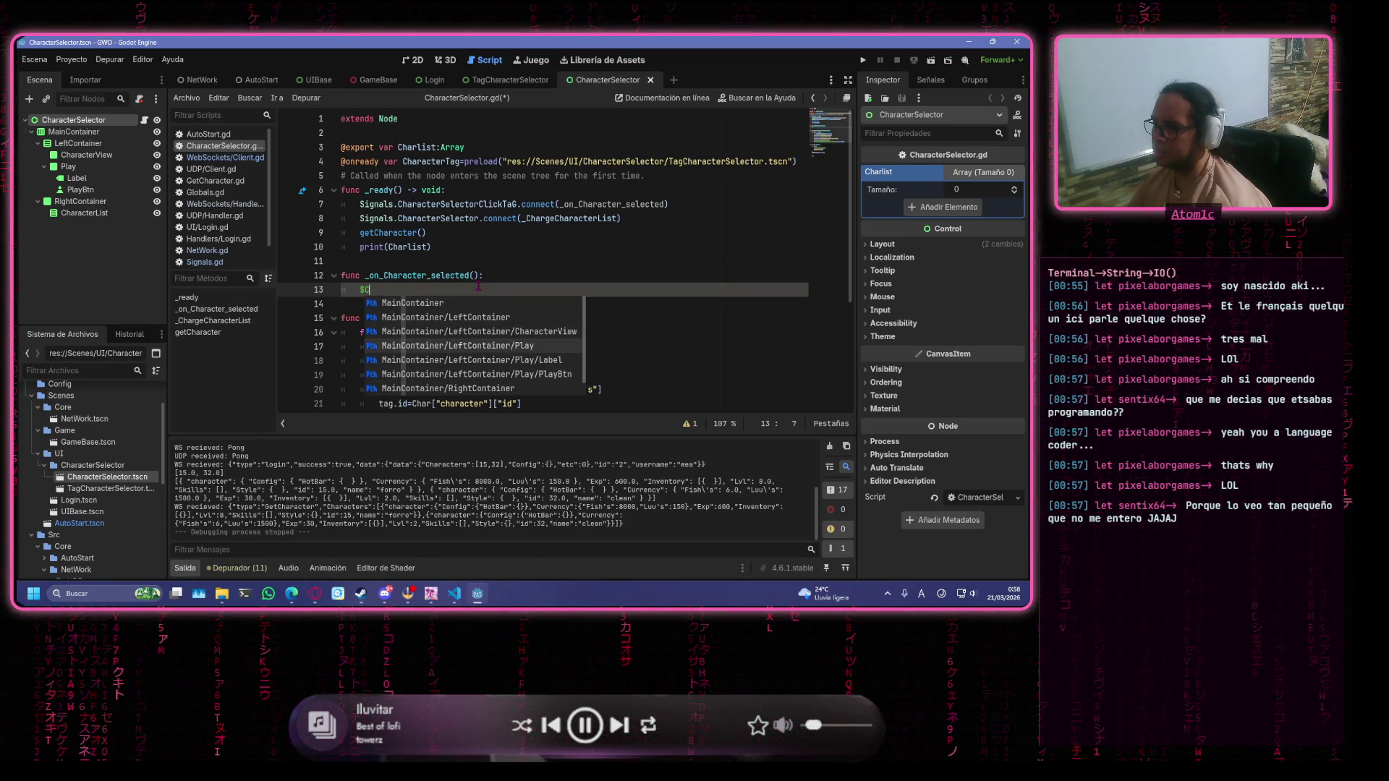
{"action": "key", "text": "Down"}
{"action": "key", "text": "Return"}
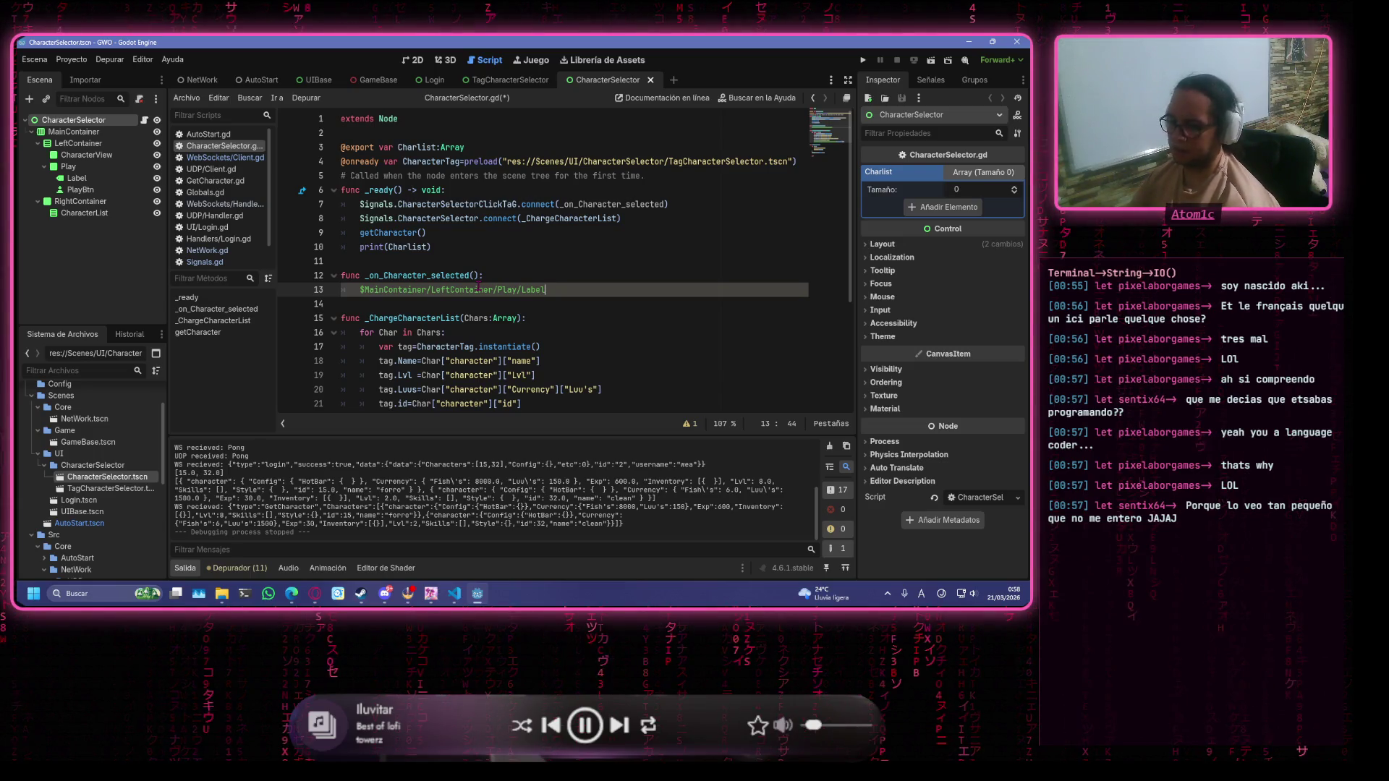
{"action": "type", "text": "text"}
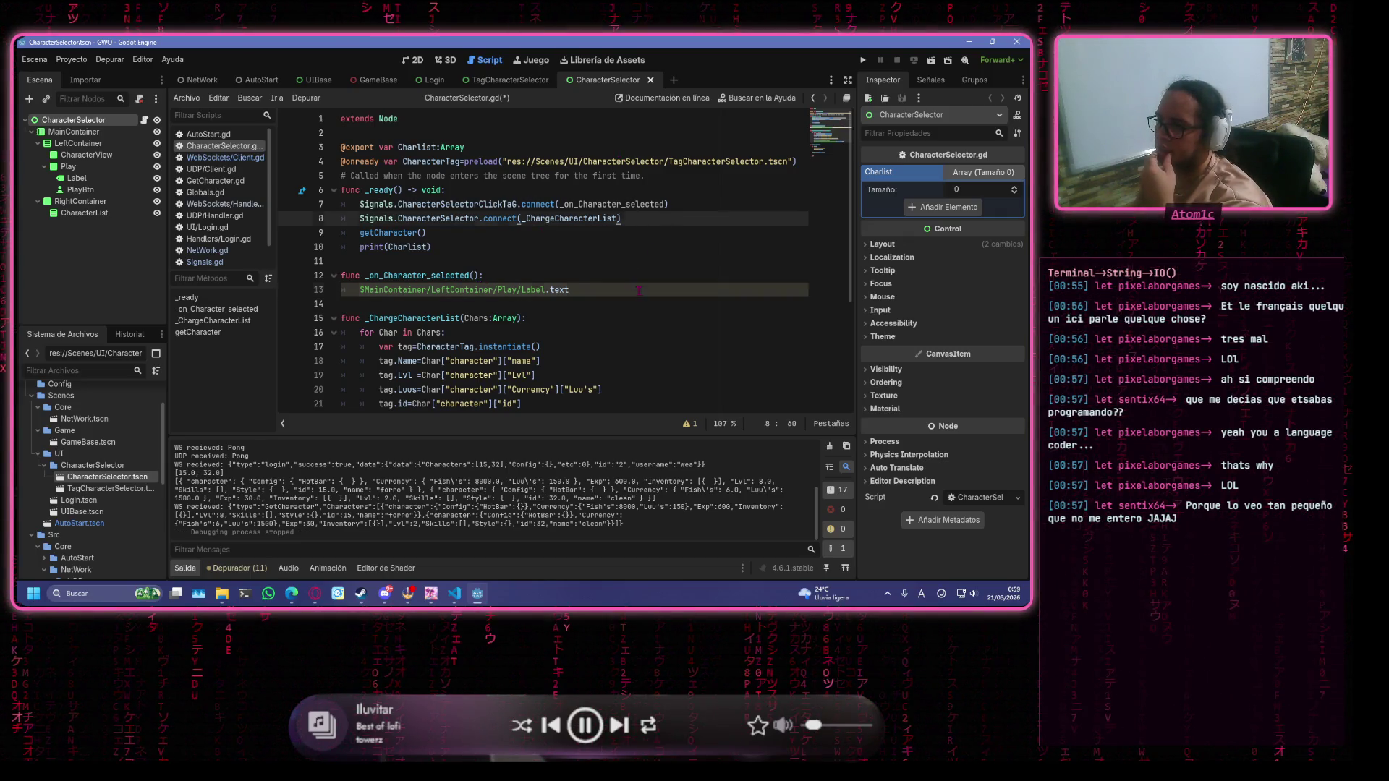
{"action": "left_click", "coordinate": [474, 275]}
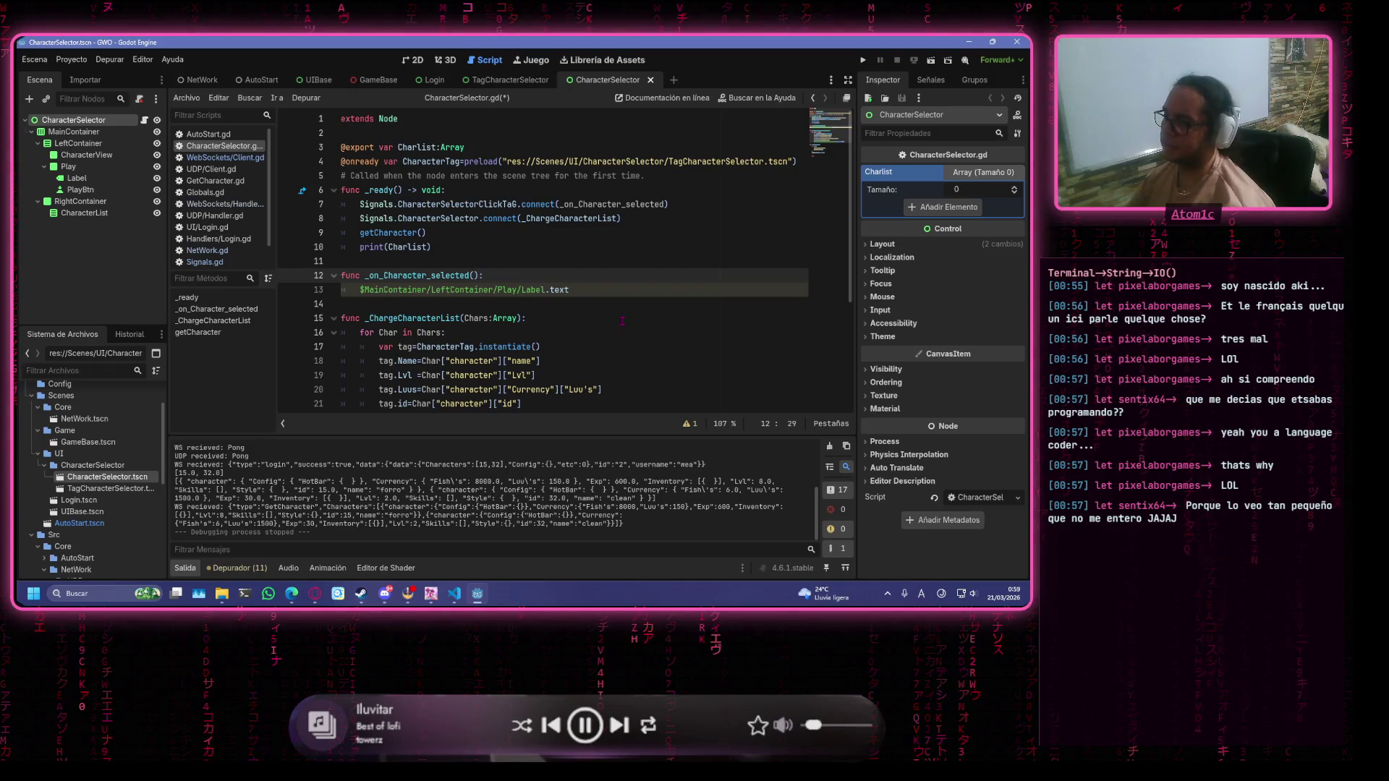
{"action": "type", "text": "char"}
{"action": "left_click", "coordinate": [635, 274]}
{"action": "key", "text": "ctrl+s"}
Set the label text to "otracosa" and switch over to VS Code
{"action": "left_click", "coordinate": [675, 287]}
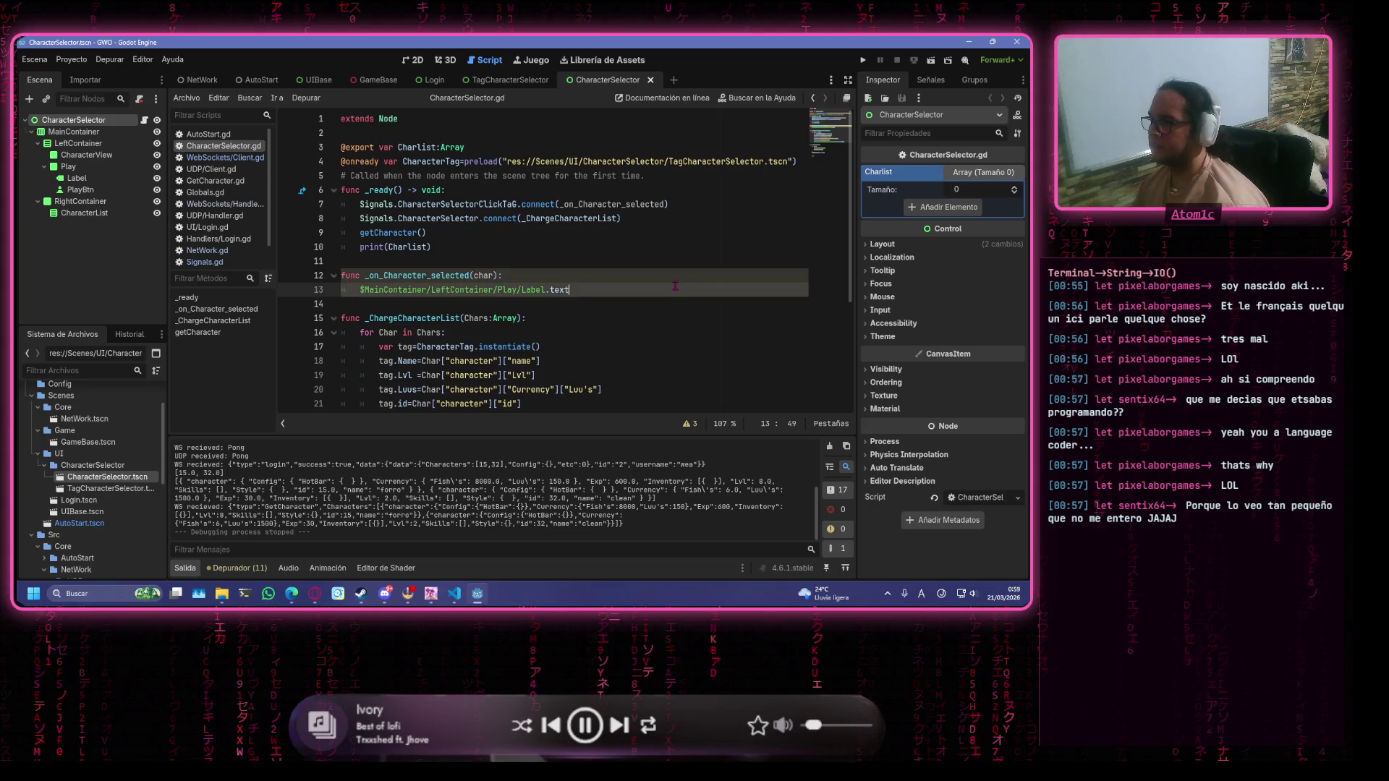
{"action": "type", "text": "=0"}
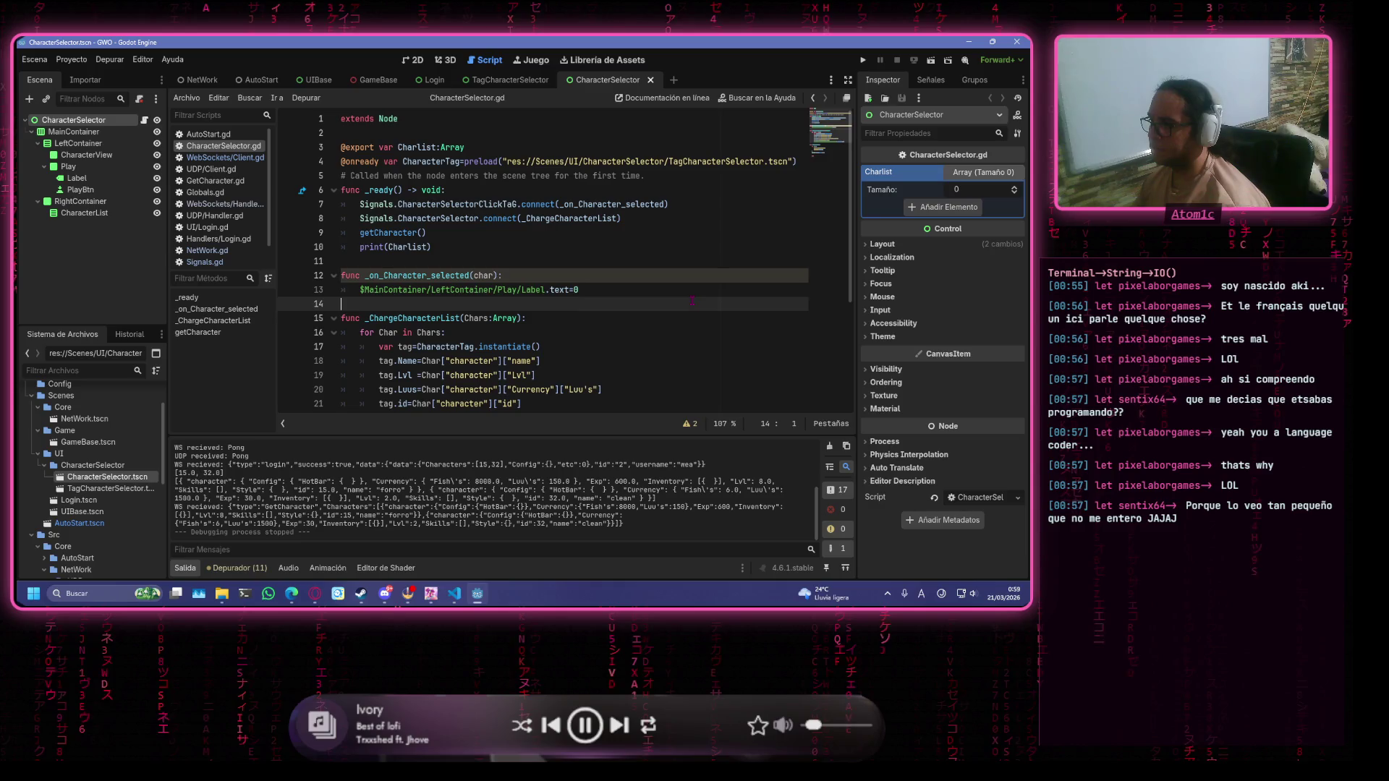
{"action": "key", "text": "BackSpace"}
{"action": "type", "text": "\"otracosa"}
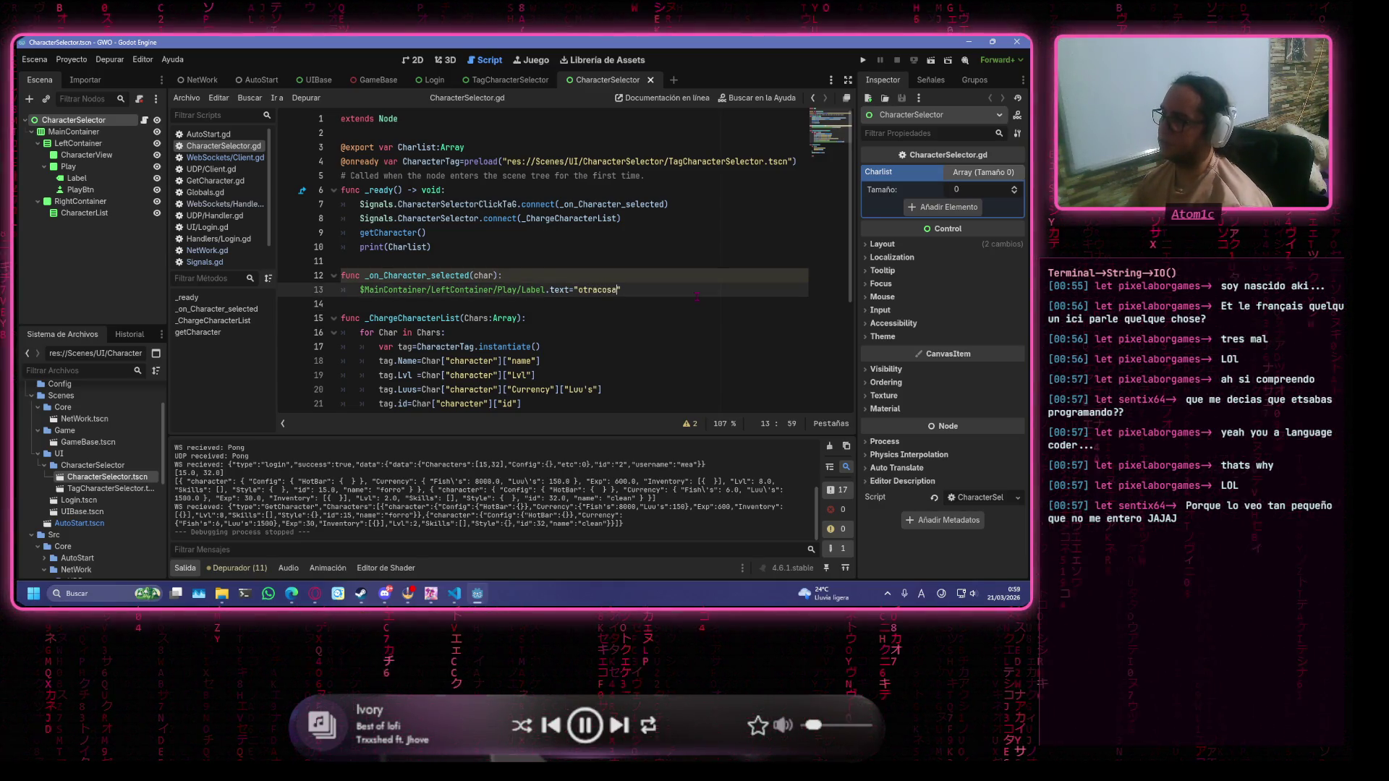
{"action": "left_click", "coordinate": [455, 594]}
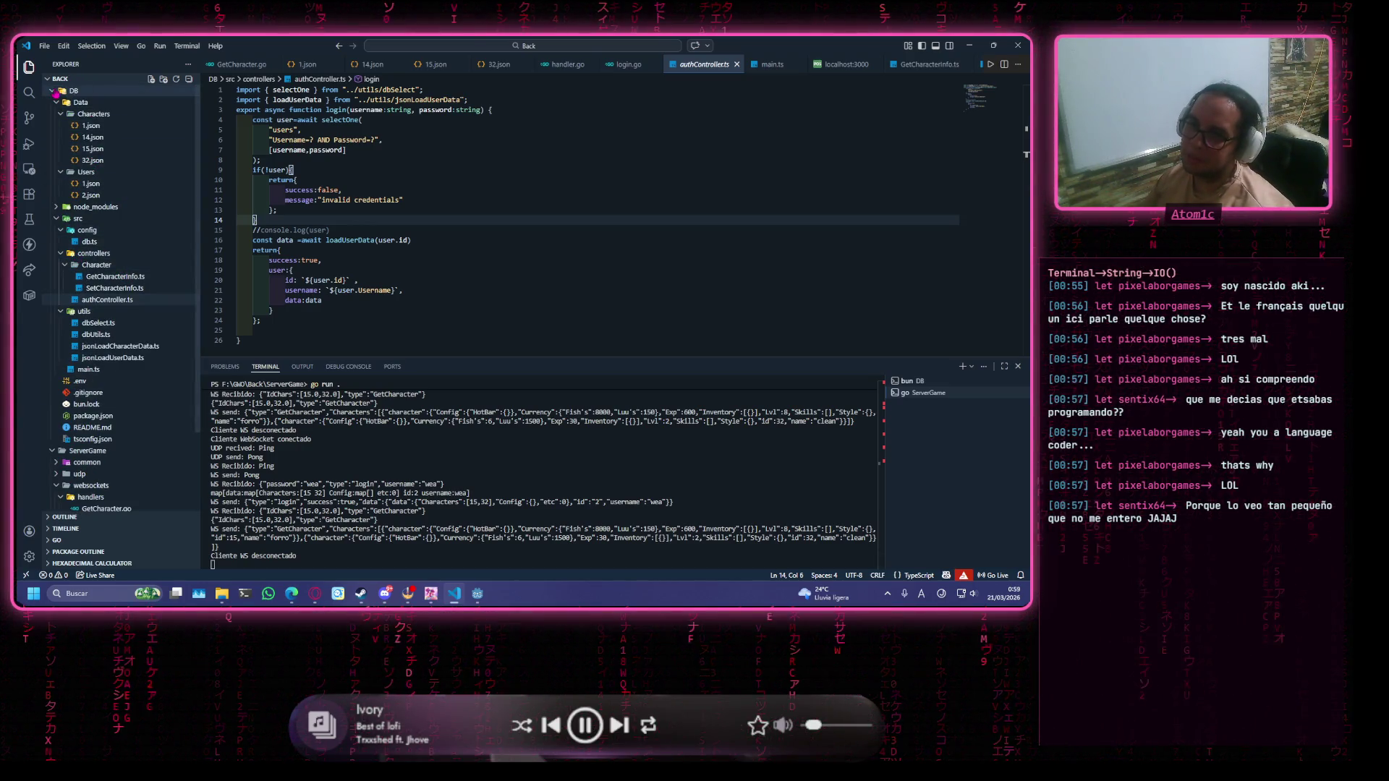
Collapse and re-expand the DB and ServerGame folders in VS Code, then return to Godot
{"action": "left_click", "coordinate": [56, 94]}
{"action": "left_click", "coordinate": [105, 103]}
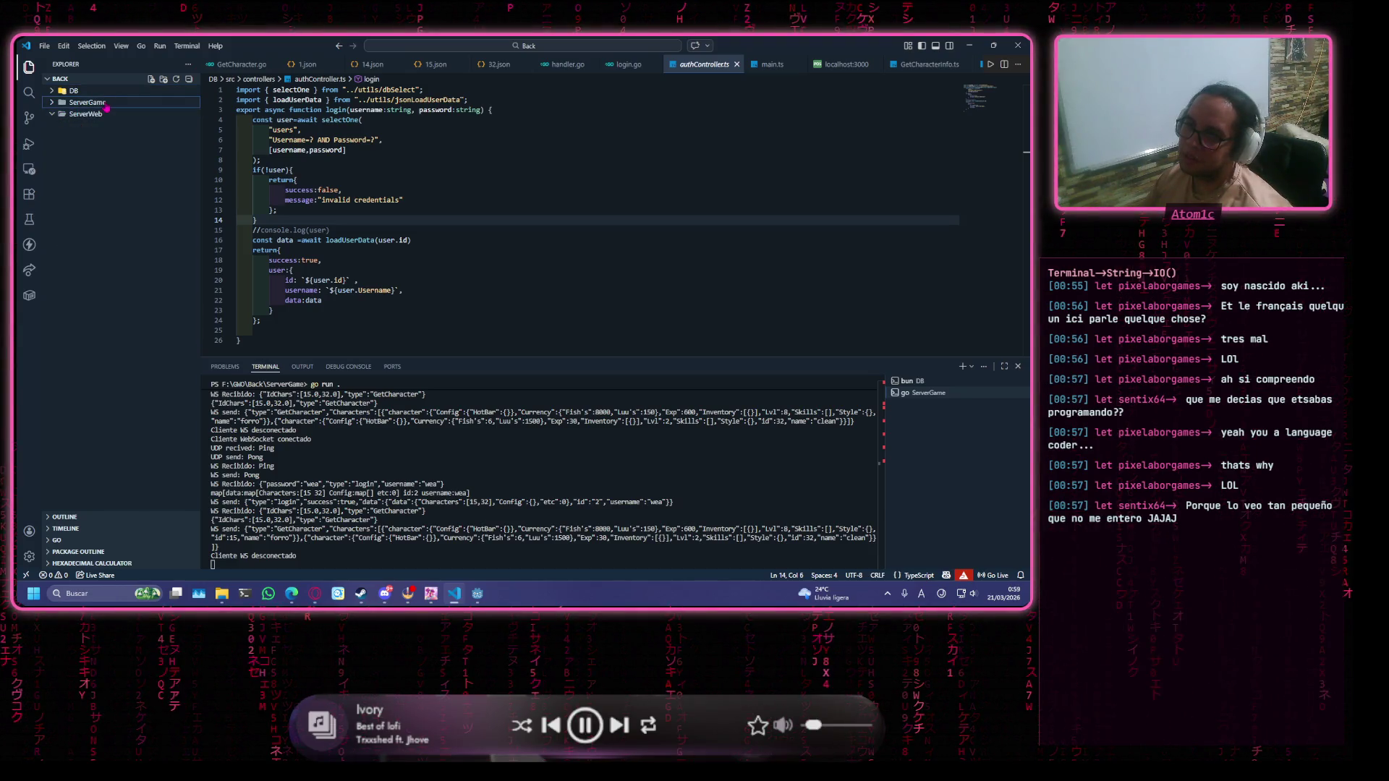
{"action": "left_click", "coordinate": [105, 103]}
{"action": "left_click", "coordinate": [72, 91]}
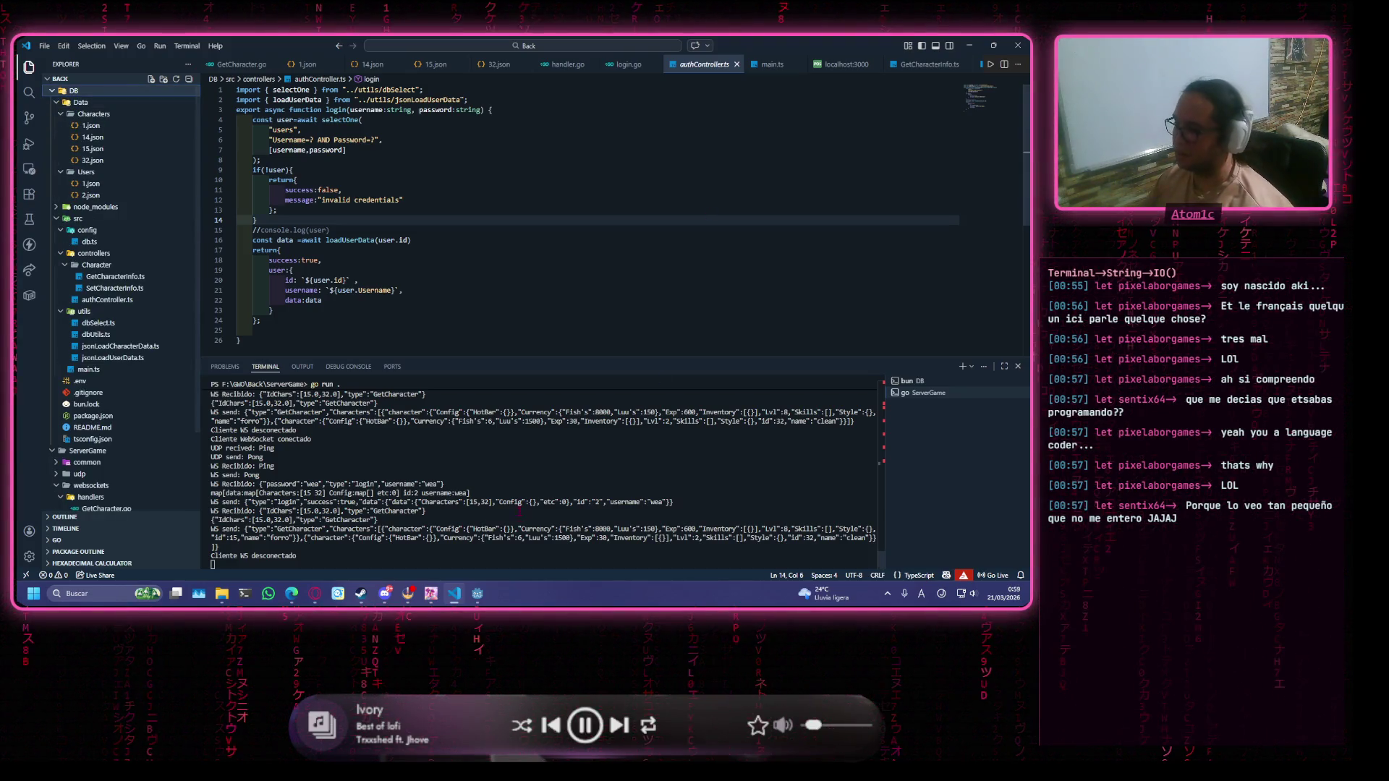
{"action": "key", "text": "alt+Tab"}
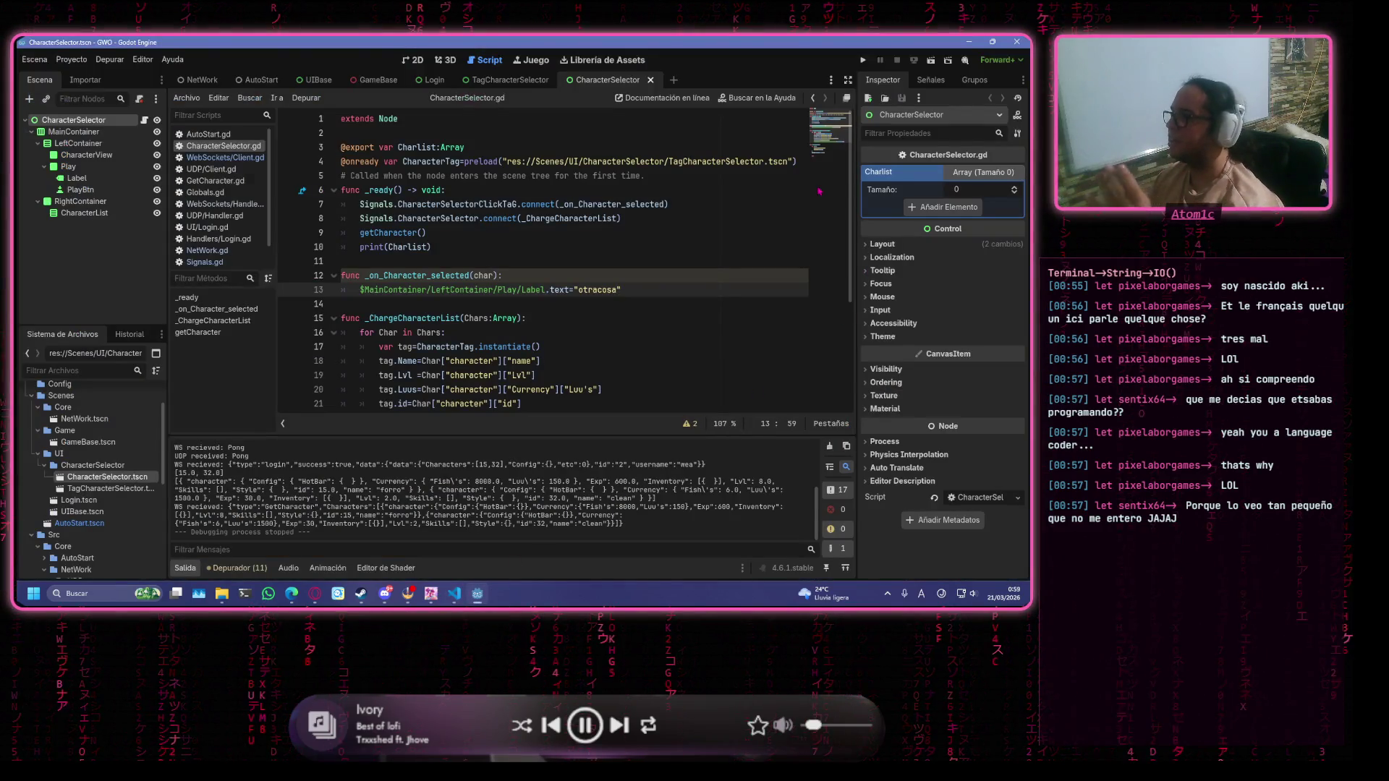
Run the game project, then switch back to VS Code and scroll the Explorer
{"action": "left_click", "coordinate": [863, 59]}
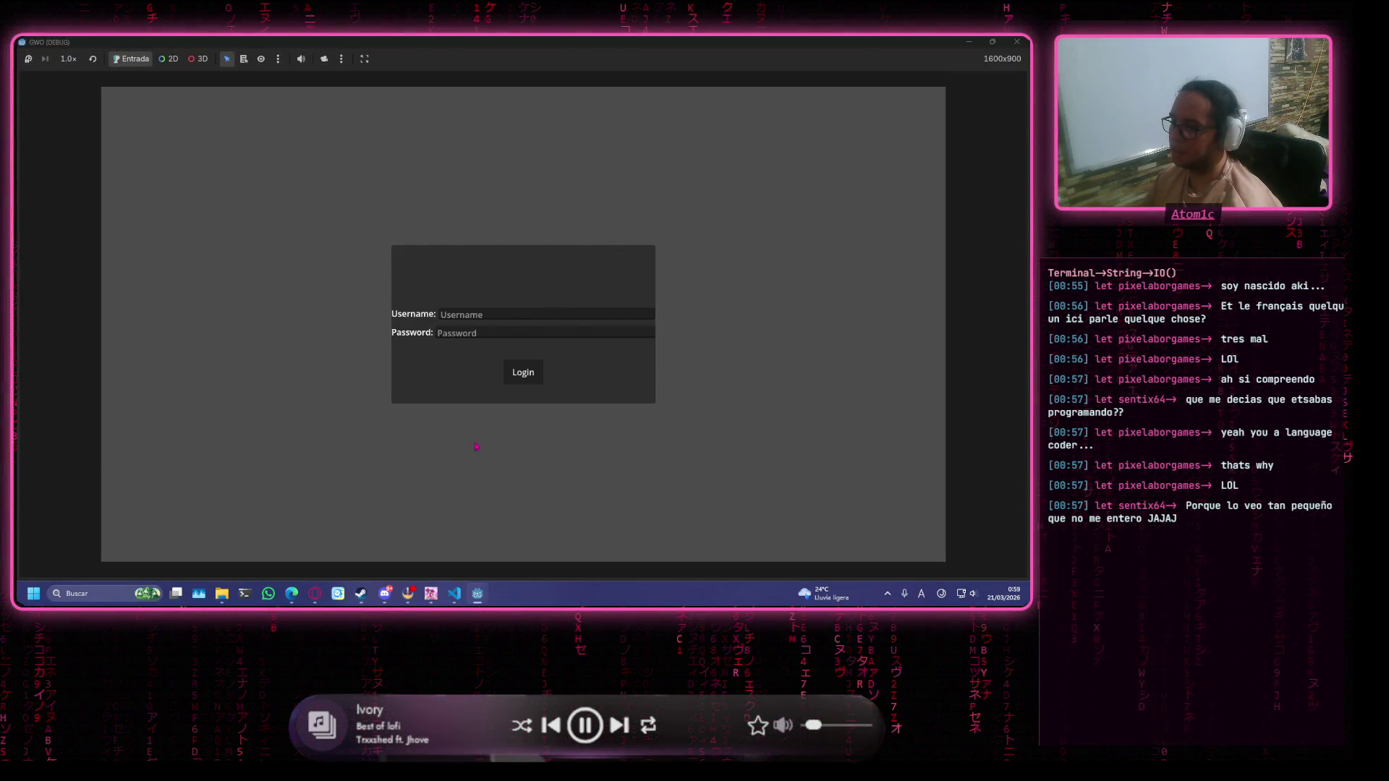
{"action": "key", "text": "alt+Tab"}
{"action": "scroll", "coordinate": [155, 420], "scroll_direction": "down", "scroll_amount": 3}
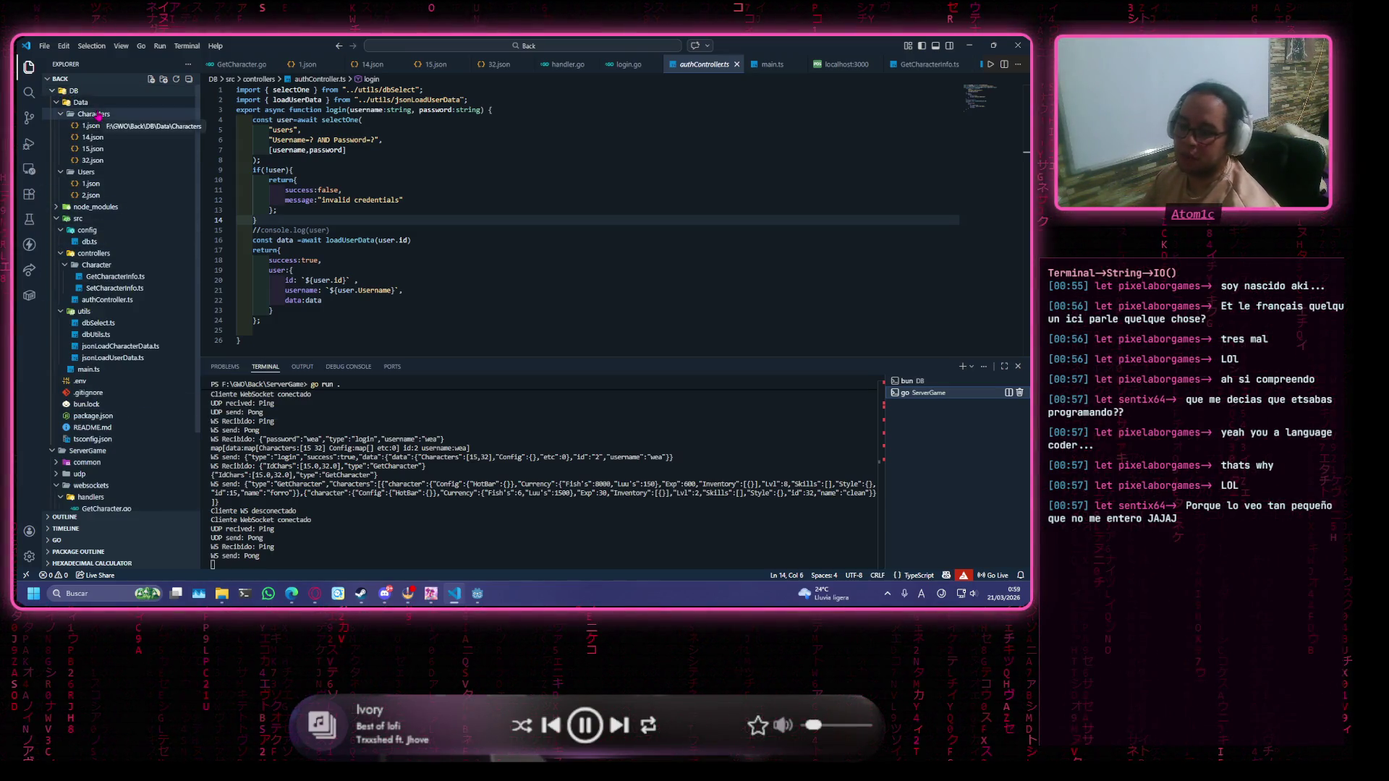
Collapse the Data folder, focus the server terminal, and bring up the Godot window previews
{"action": "left_click", "coordinate": [59, 106]}
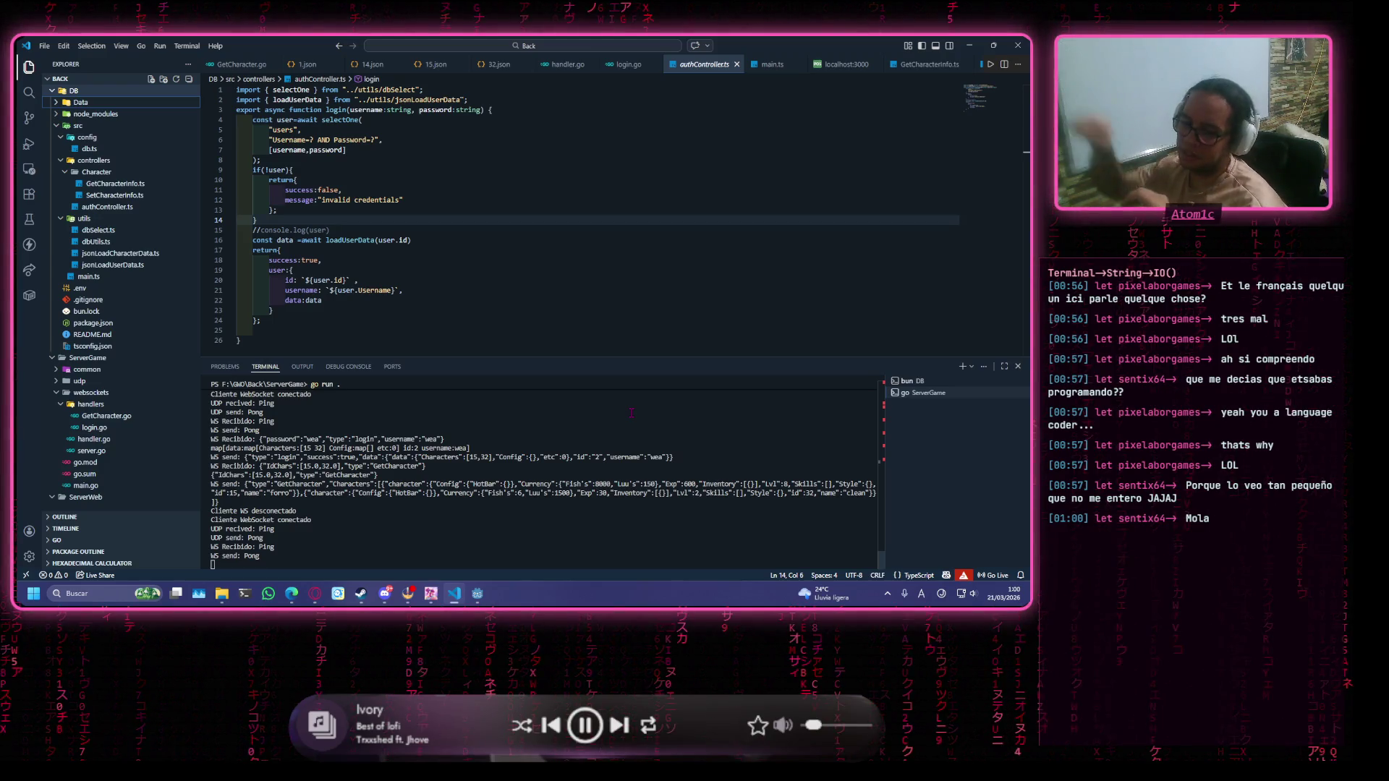
{"action": "scroll", "coordinate": [119, 290], "scroll_direction": "down", "scroll_amount": 1}
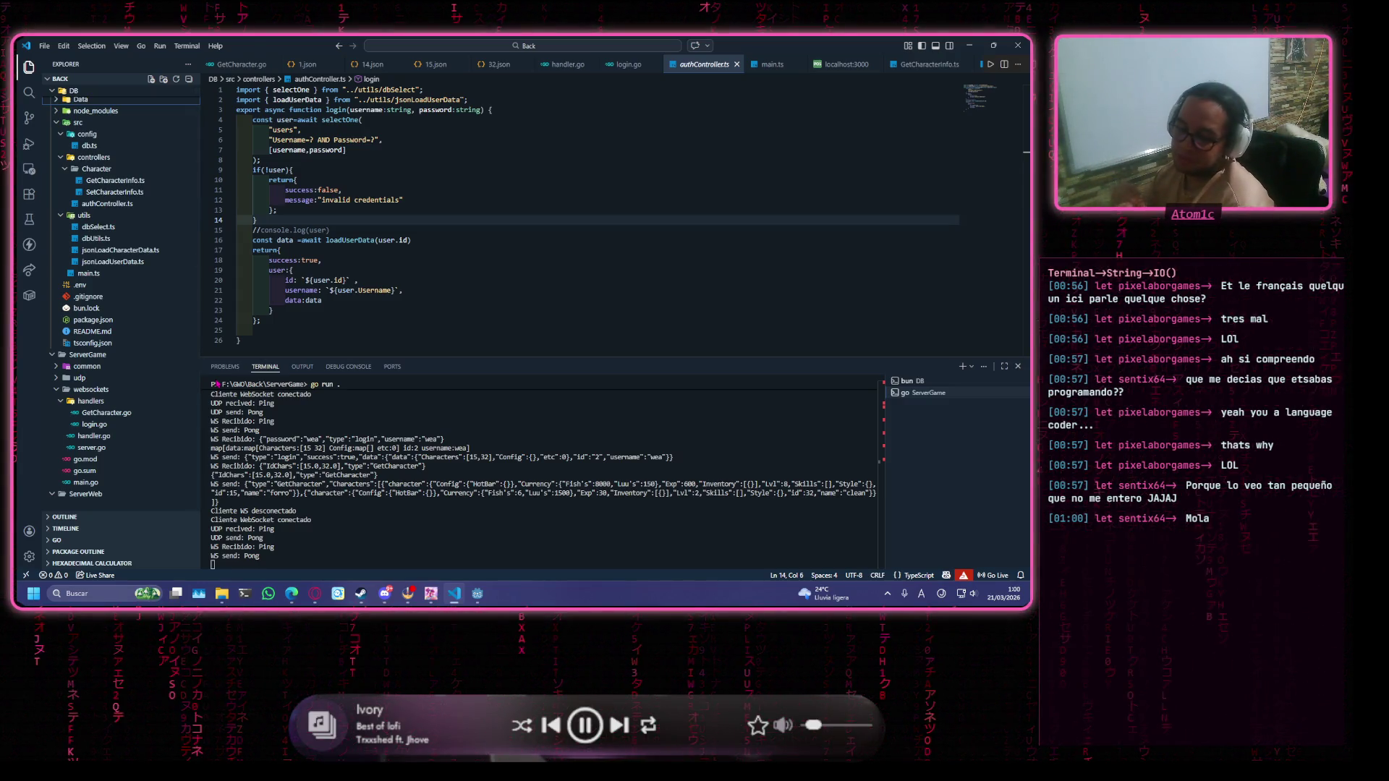
{"action": "left_click", "coordinate": [488, 457]}
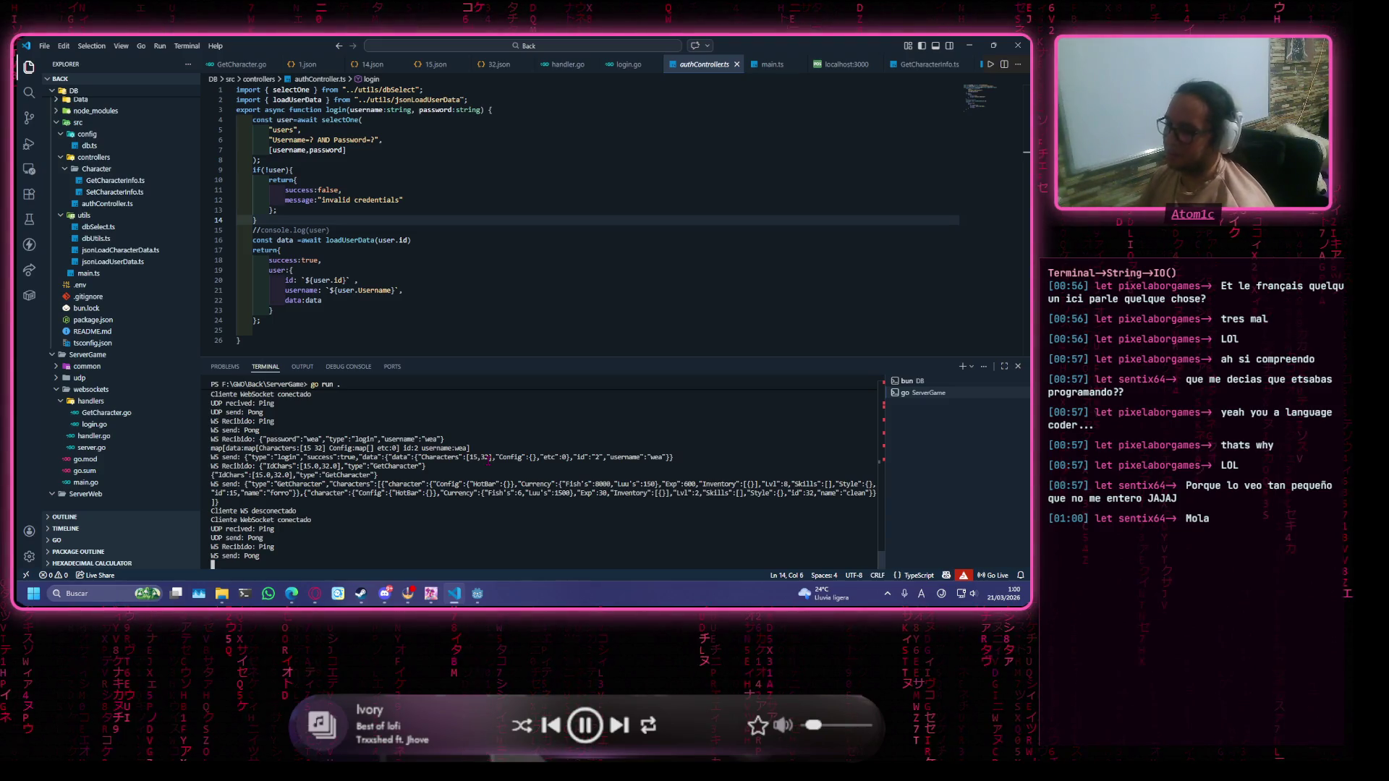
{"action": "left_click", "coordinate": [477, 593]}
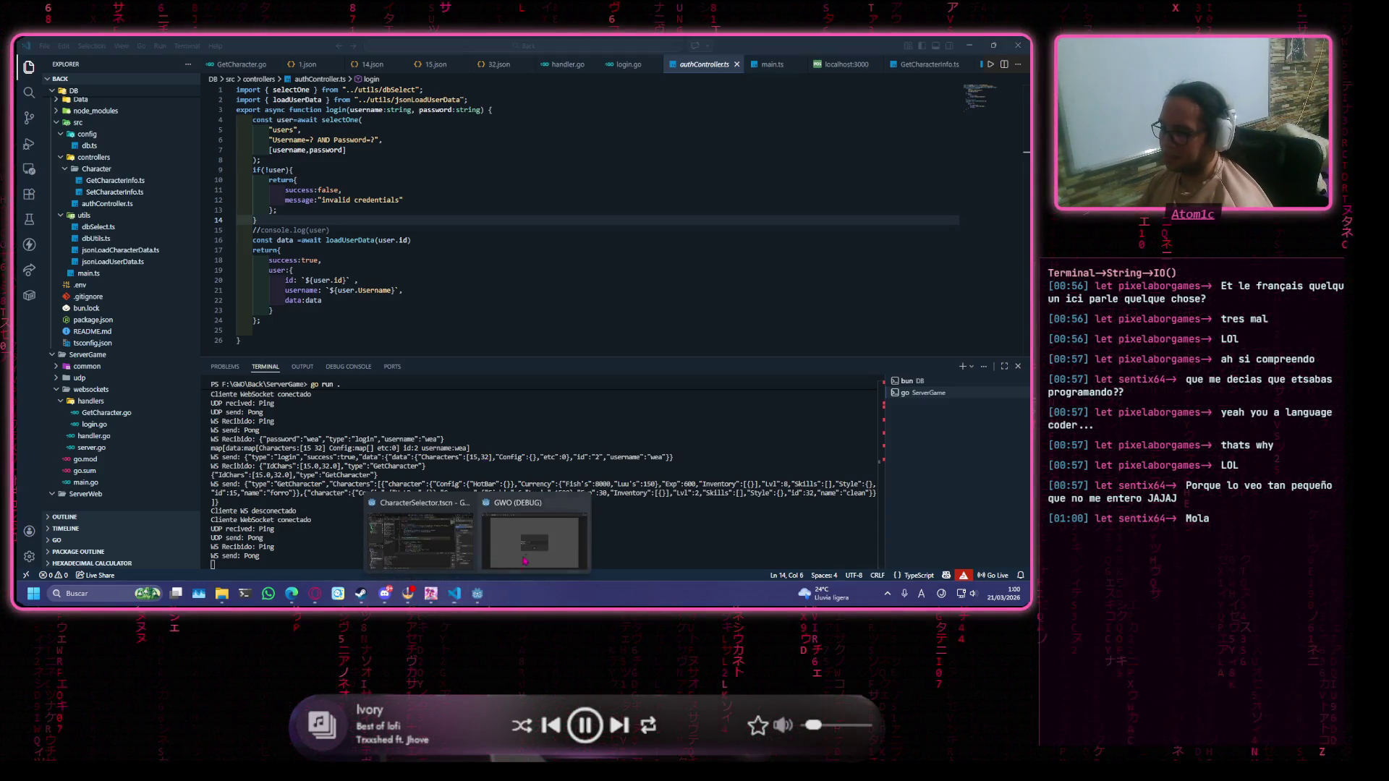
Log into the running game with the username and password to reach character select
{"action": "left_click", "coordinate": [524, 561]}
{"action": "left_click", "coordinate": [563, 316]}
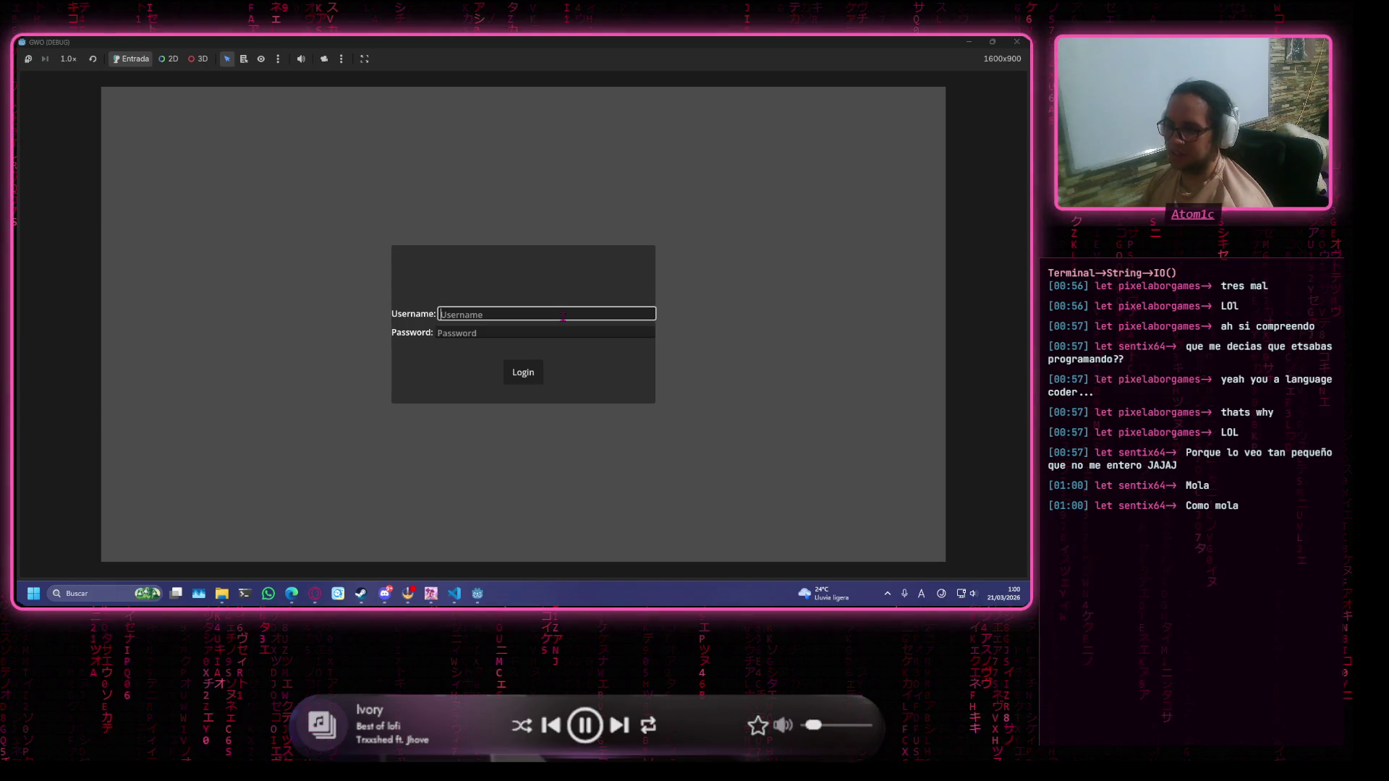
{"action": "left_click", "coordinate": [540, 335]}
{"action": "type", "text": "wea"}
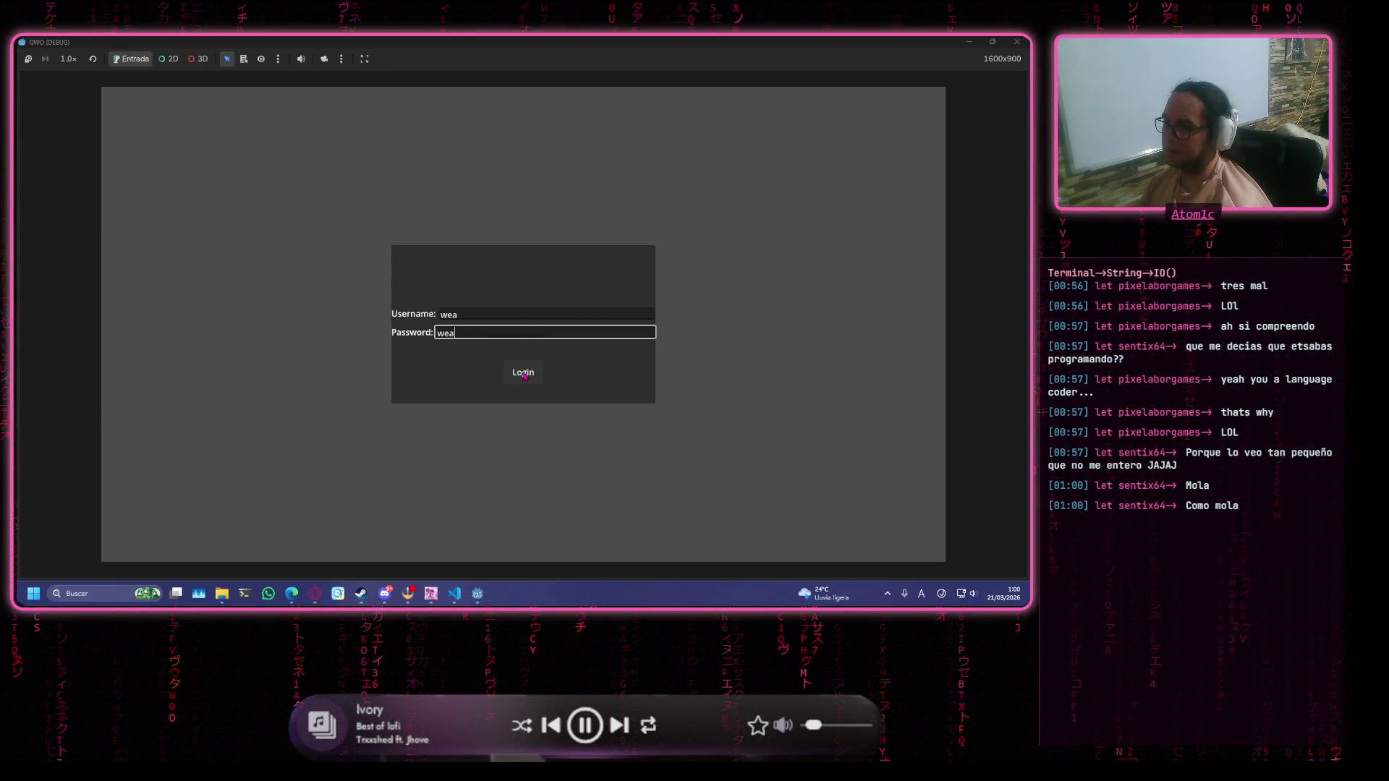
{"action": "left_click", "coordinate": [524, 373]}
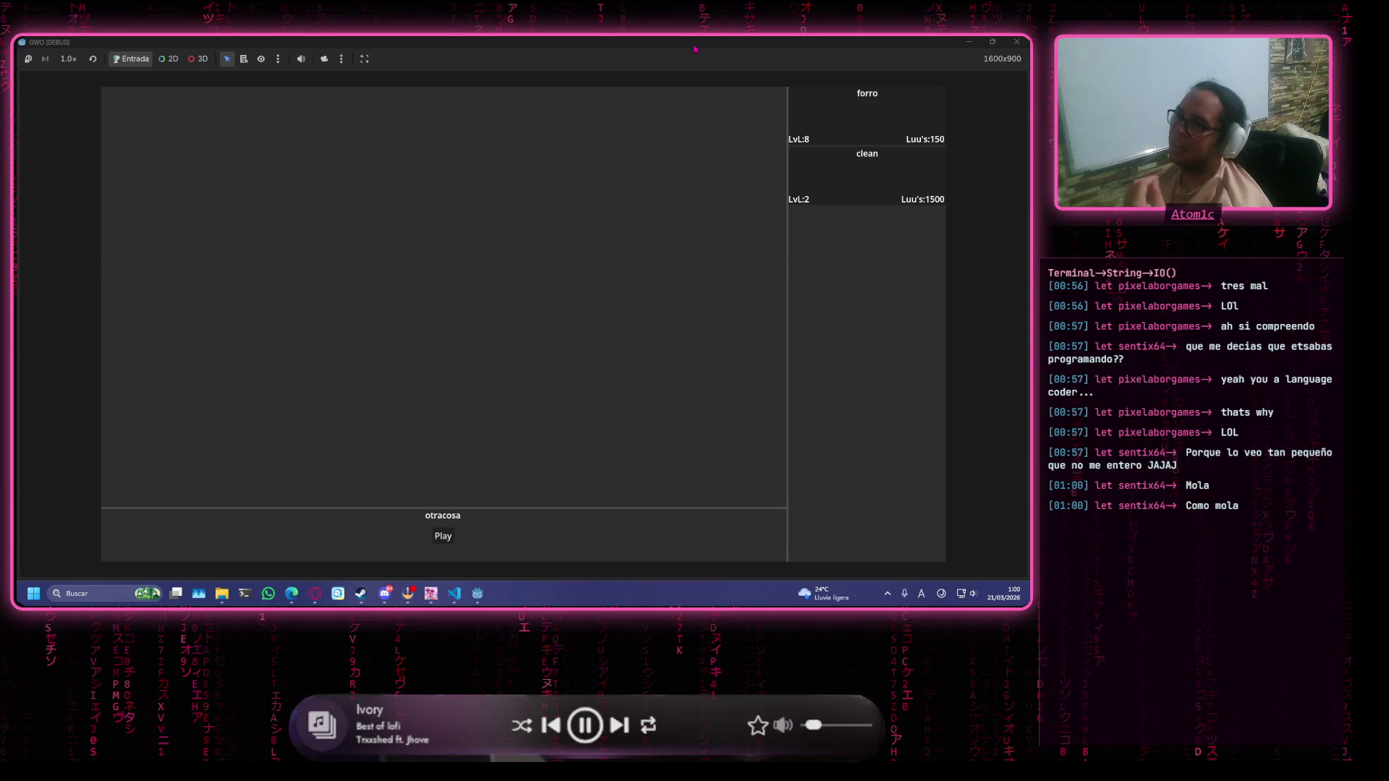
Resize and minimize the game window, then expand the Data folder in VS Code
{"action": "mouse_move", "coordinate": [631, 42]}
{"action": "left_mouse_down"}
{"action": "mouse_move", "coordinate": [720, 68]}
{"action": "mouse_move", "coordinate": [692, 67]}
{"action": "mouse_move", "coordinate": [752, 101]}
{"action": "left_mouse_up"}
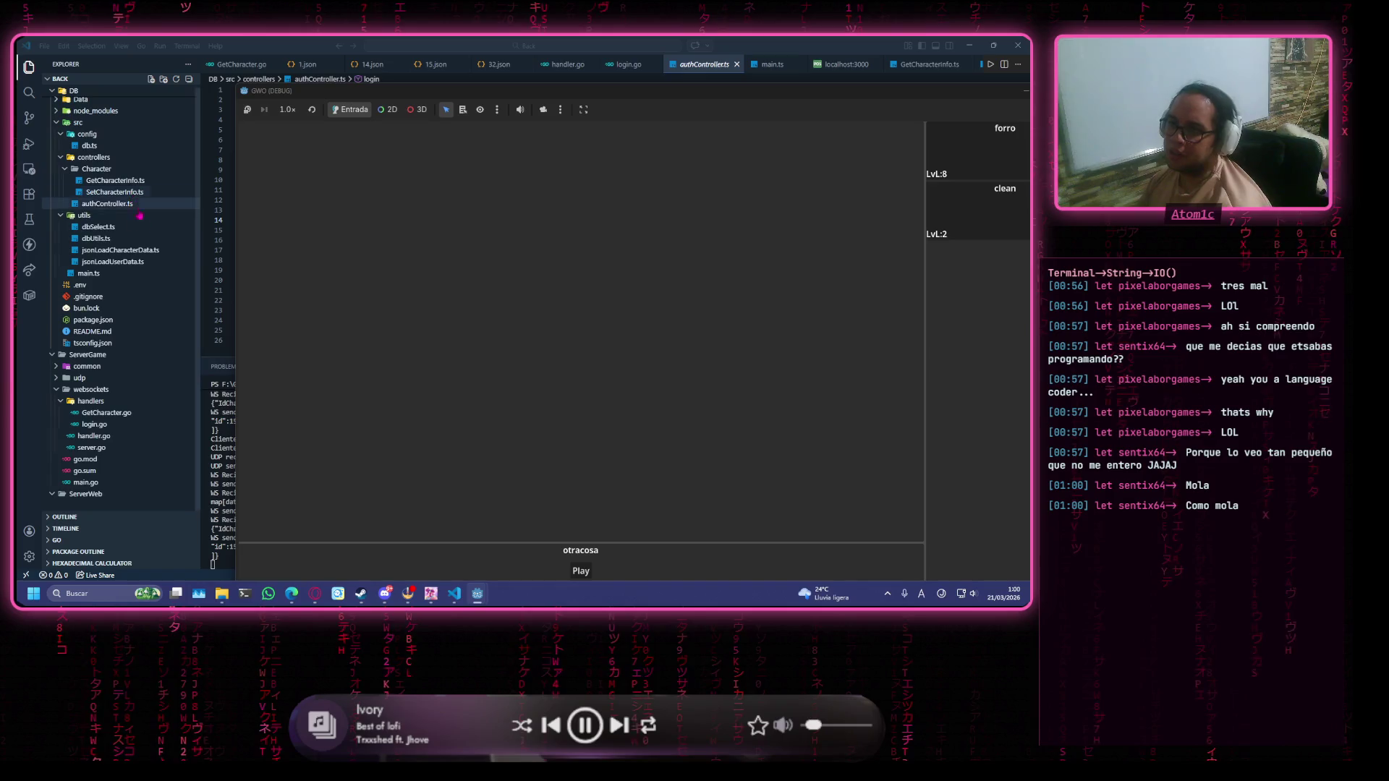
{"action": "left_click_drag", "start_coordinate": [942, 92], "coordinate": [978, 43]}
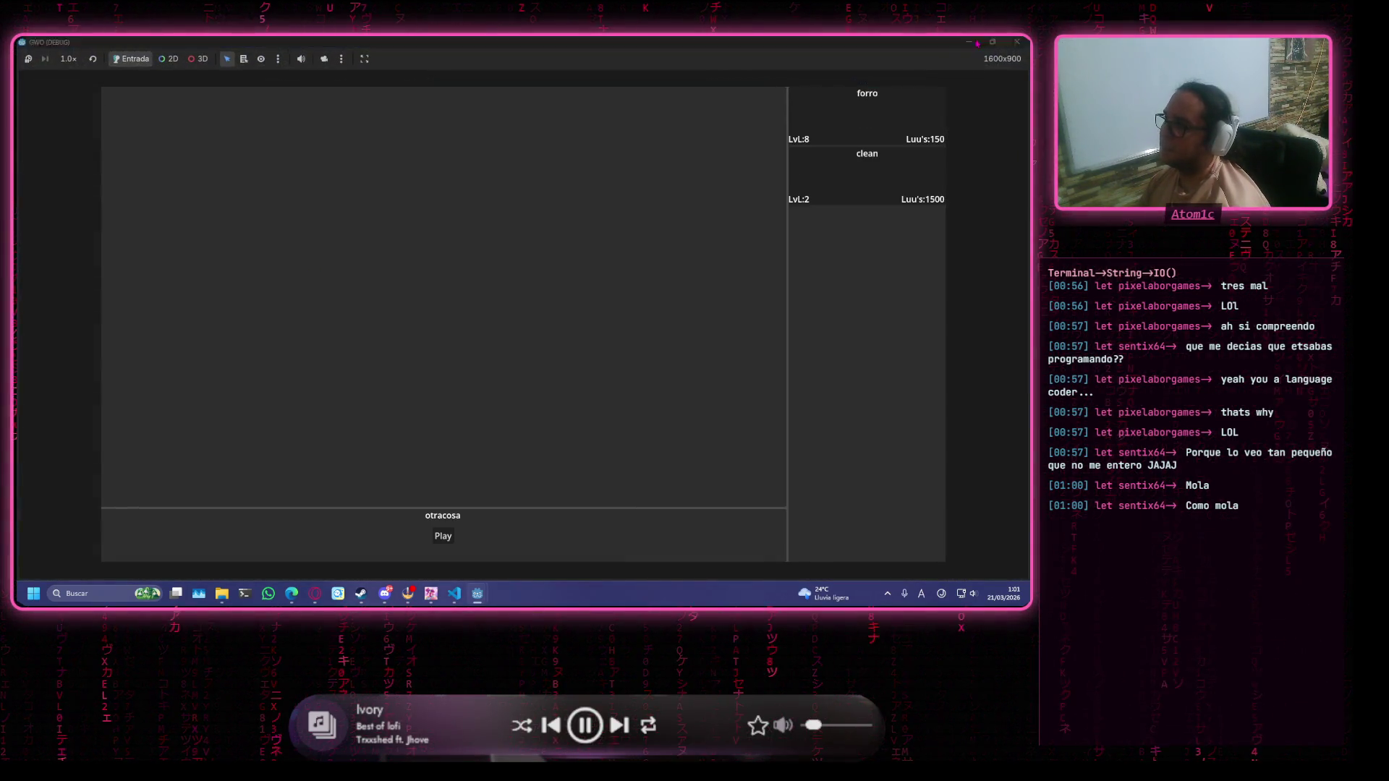
{"action": "left_click", "coordinate": [977, 43]}
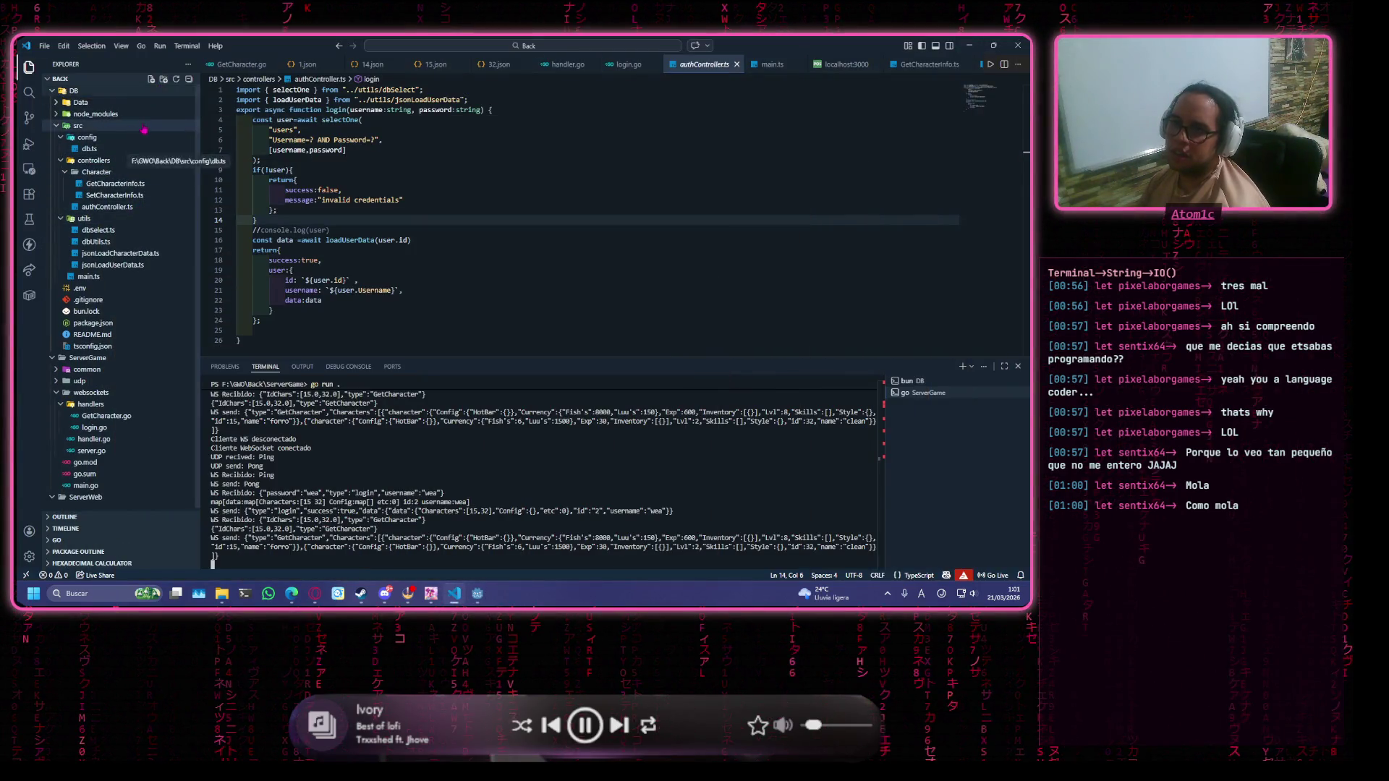
{"action": "left_click", "coordinate": [144, 103]}
Open user records 1.json and 2.json in VS Code and check the character ids in 2.json
{"action": "left_click", "coordinate": [144, 137]}
{"action": "left_click", "coordinate": [144, 125]}
{"action": "left_click", "coordinate": [144, 137]}
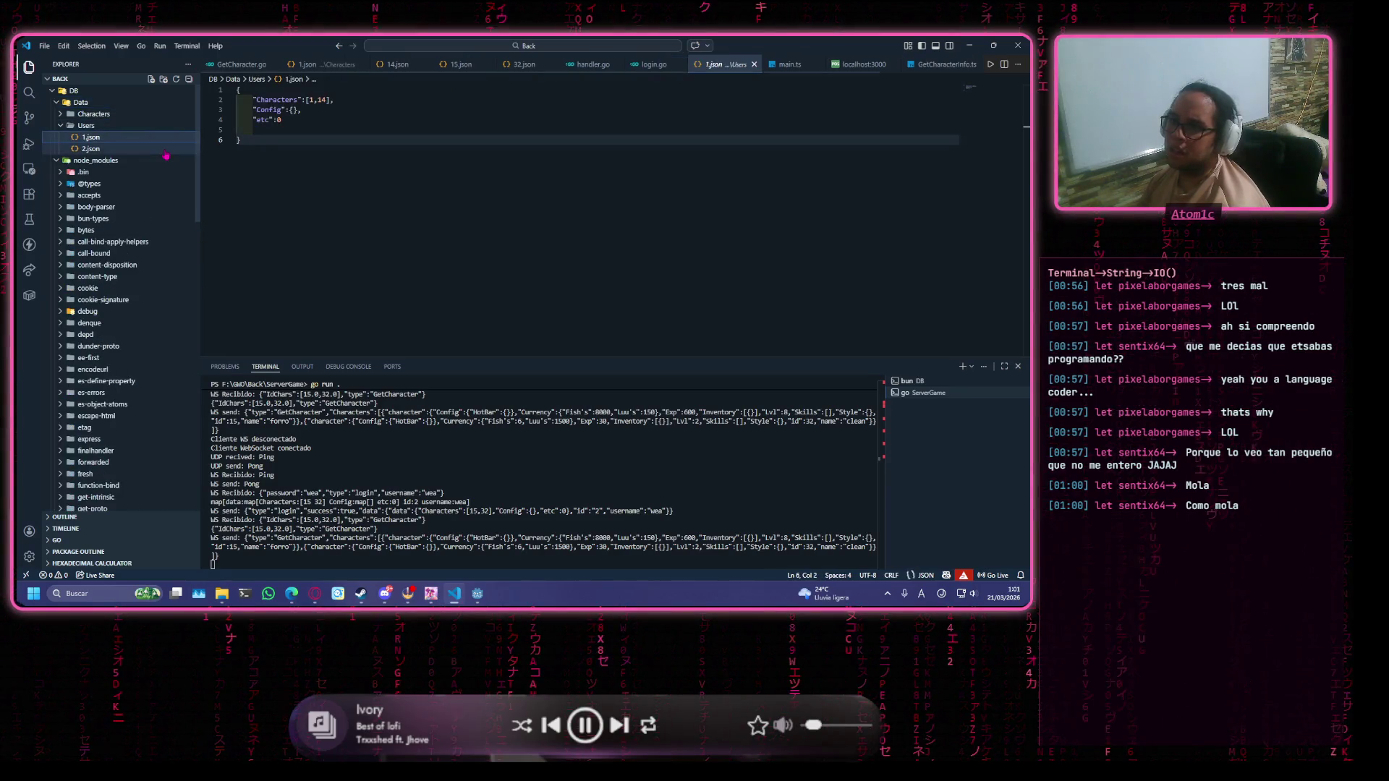
{"action": "left_click", "coordinate": [165, 149]}
{"action": "left_click", "coordinate": [342, 128]}
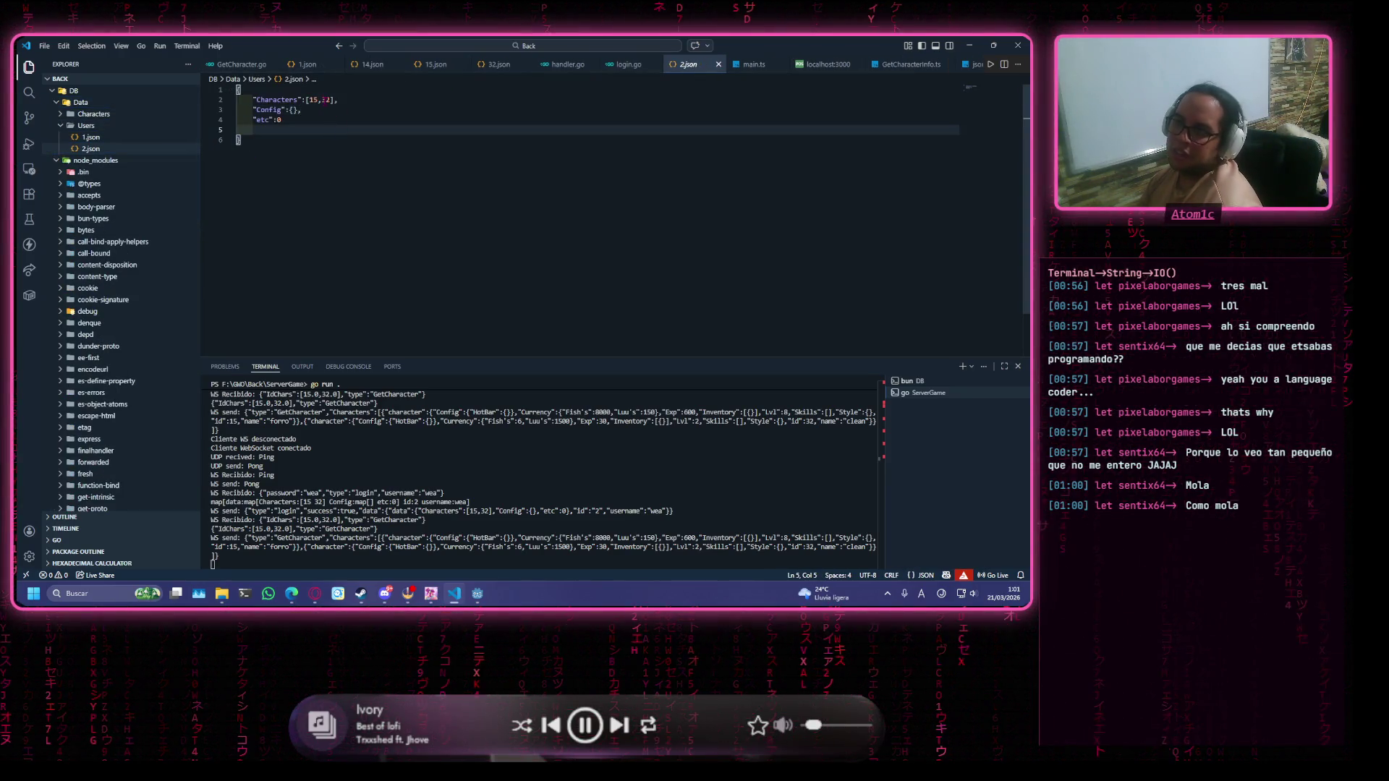
Open 32.json from the Characters folder and check the character name clean
{"action": "left_click", "coordinate": [94, 114]}
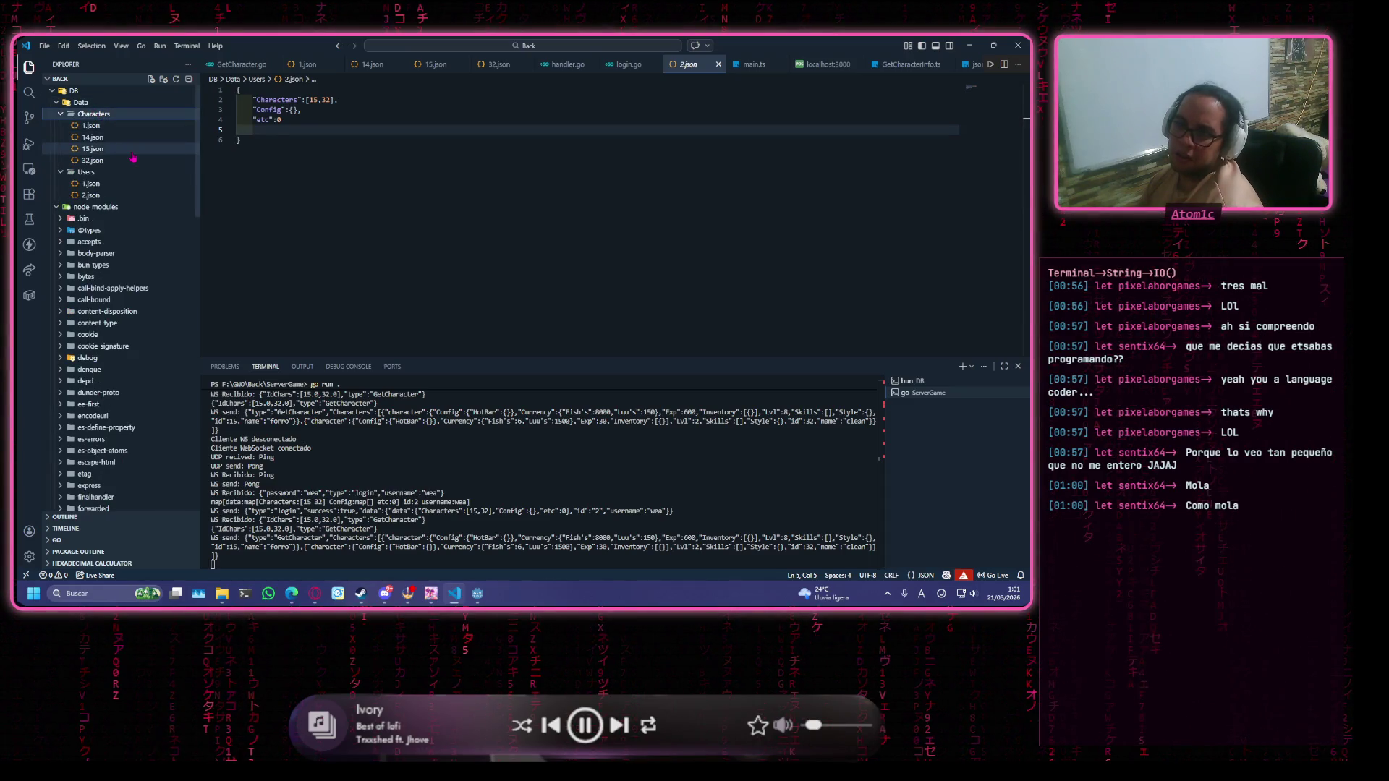
{"action": "left_click", "coordinate": [133, 158]}
{"action": "left_click", "coordinate": [293, 110]}
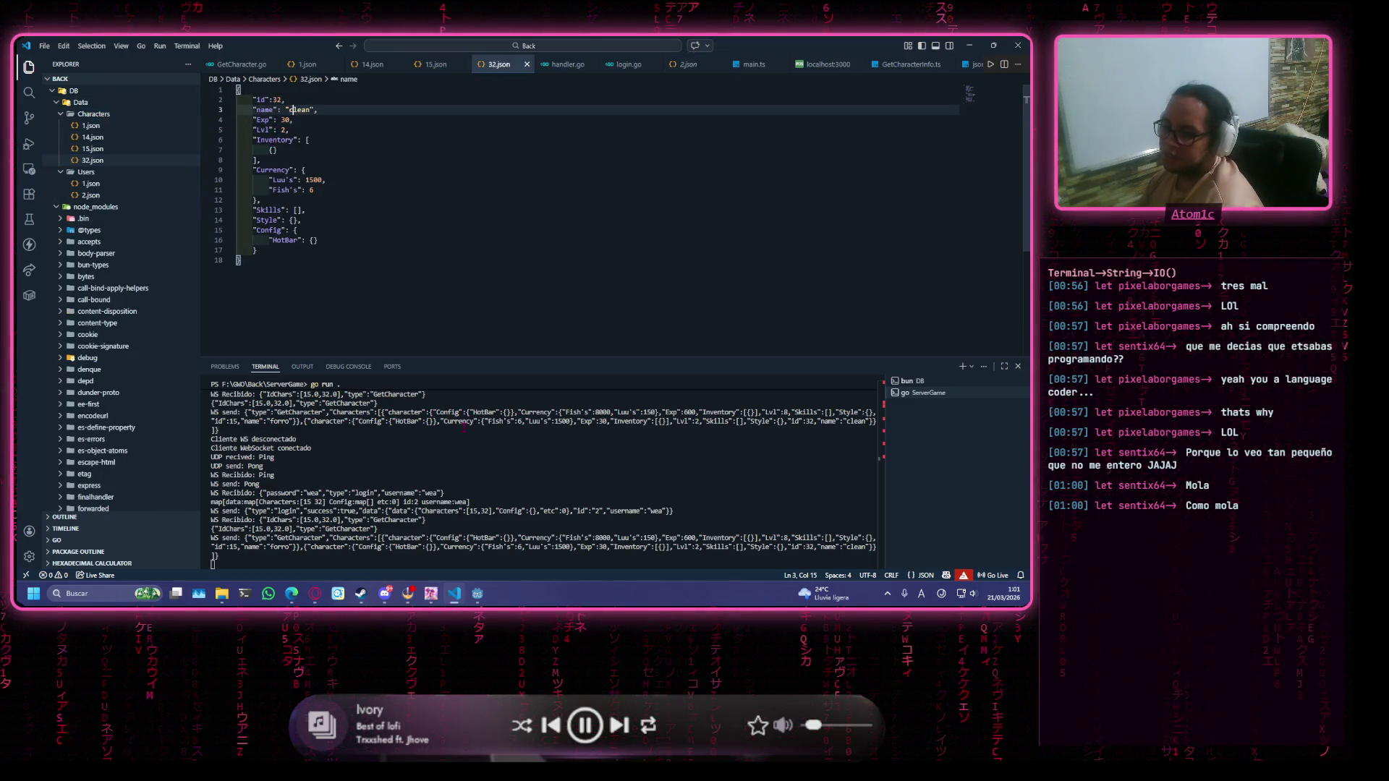
Glance at the running game, then return to 32.json and check its 1500 Luu's value
{"action": "mouse_move", "coordinate": [477, 594]}
{"action": "left_click", "coordinate": [536, 535]}
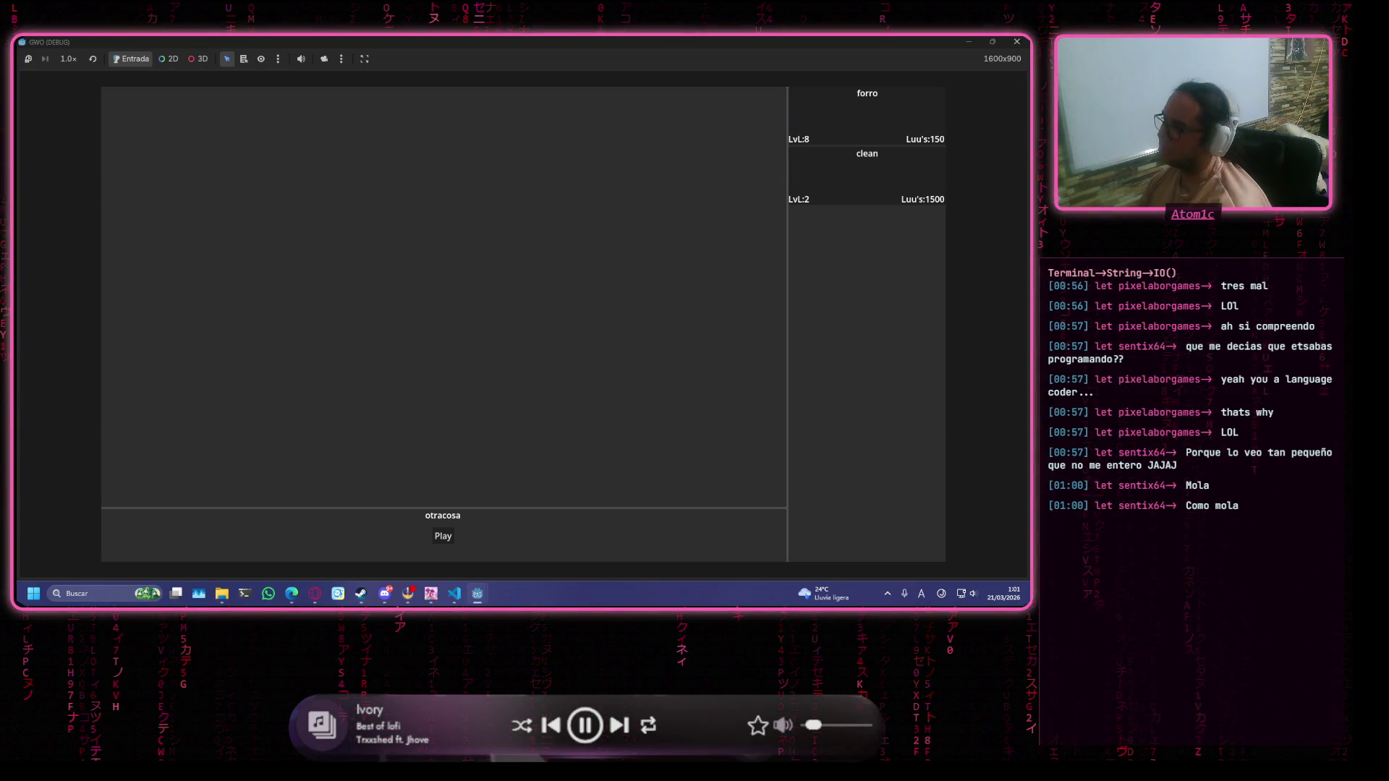
{"action": "mouse_move", "coordinate": [991, 46]}
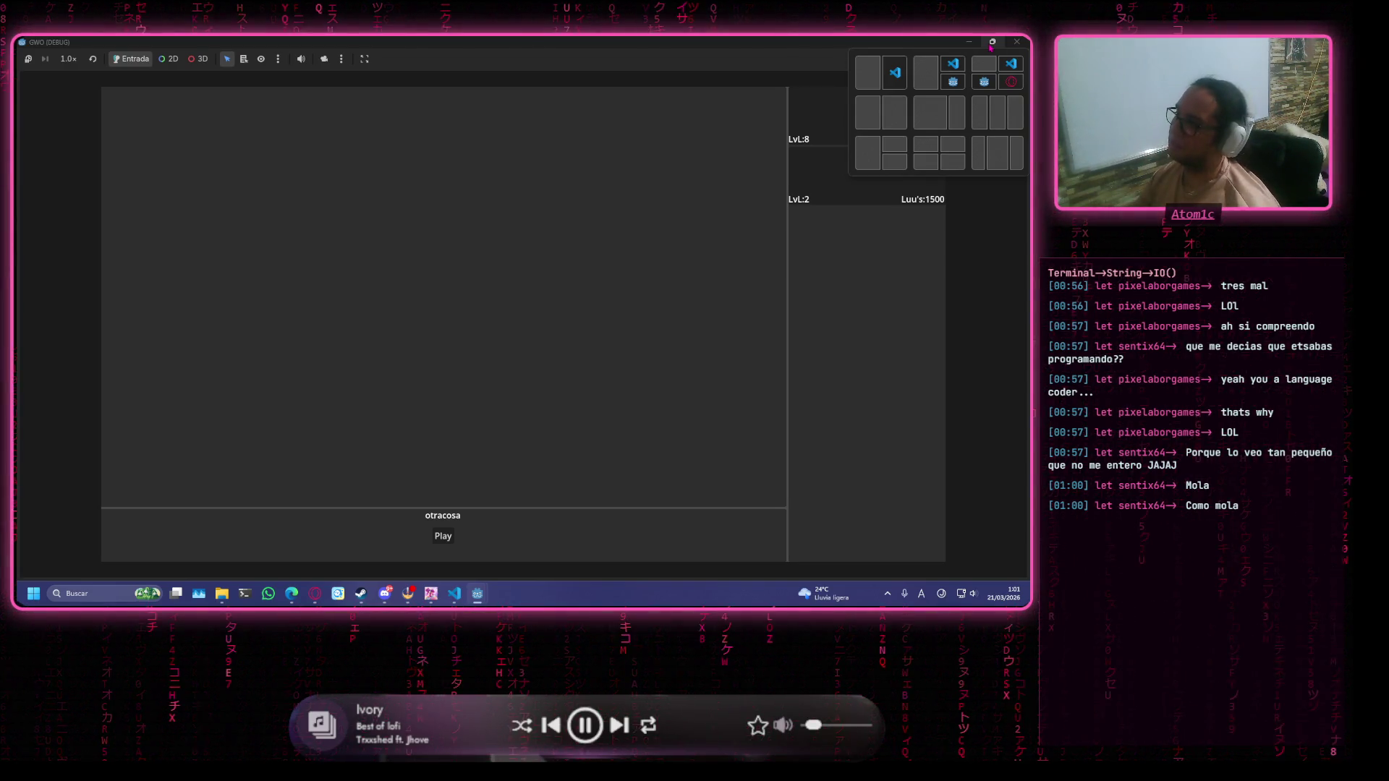
{"action": "left_click", "coordinate": [969, 41]}
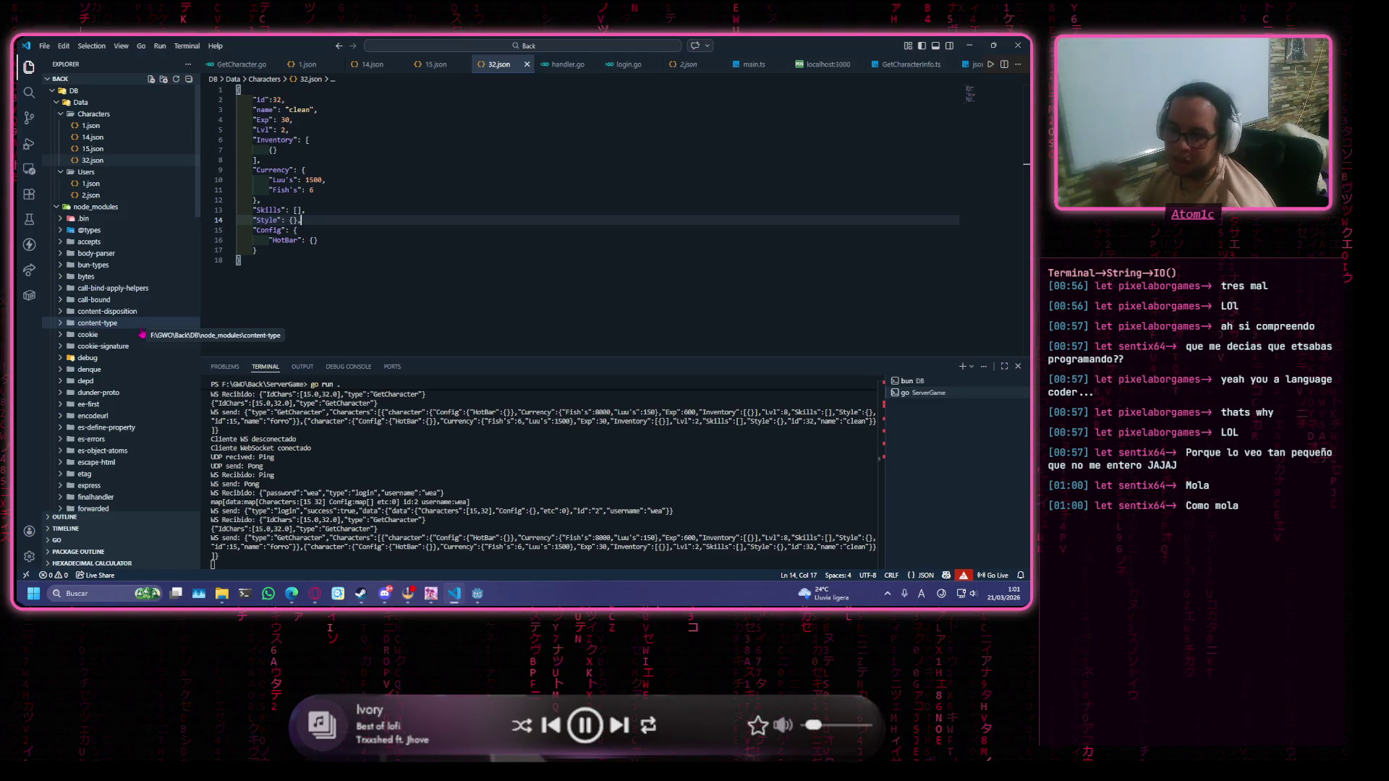
{"action": "left_click", "coordinate": [94, 207]}
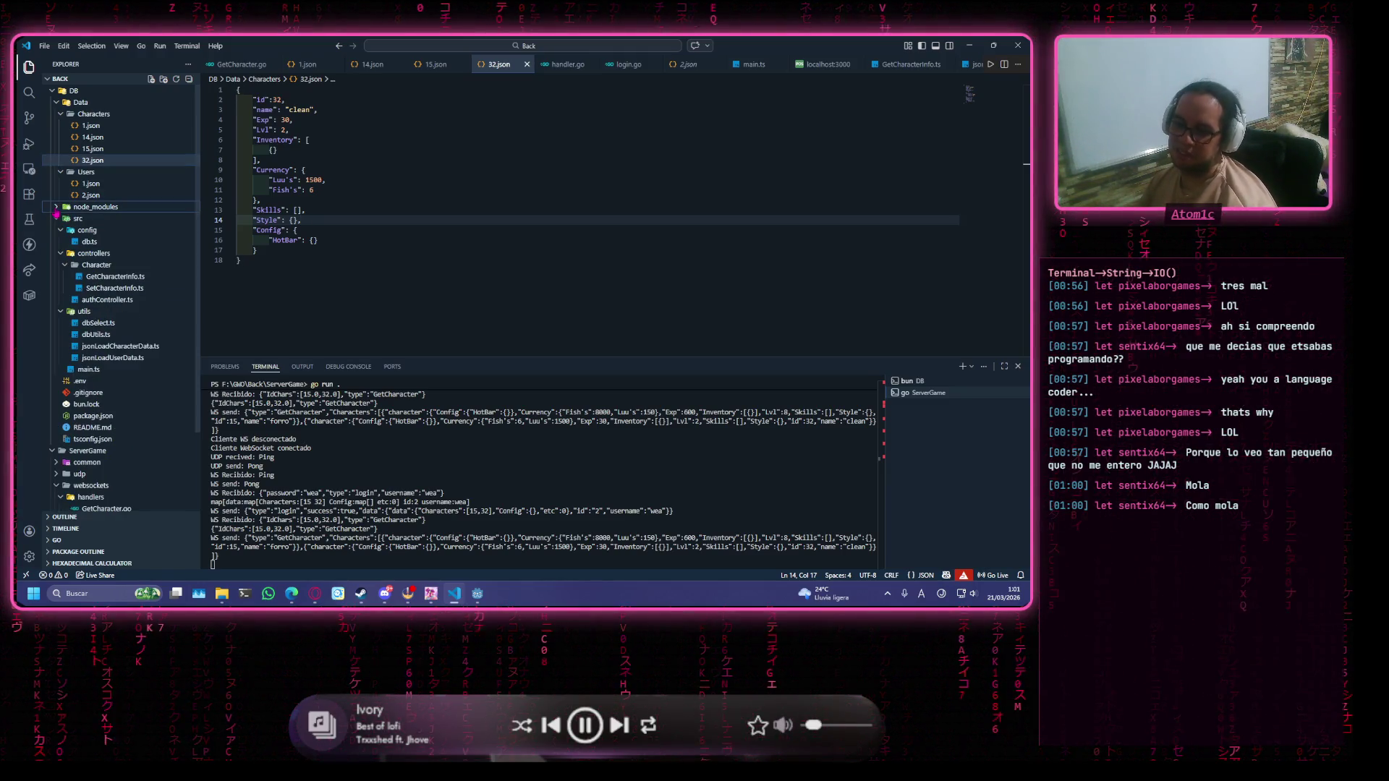
{"action": "left_click", "coordinate": [276, 179]}
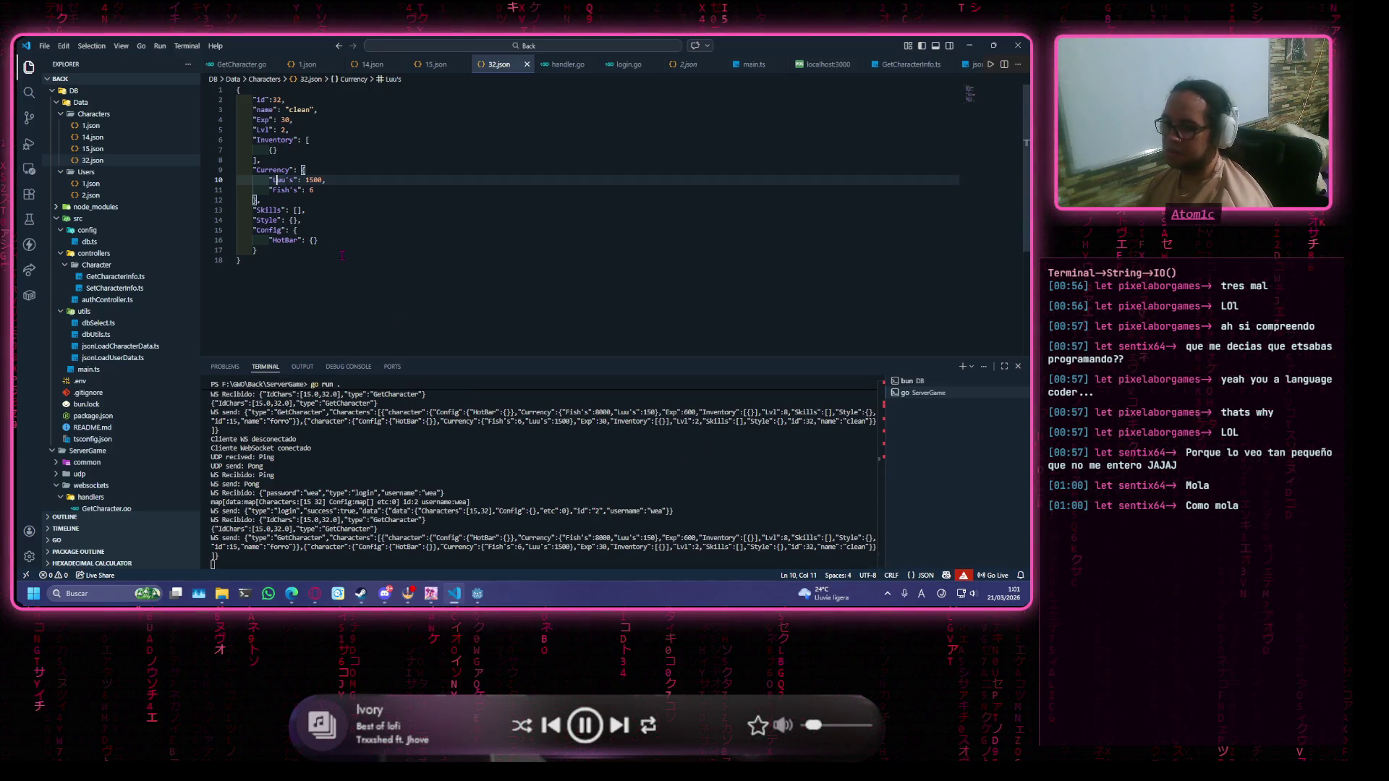
{"action": "scroll", "coordinate": [342, 254], "scroll_direction": "down", "scroll_amount": 5}
{"action": "scroll", "coordinate": [519, 167], "scroll_direction": "up", "scroll_amount": 4}
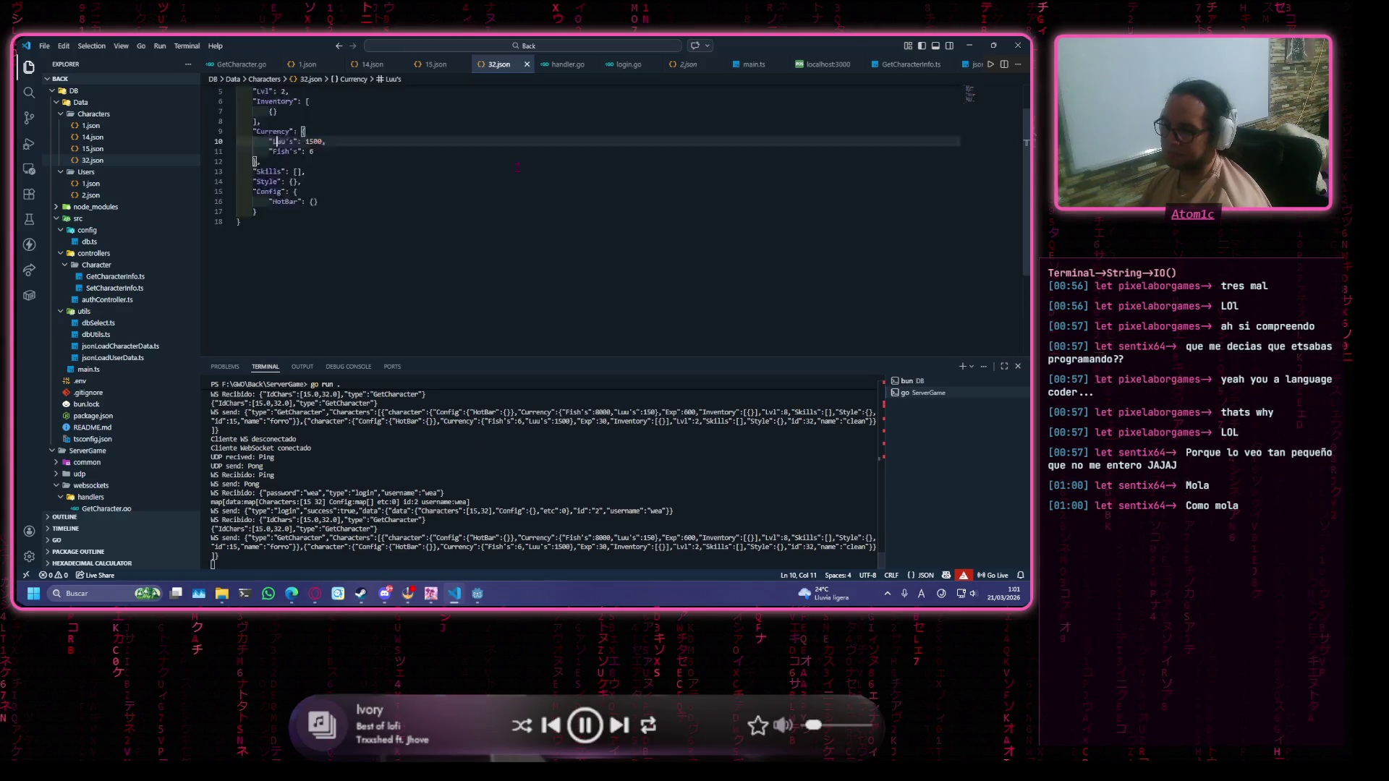
{"action": "scroll", "coordinate": [518, 167], "scroll_direction": "up", "scroll_amount": 2}
Bring the game window forward, then go back to CharacterSelector.gd in Godot
{"action": "left_click", "coordinate": [477, 594]}
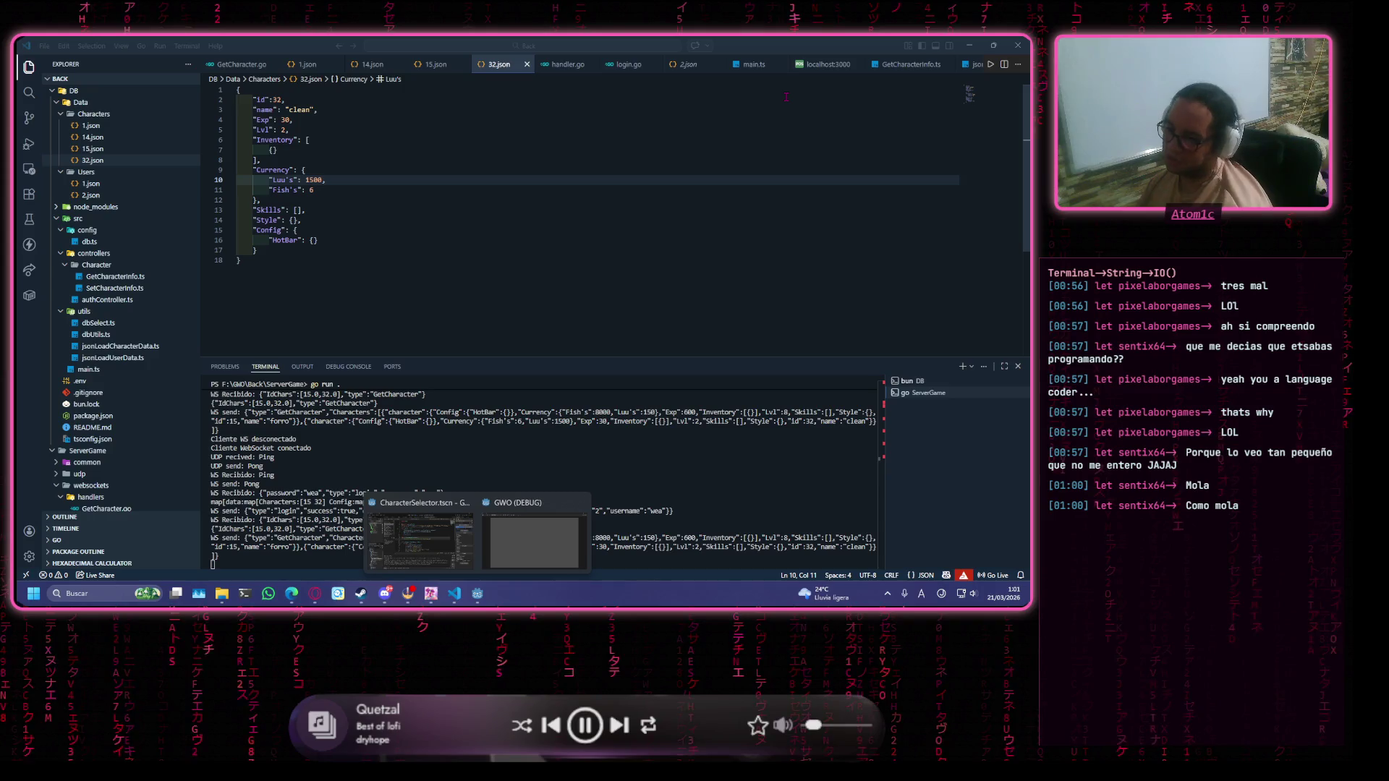
{"action": "left_click", "coordinate": [520, 528]}
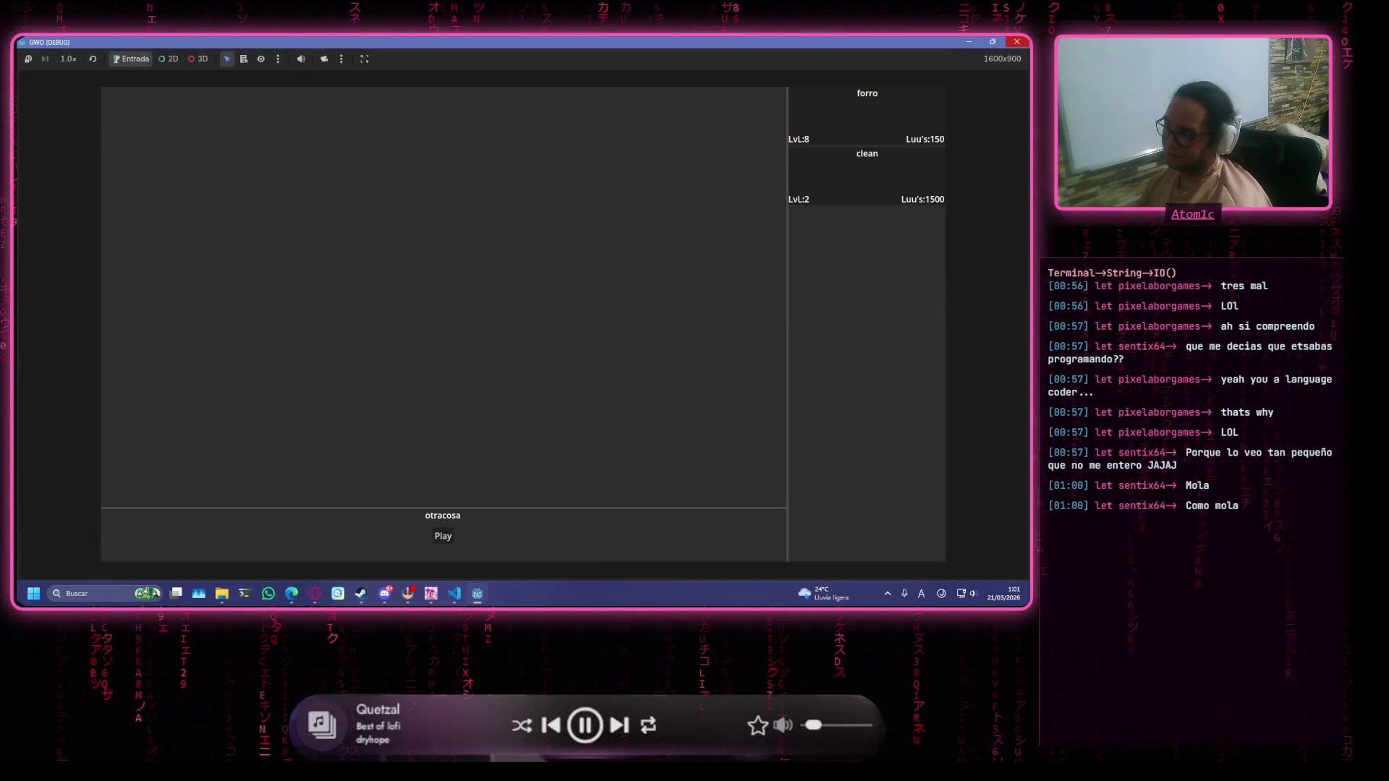
{"action": "key", "text": "alt+Tab"}
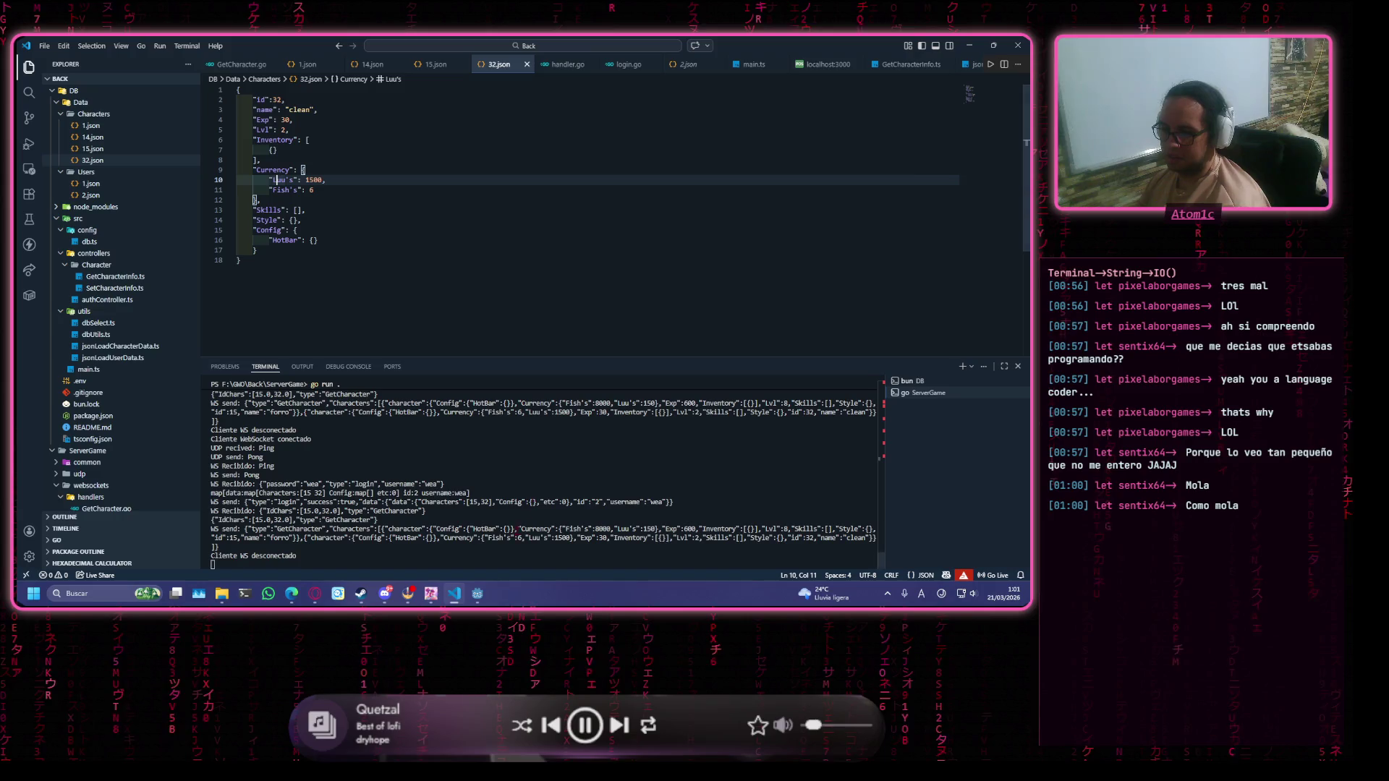
{"action": "left_click", "coordinate": [477, 539]}
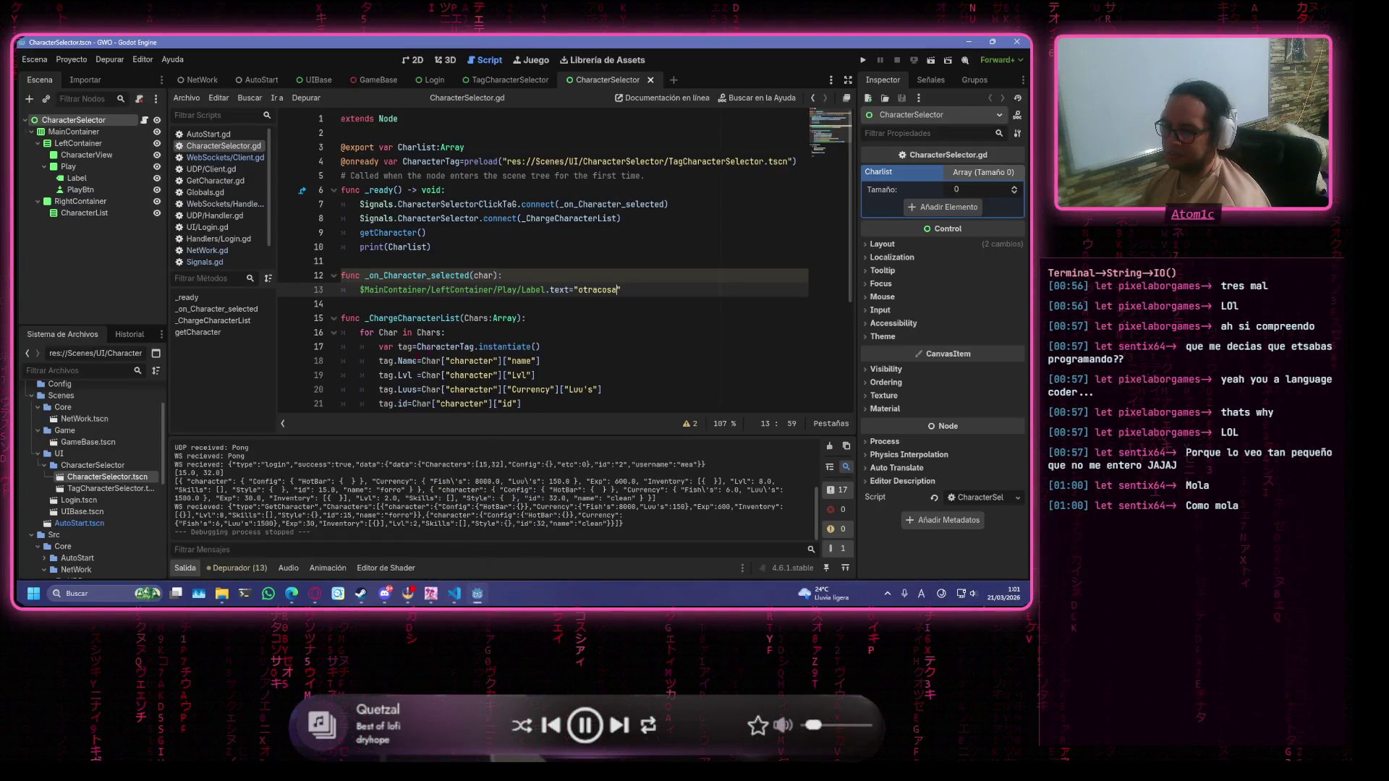
Compare the Play label line in CharacterSelector.gd against the data in 32.json
{"action": "left_click", "coordinate": [649, 292]}
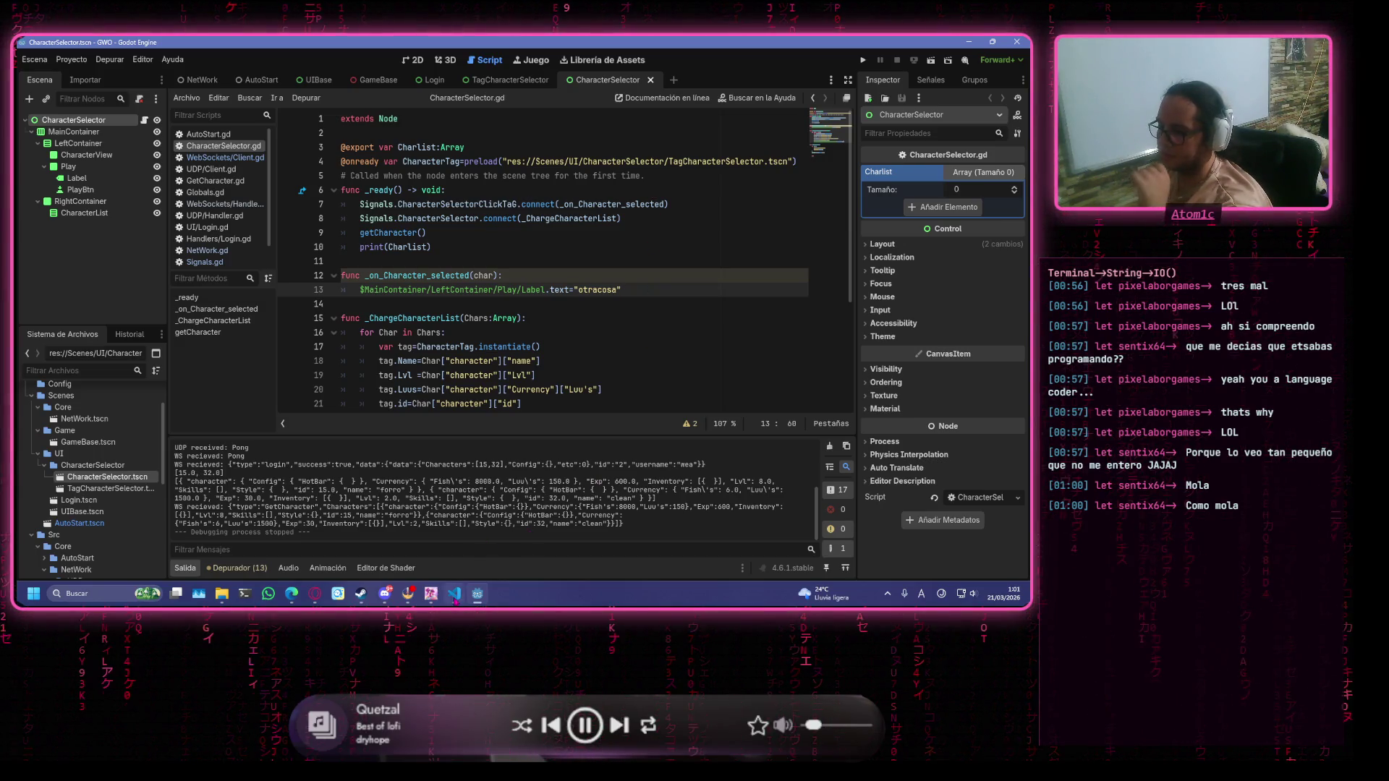
{"action": "left_click", "coordinate": [453, 536]}
{"action": "key", "text": "alt+Tab"}
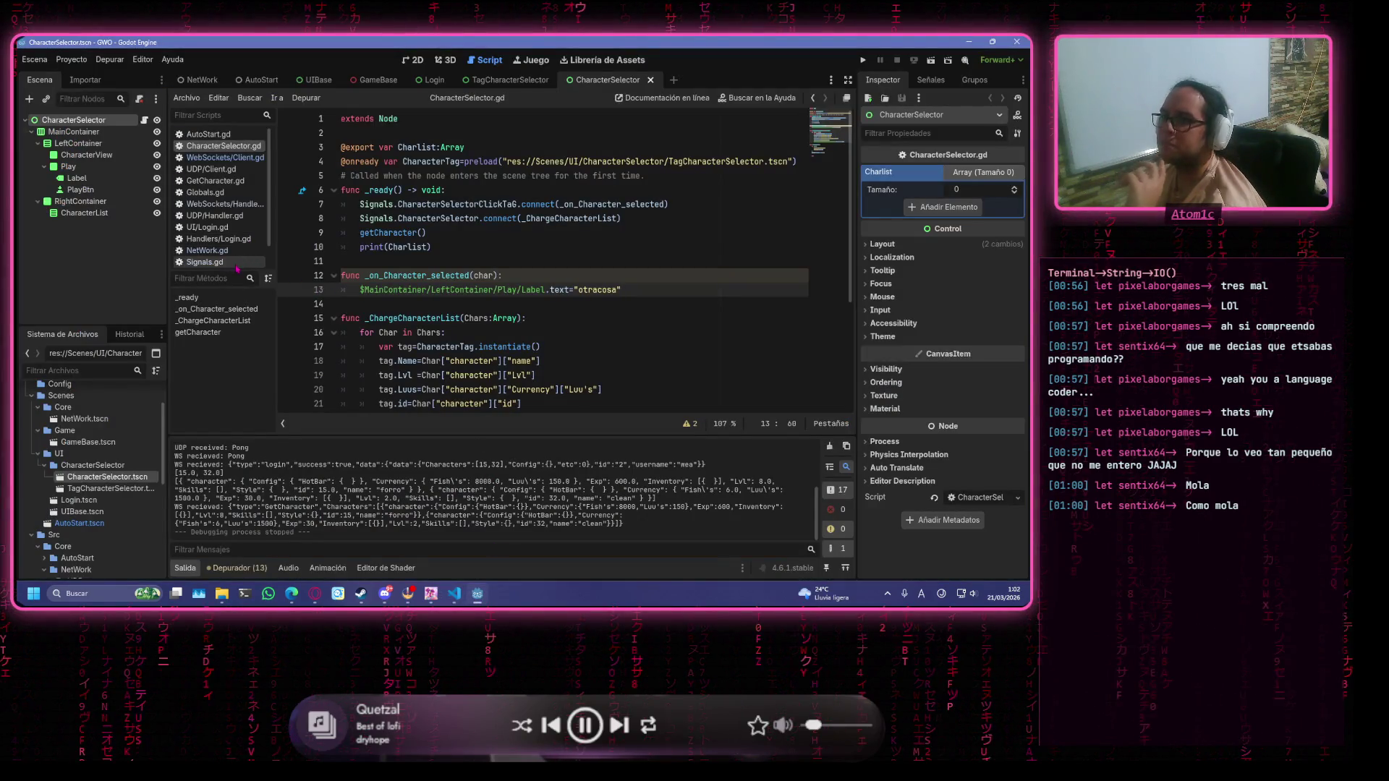
In Signals.gd, change CharacterSelectorClickTaG(id:int) to (Character:Dictionary) and save
{"action": "left_click", "coordinate": [237, 265]}
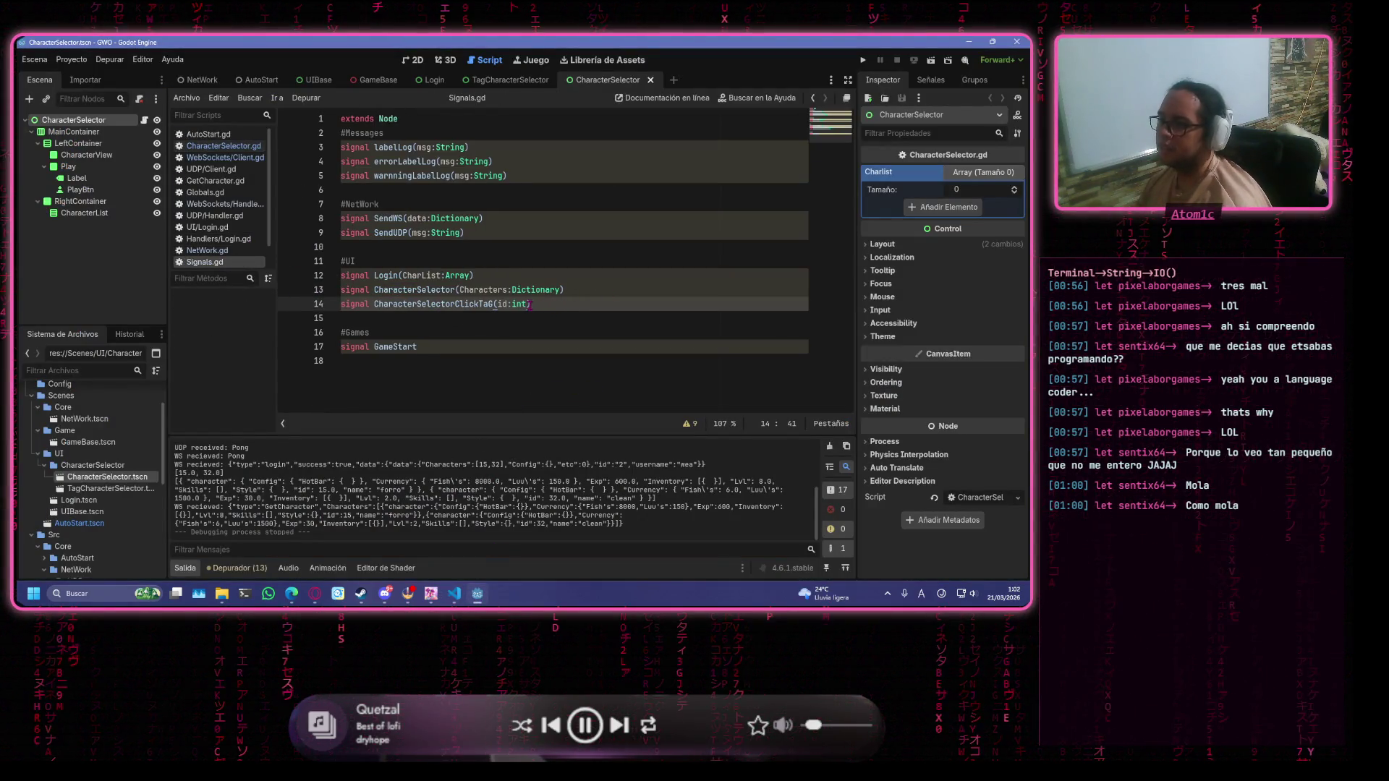
{"action": "left_click_drag", "start_coordinate": [528, 304], "coordinate": [497, 304]}
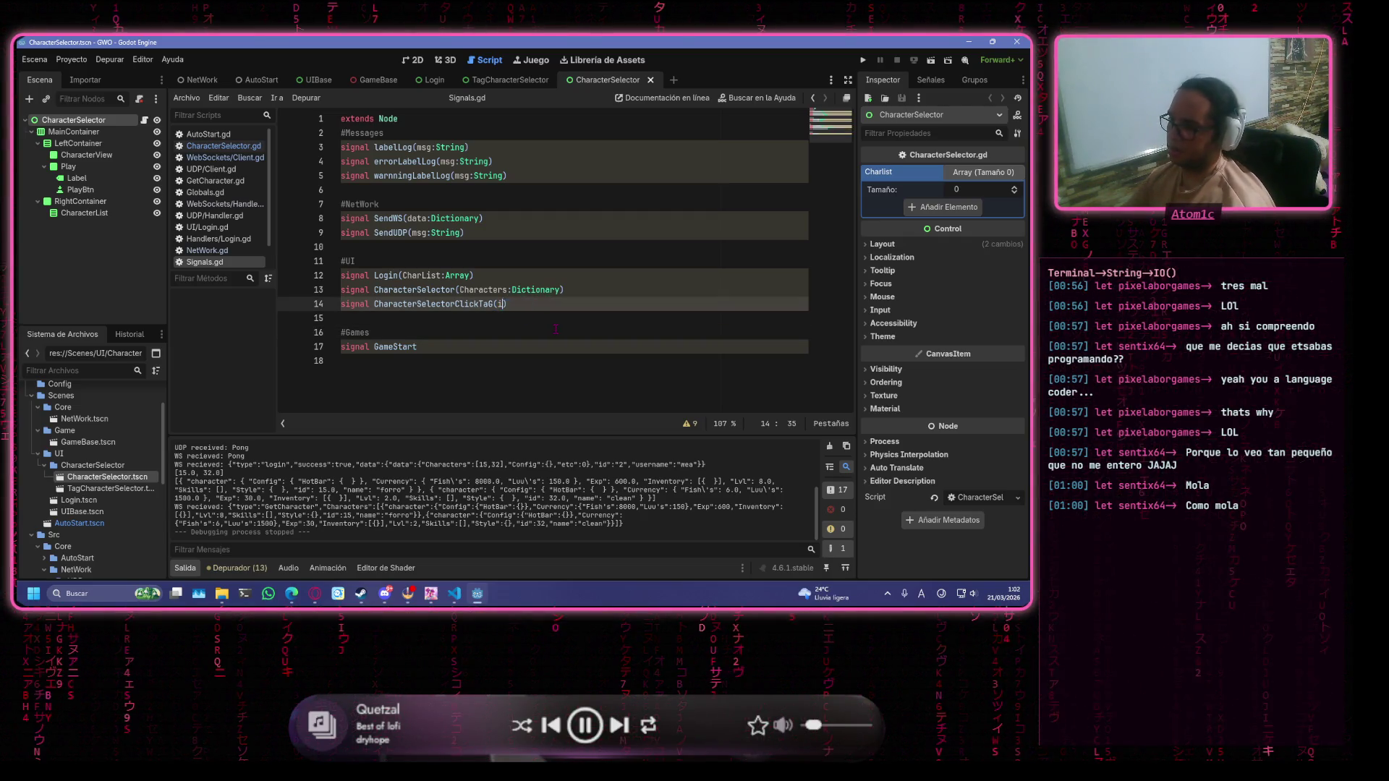
{"action": "type", "text": "Char"}
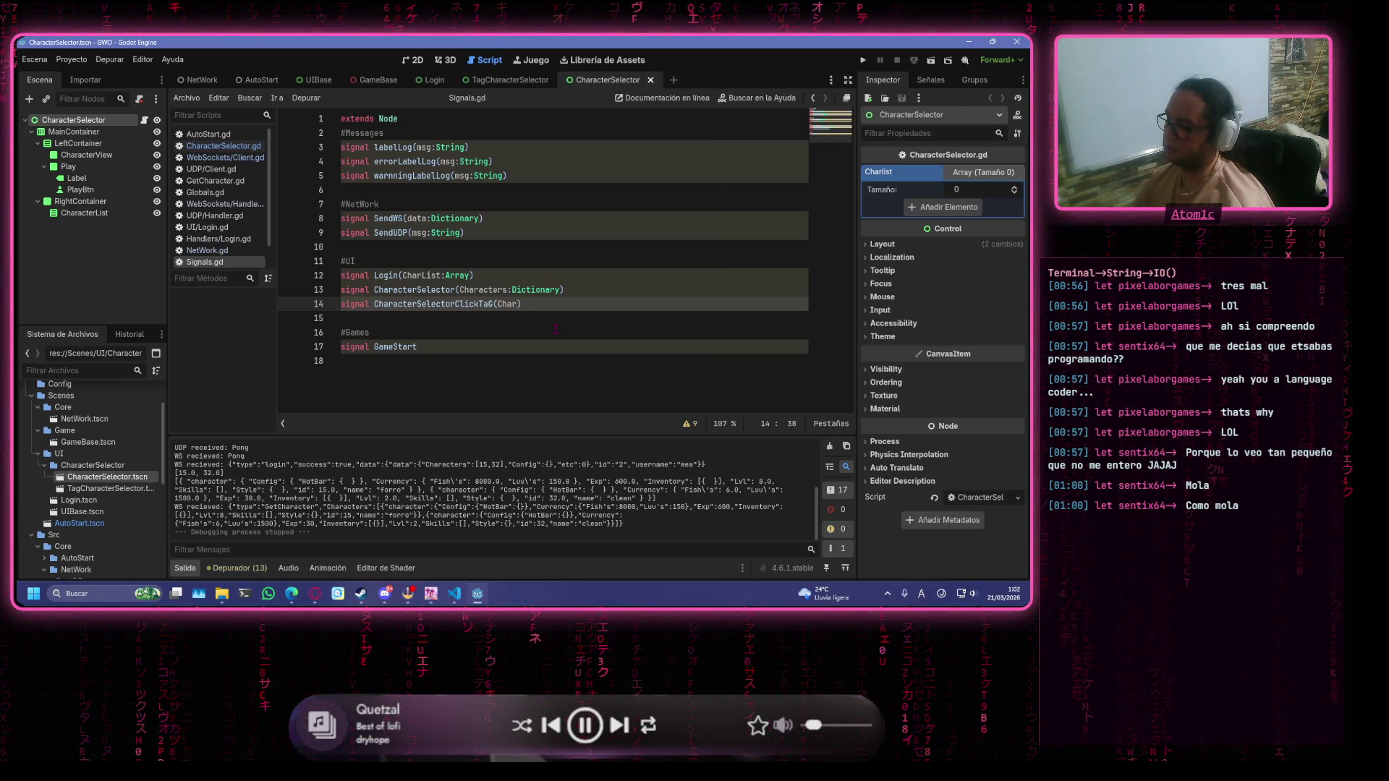
{"action": "type", "text": "acter:dic"}
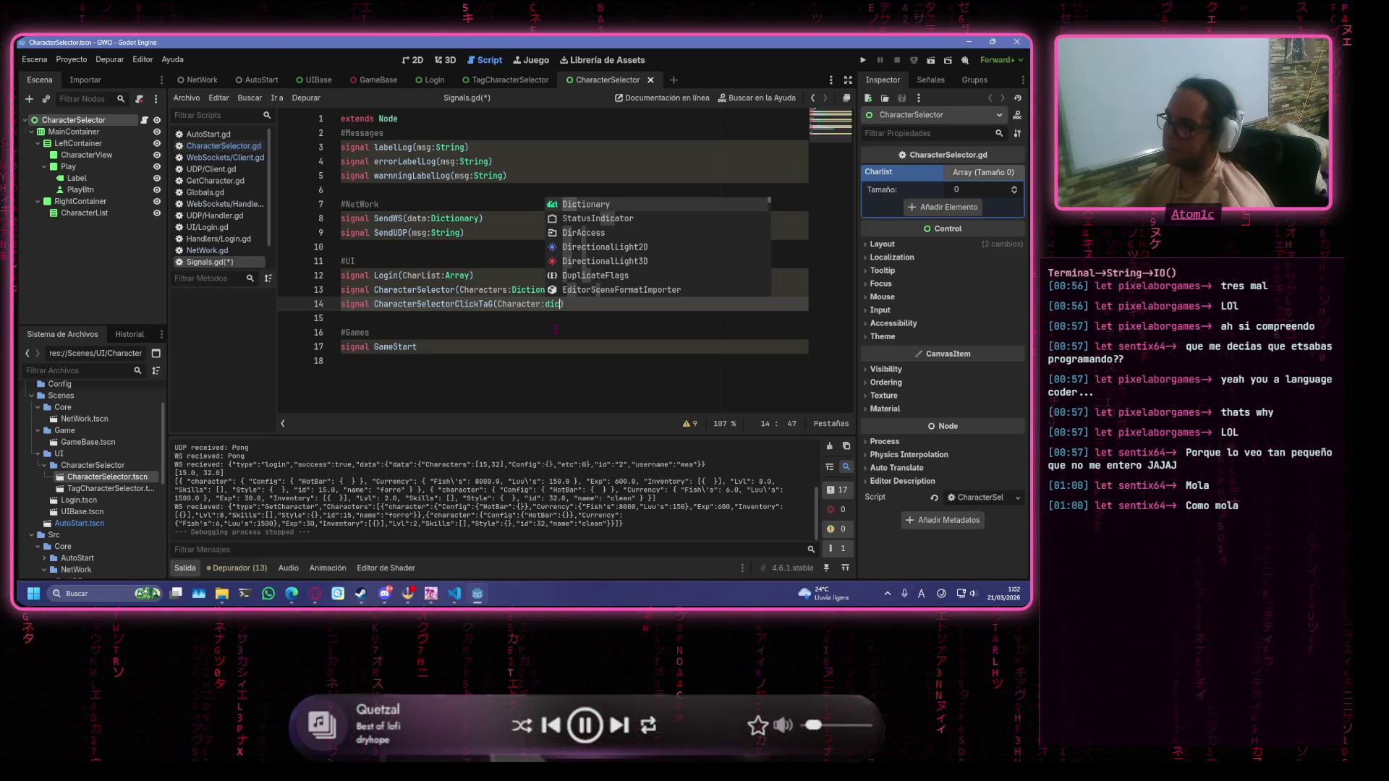
{"action": "key", "text": "Return"}
{"action": "key", "text": "Up"}
{"action": "key", "text": "ctrl+s"}
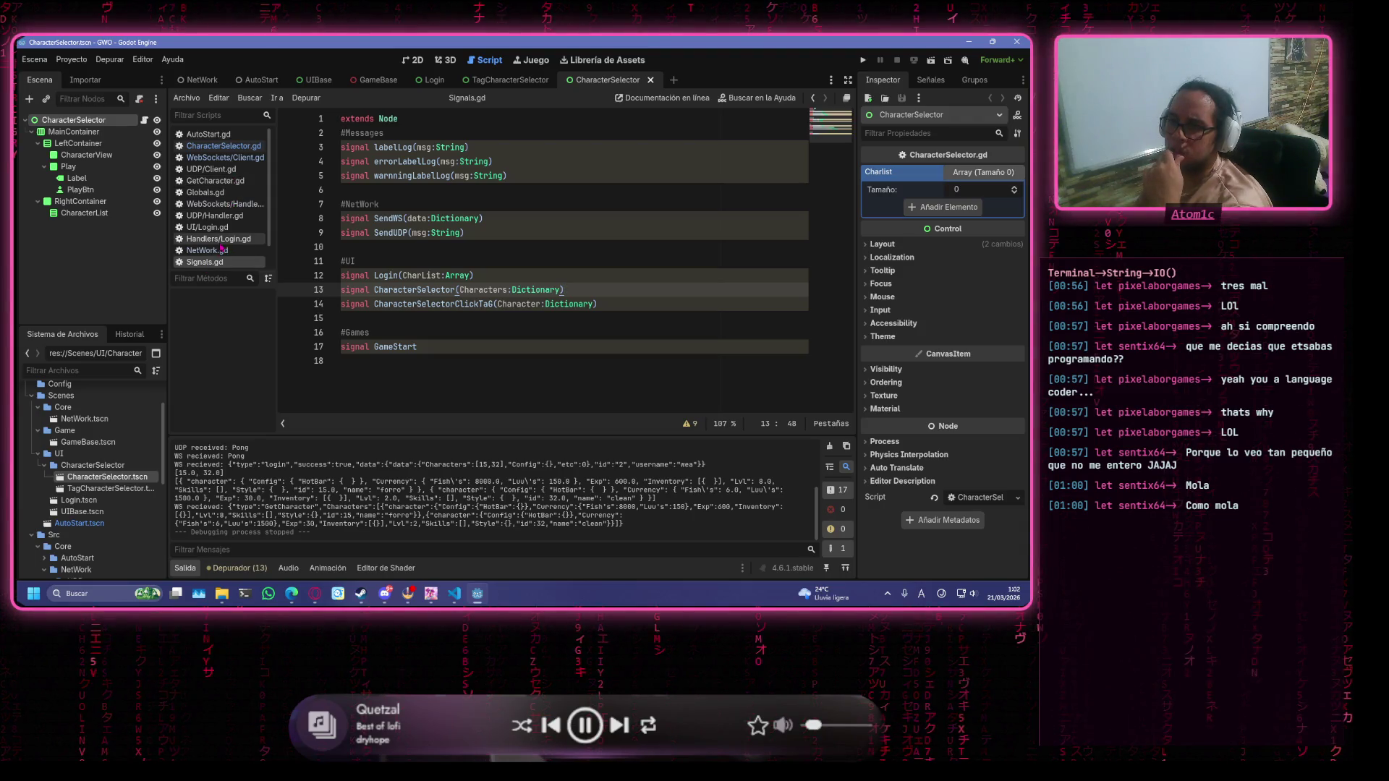
Check the WebSockets scripts and GetCharacter.gd's character emit, then open TagCharacterSelector.gd
{"action": "scroll", "coordinate": [224, 250], "scroll_direction": "down", "scroll_amount": 1}
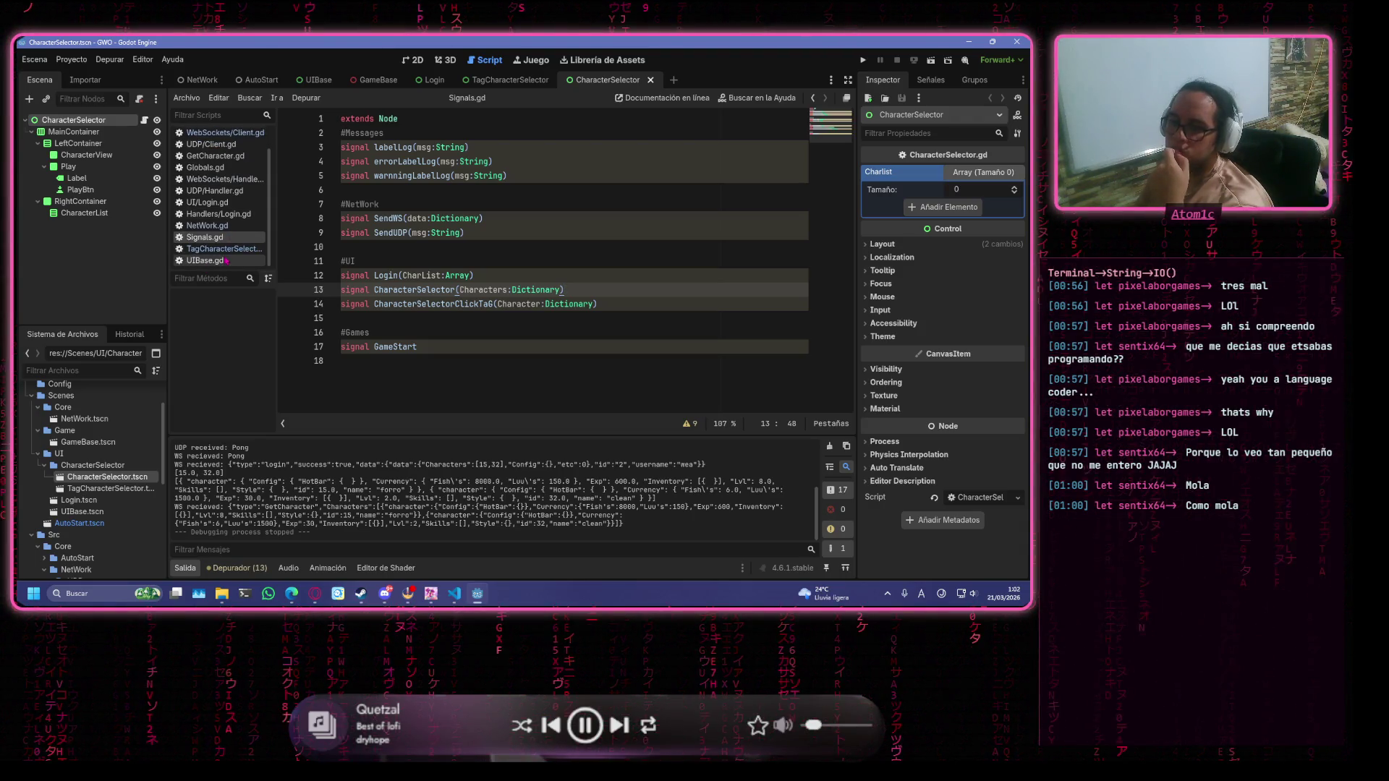
{"action": "left_click", "coordinate": [232, 133]}
{"action": "scroll", "coordinate": [245, 159], "scroll_direction": "up", "scroll_amount": 1}
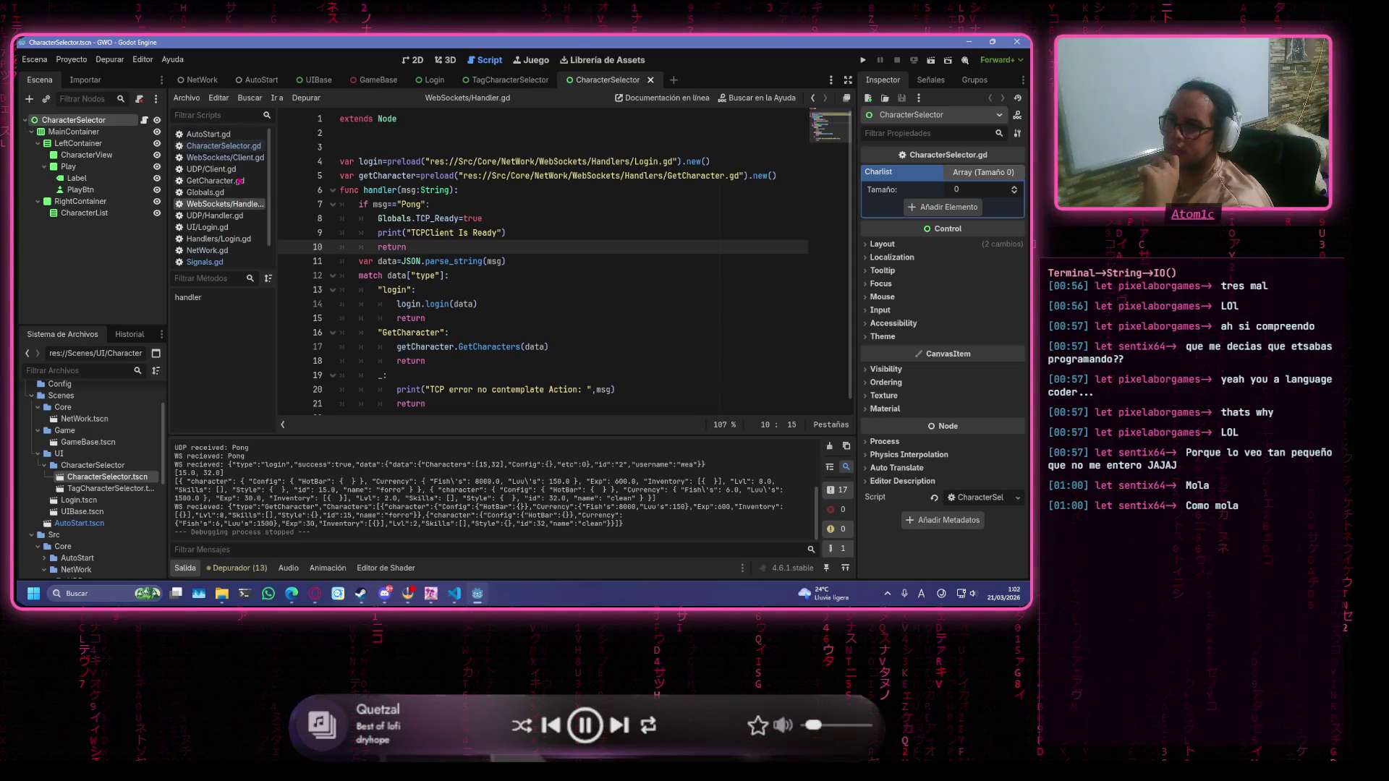
{"action": "left_click", "coordinate": [217, 239]}
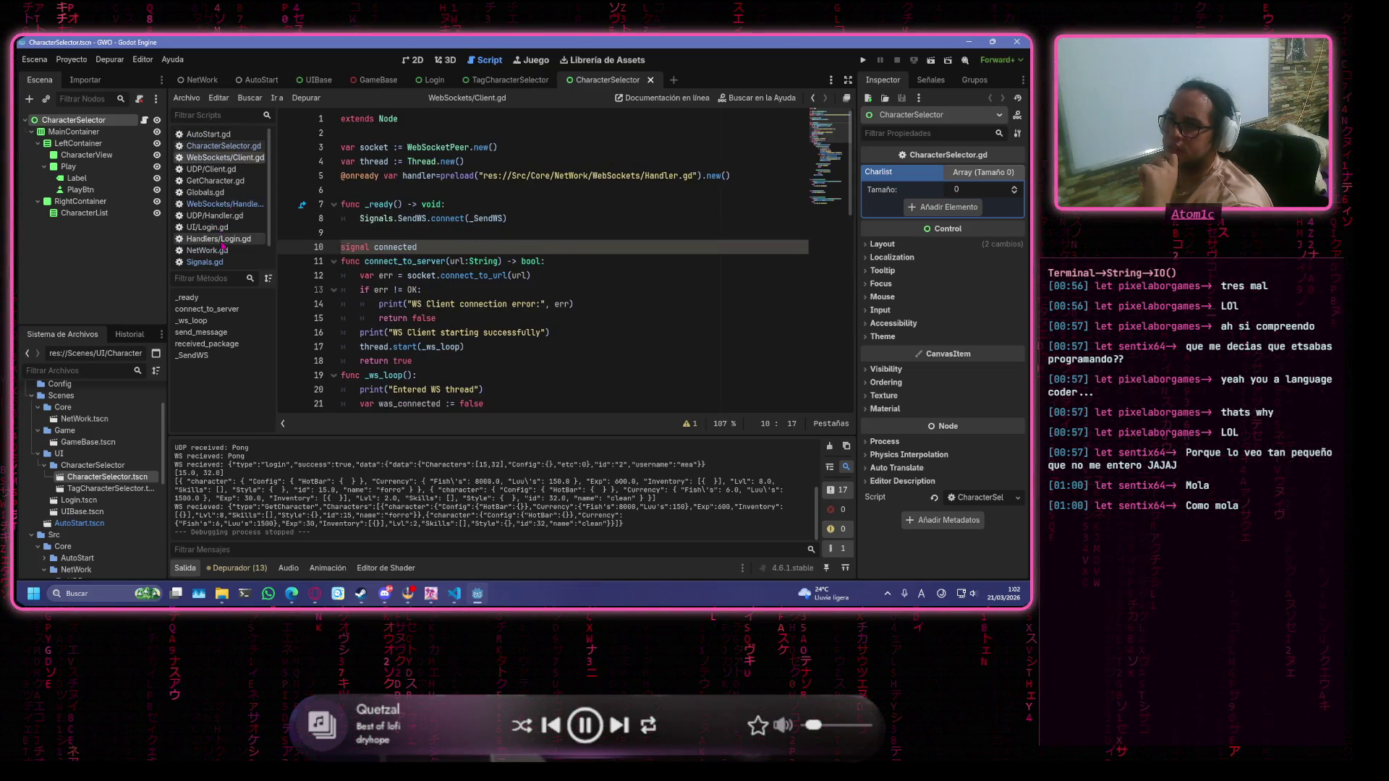
{"action": "left_click", "coordinate": [228, 215]}
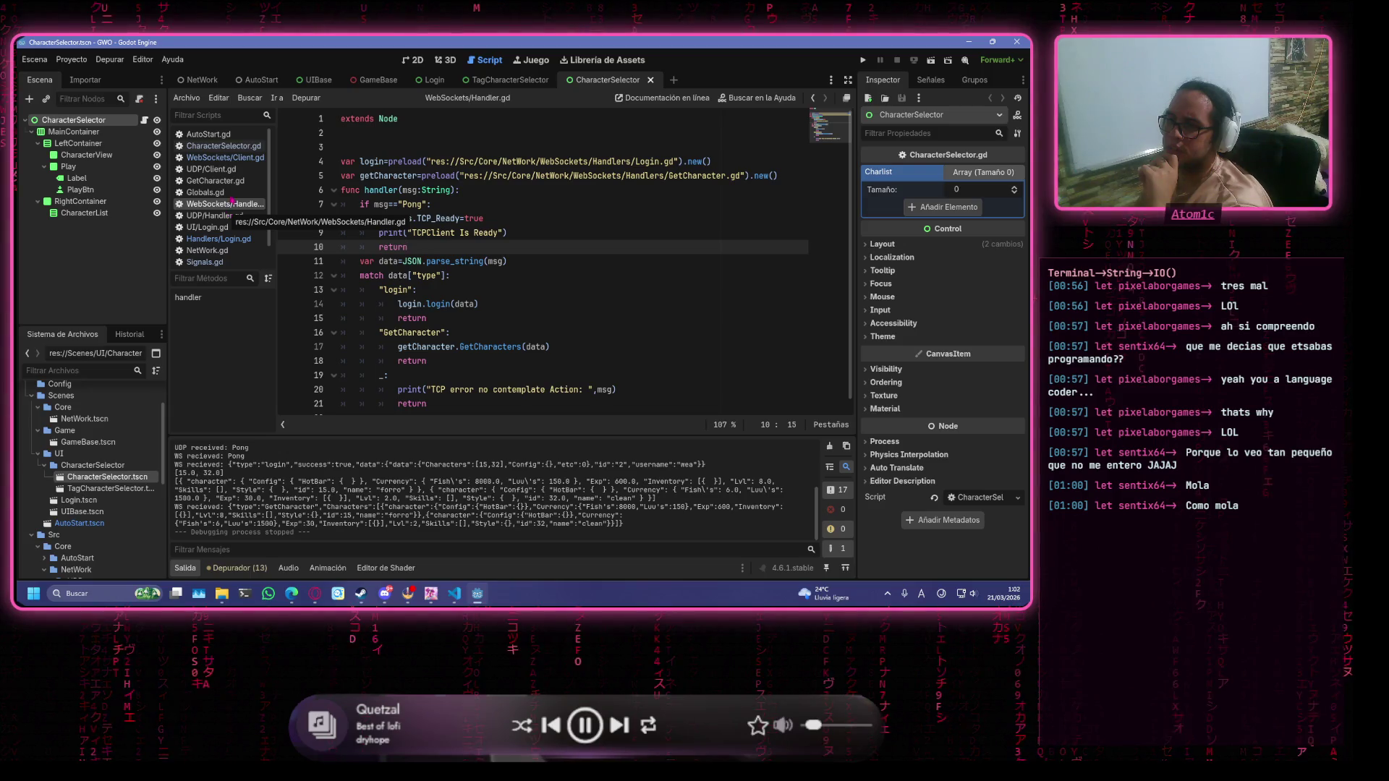
{"action": "left_click", "coordinate": [234, 182]}
{"action": "left_click", "coordinate": [689, 180]}
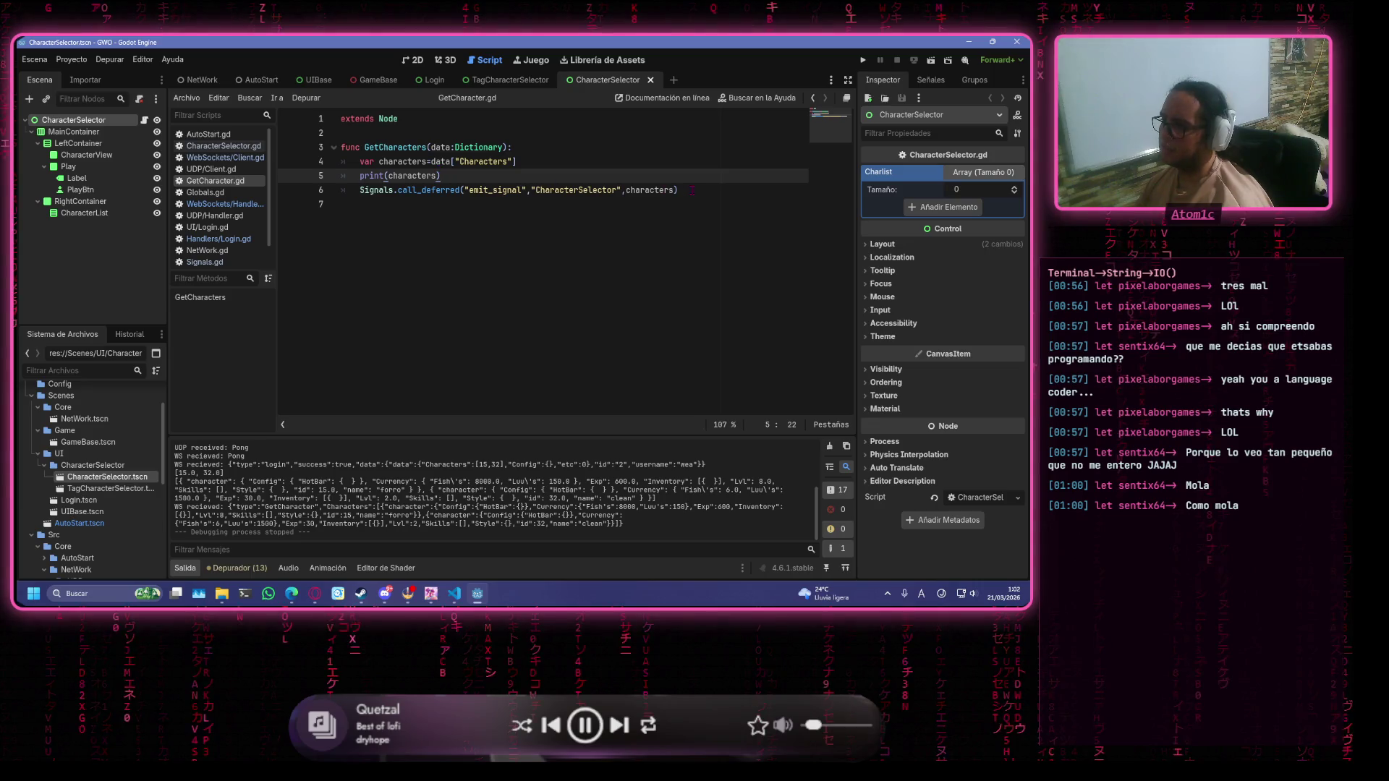
{"action": "left_click", "coordinate": [672, 189]}
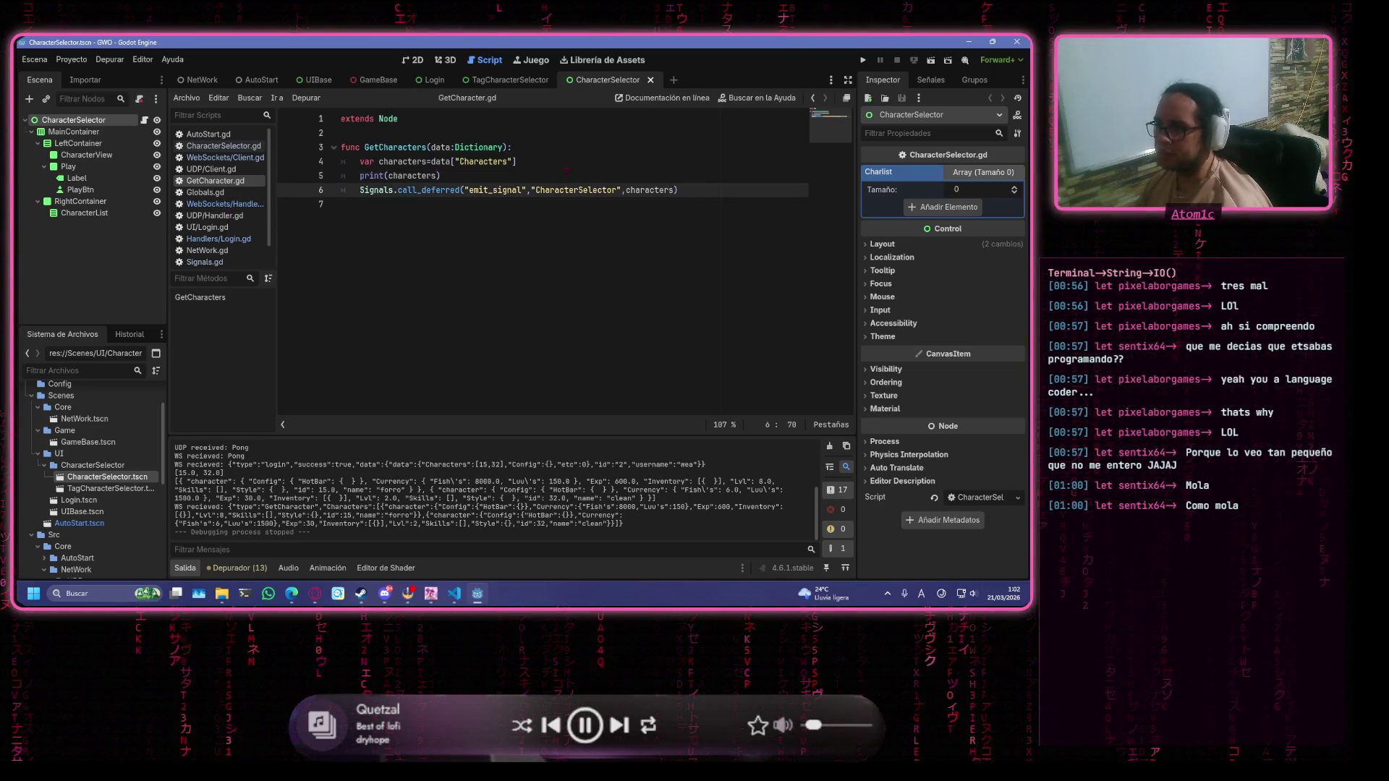
{"action": "scroll", "coordinate": [247, 254], "scroll_direction": "down", "scroll_amount": 1}
{"action": "scroll", "coordinate": [246, 254], "scroll_direction": "down", "scroll_amount": 1}
{"action": "left_click", "coordinate": [247, 249]}
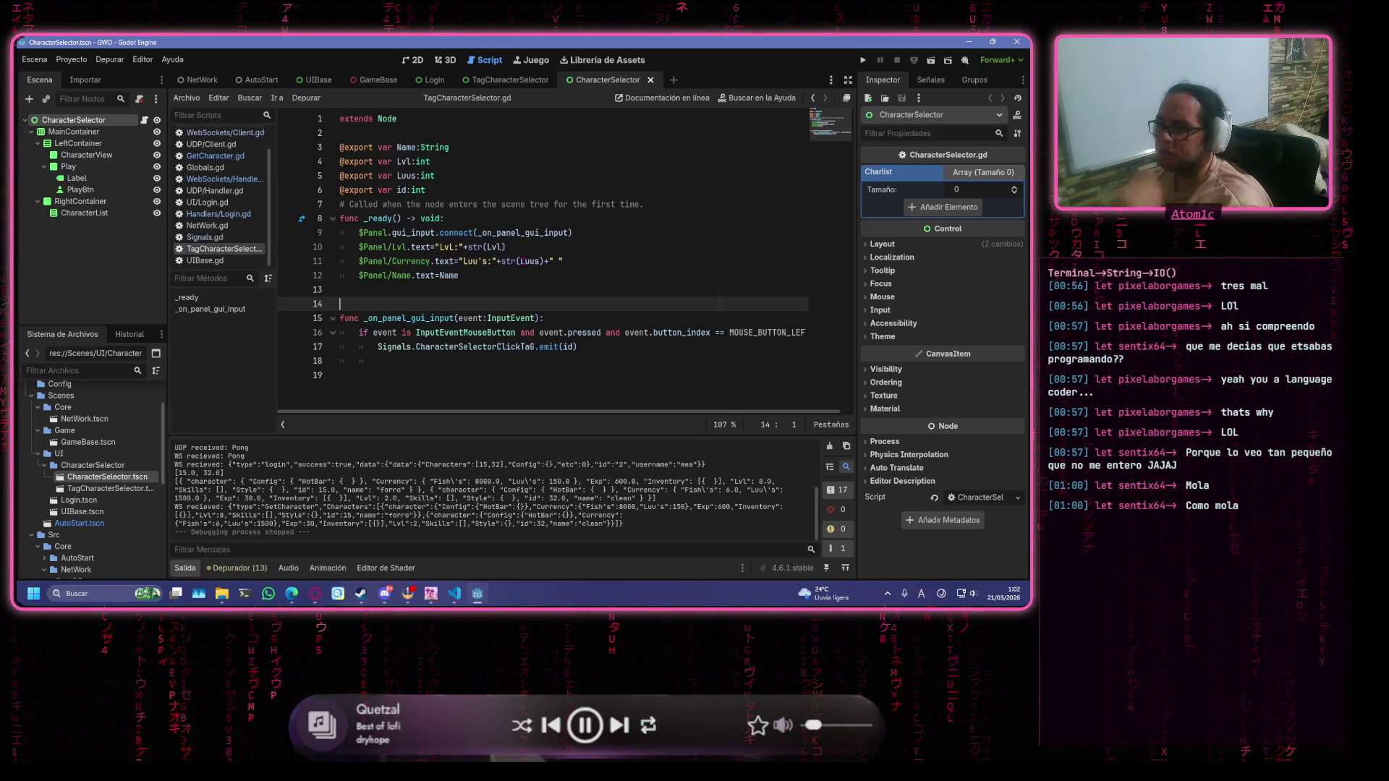
{"action": "left_click", "coordinate": [565, 346]}
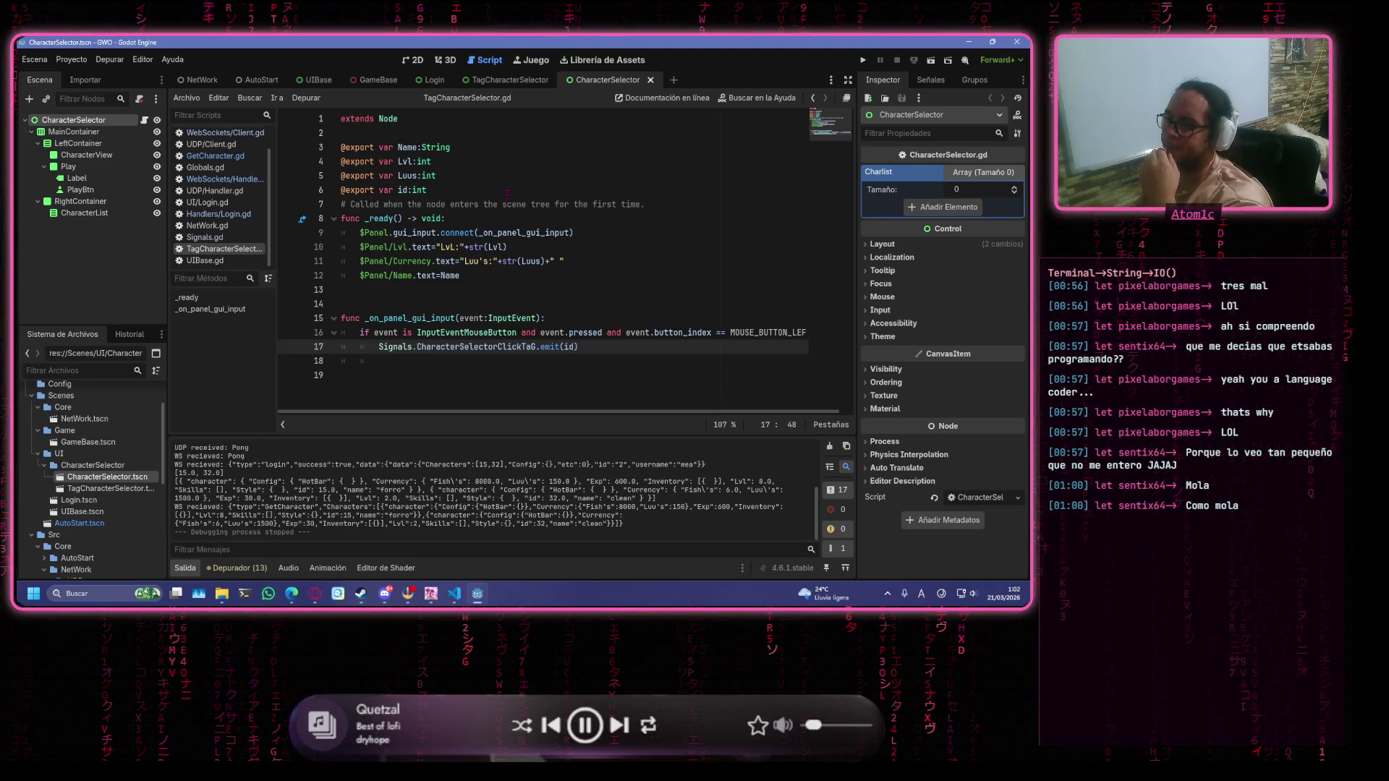
{"action": "left_click_drag", "start_coordinate": [427, 189], "coordinate": [341, 190]}
{"action": "key", "text": "BackSpace"}
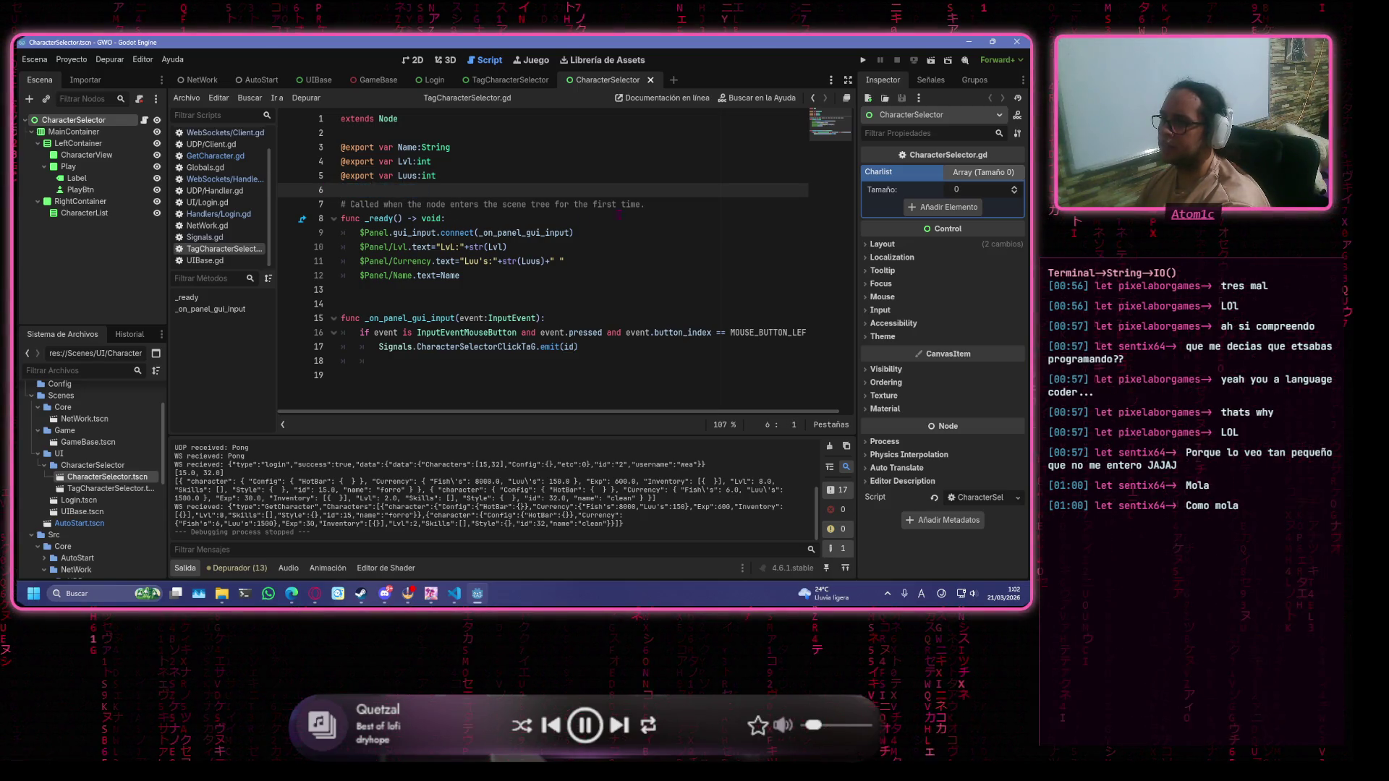
{"action": "key", "text": "BackSpace"}
{"action": "left_click", "coordinate": [499, 166]}
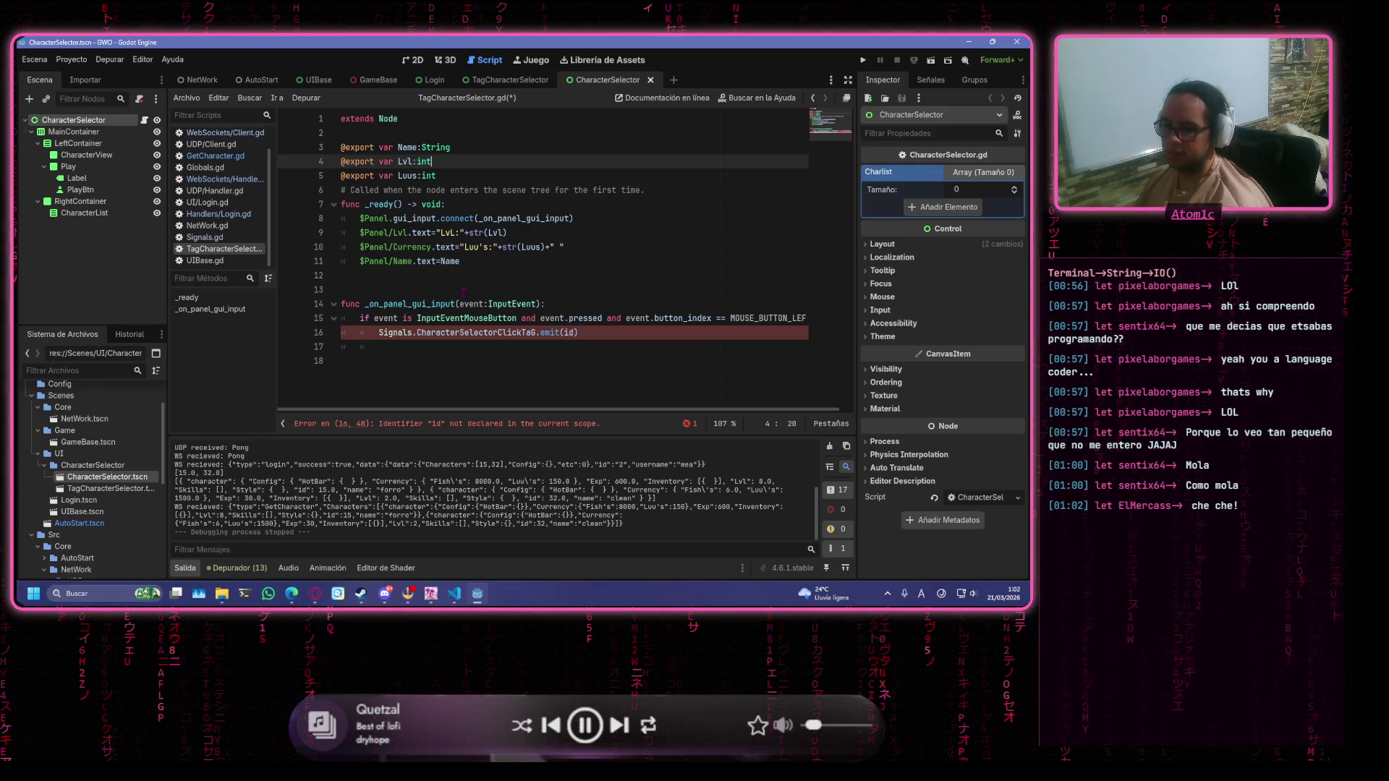
{"action": "key", "text": "Down"}
{"action": "key", "text": "Return"}
{"action": "type", "text": "@export var id:int"}
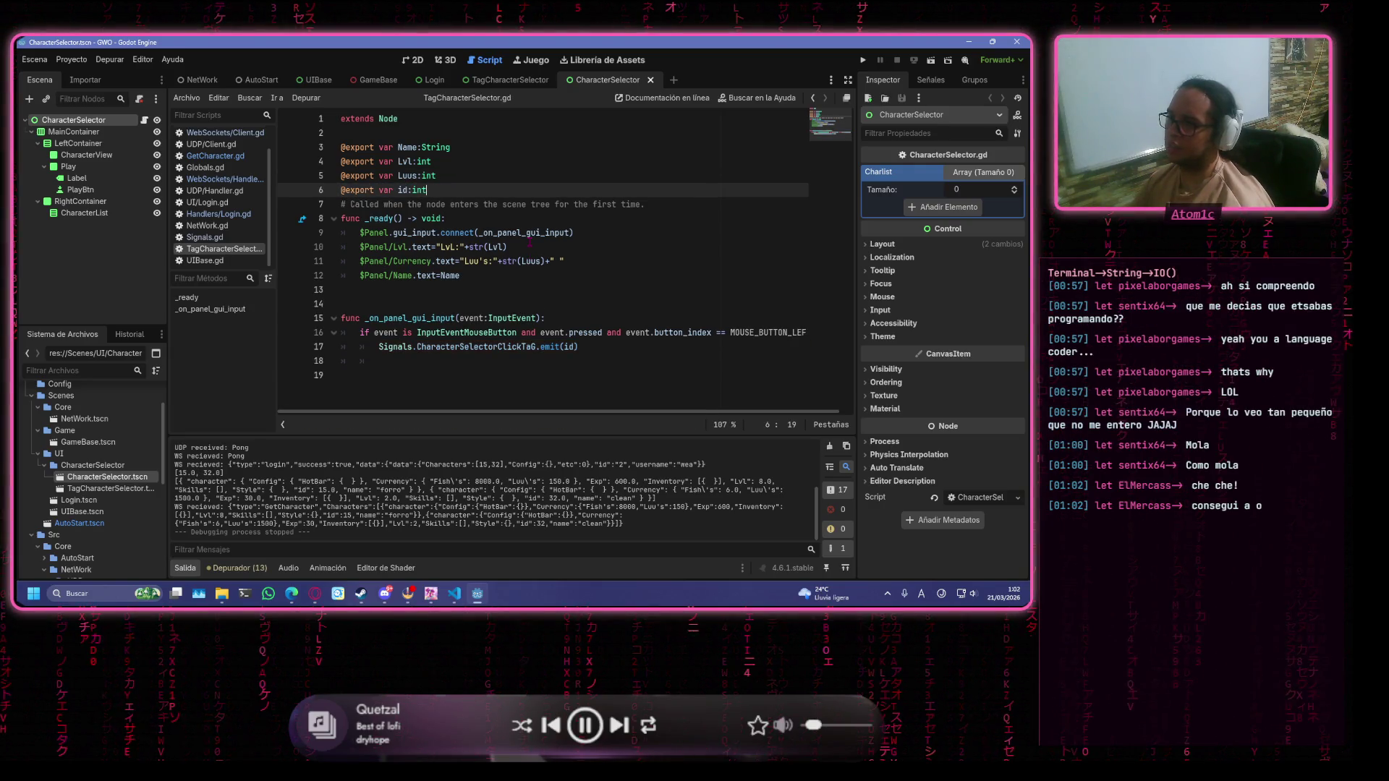
{"action": "key", "text": "Left"}
{"action": "key", "text": "Left"}
{"action": "key", "text": "Left"}
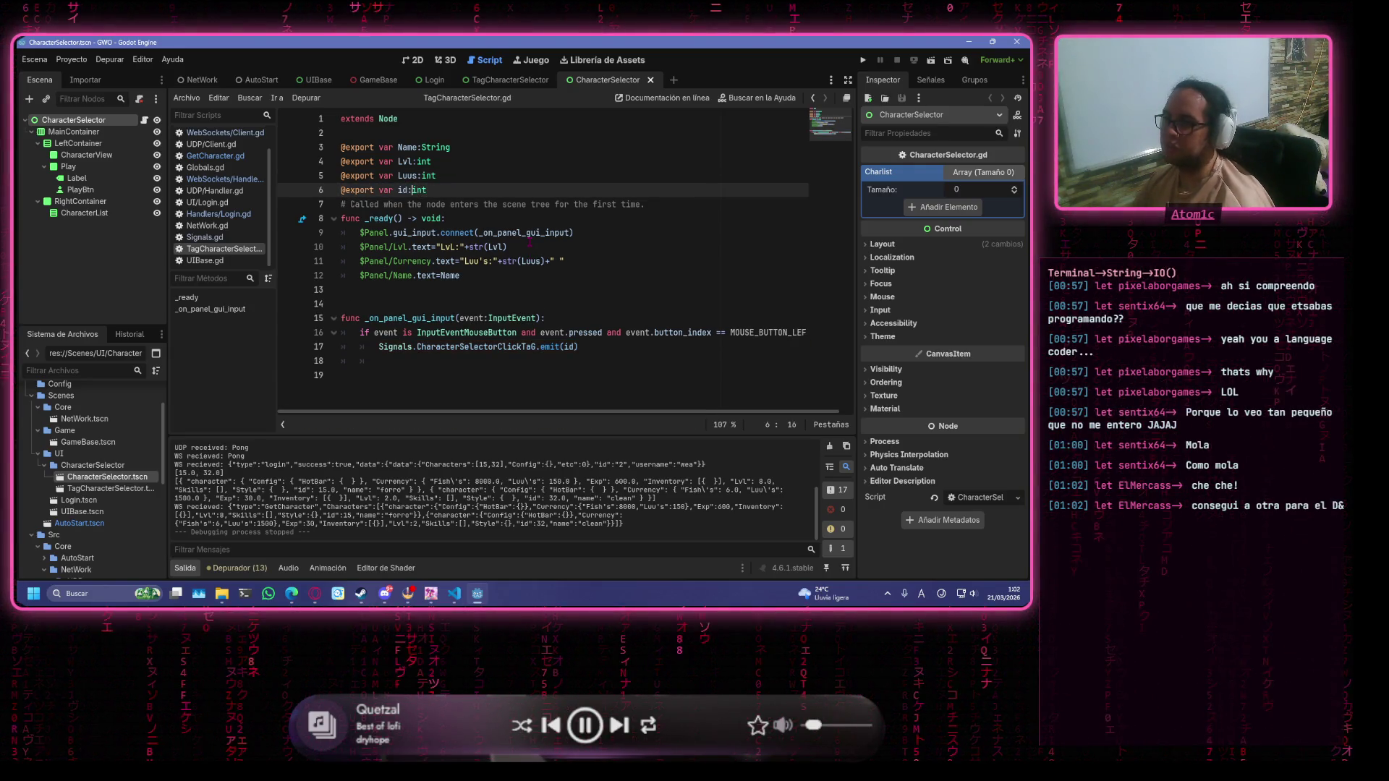
{"action": "key", "text": "Down"}
{"action": "key", "text": "Home"}
{"action": "key", "text": "Up"}
{"action": "key", "text": "End"}
{"action": "key", "text": "BackSpace"}
{"action": "key", "text": "BackSpace"}
{"action": "key", "text": "BackSpace"}
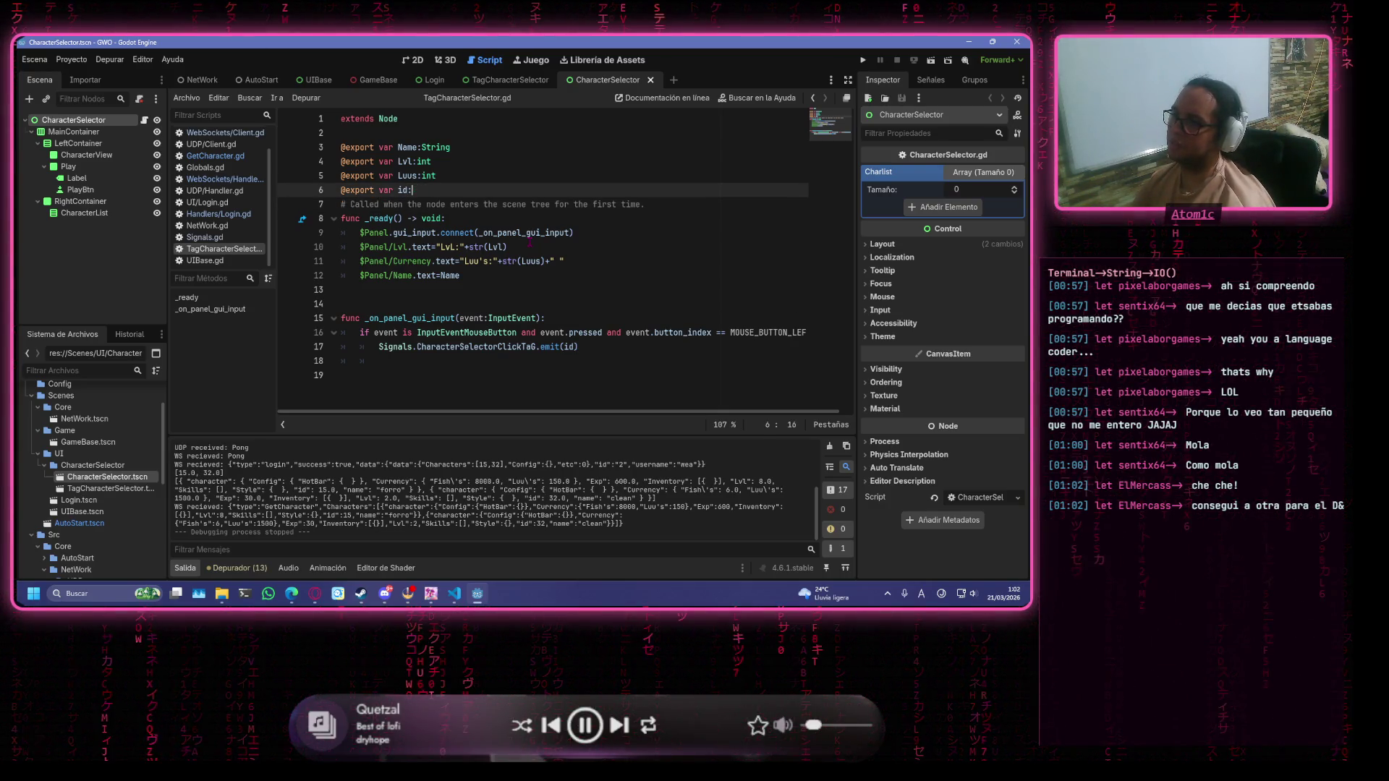
{"action": "type", "text": "ic"}
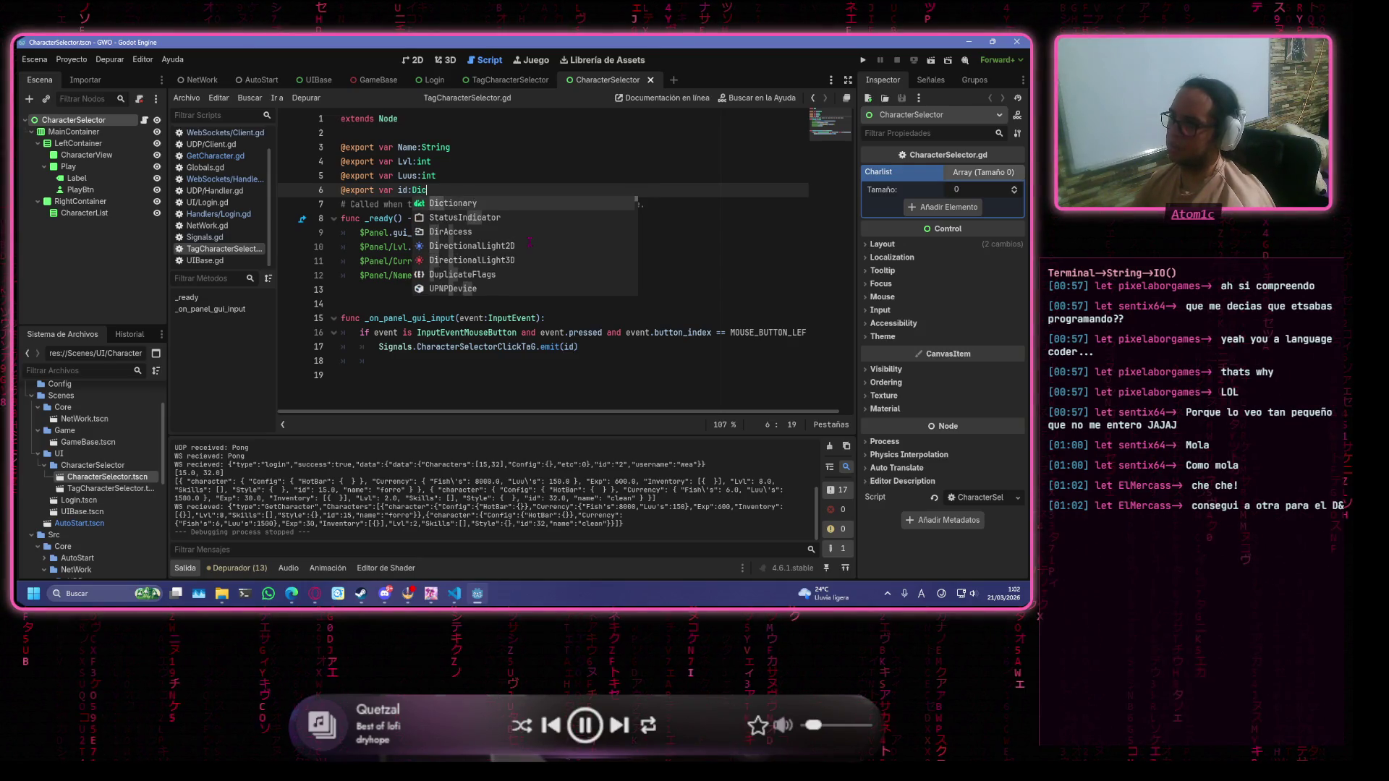
{"action": "key", "text": "Return"}
{"action": "key", "text": "Left"}
{"action": "key", "text": "Left"}
{"action": "key", "text": "Left"}
{"action": "key", "text": "Left"}
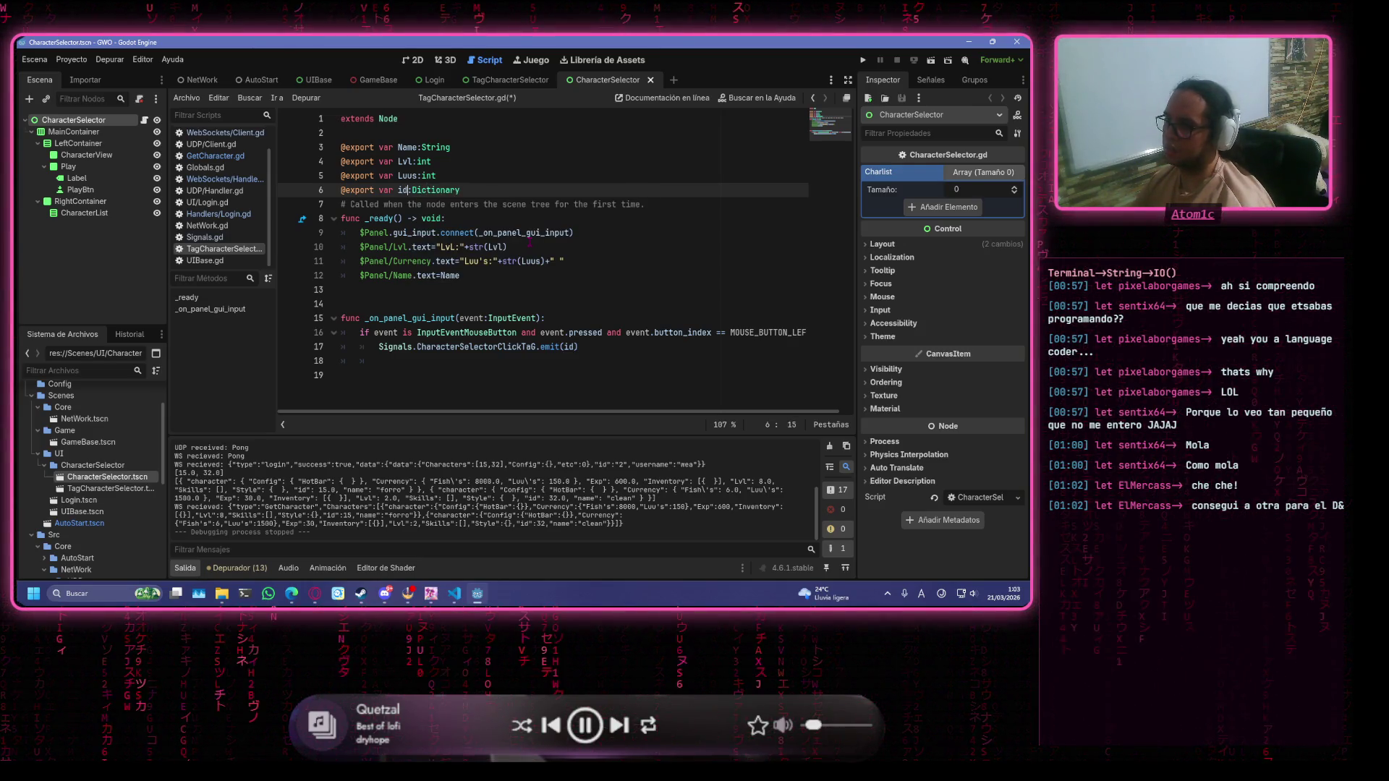
{"action": "key", "text": "BackSpace"}
{"action": "key", "text": "BackSpace"}
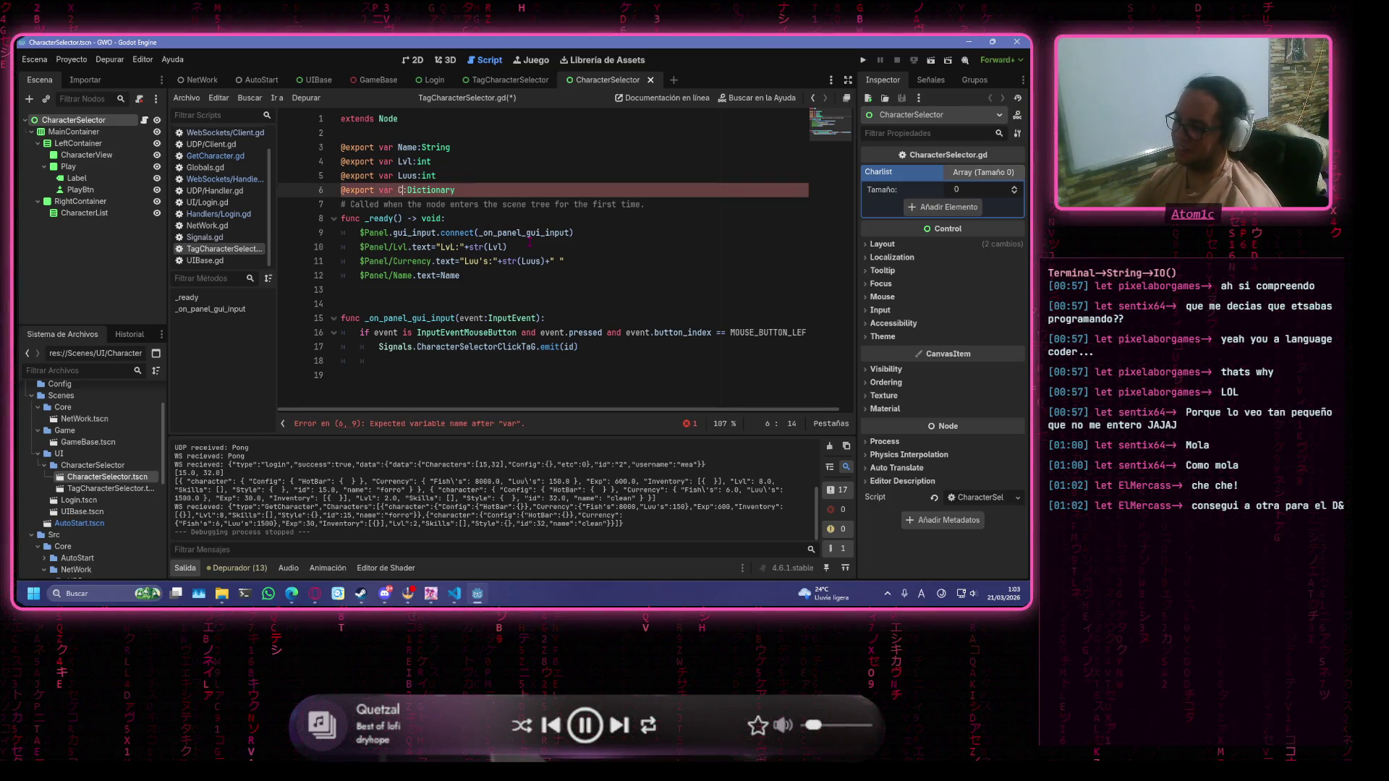
{"action": "type", "text": "acter"}
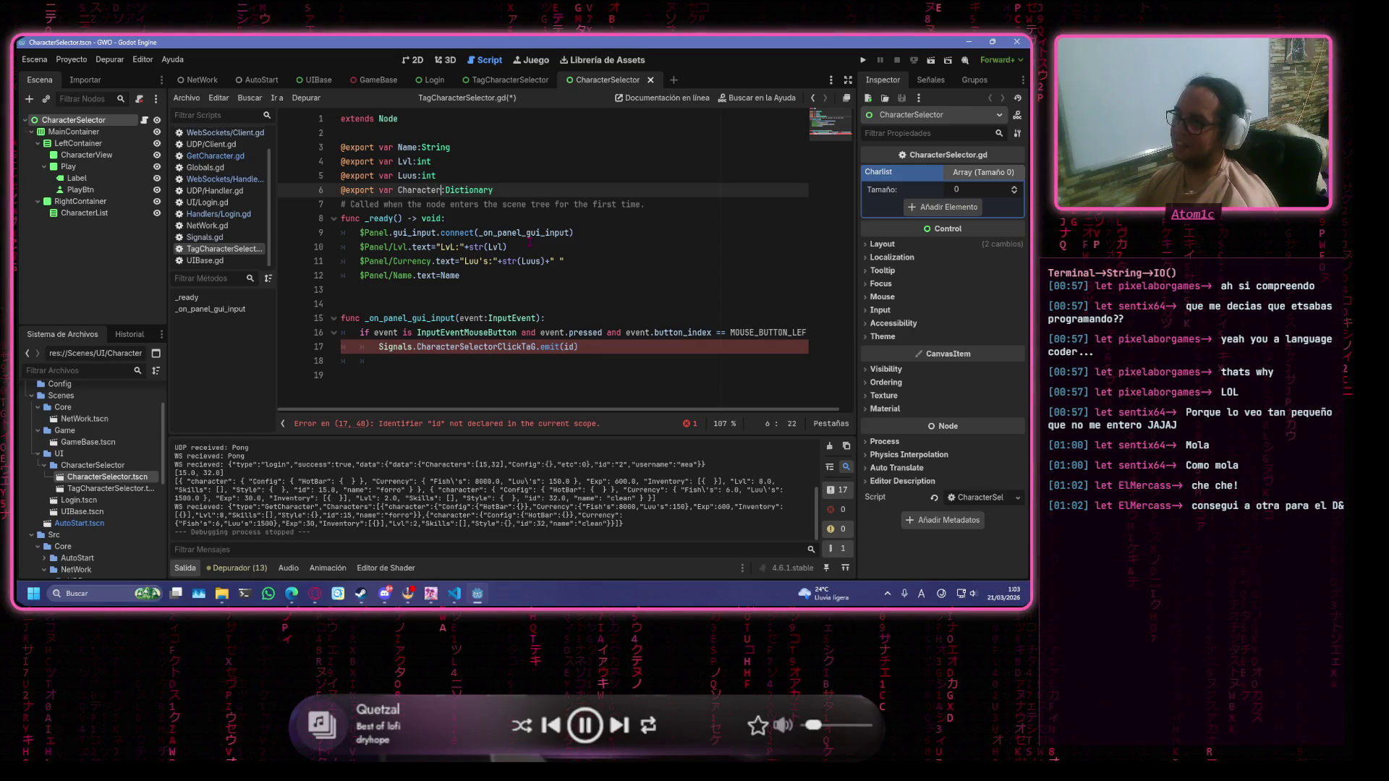
{"action": "key", "text": "End"}
{"action": "key", "text": "ctrl+s"}
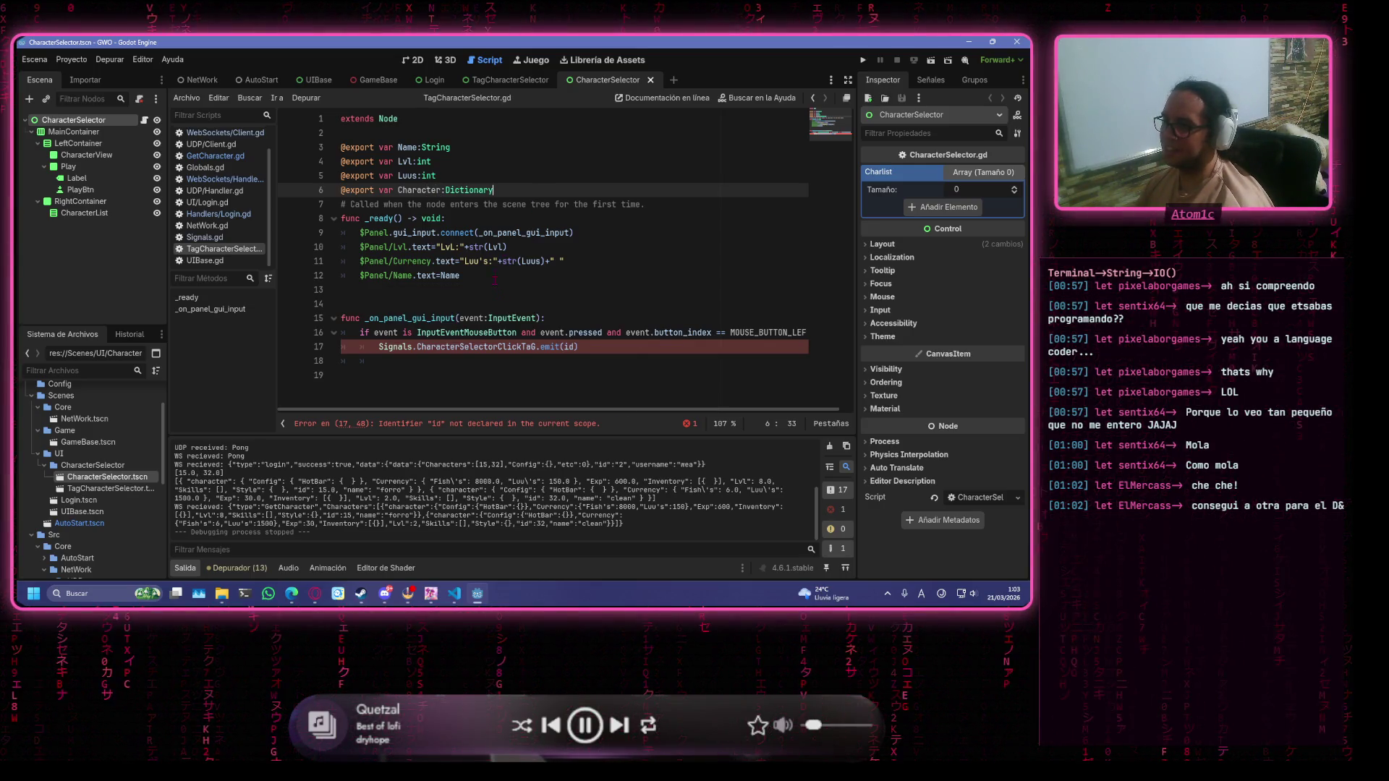
Make the click handler emit CharacterSelectorClickTaG with Character instead of id
{"action": "double_click", "coordinate": [571, 347]}
{"action": "key", "text": "BackSpace"}
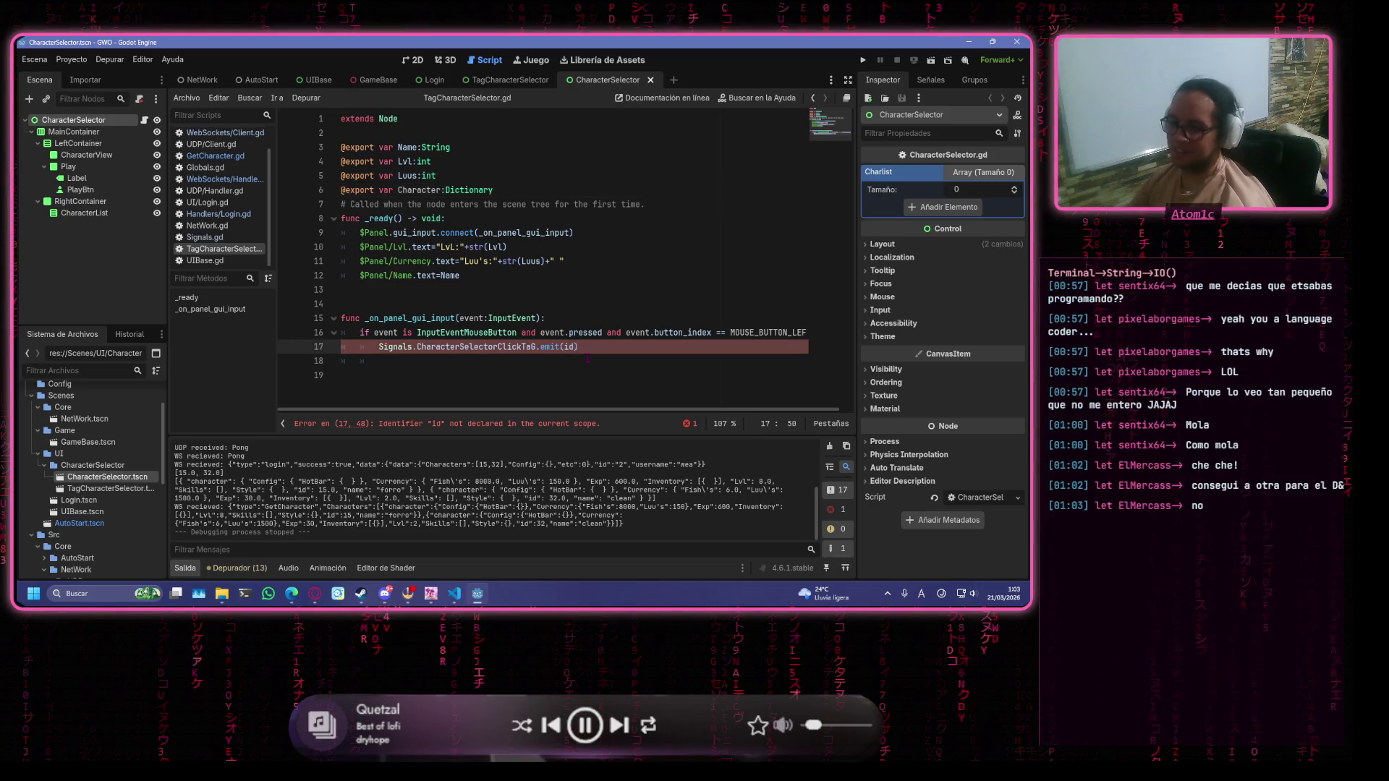
{"action": "type", "text": "Character"}
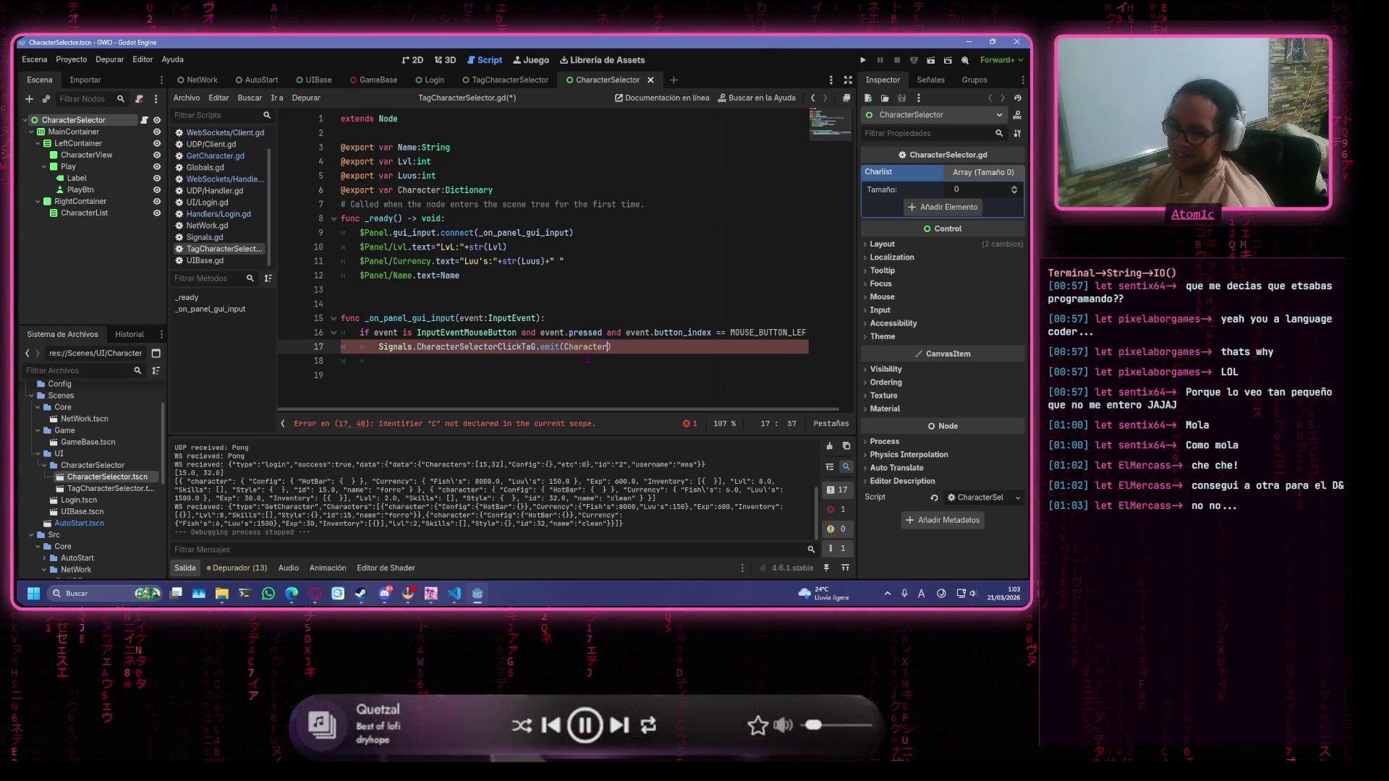
{"action": "left_click", "coordinate": [550, 175]}
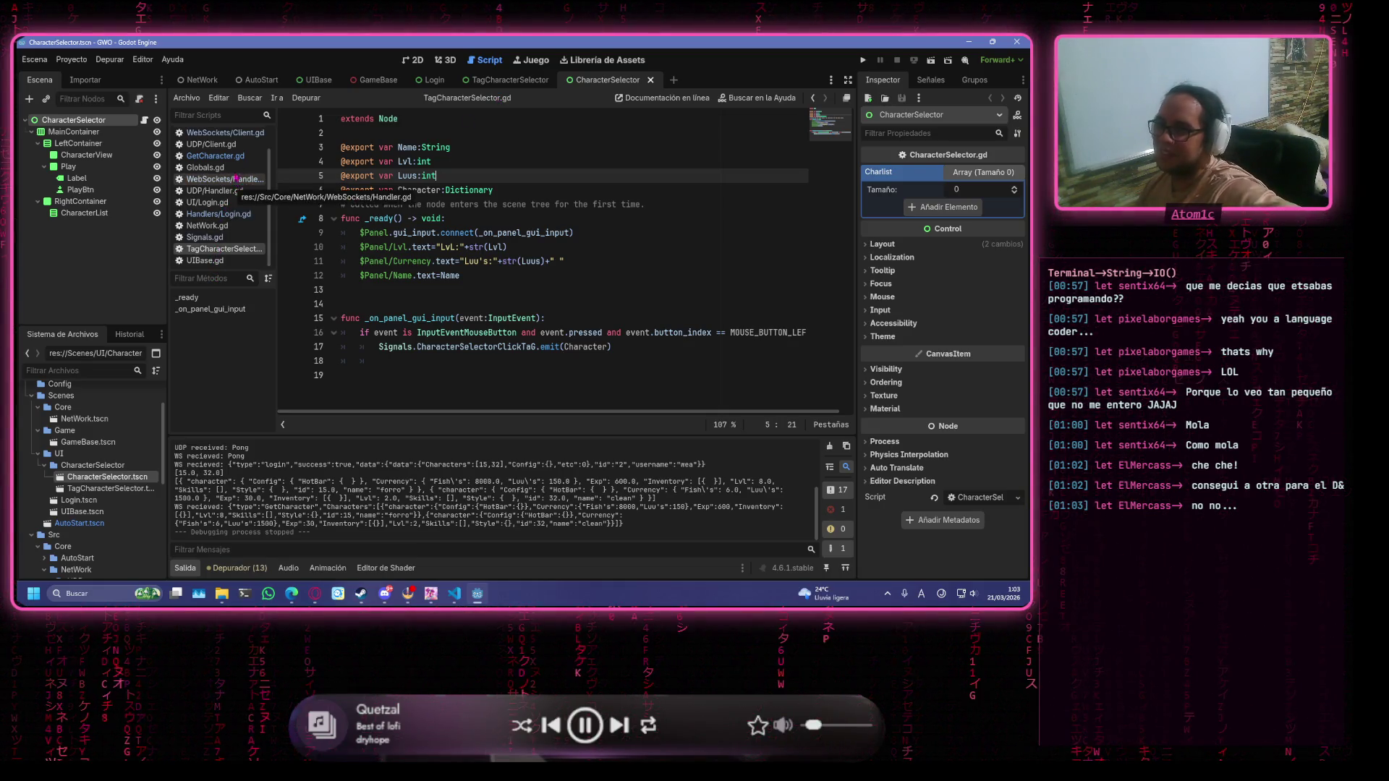
{"action": "left_click", "coordinate": [534, 224]}
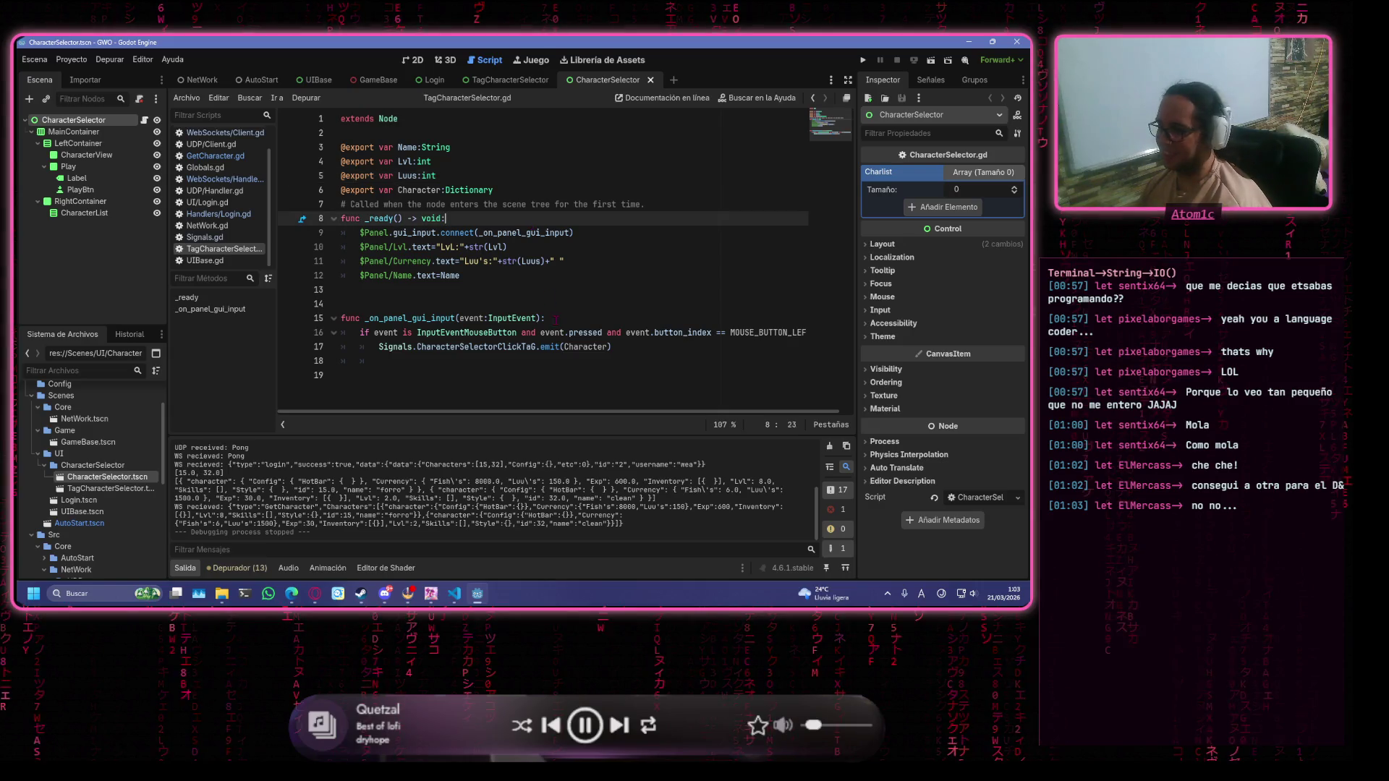
Review Signals.gd, Globals and GetCharacter.gd, then return to TagCharacterSelector.gd
{"action": "left_click", "coordinate": [555, 319]}
{"action": "left_click", "coordinate": [208, 238]}
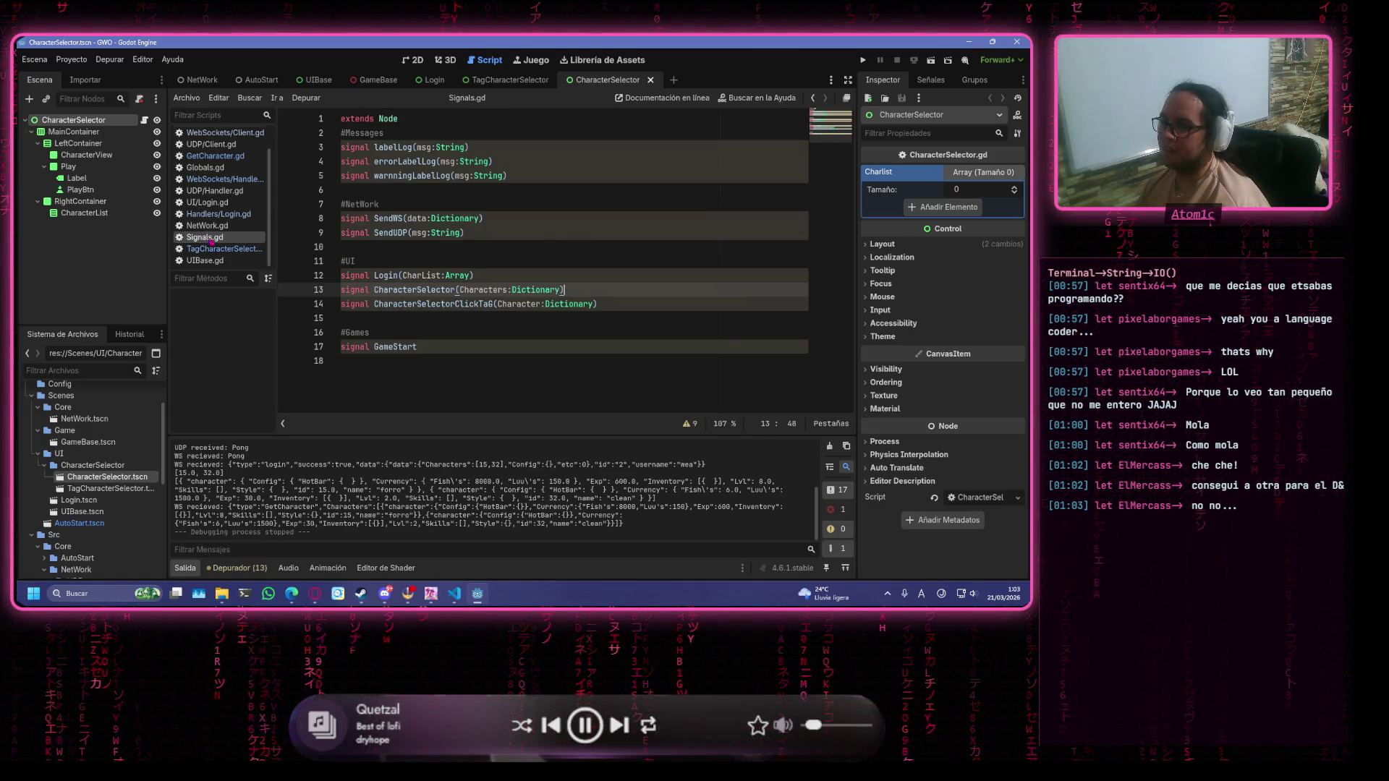
{"action": "left_click", "coordinate": [208, 225]}
{"action": "left_click", "coordinate": [217, 191]}
{"action": "left_click", "coordinate": [238, 167]}
{"action": "left_click", "coordinate": [250, 178]}
{"action": "left_click", "coordinate": [217, 156]}
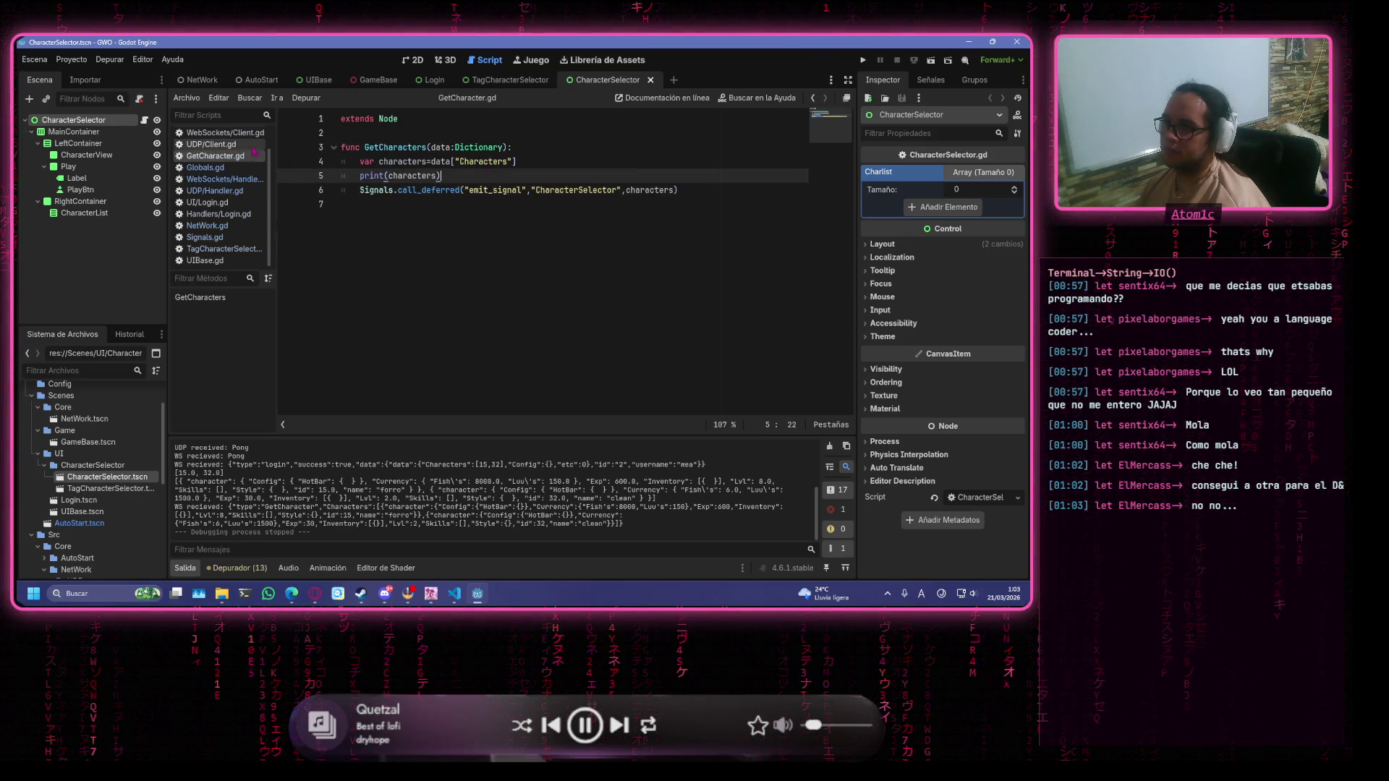
{"action": "left_click", "coordinate": [217, 248]}
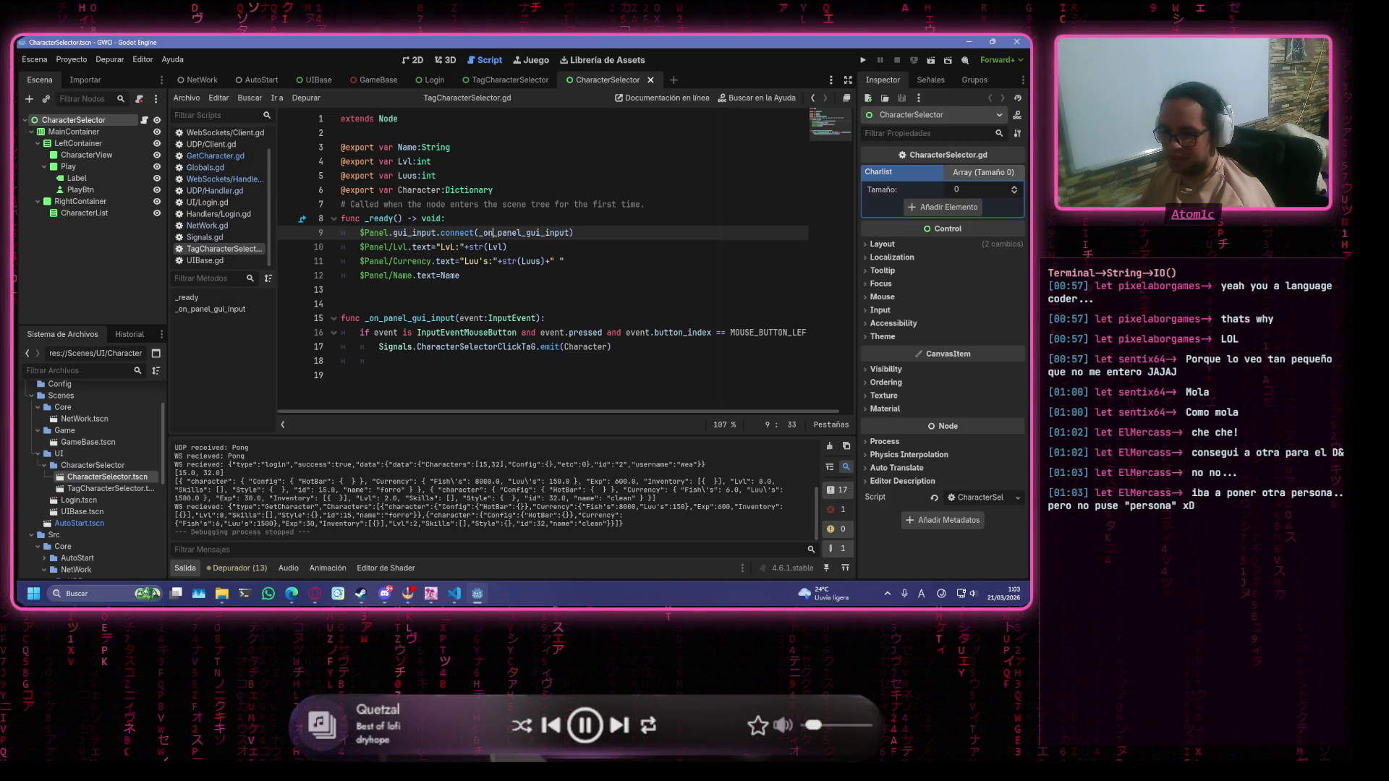
Compare GetCharacter.gd's signal emit line with the tag script's ready and level-text code
{"action": "left_click", "coordinate": [456, 205]}
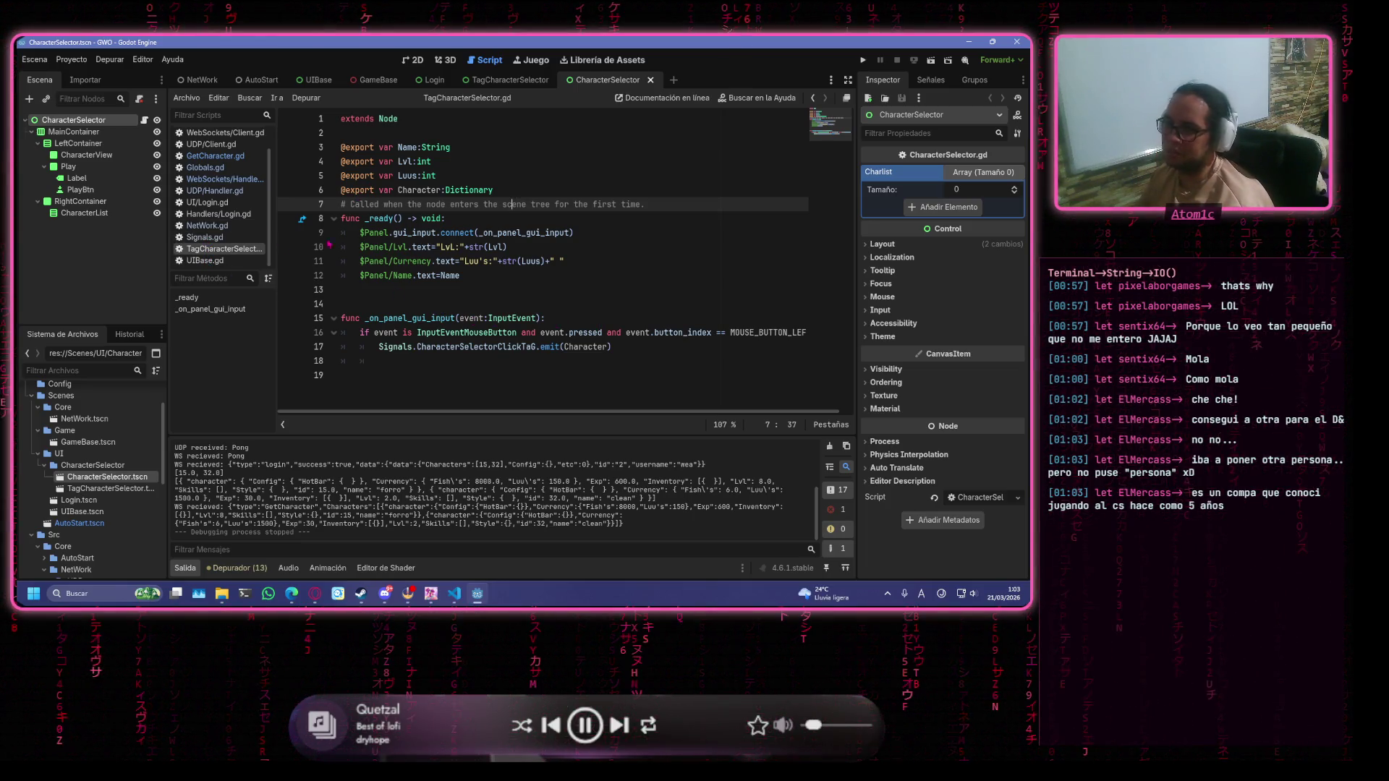
{"action": "scroll", "coordinate": [225, 203], "scroll_direction": "up", "scroll_amount": 2}
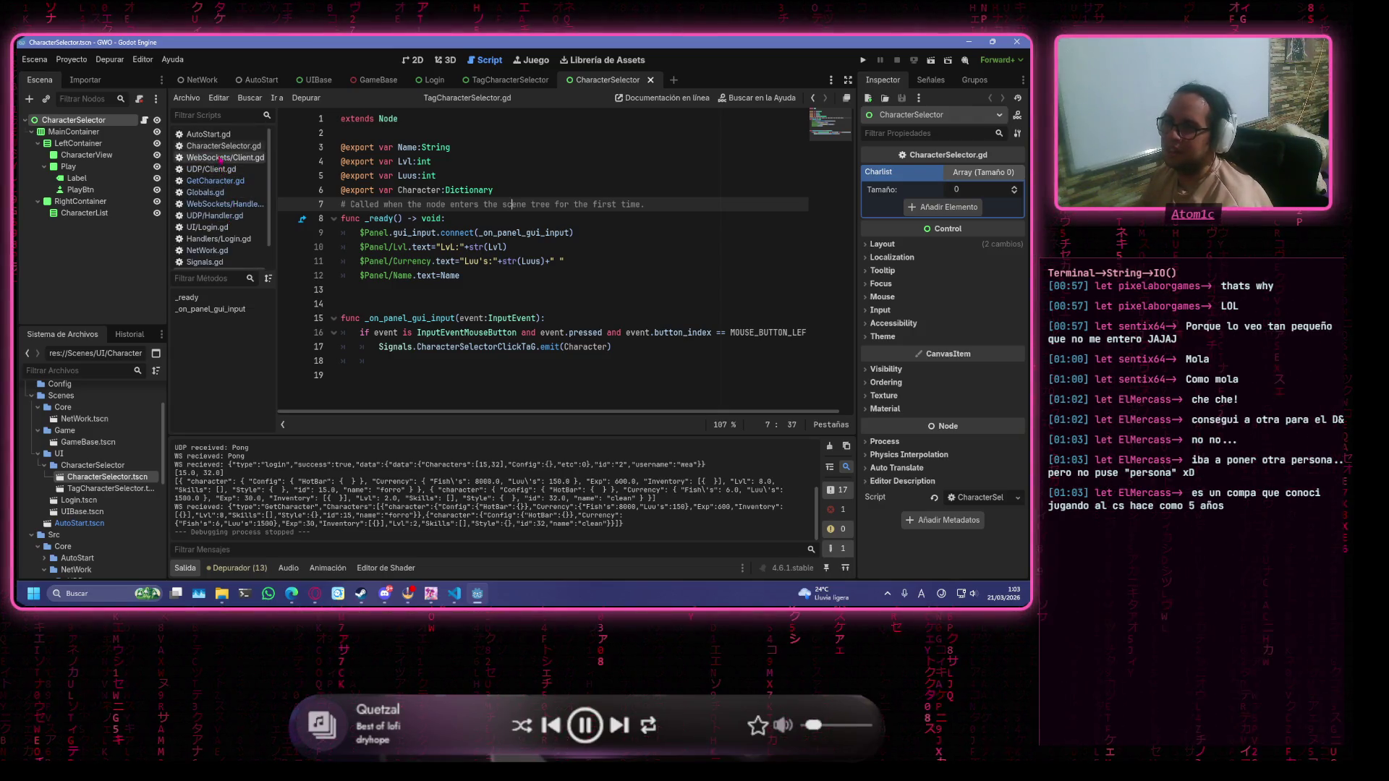
{"action": "left_click", "coordinate": [226, 157]}
{"action": "left_click", "coordinate": [227, 168]}
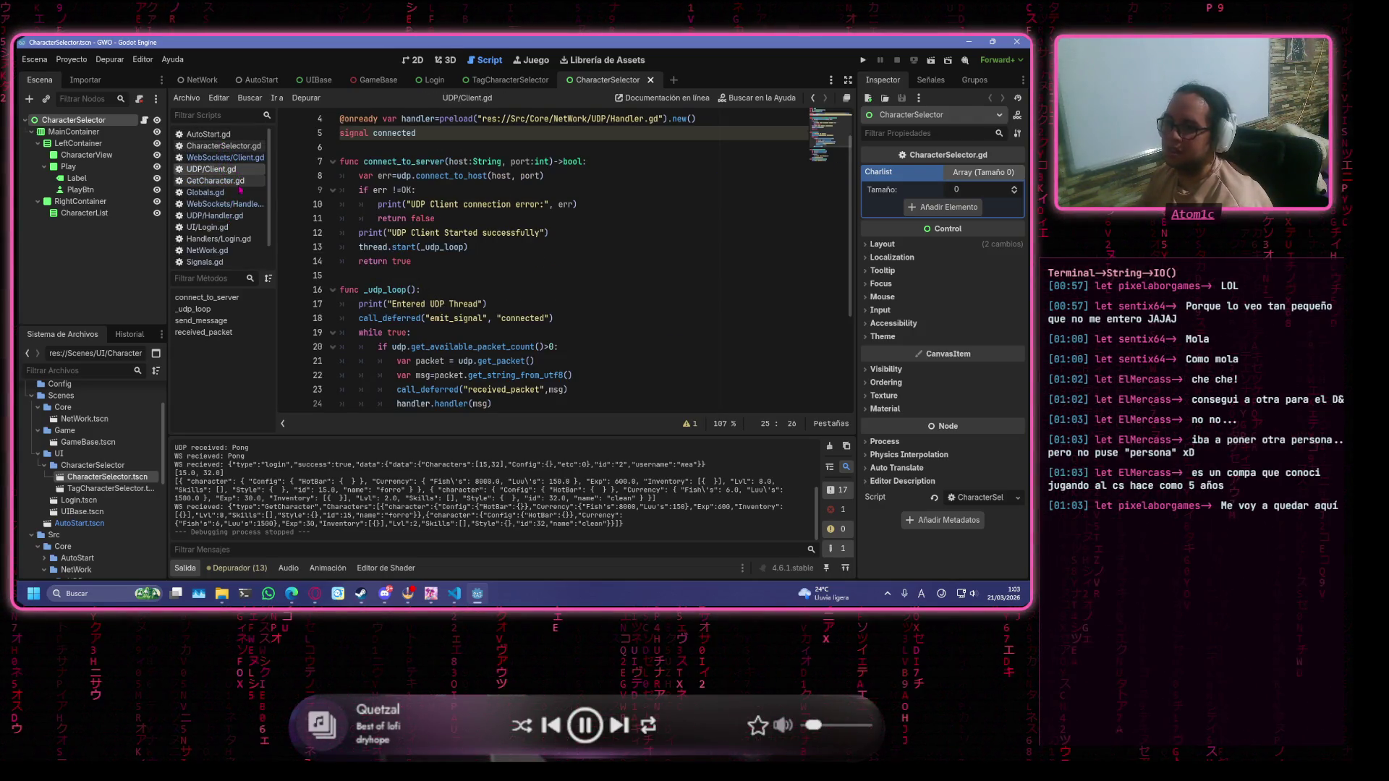
{"action": "left_click", "coordinate": [231, 180]}
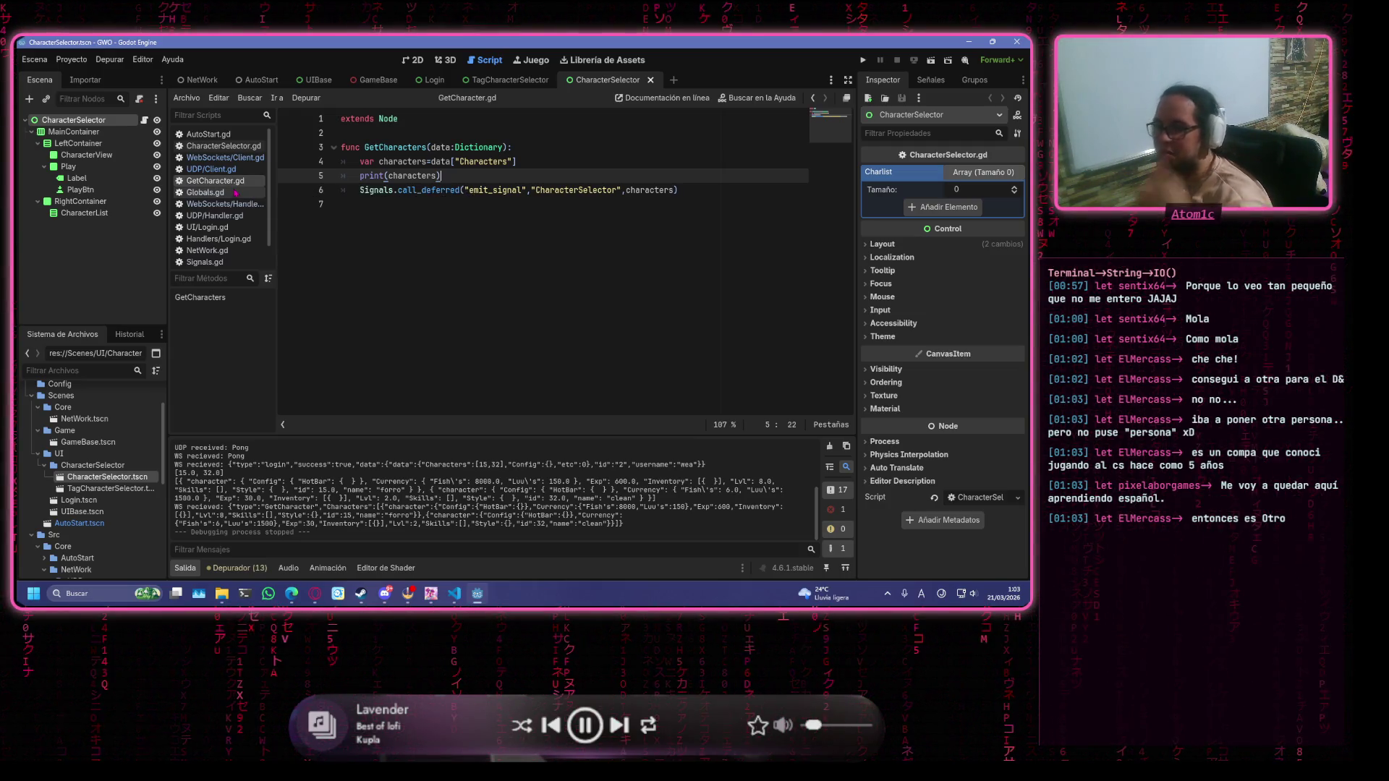
{"action": "left_click", "coordinate": [623, 189]}
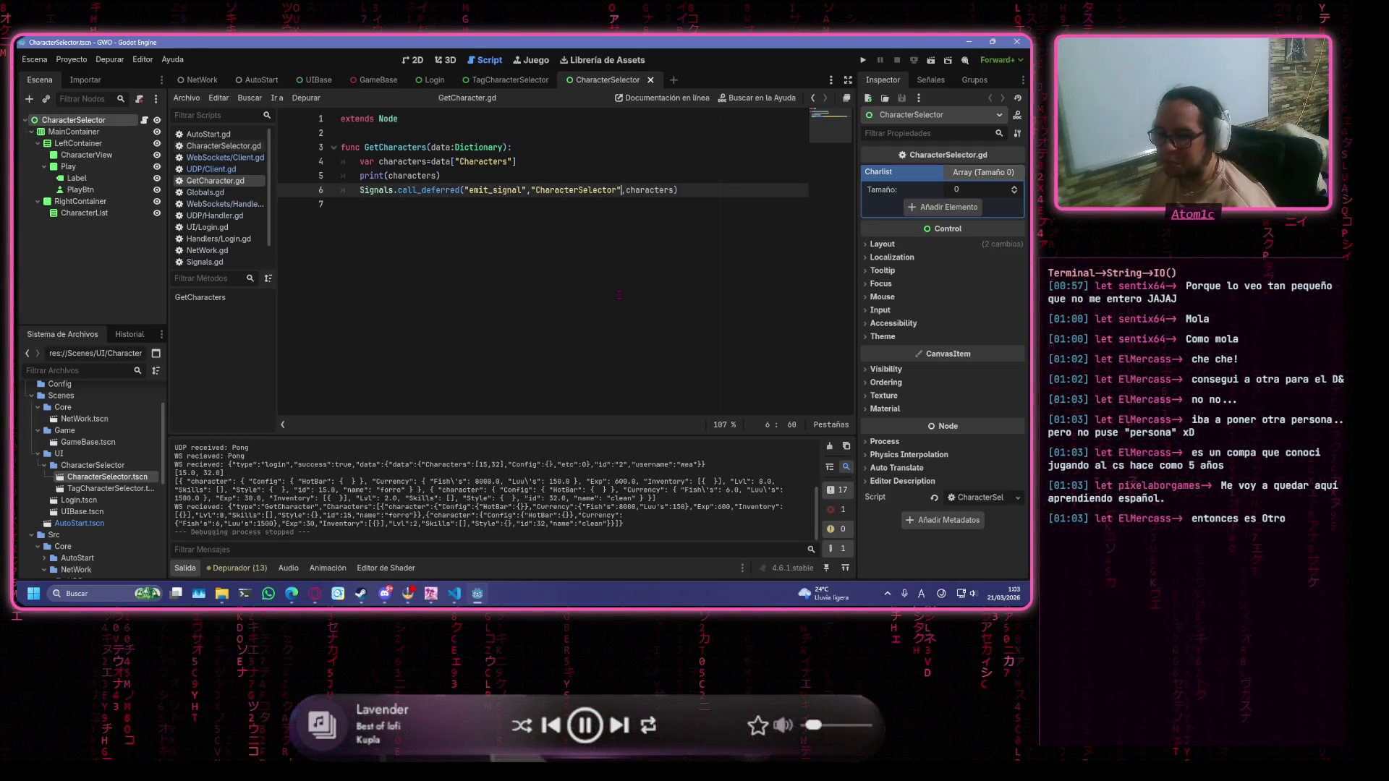
{"action": "scroll", "coordinate": [217, 217], "scroll_direction": "down", "scroll_amount": 2}
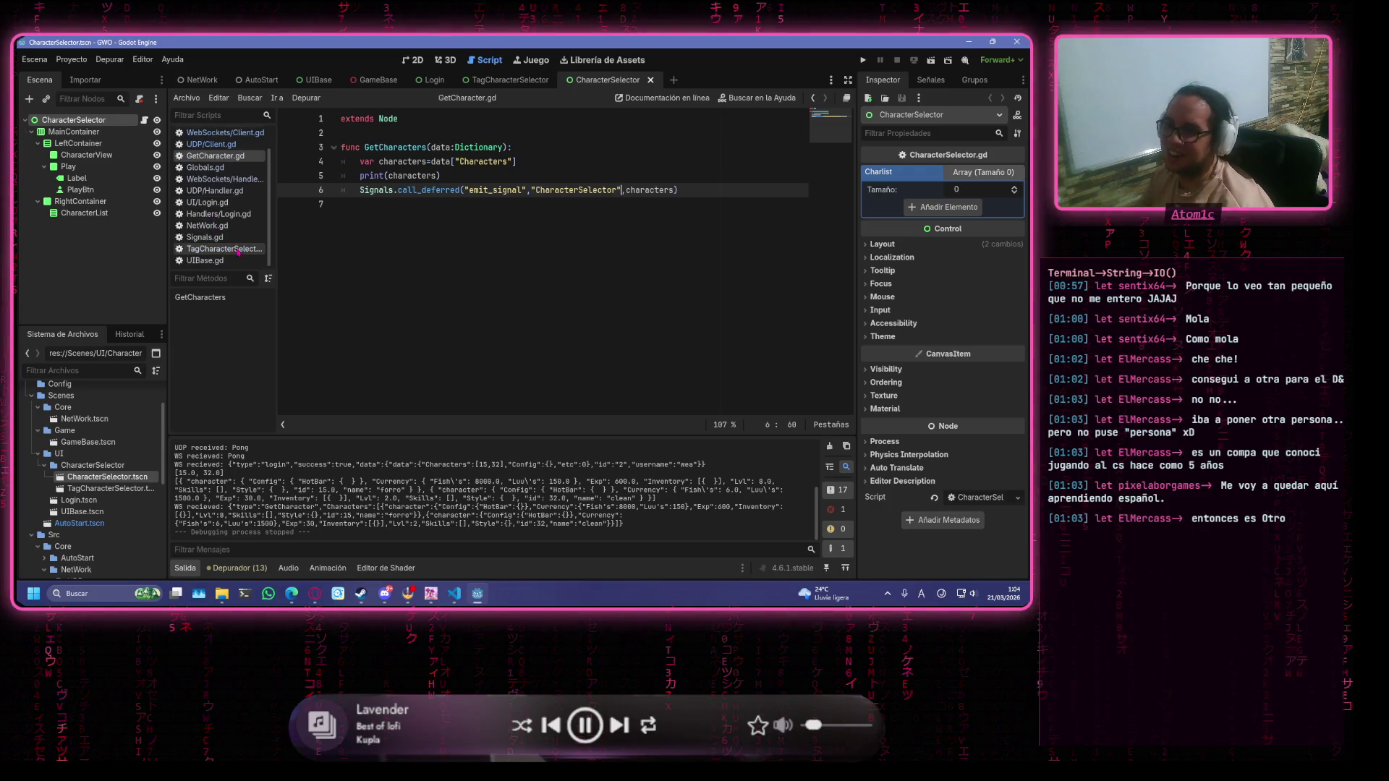
{"action": "left_click", "coordinate": [224, 248]}
{"action": "left_click", "coordinate": [510, 246]}
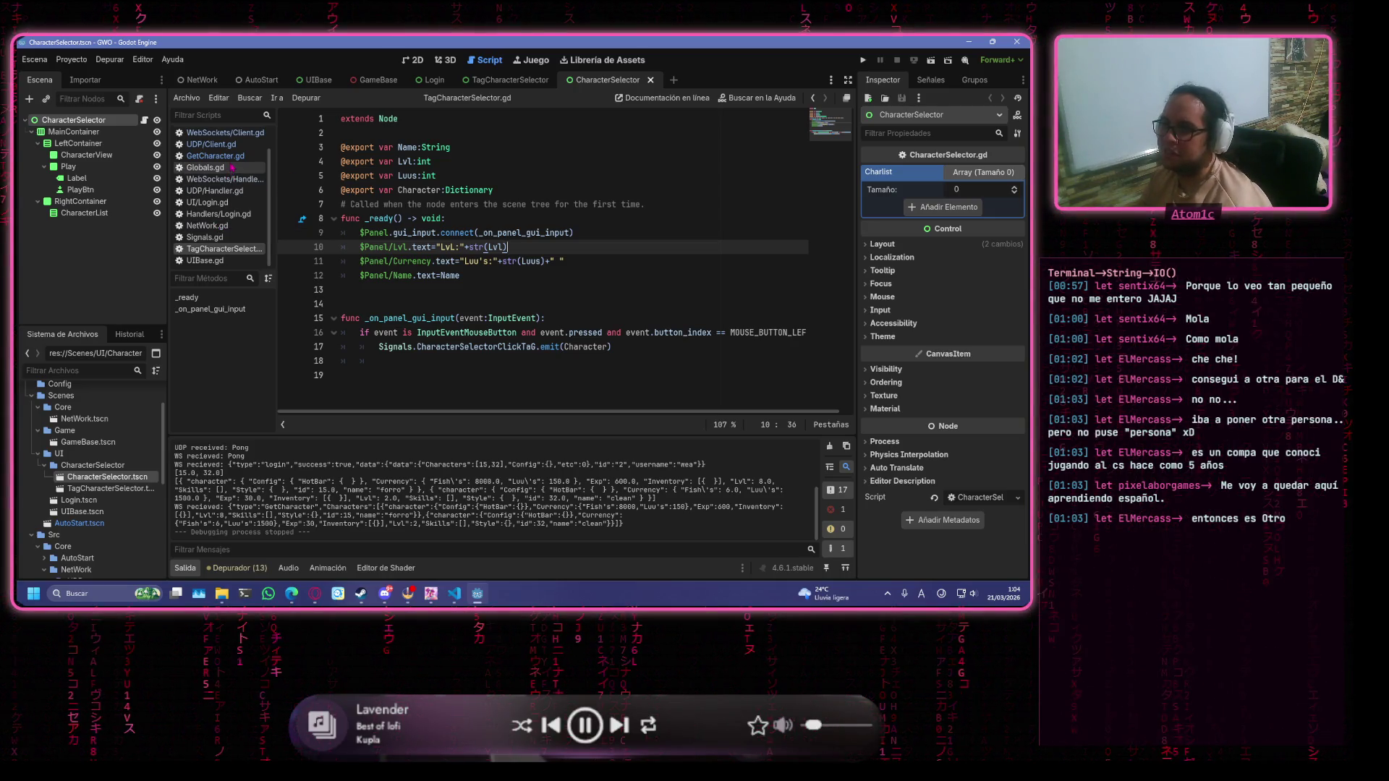
Look at GetCharacter.gd and the UDP client script, then head to CharacterSelector.gd
{"action": "left_click", "coordinate": [231, 157]}
{"action": "left_click", "coordinate": [217, 144]}
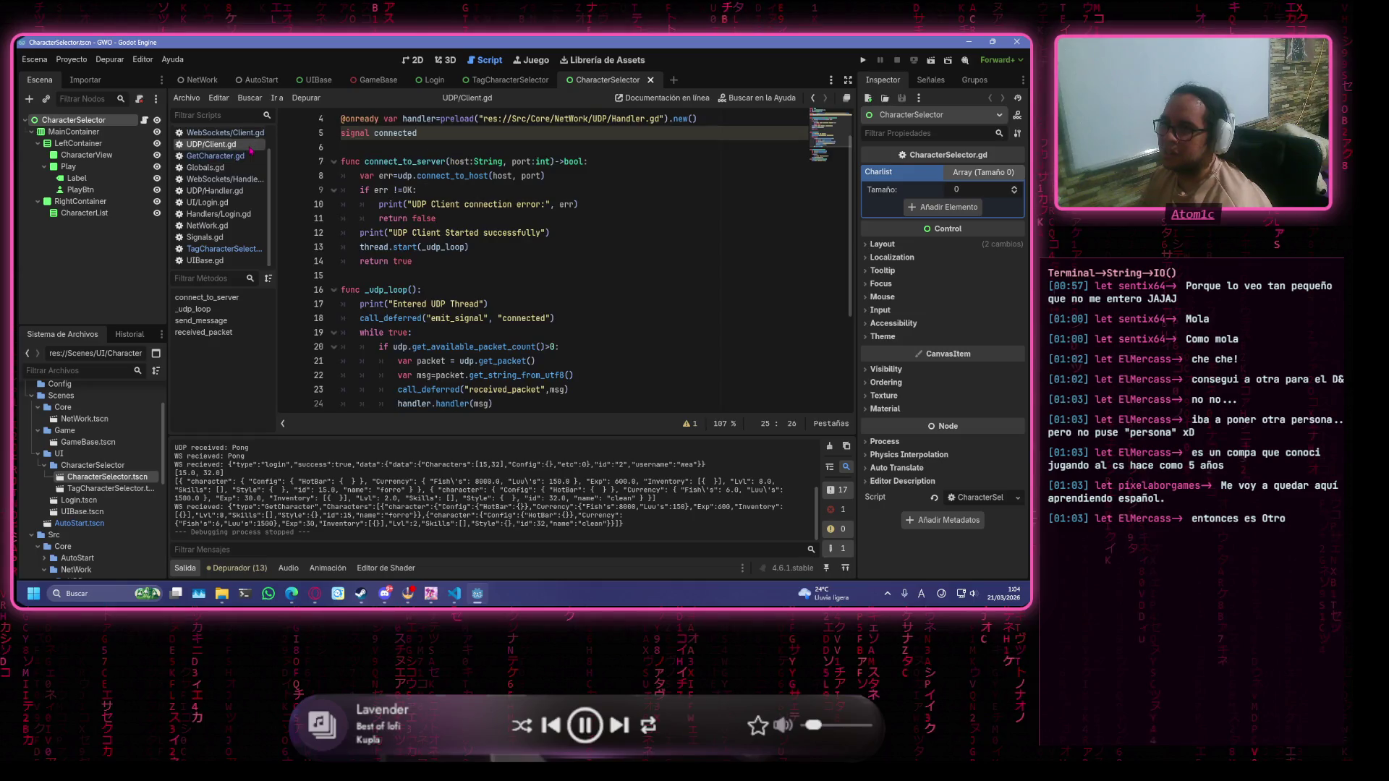
{"action": "left_click", "coordinate": [217, 157]}
{"action": "left_click", "coordinate": [217, 146]}
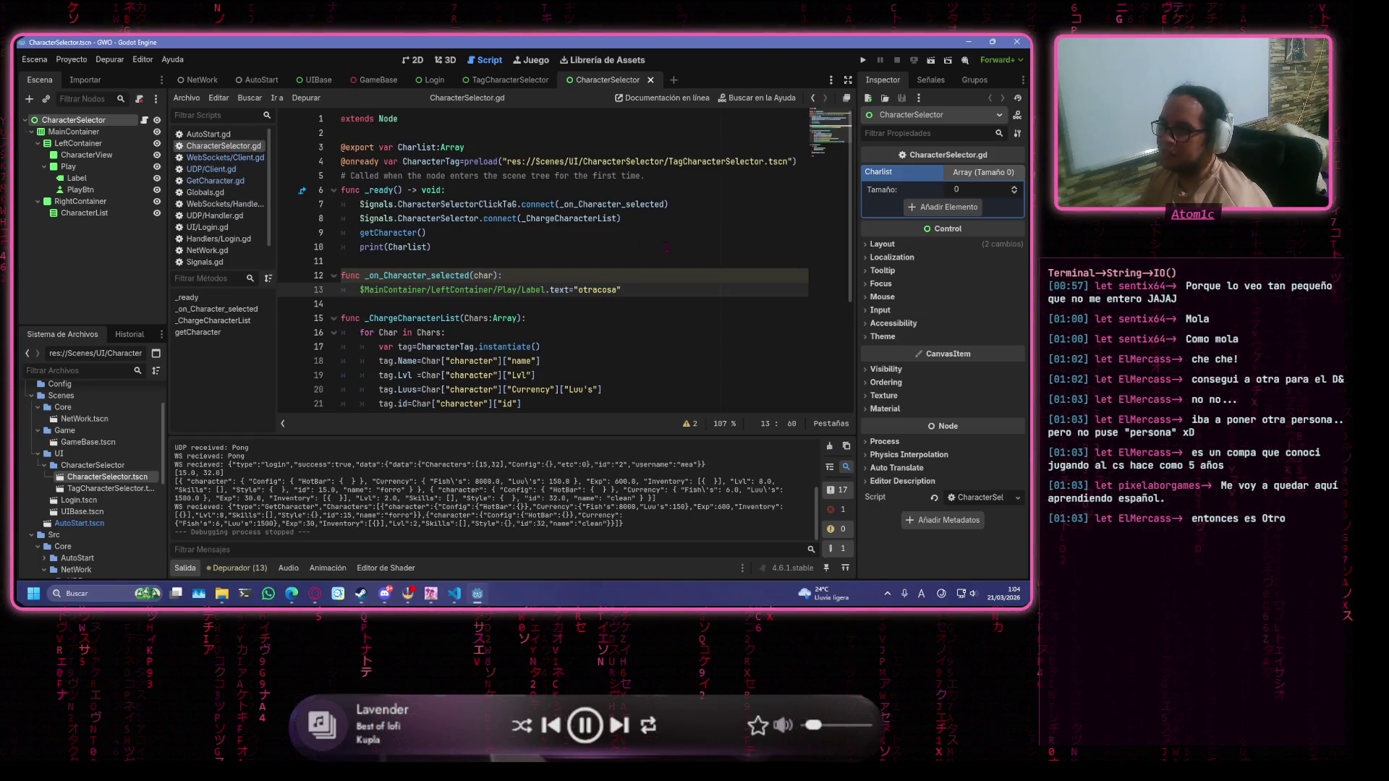
Type the _on_Character_selected parameter as char:Dictionary
{"action": "left_click", "coordinate": [704, 260]}
{"action": "key", "text": "ctrl+s"}
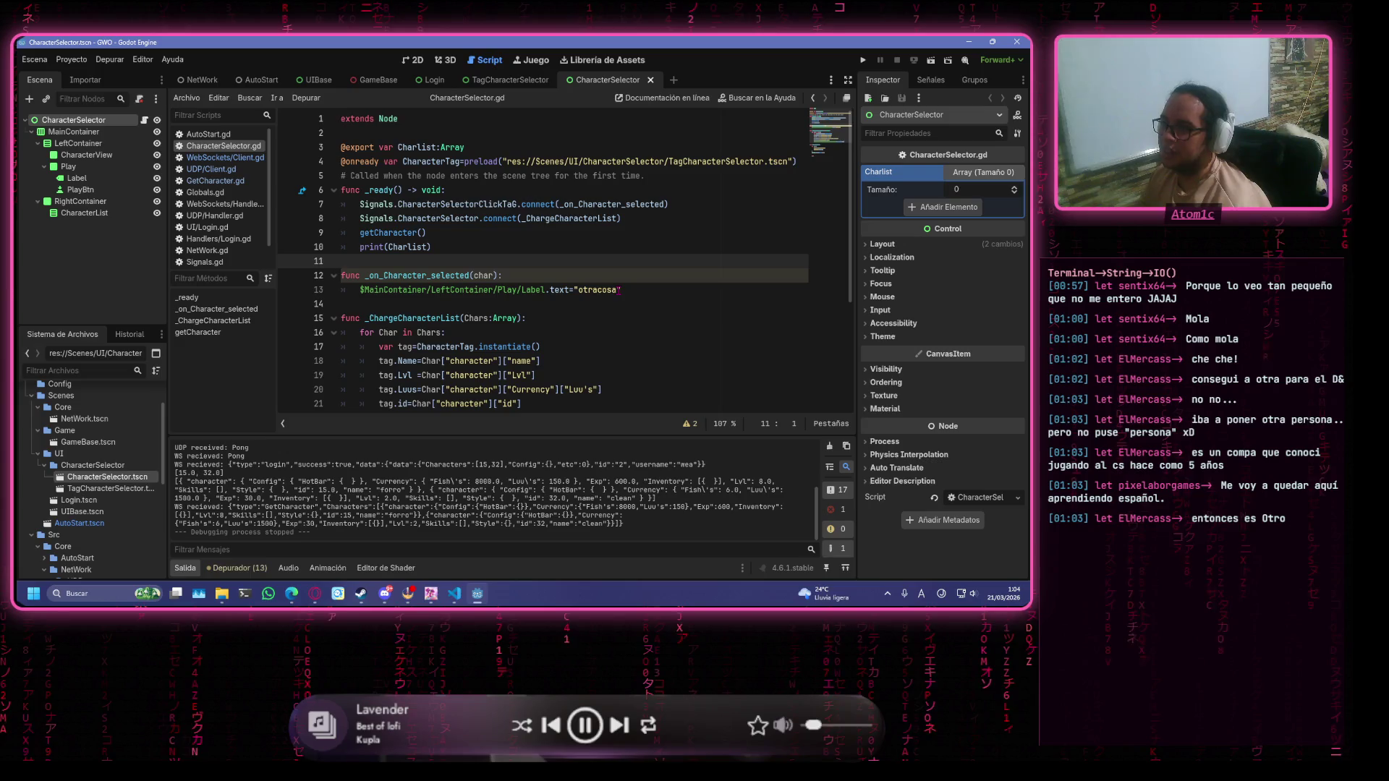
{"action": "left_click", "coordinate": [494, 276]}
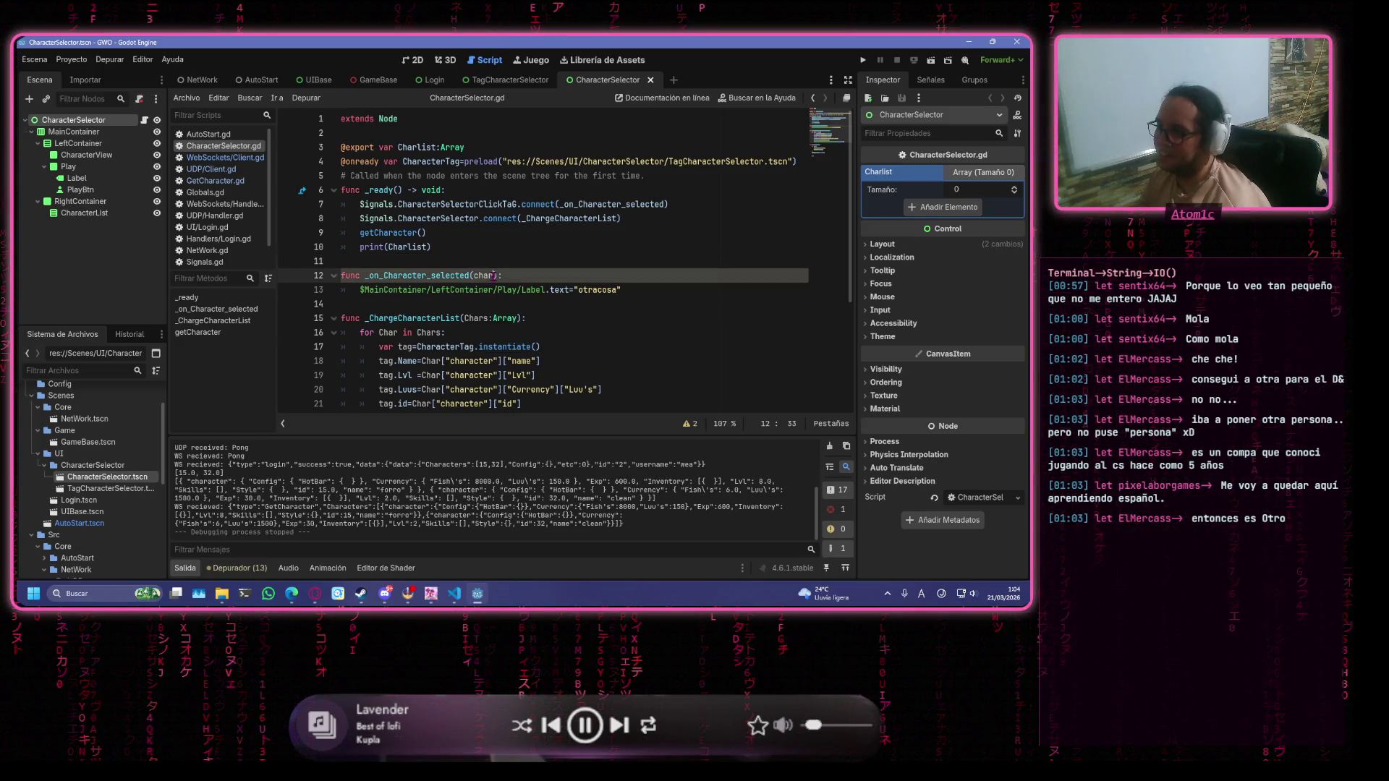
{"action": "type", "text": ":di"}
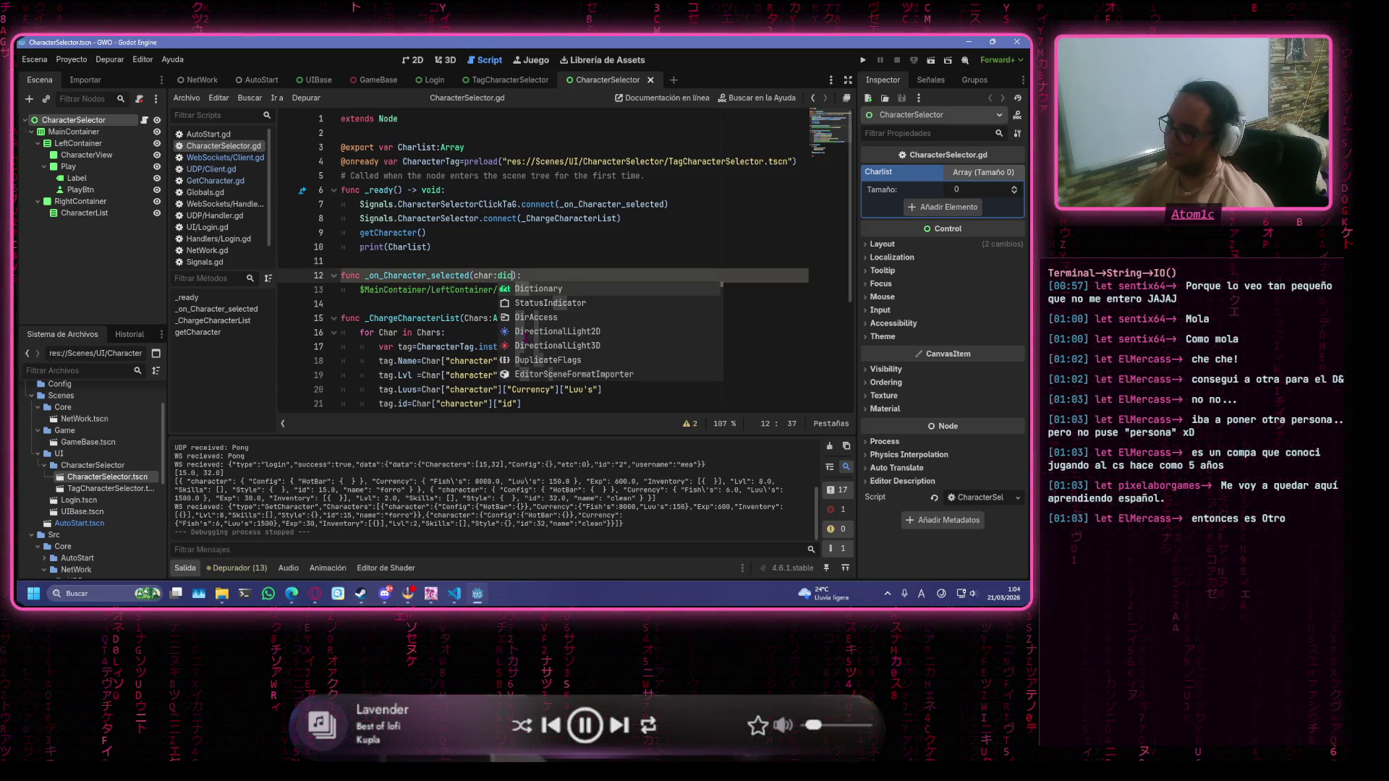
{"action": "key", "text": "Return"}
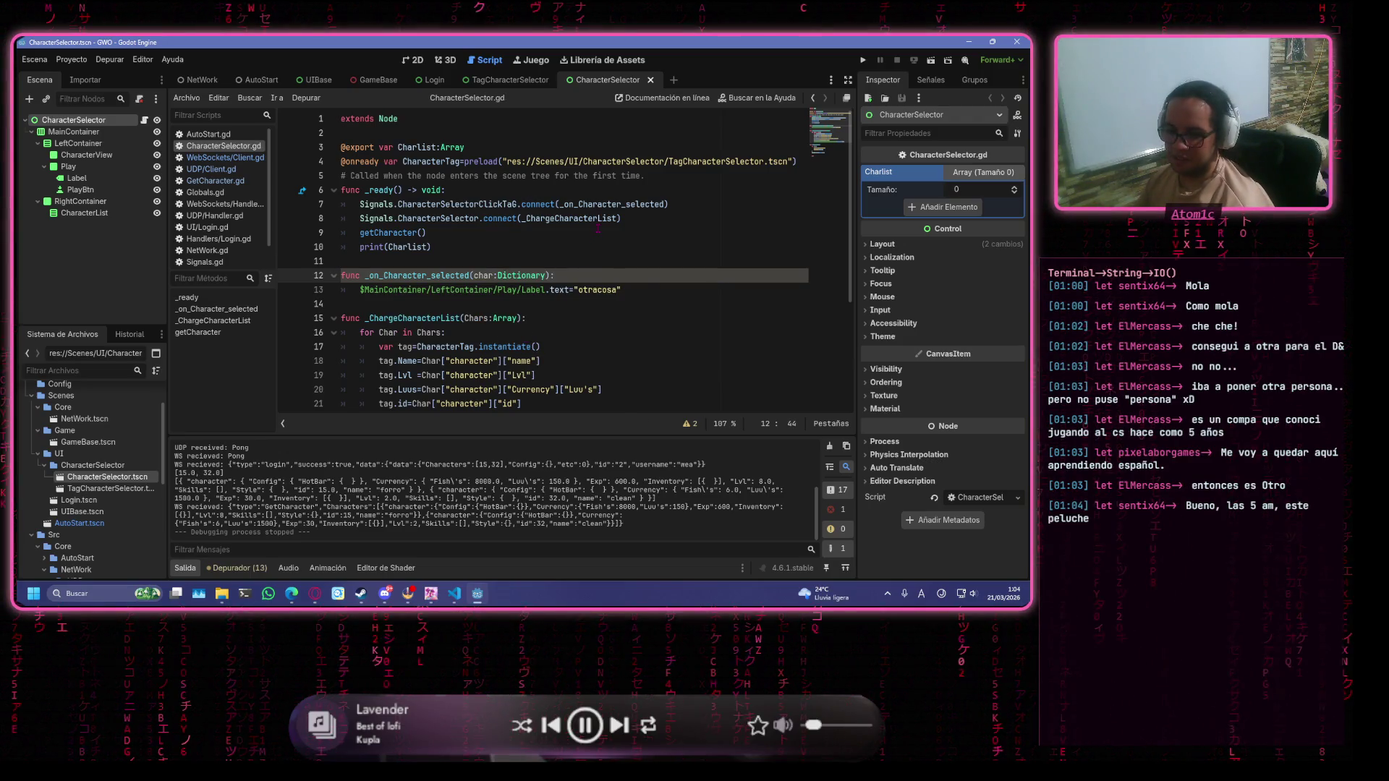
Replace "otracosa" on the Play label line with char[""] and save
{"action": "left_click", "coordinate": [547, 247]}
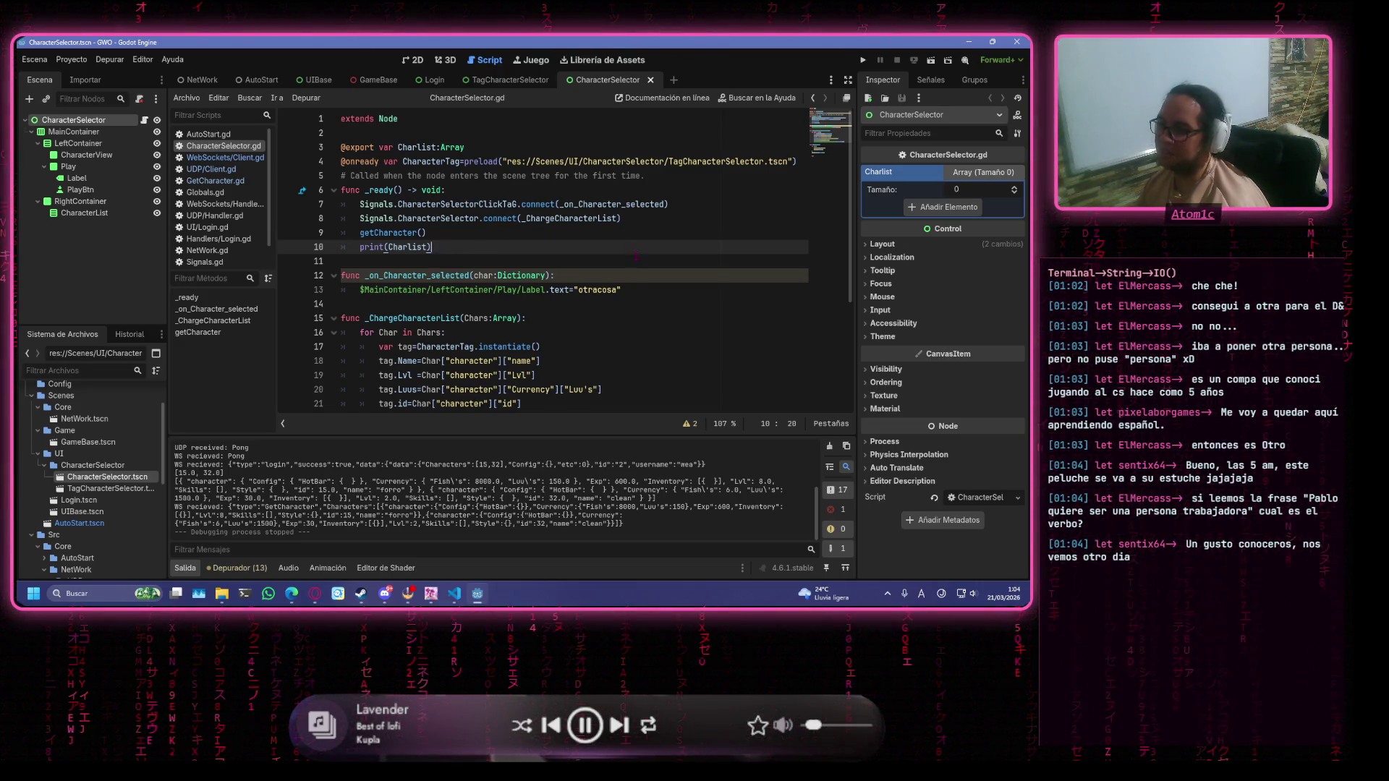
{"action": "mouse_move", "coordinate": [621, 290]}
{"action": "left_mouse_down"}
{"action": "mouse_move", "coordinate": [562, 290]}
{"action": "mouse_move", "coordinate": [573, 289]}
{"action": "left_mouse_up"}
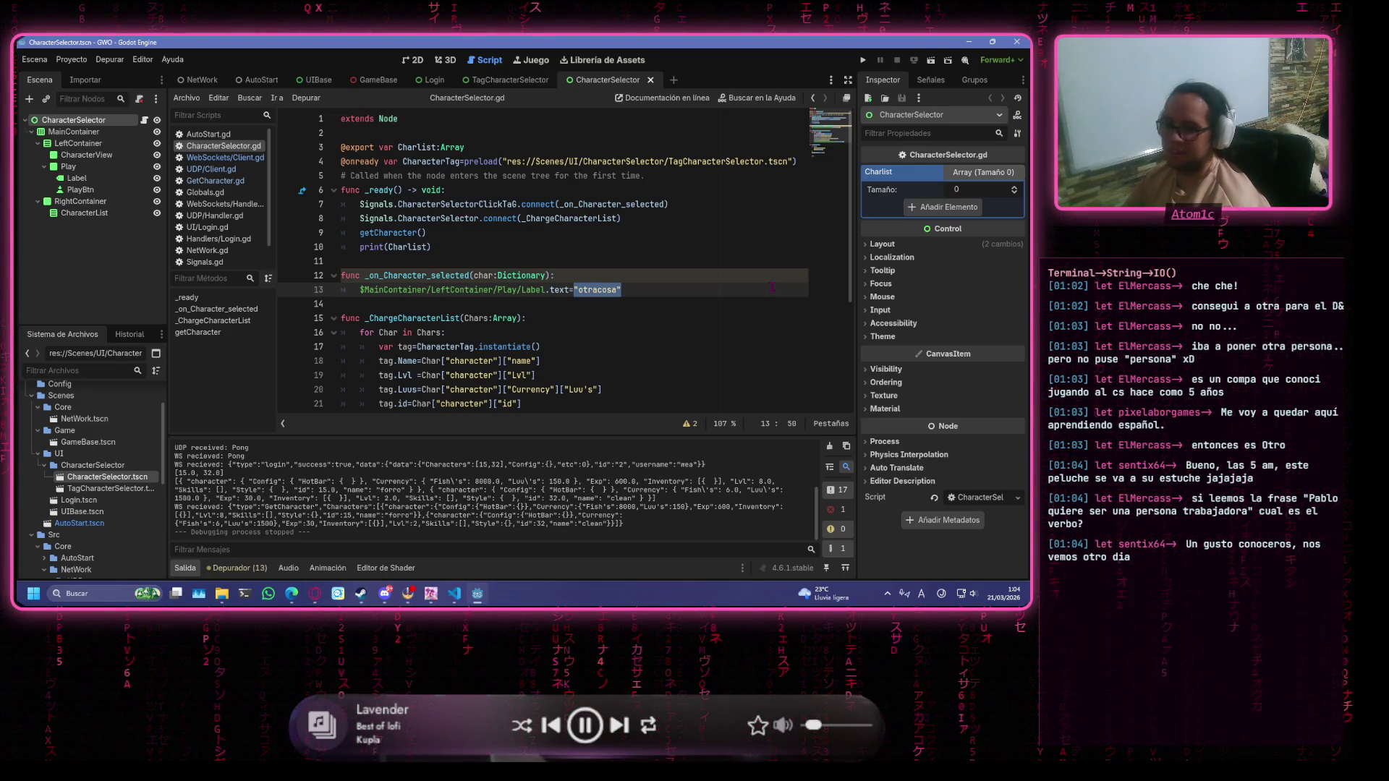
{"action": "key", "text": "BackSpace"}
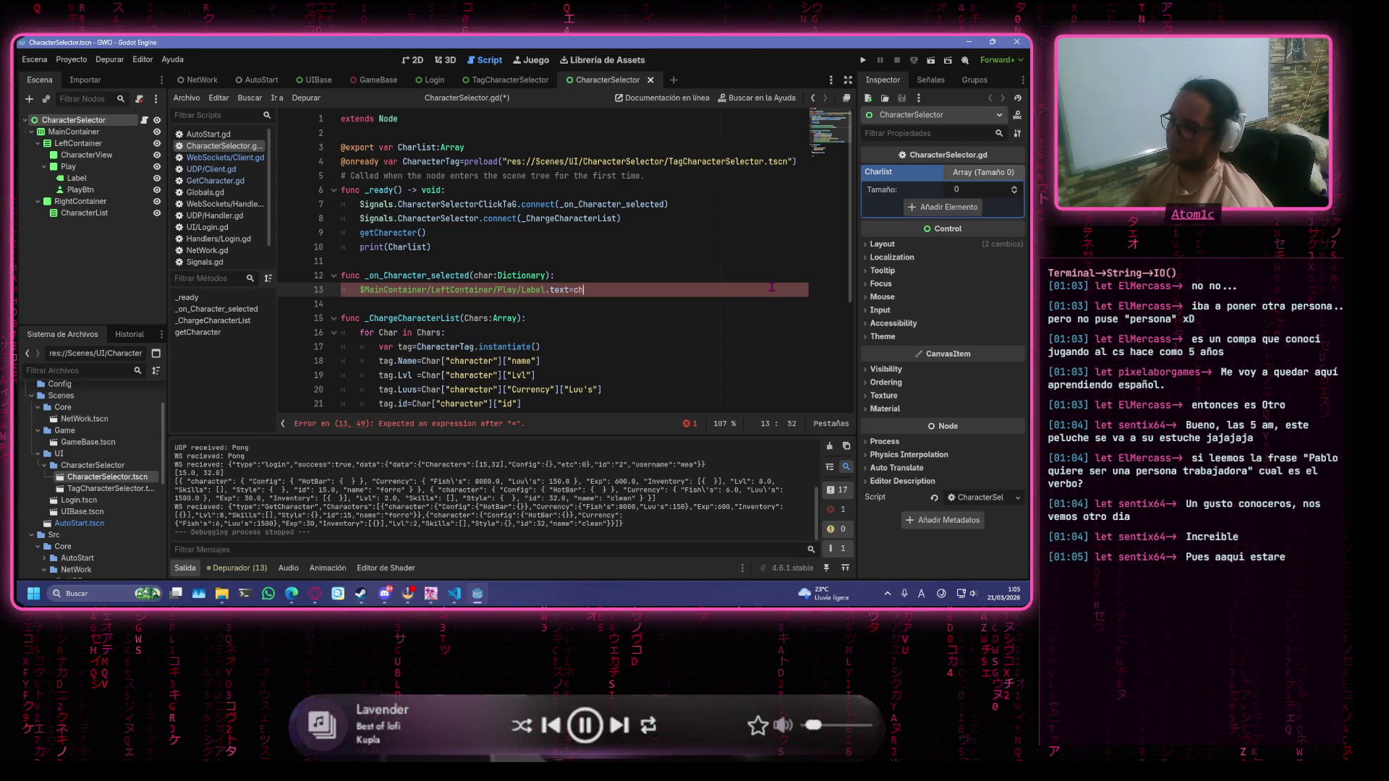
{"action": "key", "text": "Return"}
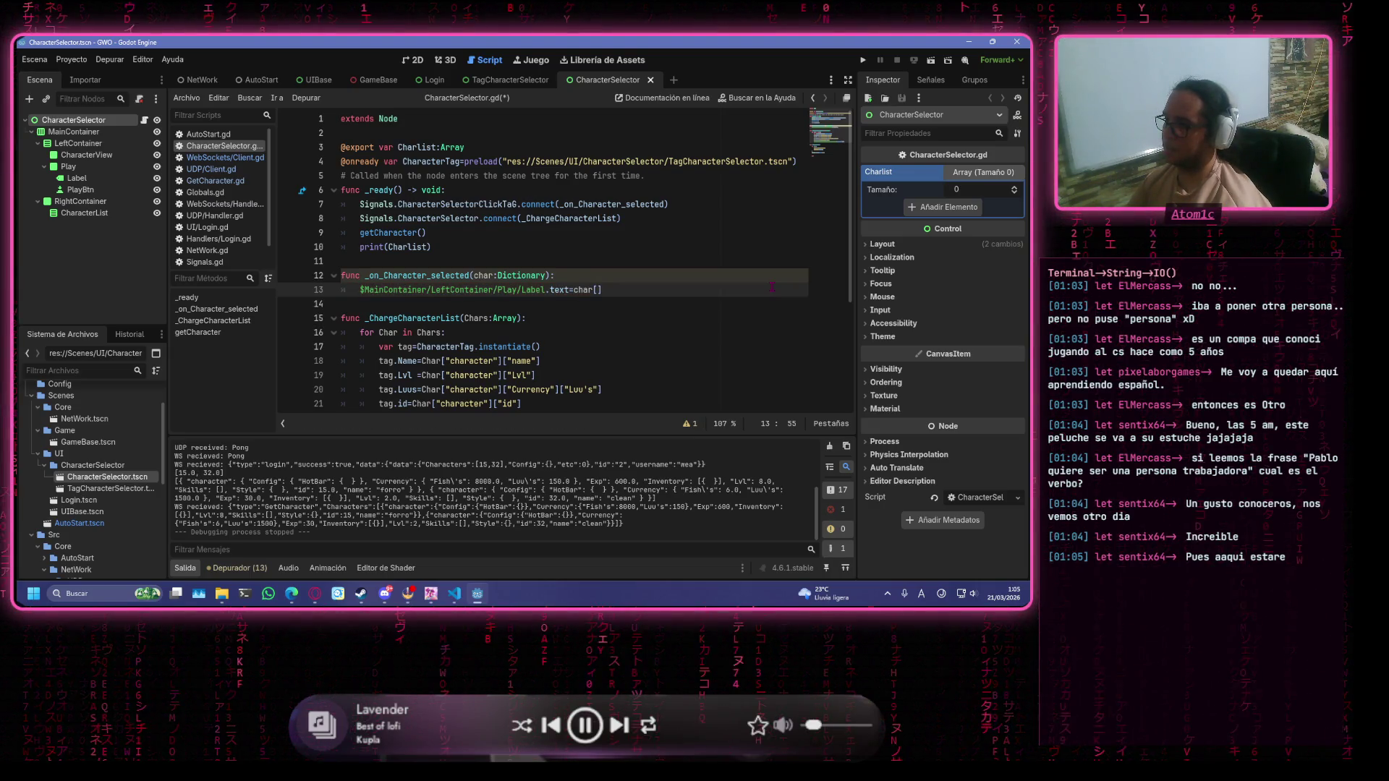
{"action": "key", "text": "ctrl+s"}
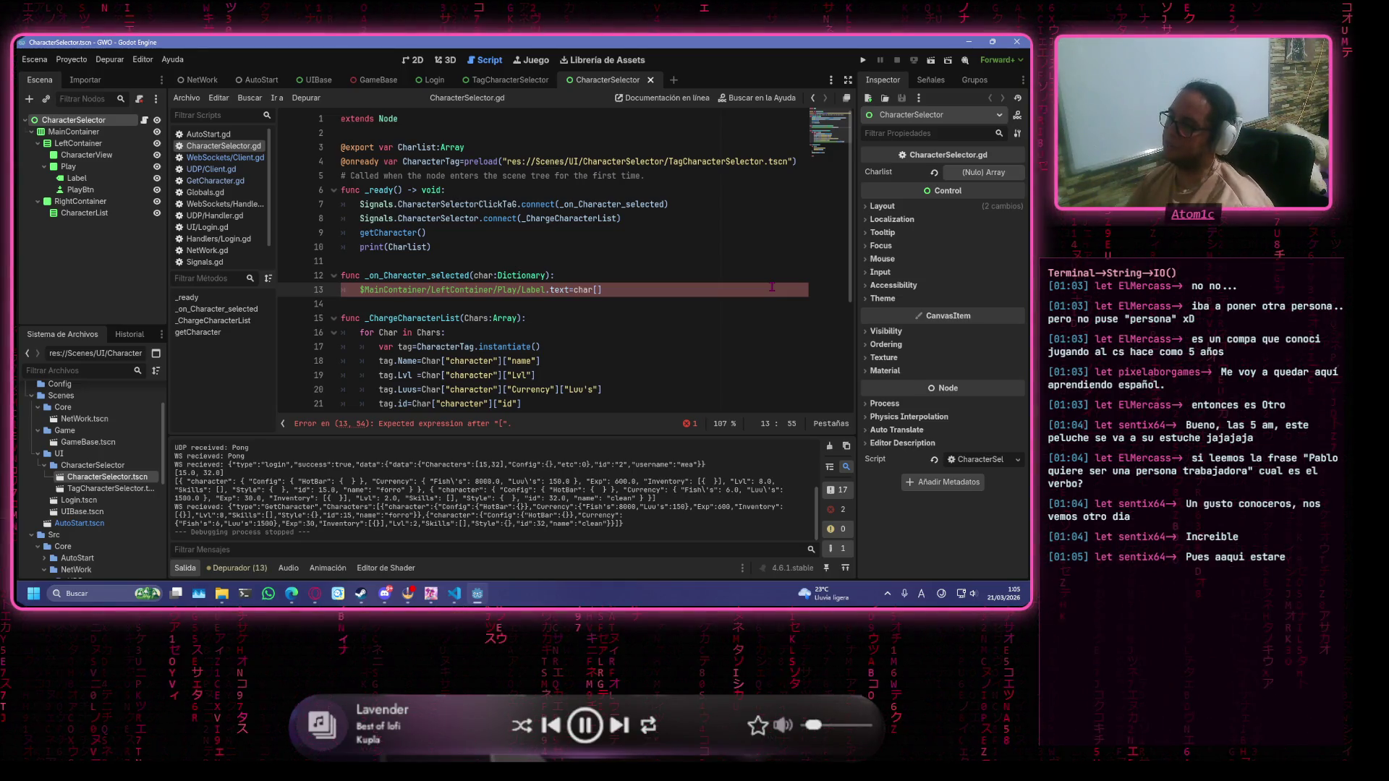
{"action": "key", "text": "BackSpace"}
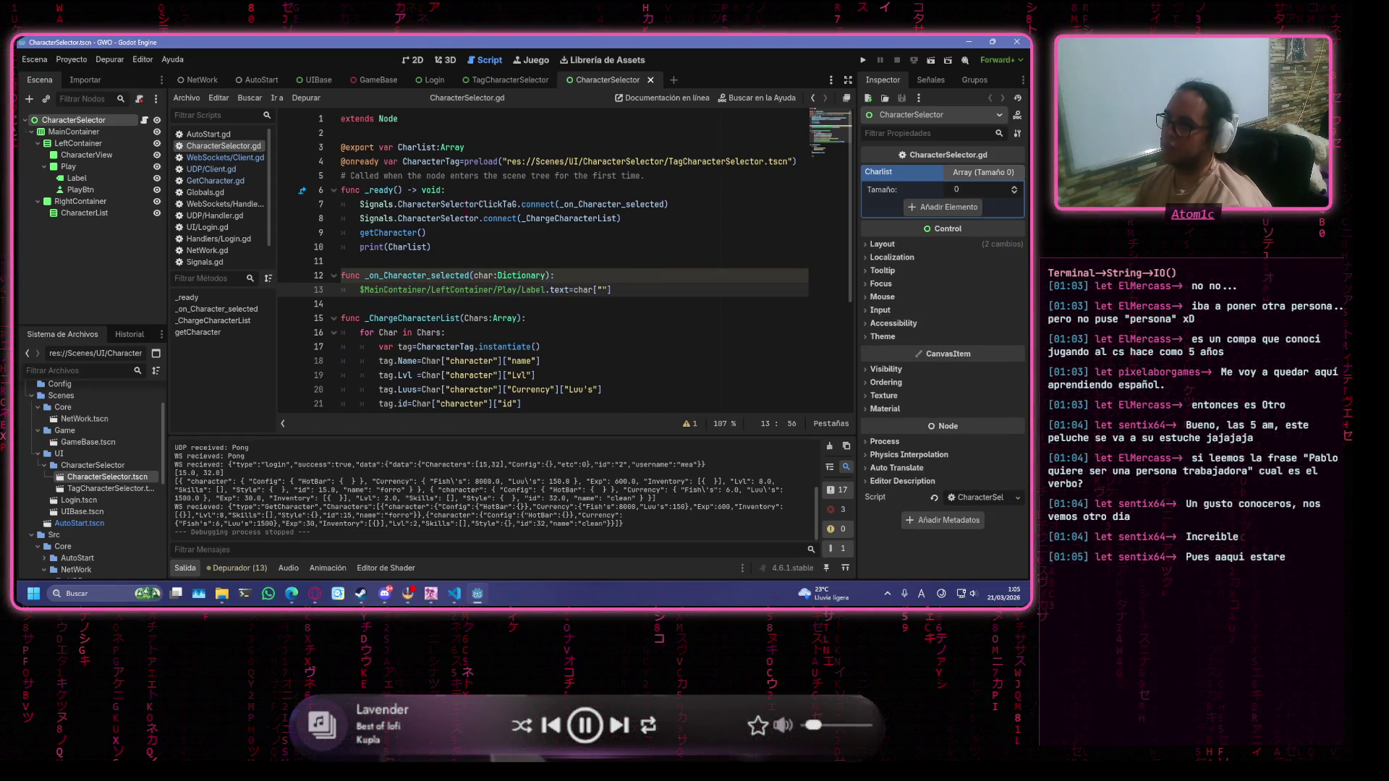
Cut the id lookup from line 21 of the tag code so tags get the whole character
{"action": "left_click", "coordinate": [509, 81]}
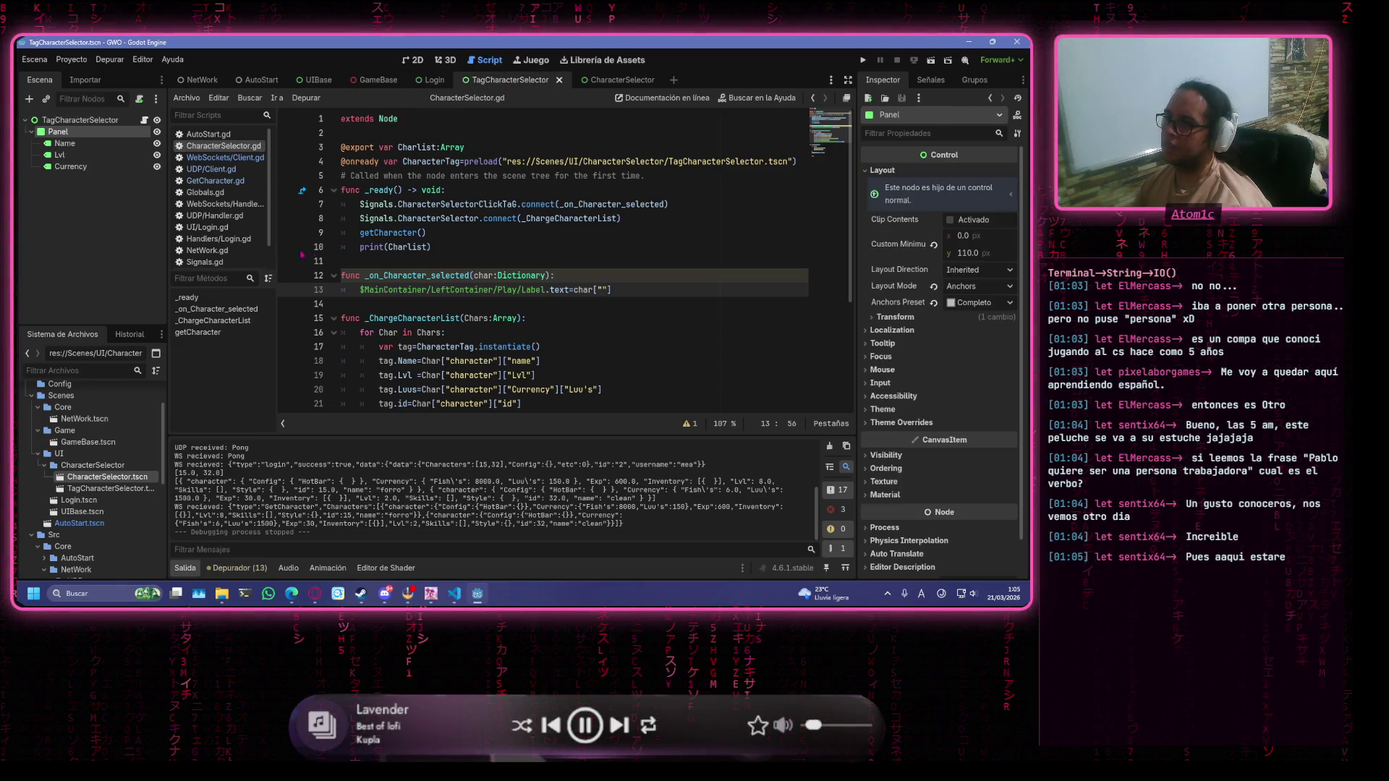
{"action": "scroll", "coordinate": [217, 253], "scroll_direction": "down", "scroll_amount": 1}
{"action": "scroll", "coordinate": [542, 275], "scroll_direction": "down", "scroll_amount": 3}
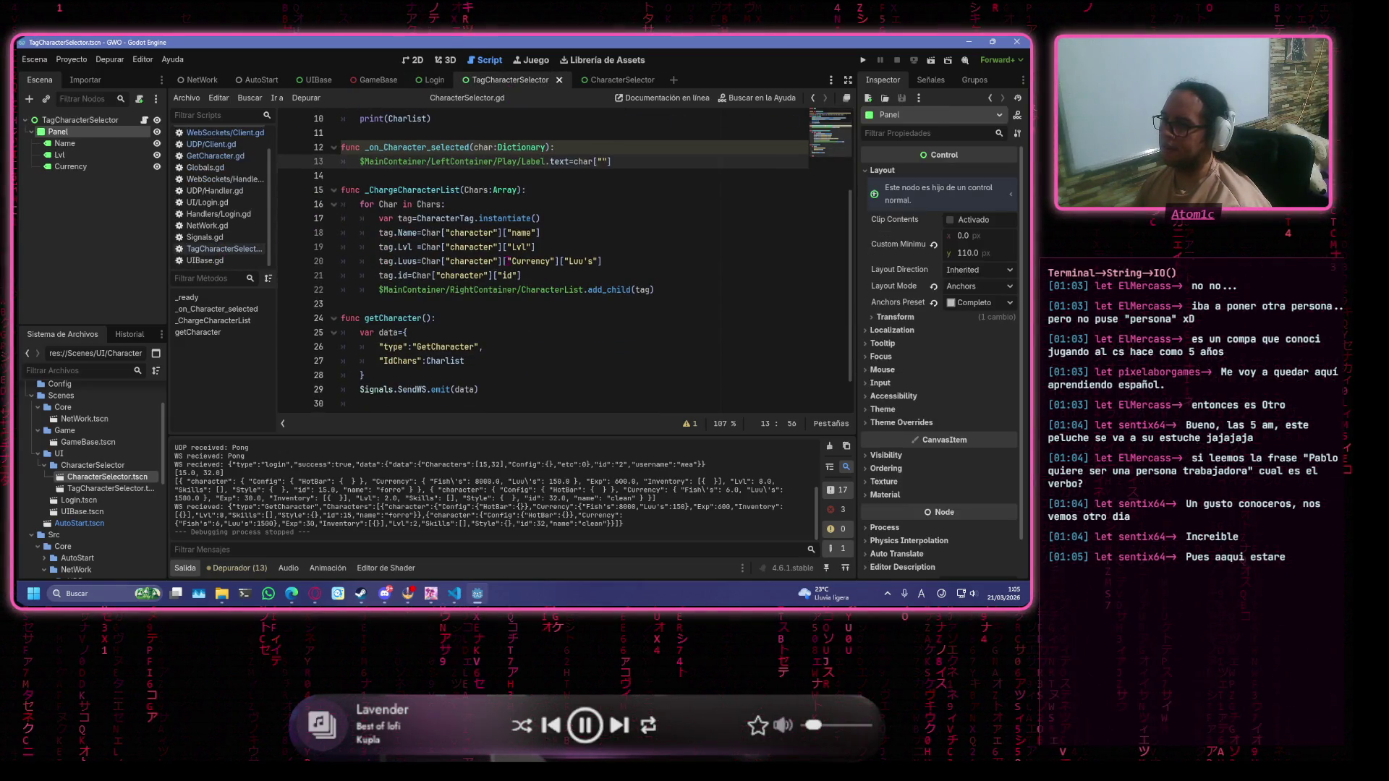
{"action": "left_click_drag", "start_coordinate": [520, 276], "coordinate": [432, 277]}
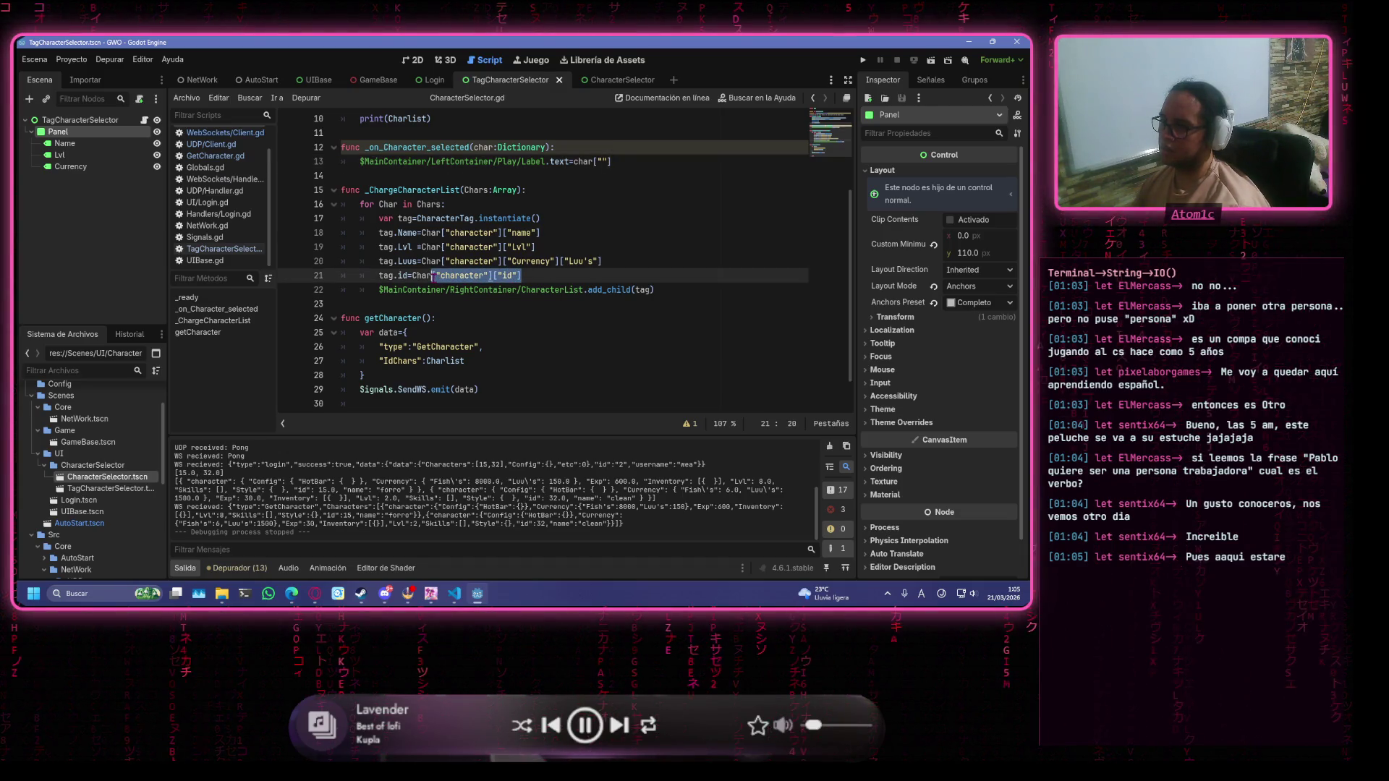
{"action": "key", "text": "ctrl+x"}
Set the Play label to char["character"]["name"], save, and run the game
{"action": "left_click", "coordinate": [687, 218]}
{"action": "left_click", "coordinate": [683, 246]}
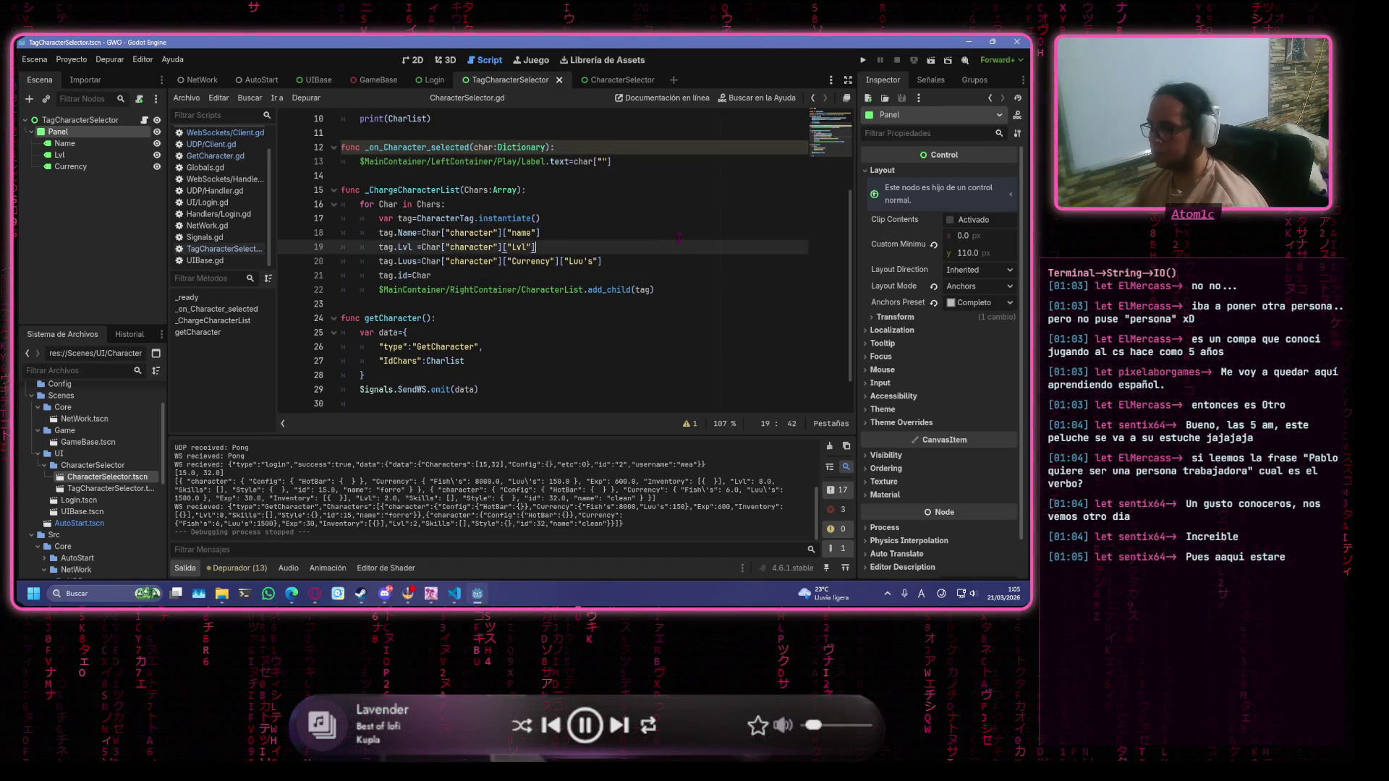
{"action": "scroll", "coordinate": [684, 234], "scroll_direction": "up", "scroll_amount": 1}
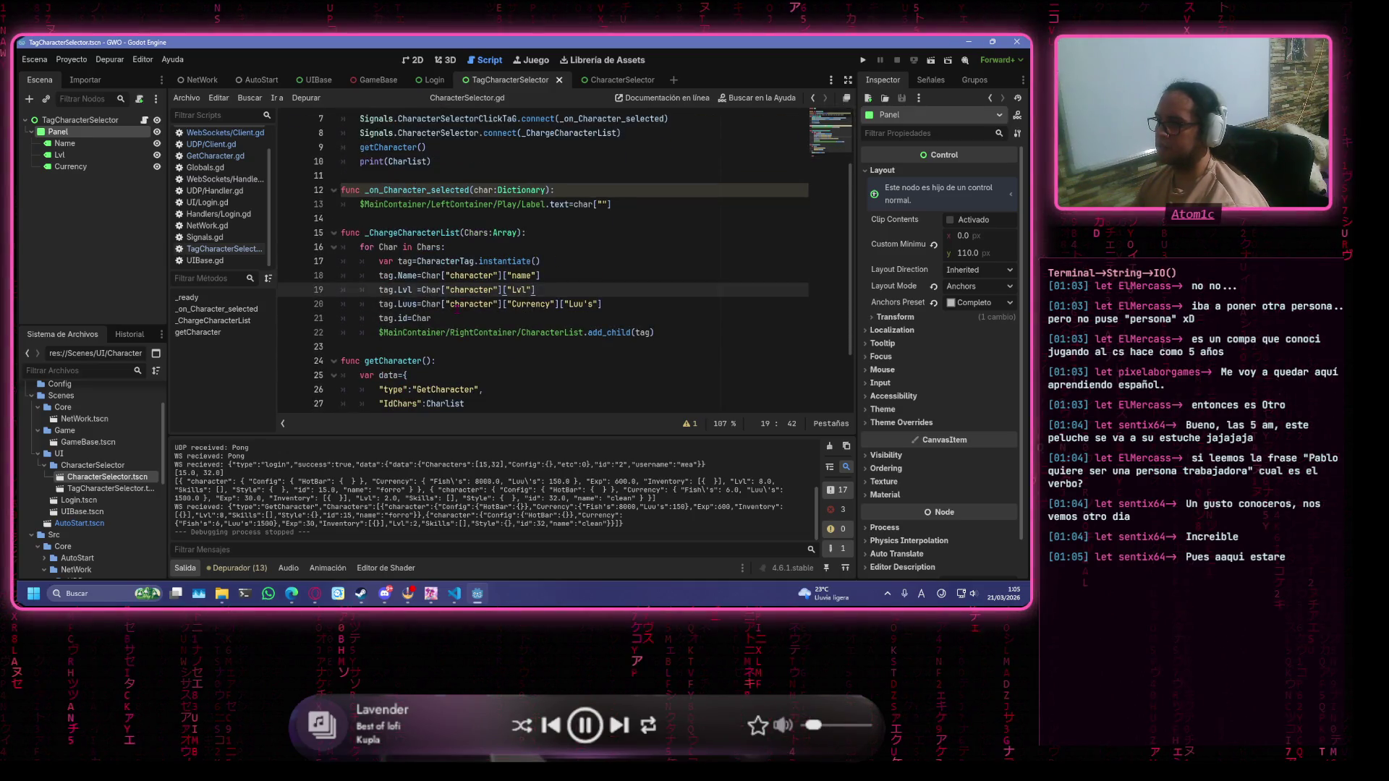
{"action": "left_click", "coordinate": [648, 204]}
{"action": "key", "text": "Left"}
{"action": "key", "text": "Left"}
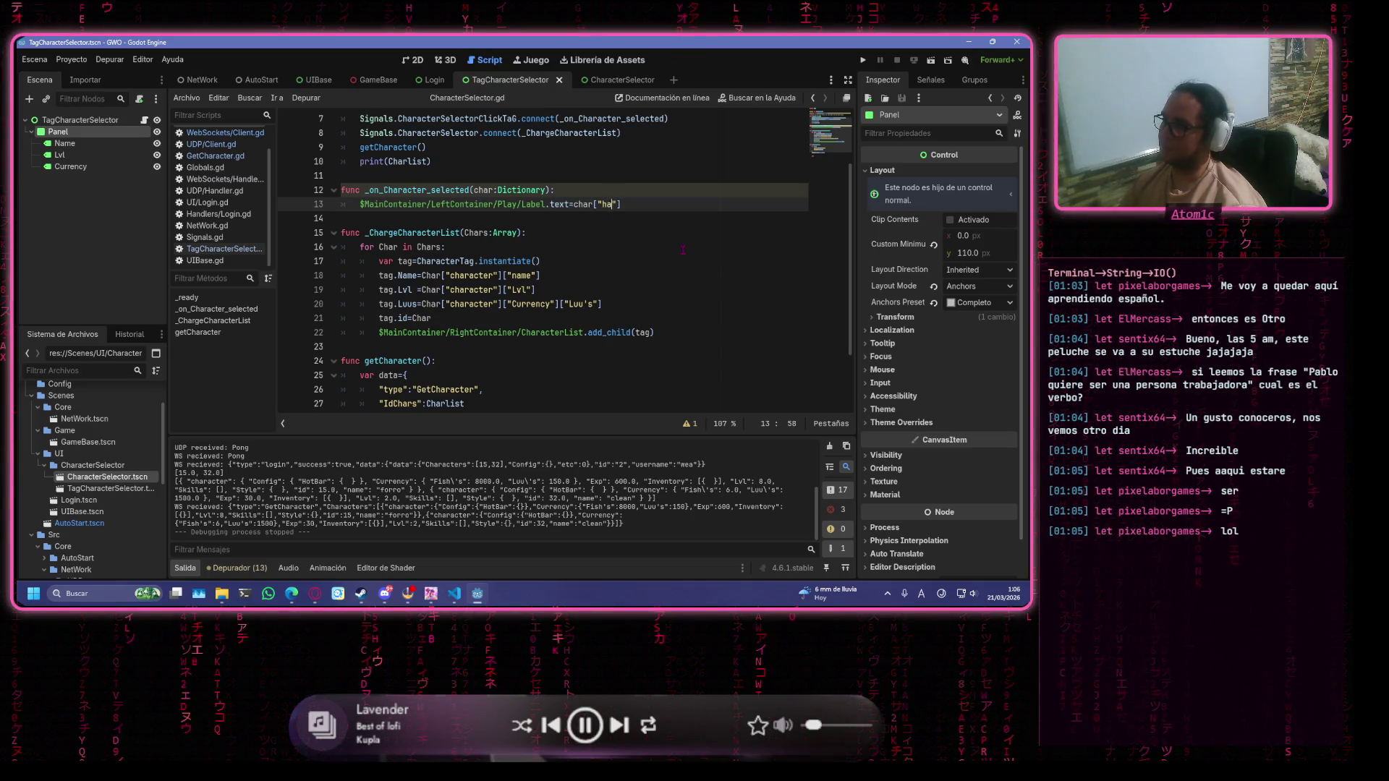
{"action": "key", "text": "BackSpace"}
{"action": "key", "text": "BackSpace"}
{"action": "type", "text": "character"}
{"action": "key", "text": "End"}
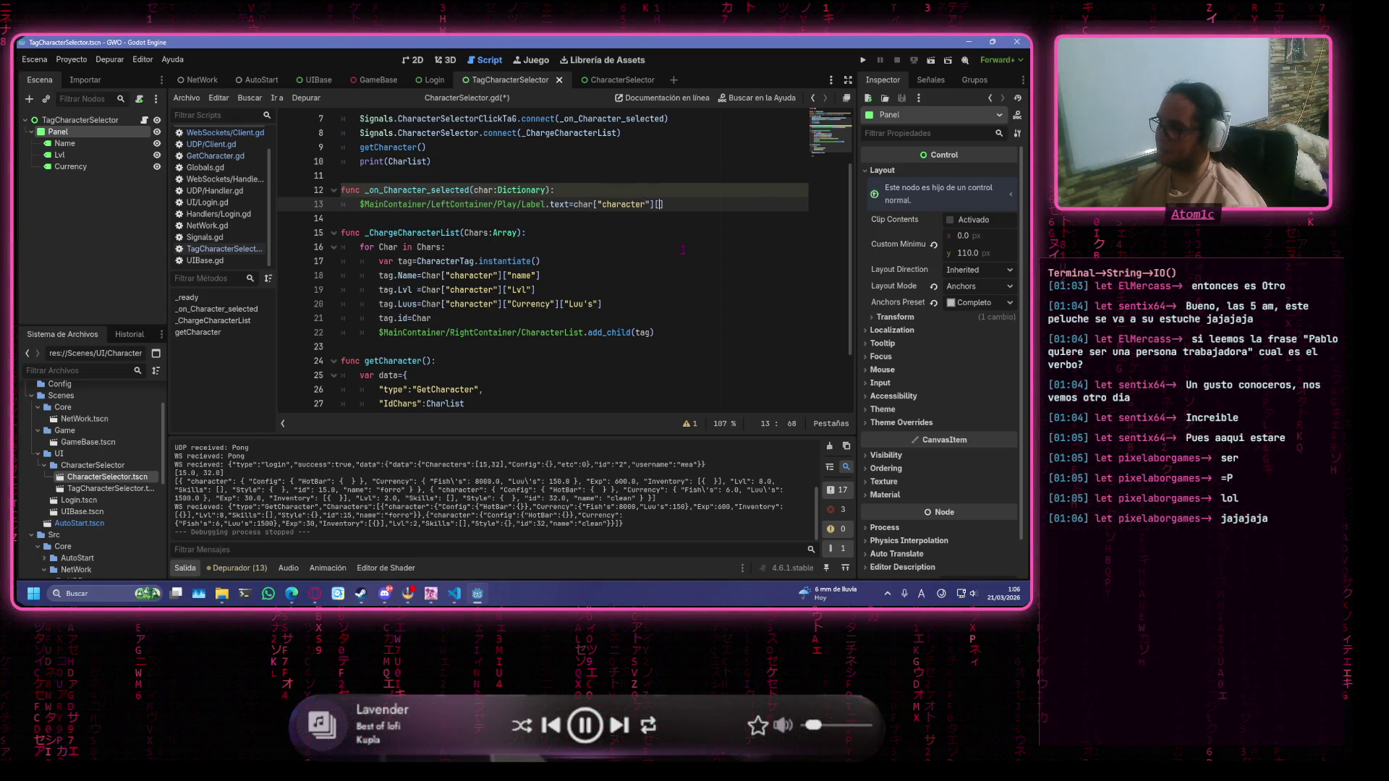
{"action": "type", "text": "\"name"}
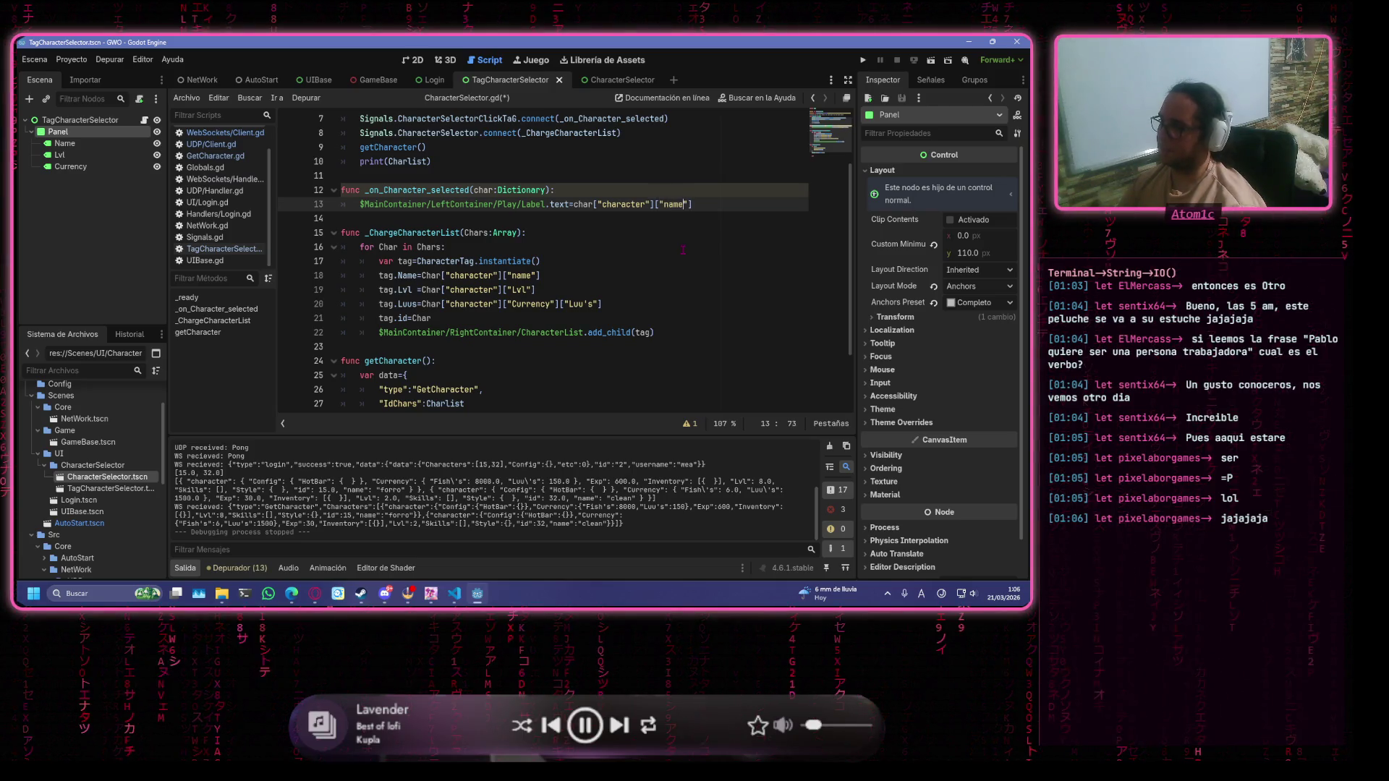
{"action": "left_click", "coordinate": [748, 195]}
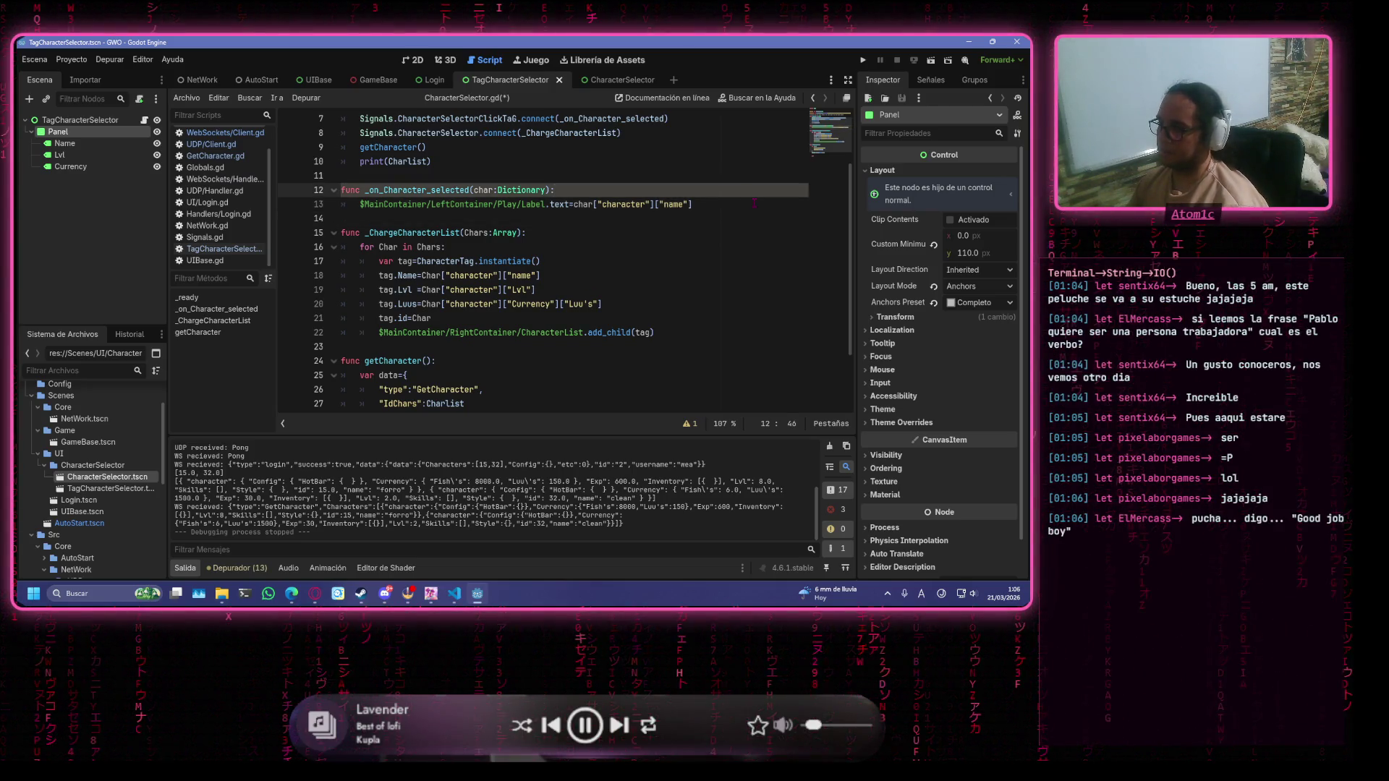
{"action": "left_click", "coordinate": [755, 203]}
{"action": "key", "text": "ctrl+s"}
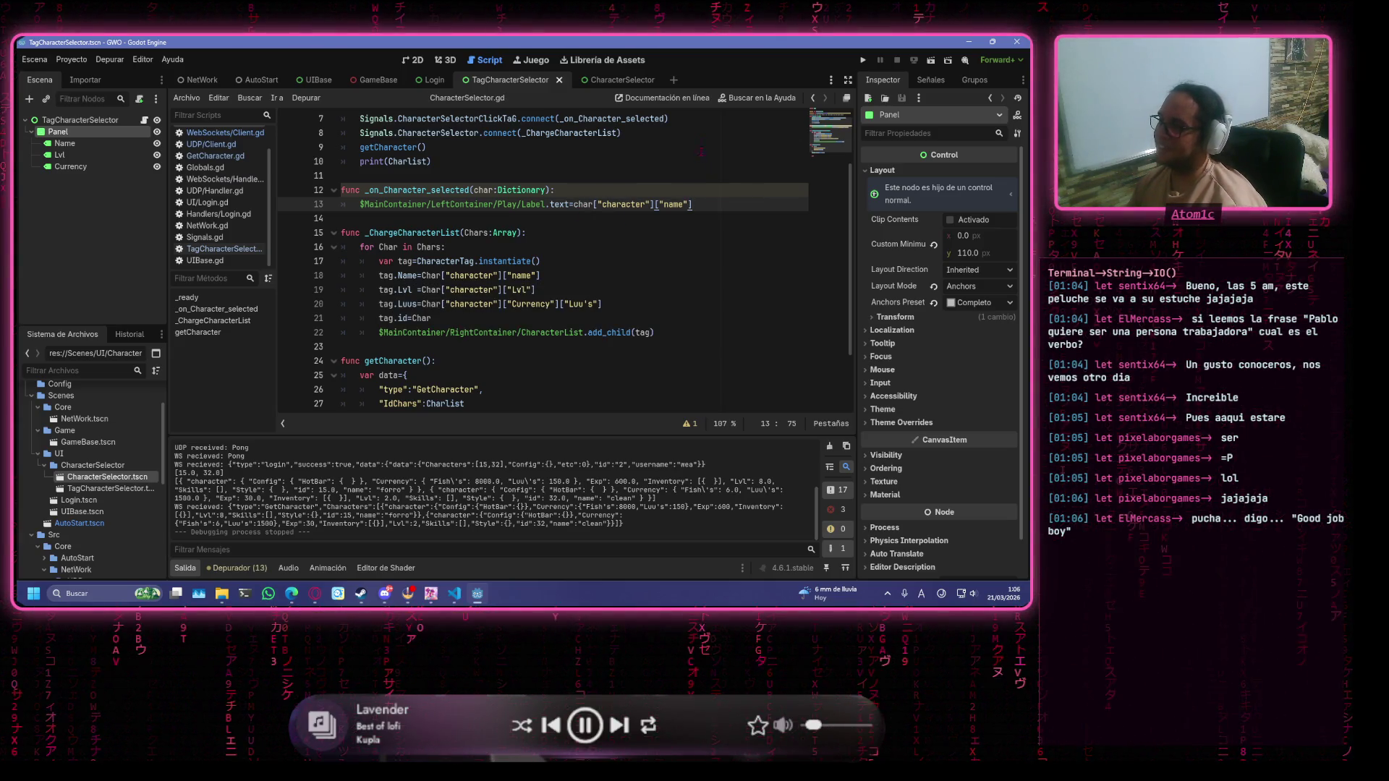
{"action": "left_click", "coordinate": [862, 59]}
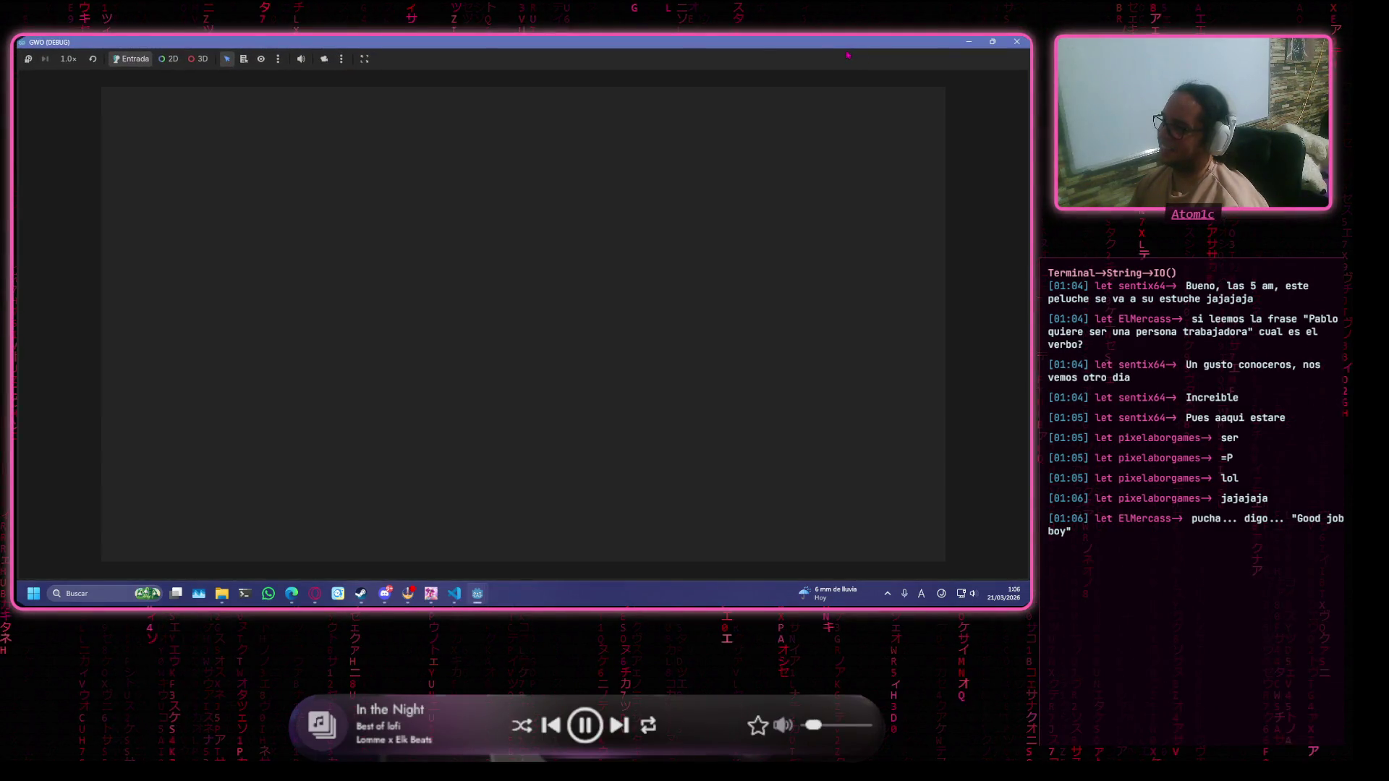
Log in to the game with a username and password
{"action": "left_click", "coordinate": [492, 317]}
{"action": "type", "text": "wea"}
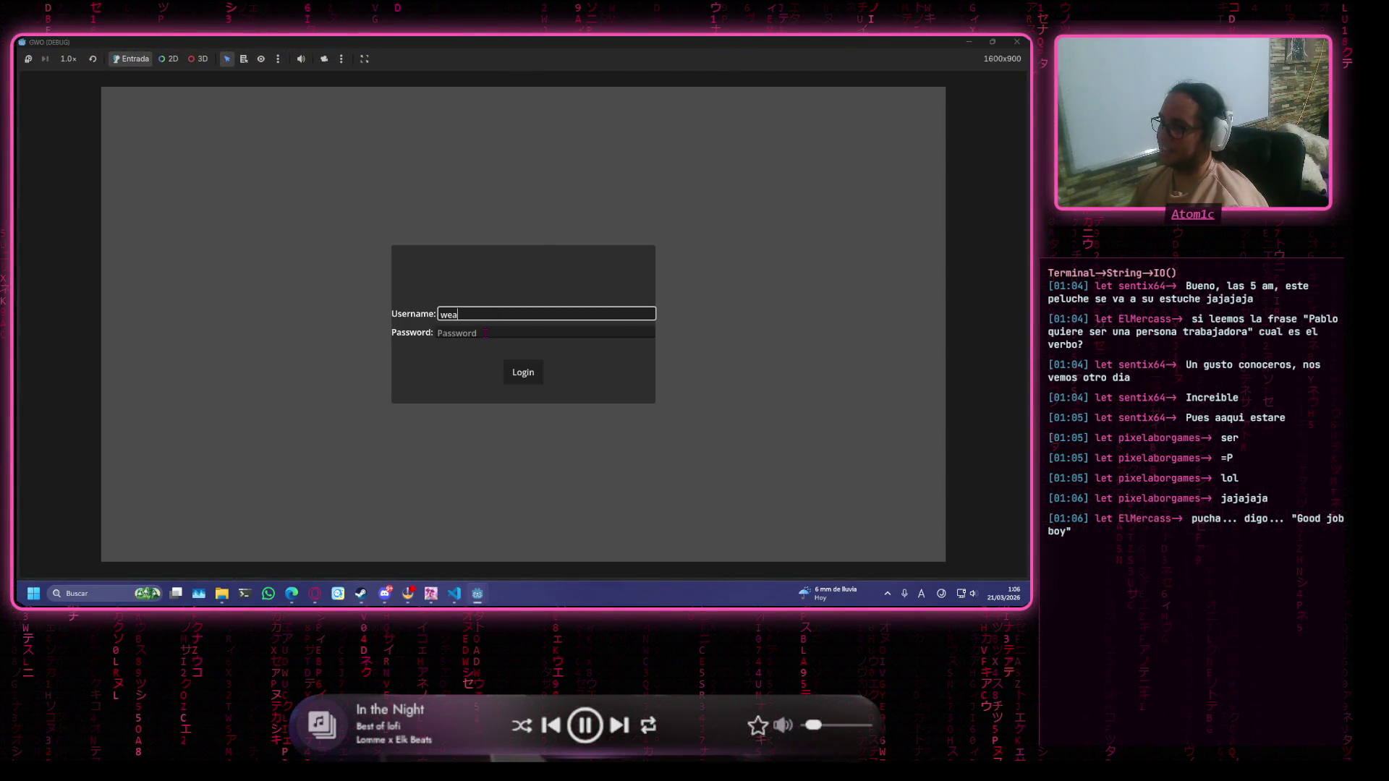
{"action": "left_click", "coordinate": [486, 332]}
{"action": "type", "text": "wea"}
{"action": "left_click", "coordinate": [527, 372]}
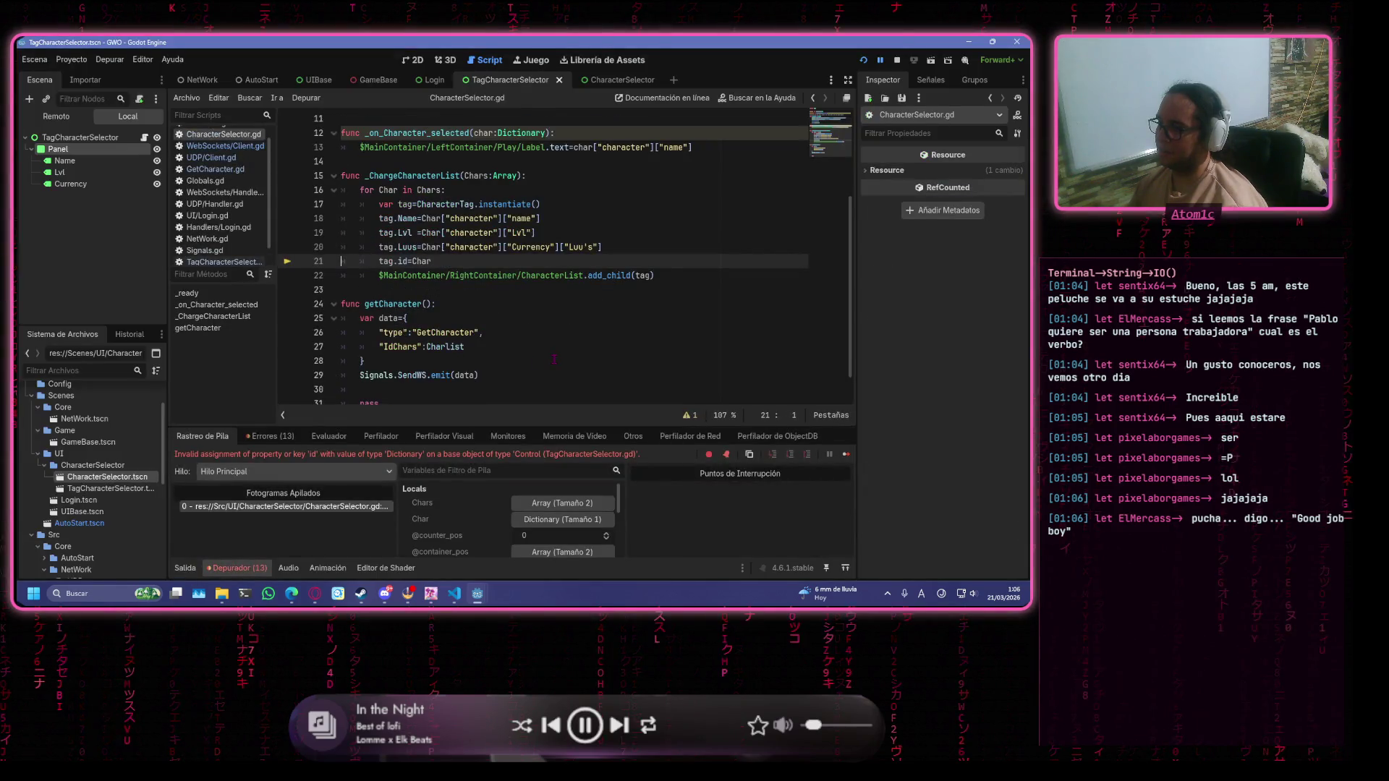
Change line 21 to tag.id=Chars, then stop and relaunch the game
{"action": "left_click", "coordinate": [462, 264]}
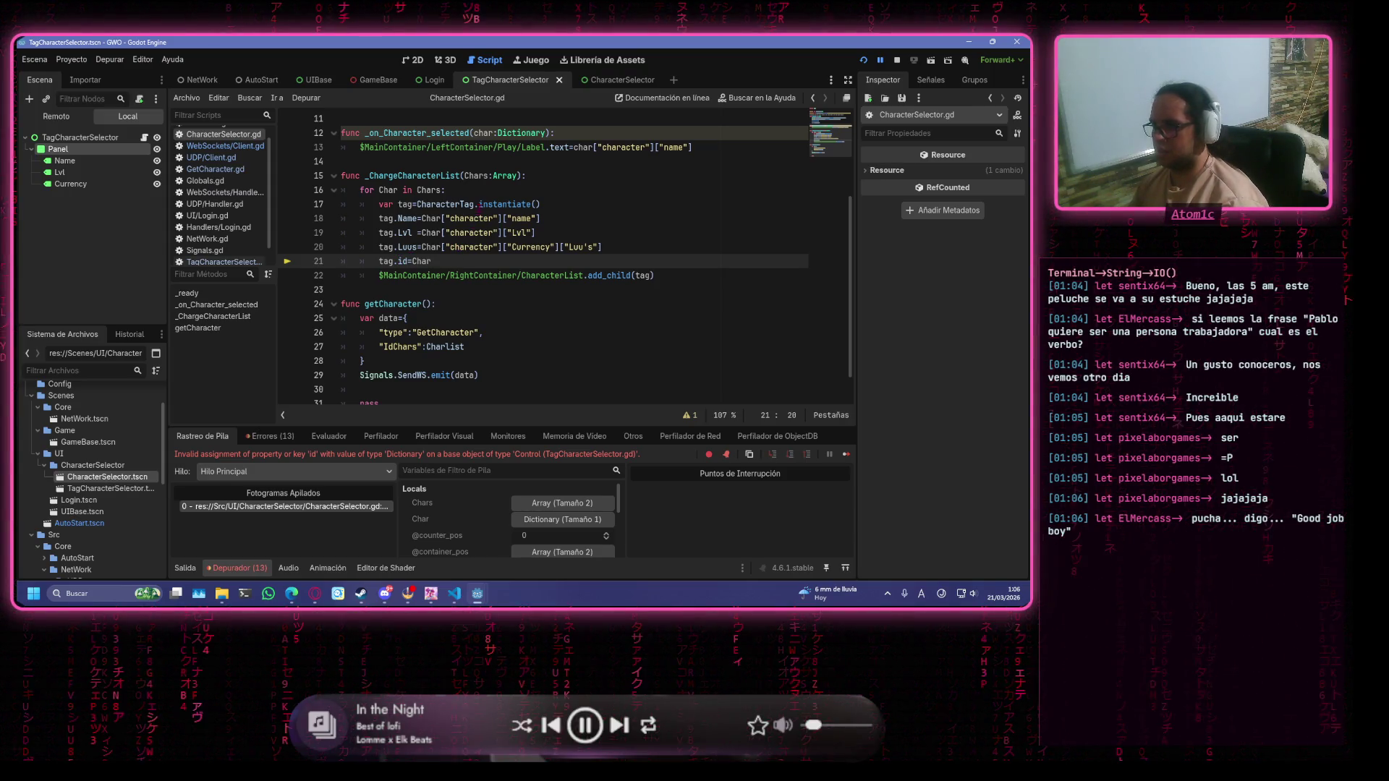
{"action": "type", "text": "s"}
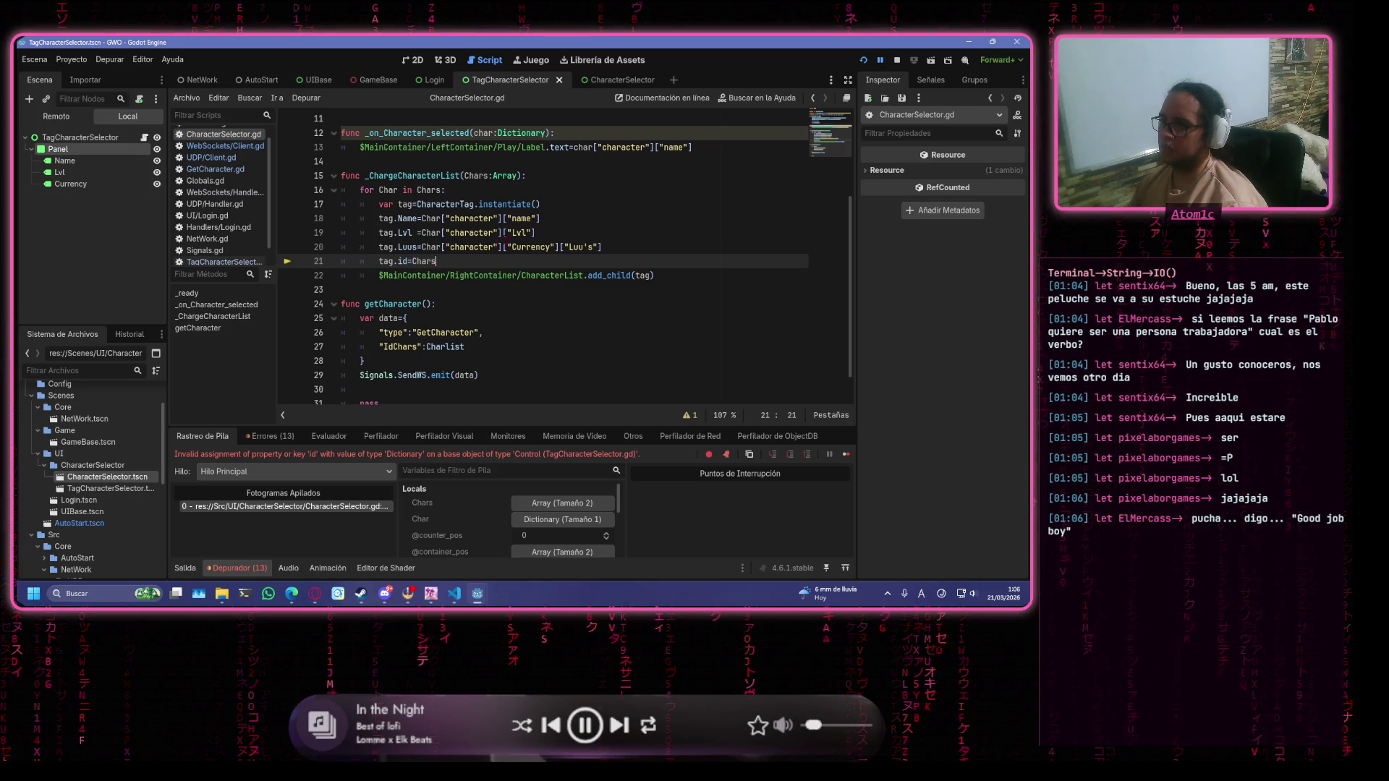
{"action": "left_click", "coordinate": [511, 232]}
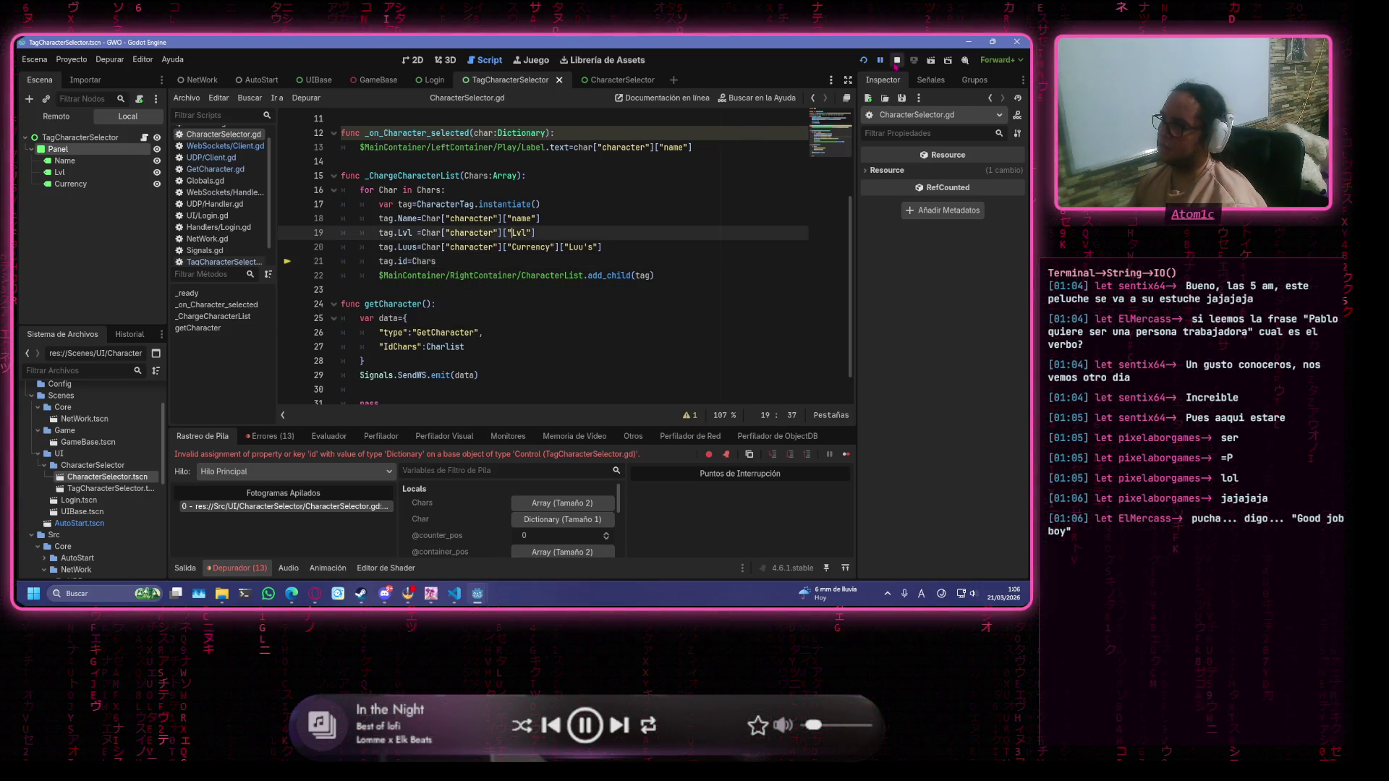
{"action": "left_click", "coordinate": [897, 60]}
{"action": "left_click", "coordinate": [863, 60]}
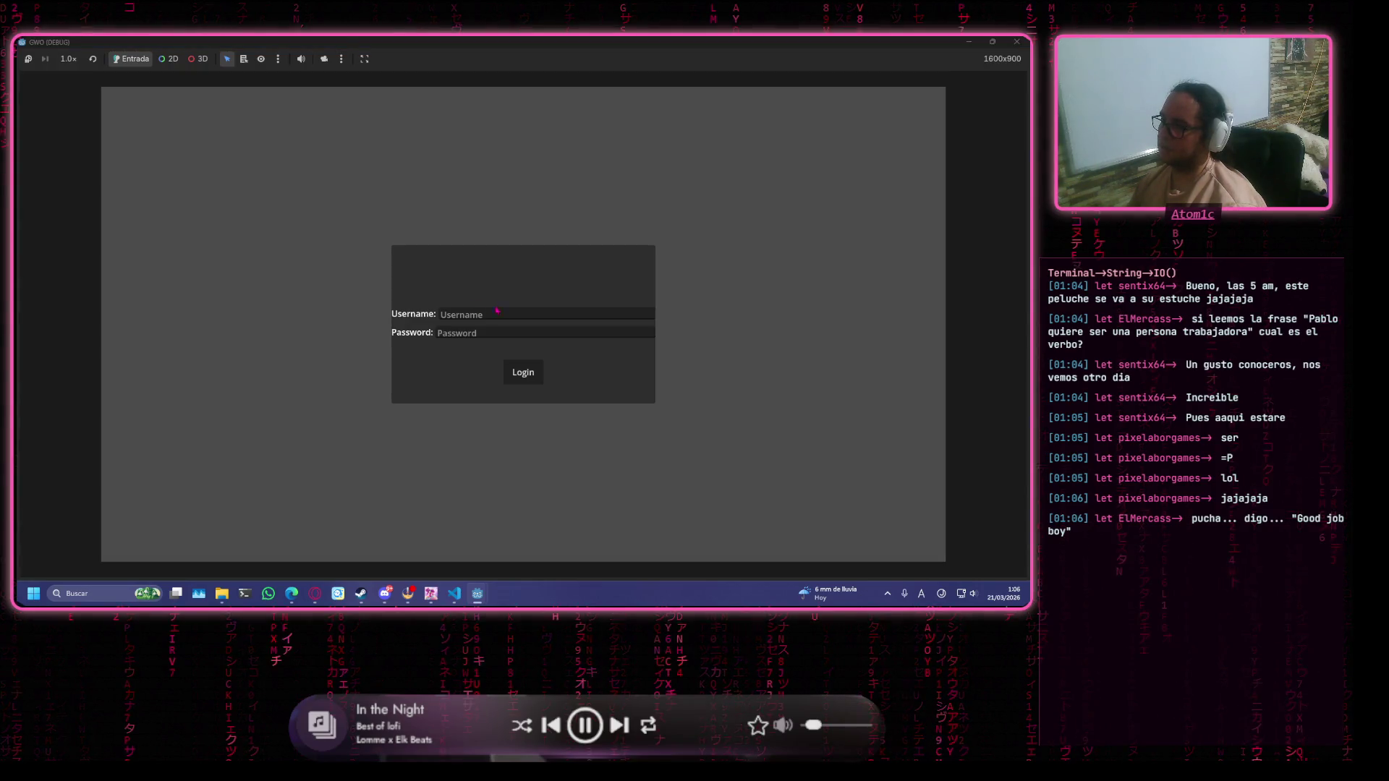
Log in again and hit the invalid Array-to-'id' assignment error
{"action": "left_click", "coordinate": [499, 316]}
{"action": "type", "text": "wea"}
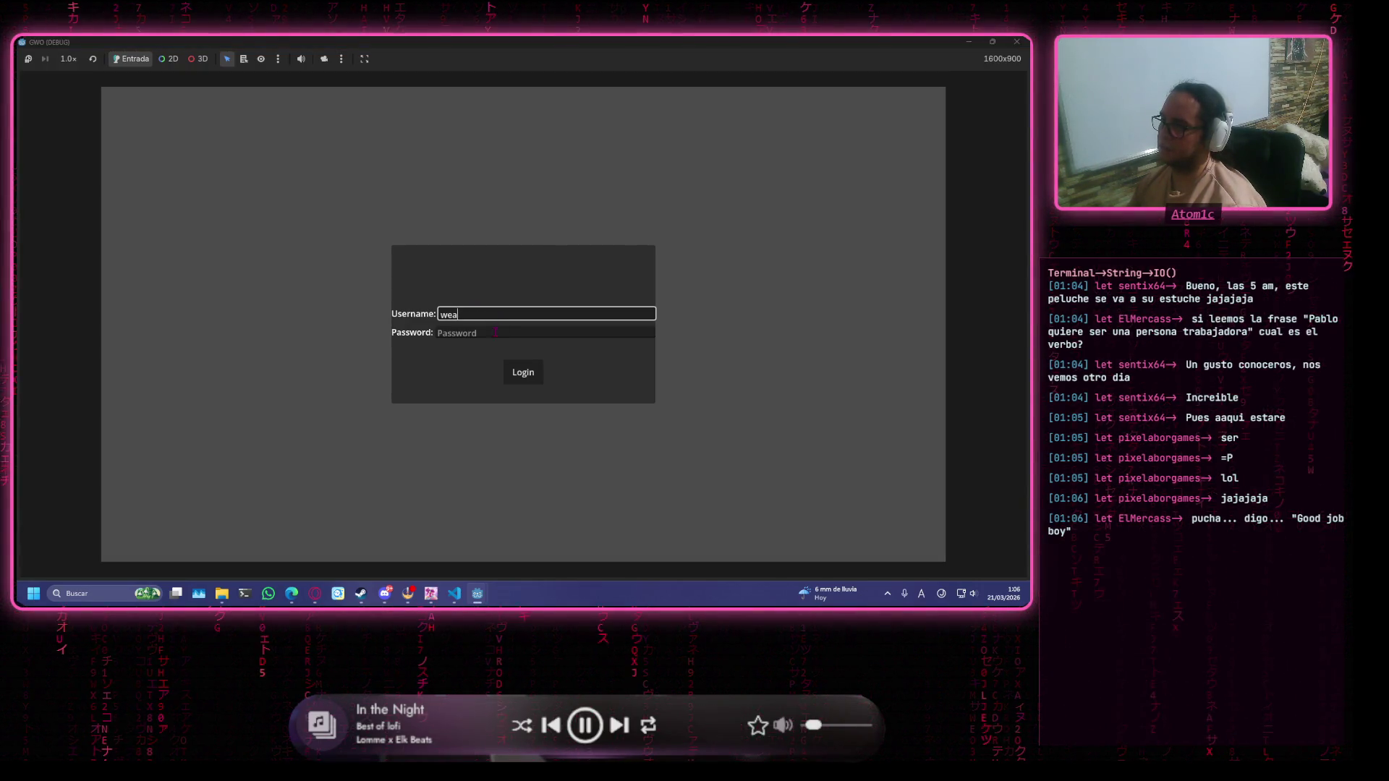
{"action": "key", "text": "Tab"}
{"action": "left_click", "coordinate": [523, 371]}
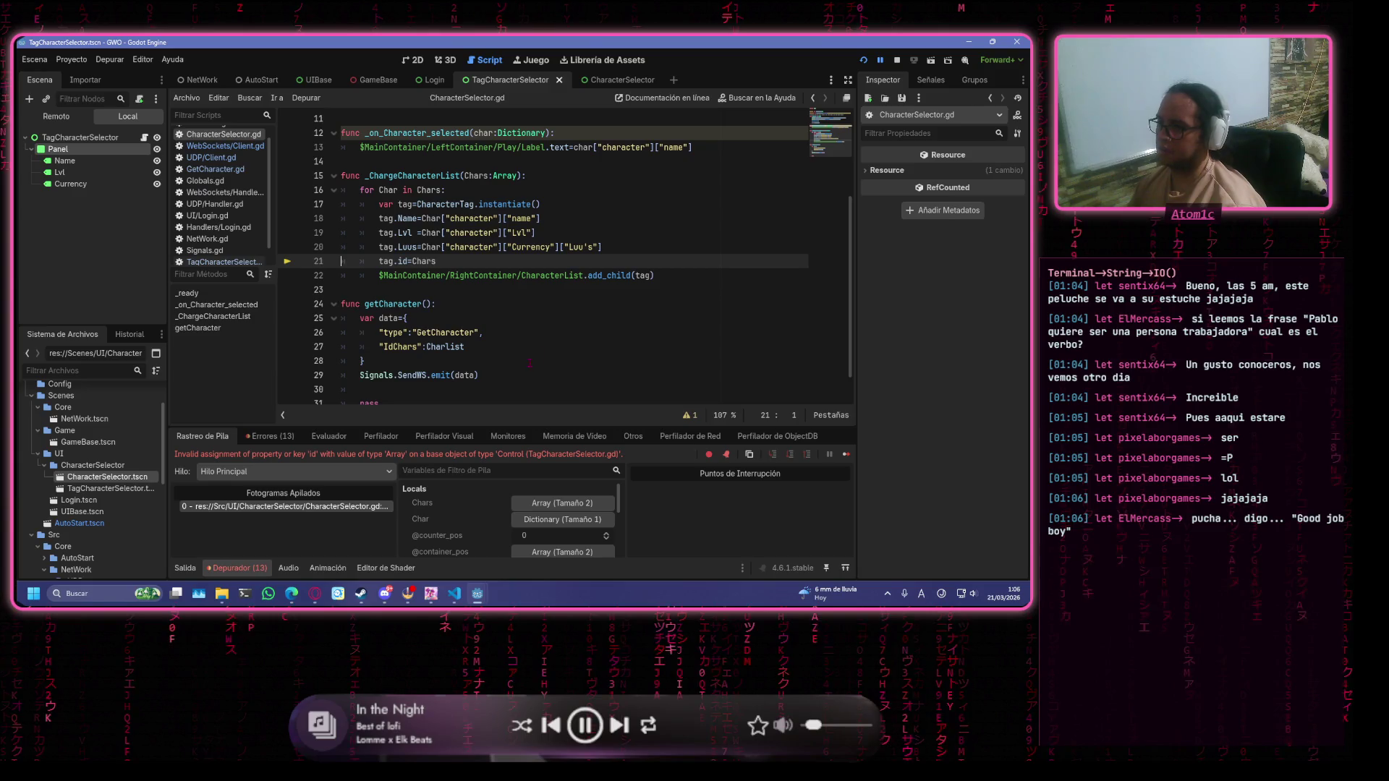
{"action": "left_click", "coordinate": [461, 265]}
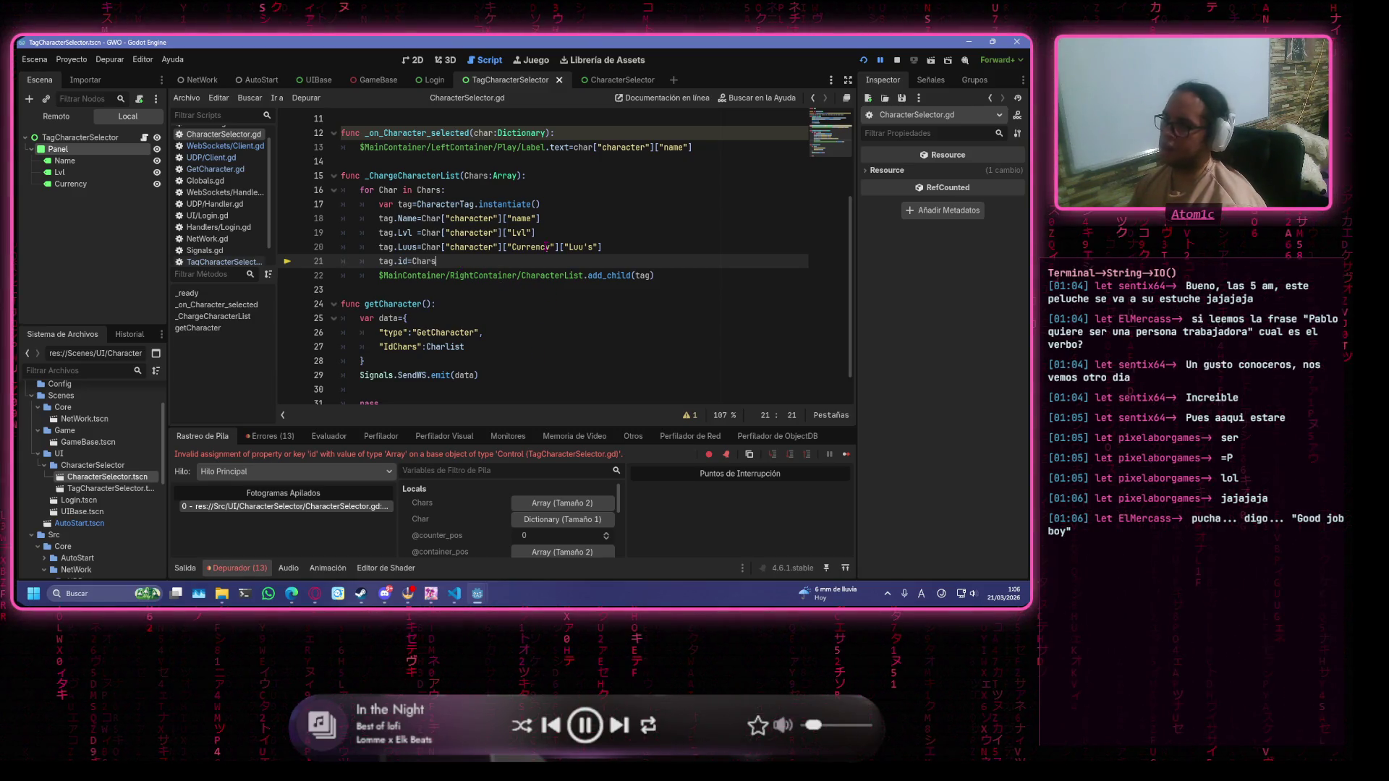
{"action": "scroll", "coordinate": [507, 264], "scroll_direction": "up", "scroll_amount": 3}
{"action": "scroll", "coordinate": [575, 263], "scroll_direction": "down", "scroll_amount": 1}
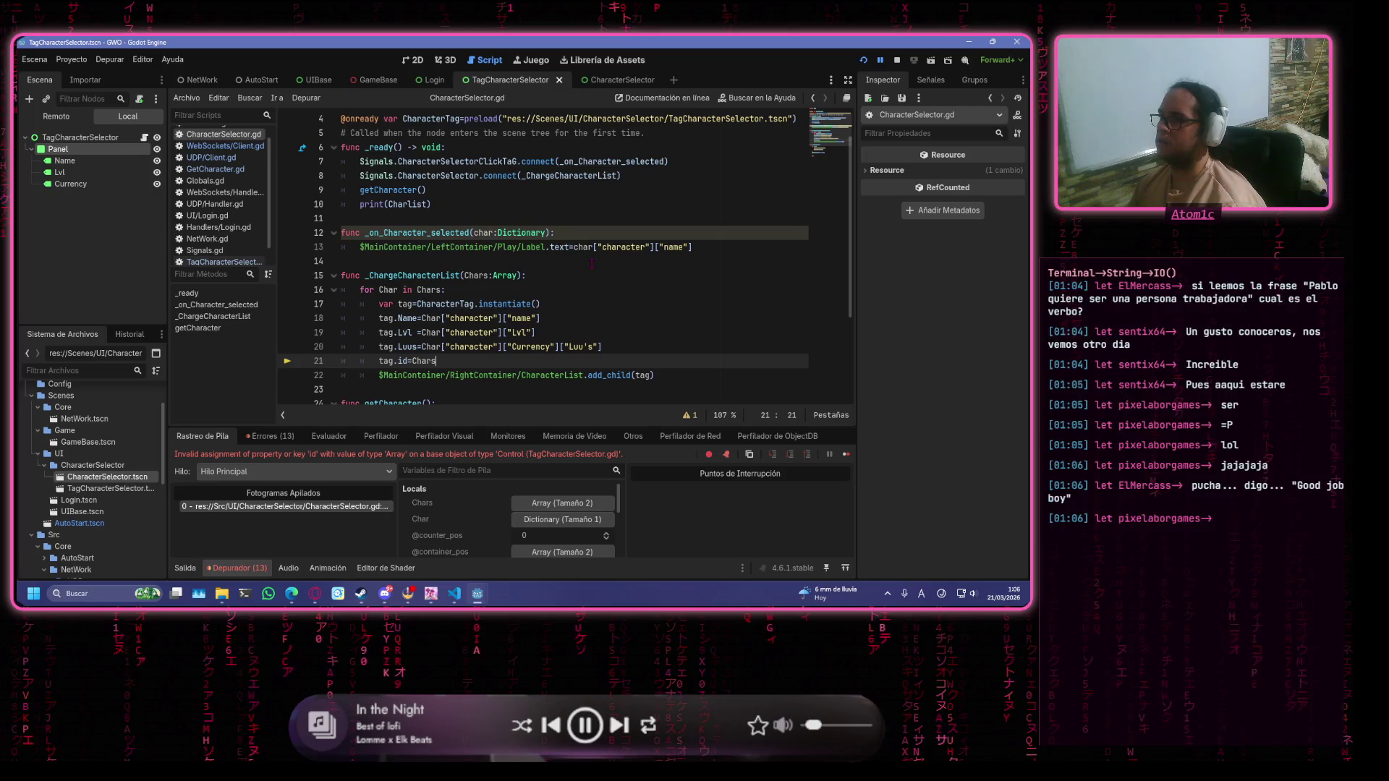
{"action": "scroll", "coordinate": [574, 263], "scroll_direction": "down", "scroll_amount": 1}
{"action": "scroll", "coordinate": [472, 278], "scroll_direction": "down", "scroll_amount": 1}
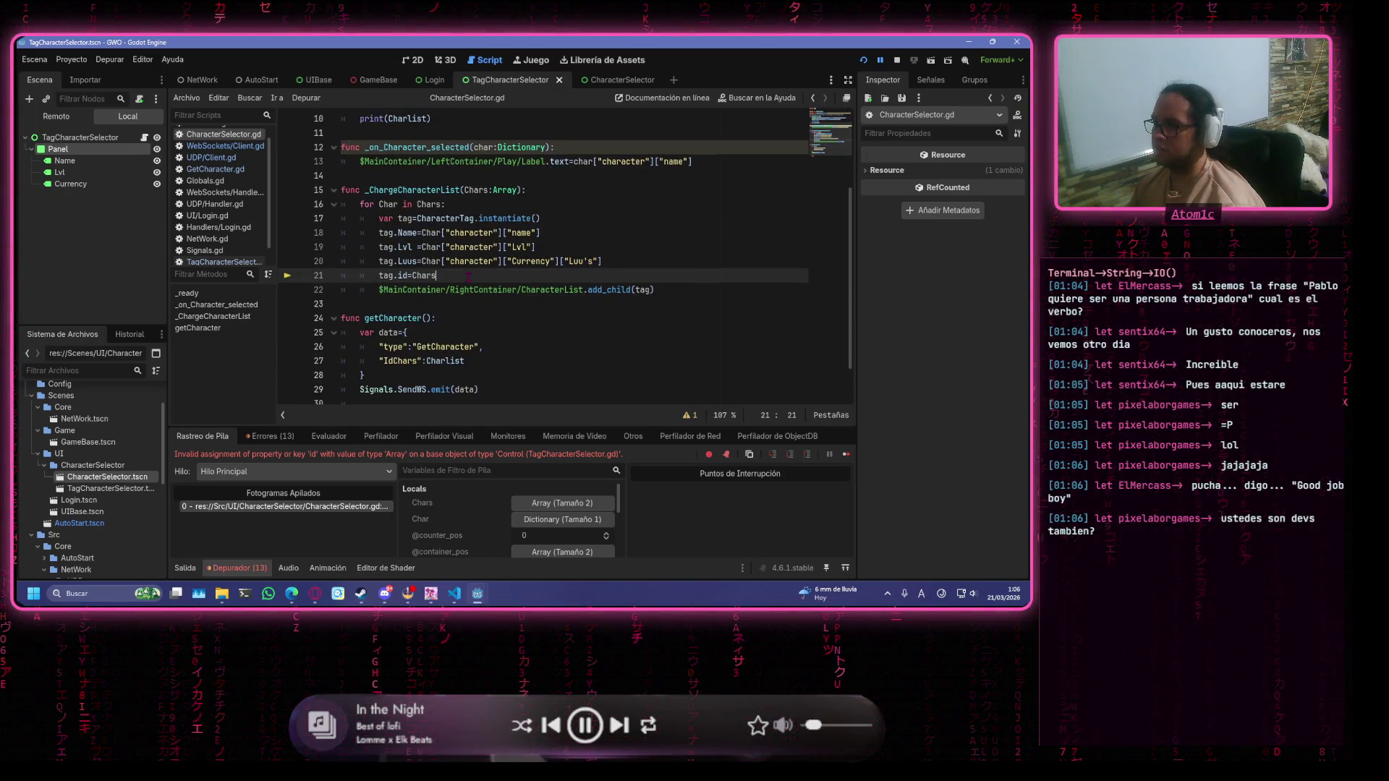
{"action": "scroll", "coordinate": [469, 277], "scroll_direction": "up", "scroll_amount": 3}
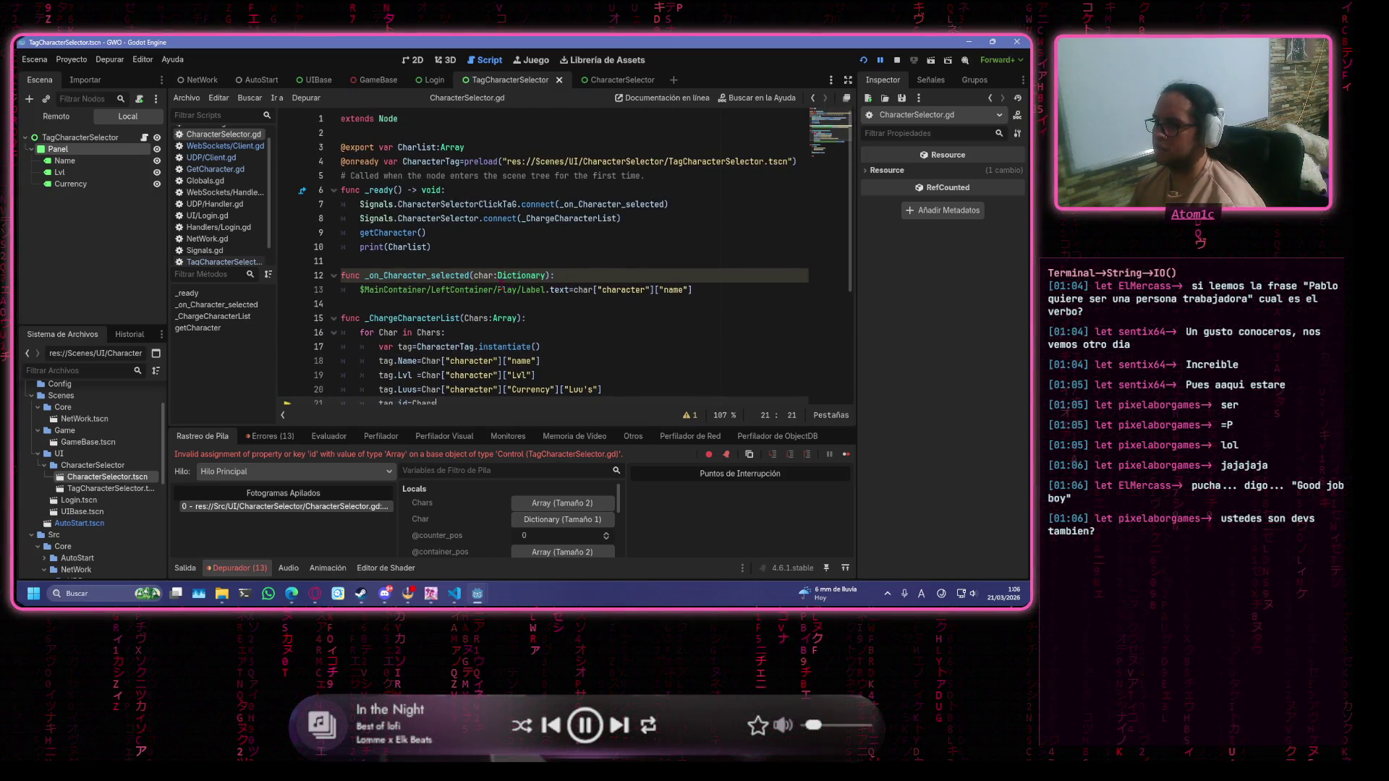
{"action": "left_click", "coordinate": [424, 276]}
{"action": "left_click", "coordinate": [639, 246]}
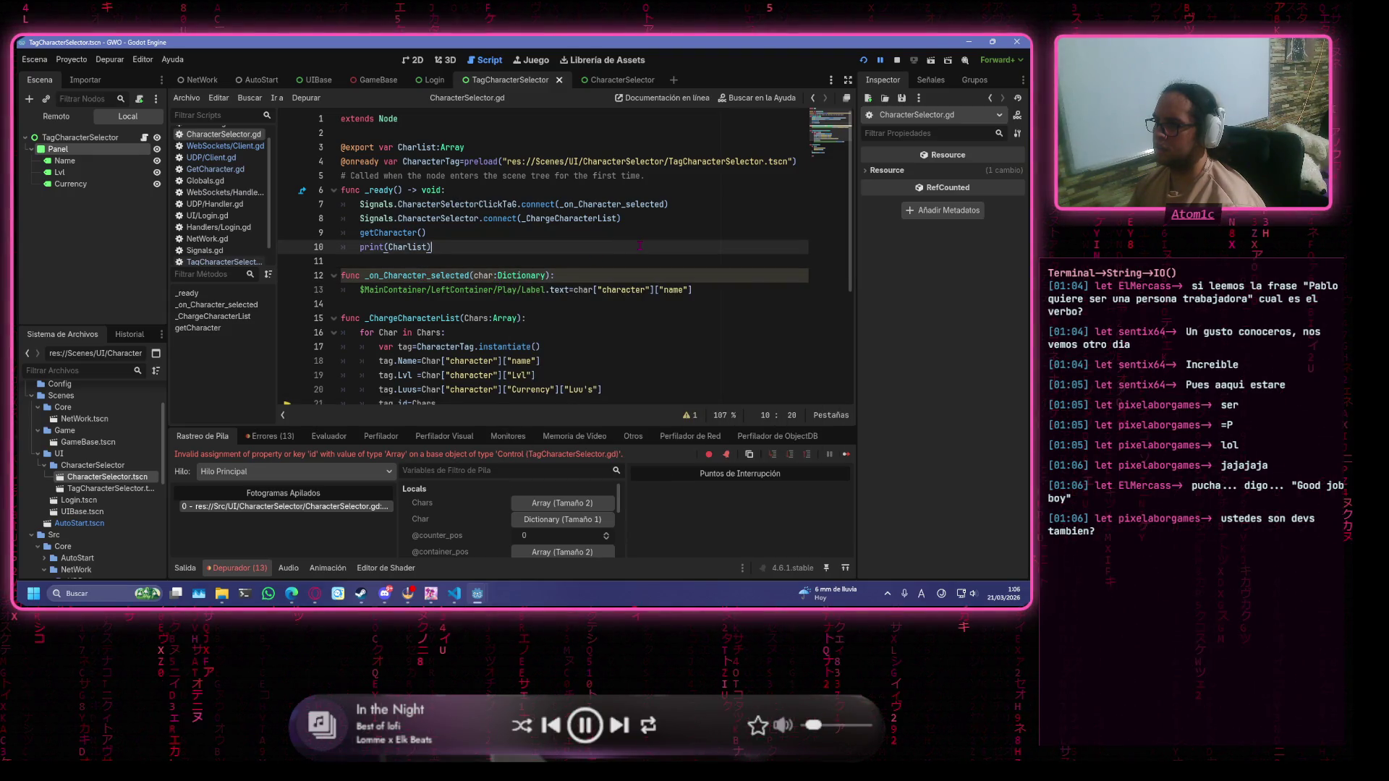
{"action": "mouse_move", "coordinate": [492, 285]}
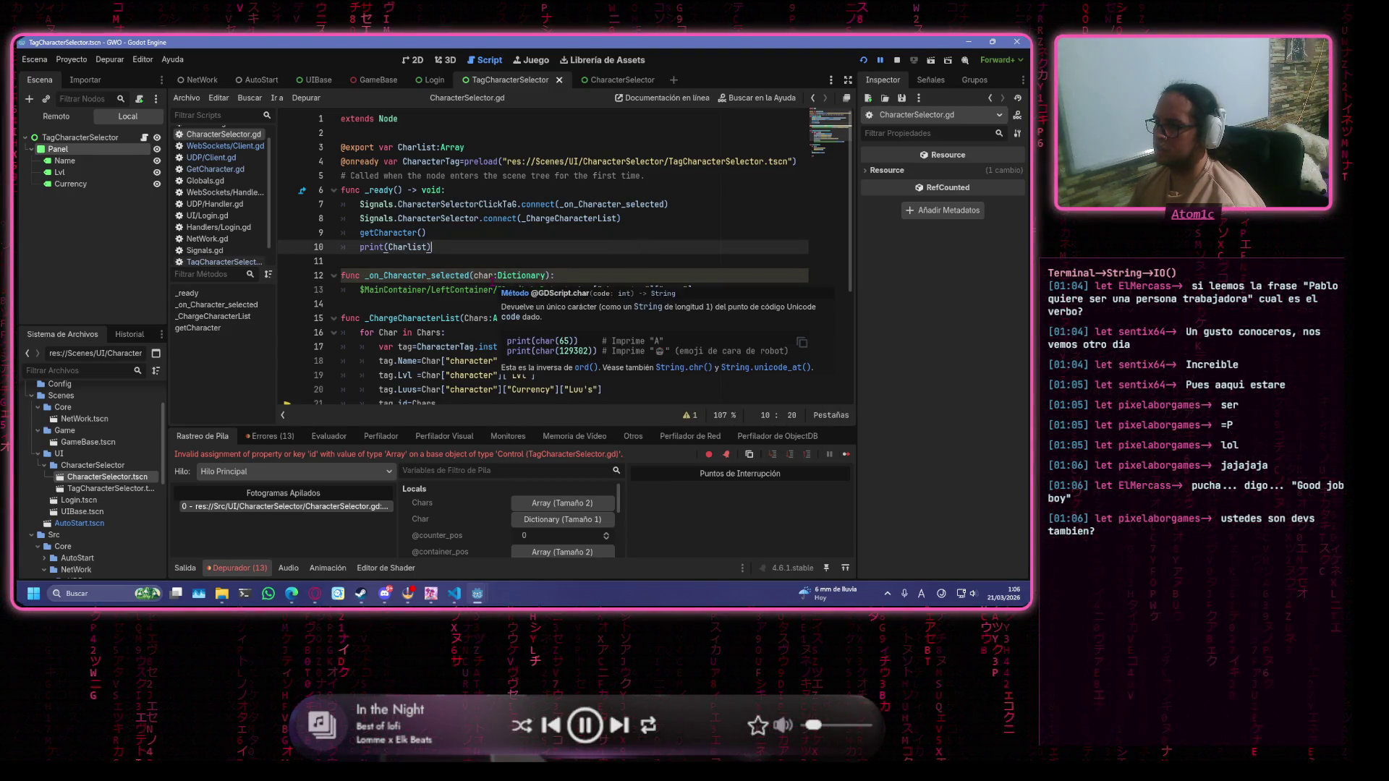
{"action": "key", "text": "Down"}
{"action": "key", "text": "Down"}
{"action": "key", "text": "End"}
{"action": "key", "text": "Down"}
{"action": "key", "text": "Down"}
{"action": "key", "text": "Down"}
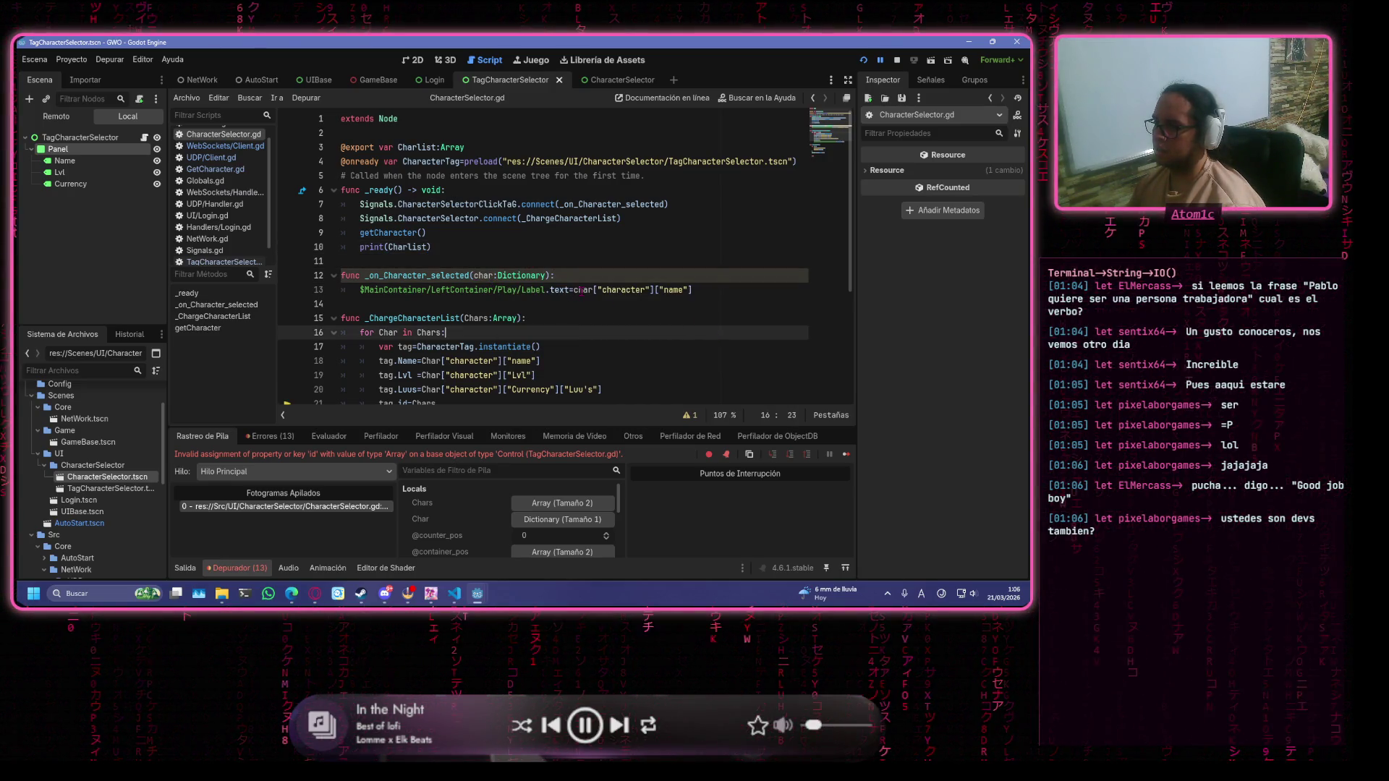
{"action": "mouse_move", "coordinate": [582, 290]}
{"action": "scroll", "coordinate": [582, 290], "scroll_direction": "down", "scroll_amount": 3}
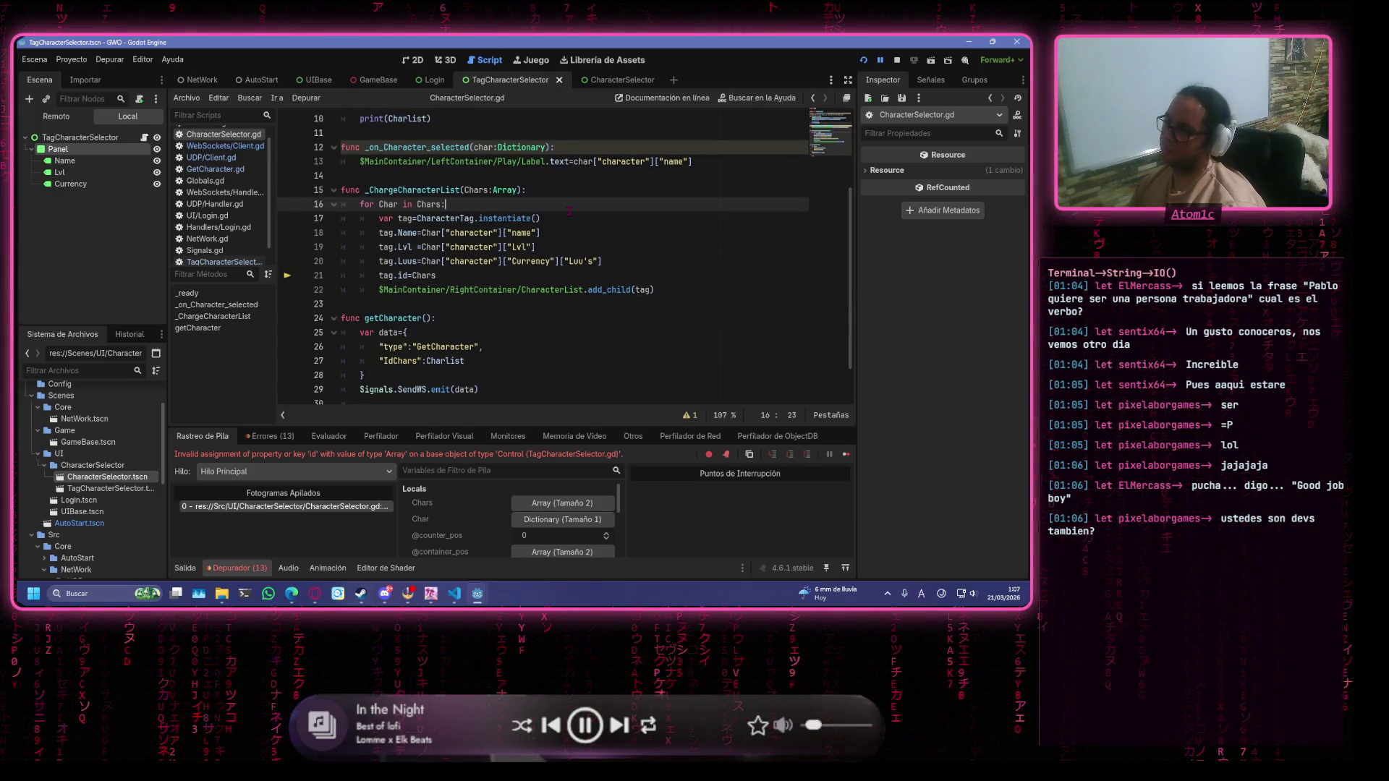
{"action": "left_click", "coordinate": [506, 262]}
{"action": "left_click", "coordinate": [480, 275]}
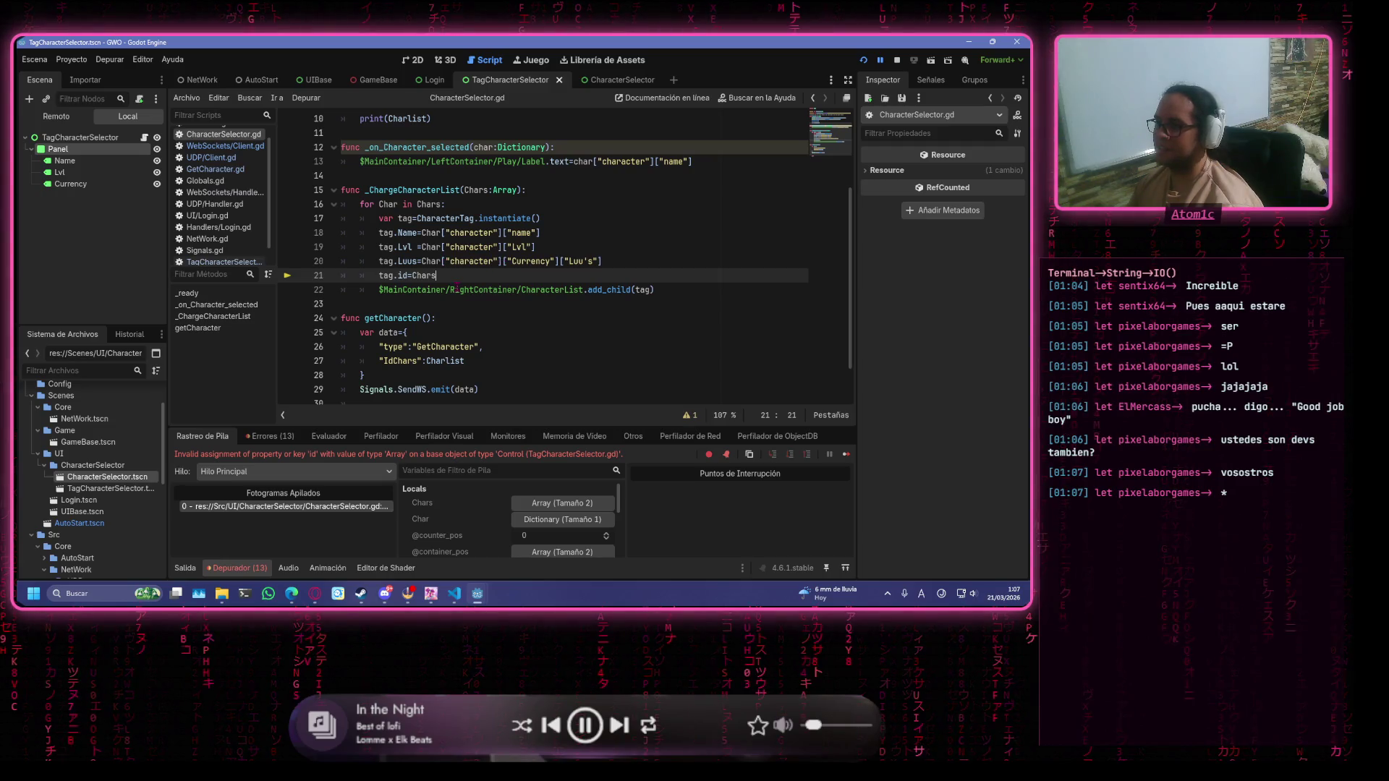
{"action": "mouse_move", "coordinate": [426, 276]}
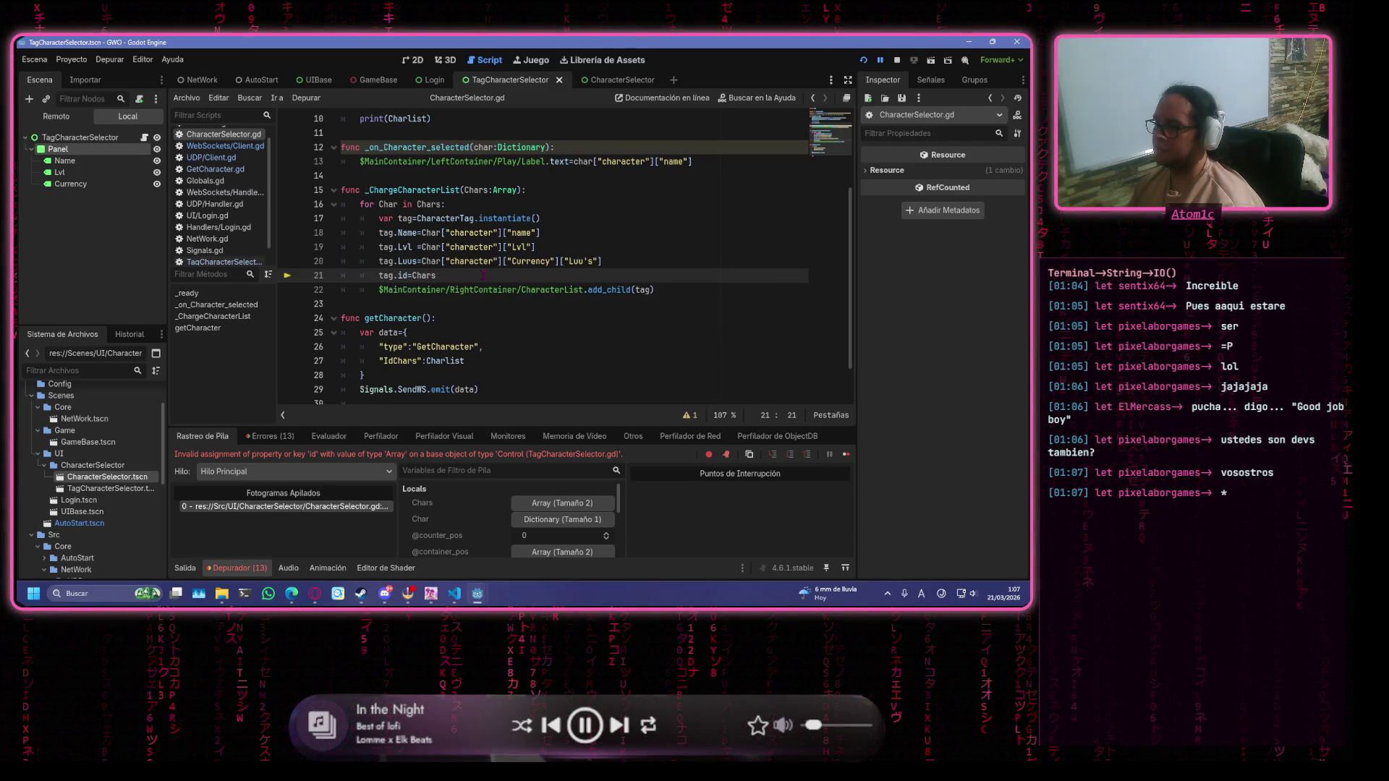
{"action": "scroll", "coordinate": [502, 266], "scroll_direction": "up", "scroll_amount": 3}
{"action": "scroll", "coordinate": [503, 265], "scroll_direction": "down", "scroll_amount": 3}
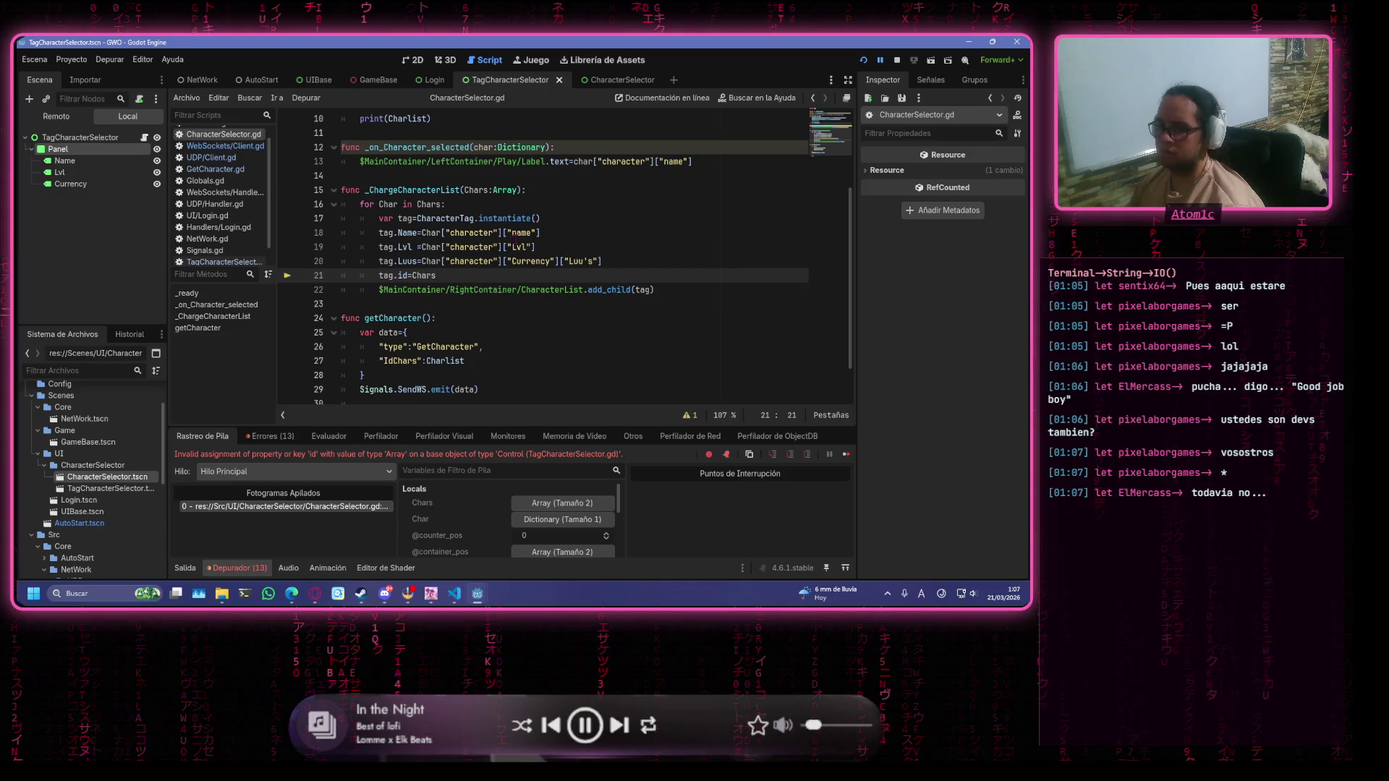
{"action": "scroll", "coordinate": [478, 217], "scroll_direction": "up", "scroll_amount": 3}
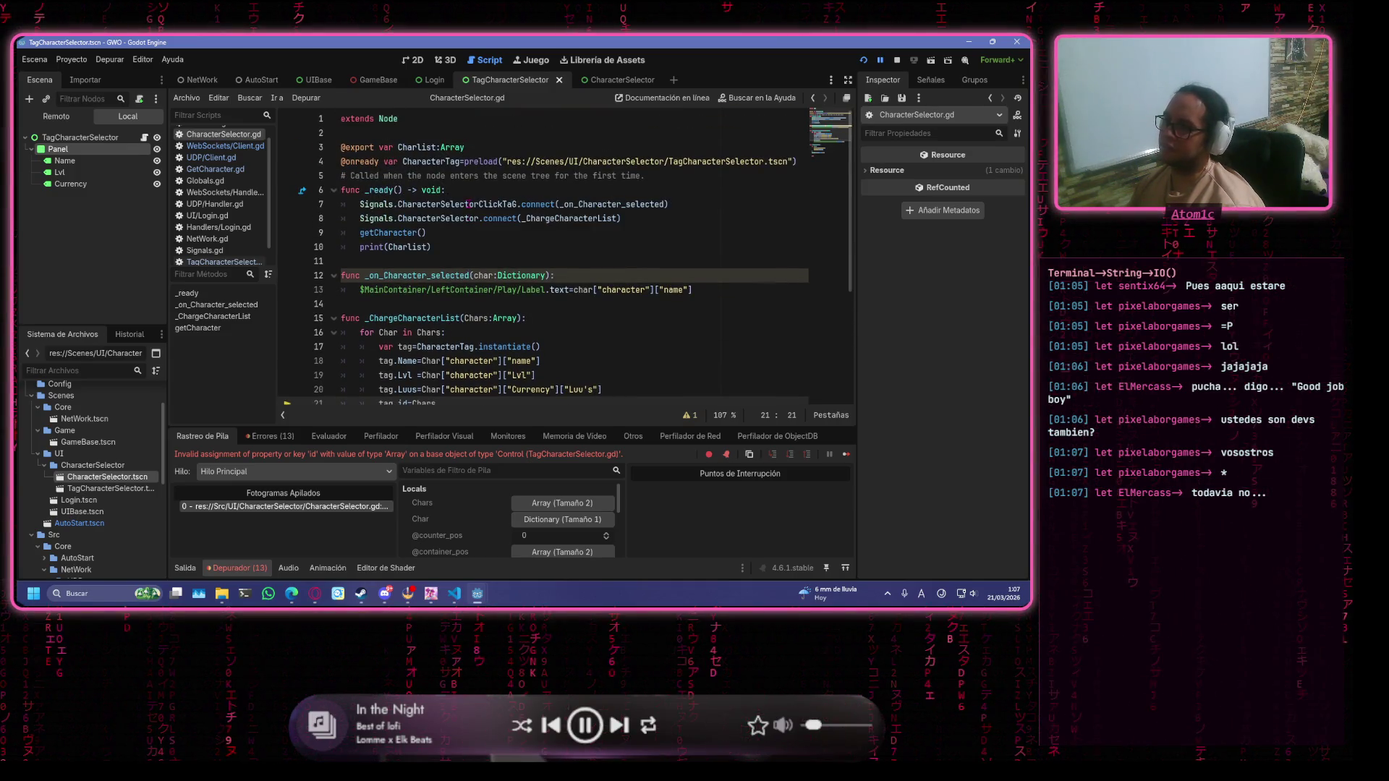
{"action": "scroll", "coordinate": [632, 227], "scroll_direction": "down", "scroll_amount": 4}
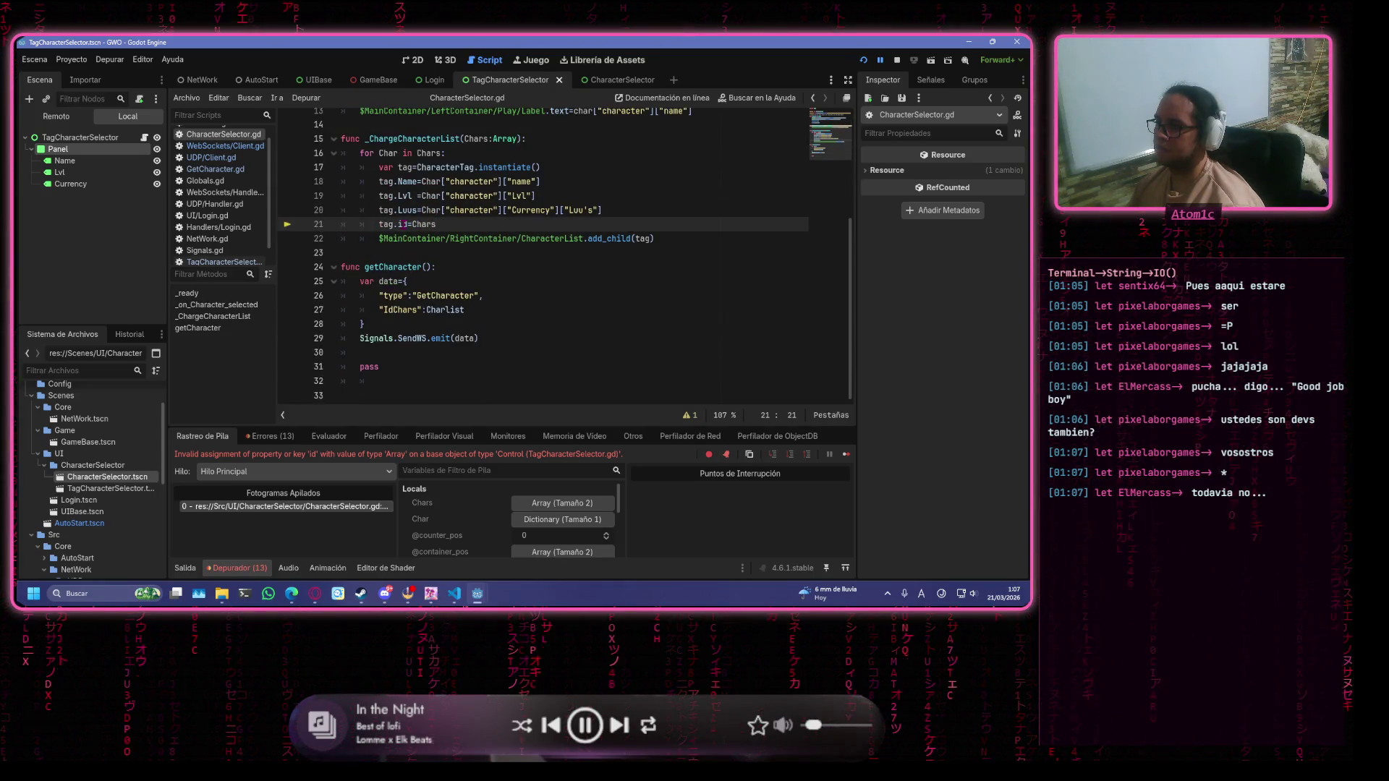
{"action": "scroll", "coordinate": [518, 192], "scroll_direction": "up", "scroll_amount": 1}
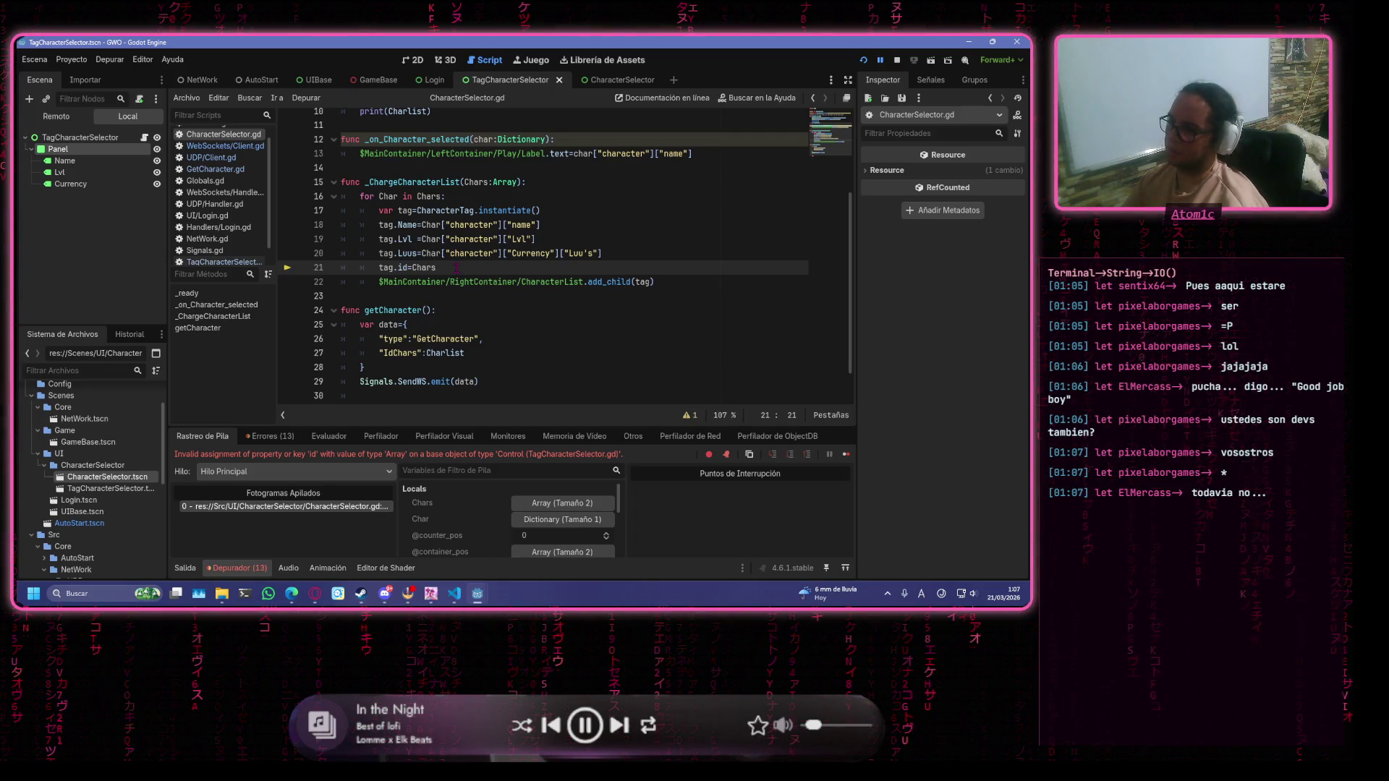
{"action": "type", "text": "[]"}
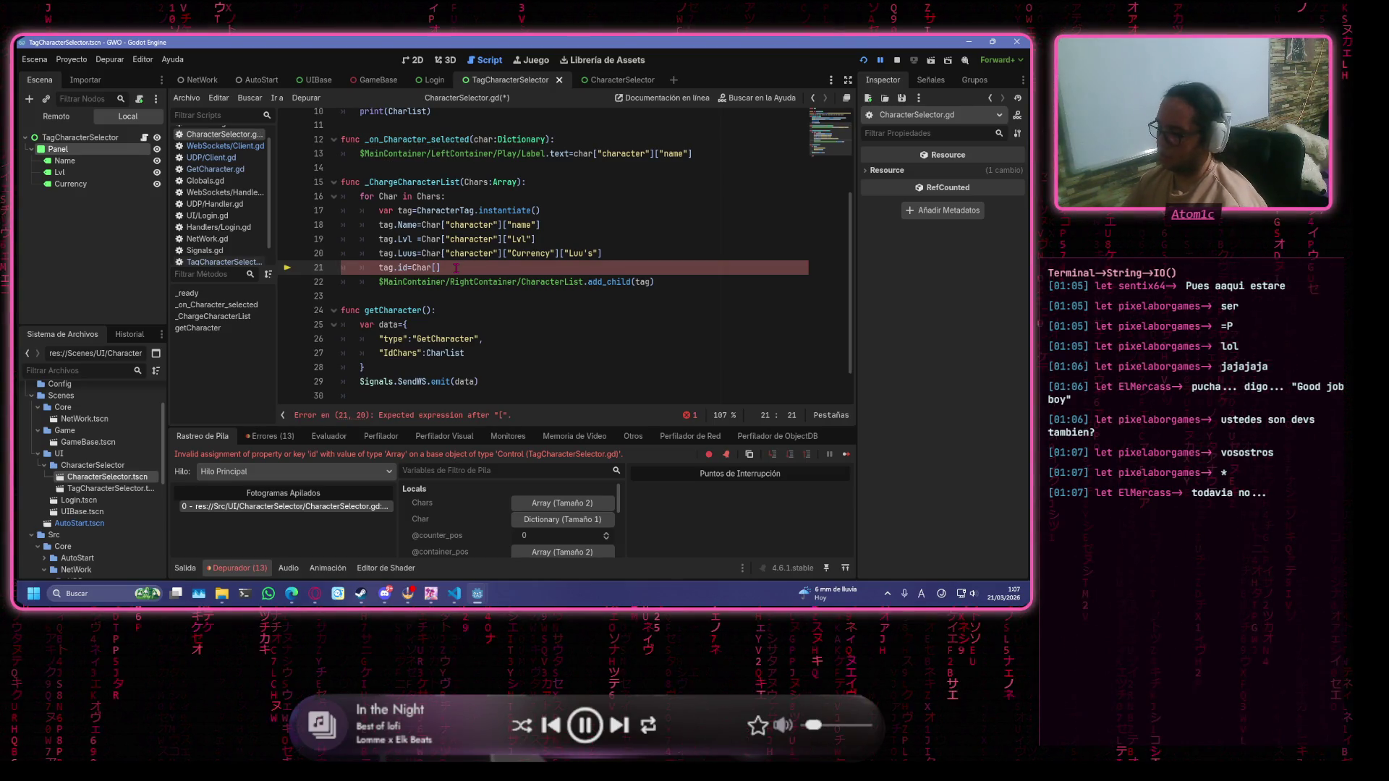
{"action": "type", "text": "\"cha"}
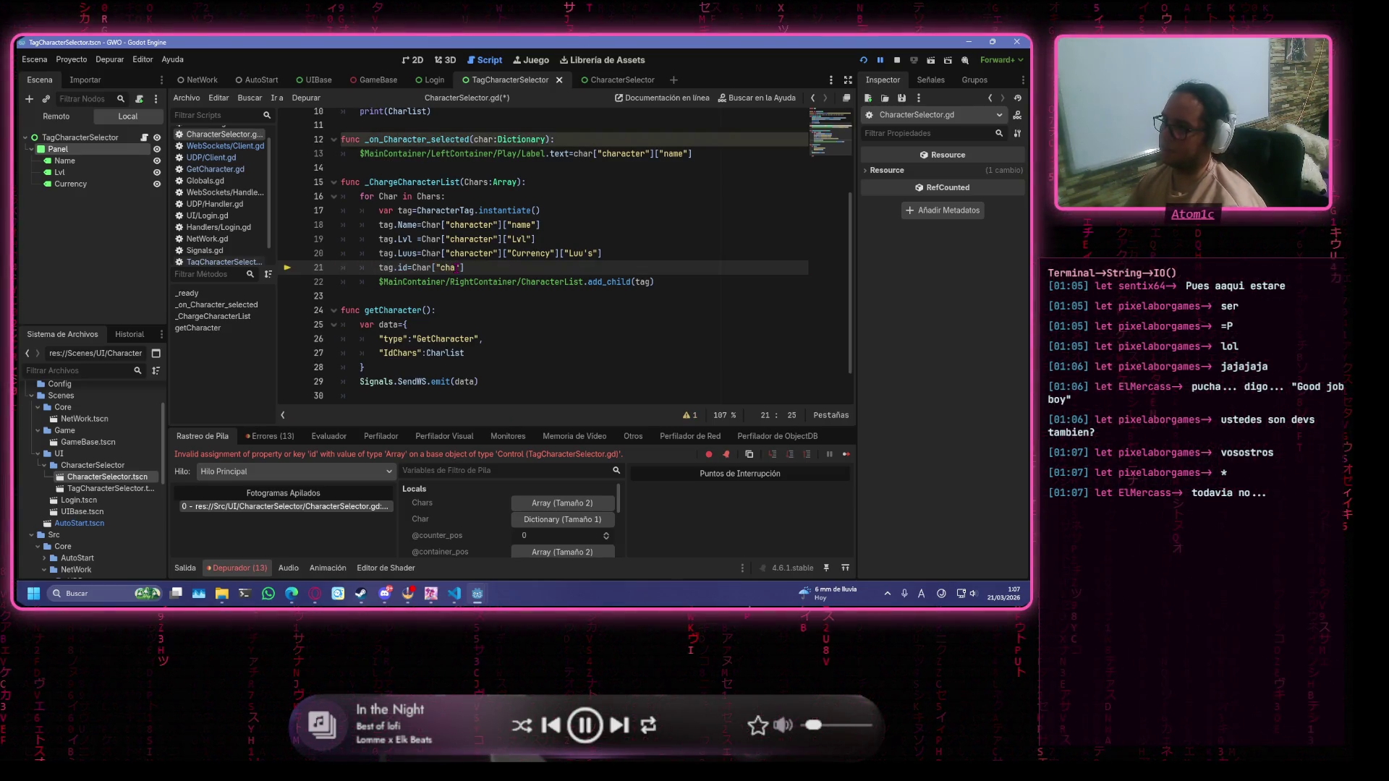
{"action": "type", "text": "racter"}
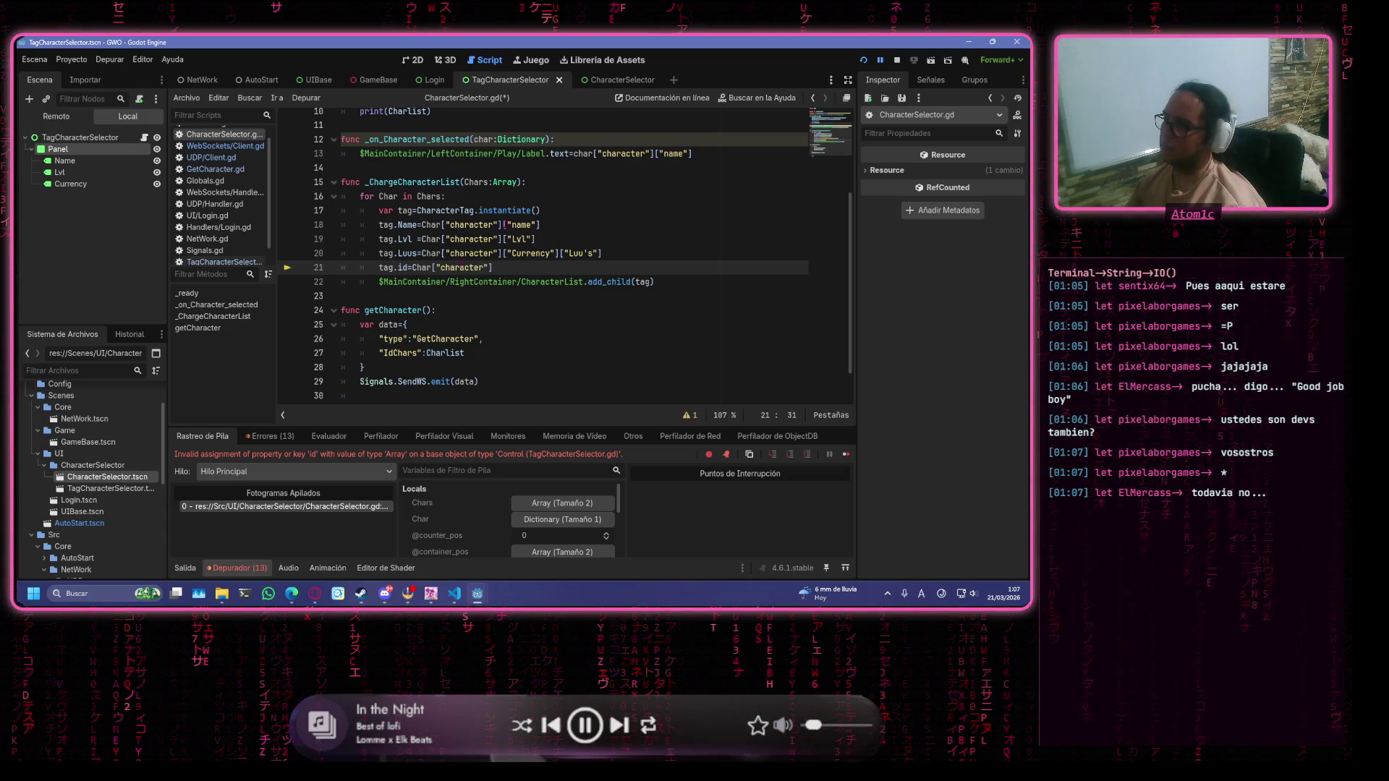
Trim the label line on line 13 to text=char["name"] and save the script
{"action": "left_click_drag", "start_coordinate": [654, 153], "coordinate": [595, 154]}
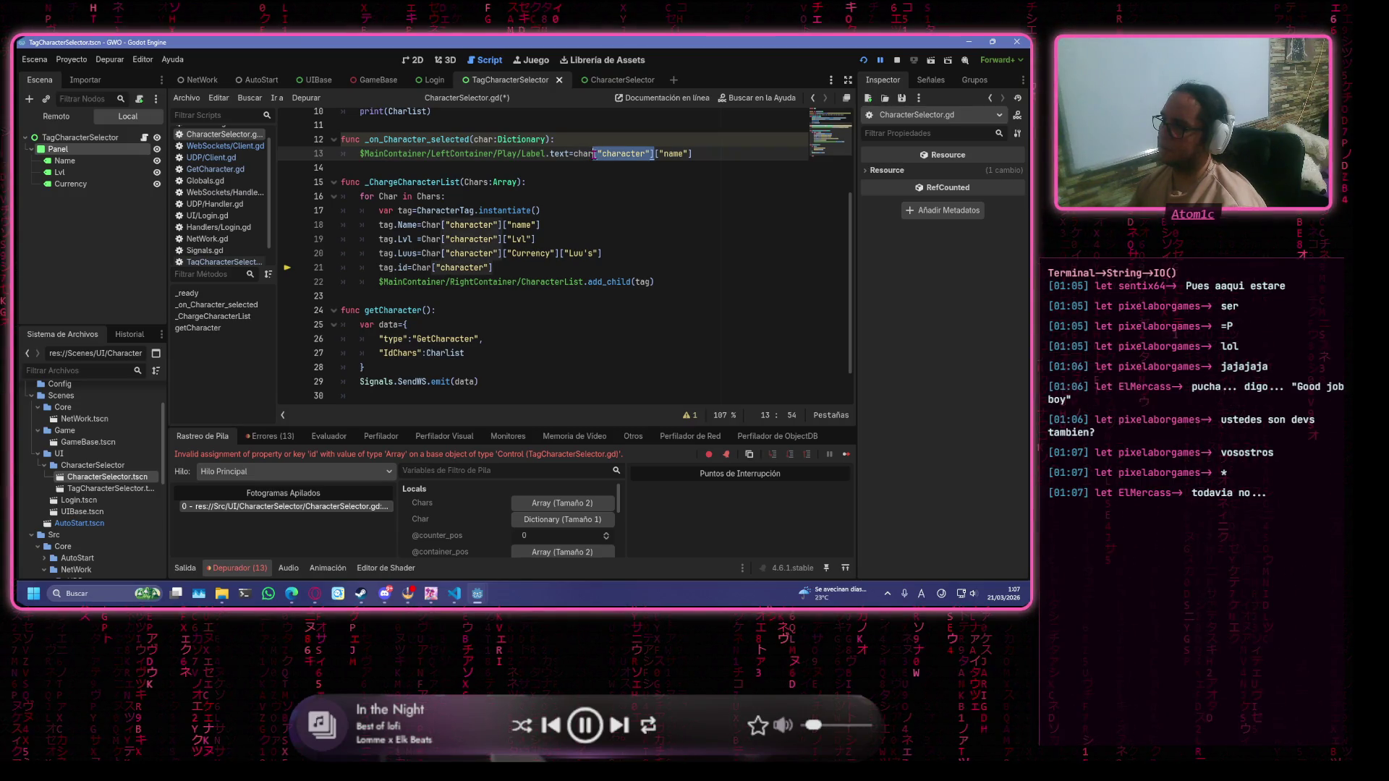
{"action": "key", "text": "BackSpace"}
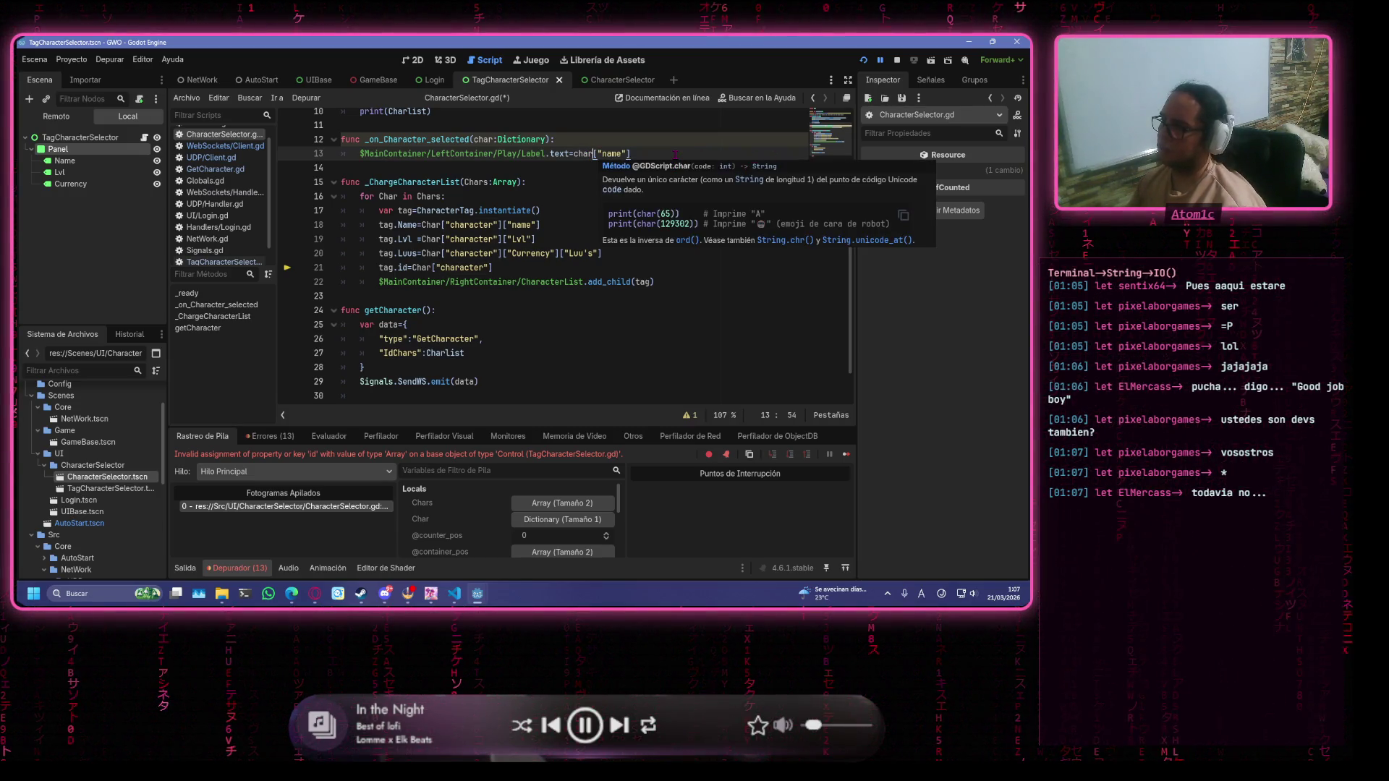
{"action": "left_click", "coordinate": [675, 154]}
{"action": "key", "text": "ctrl+s"}
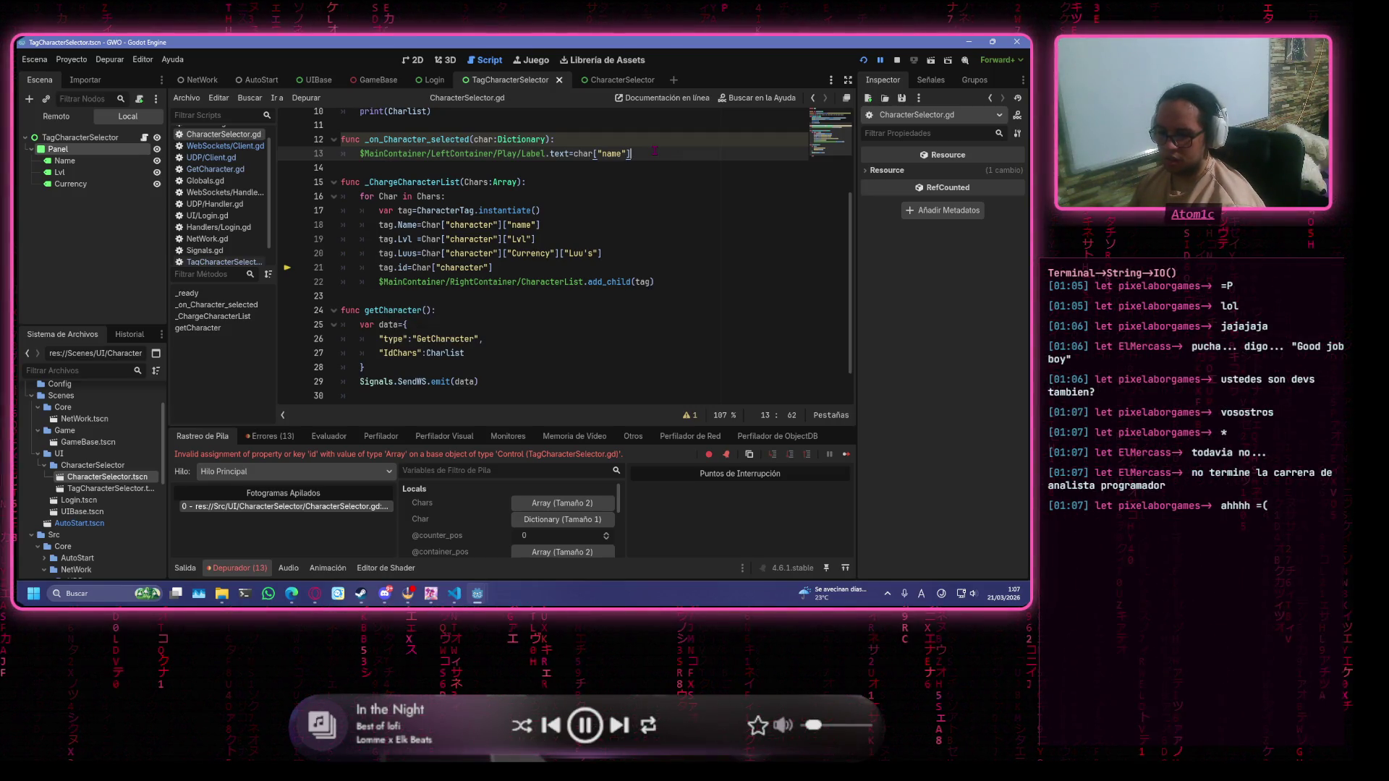
Relaunch the game and log in with the test username and password
{"action": "left_click", "coordinate": [866, 63]}
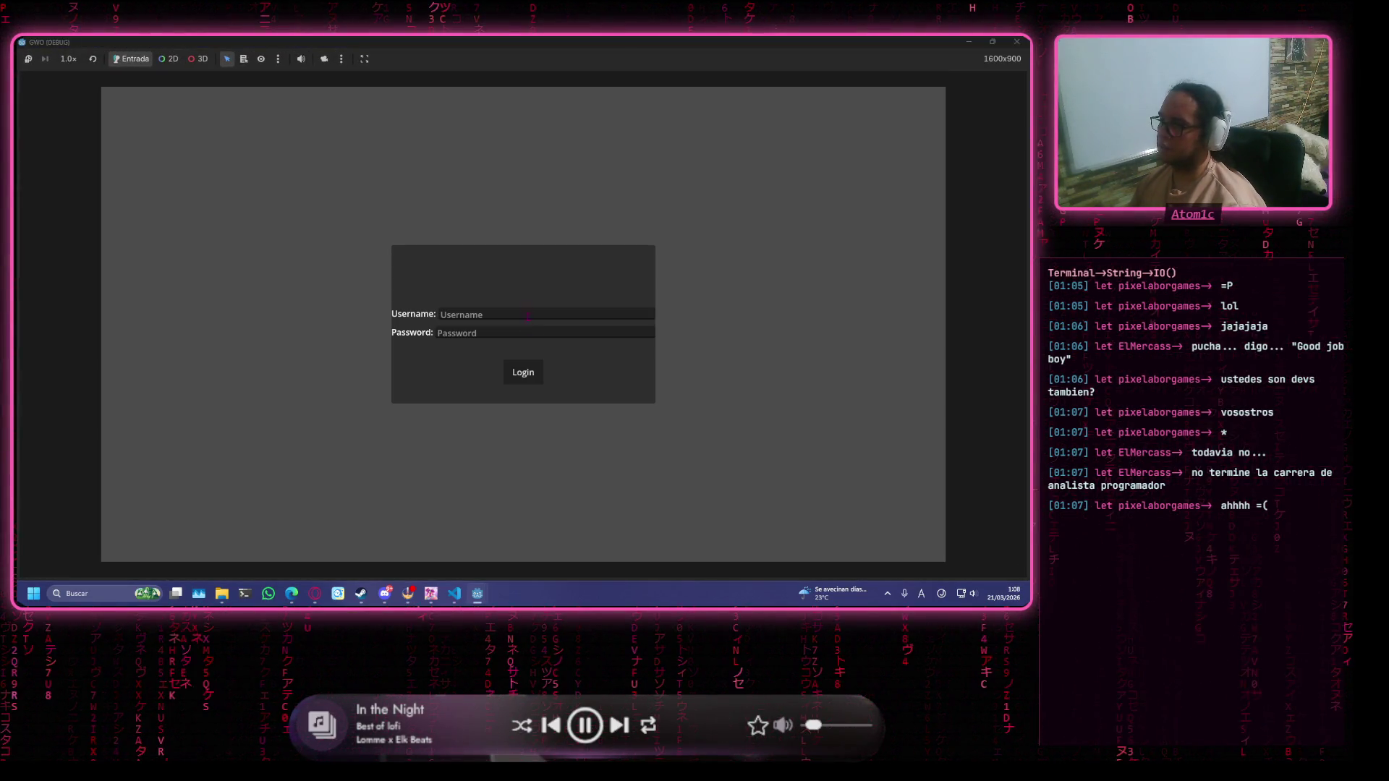
{"action": "left_click", "coordinate": [526, 313]}
{"action": "type", "text": "weaw"}
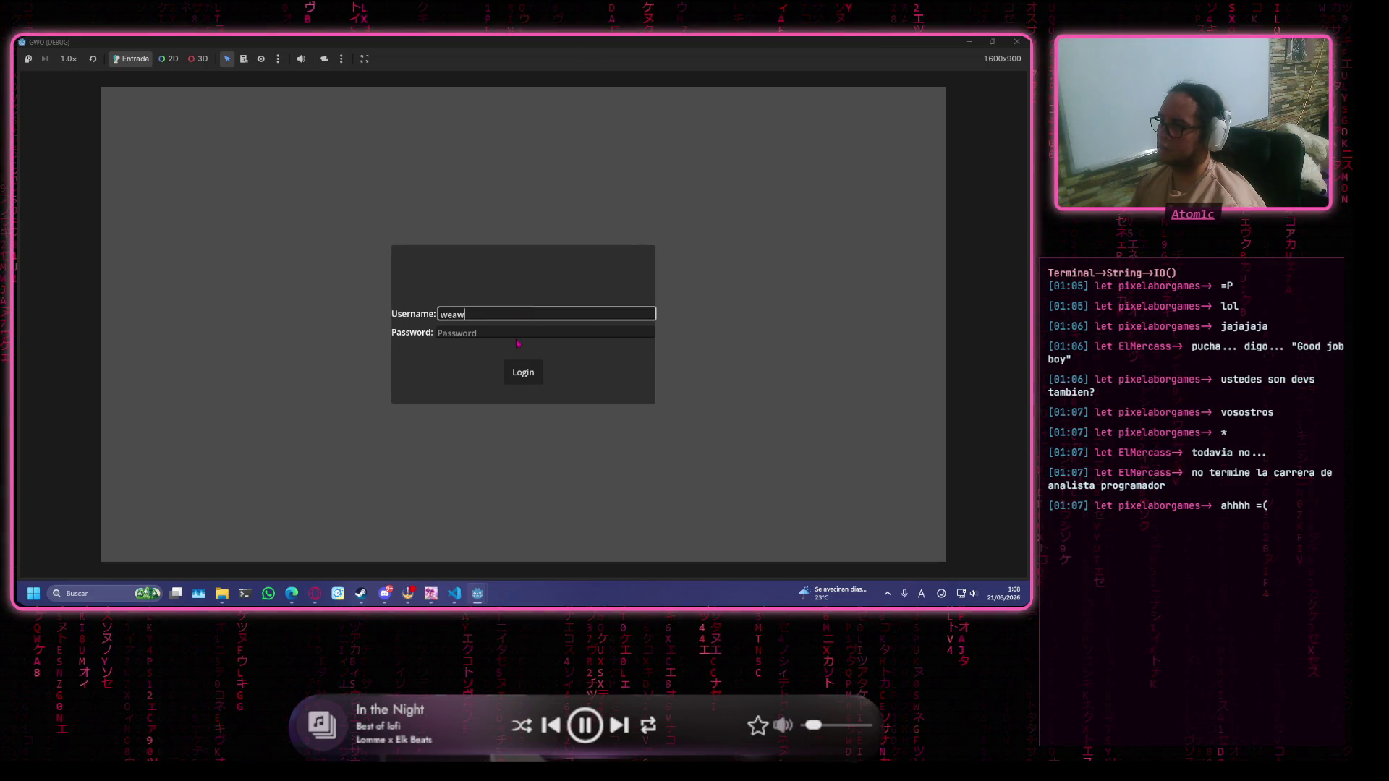
{"action": "key", "text": "BackSpace"}
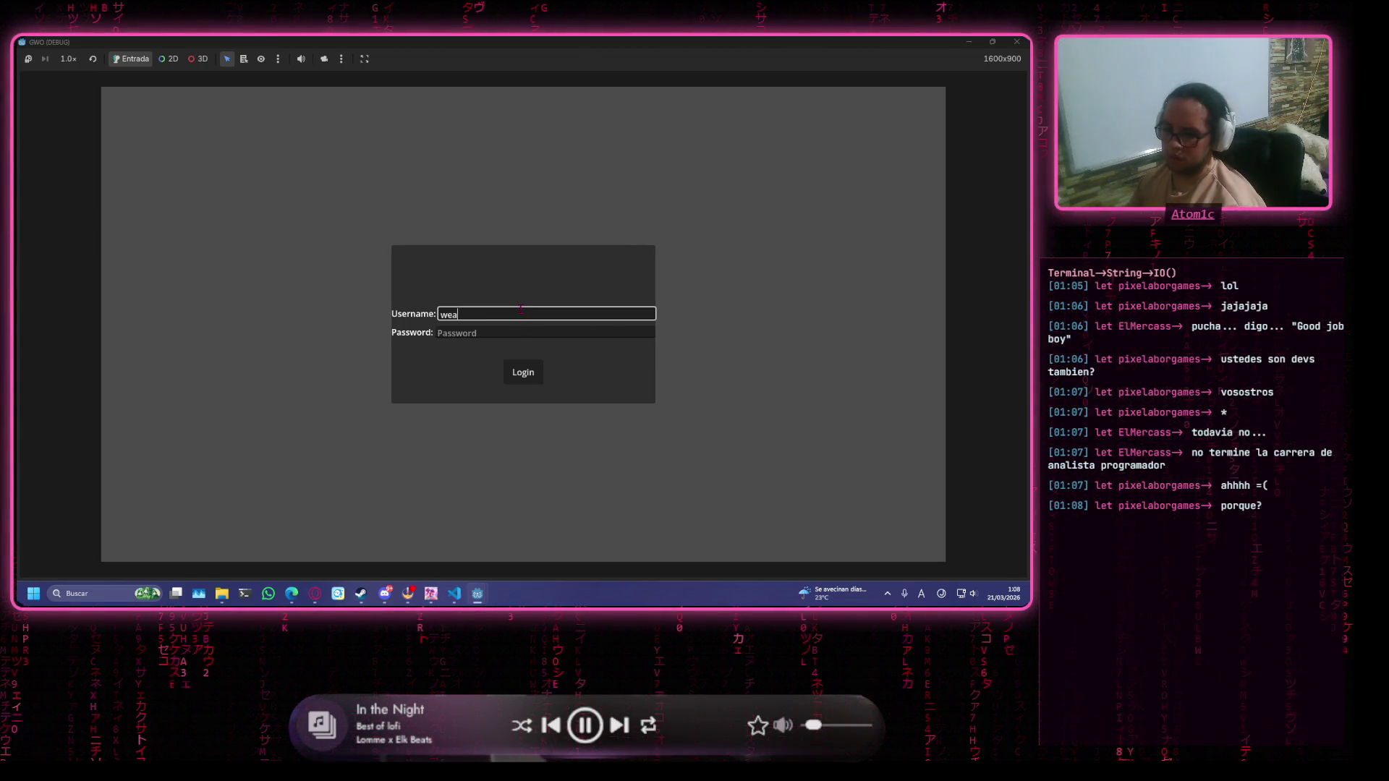
{"action": "left_click", "coordinate": [520, 327]}
{"action": "type", "text": "wea"}
{"action": "left_click", "coordinate": [518, 376]}
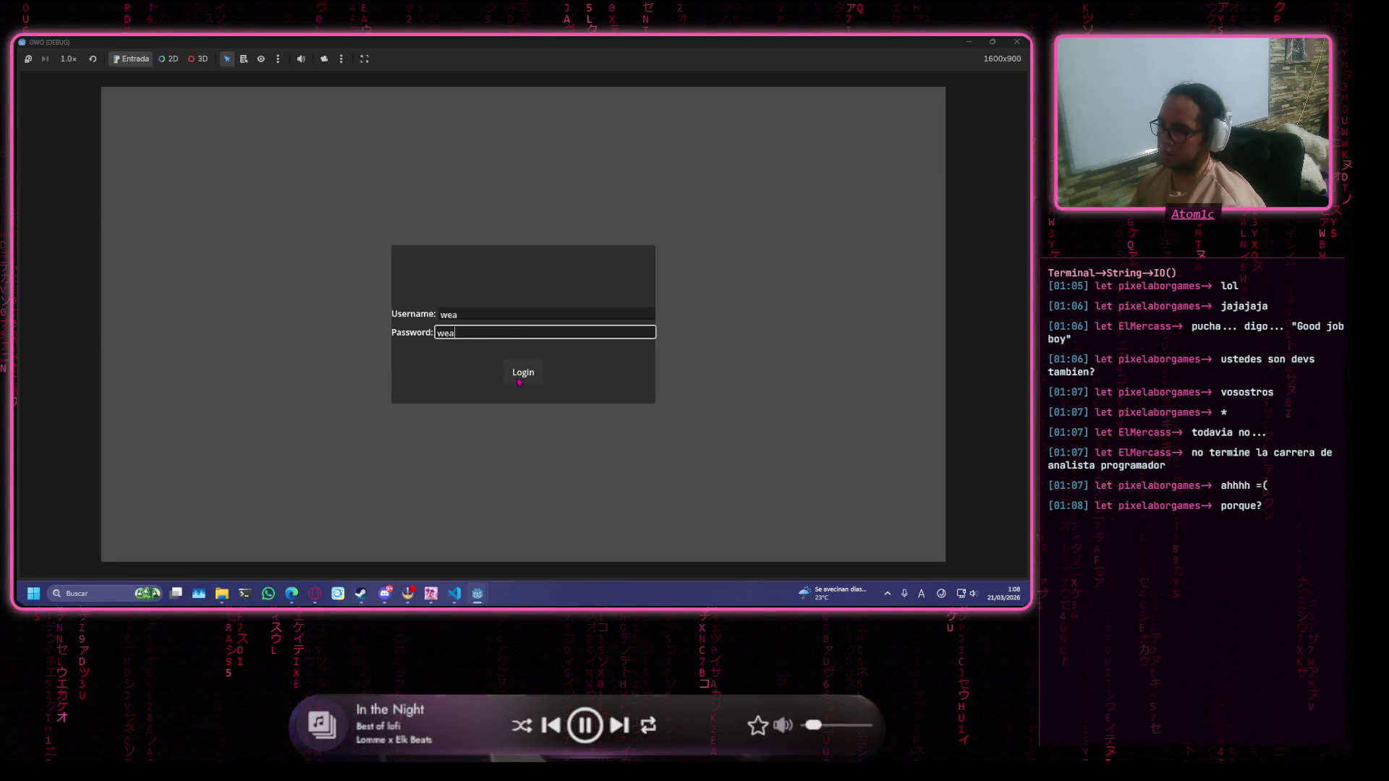
{"action": "left_click", "coordinate": [556, 232]}
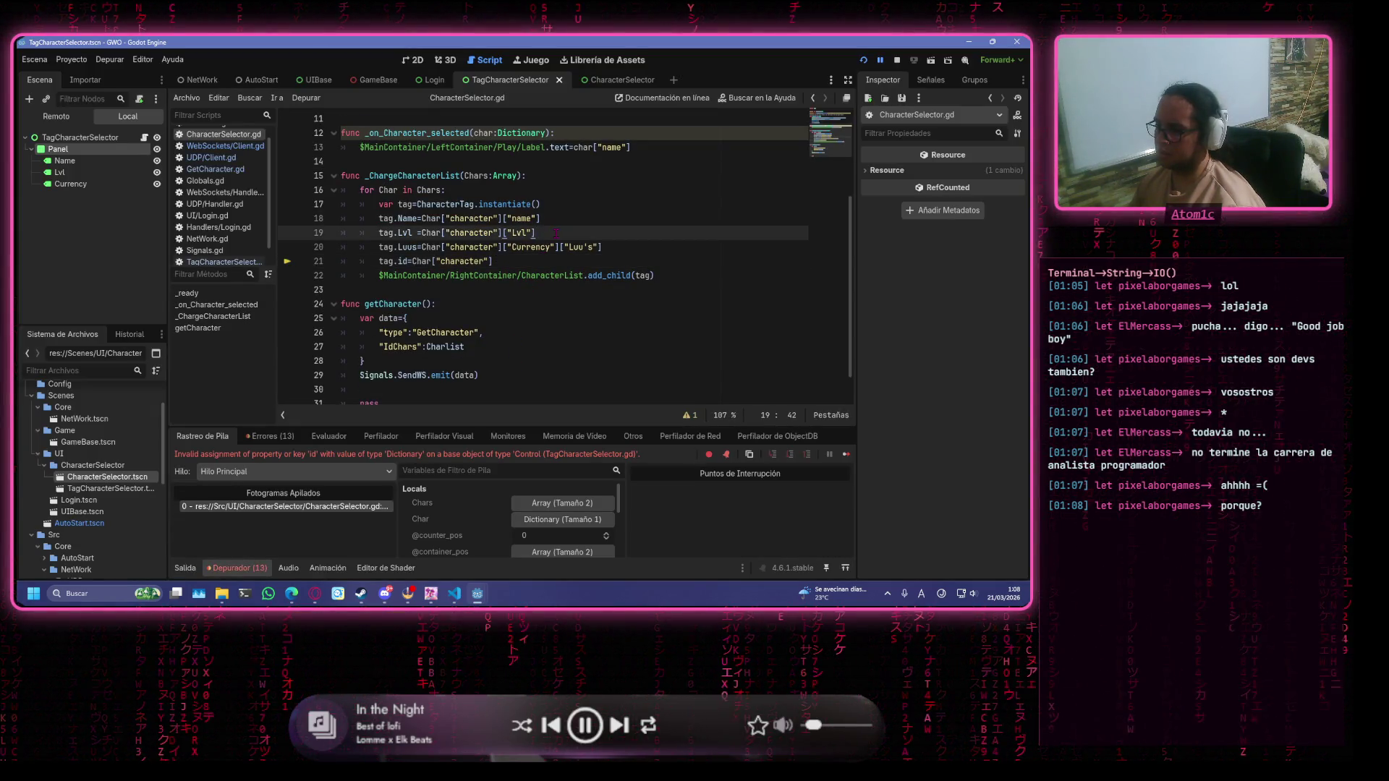
Remove the id property name from the tag assignment on line 21
{"action": "left_click", "coordinate": [475, 247]}
{"action": "left_click", "coordinate": [480, 262]}
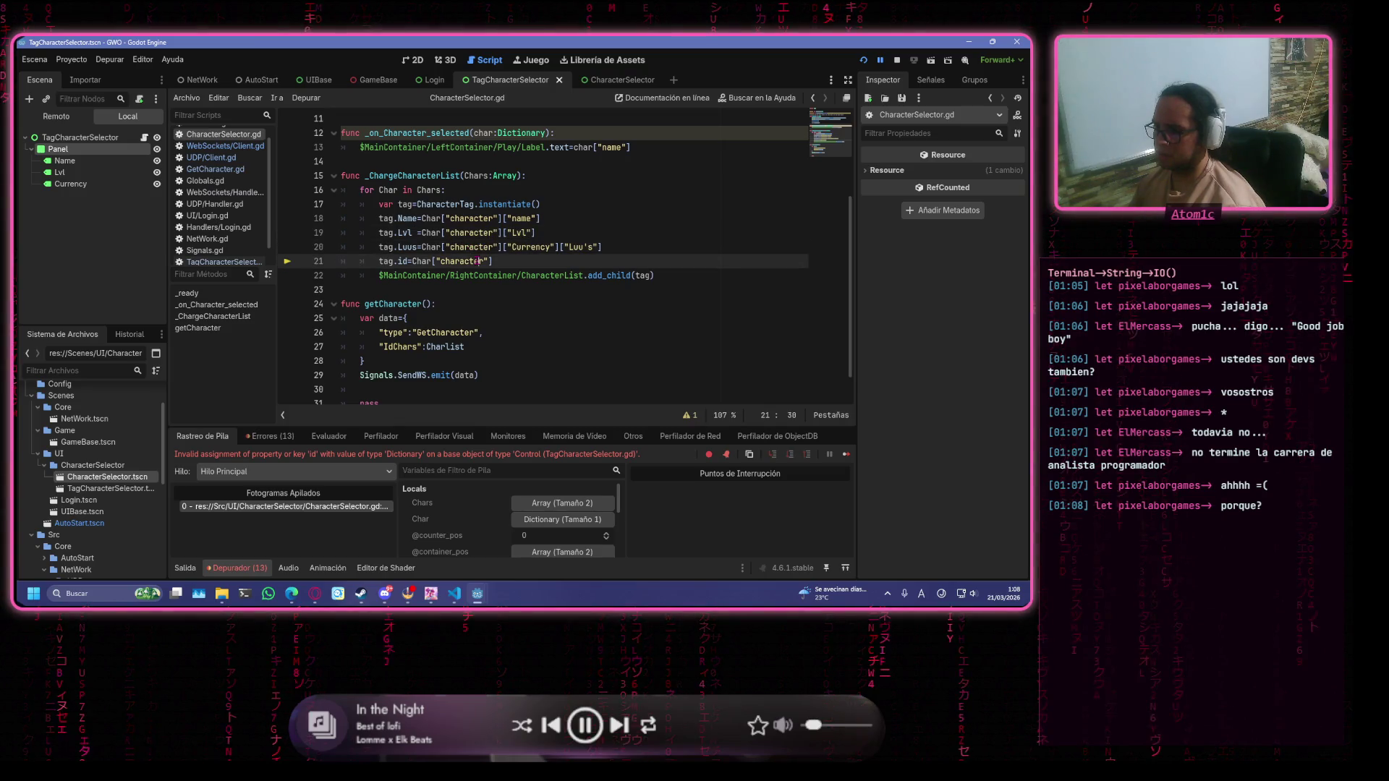
{"action": "left_click", "coordinate": [411, 261]}
{"action": "key", "text": "BackSpace"}
{"action": "key", "text": "BackSpace"}
{"action": "type", "text": "char"}
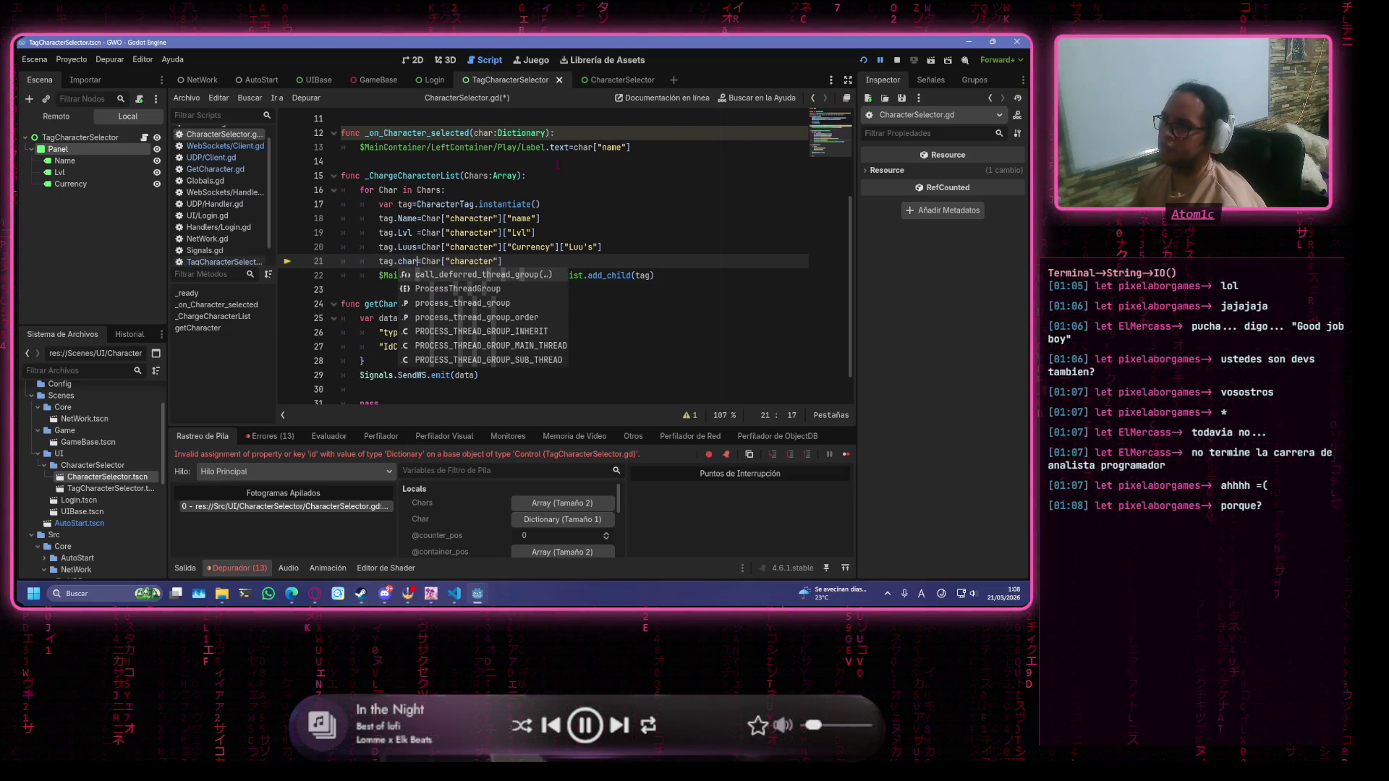
{"action": "left_click", "coordinate": [376, 161]}
Look up and copy the Character export variable name in TagCharacterSelector.gd
{"action": "scroll", "coordinate": [217, 217], "scroll_direction": "down", "scroll_amount": 1}
{"action": "left_click", "coordinate": [220, 246]}
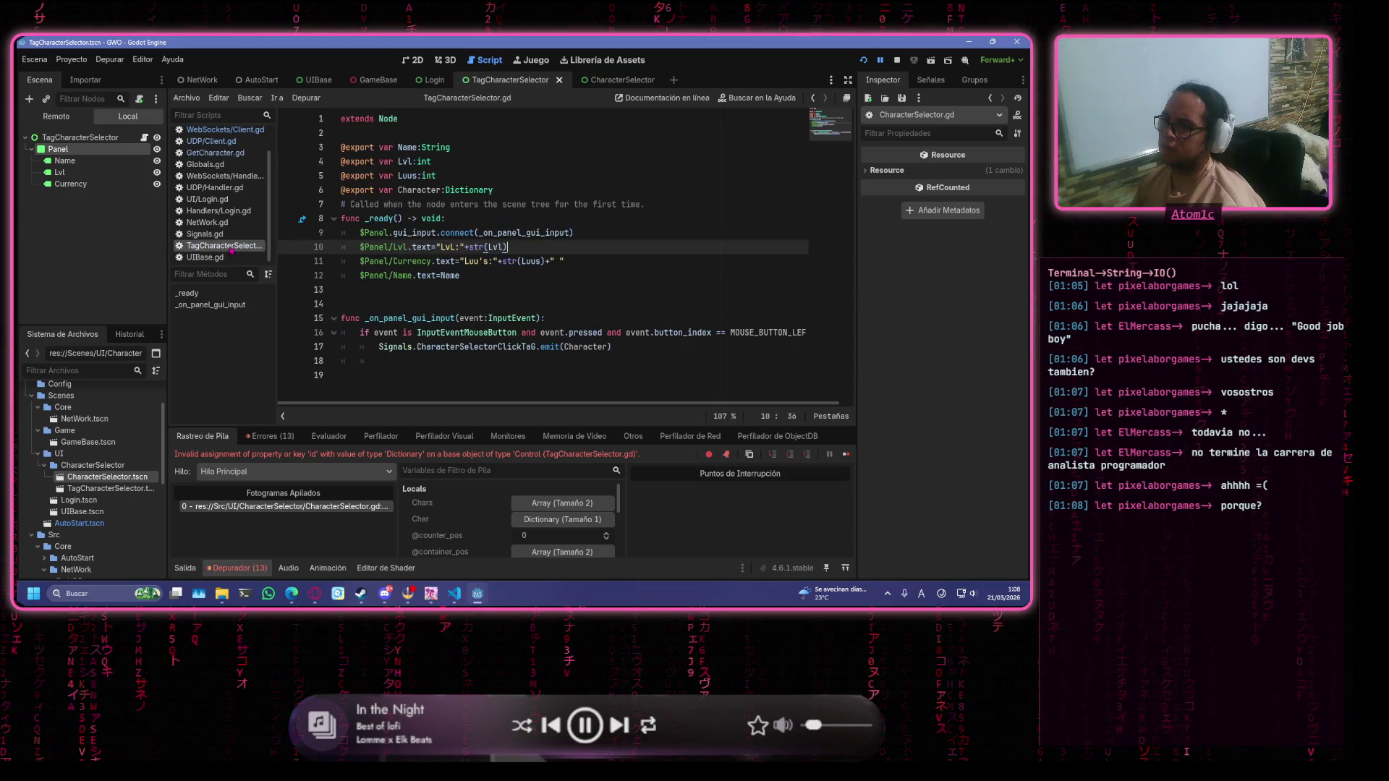
{"action": "left_click_drag", "start_coordinate": [441, 190], "coordinate": [399, 191]}
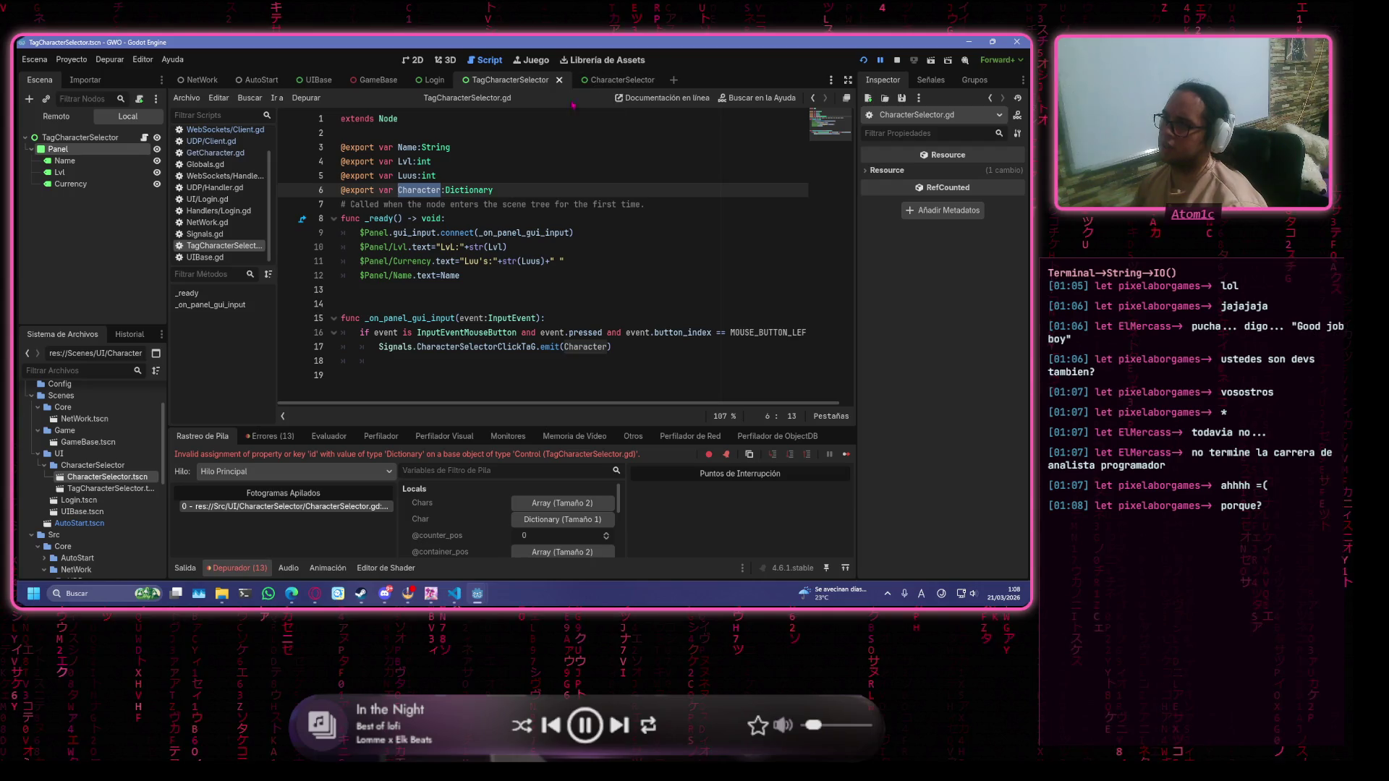
{"action": "key", "text": "alt+Left"}
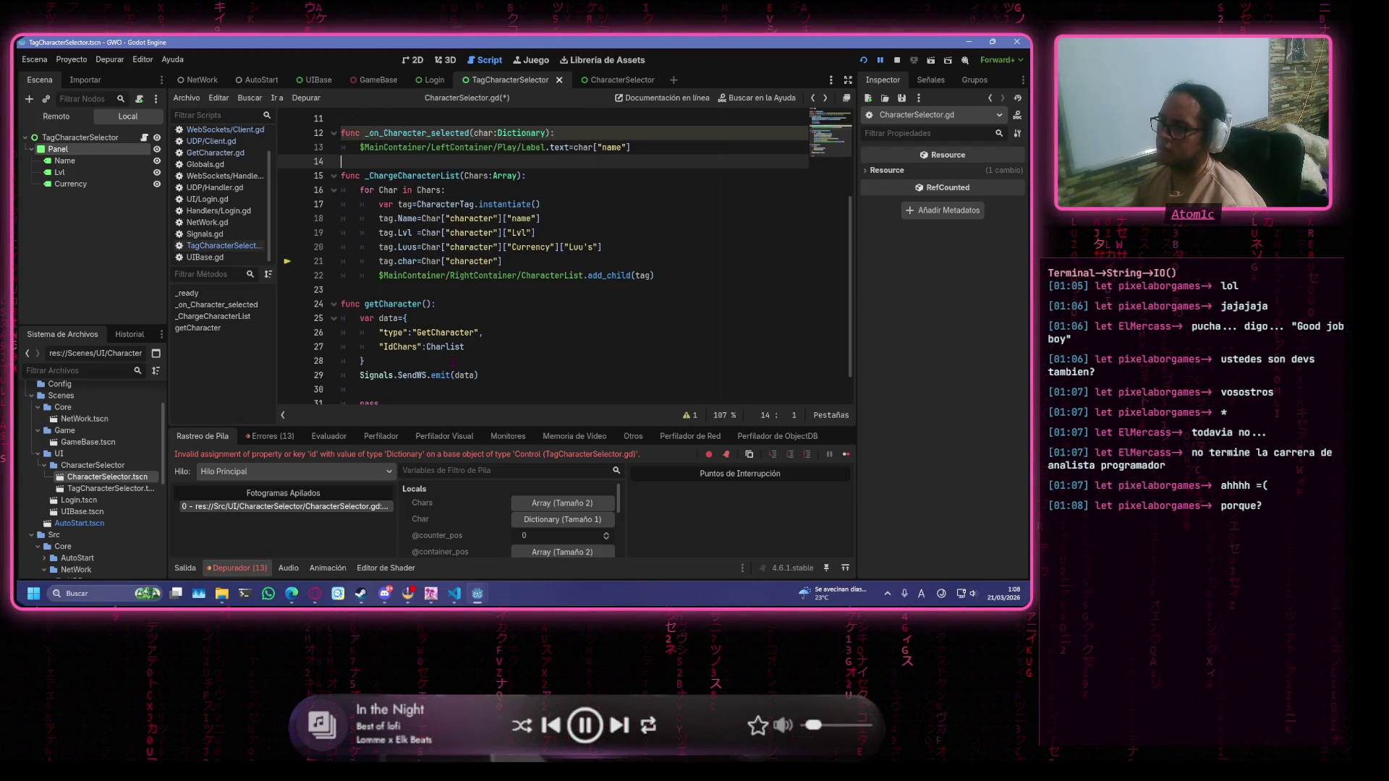
Make line 21 assign Char["character"] to tag.Character, then stop the running game
{"action": "scroll", "coordinate": [432, 220], "scroll_direction": "down", "scroll_amount": 1}
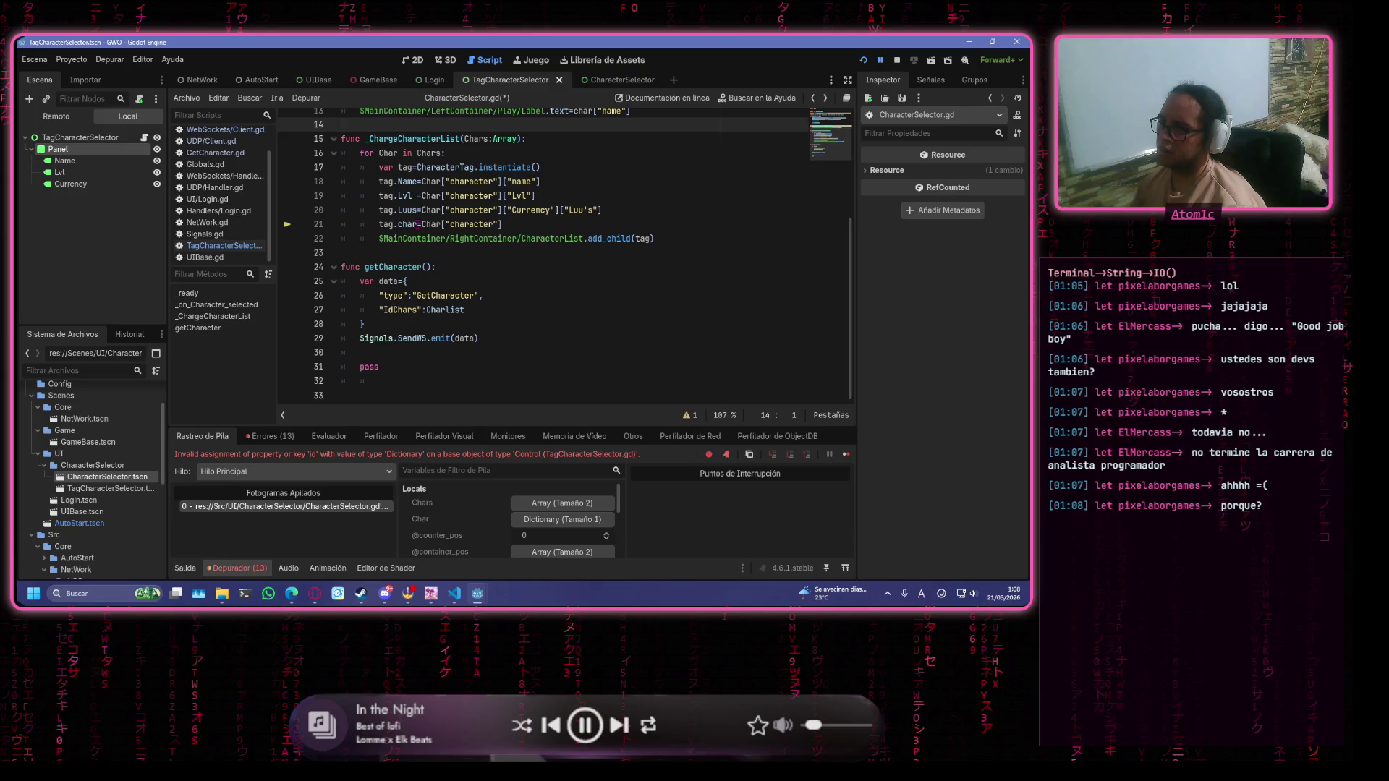
{"action": "double_click", "coordinate": [402, 225]}
{"action": "type", "text": "Character"}
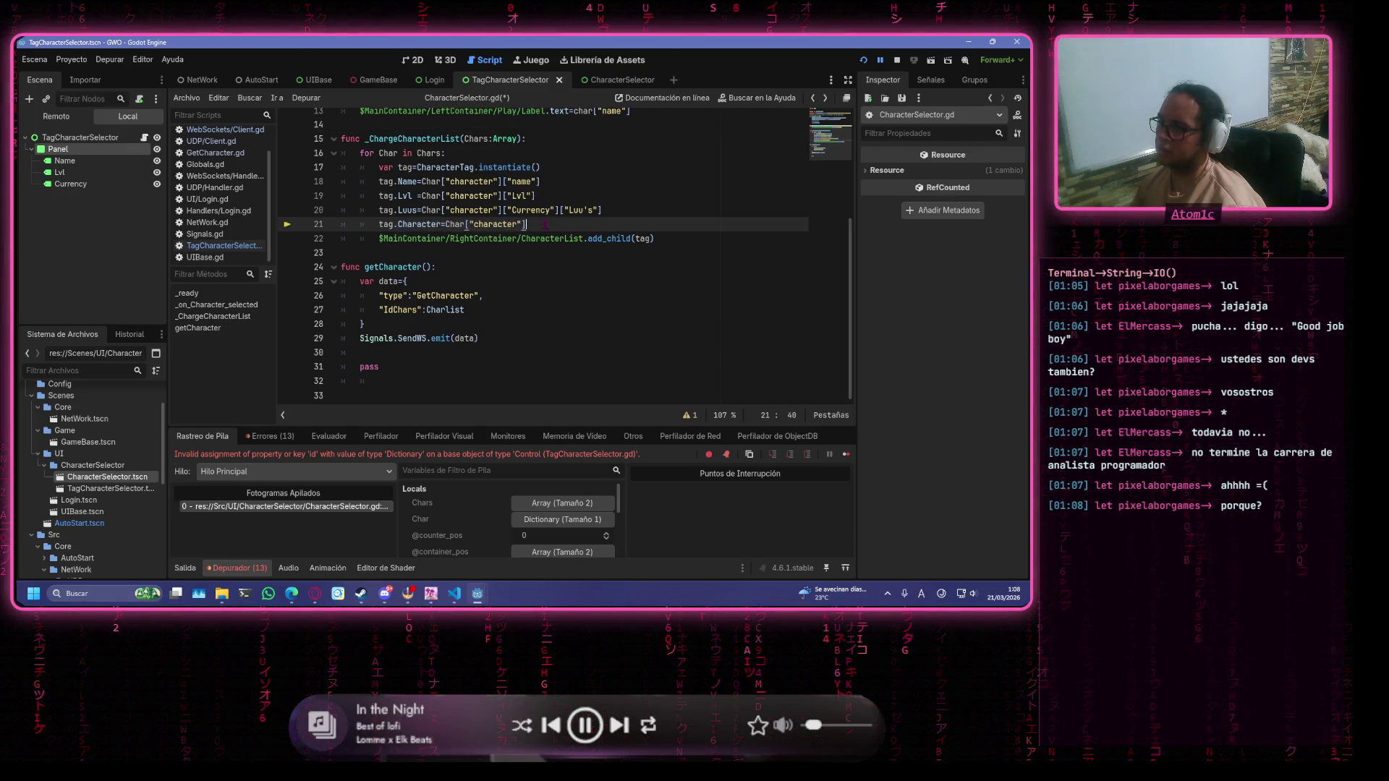
{"action": "scroll", "coordinate": [559, 224], "scroll_direction": "up", "scroll_amount": 3}
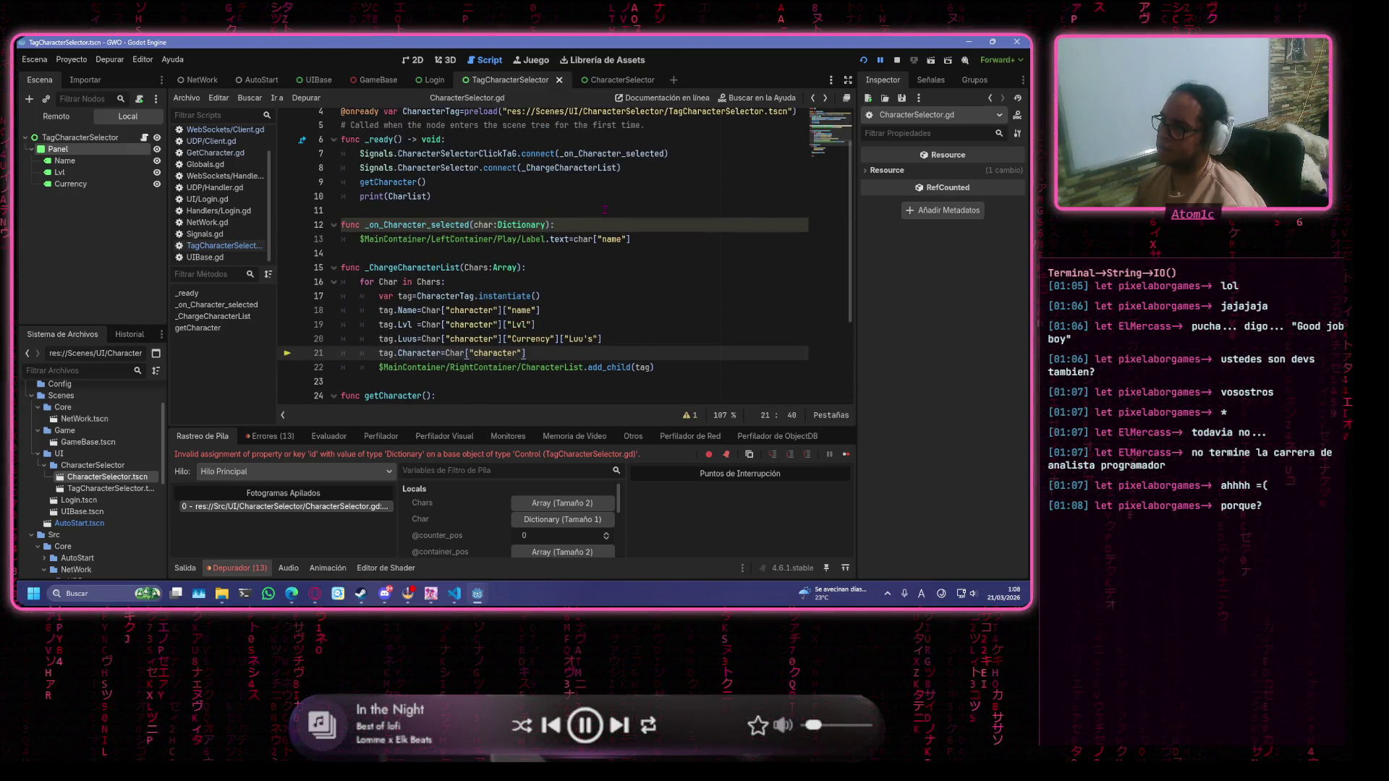
{"action": "left_click", "coordinate": [898, 60]}
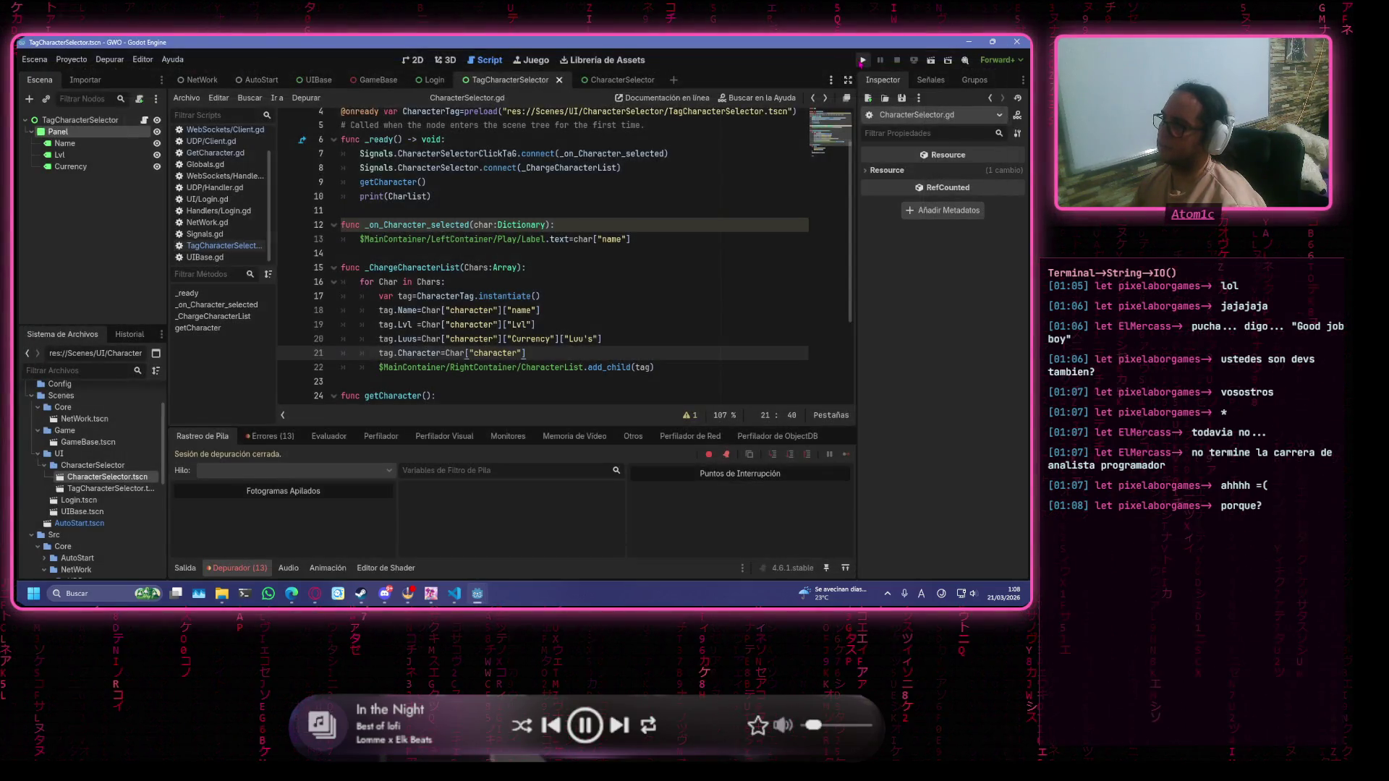
Rerun the game and log in with the test username and password to reach the lobby
{"action": "left_click", "coordinate": [863, 60]}
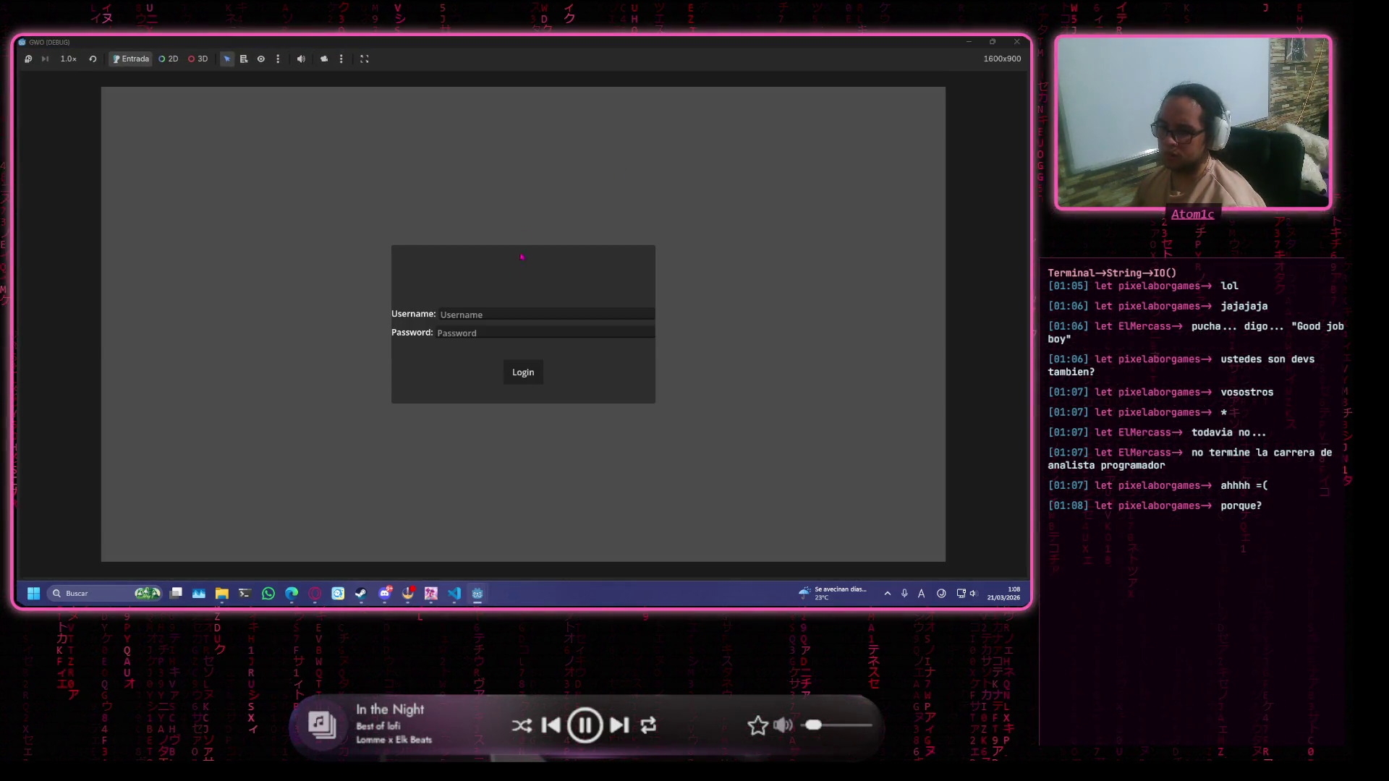
{"action": "left_click", "coordinate": [530, 319]}
{"action": "type", "text": "wea"}
{"action": "left_click", "coordinate": [519, 333]}
{"action": "type", "text": "wea"}
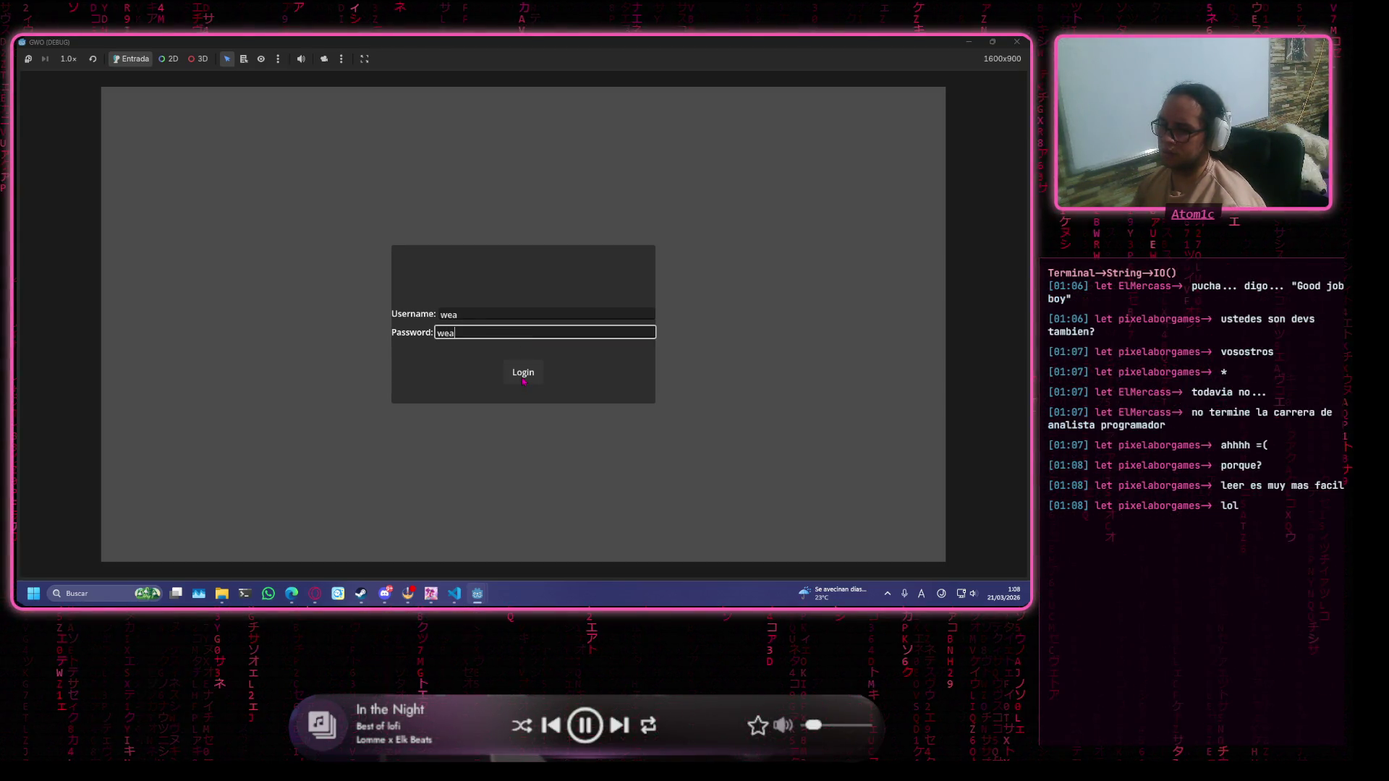
{"action": "left_click", "coordinate": [523, 382]}
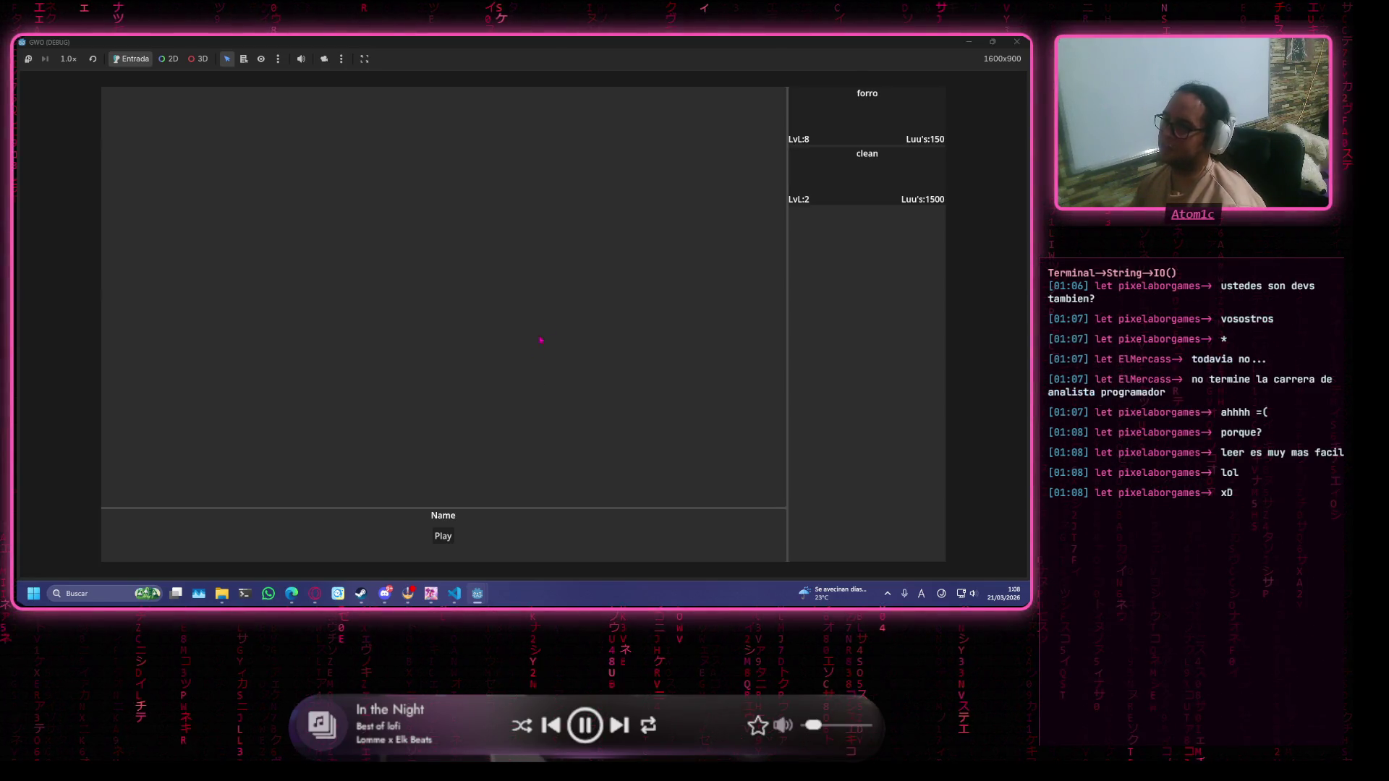
Select the forro and clean character tags to show each name above Play
{"action": "left_click", "coordinate": [881, 113]}
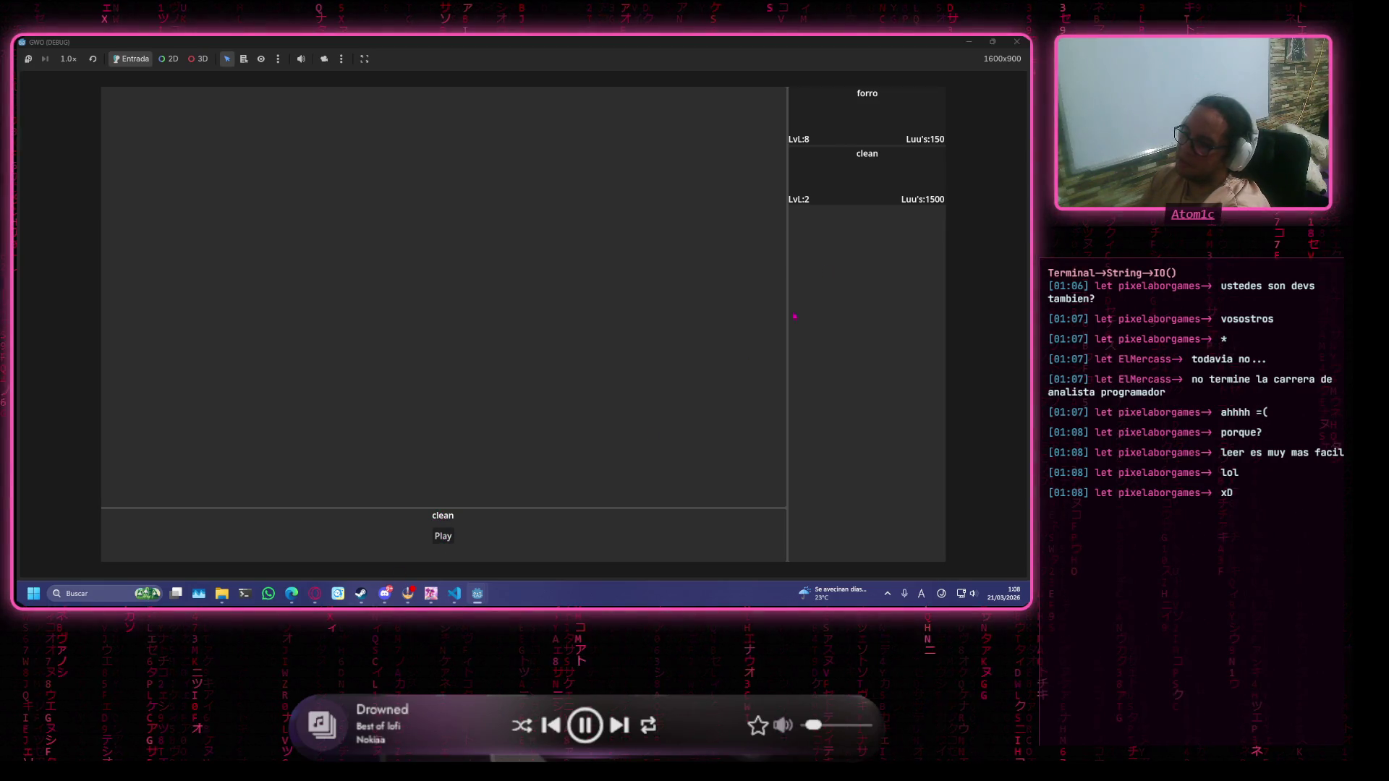
{"action": "left_click", "coordinate": [884, 186]}
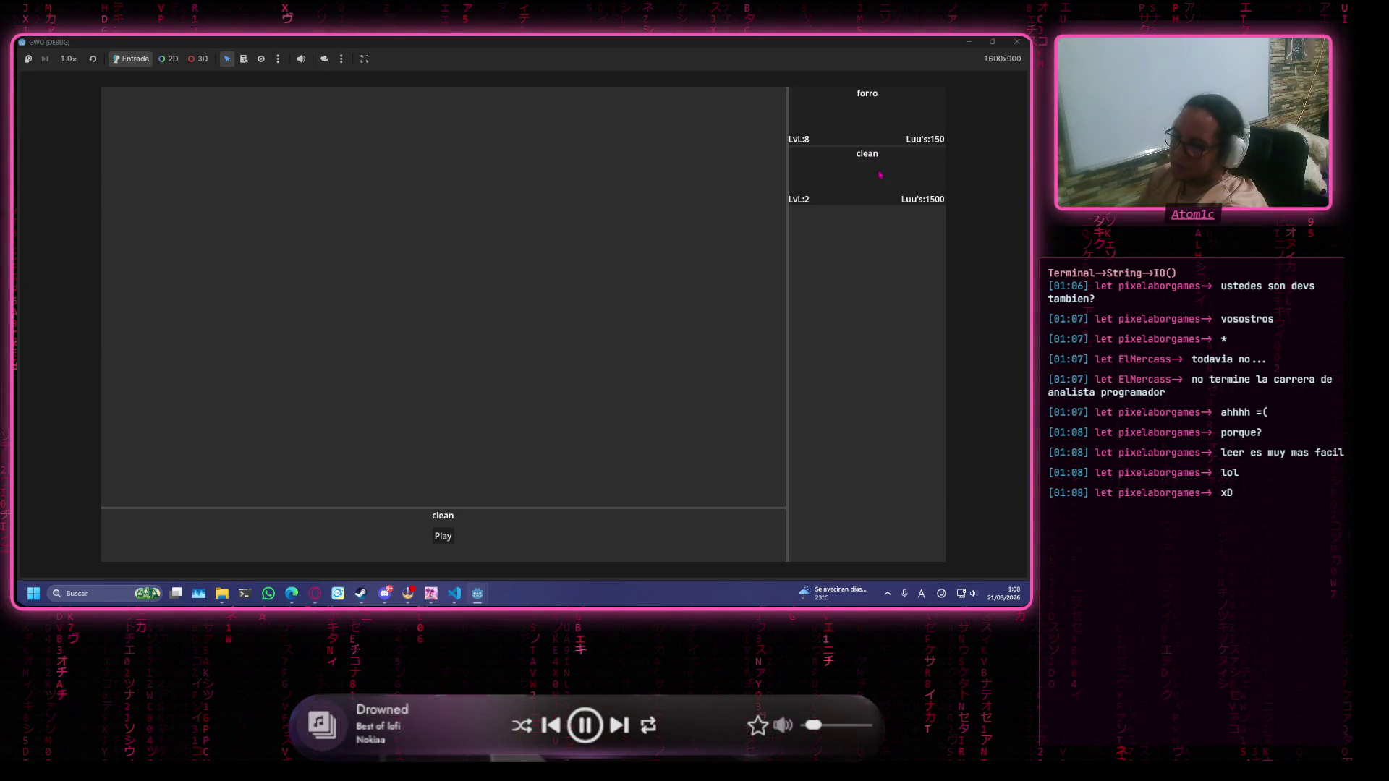
{"action": "double_click", "coordinate": [896, 62]}
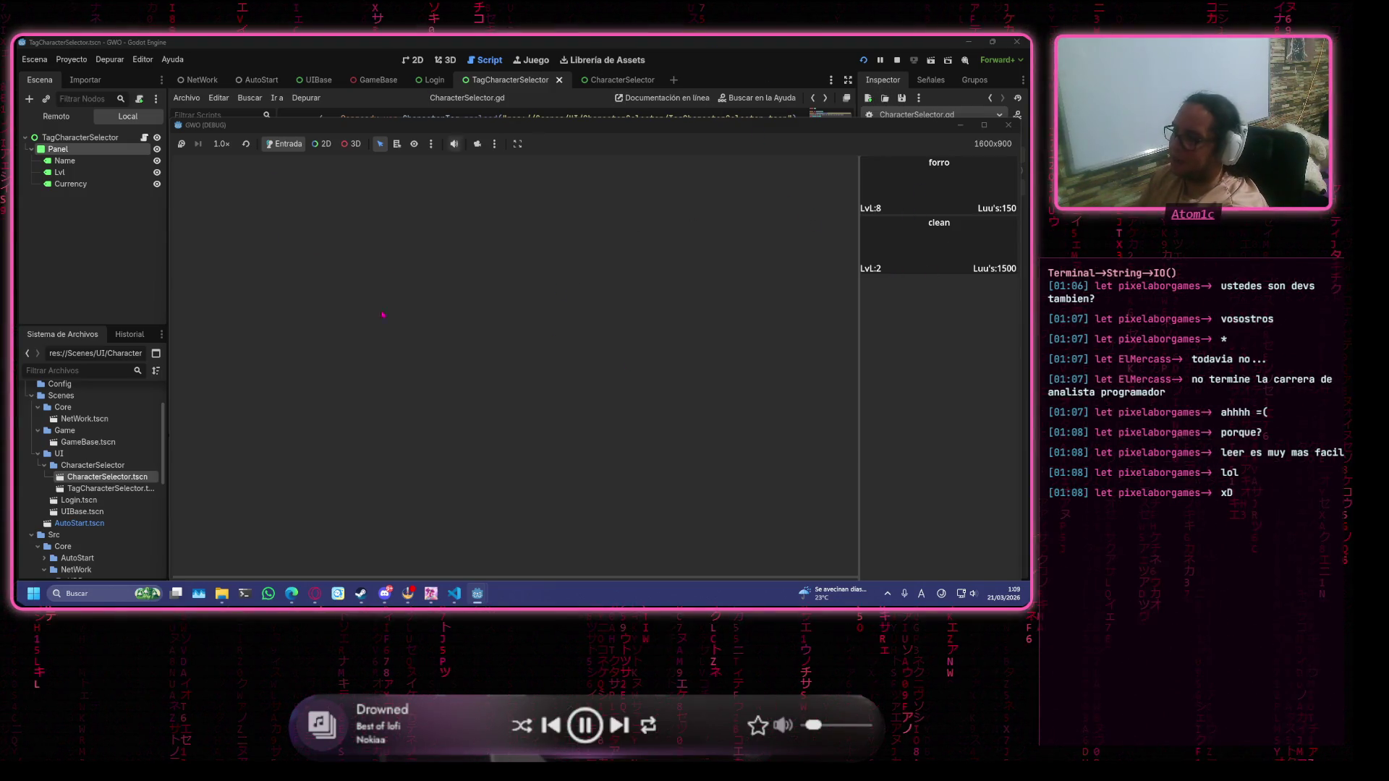
{"action": "double_click", "coordinate": [673, 124]}
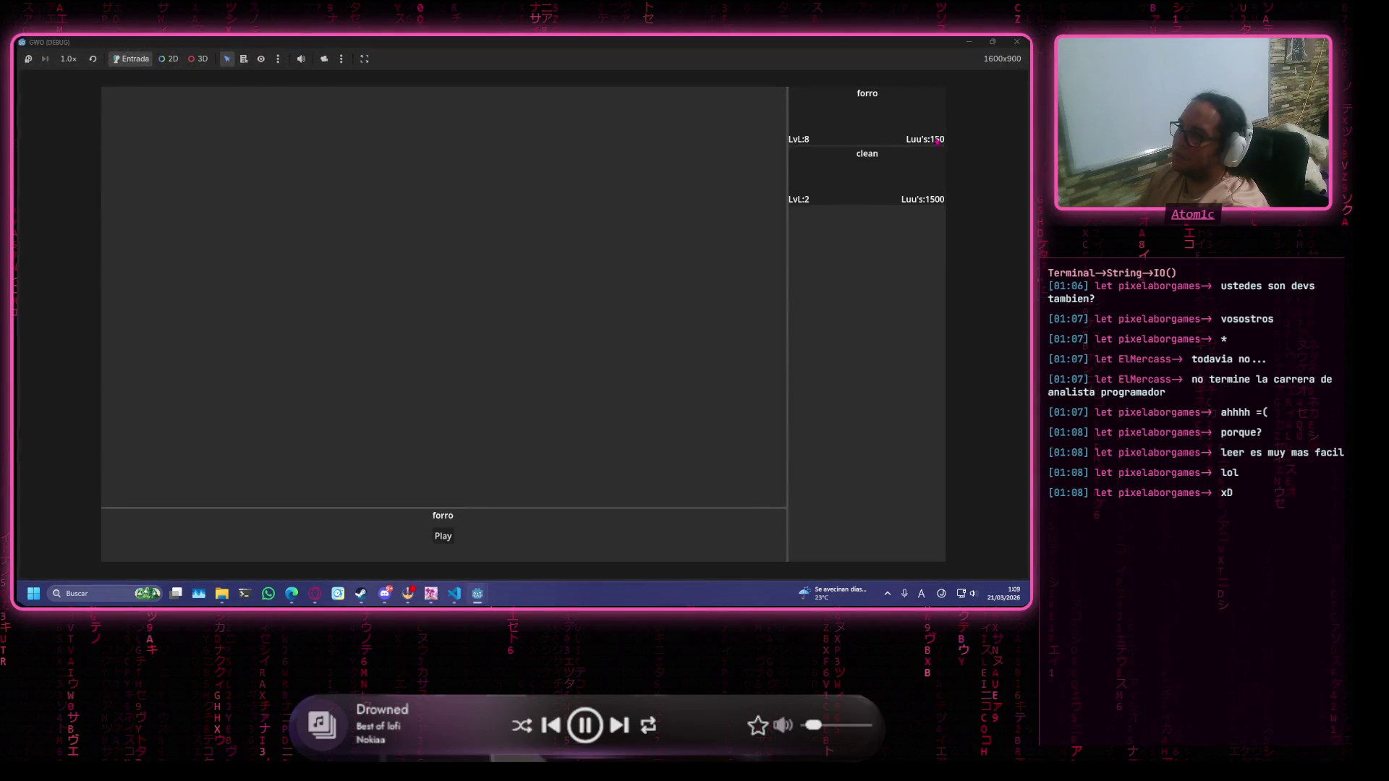
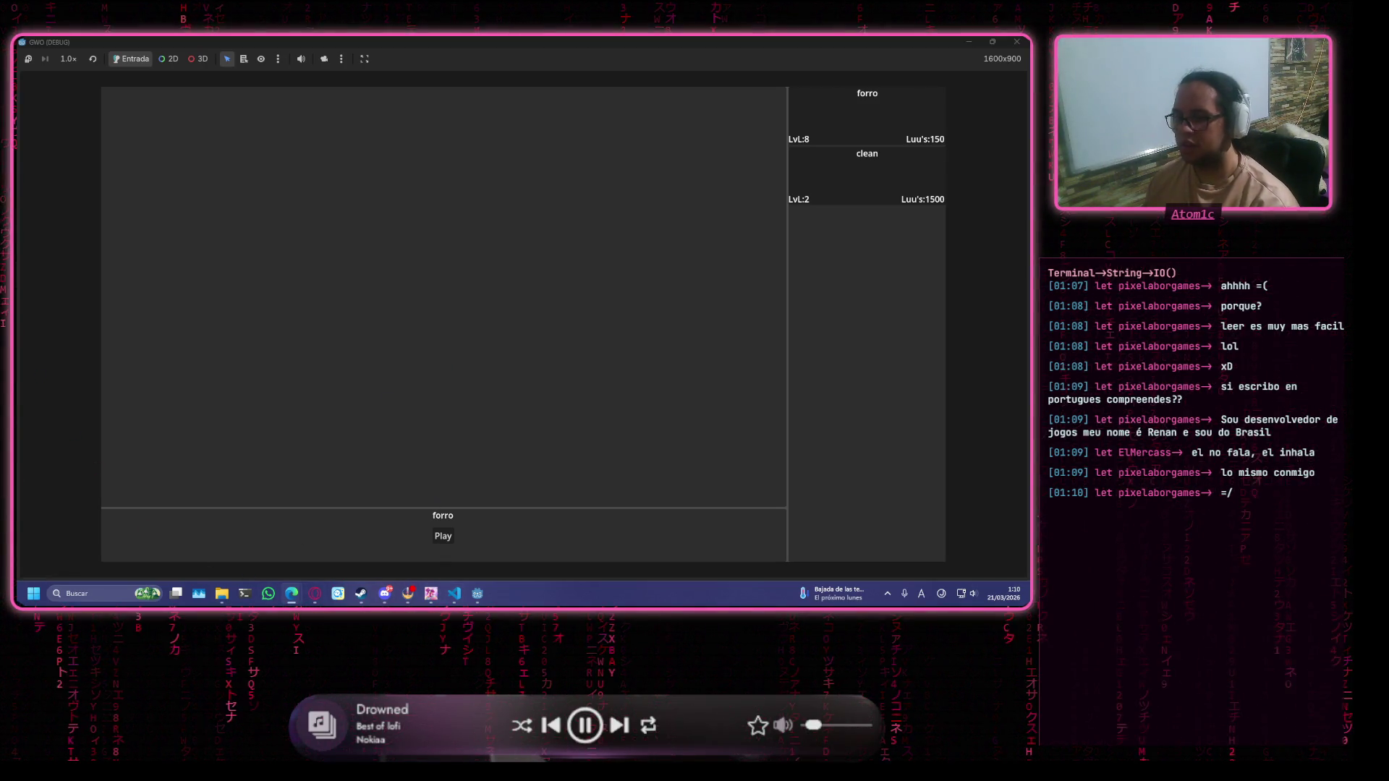
Close the running game window and collapse the utils, src and Data folders in the Explorer
{"action": "key", "text": "alt+F4"}
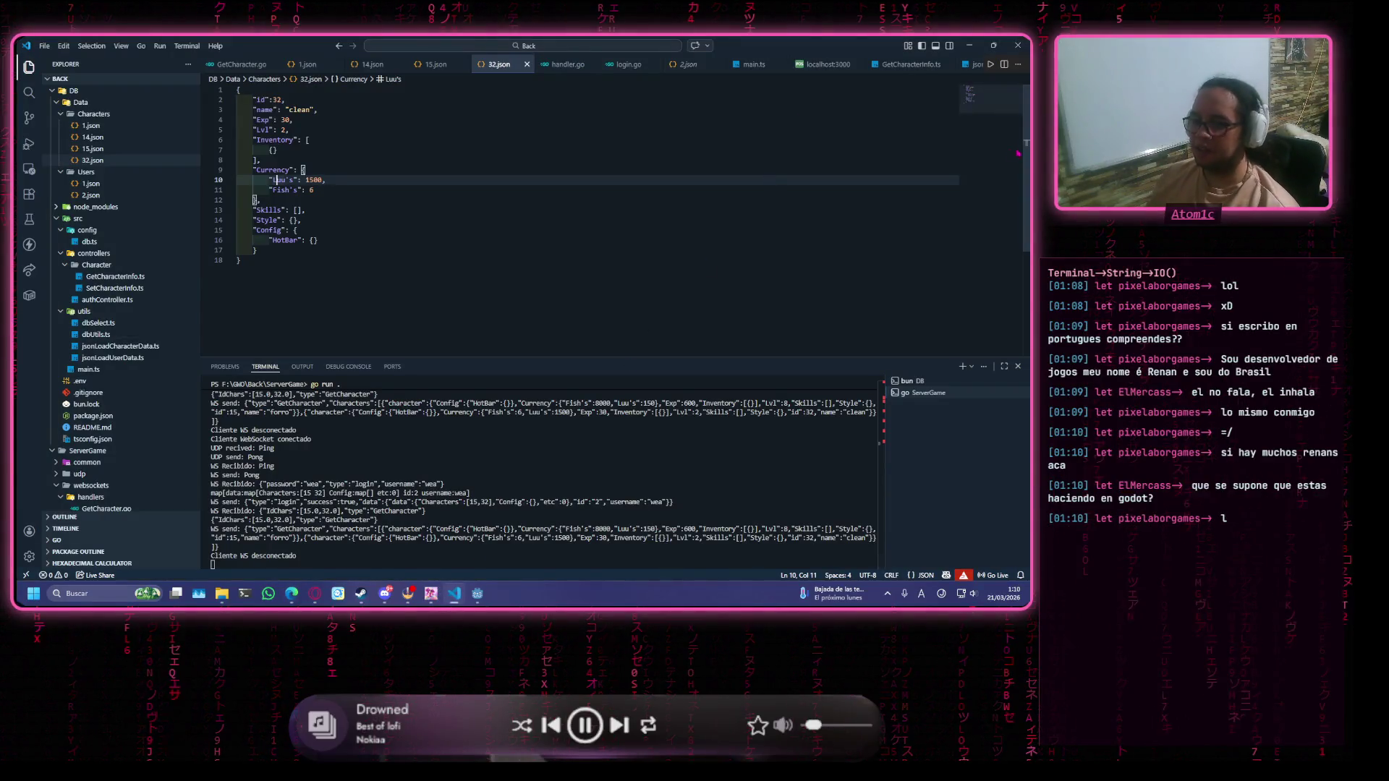
{"action": "scroll", "coordinate": [145, 326], "scroll_direction": "down", "scroll_amount": 3}
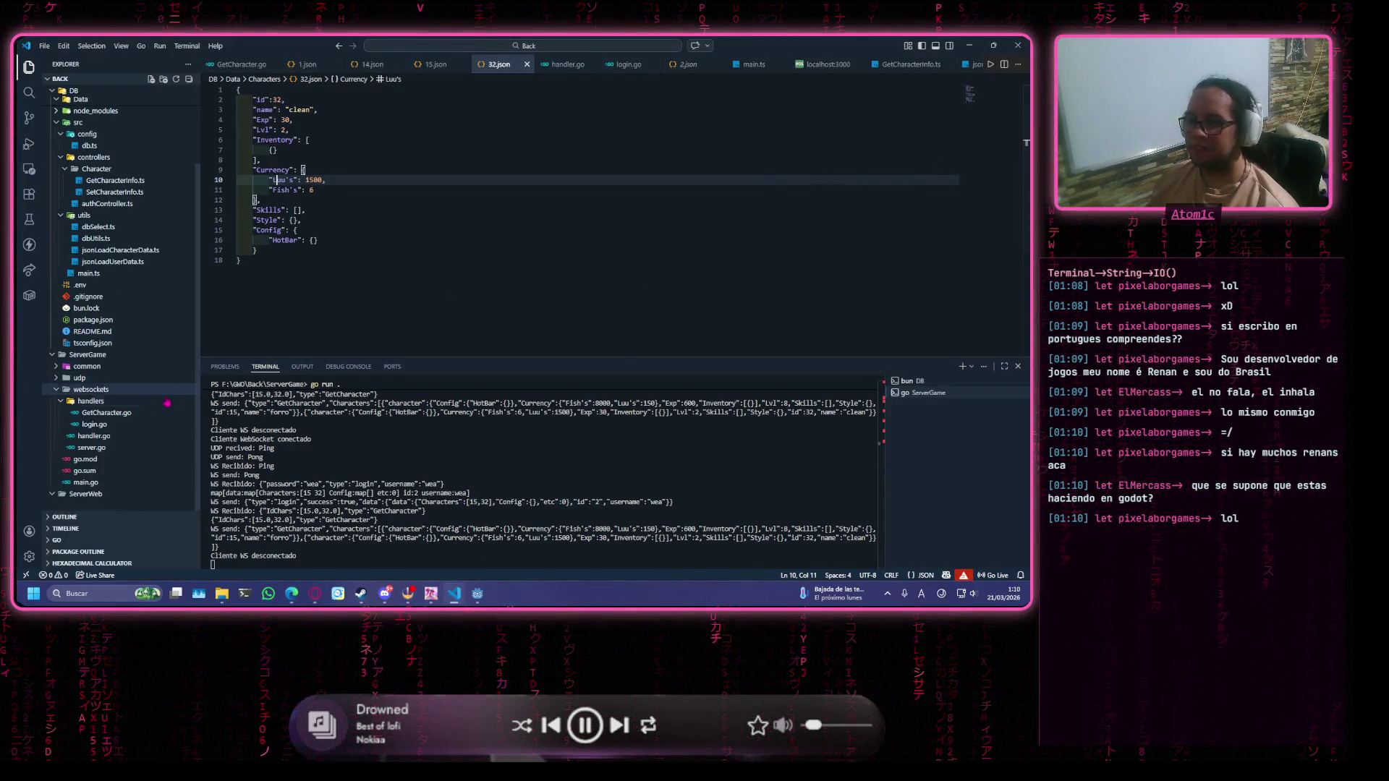
{"action": "left_click", "coordinate": [80, 215]}
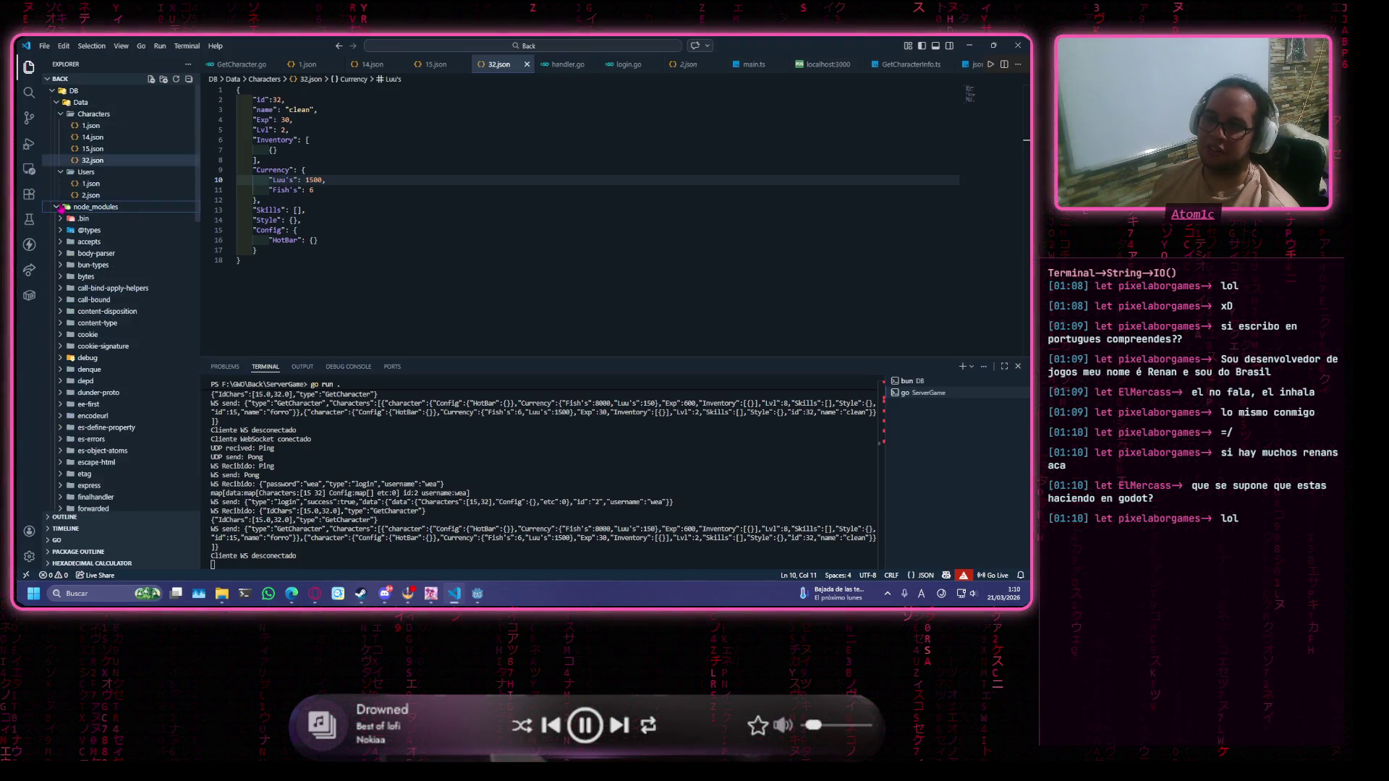
{"action": "left_click", "coordinate": [62, 218]}
{"action": "left_click", "coordinate": [79, 102]}
{"action": "left_click", "coordinate": [732, 272]}
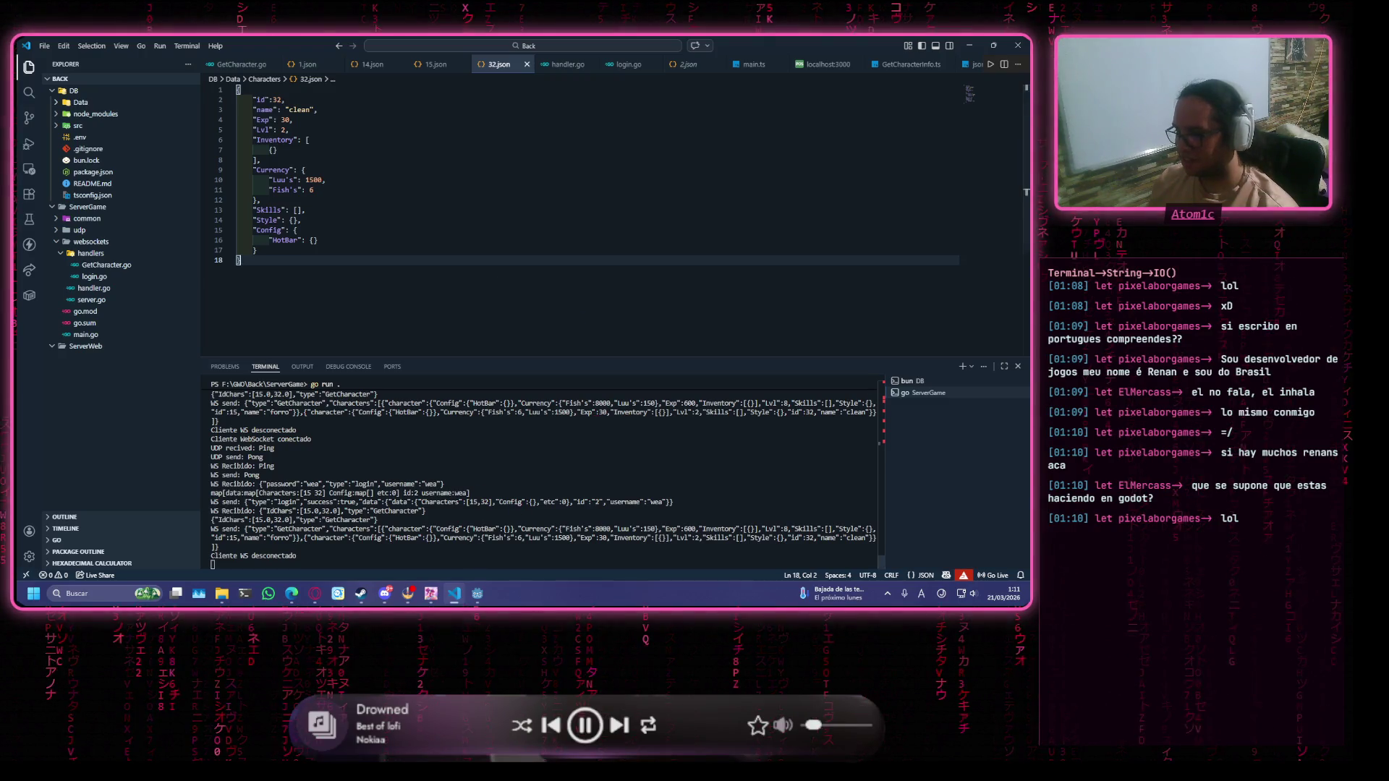
Open GetCharacter.go under ServerGame/websockets/handlers
{"action": "key", "text": "alt+Tab"}
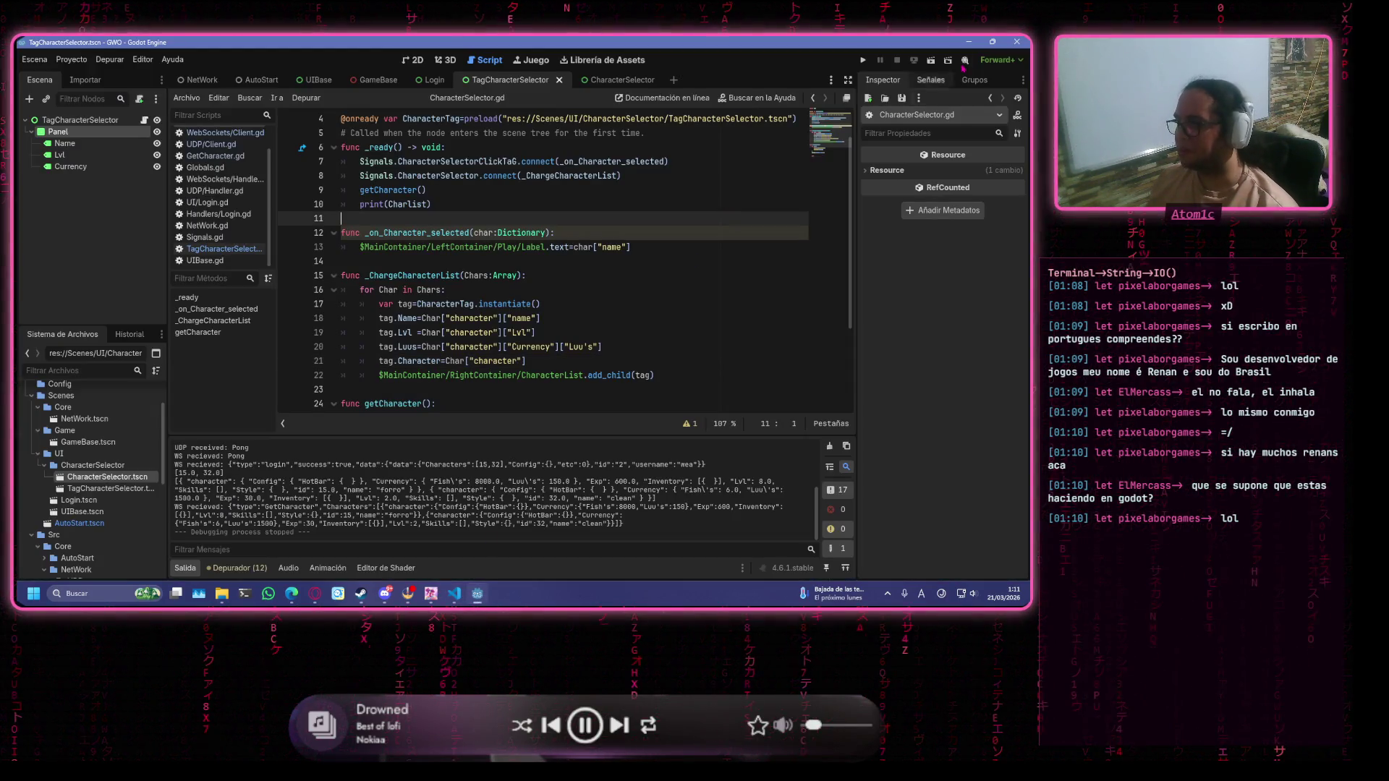
{"action": "key", "text": "alt+Tab"}
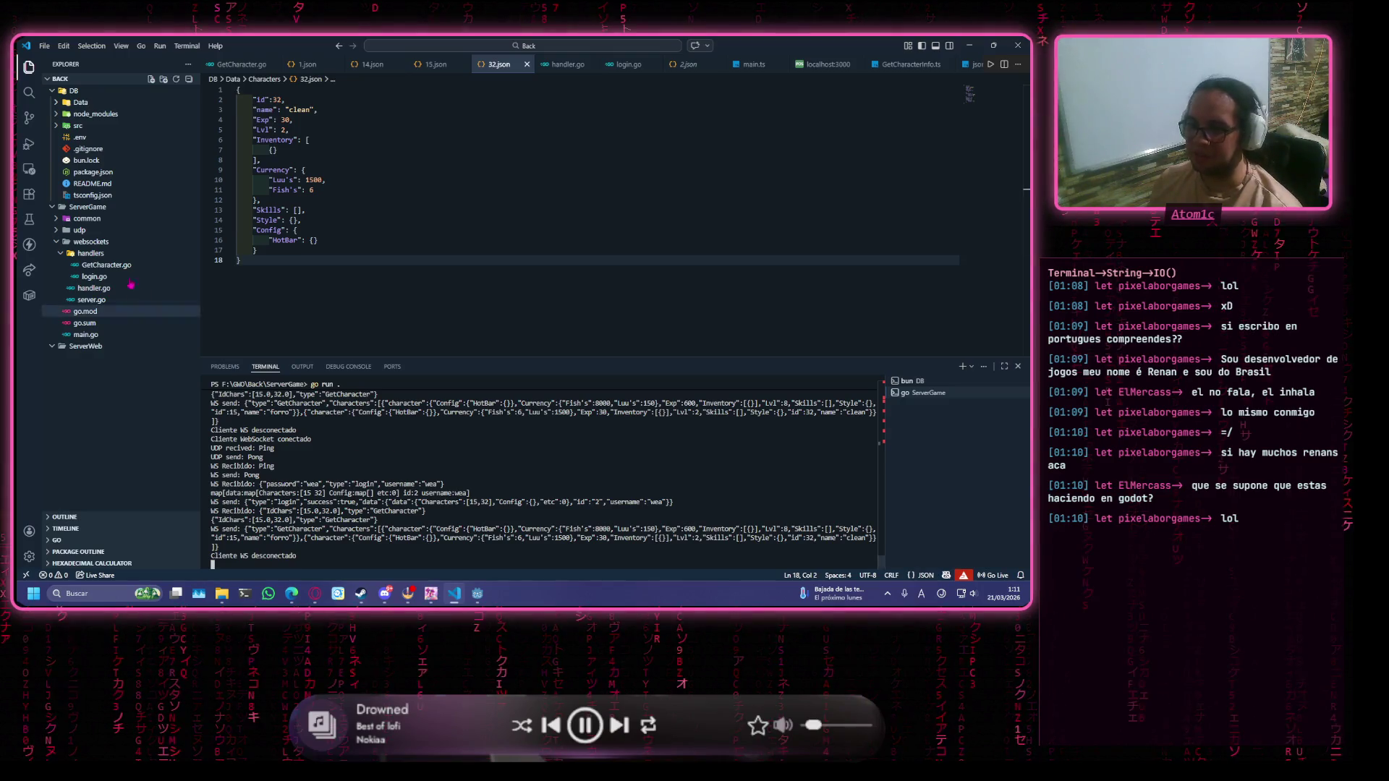
{"action": "left_click", "coordinate": [107, 265]}
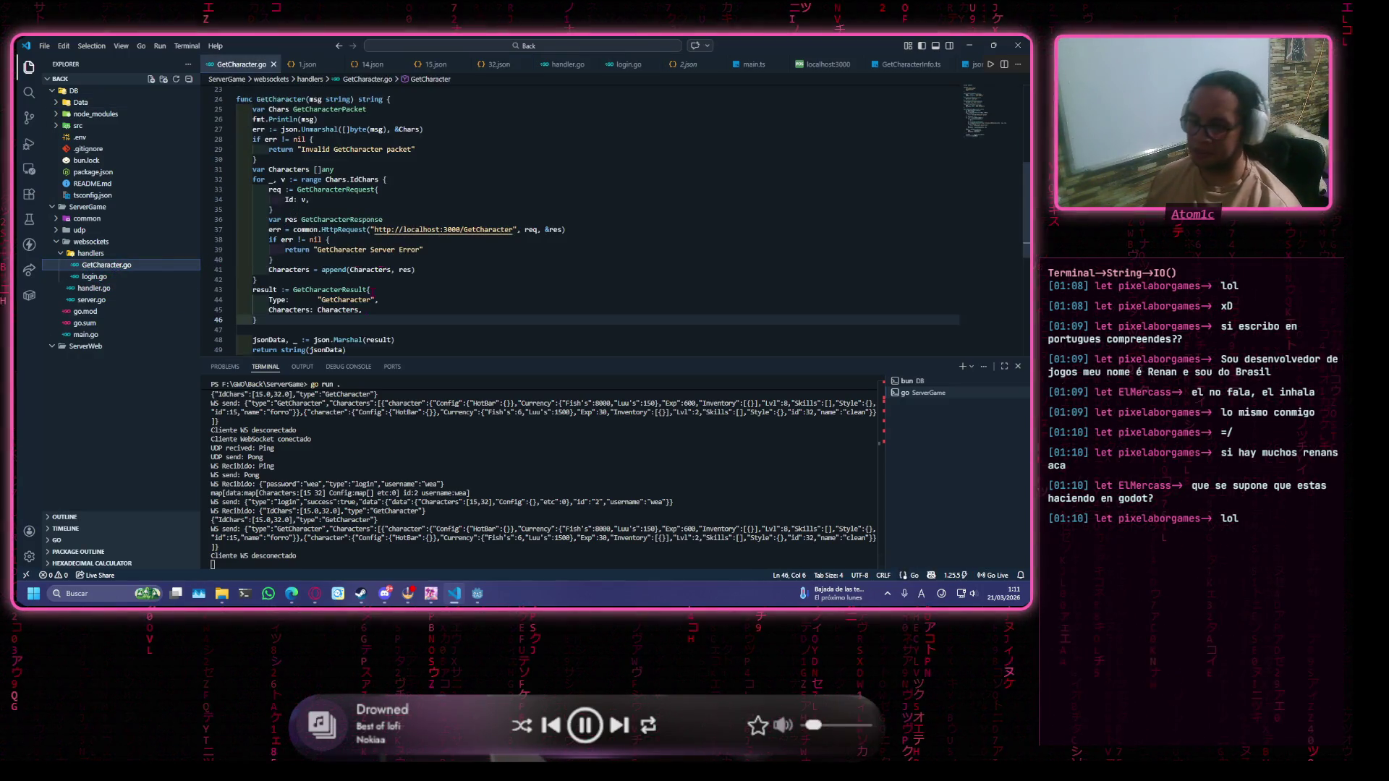
Inspect GetCharacter.go's Characters declaration and append call, then expand the Data and src folders
{"action": "left_click", "coordinate": [539, 170]}
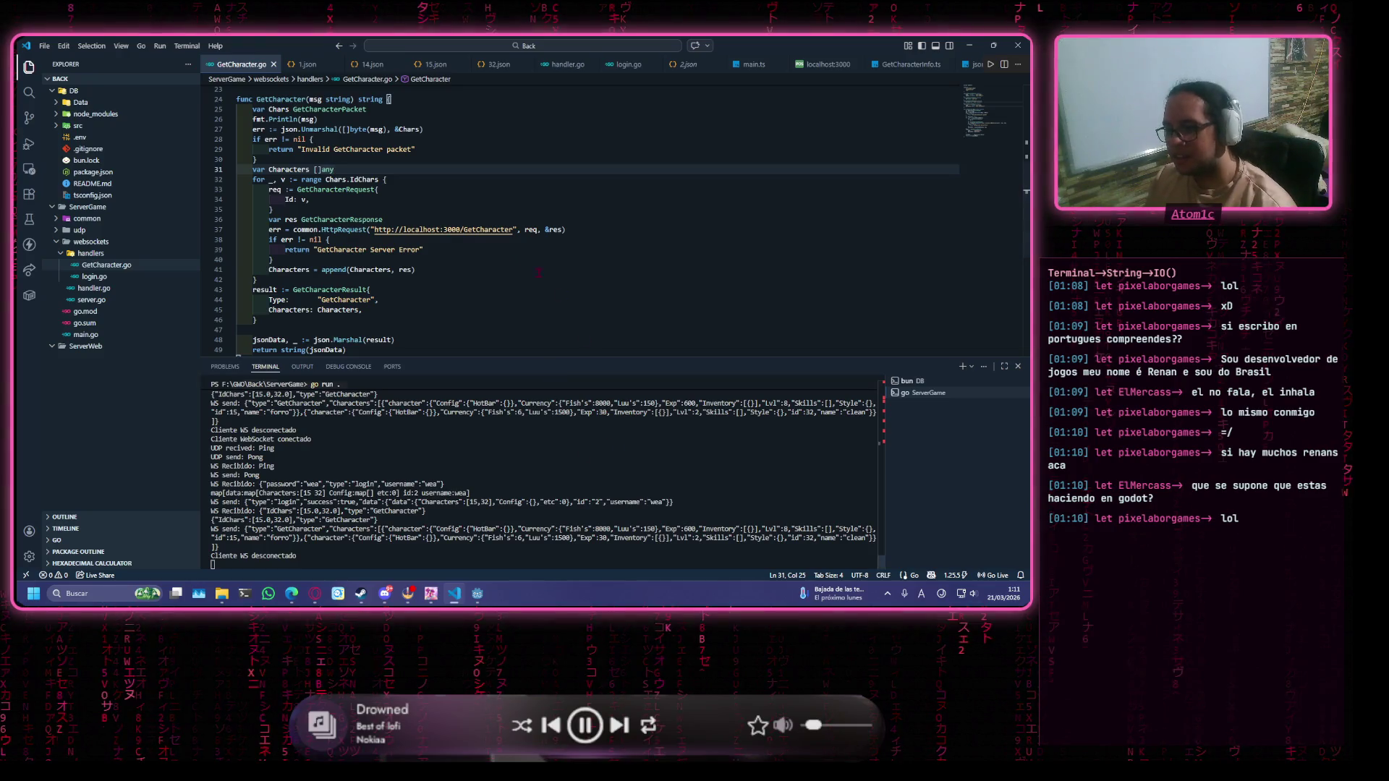
{"action": "left_click", "coordinate": [401, 269]}
{"action": "left_click", "coordinate": [81, 102]}
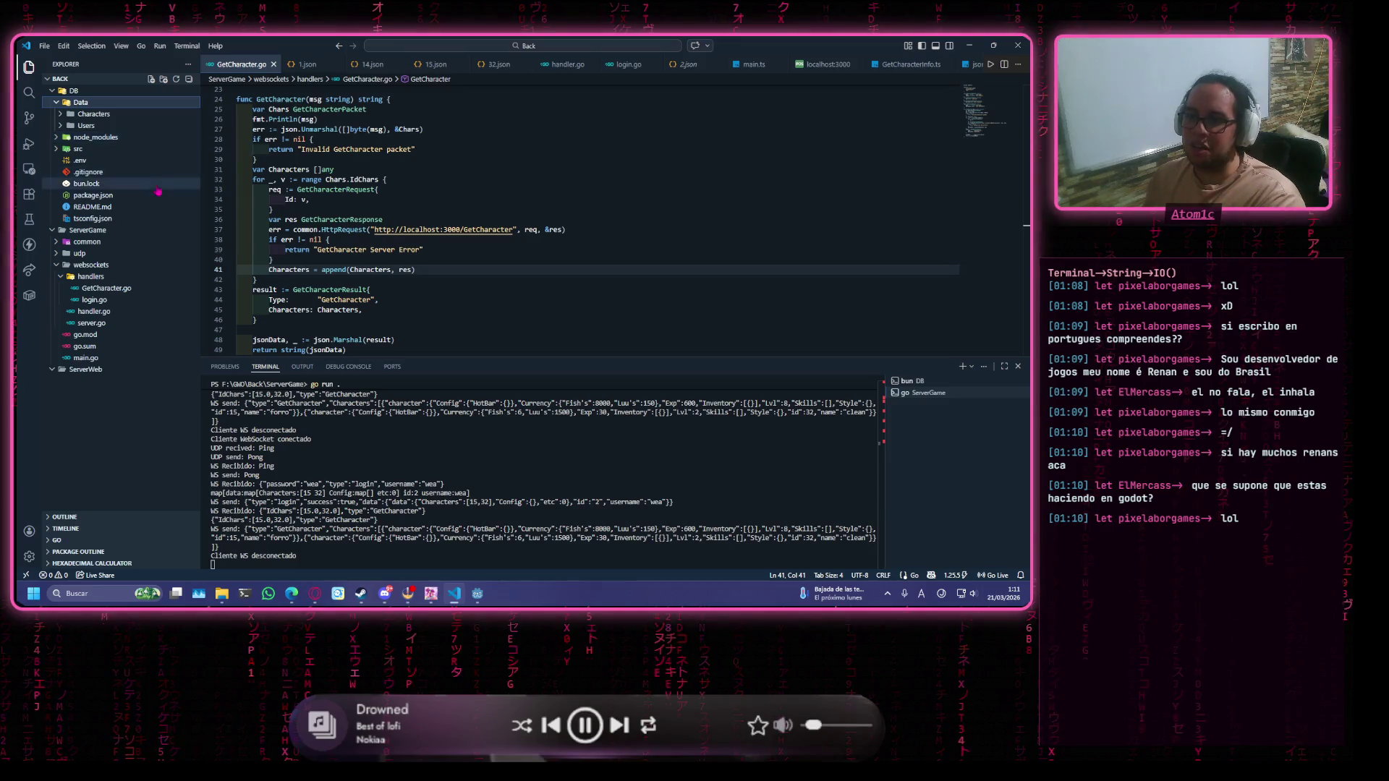
{"action": "left_click", "coordinate": [176, 149]}
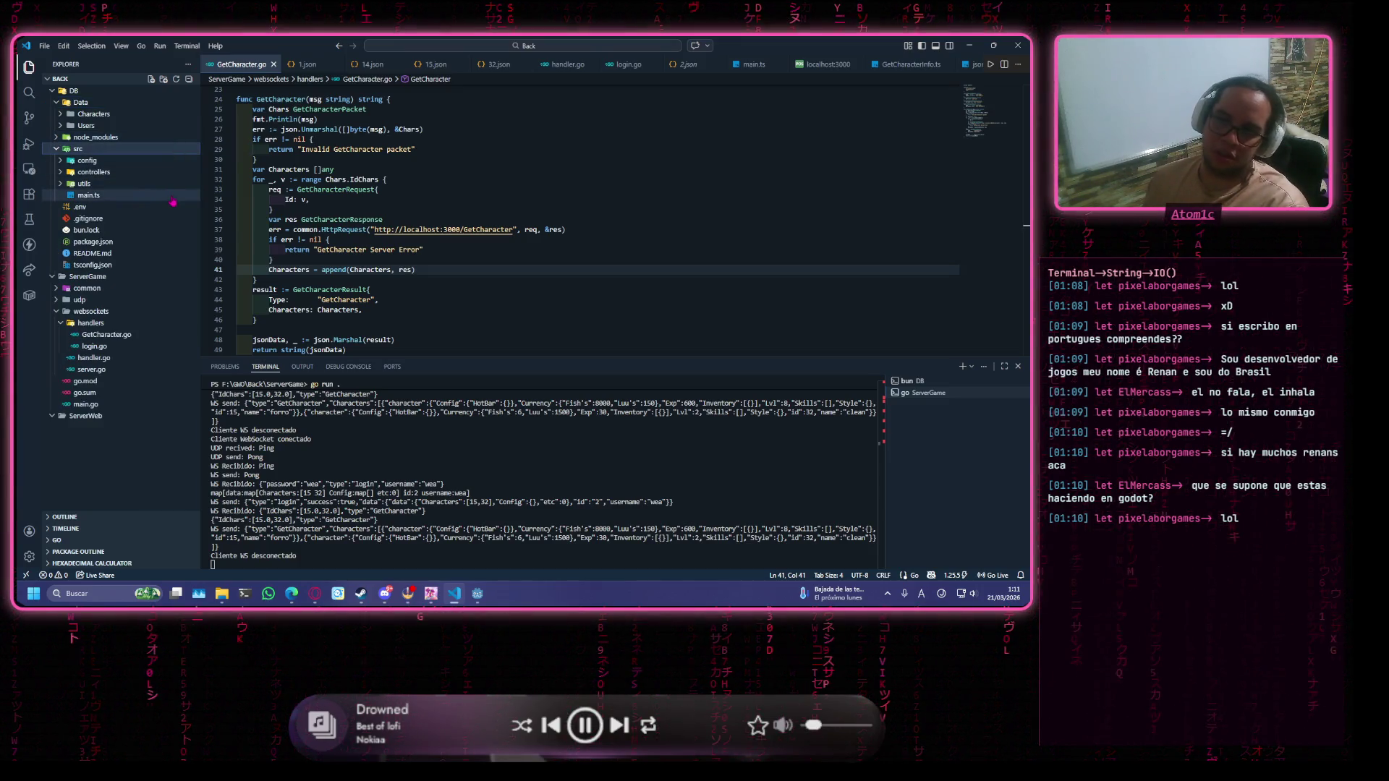
Check the login call in main.ts's /login route, then return to Godot's print(Charlist) line
{"action": "left_click", "coordinate": [88, 196]}
{"action": "left_click", "coordinate": [303, 180]}
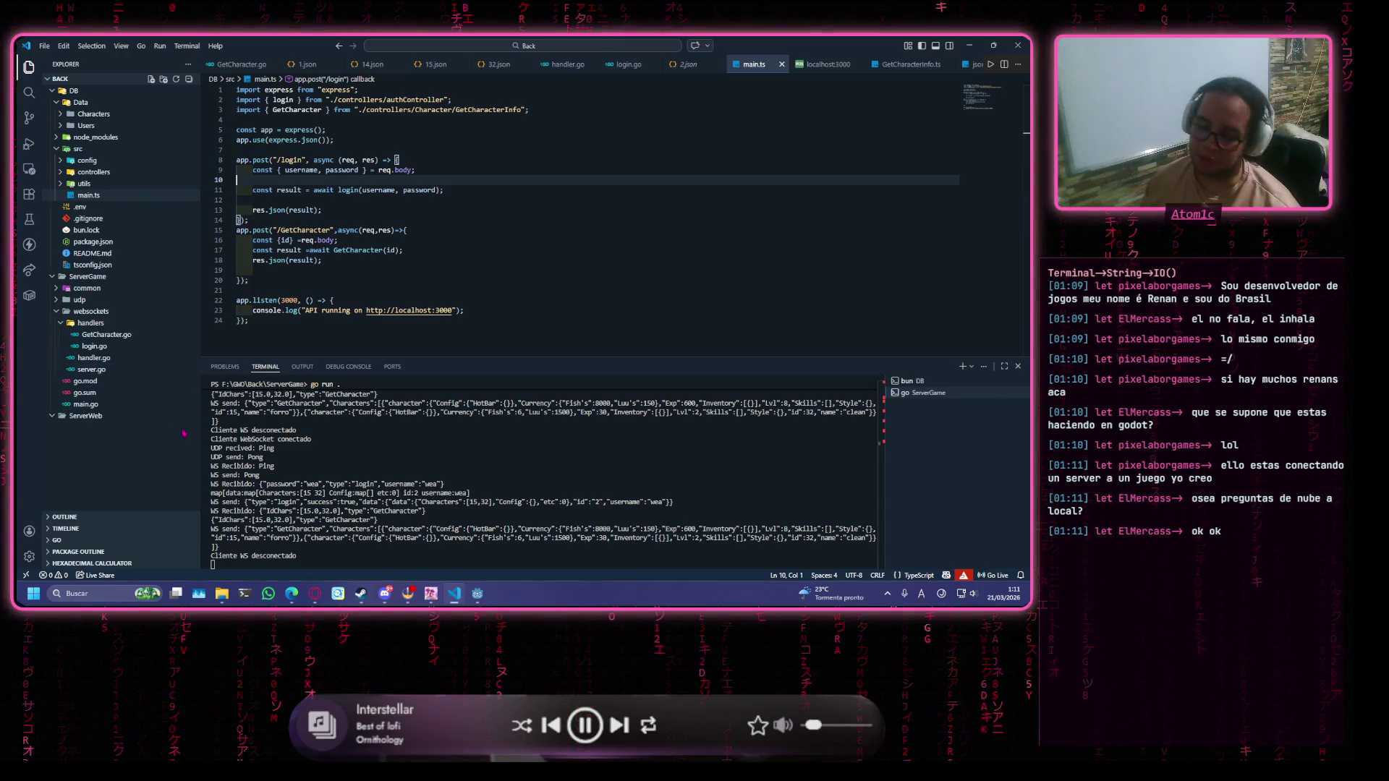
{"action": "key", "text": "Down"}
{"action": "key", "text": "End"}
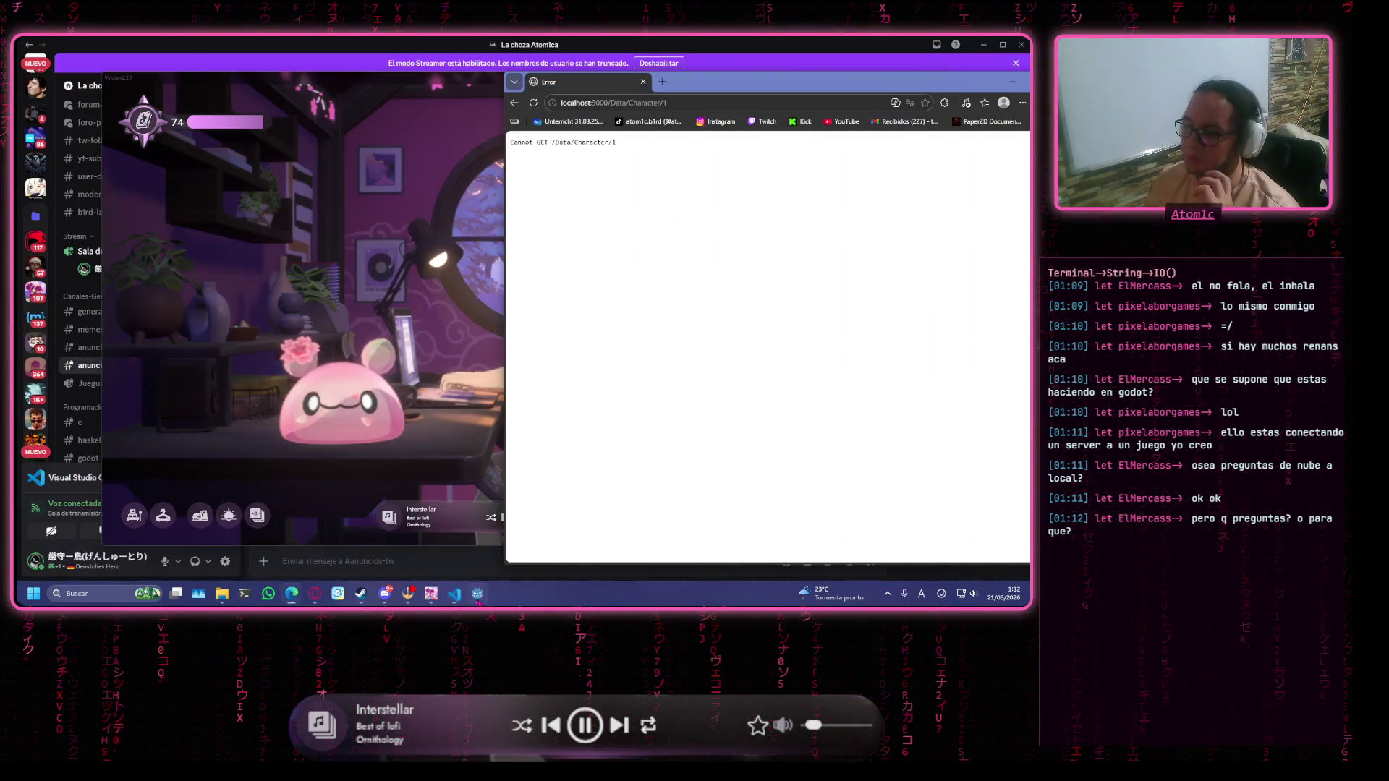
{"action": "left_click", "coordinate": [477, 594]}
{"action": "left_click", "coordinate": [498, 207]}
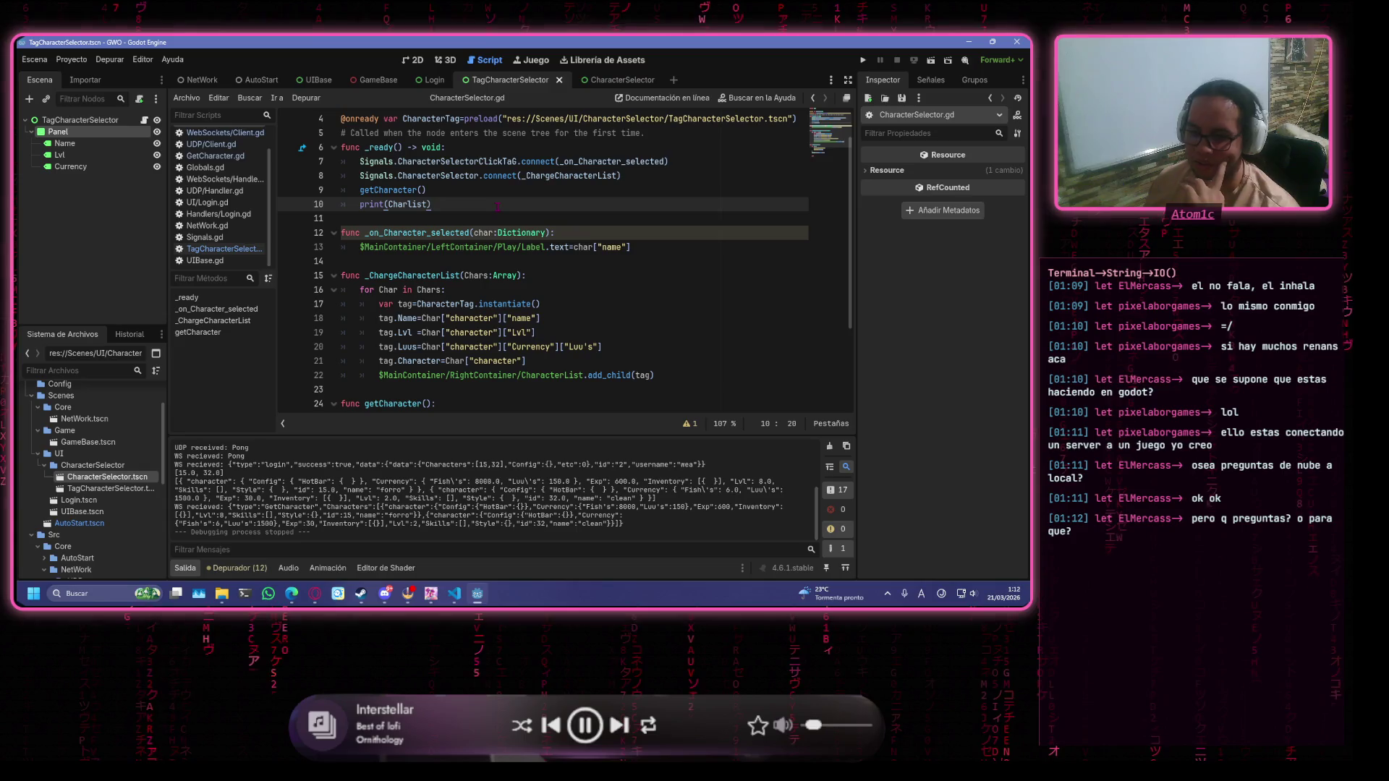
Review the label text and currency lines of CharacterSelector.gd, then bring up the Habilidades mind map
{"action": "mouse_move", "coordinate": [368, 175]}
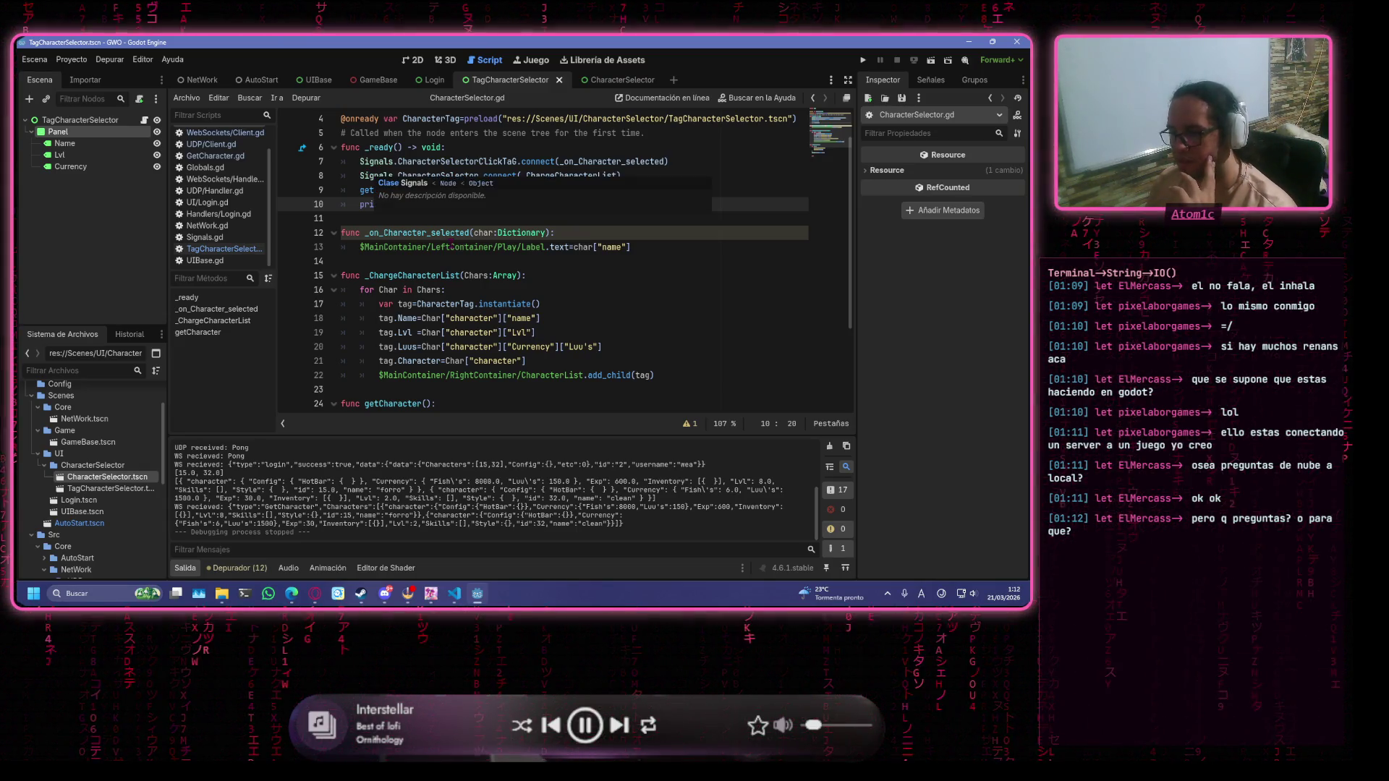
{"action": "left_click", "coordinate": [451, 247]}
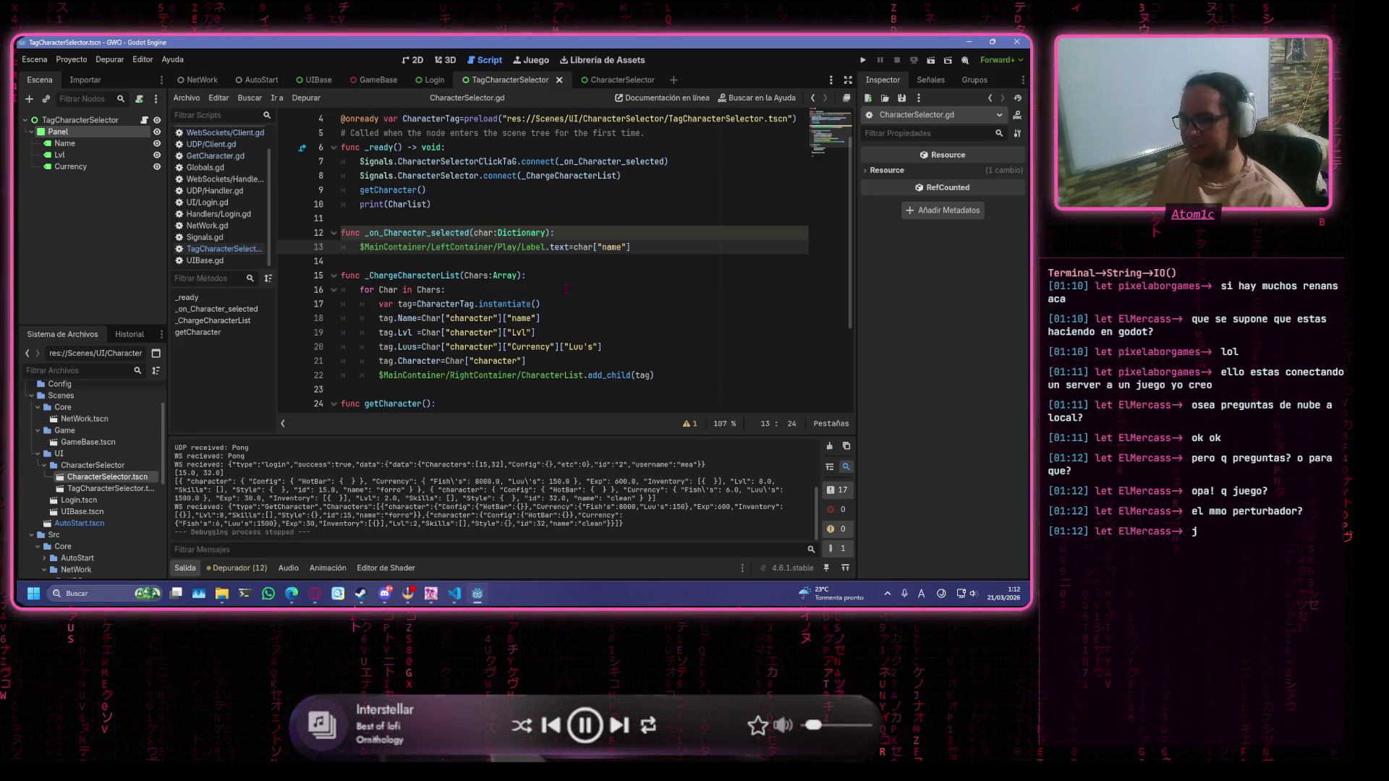
{"action": "left_click", "coordinate": [579, 346]}
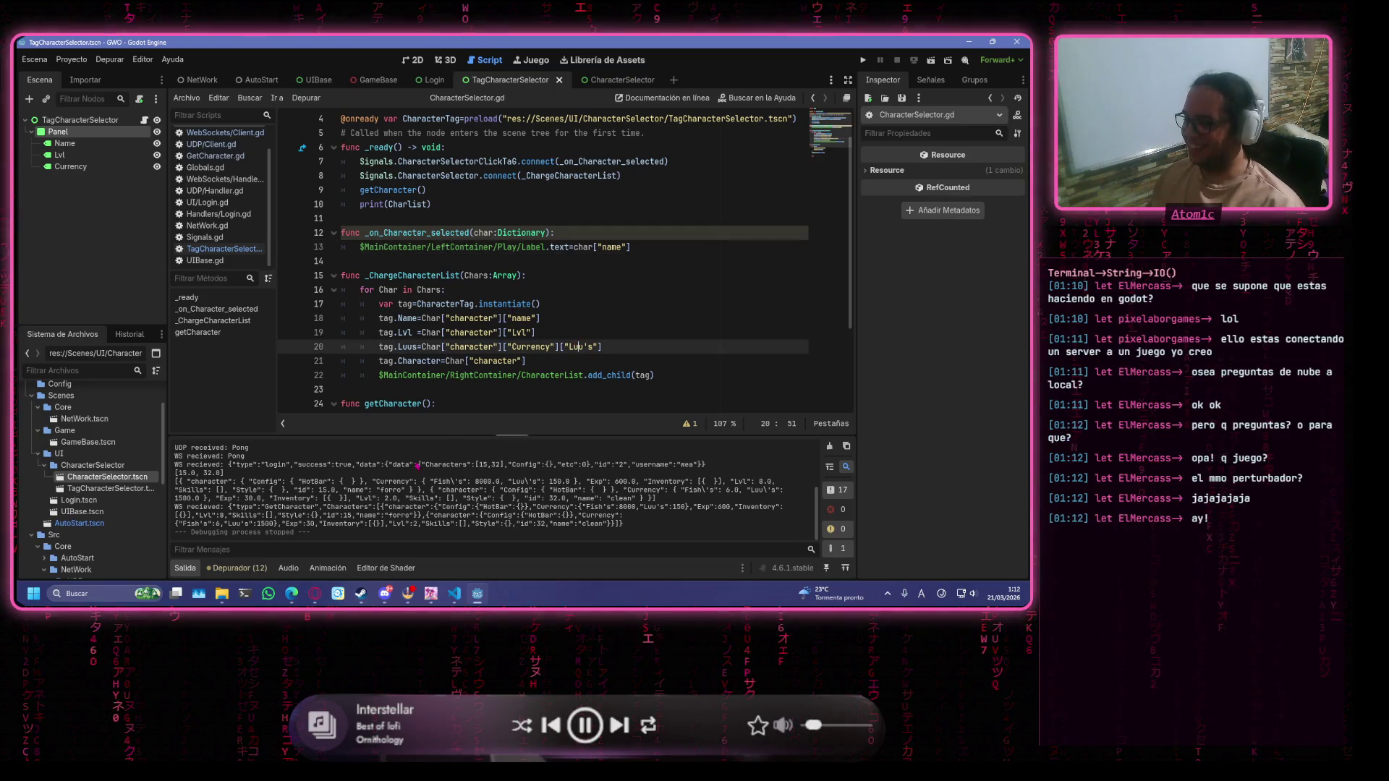
{"action": "mouse_move", "coordinate": [316, 594]}
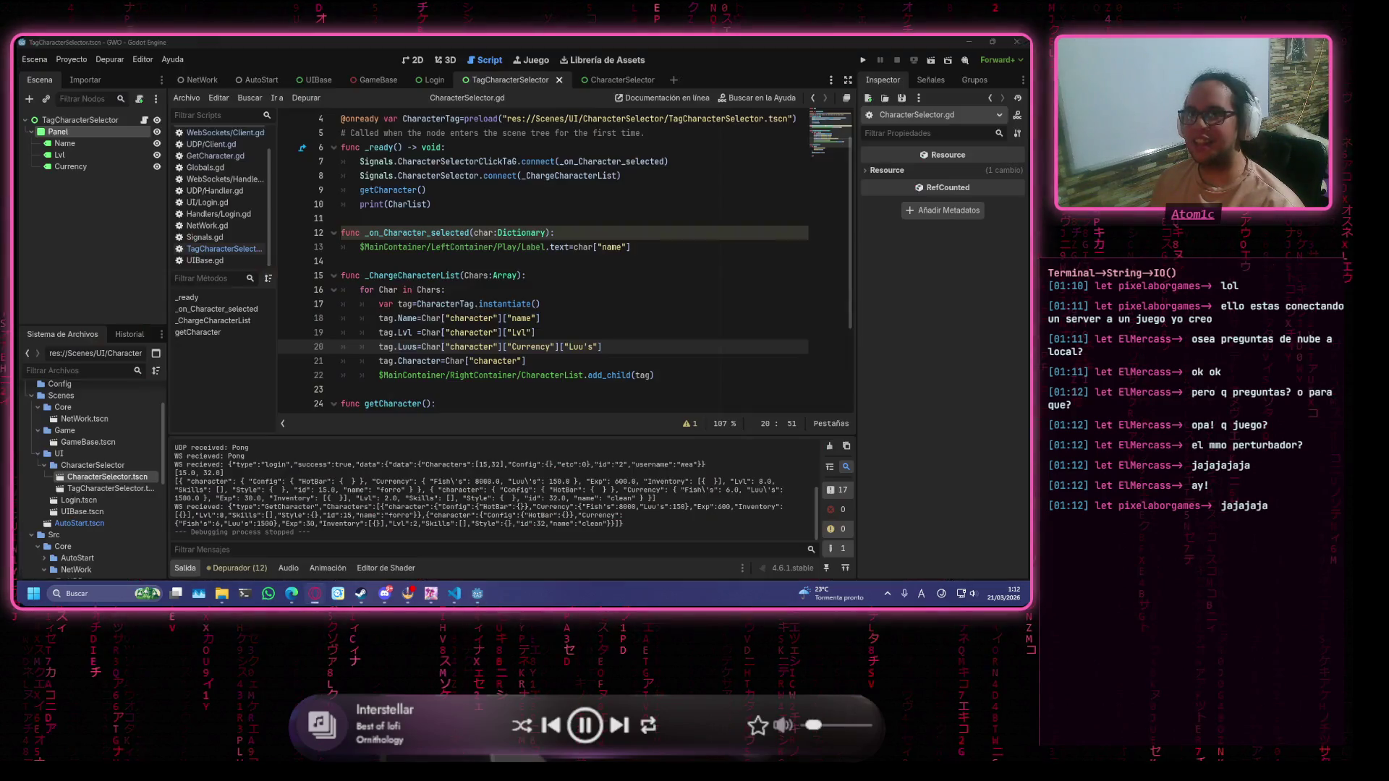
{"action": "key", "text": "alt+Tab"}
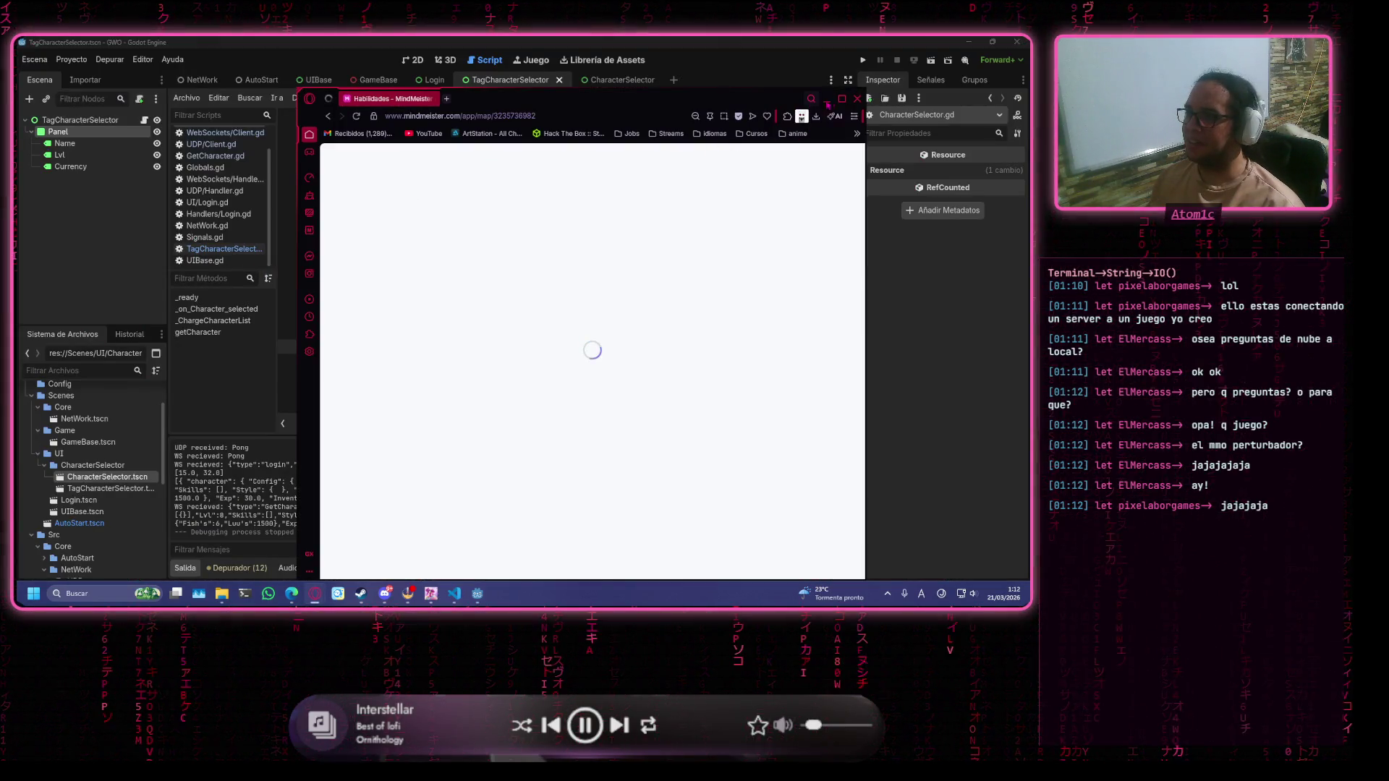
Pan and zoom the Habilidades map to 120% on the Race's branch with Ogre, Undeads, Fungoos, NekoTama and MilkTank
{"action": "scroll", "coordinate": [545, 456], "scroll_direction": "down", "scroll_amount": 4}
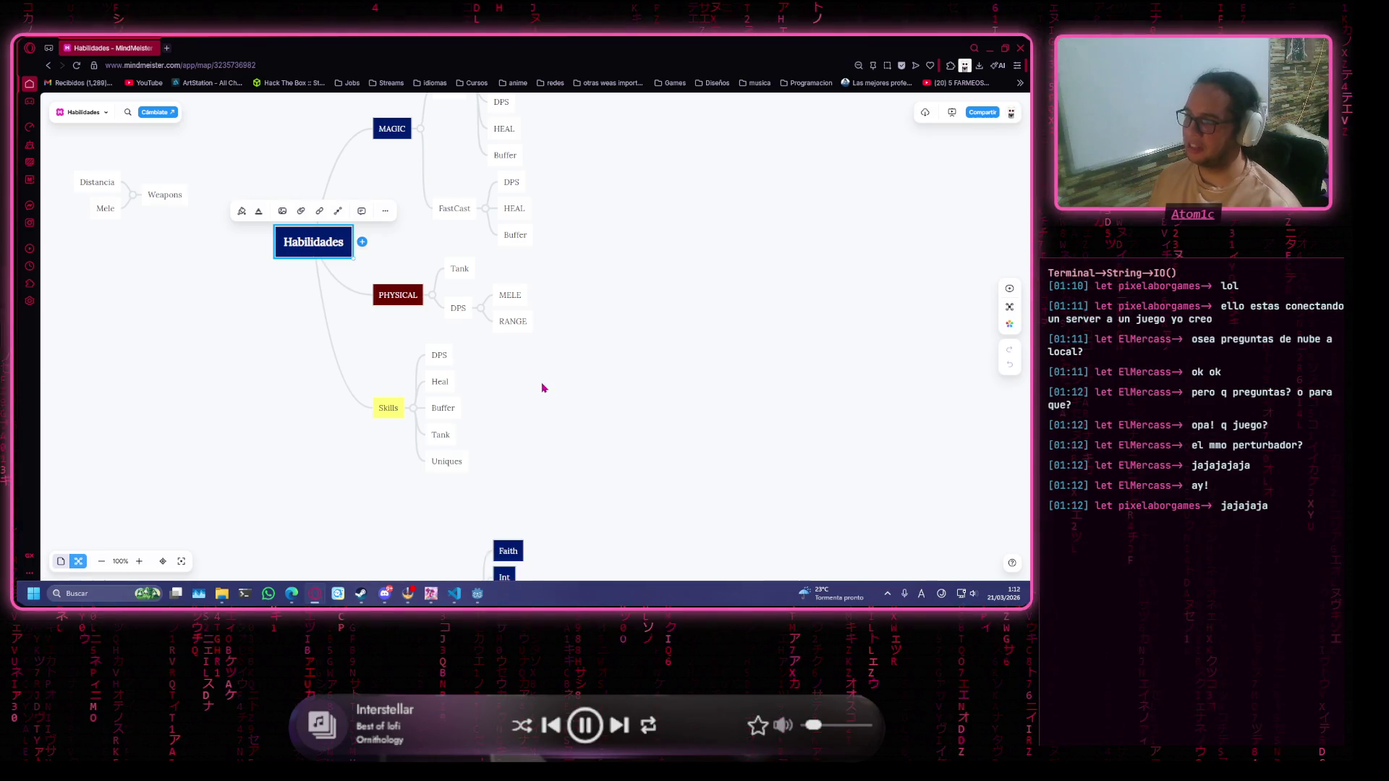
{"action": "scroll", "coordinate": [528, 383], "scroll_direction": "down", "scroll_amount": 5, "text": "ctrl"}
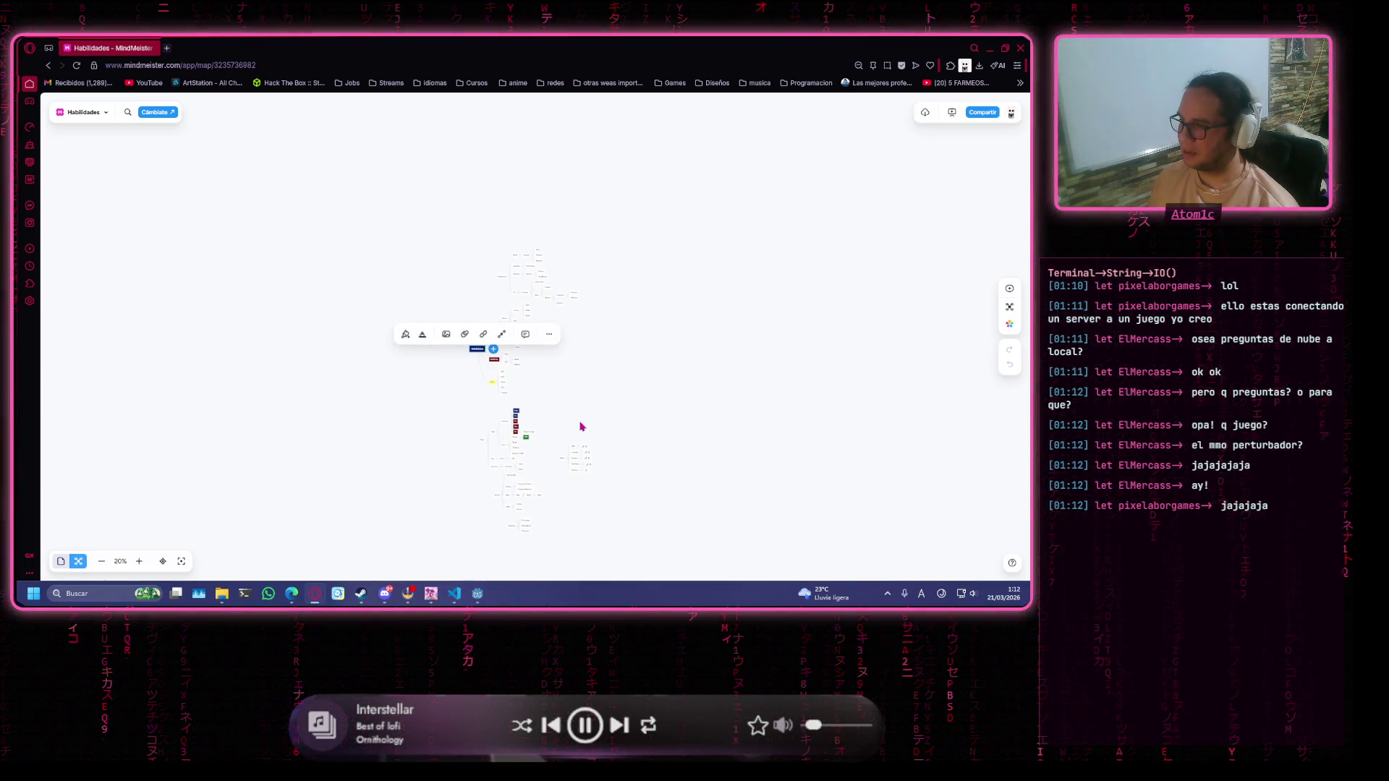
{"action": "scroll", "coordinate": [584, 391], "scroll_direction": "down", "scroll_amount": 1}
{"action": "scroll", "coordinate": [532, 456], "scroll_direction": "up", "scroll_amount": 6, "text": "ctrl"}
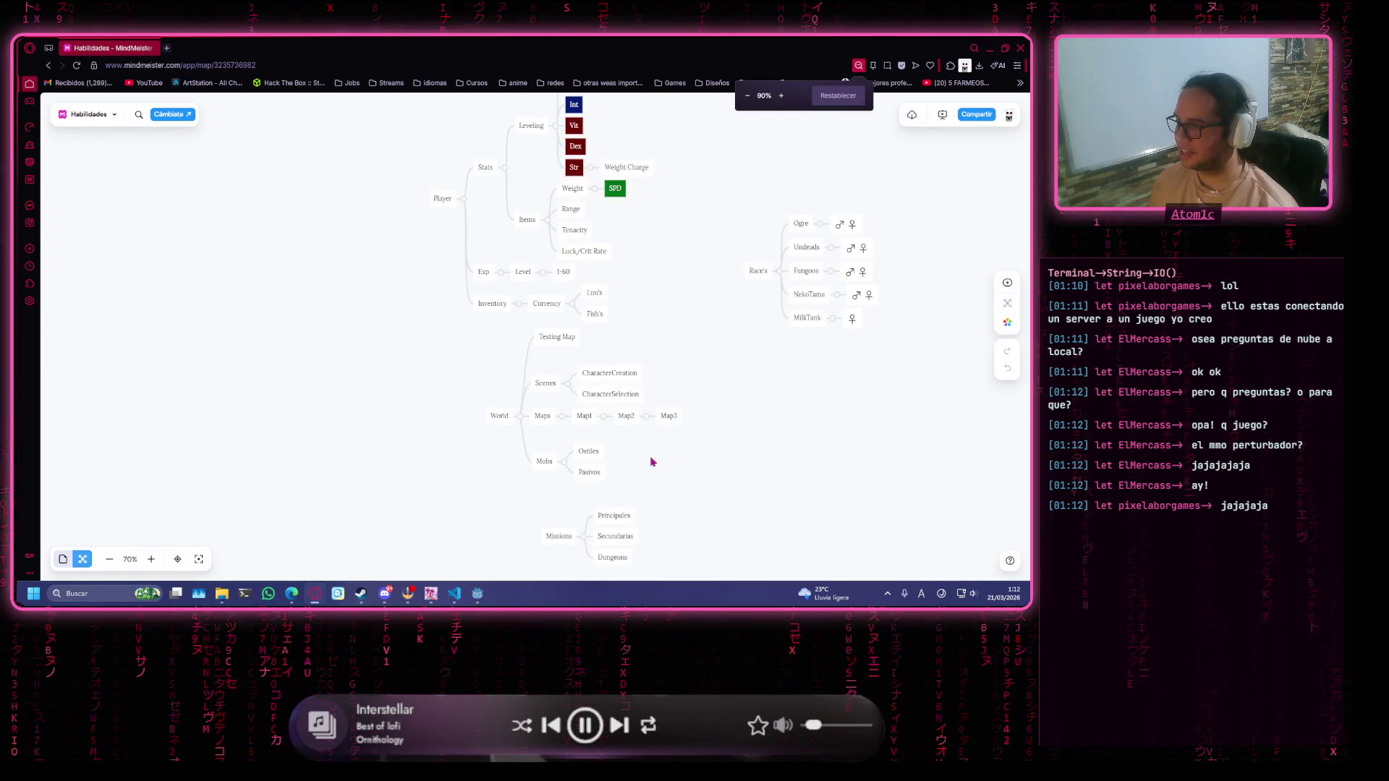
{"action": "scroll", "coordinate": [698, 410], "scroll_direction": "up", "scroll_amount": 6}
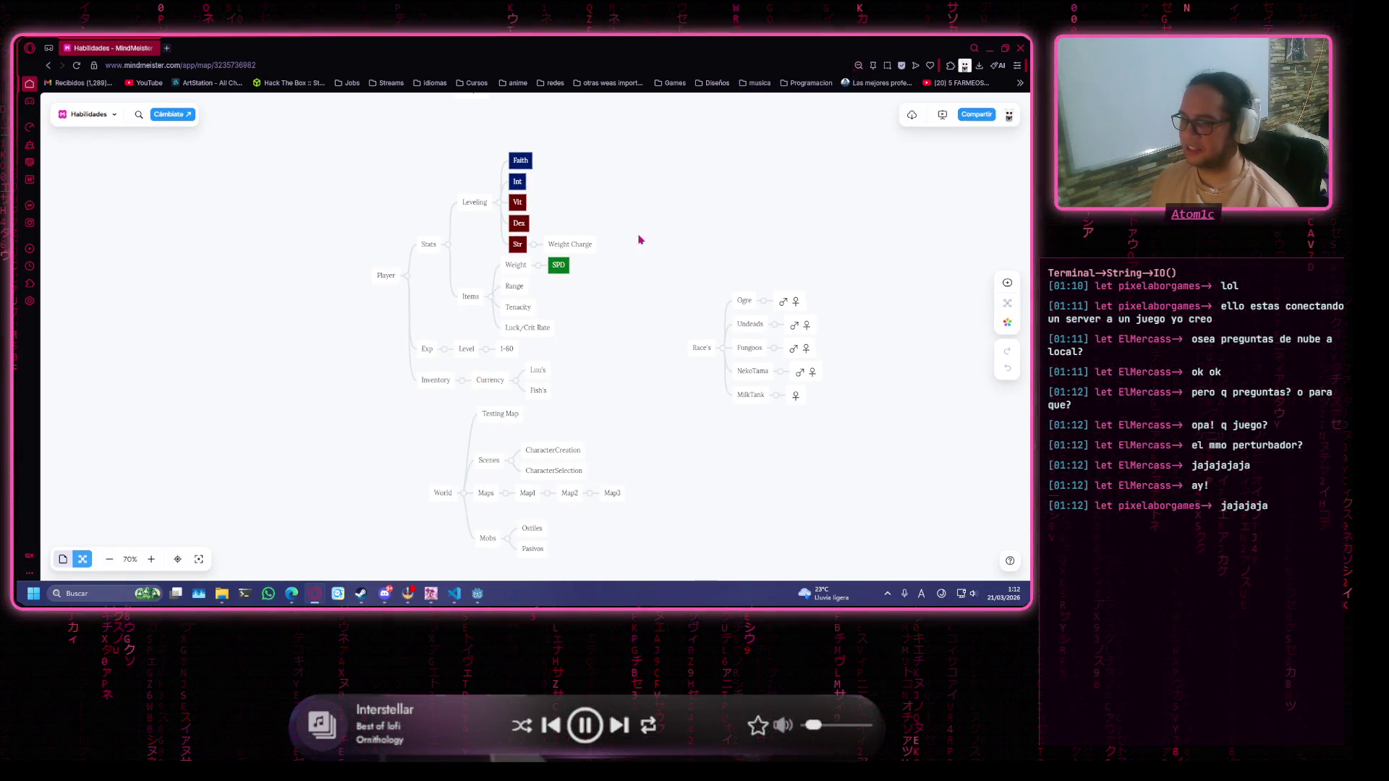
{"action": "scroll", "coordinate": [744, 439], "scroll_direction": "up", "scroll_amount": 4}
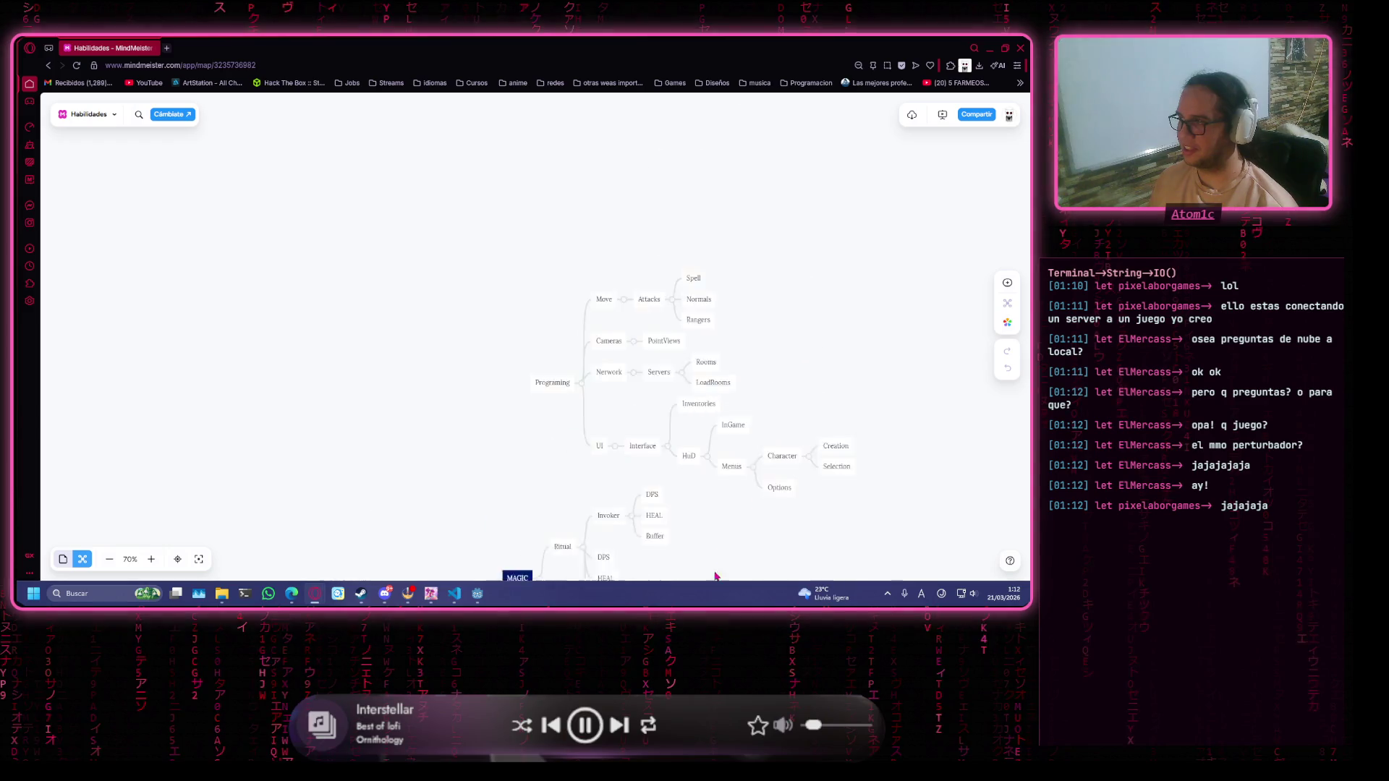
{"action": "scroll", "coordinate": [752, 296], "scroll_direction": "down", "scroll_amount": 4}
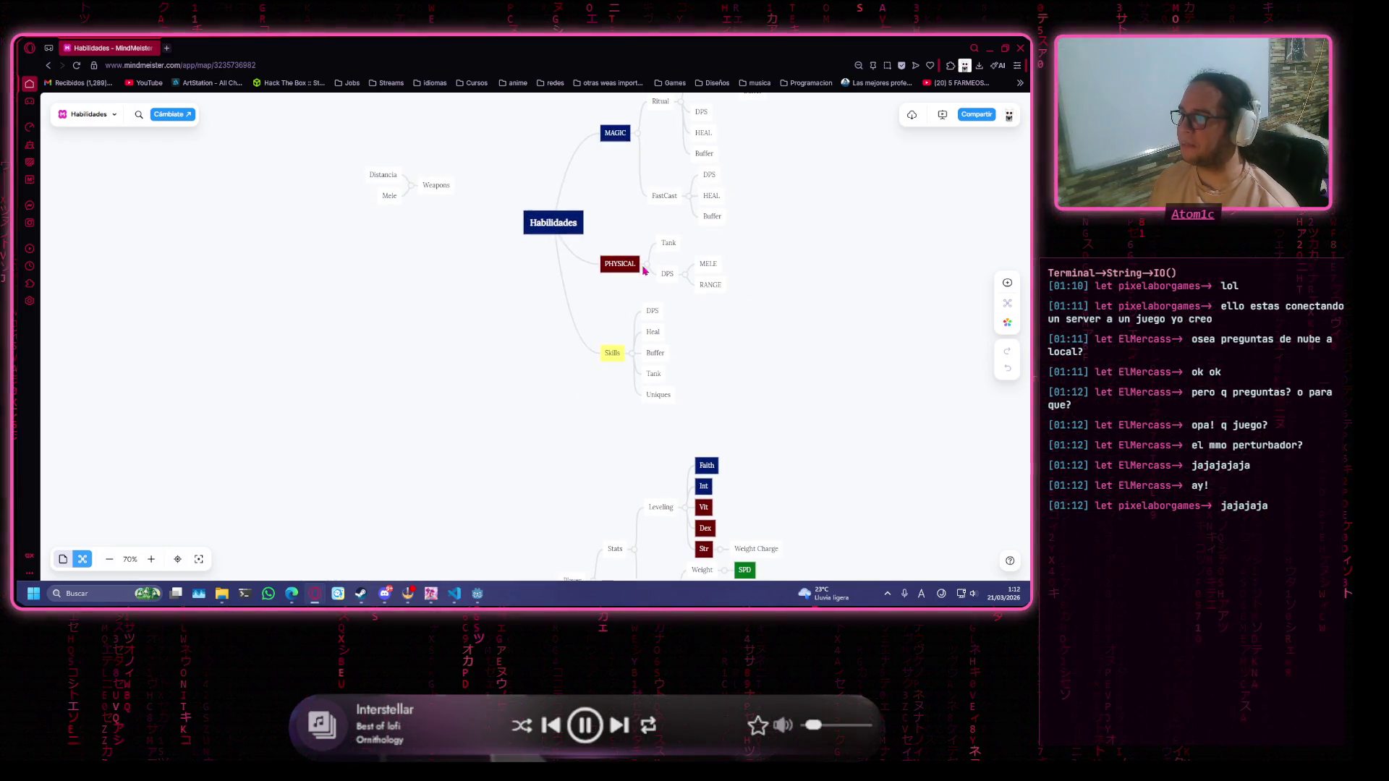
{"action": "left_click", "coordinate": [542, 225]}
{"action": "scroll", "coordinate": [719, 217], "scroll_direction": "down", "scroll_amount": 4}
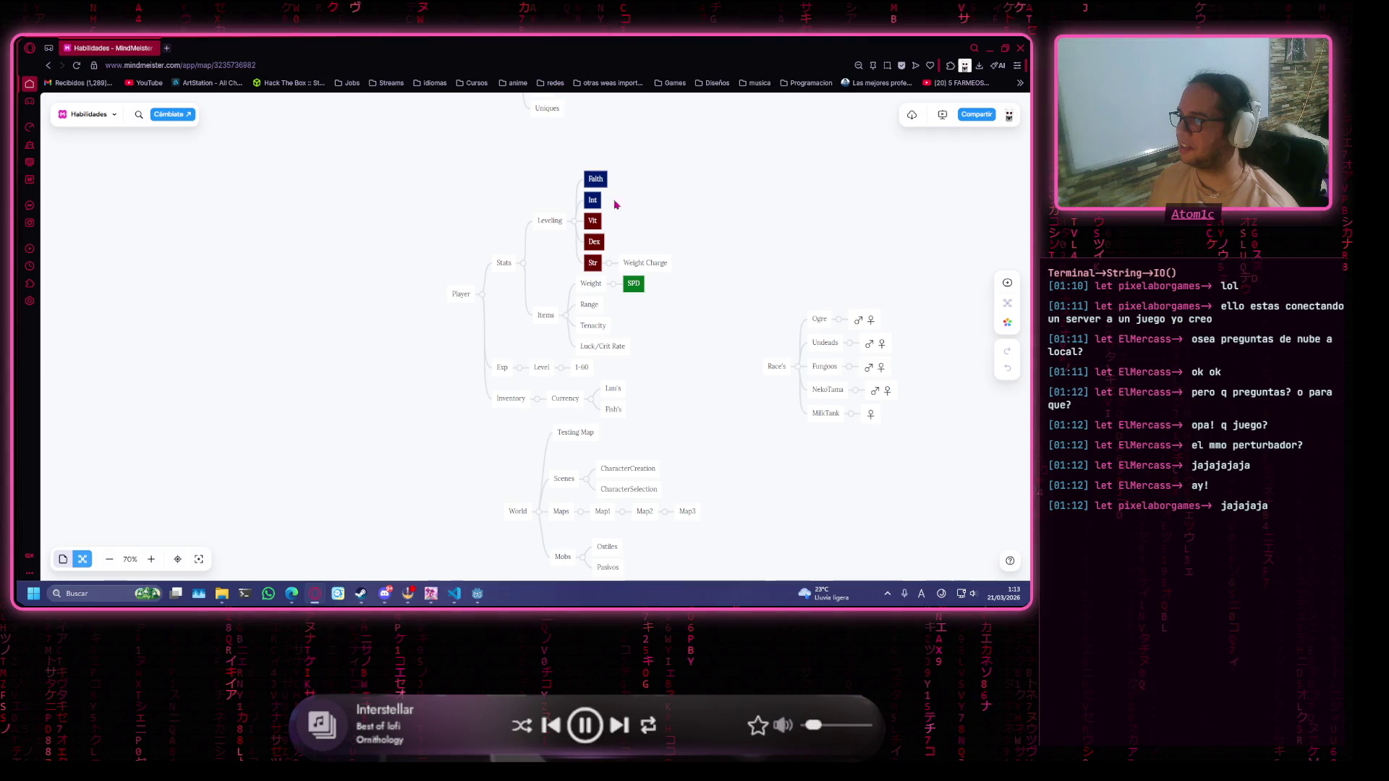
{"action": "left_click", "coordinate": [467, 295]}
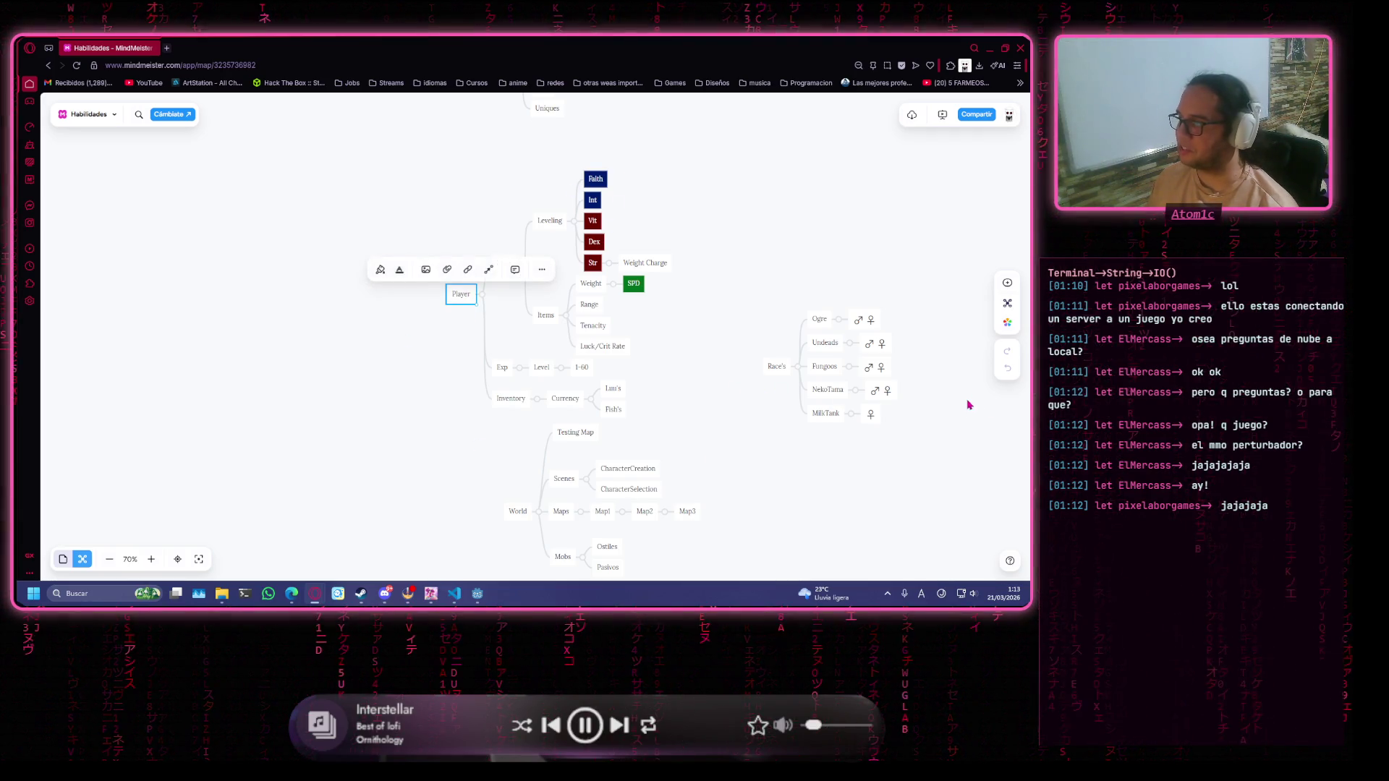
{"action": "left_click_drag", "start_coordinate": [967, 403], "coordinate": [779, 391]}
{"action": "scroll", "coordinate": [707, 439], "scroll_direction": "up", "scroll_amount": 2}
{"action": "scroll", "coordinate": [702, 442], "scroll_direction": "down", "scroll_amount": 2}
{"action": "scroll", "coordinate": [701, 437], "scroll_direction": "up", "scroll_amount": 5}
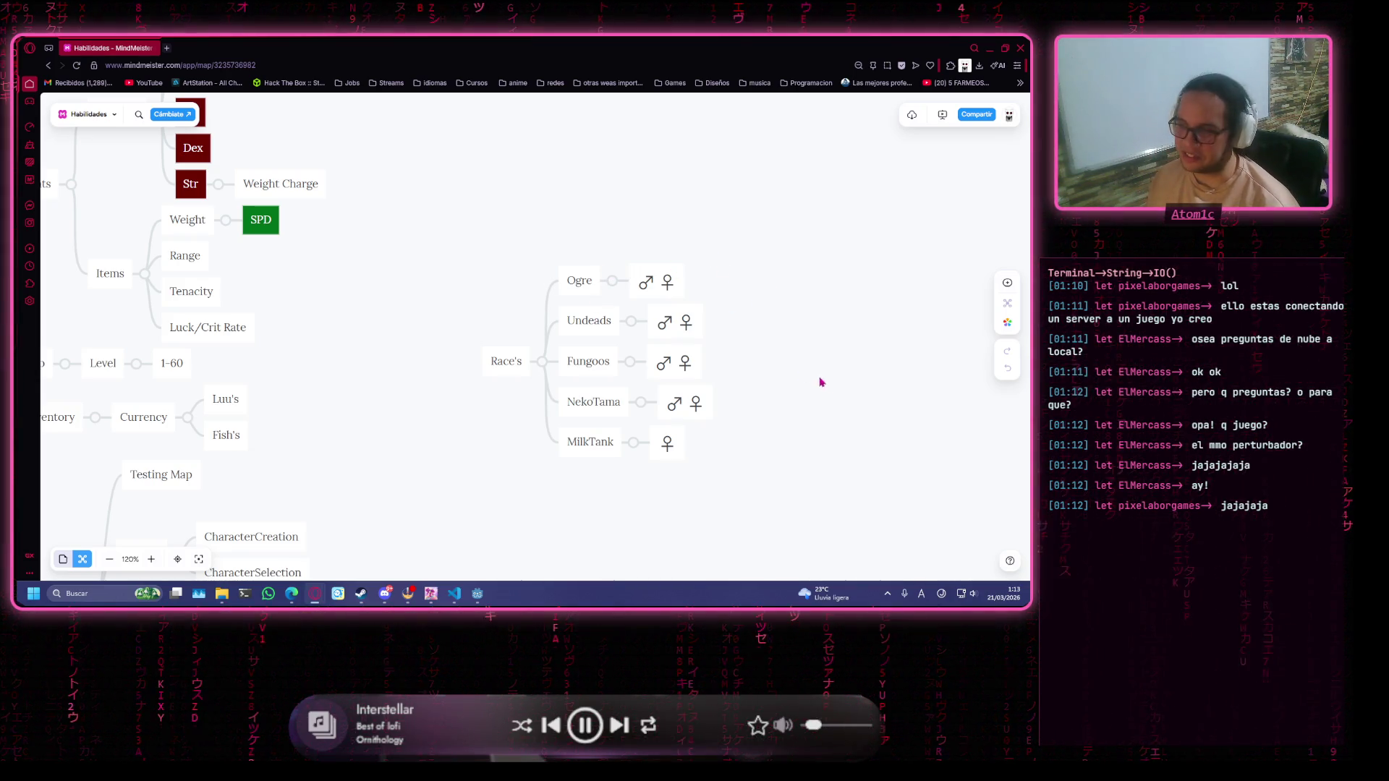
Inspect the Race's, MilkTank and NekoTama nodes without changing them
{"action": "left_click", "coordinate": [502, 360]}
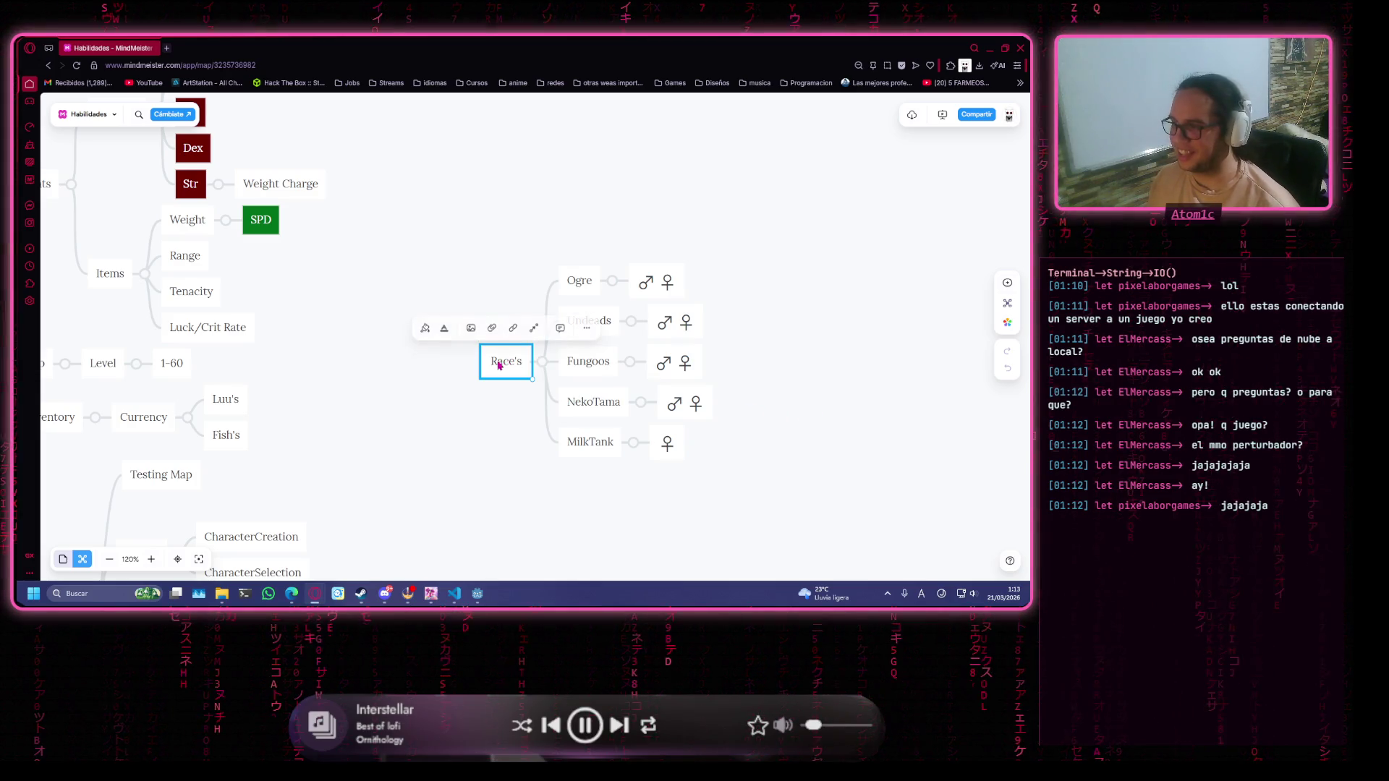
{"action": "left_click", "coordinate": [467, 236]}
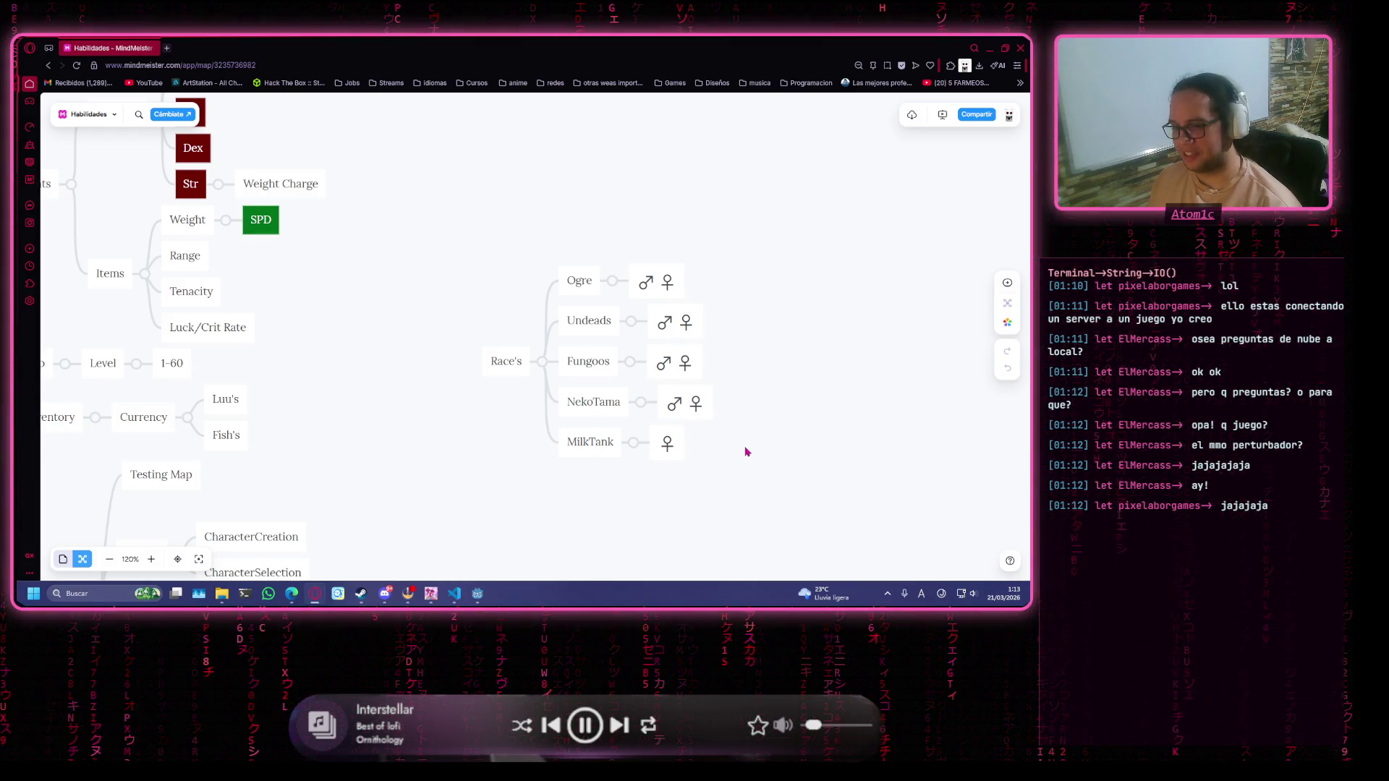
{"action": "left_click", "coordinate": [613, 450]}
{"action": "left_click", "coordinate": [777, 468]}
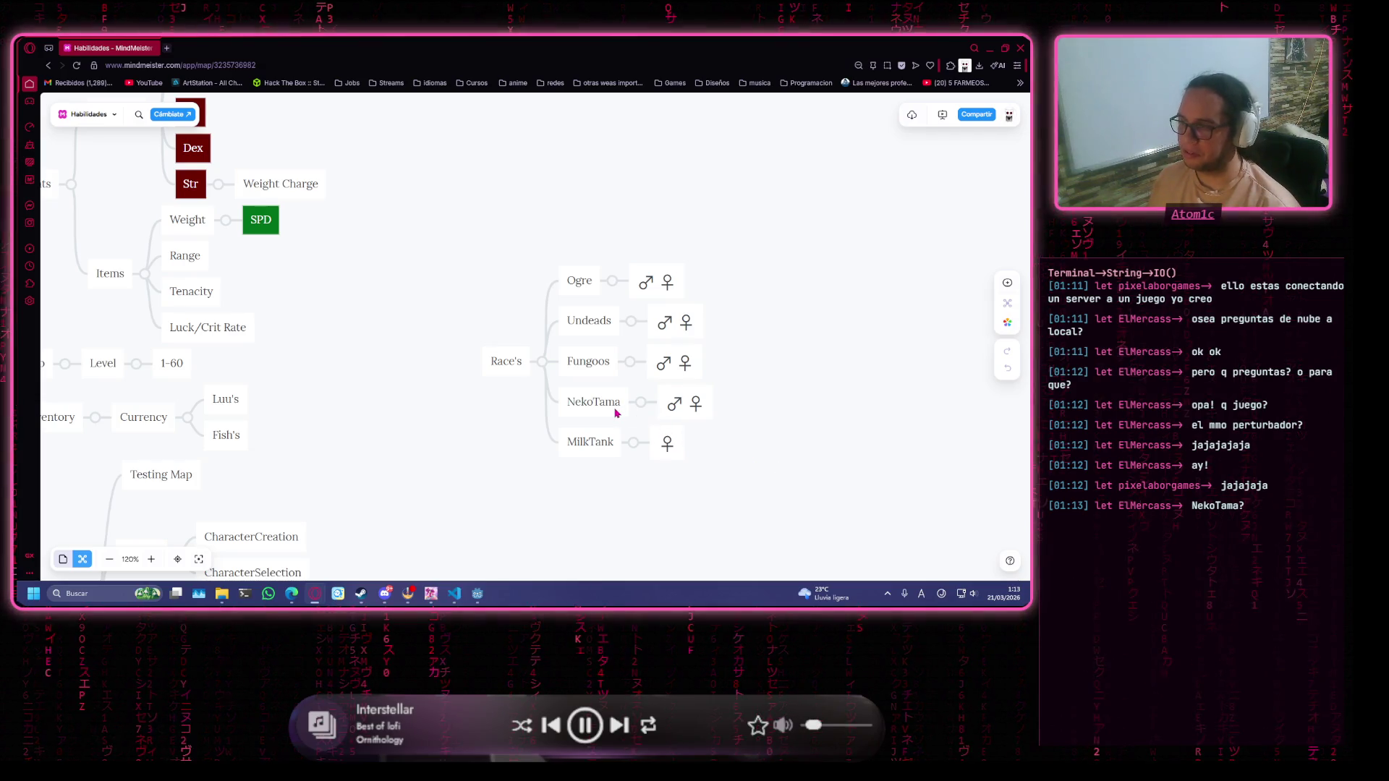
{"action": "left_click", "coordinate": [621, 408]}
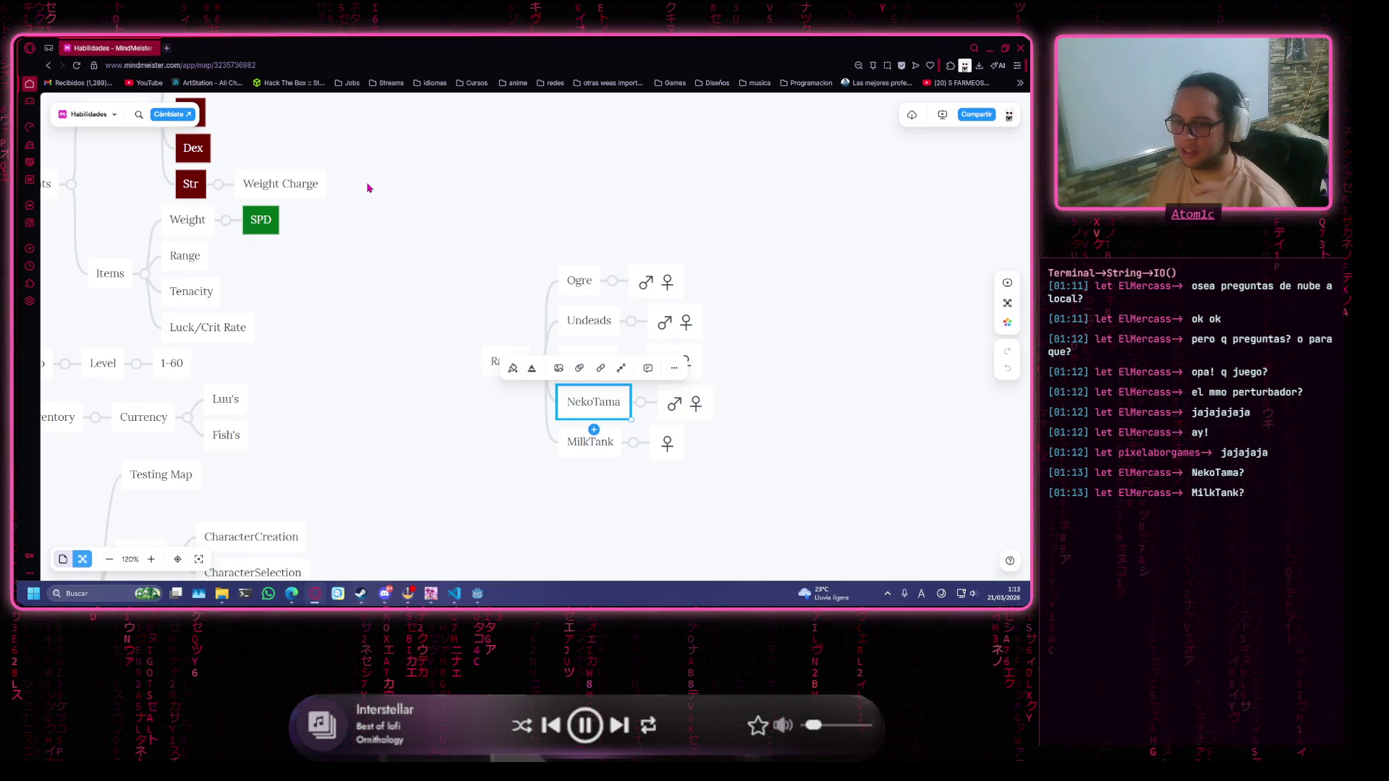
{"action": "left_click", "coordinate": [612, 445]}
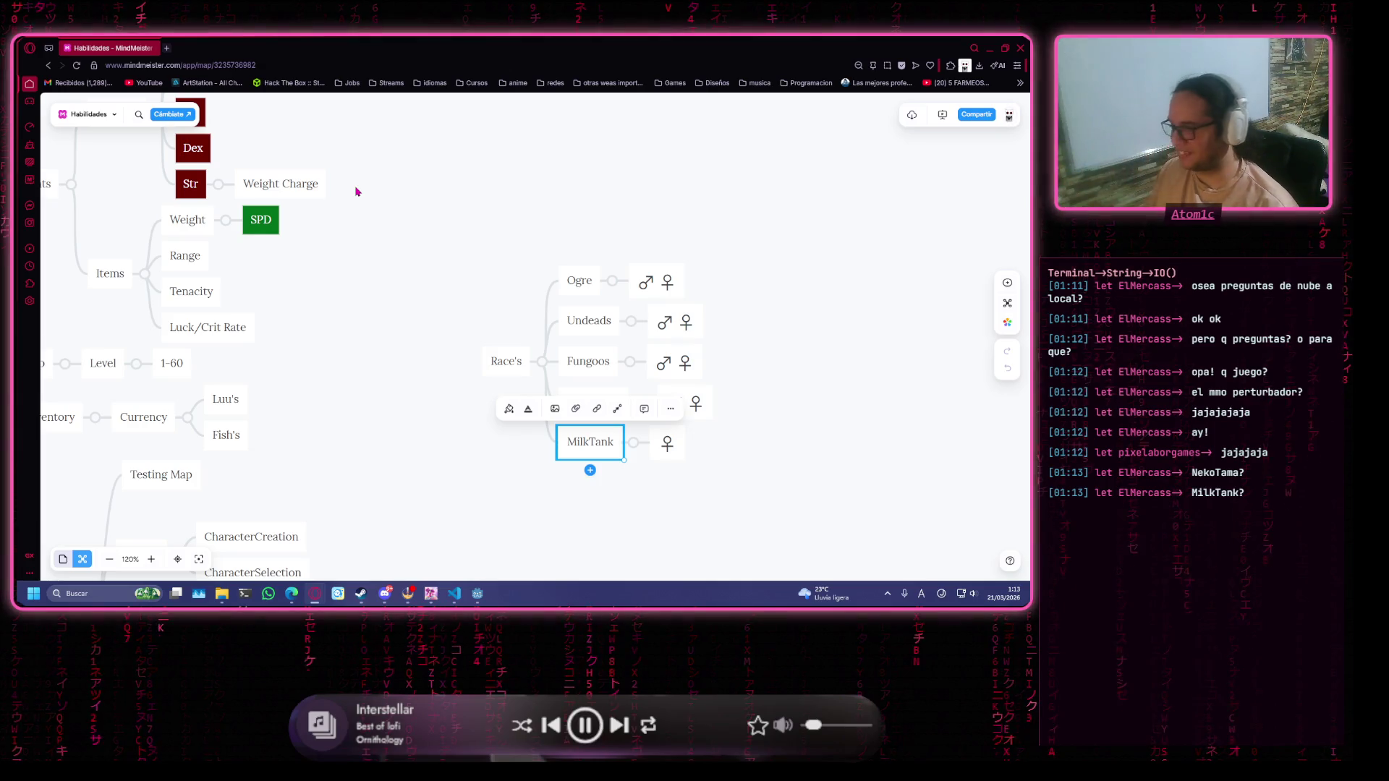
{"action": "left_click", "coordinate": [422, 273]}
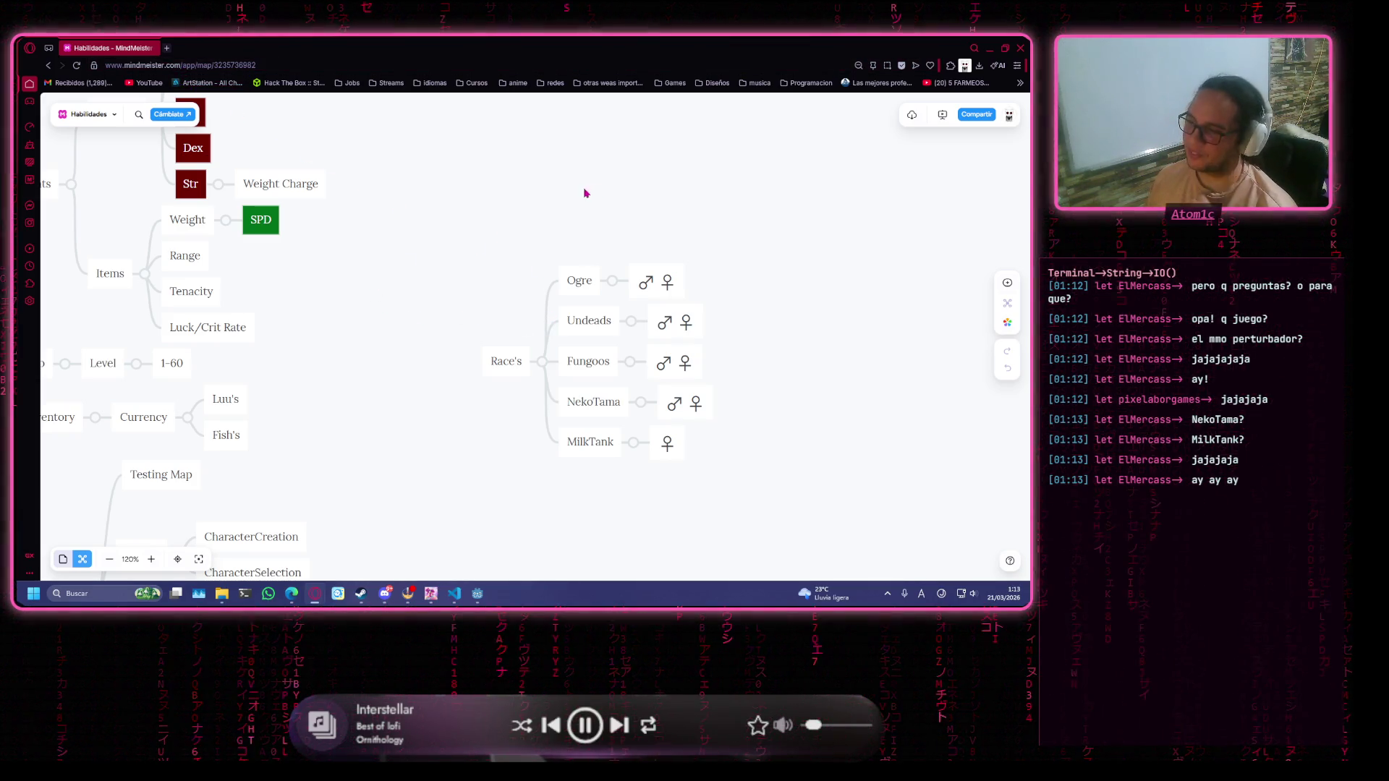
Inspect the MilkTank, Fungoos and Undeads nodes, then open a new browser tab
{"action": "left_click", "coordinate": [583, 451]}
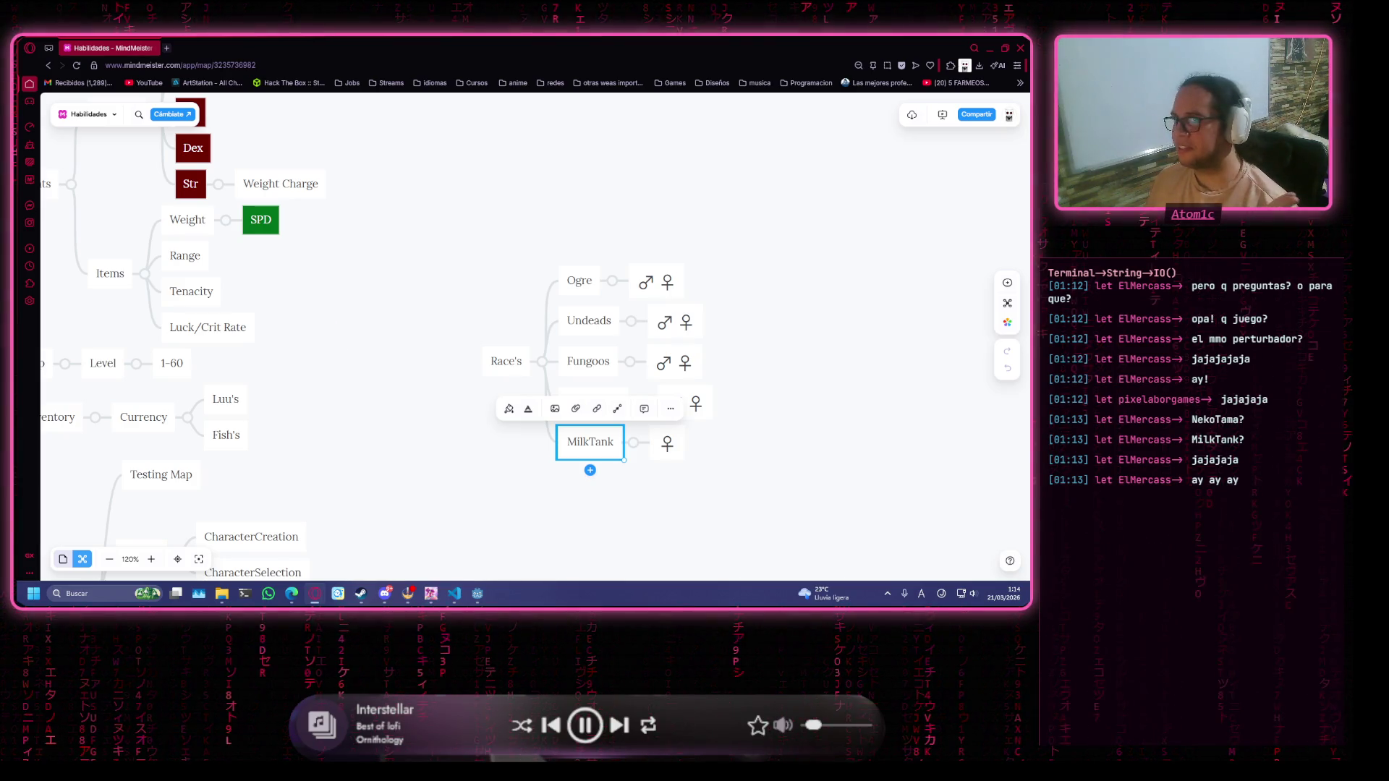
{"action": "left_click", "coordinate": [507, 411]}
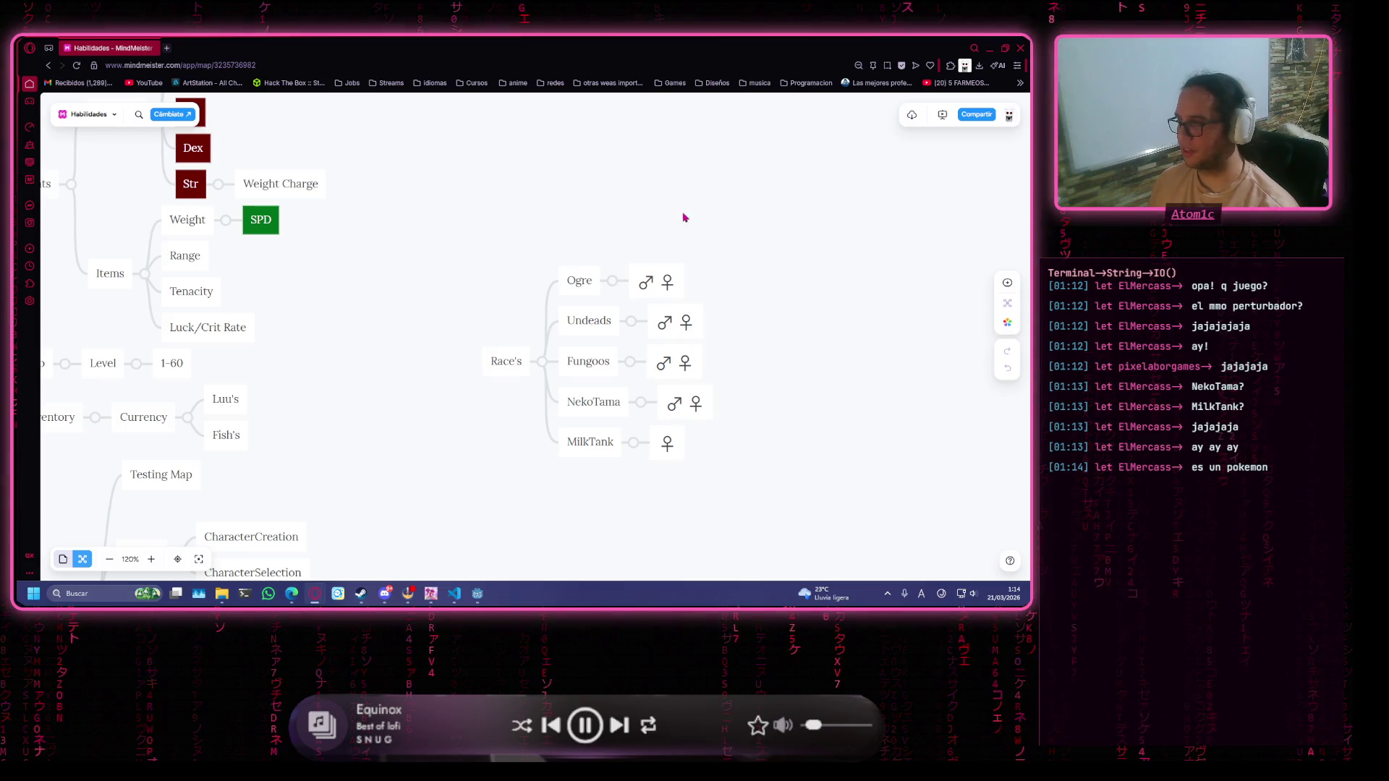
{"action": "left_click", "coordinate": [590, 362]}
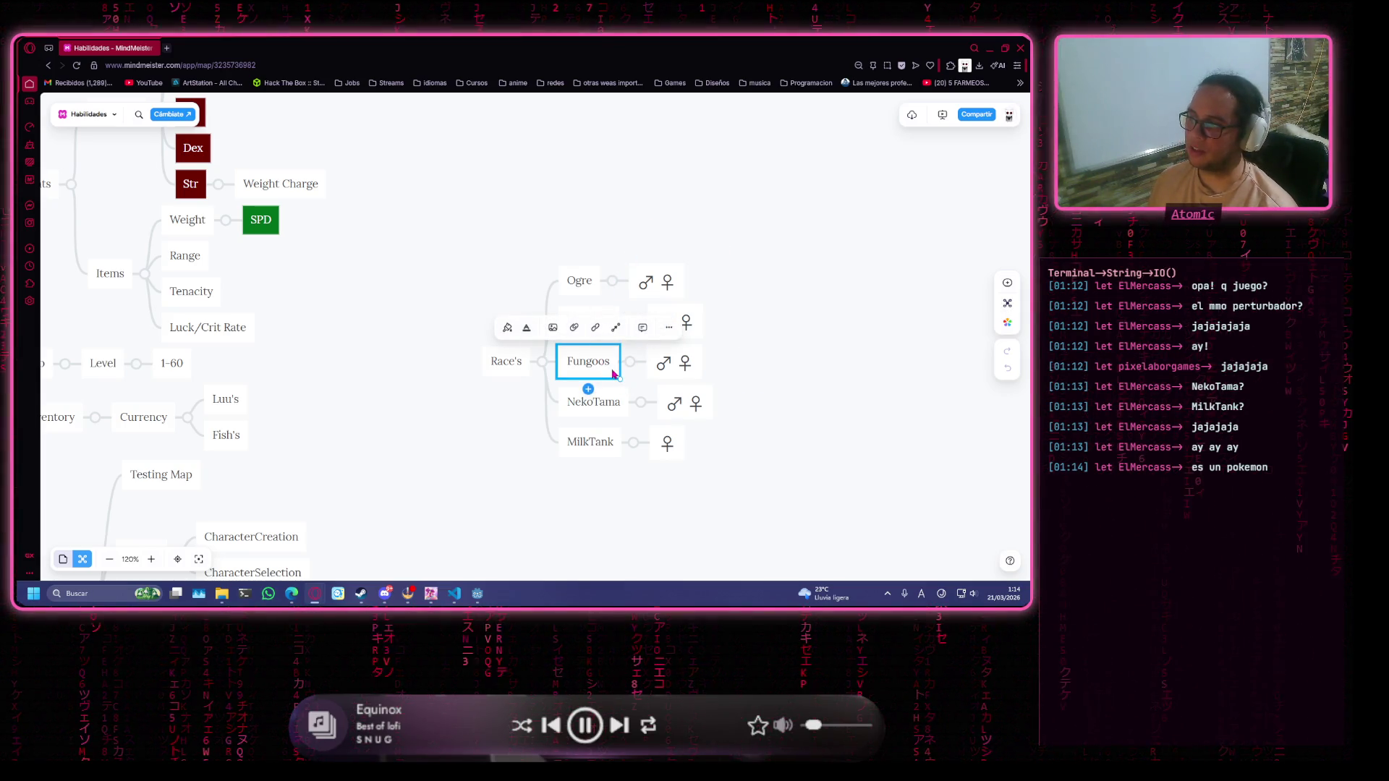
{"action": "left_click", "coordinate": [794, 355]}
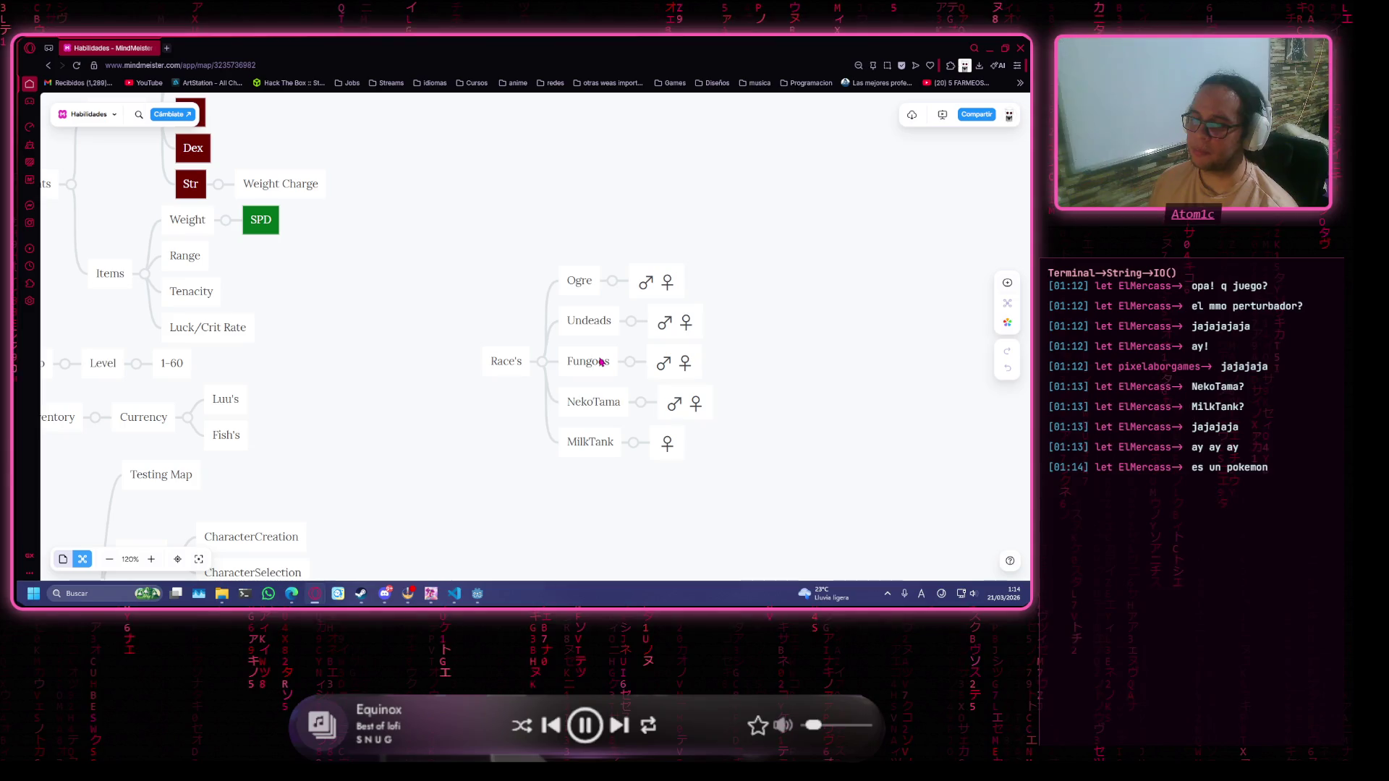
{"action": "left_click", "coordinate": [611, 332]}
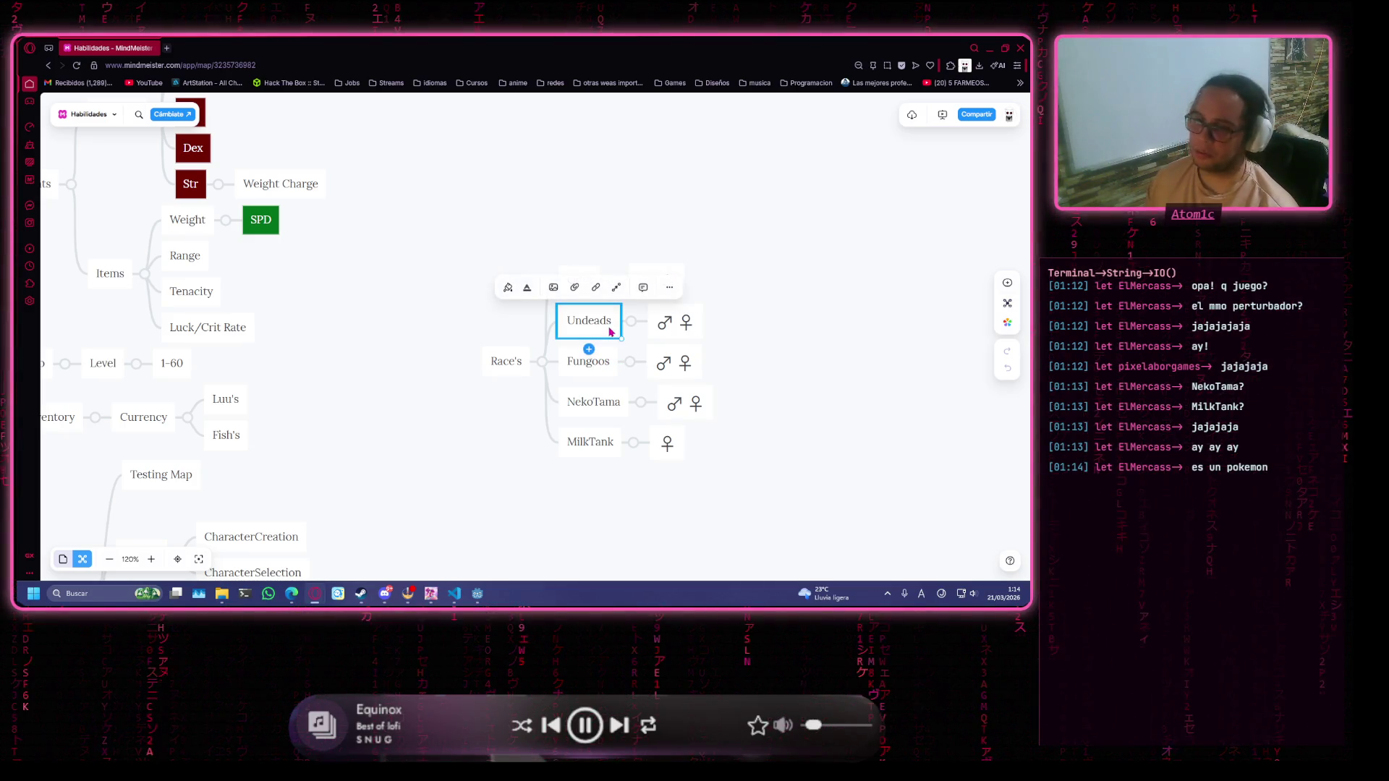
{"action": "left_click", "coordinate": [488, 193]}
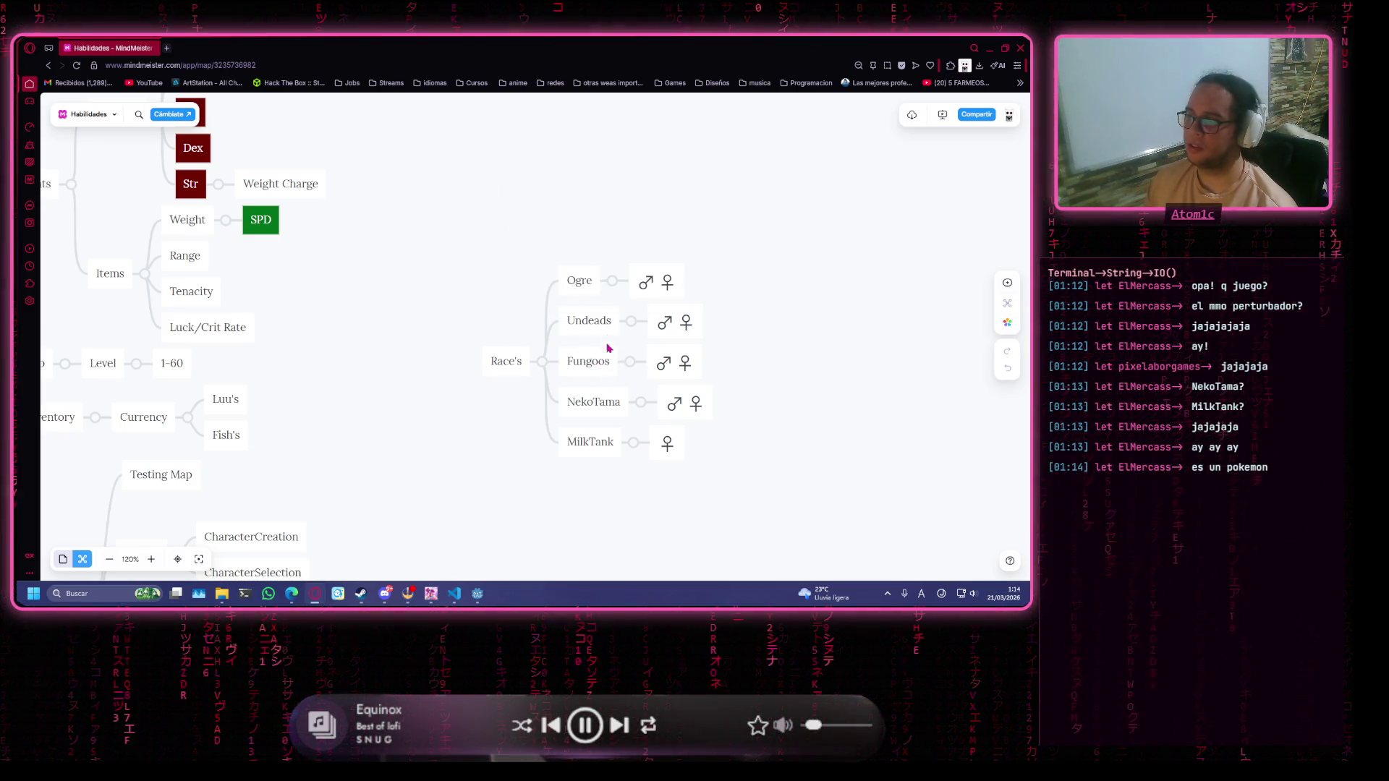
{"action": "left_click", "coordinate": [615, 441]}
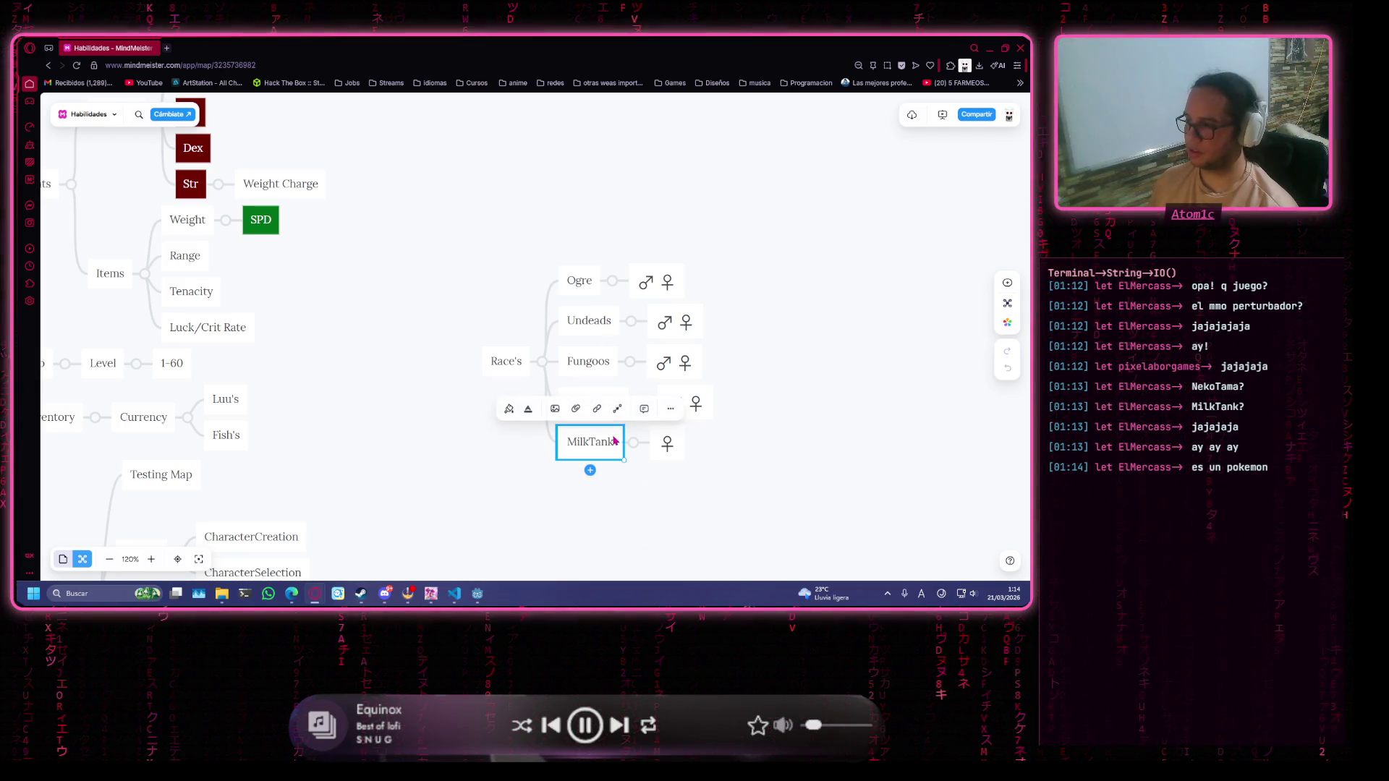
{"action": "left_click", "coordinate": [796, 452]}
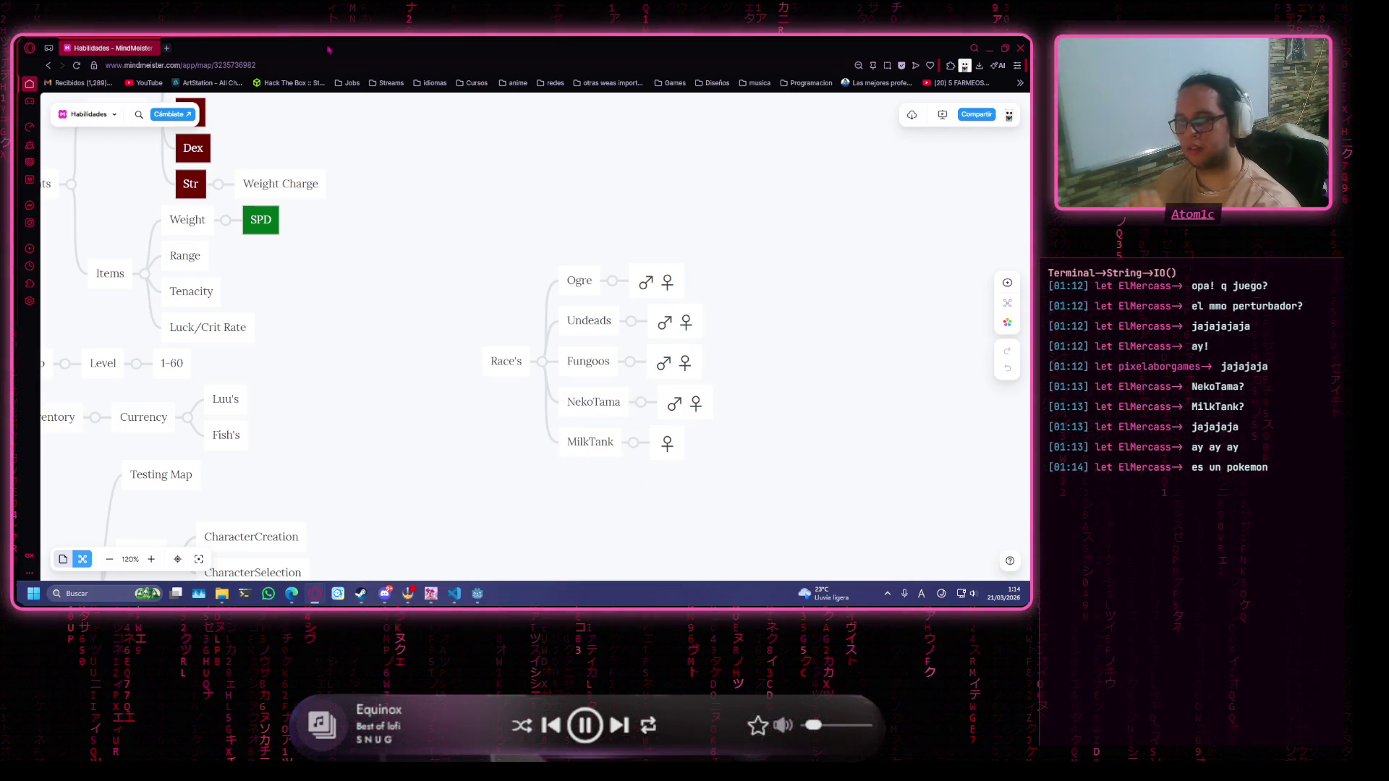
{"action": "left_click", "coordinate": [168, 48]}
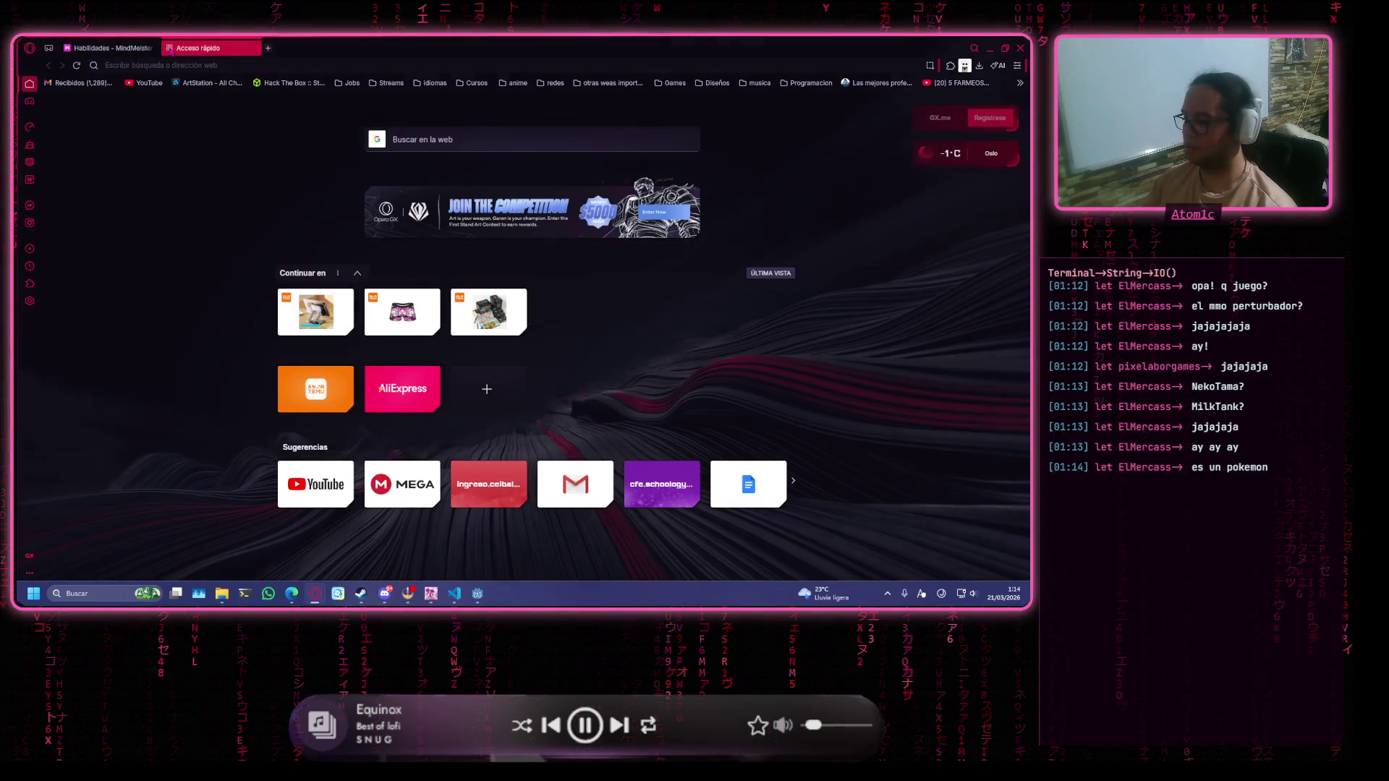
Search the web for 'fungoos race', then switch to the 'fungus race 5e' suggestion
{"action": "type", "text": "fungoos race"}
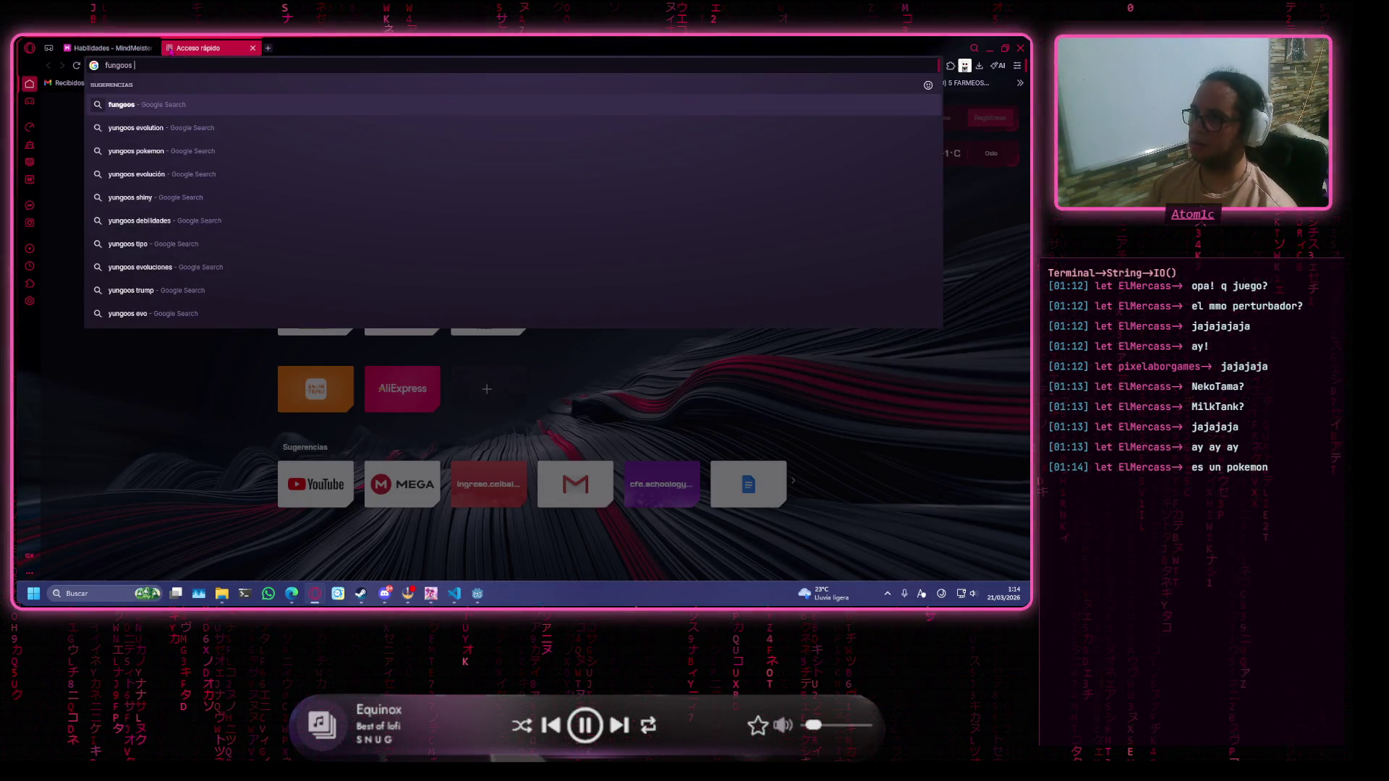
{"action": "key", "text": "Return"}
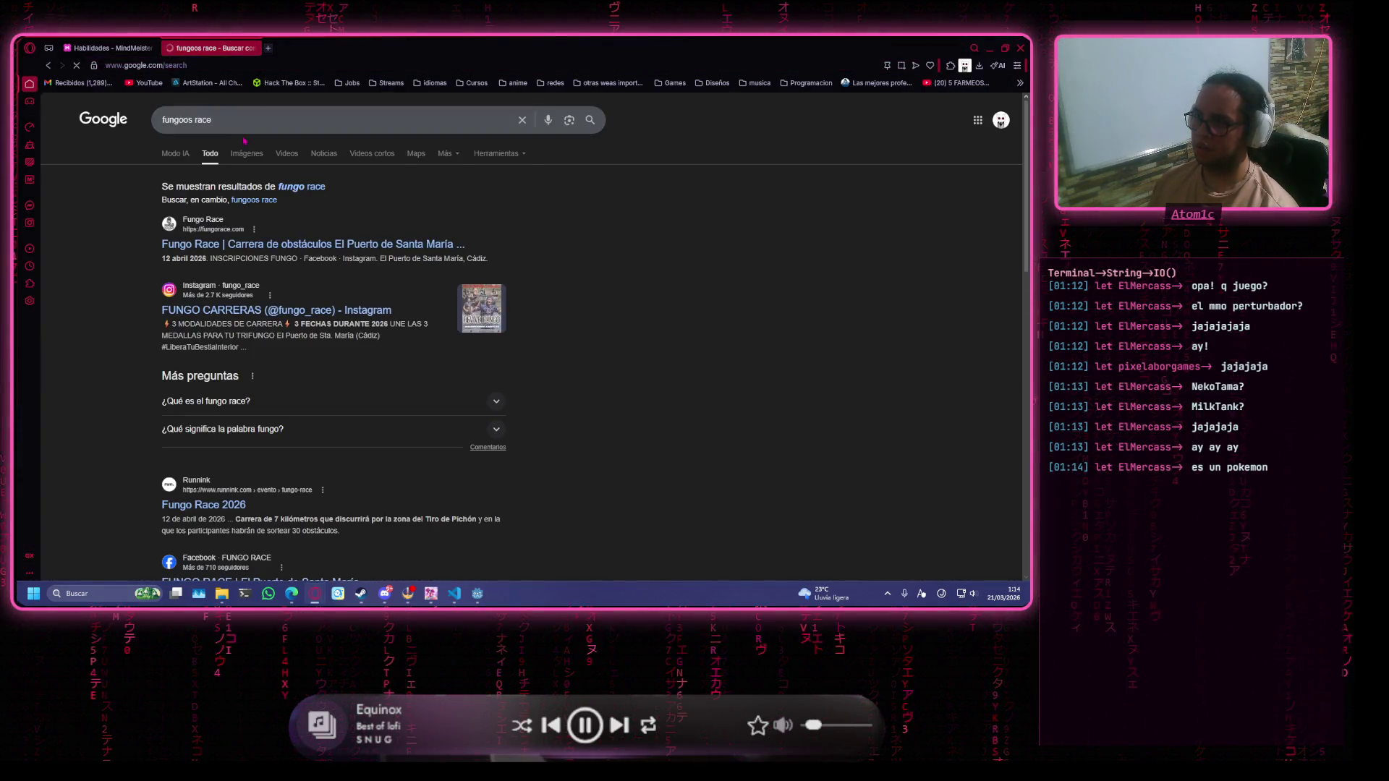
{"action": "left_click", "coordinate": [244, 125]}
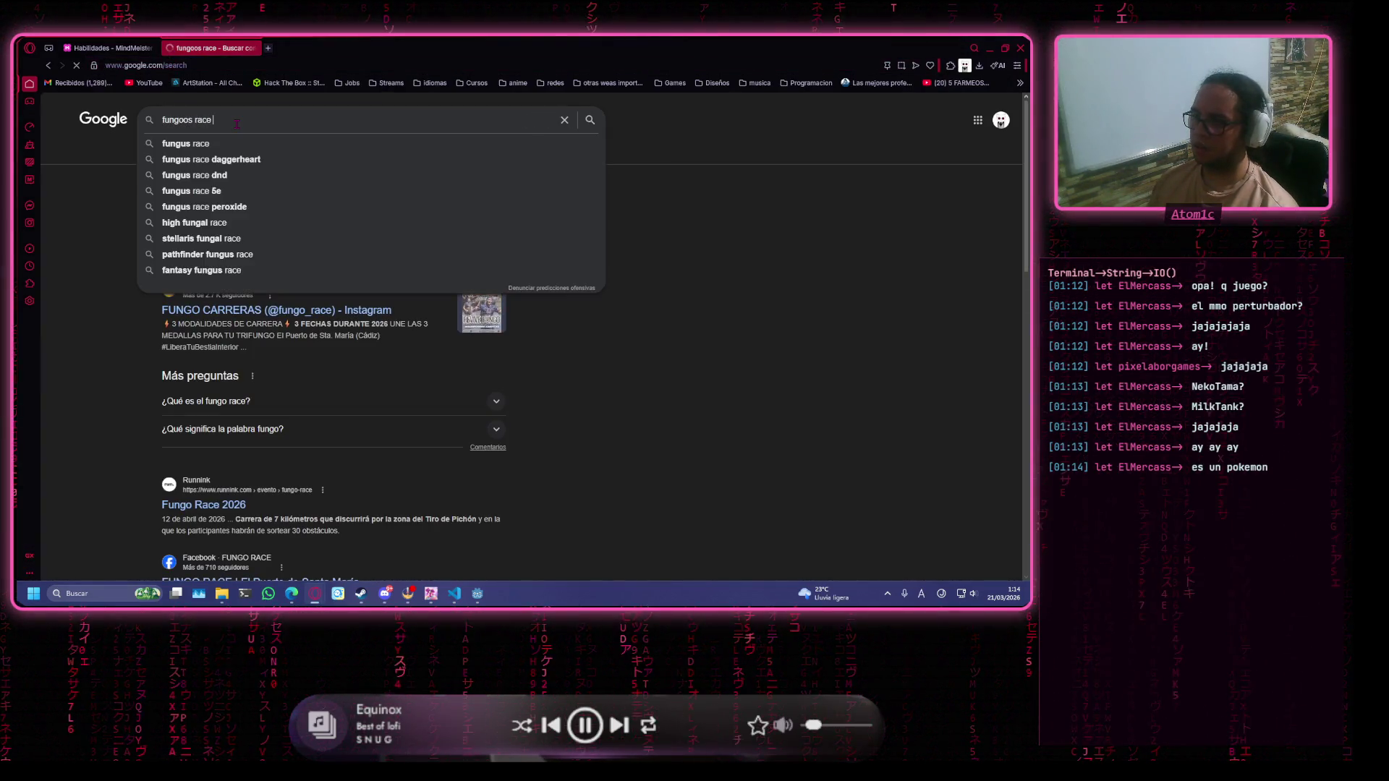
{"action": "left_click", "coordinate": [191, 159]}
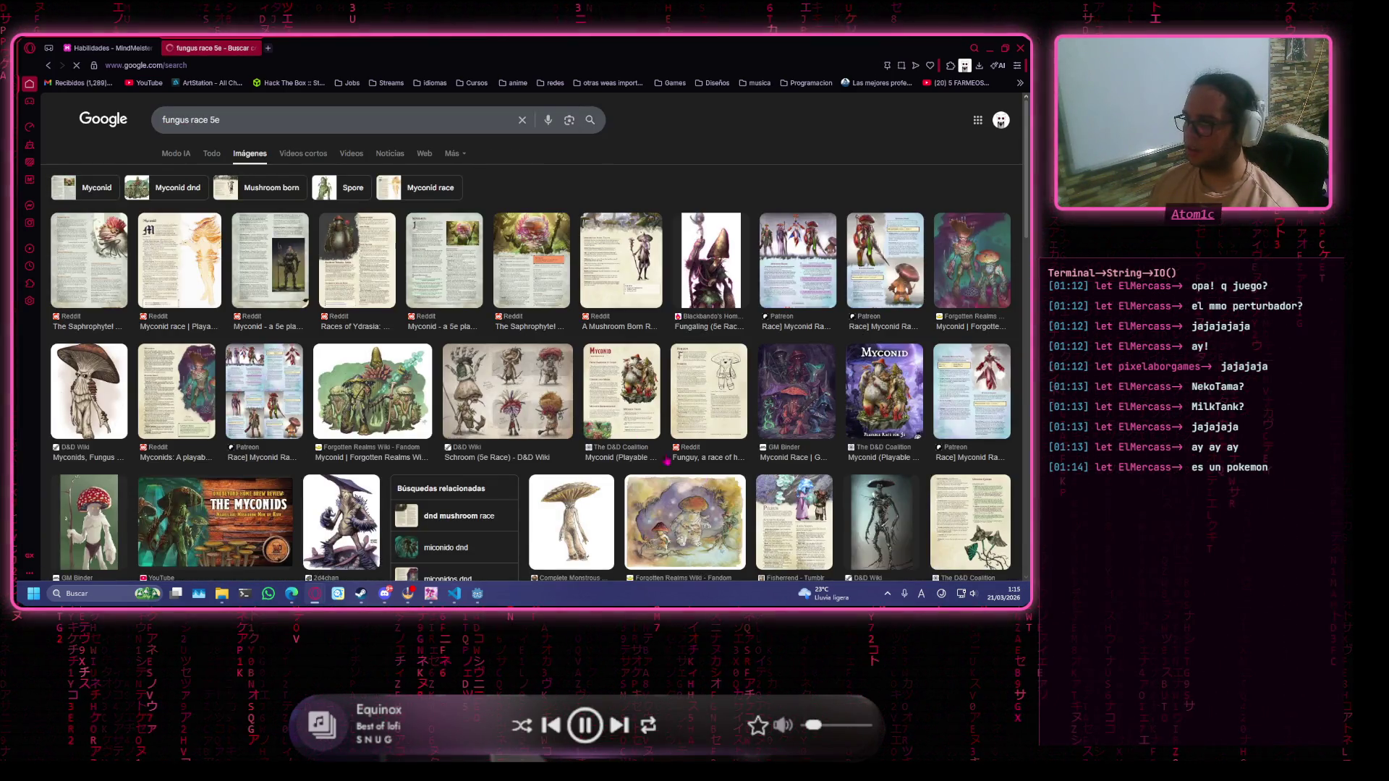
Preview the Myconid, Mushroom Born Race and Myconids D&D Wiki image results
{"action": "left_click", "coordinate": [571, 521]}
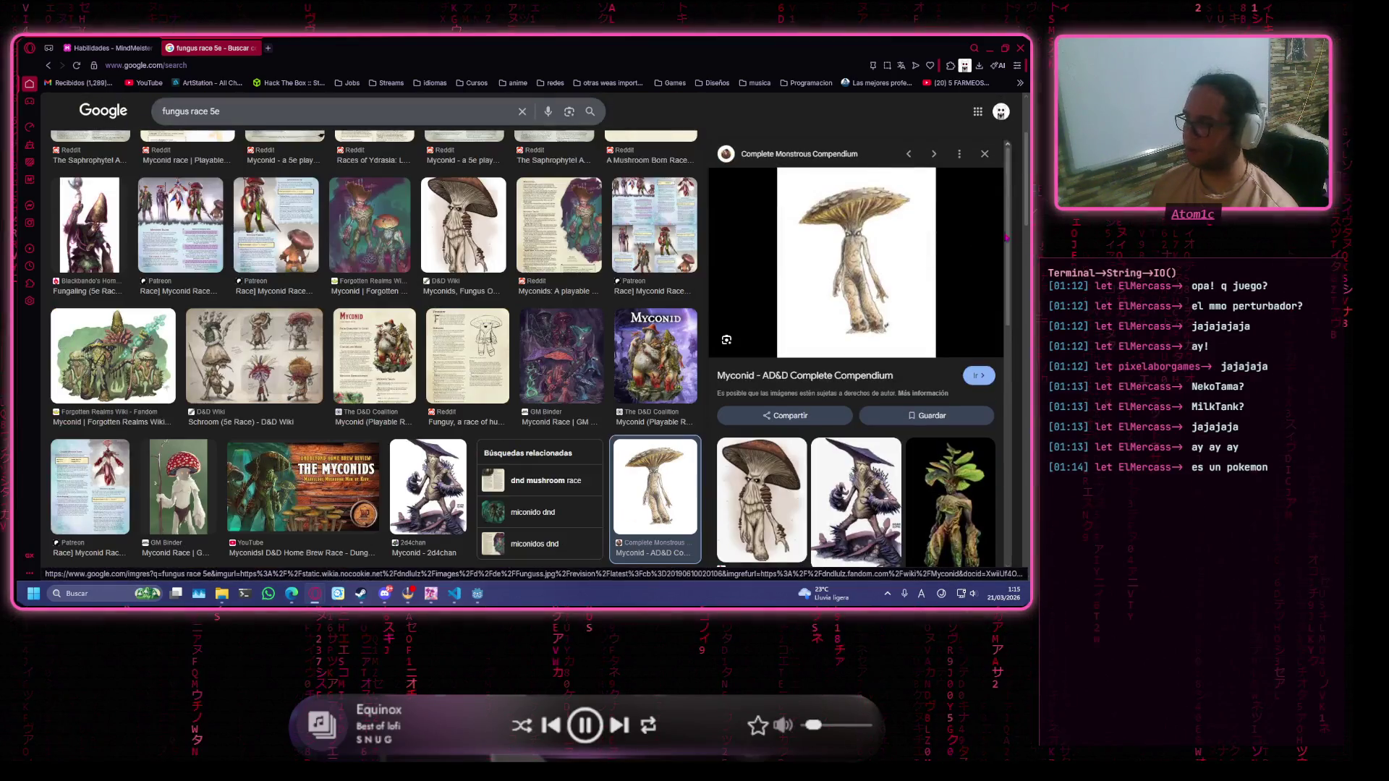
{"action": "scroll", "coordinate": [492, 294], "scroll_direction": "up", "scroll_amount": 2}
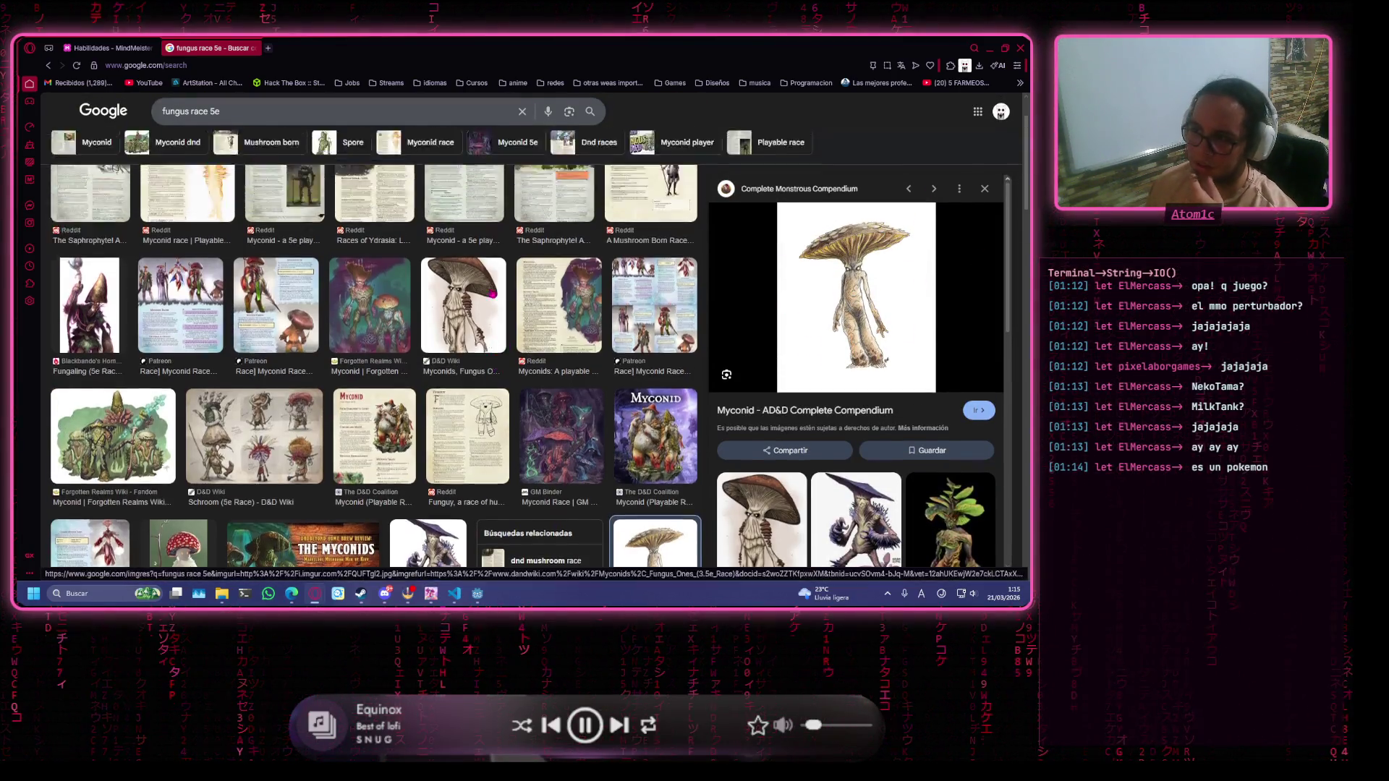
{"action": "scroll", "coordinate": [493, 294], "scroll_direction": "up", "scroll_amount": 2}
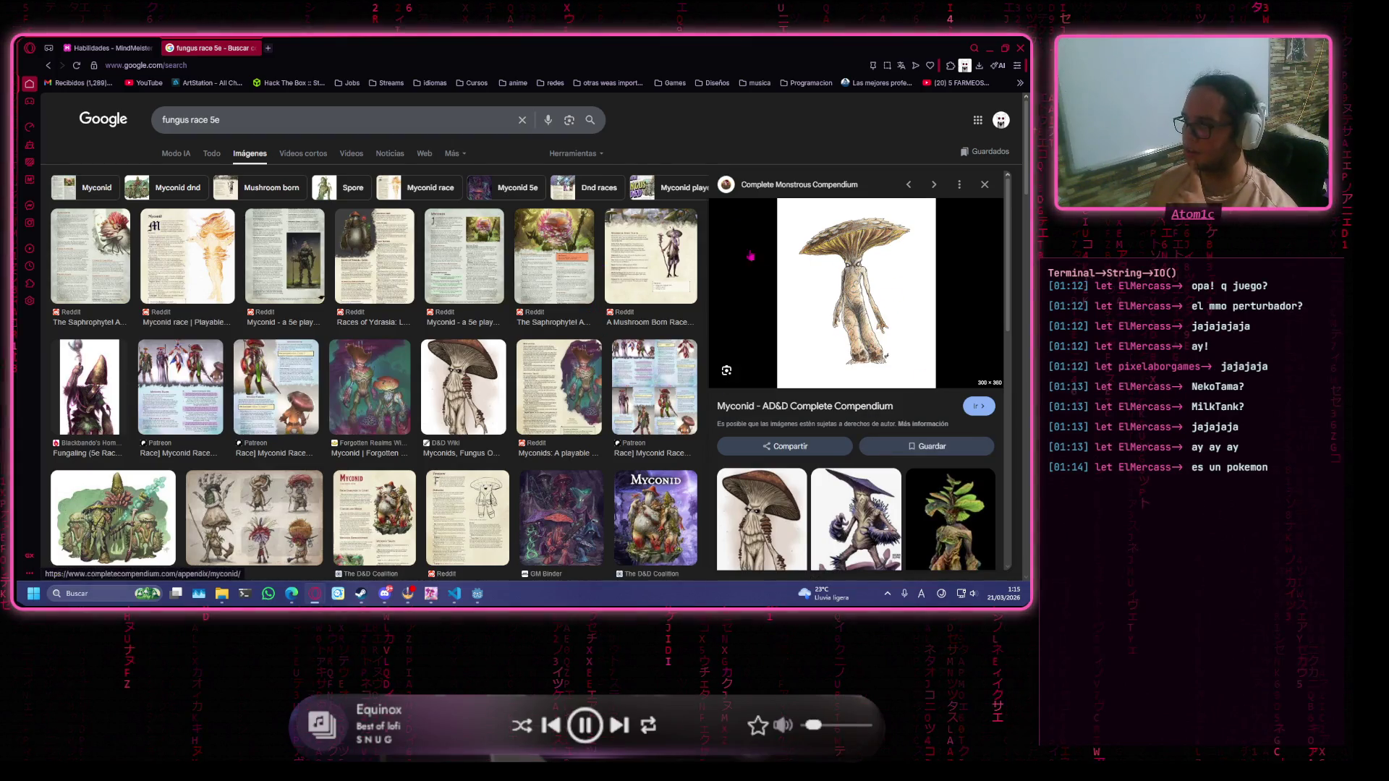
{"action": "left_click", "coordinate": [651, 257]}
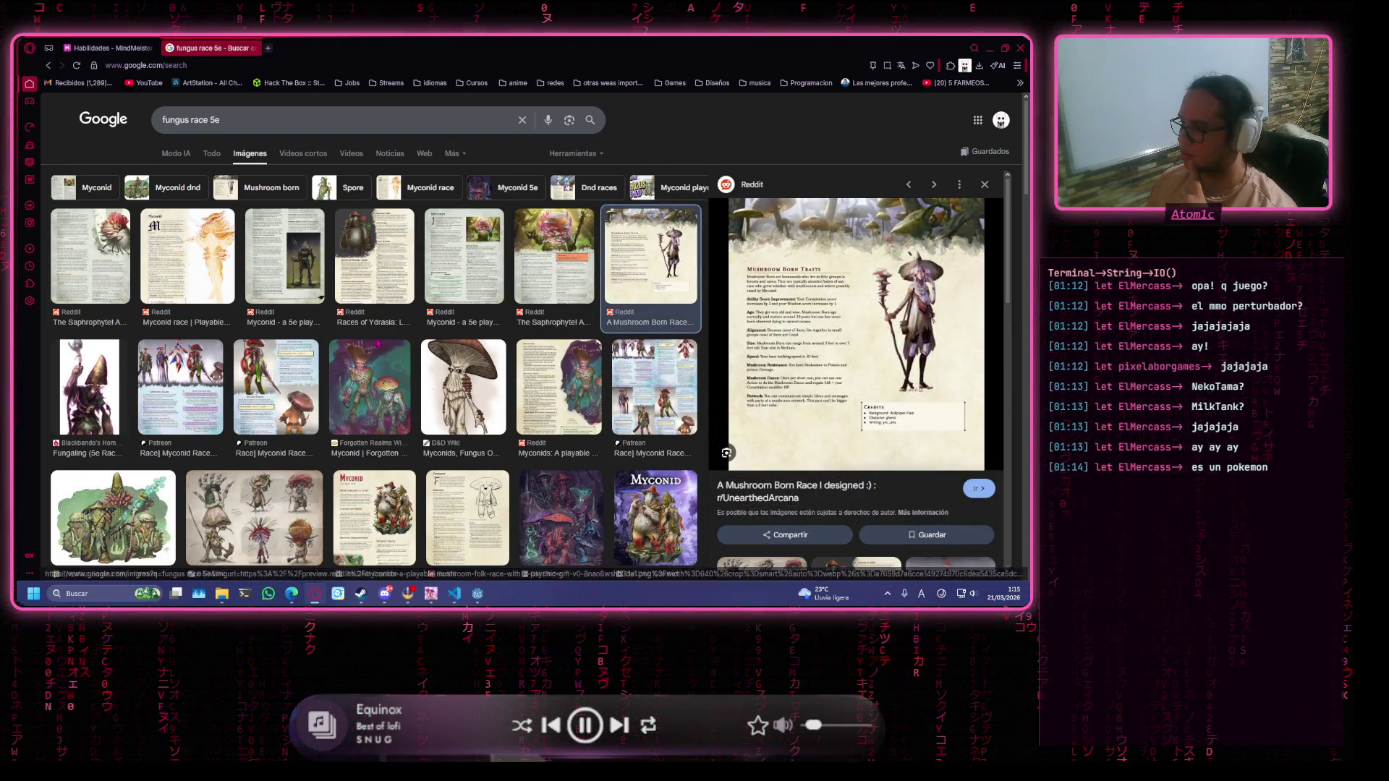
{"action": "left_click", "coordinate": [463, 387]}
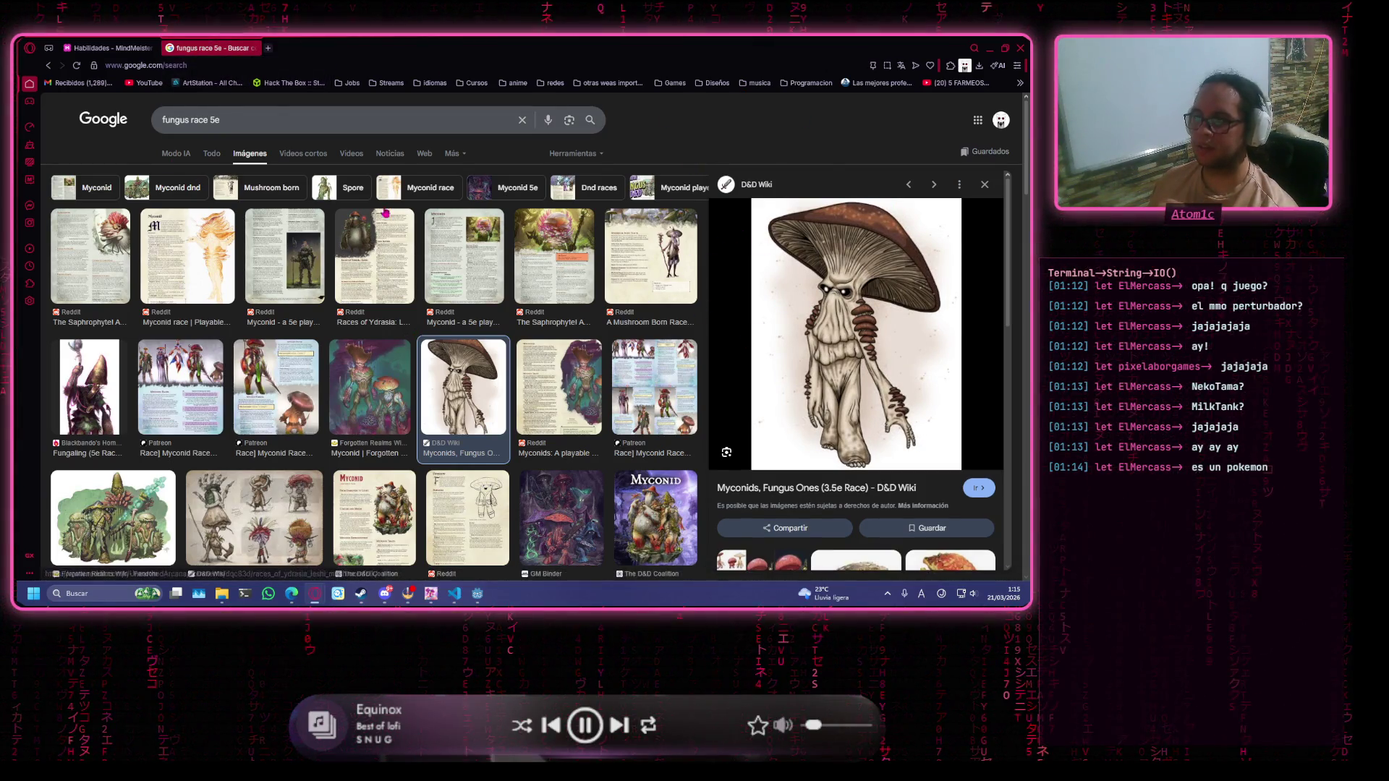
{"action": "left_click", "coordinate": [105, 48]}
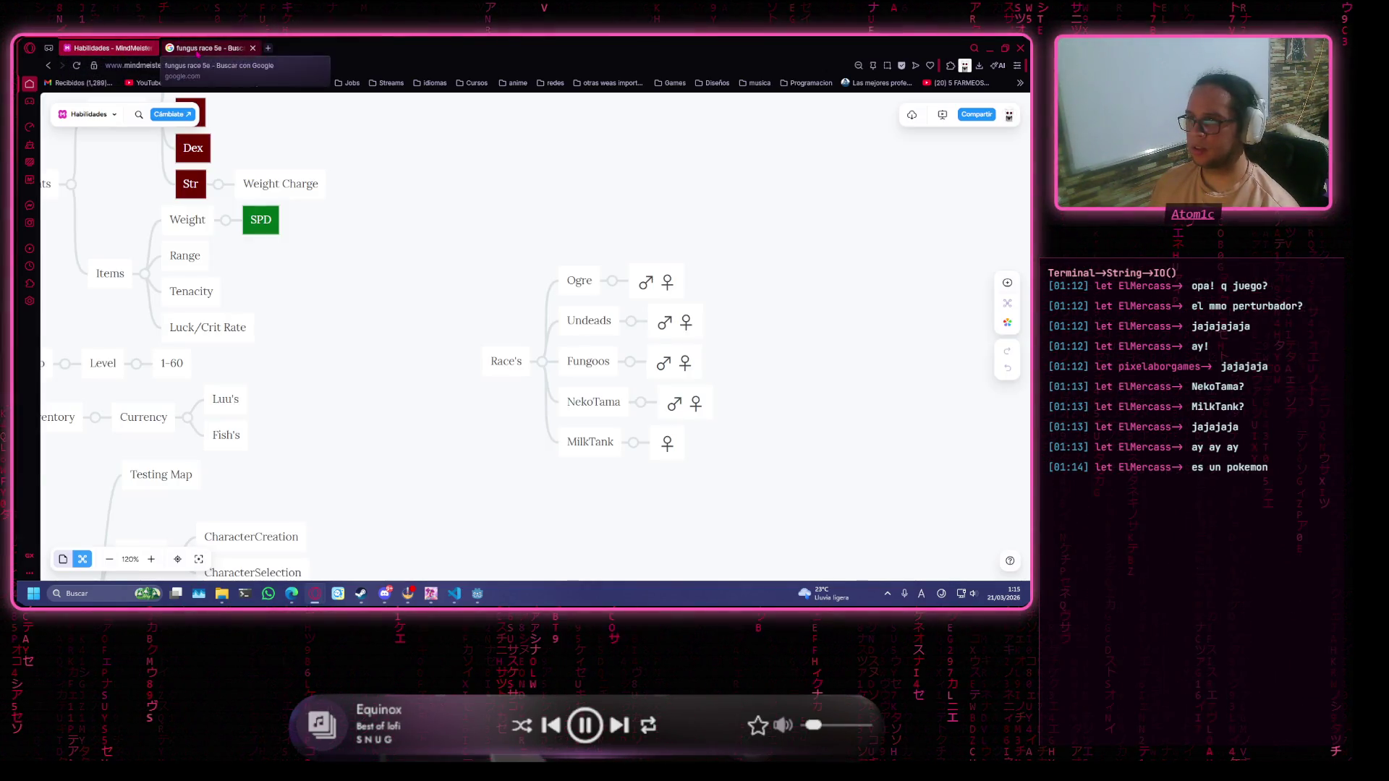
{"action": "left_click", "coordinate": [208, 48]}
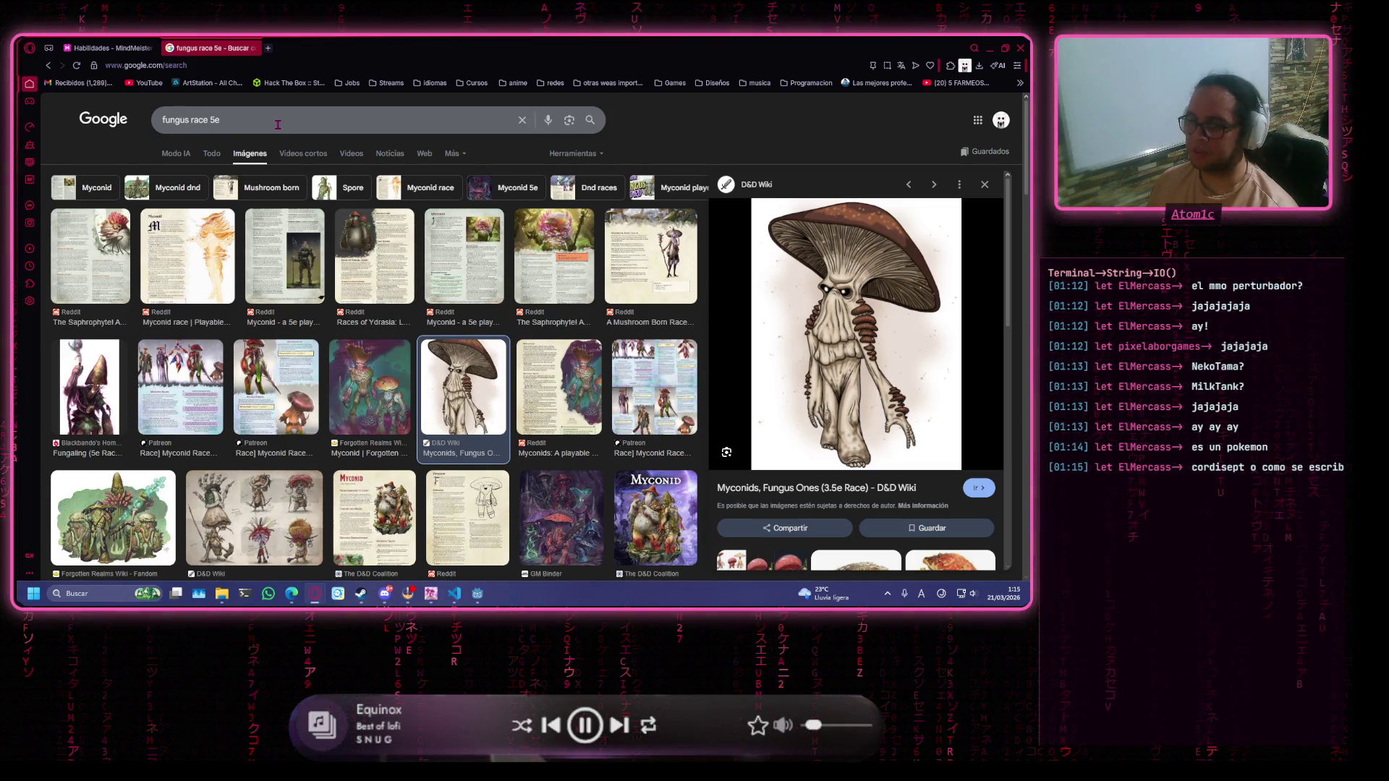
{"action": "triple_click", "coordinate": [277, 125]}
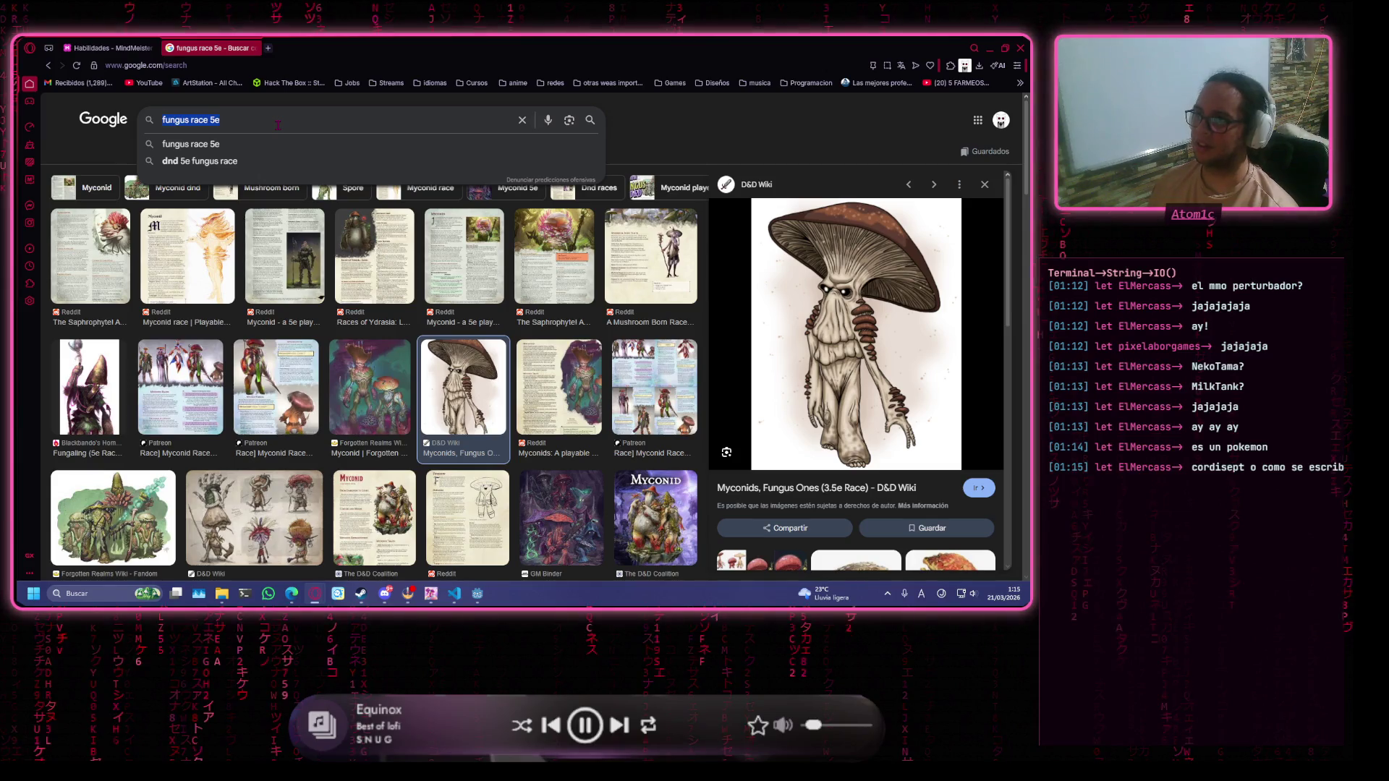
Search images for 'NekoTama', preview several Nekotama figures, then close that tab for a fresh one
{"action": "type", "text": "NekoTama"}
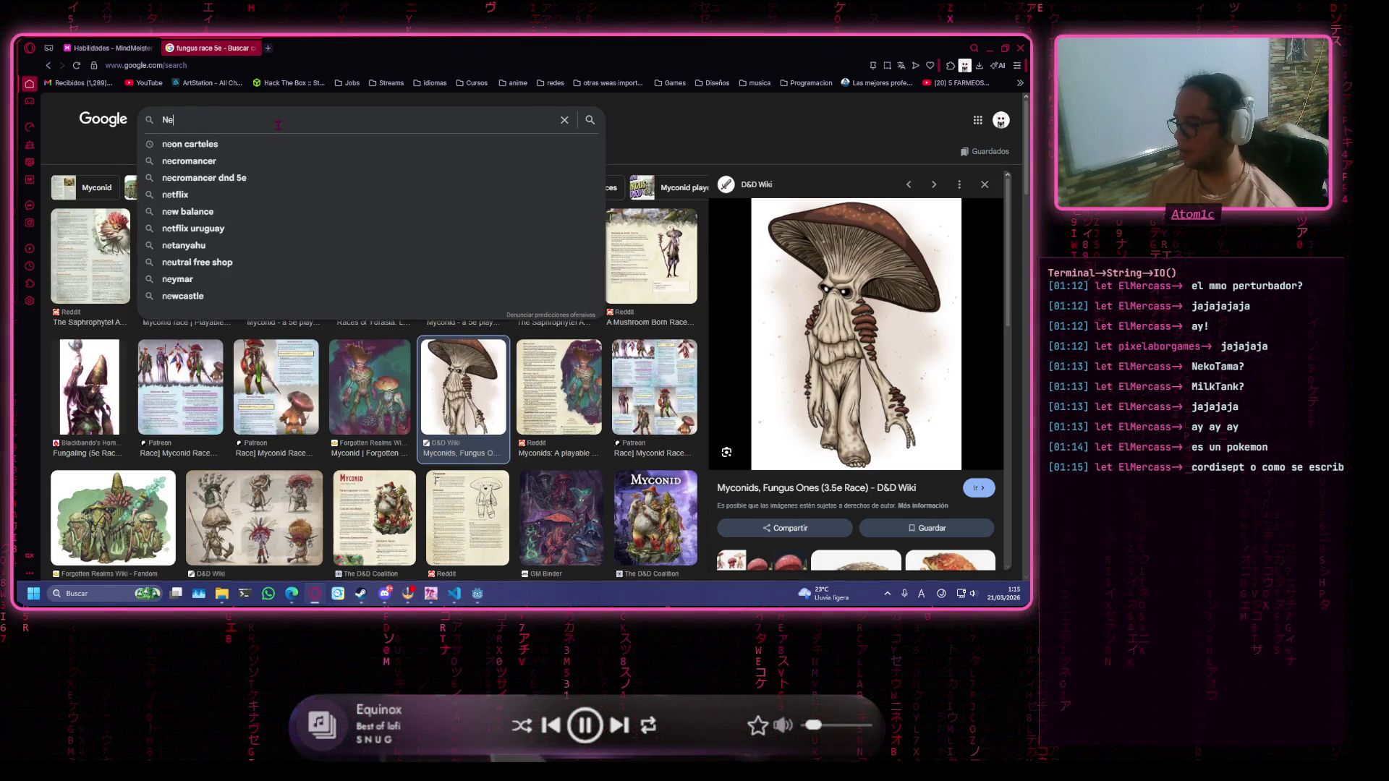
{"action": "key", "text": "Return"}
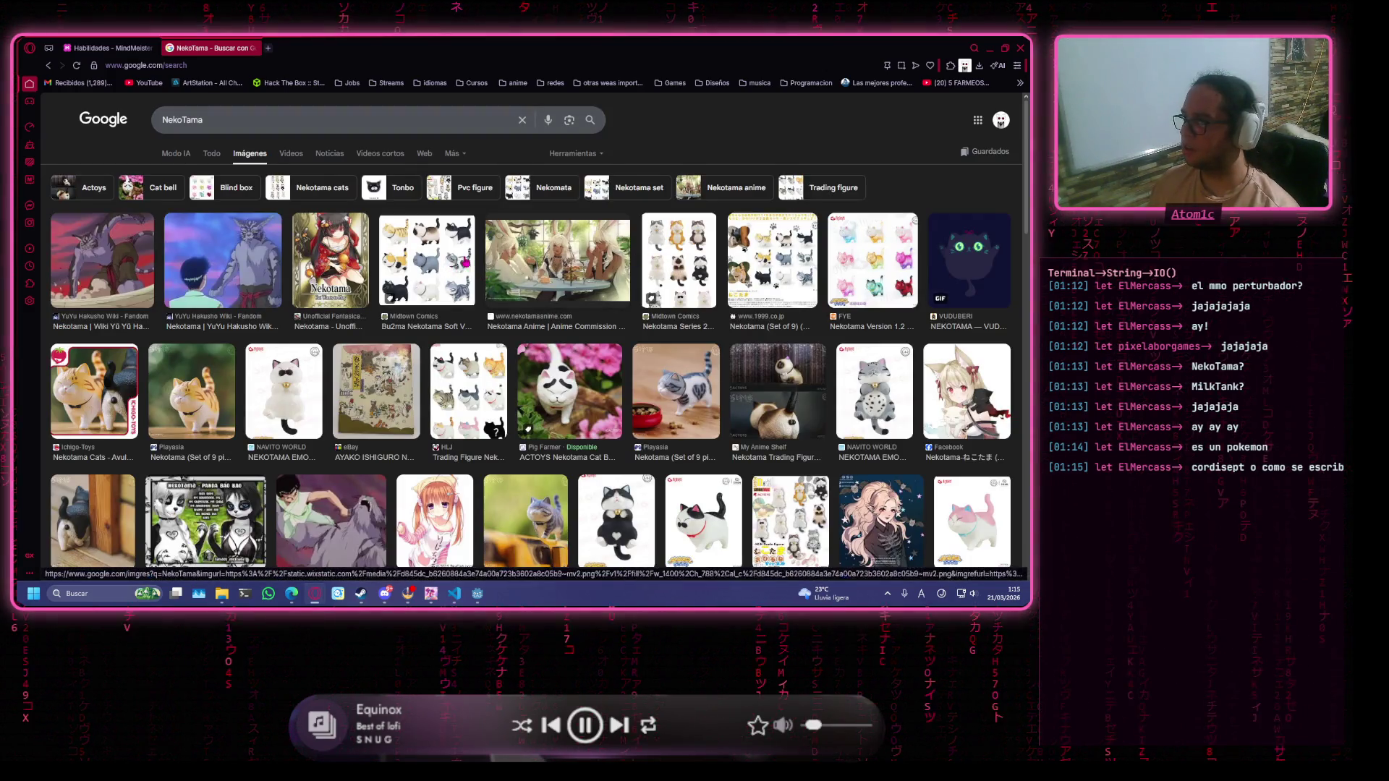
{"action": "left_click", "coordinate": [94, 391]}
{"action": "left_click", "coordinate": [556, 418]}
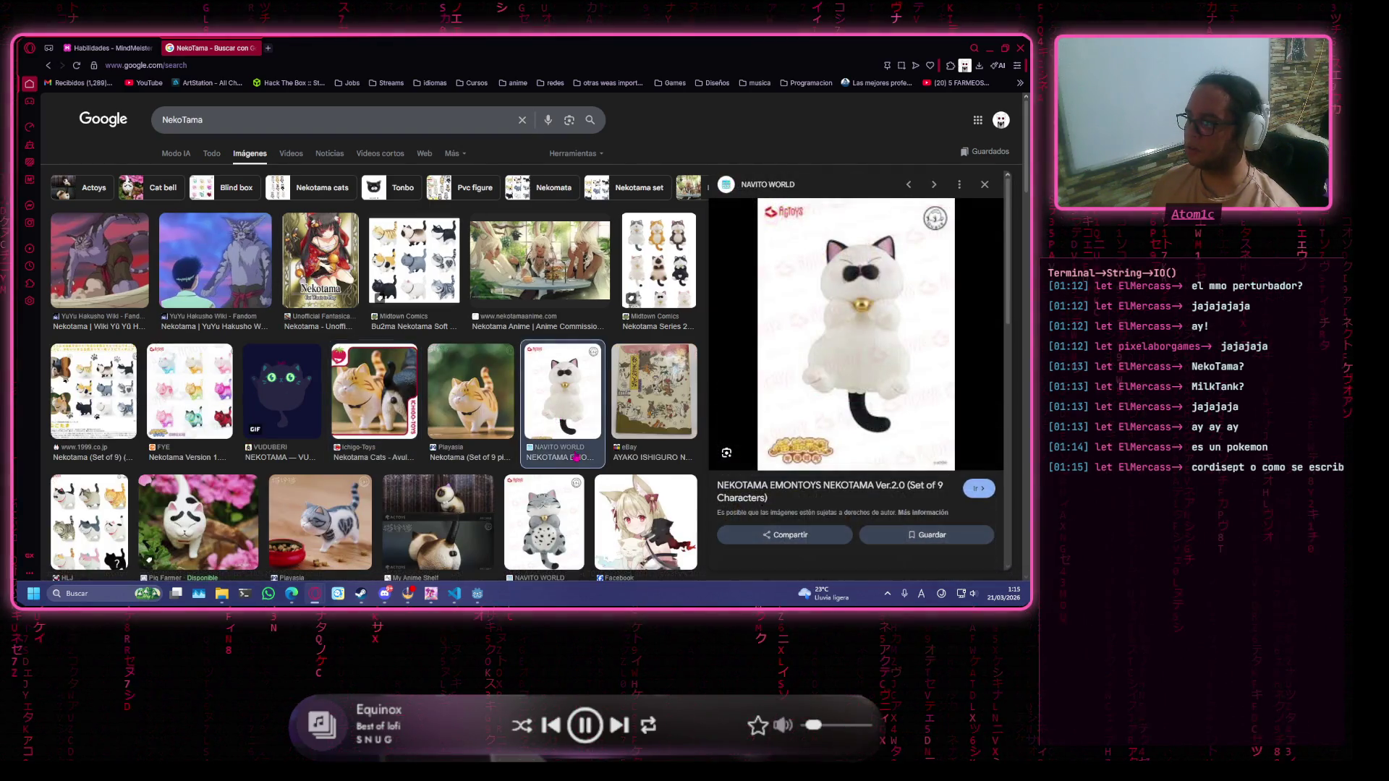
{"action": "left_click", "coordinate": [646, 521]}
{"action": "left_click", "coordinate": [438, 492]}
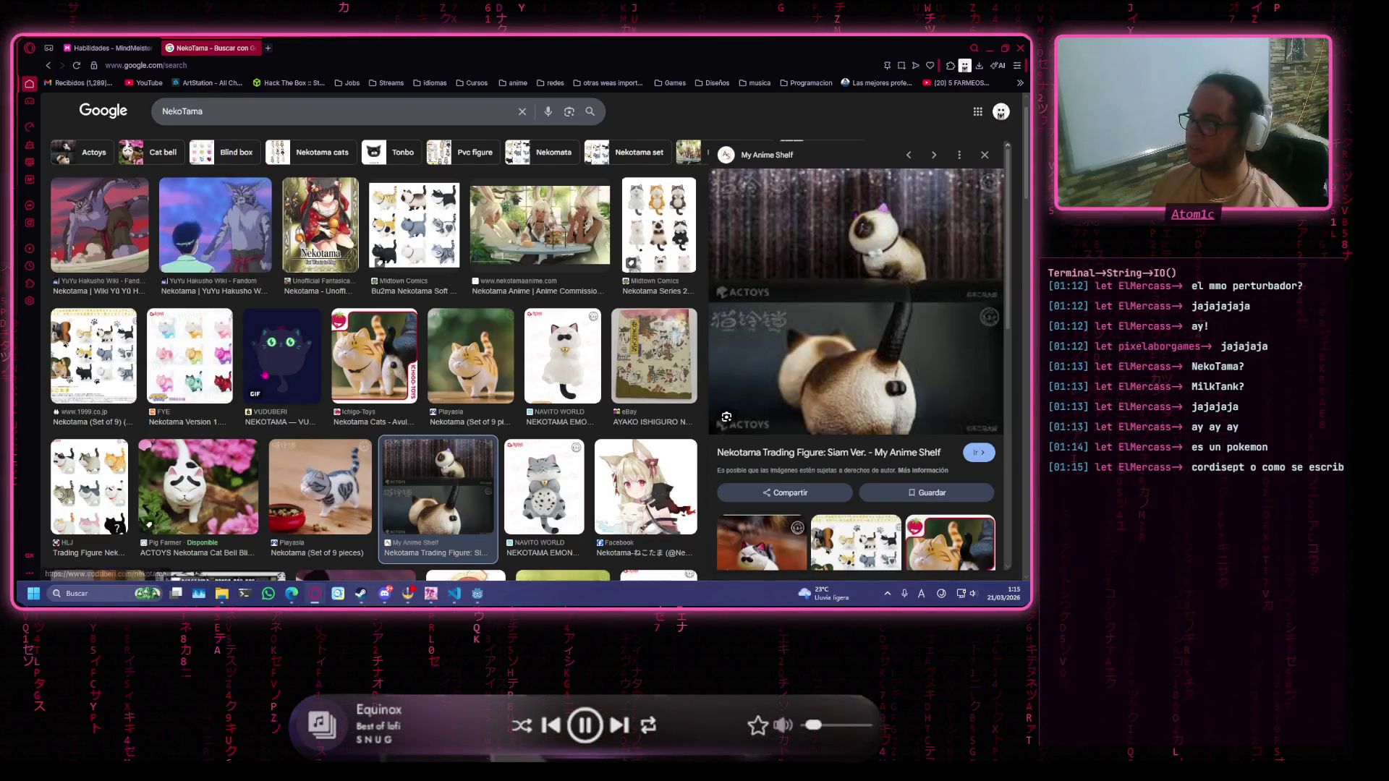
{"action": "left_click", "coordinate": [283, 354]}
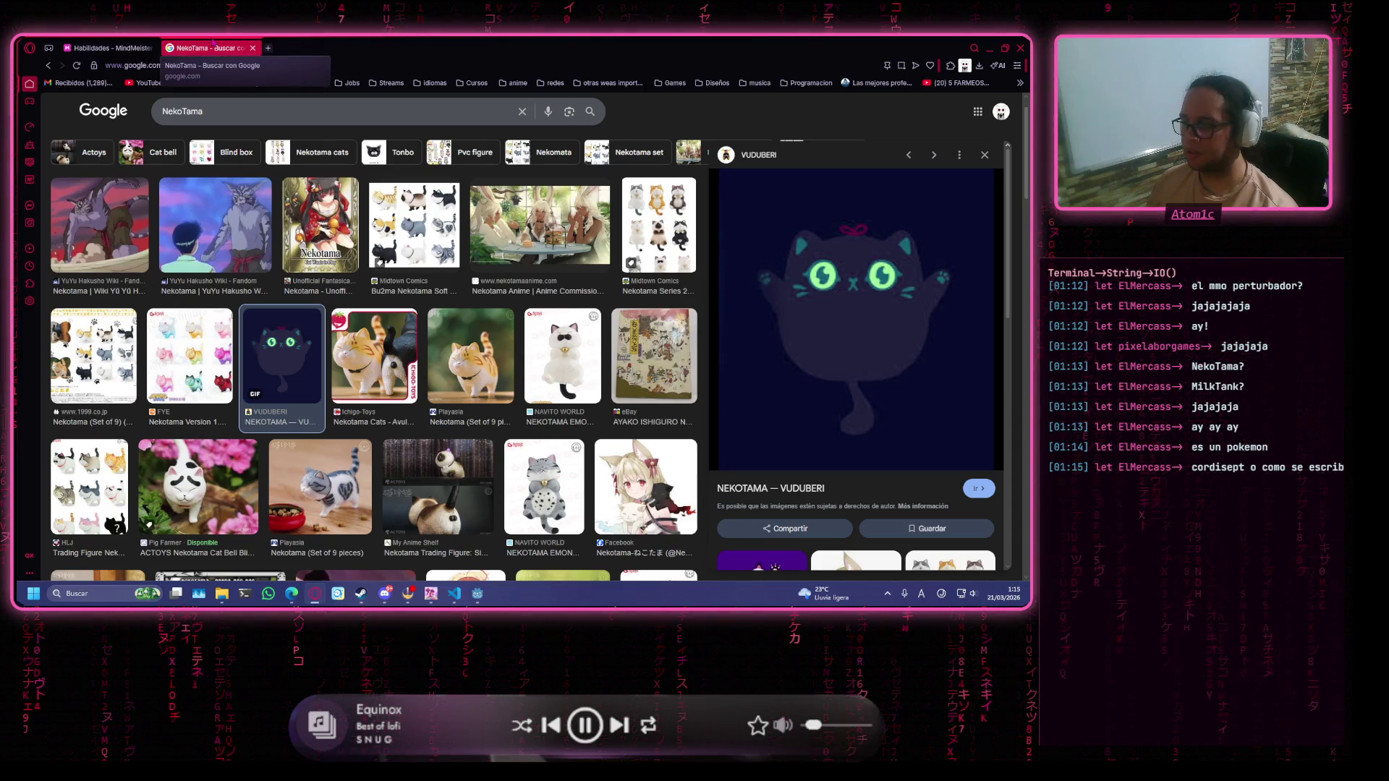
{"action": "left_click", "coordinate": [253, 48]}
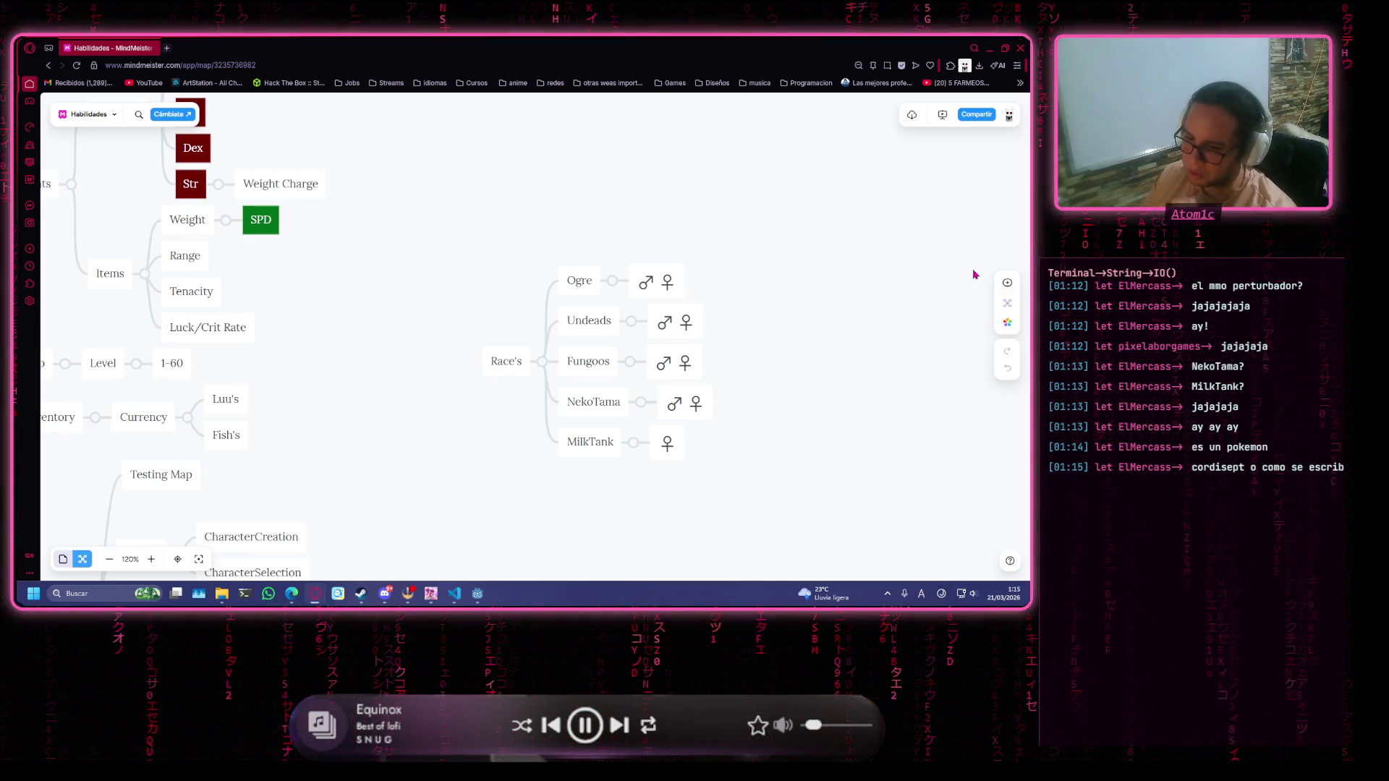
{"action": "left_click", "coordinate": [167, 49]}
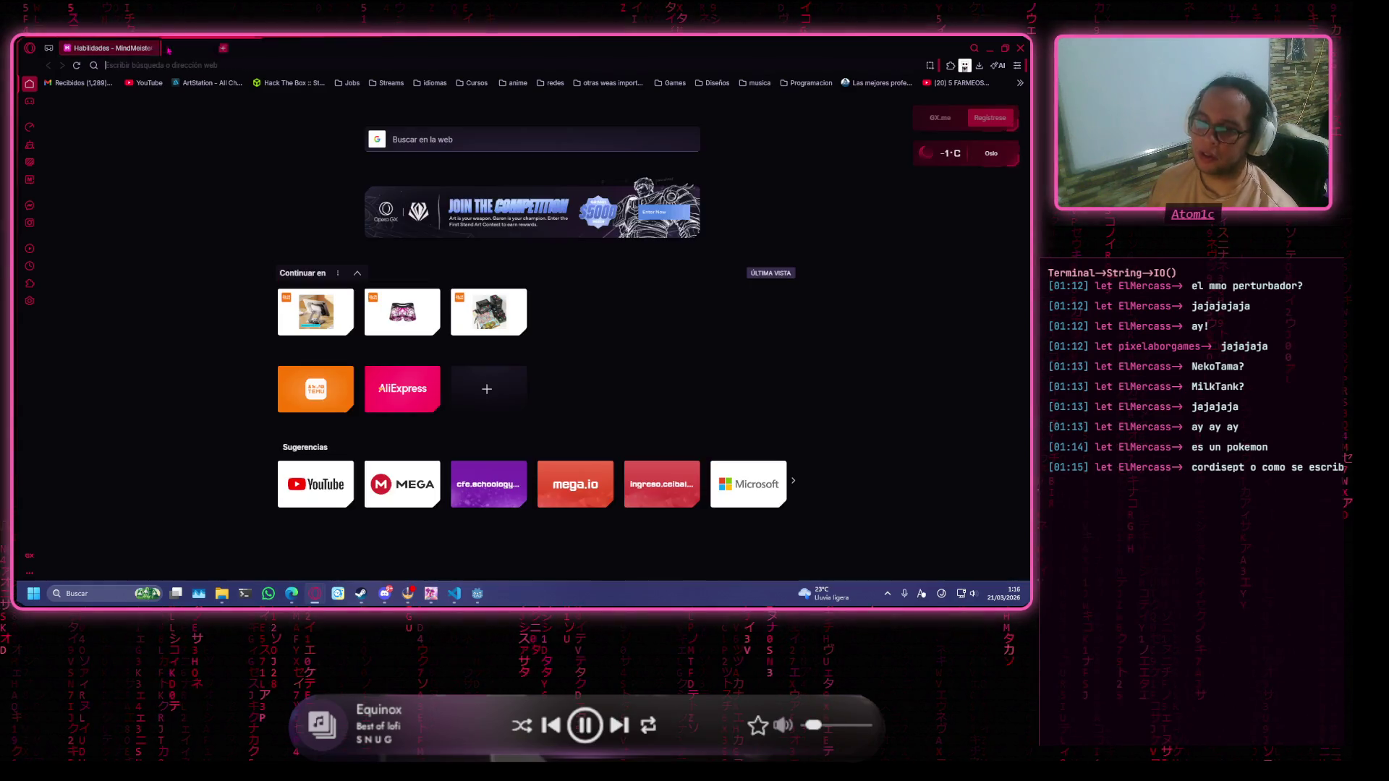
Search 'fungoos darksouls', glance at the Gough wiki result, then close the search tab
{"action": "left_click", "coordinate": [250, 64]}
{"action": "type", "text": "fungoos"}
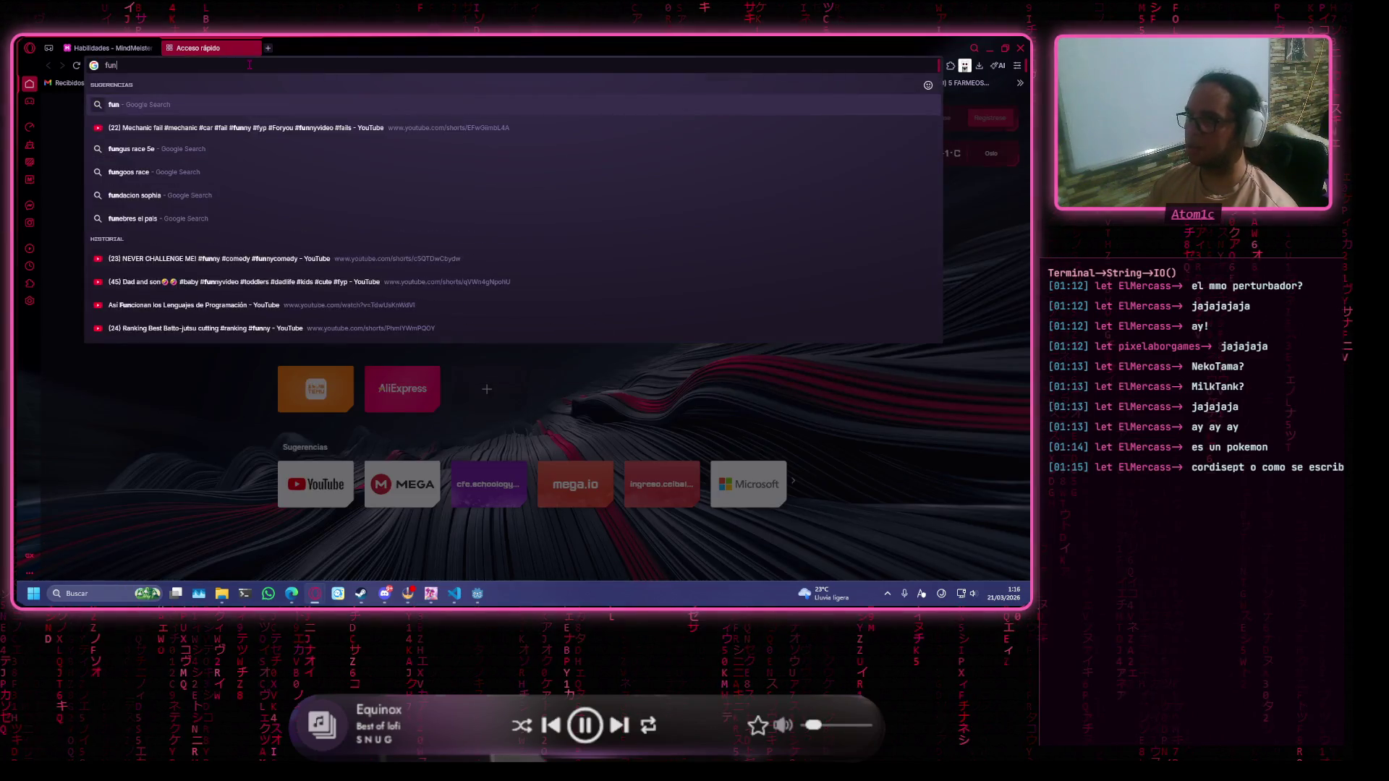
{"action": "type", "text": " darksoul"}
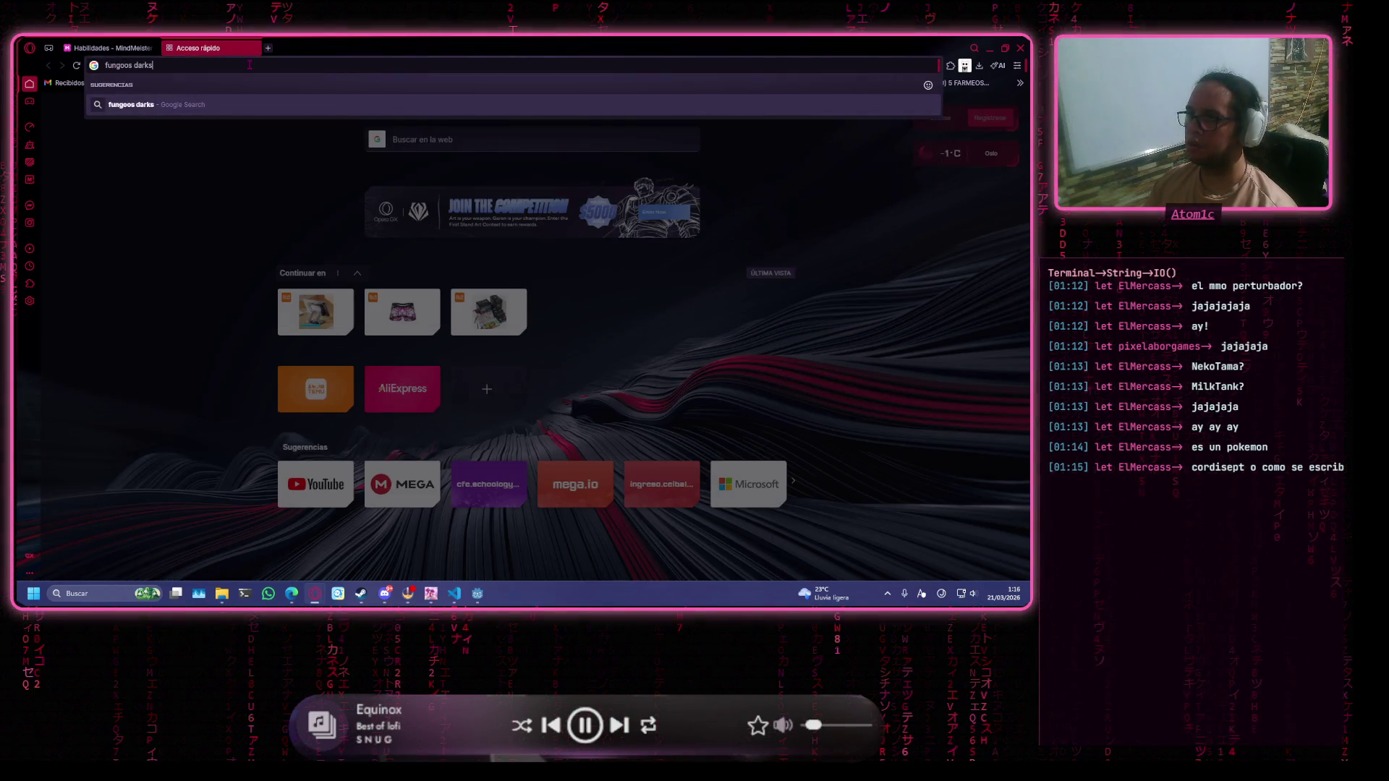
{"action": "type", "text": "s"}
{"action": "key", "text": "Return"}
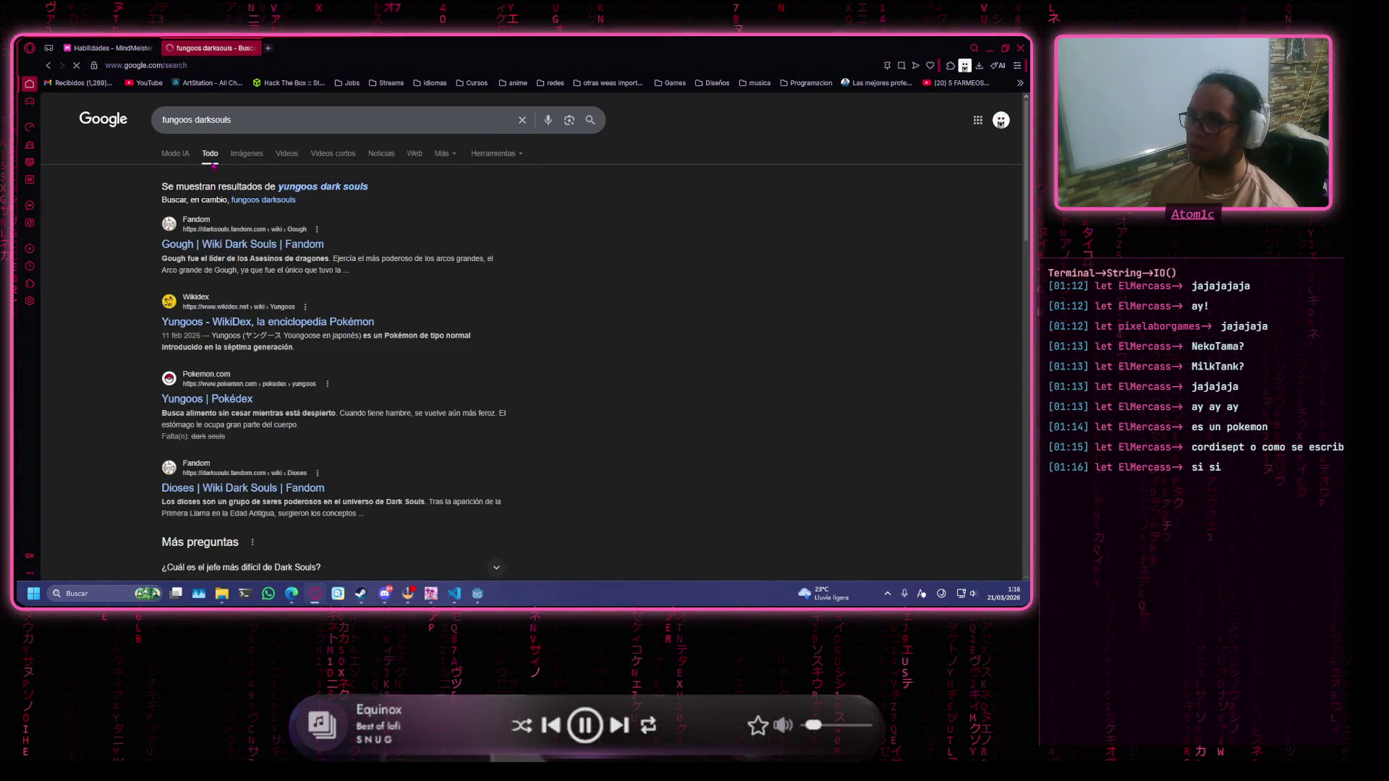
{"action": "left_click", "coordinate": [260, 246]}
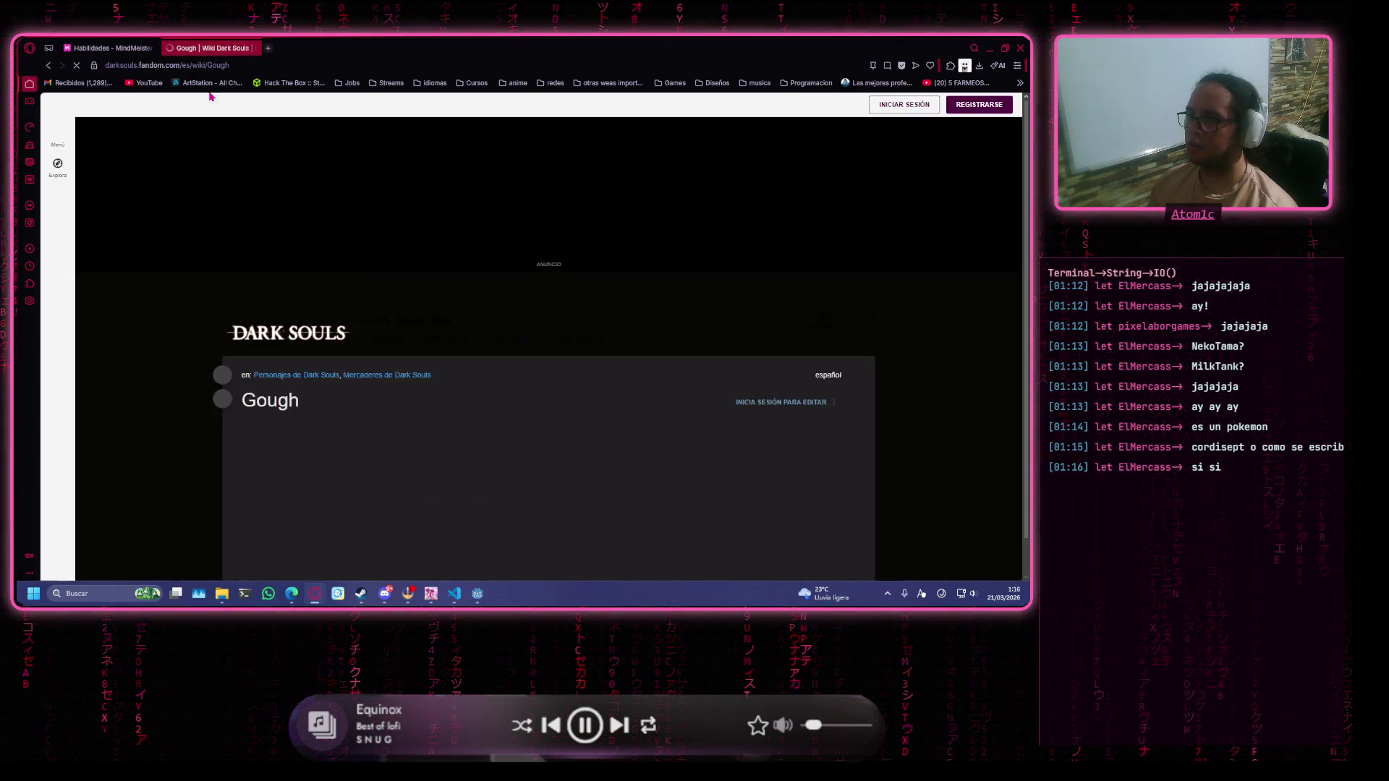
{"action": "mouse_move", "coordinate": [484, 195]}
{"action": "key", "text": "alt+Left"}
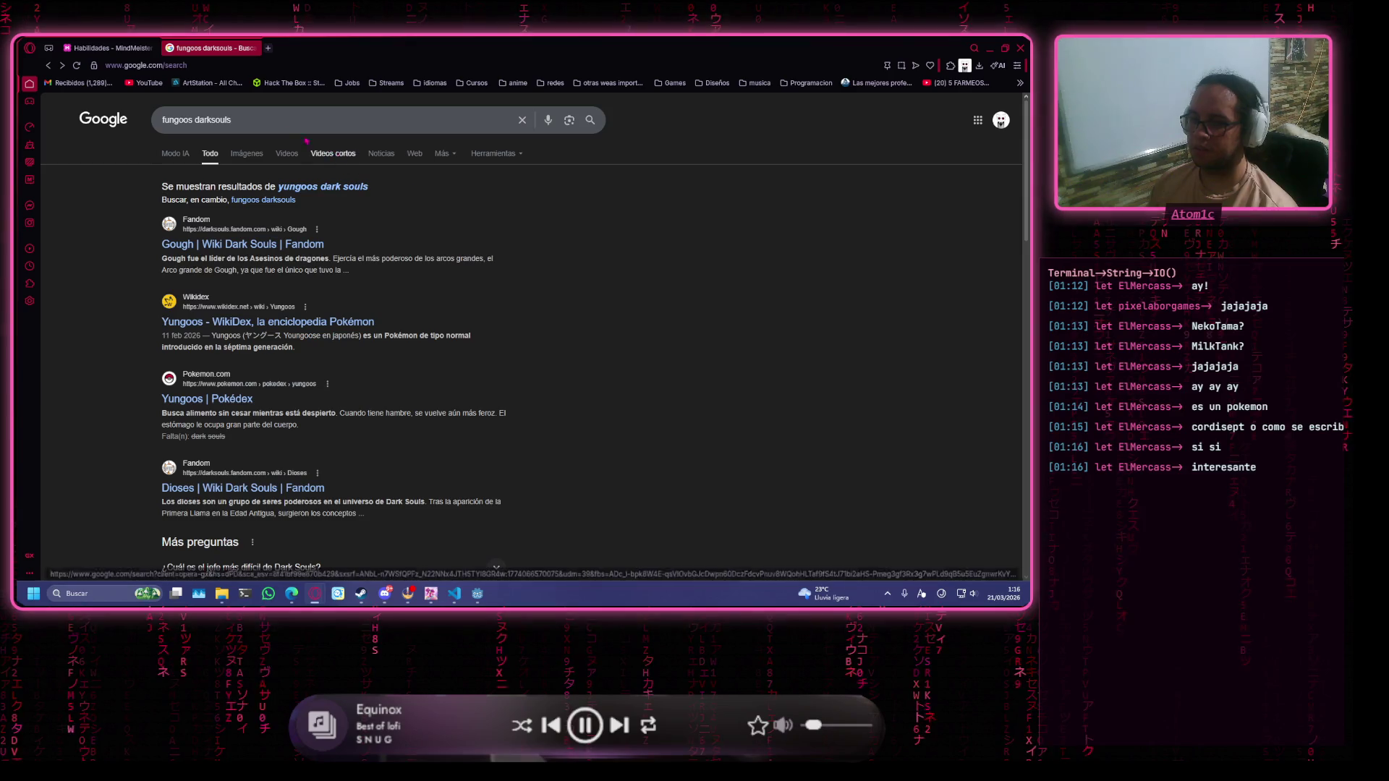
{"action": "middle_click", "coordinate": [229, 52]}
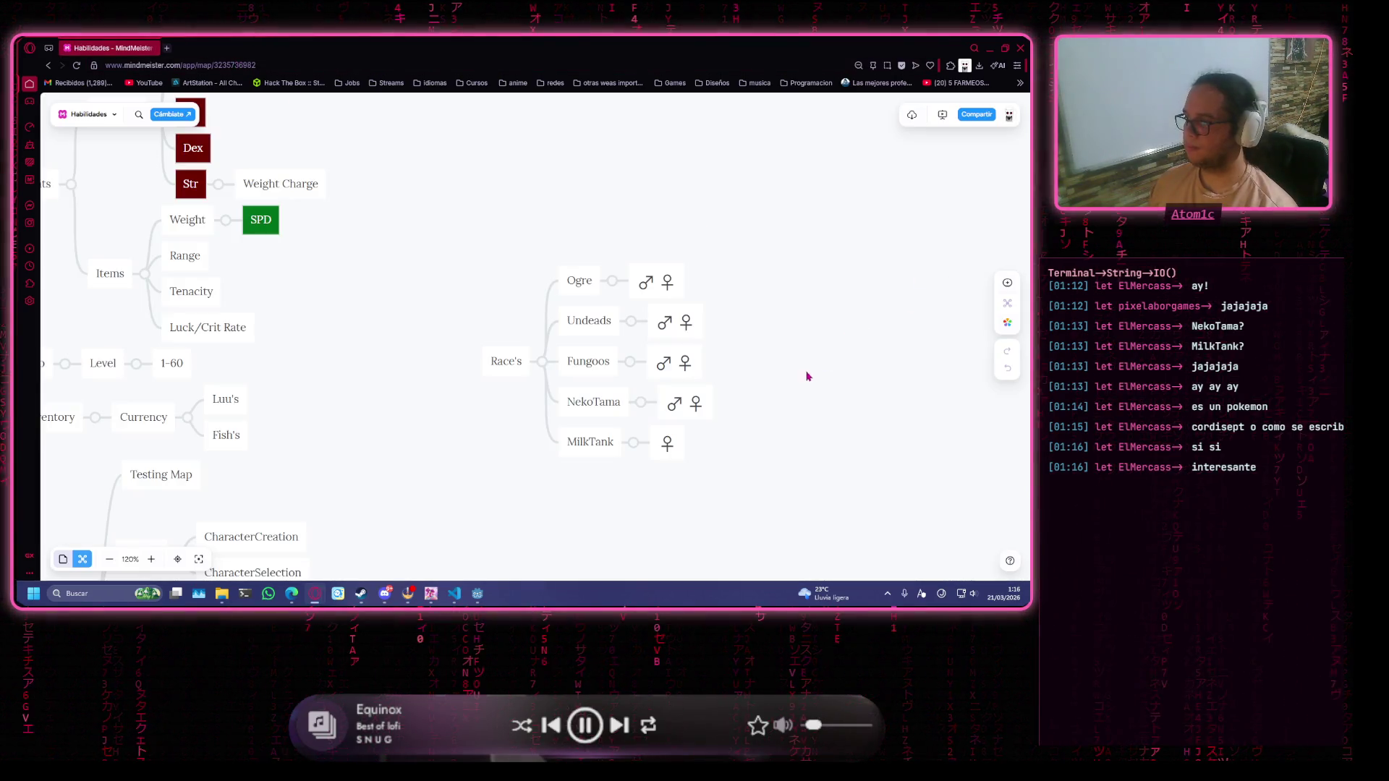
Close the browser window via Cerrar ventana and return to Godot's CharacterSelector.gd
{"action": "left_click", "coordinate": [599, 456]}
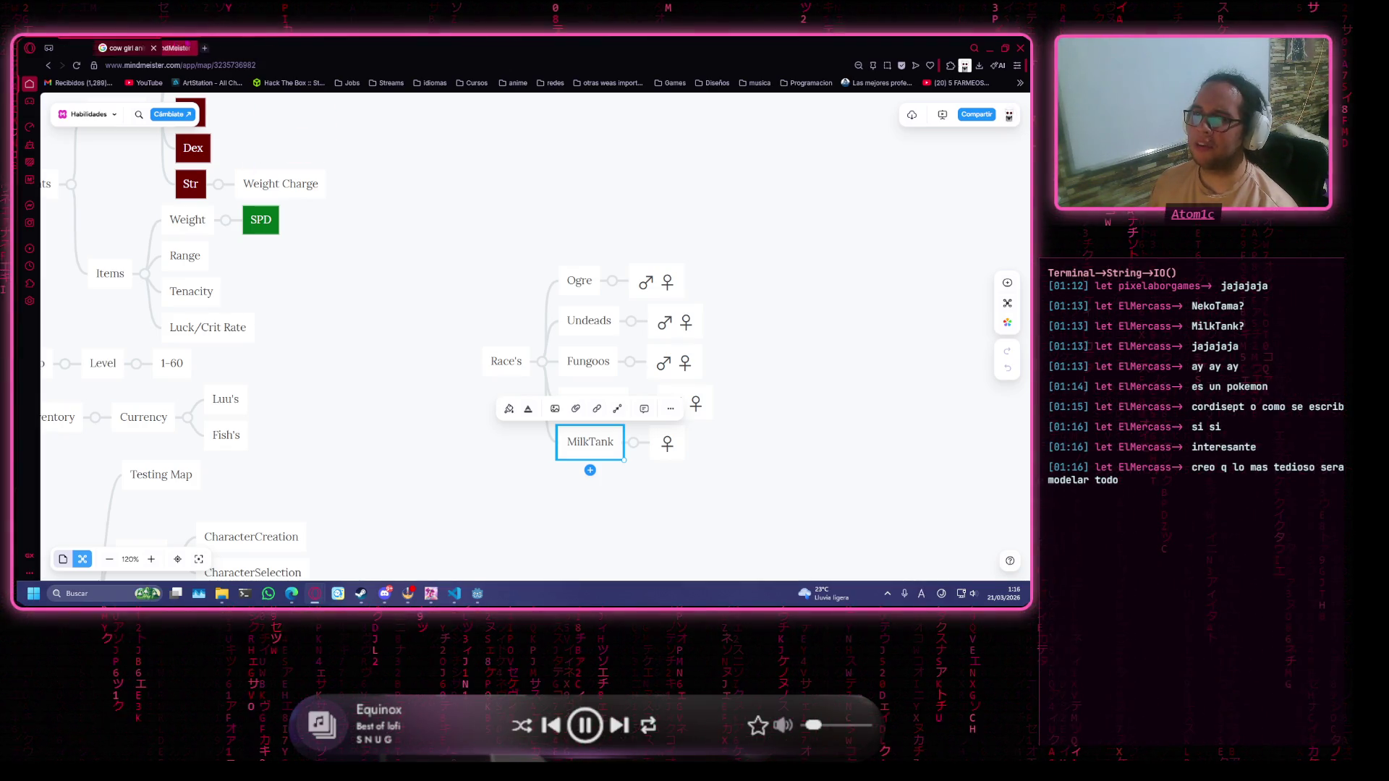
{"action": "left_click", "coordinate": [178, 56]}
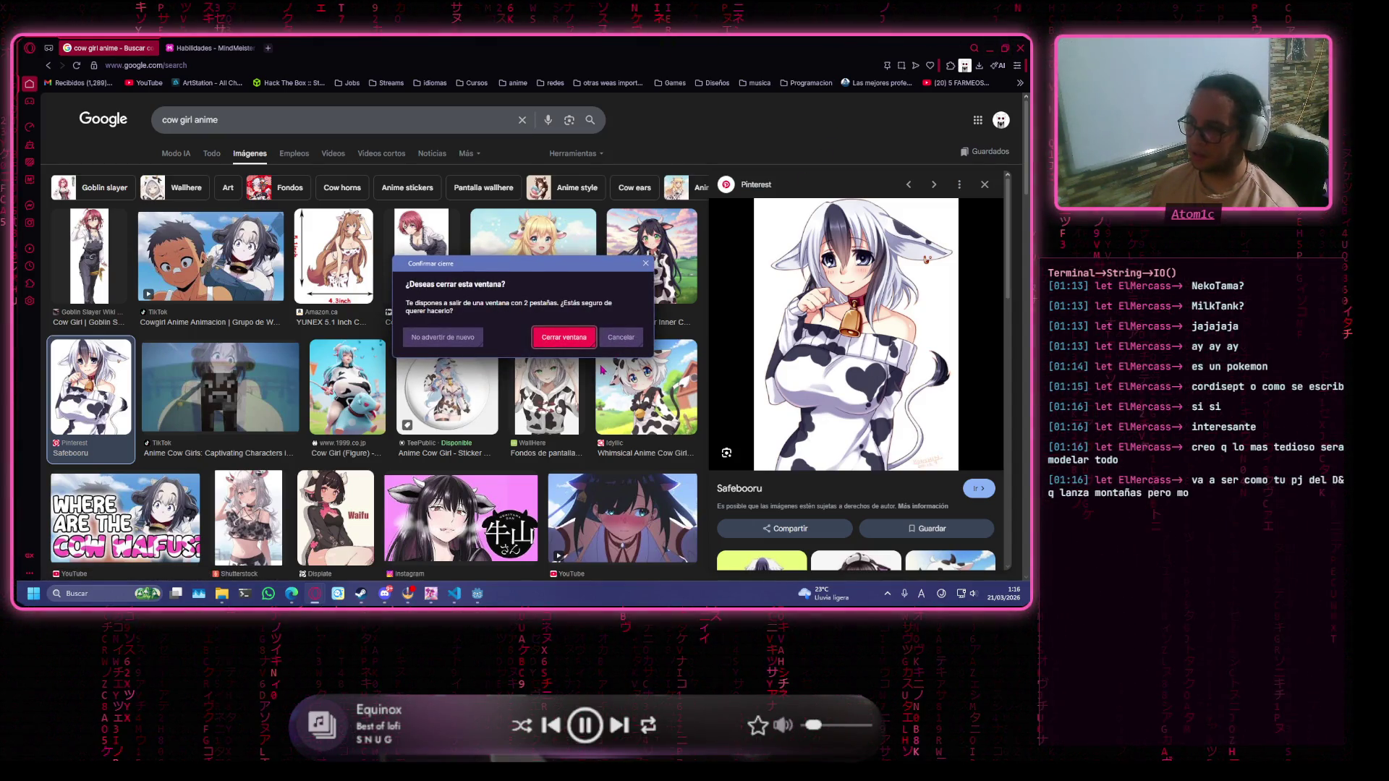
{"action": "left_click", "coordinate": [547, 337]}
{"action": "key", "text": "alt+Tab"}
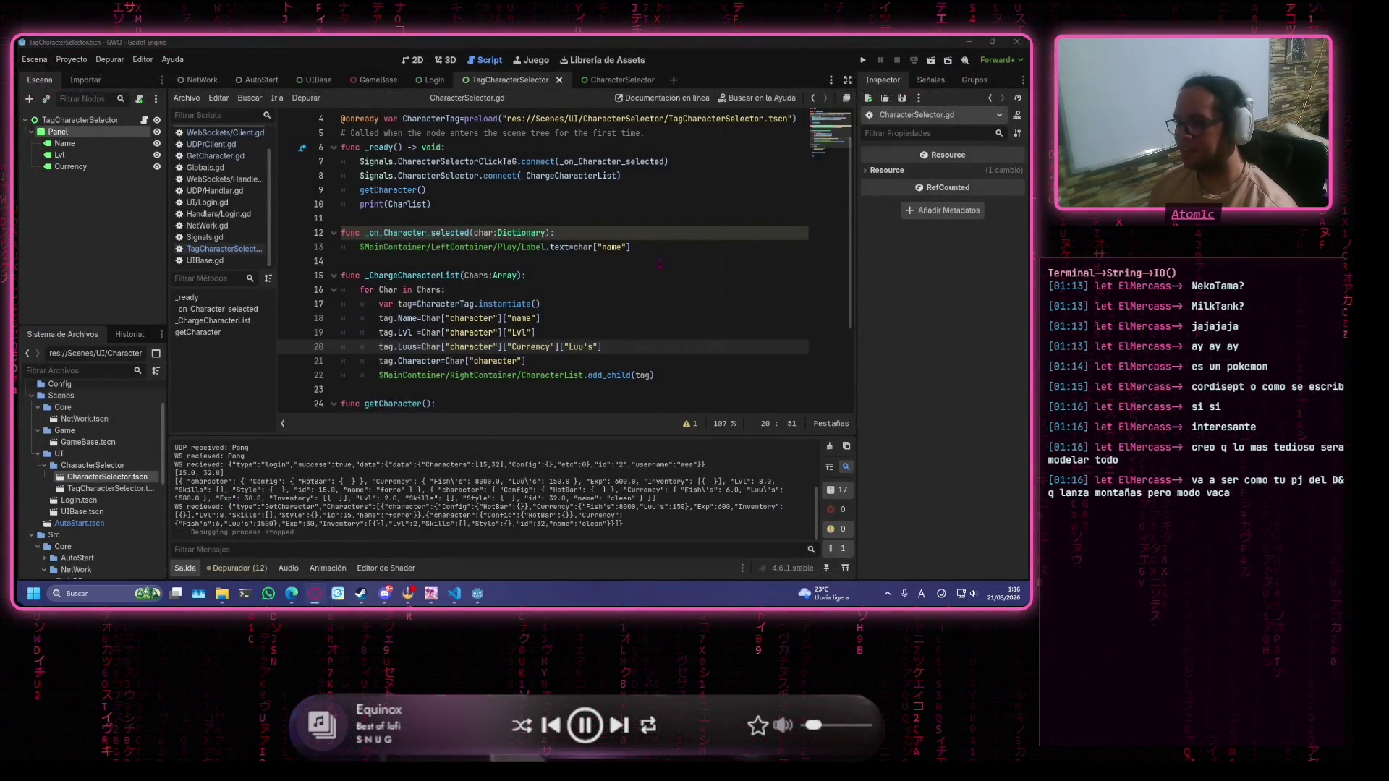
{"action": "left_click", "coordinate": [626, 273]}
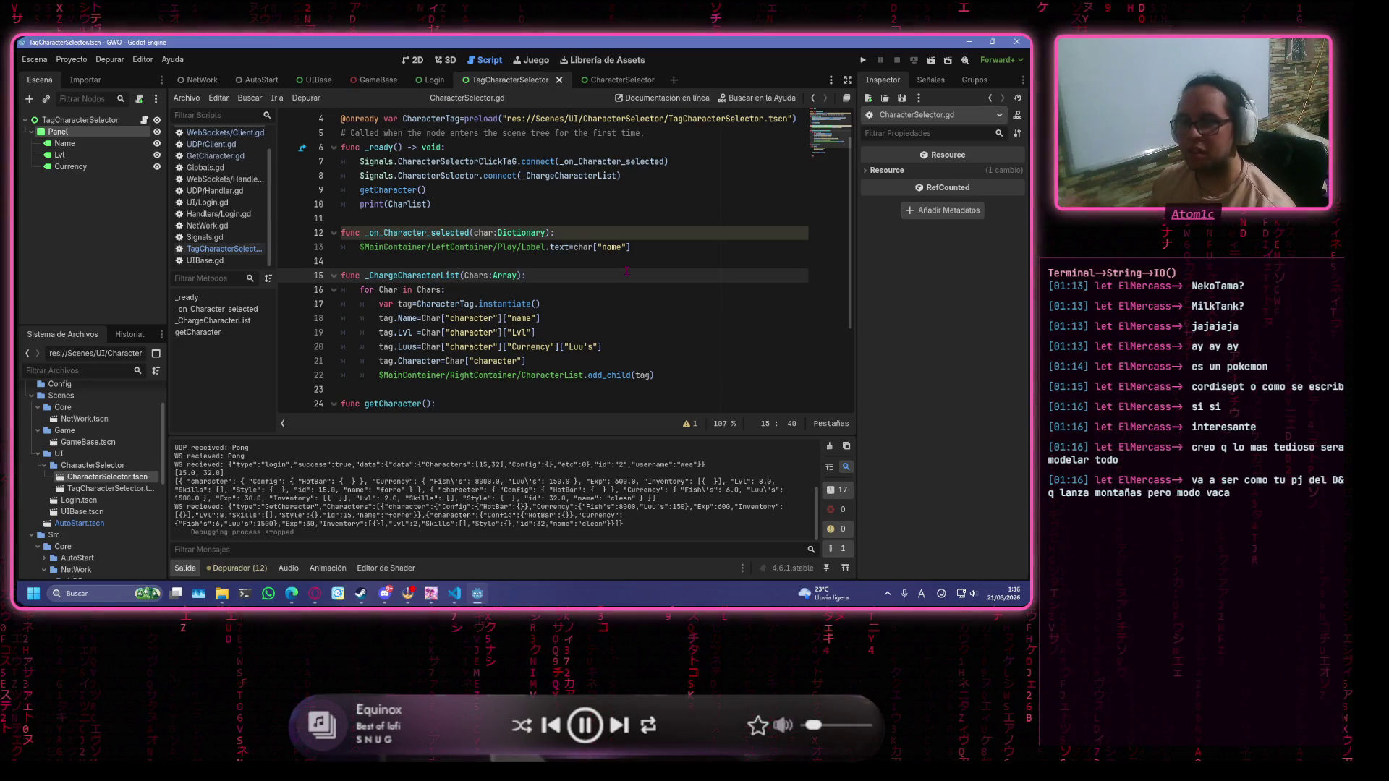
{"action": "mouse_move", "coordinate": [454, 593]}
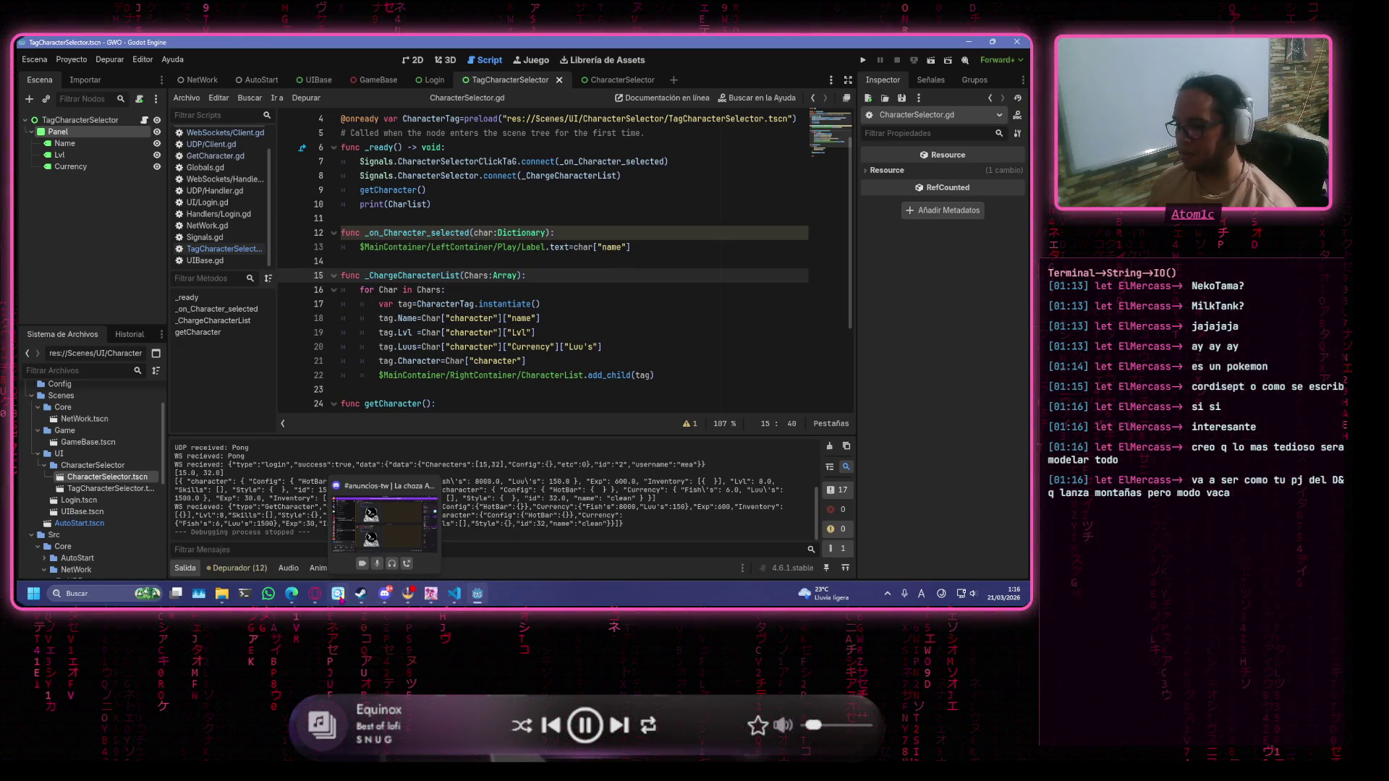
{"action": "mouse_move", "coordinate": [314, 594]}
{"action": "left_click", "coordinate": [414, 532]}
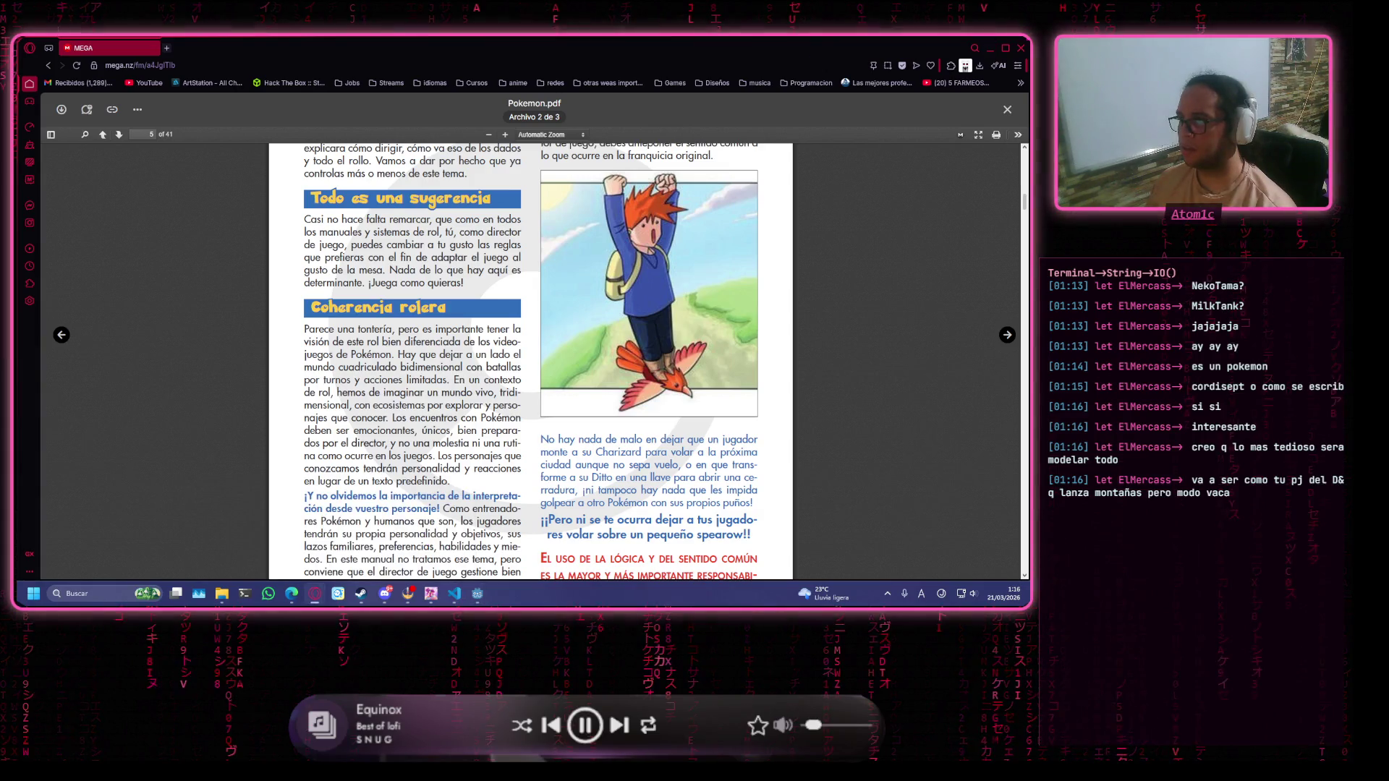
{"action": "left_click", "coordinate": [990, 48]}
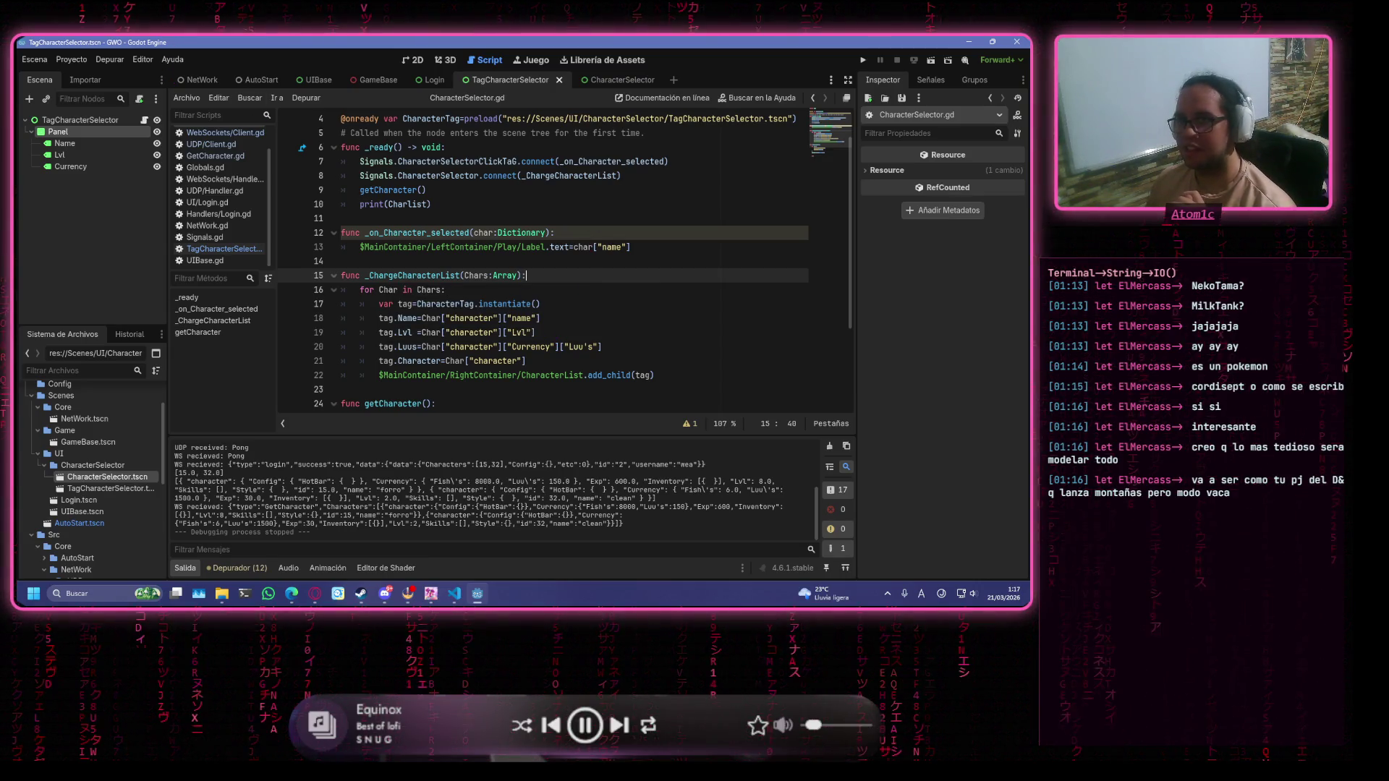
{"action": "mouse_move", "coordinate": [315, 593]}
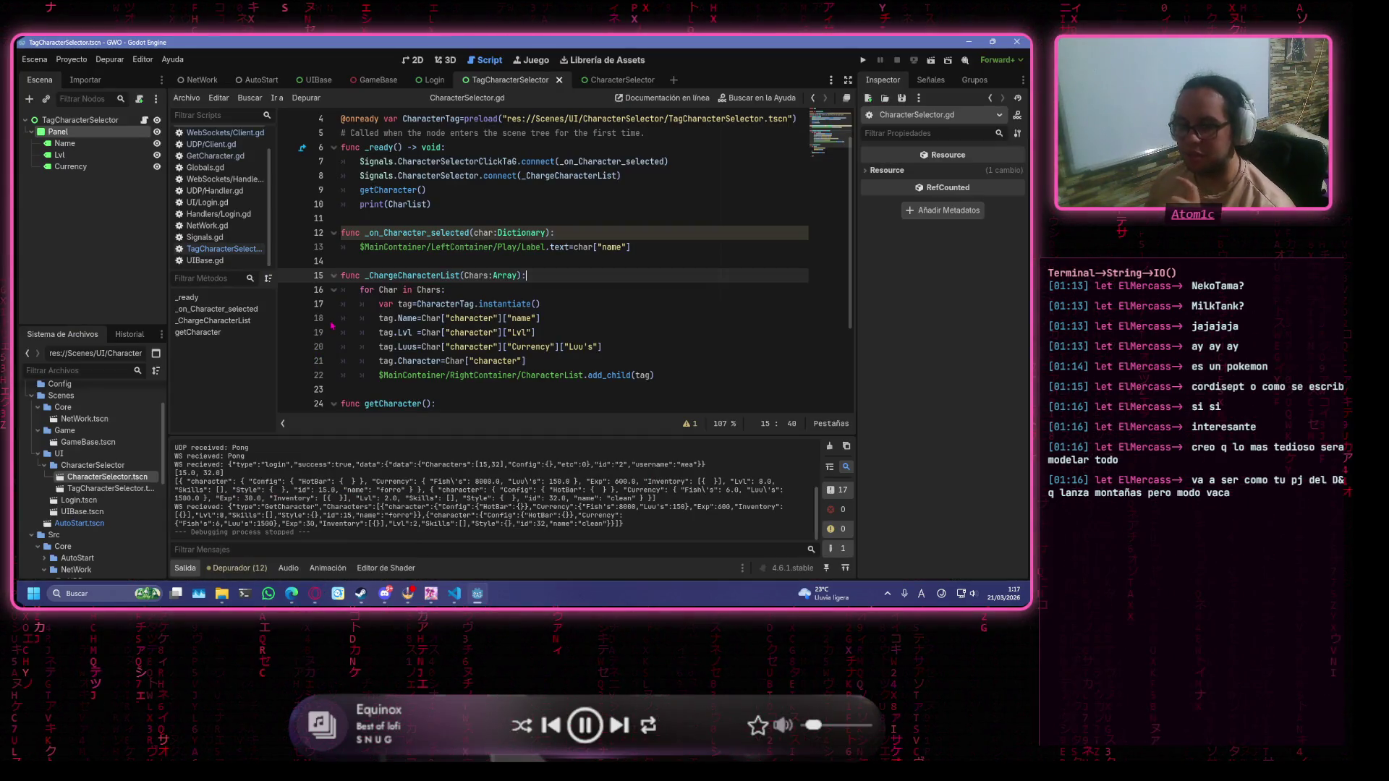
{"action": "left_click", "coordinate": [580, 263]}
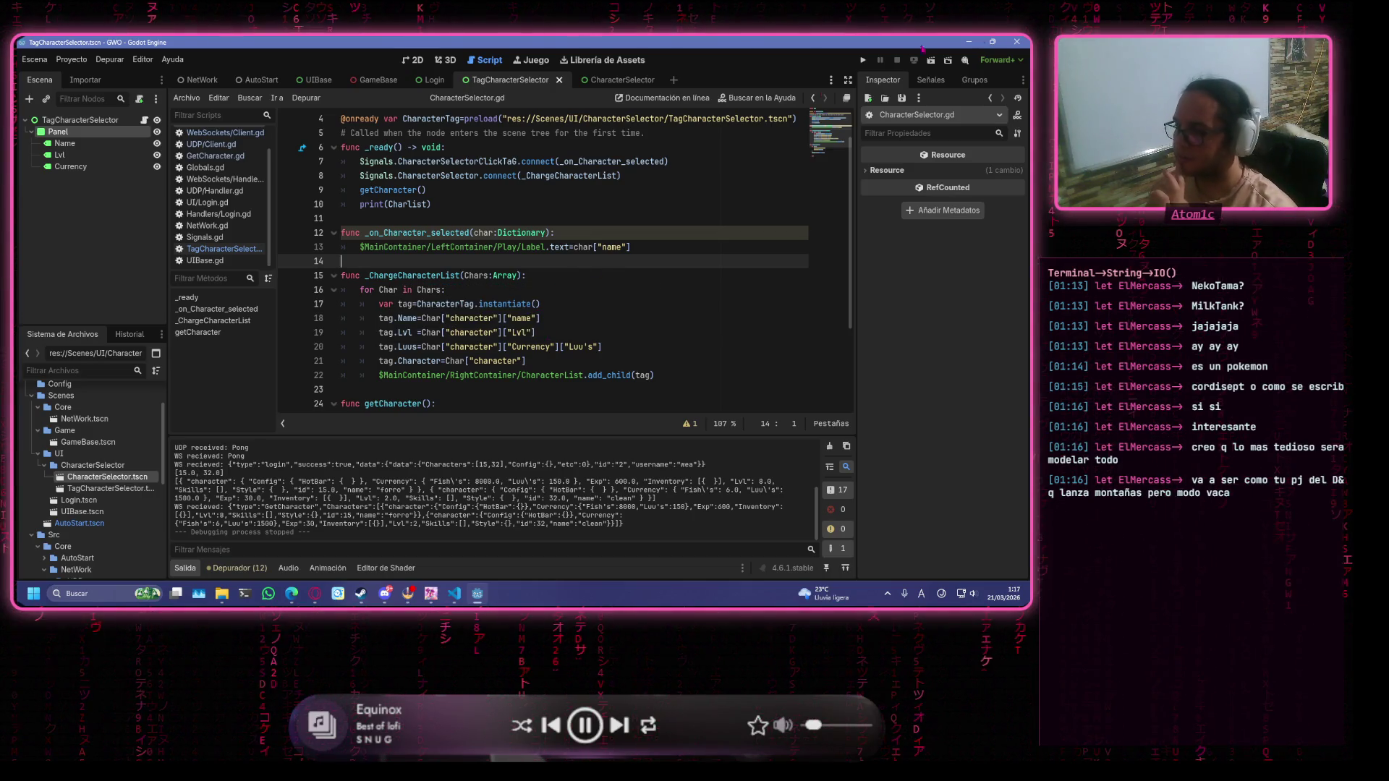
{"action": "mouse_move", "coordinate": [410, 596]}
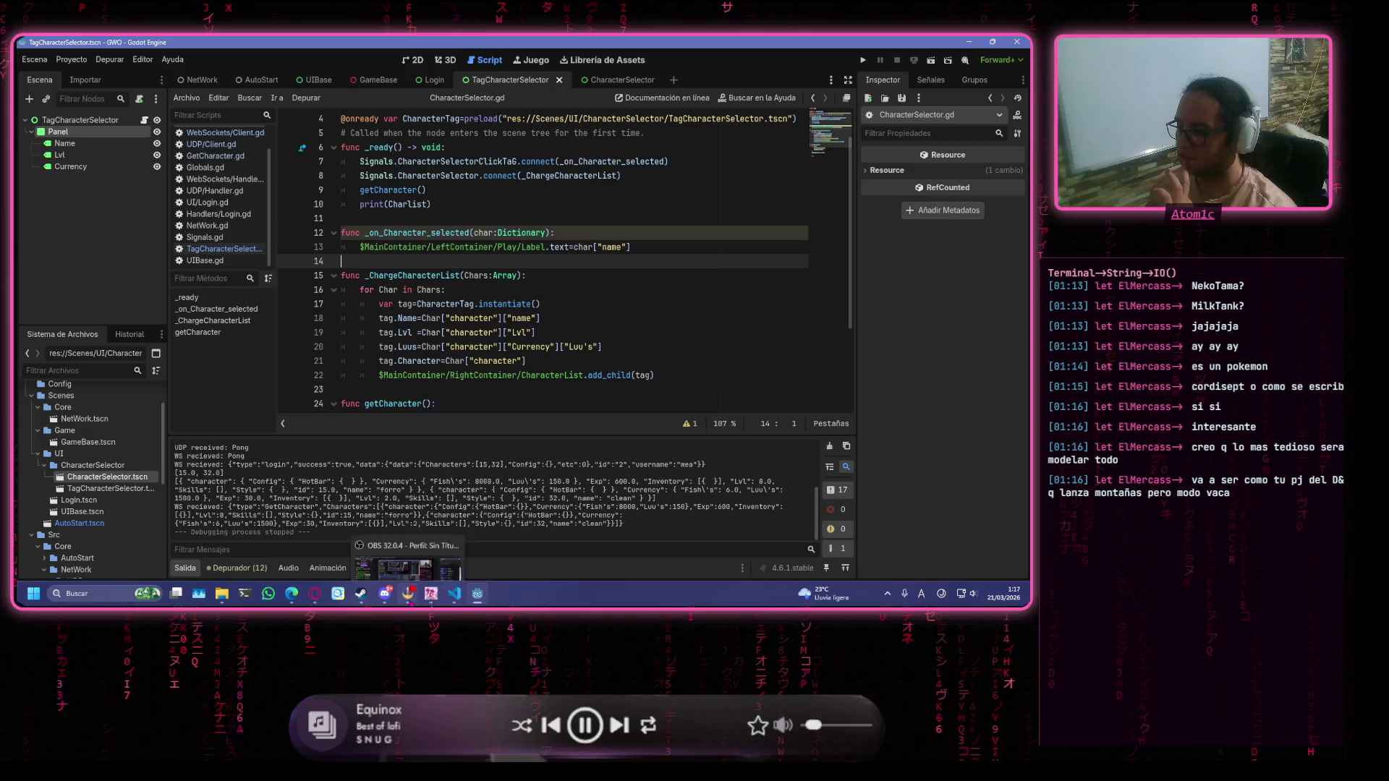
{"action": "left_click", "coordinate": [479, 595]}
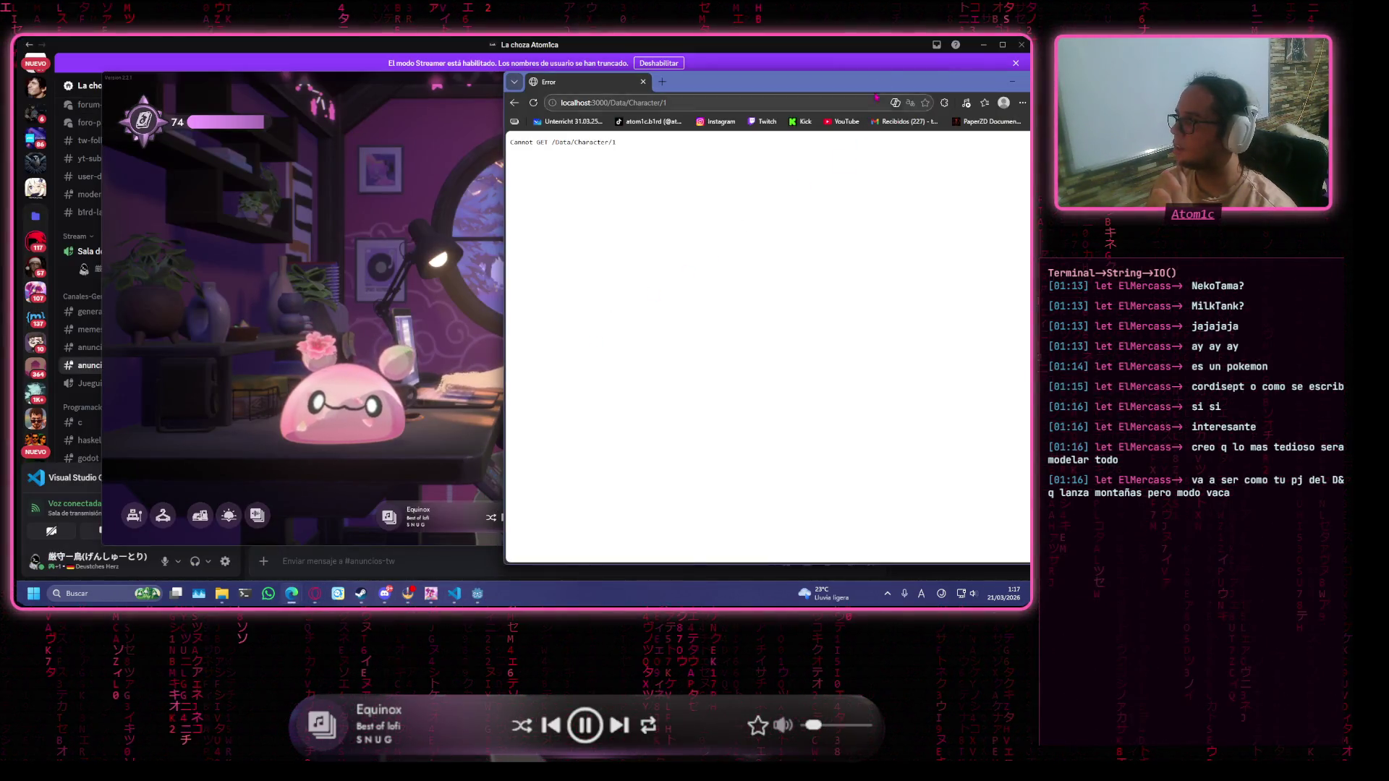
Copy an invite link for the La choza Atomica Discord server
{"action": "left_click", "coordinate": [385, 593]}
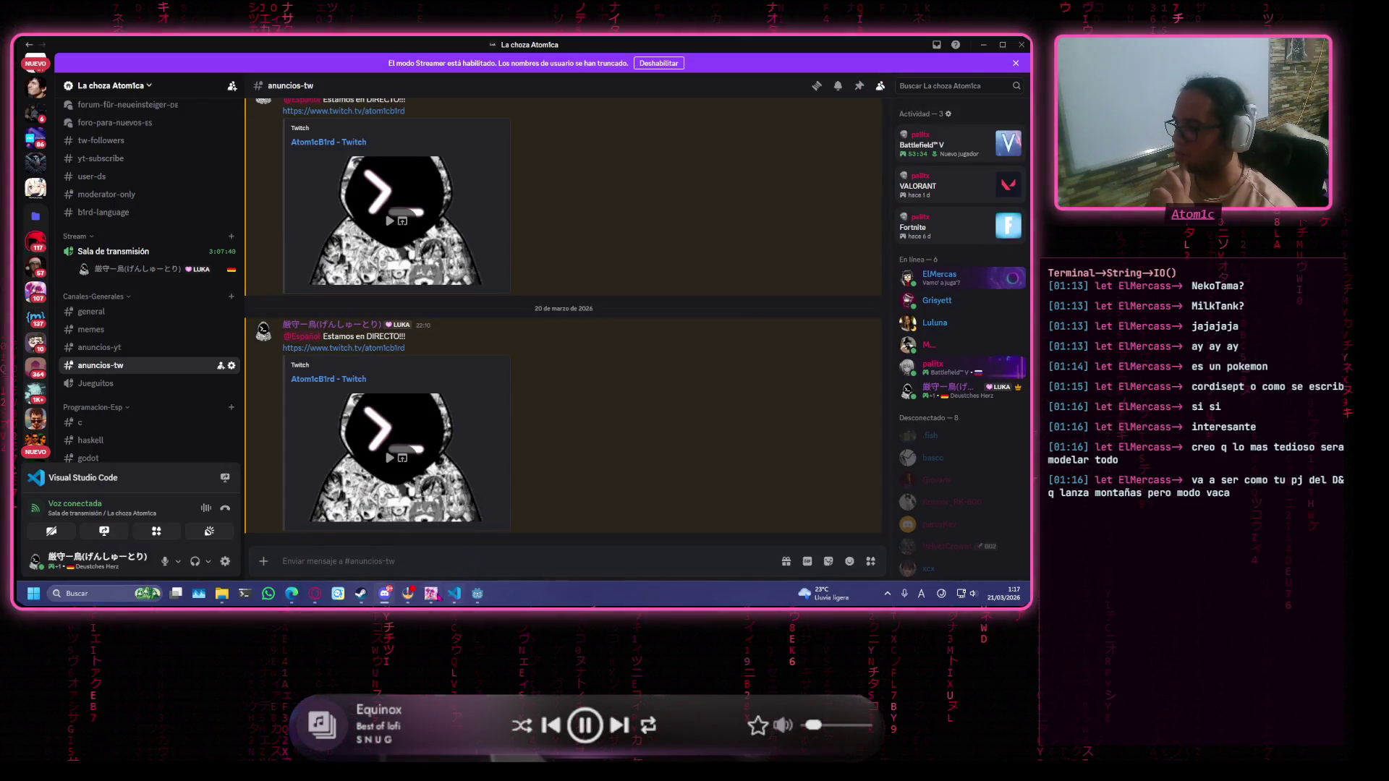
{"action": "mouse_move", "coordinate": [293, 596]}
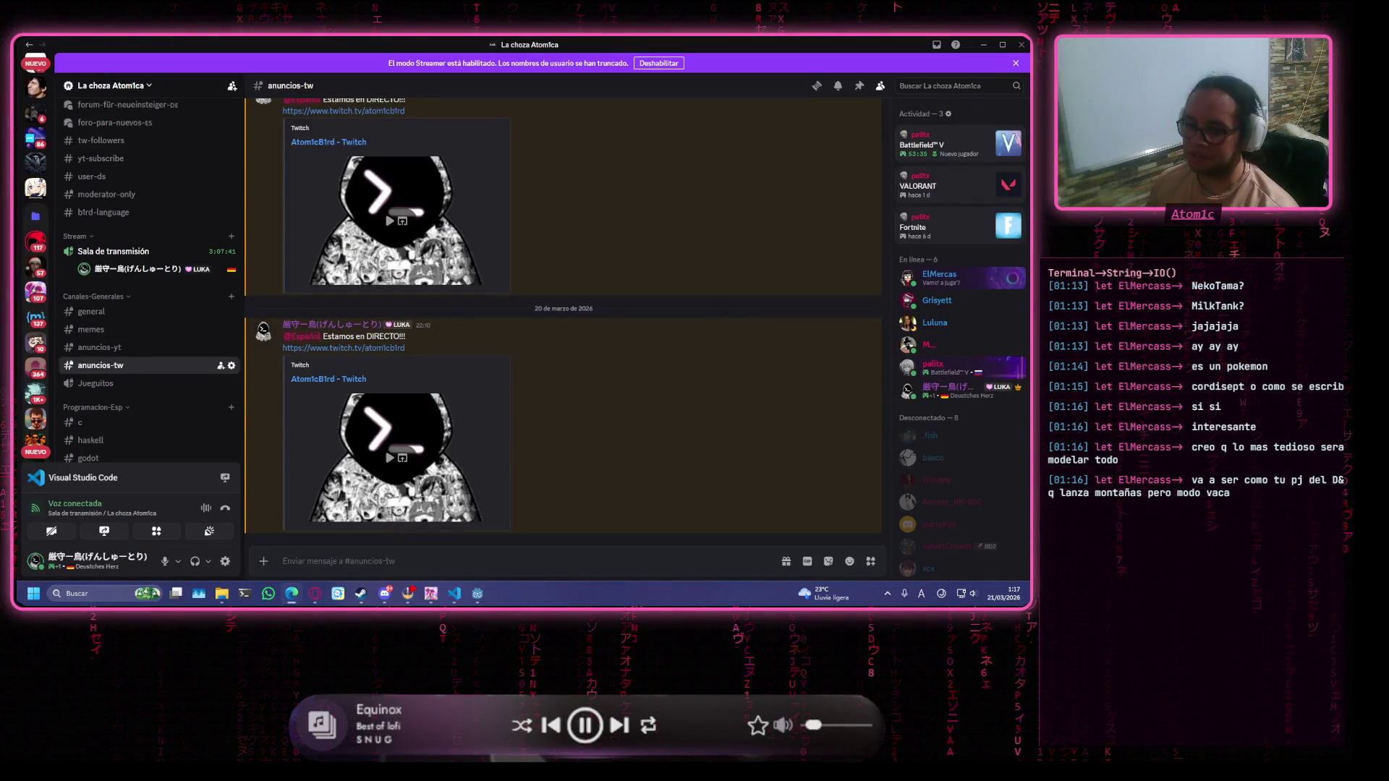
{"action": "left_click", "coordinate": [146, 88]}
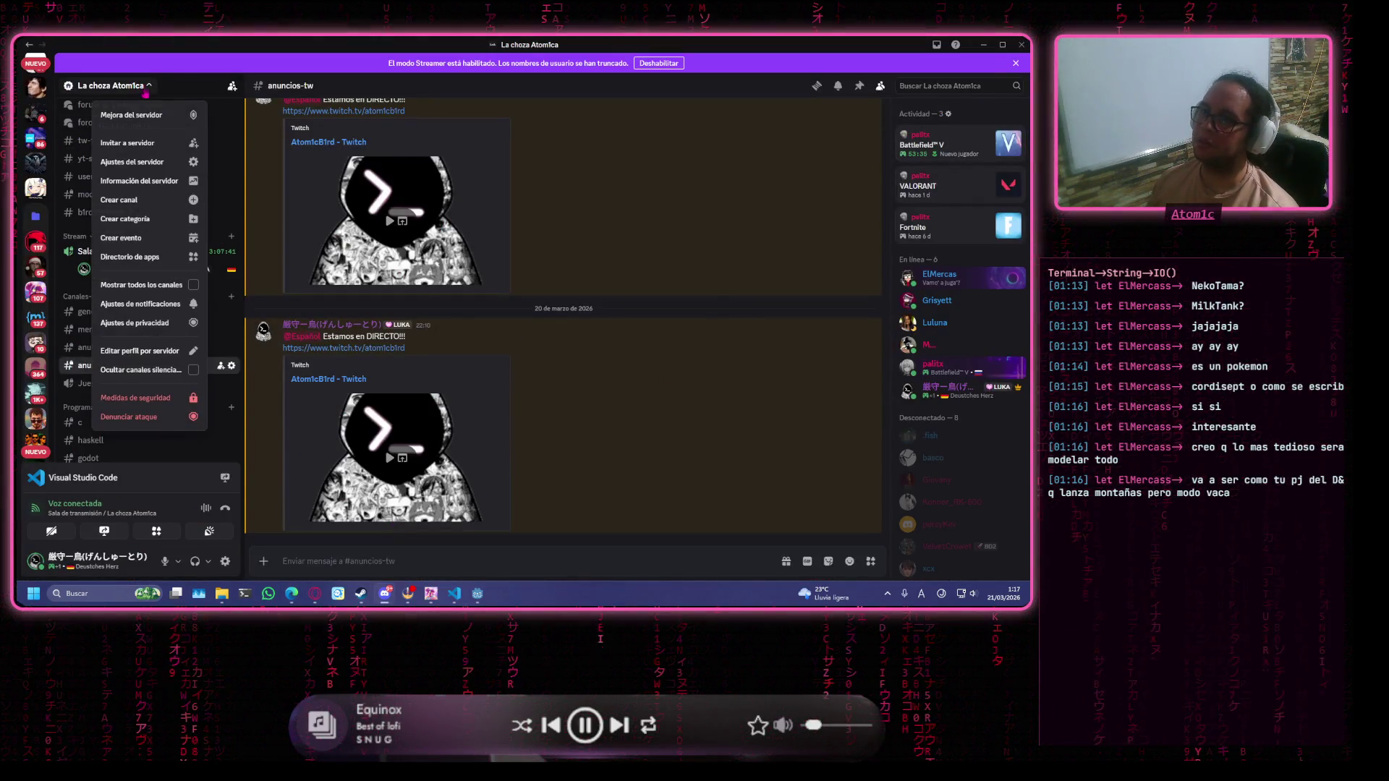
{"action": "scroll", "coordinate": [35, 289], "scroll_direction": "down", "scroll_amount": 5}
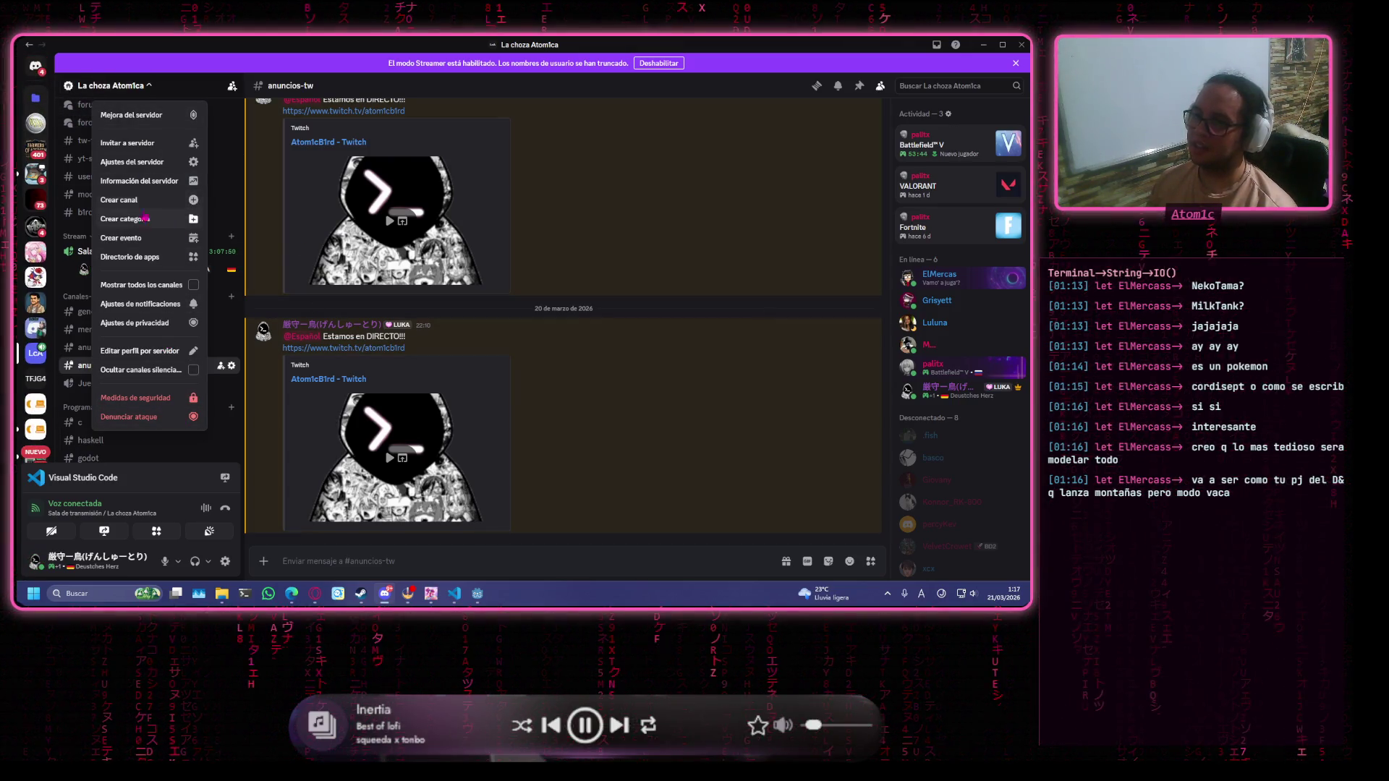
{"action": "key", "text": "Escape"}
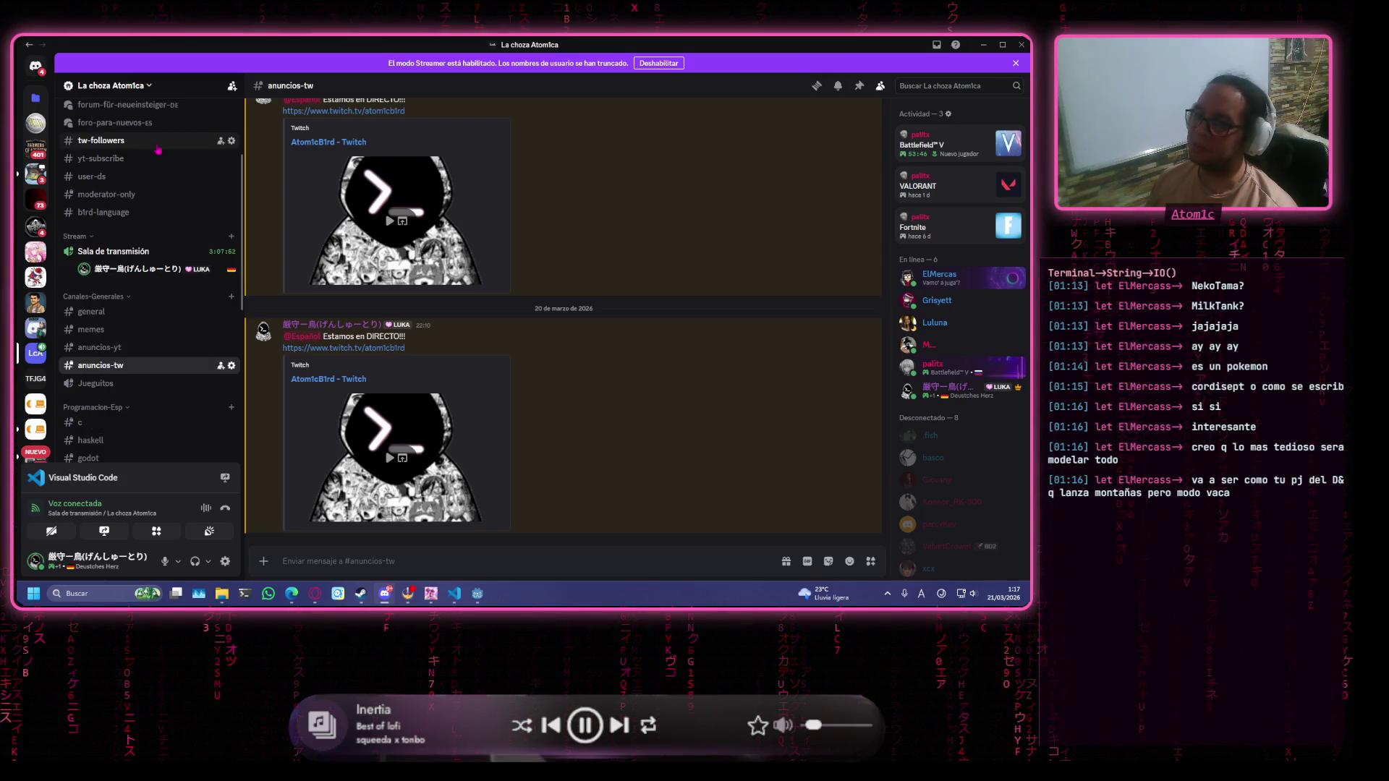
{"action": "left_click", "coordinate": [233, 85]}
{"action": "left_click", "coordinate": [612, 499]}
Minimize Discord and the error-page browser window, bringing Godot back to the front
{"action": "left_click", "coordinate": [983, 45]}
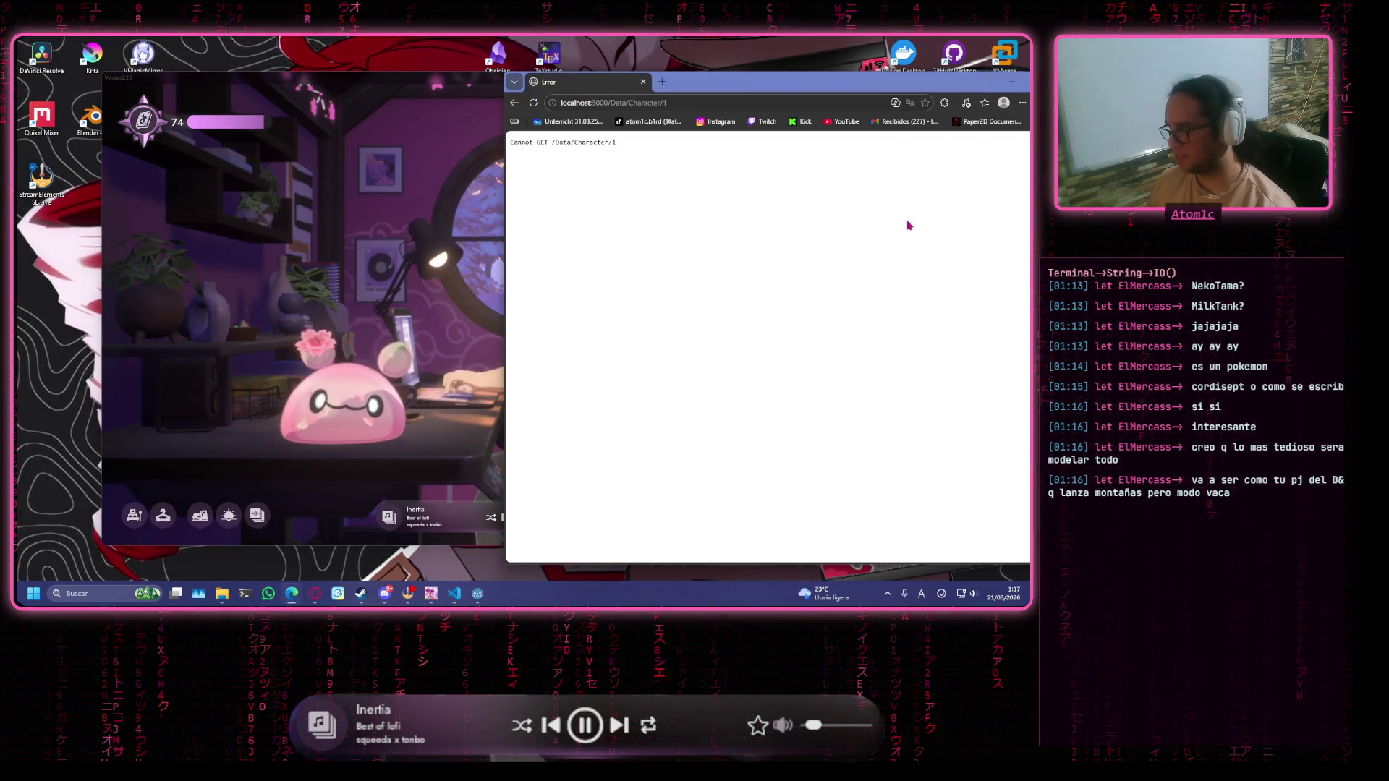
{"action": "left_click_drag", "start_coordinate": [890, 83], "coordinate": [748, 79]}
{"action": "left_click", "coordinate": [872, 78]}
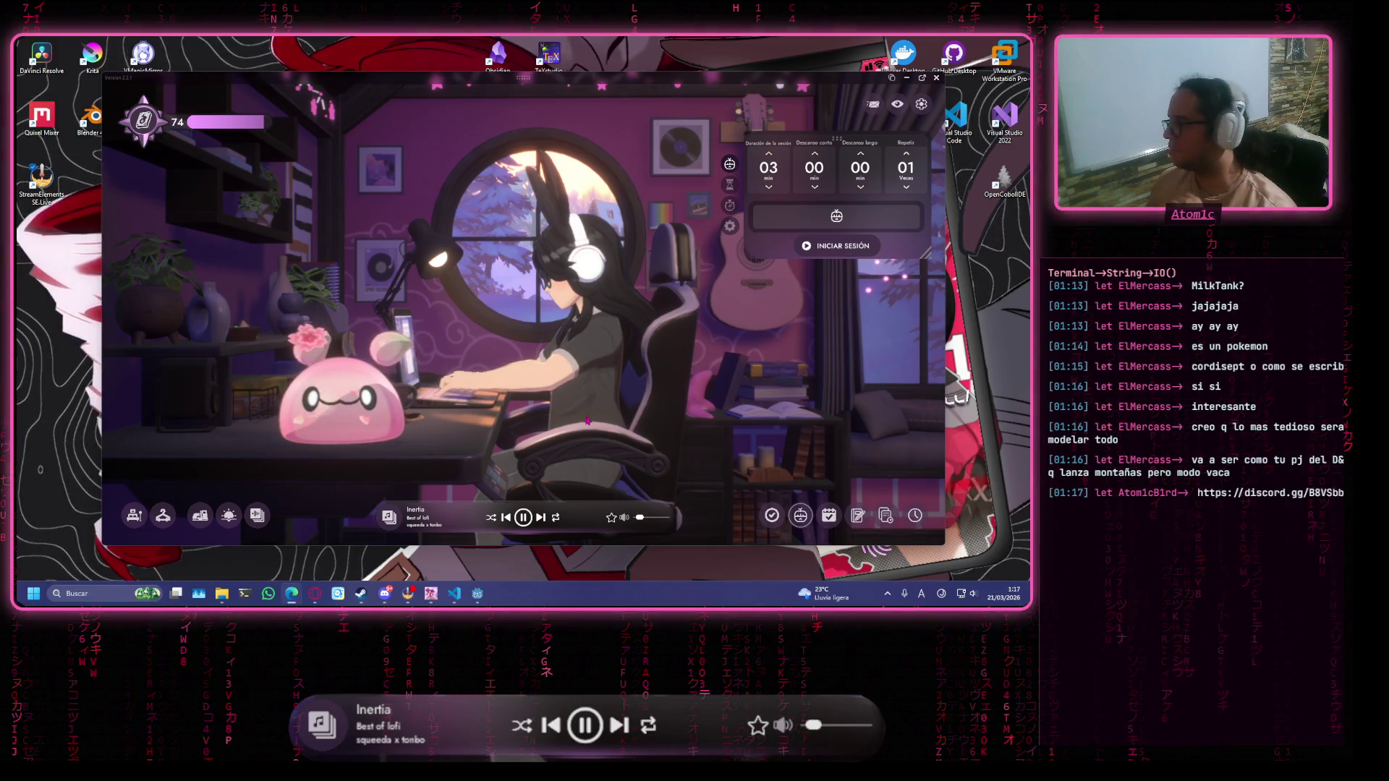
{"action": "left_click", "coordinate": [478, 594]}
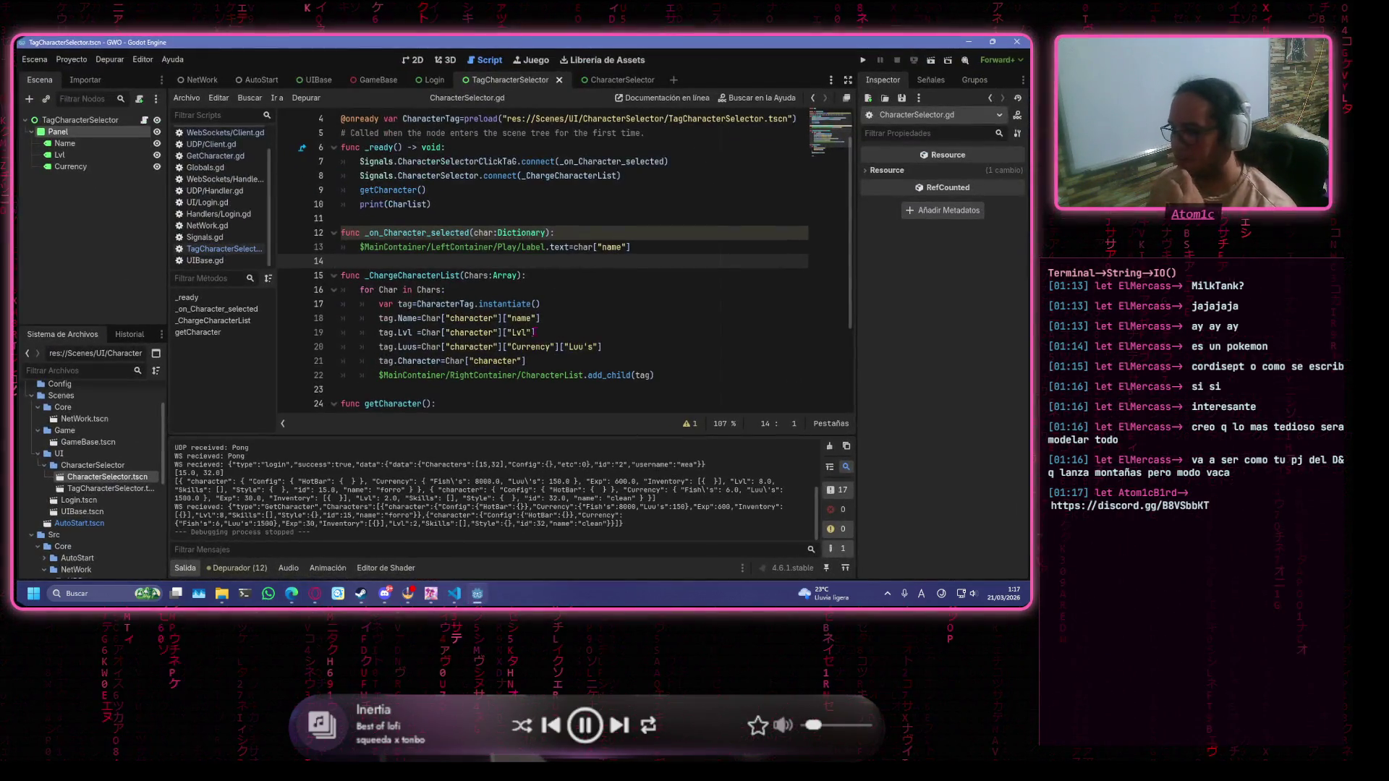
Delete the empty line 30 above pass in getCharacter
{"action": "left_click", "coordinate": [534, 332]}
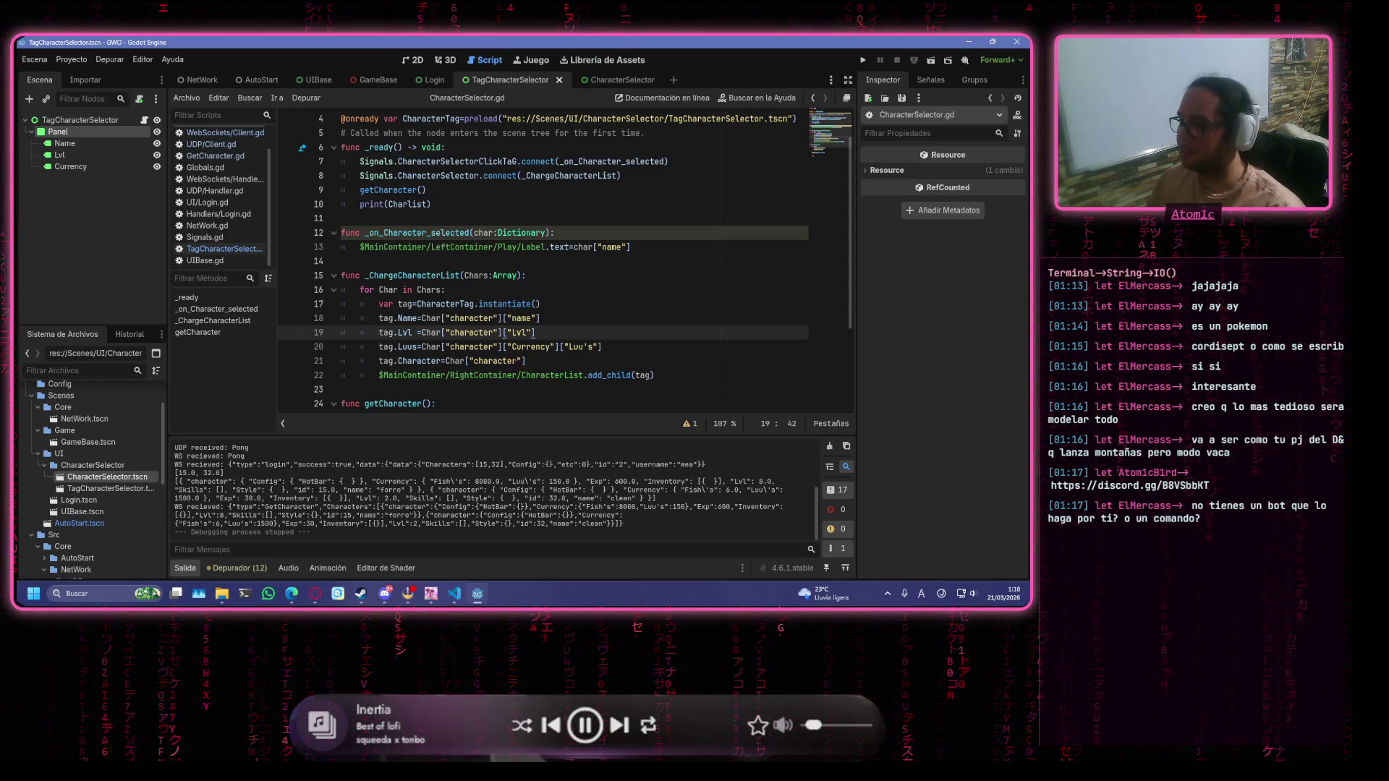
{"action": "left_click", "coordinate": [660, 355]}
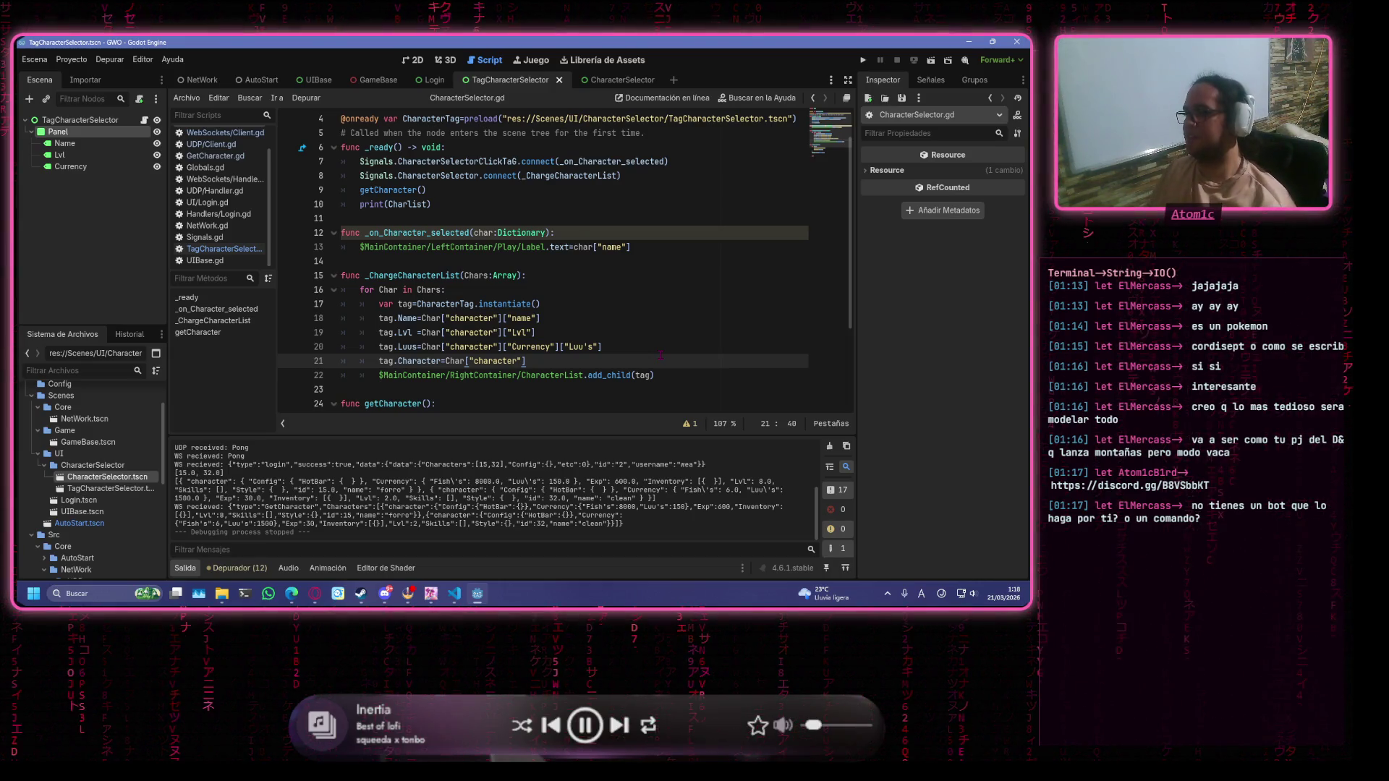
{"action": "left_click", "coordinate": [642, 352]}
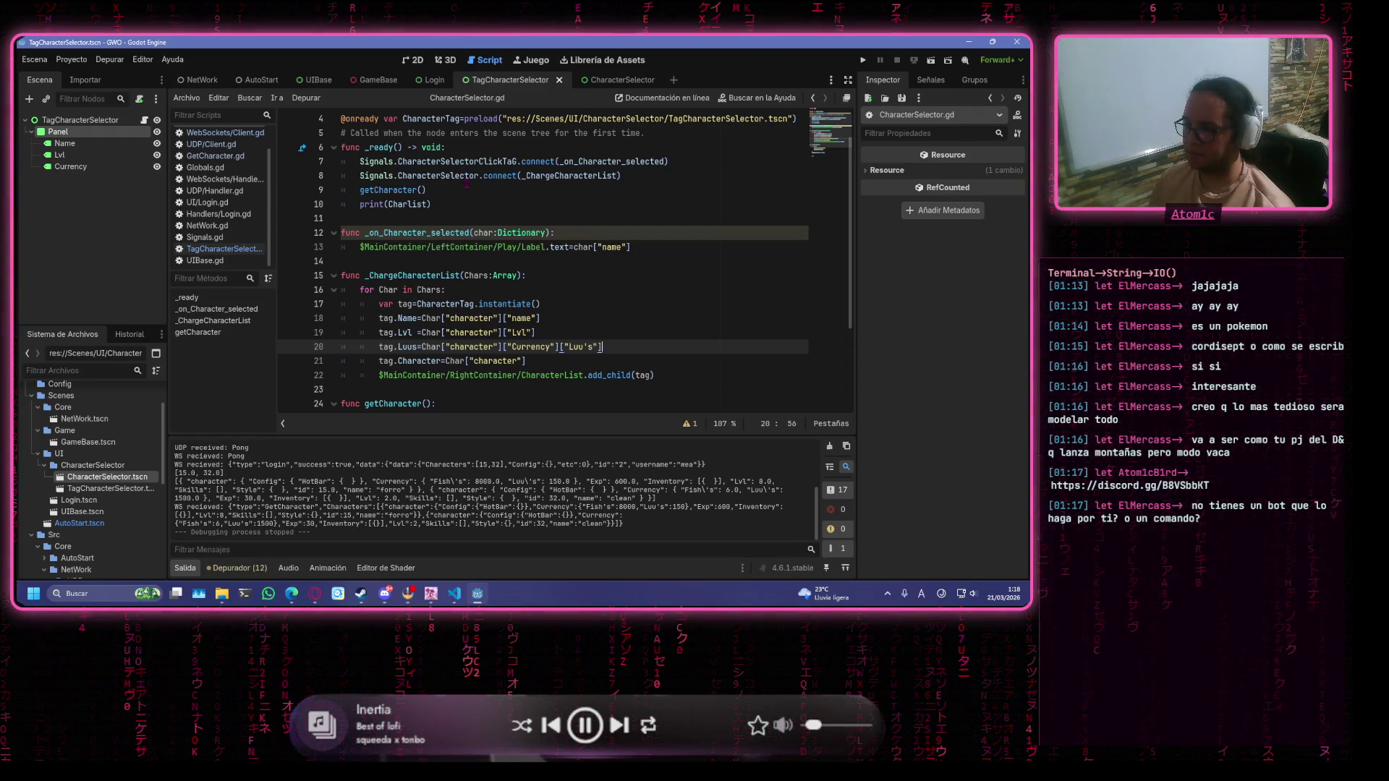
{"action": "left_click", "coordinate": [566, 291]}
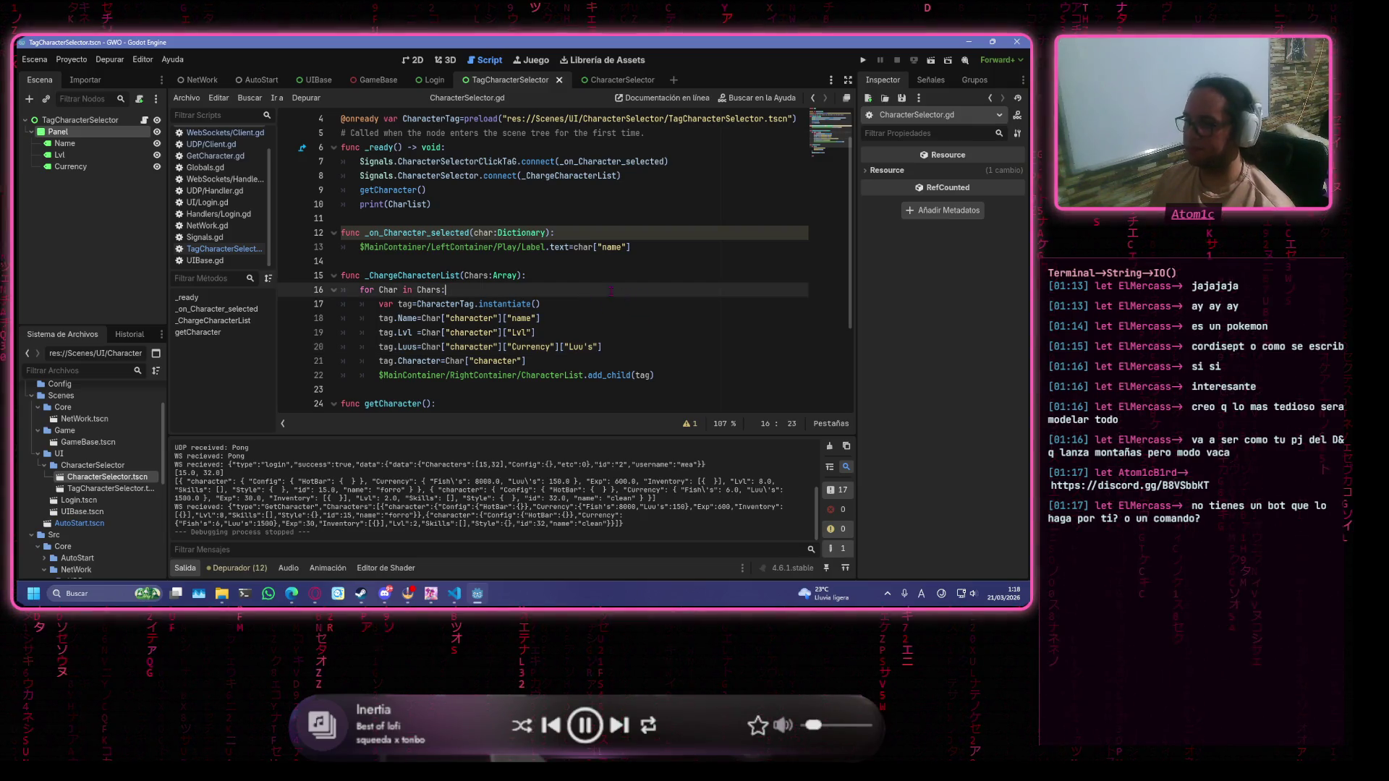
{"action": "scroll", "coordinate": [630, 251], "scroll_direction": "down", "scroll_amount": 2}
{"action": "scroll", "coordinate": [630, 251], "scroll_direction": "down", "scroll_amount": 1}
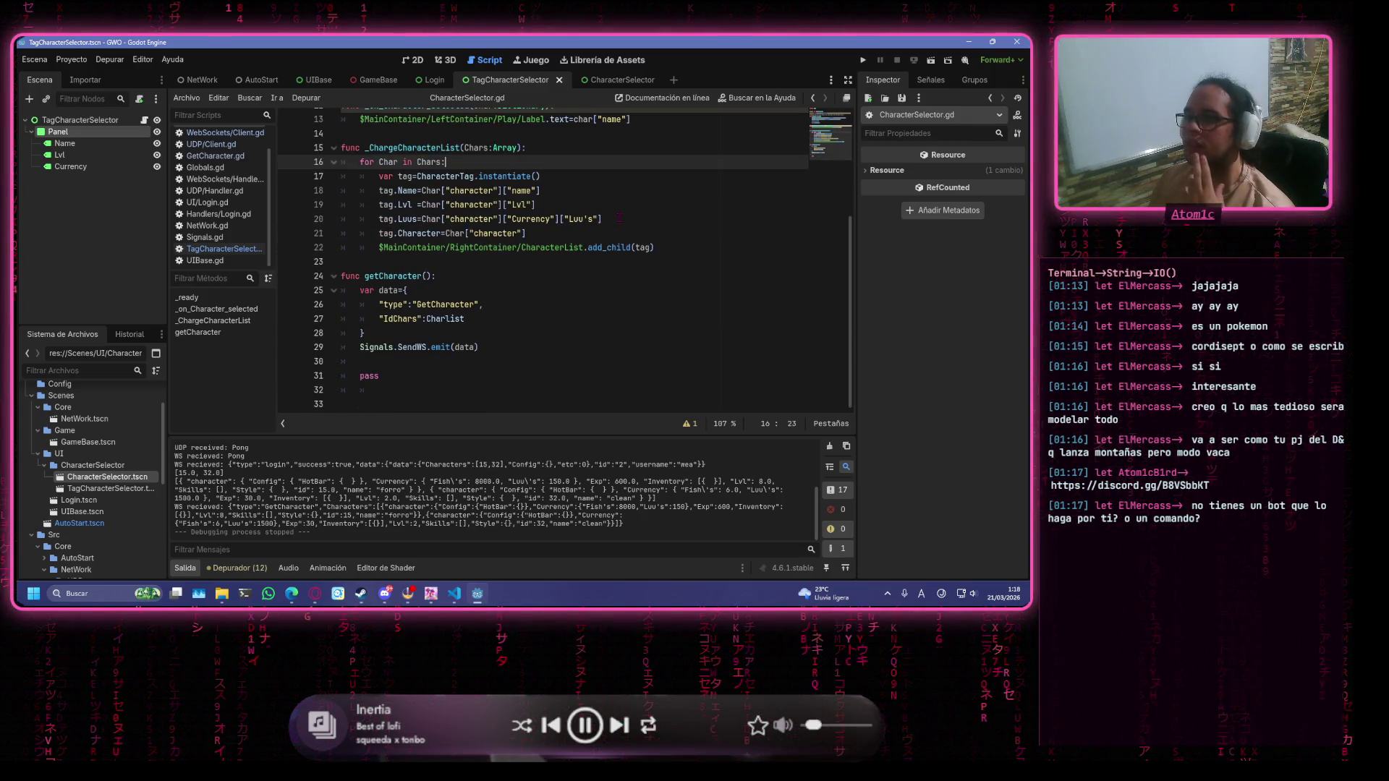
{"action": "left_click", "coordinate": [516, 364]}
{"action": "key", "text": "BackSpace"}
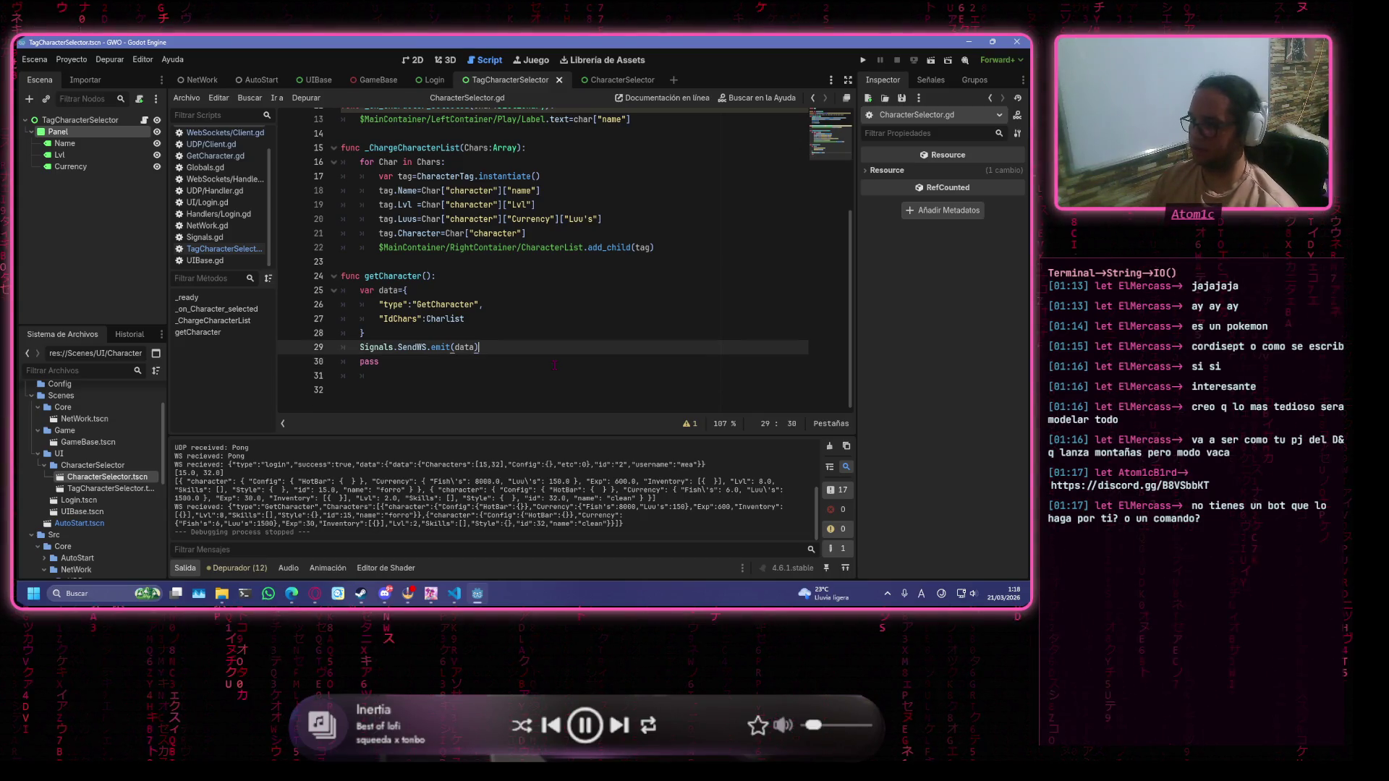
Select the TagCharacterSelector root node in the Scene dock to show its properties
{"action": "scroll", "coordinate": [738, 197], "scroll_direction": "up", "scroll_amount": 3}
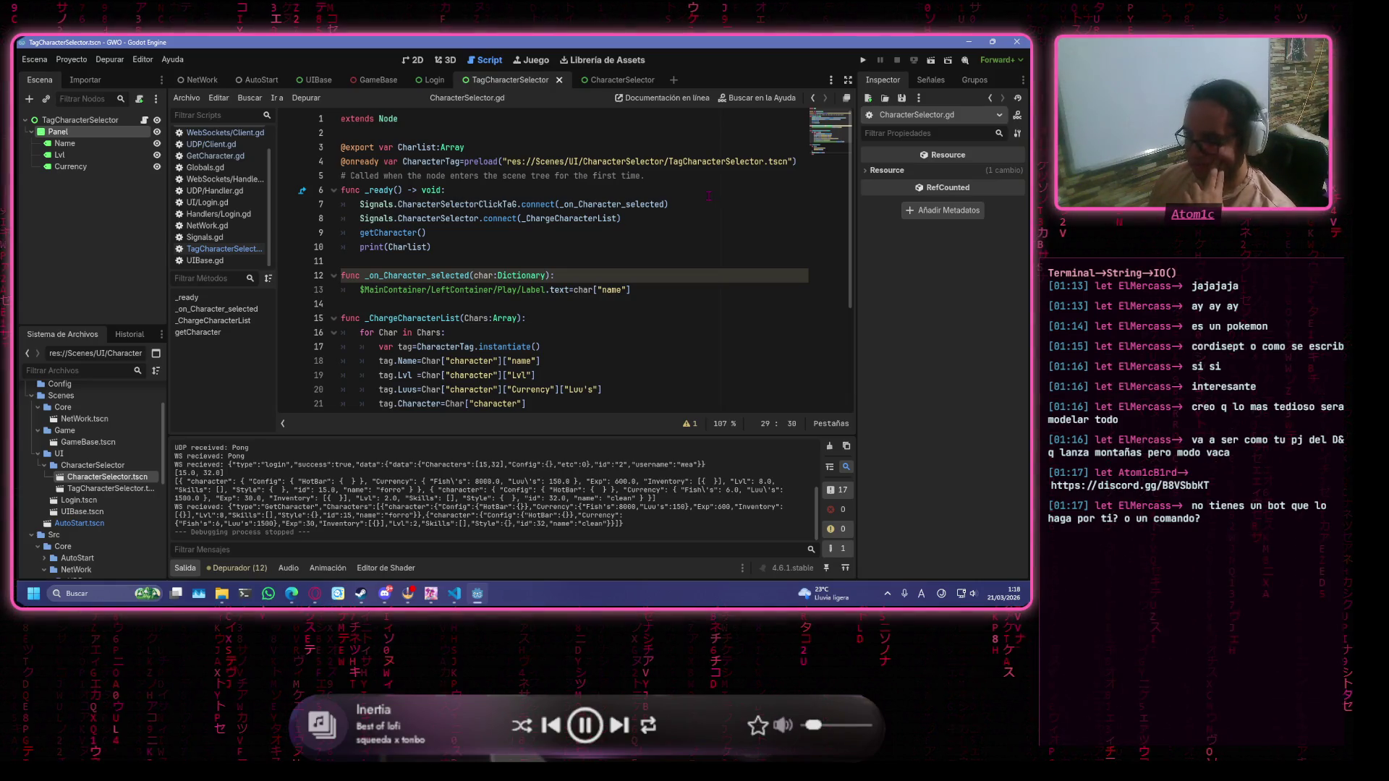
{"action": "left_click", "coordinate": [724, 292]}
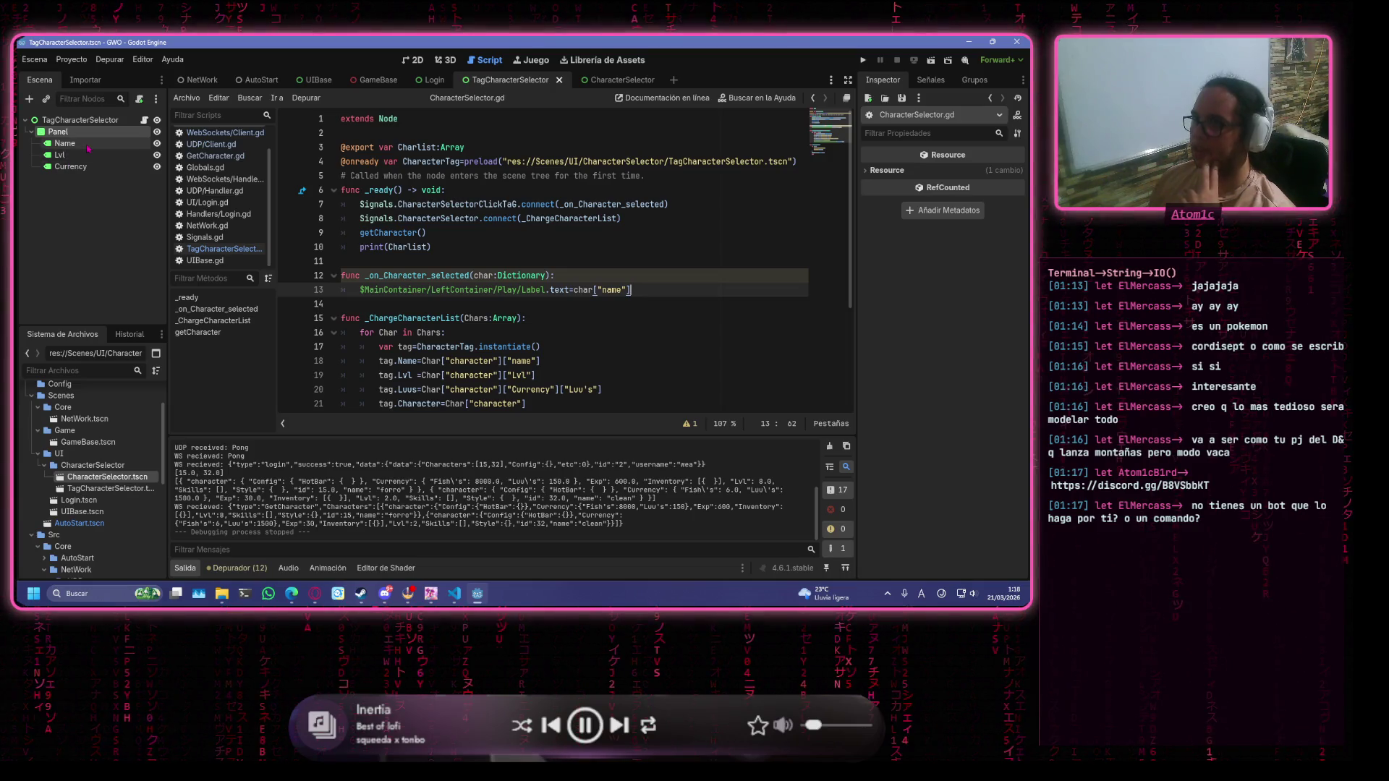
{"action": "left_click", "coordinate": [80, 120]}
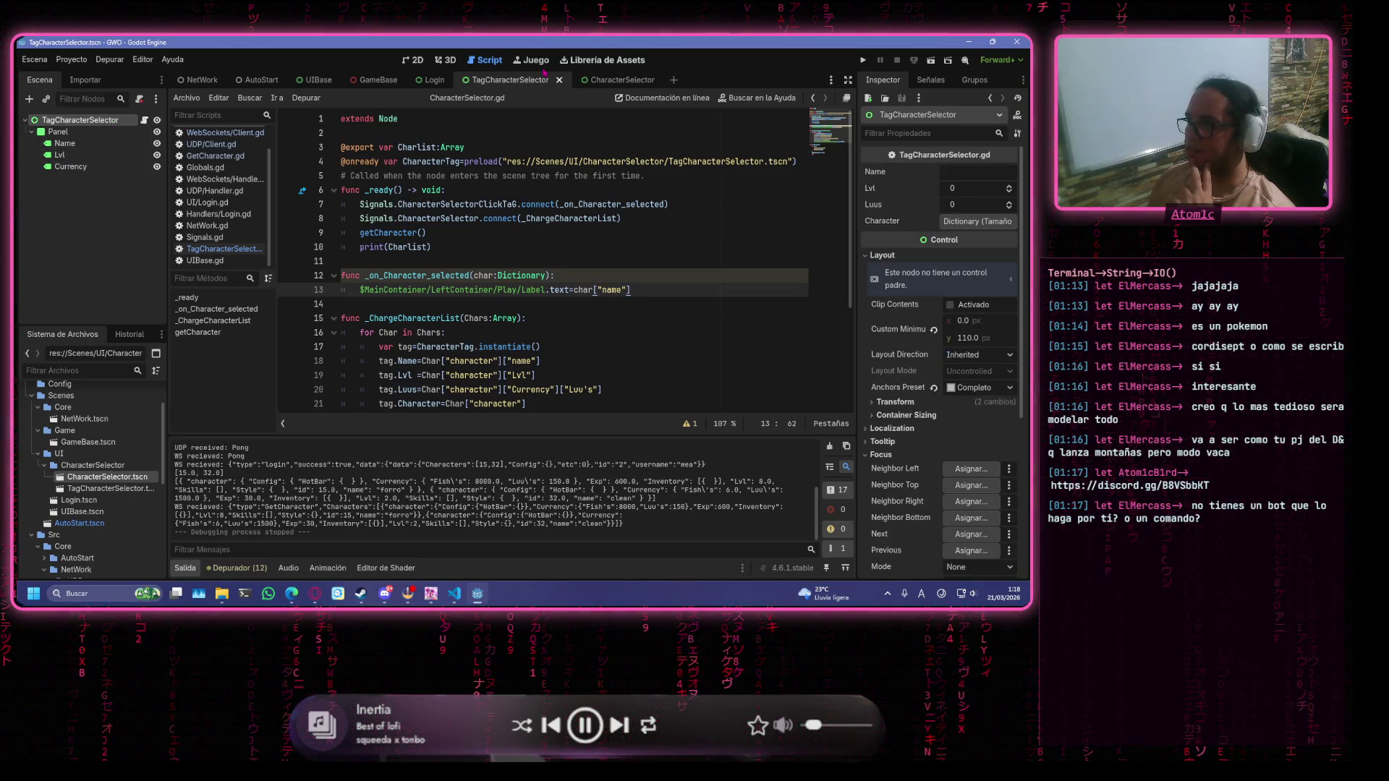
{"action": "left_click", "coordinate": [656, 225]}
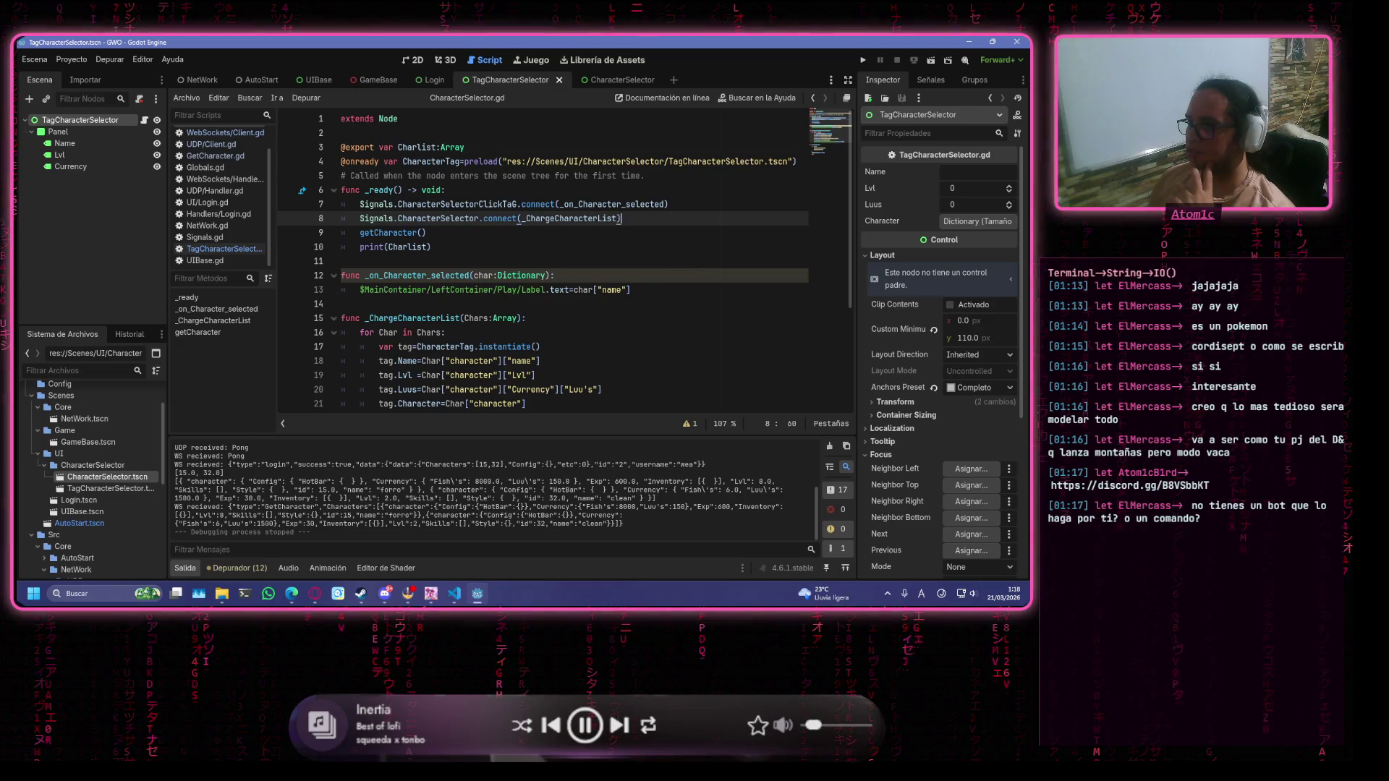
Open TagCharacterSelector.gd and select its whole script with Ctrl+A
{"action": "left_click", "coordinate": [226, 250]}
{"action": "left_click", "coordinate": [560, 244]}
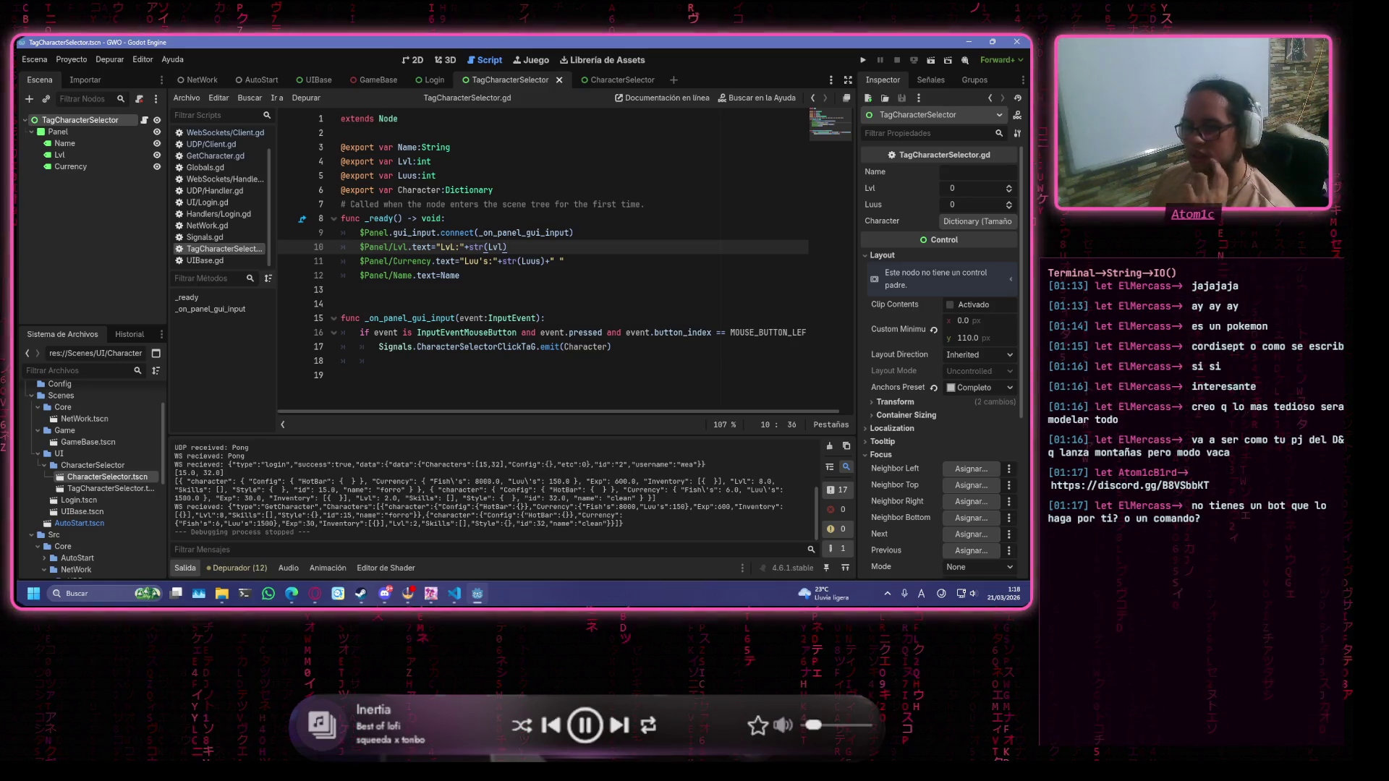
{"action": "key", "text": "alt+Tab"}
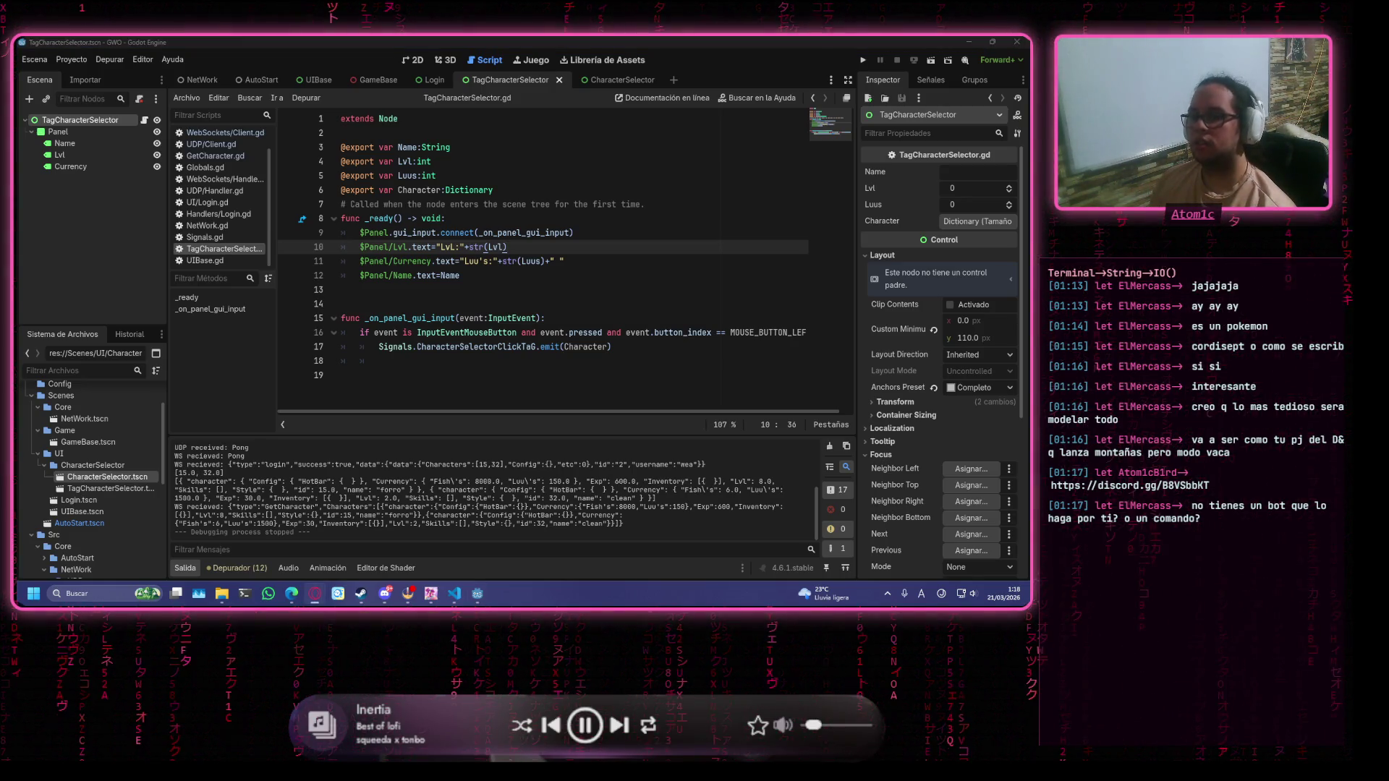
{"action": "key", "text": "alt+Tab"}
{"action": "key", "text": "ctrl+a"}
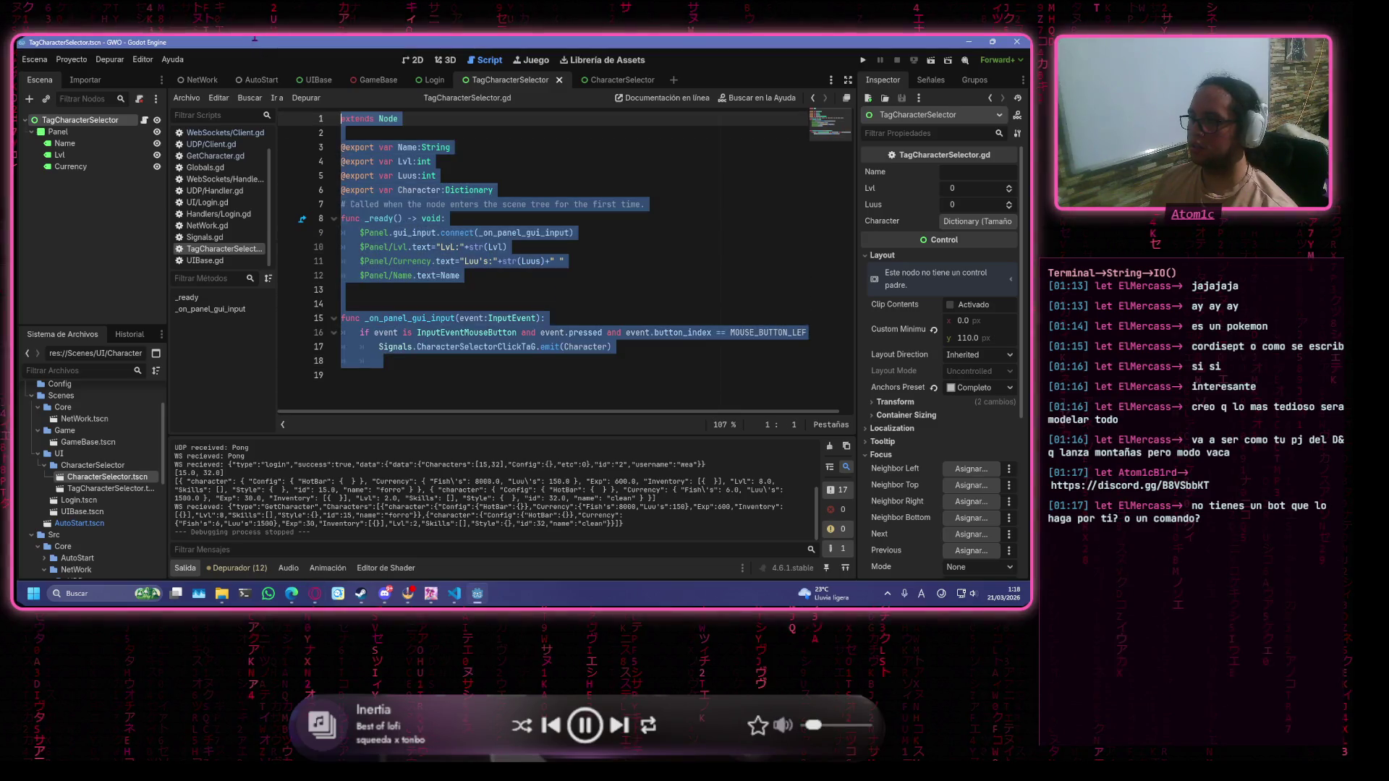
{"action": "key", "text": "alt+Tab"}
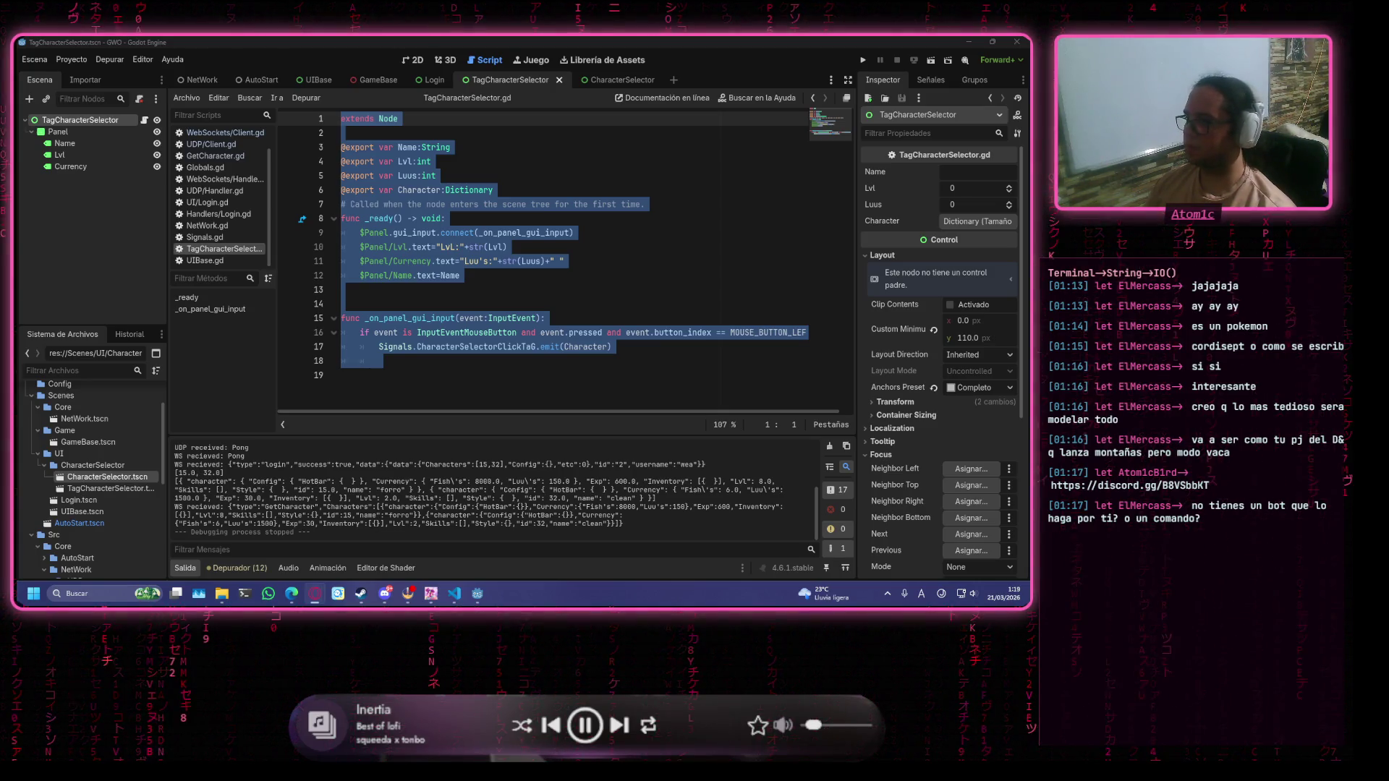
Add a blank line below the signal emit line in the click handler
{"action": "left_click", "coordinate": [536, 319]}
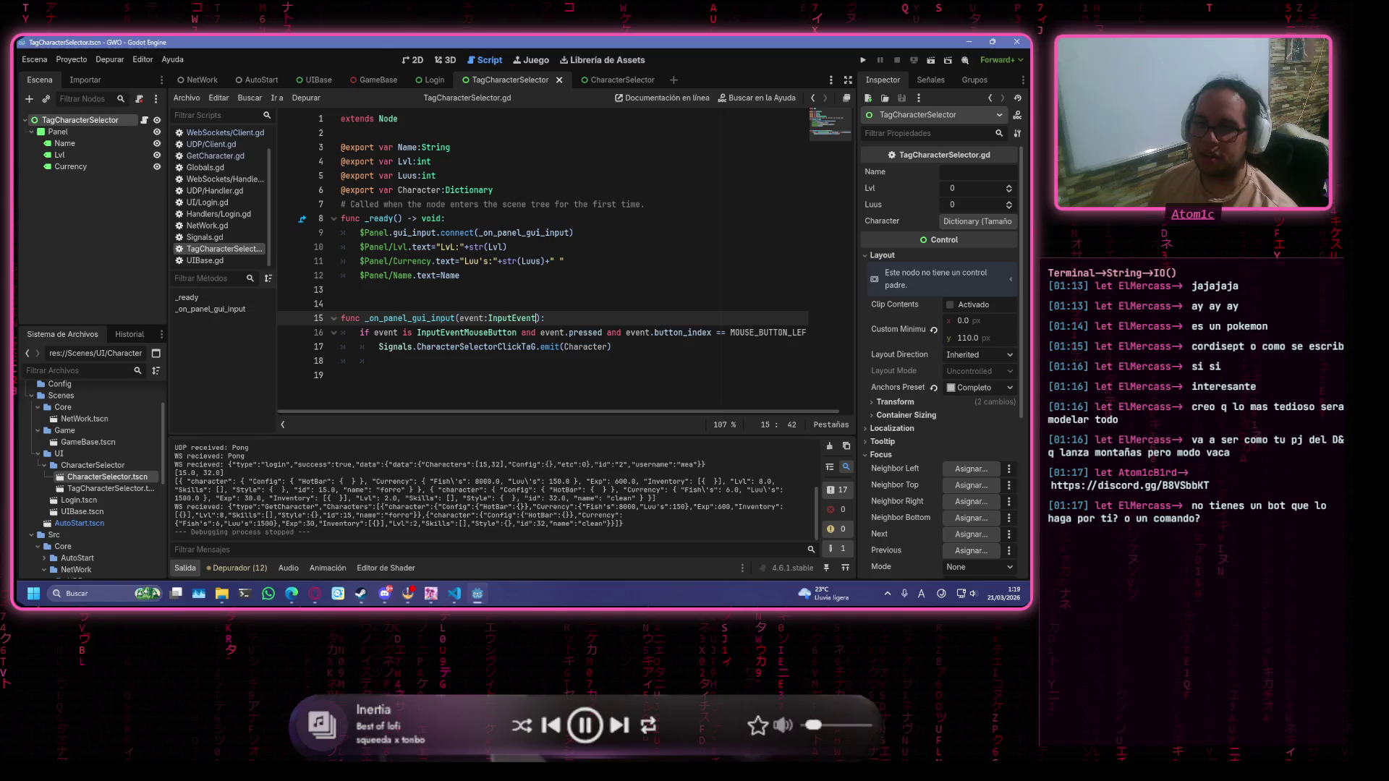
{"action": "key", "text": "alt+Tab"}
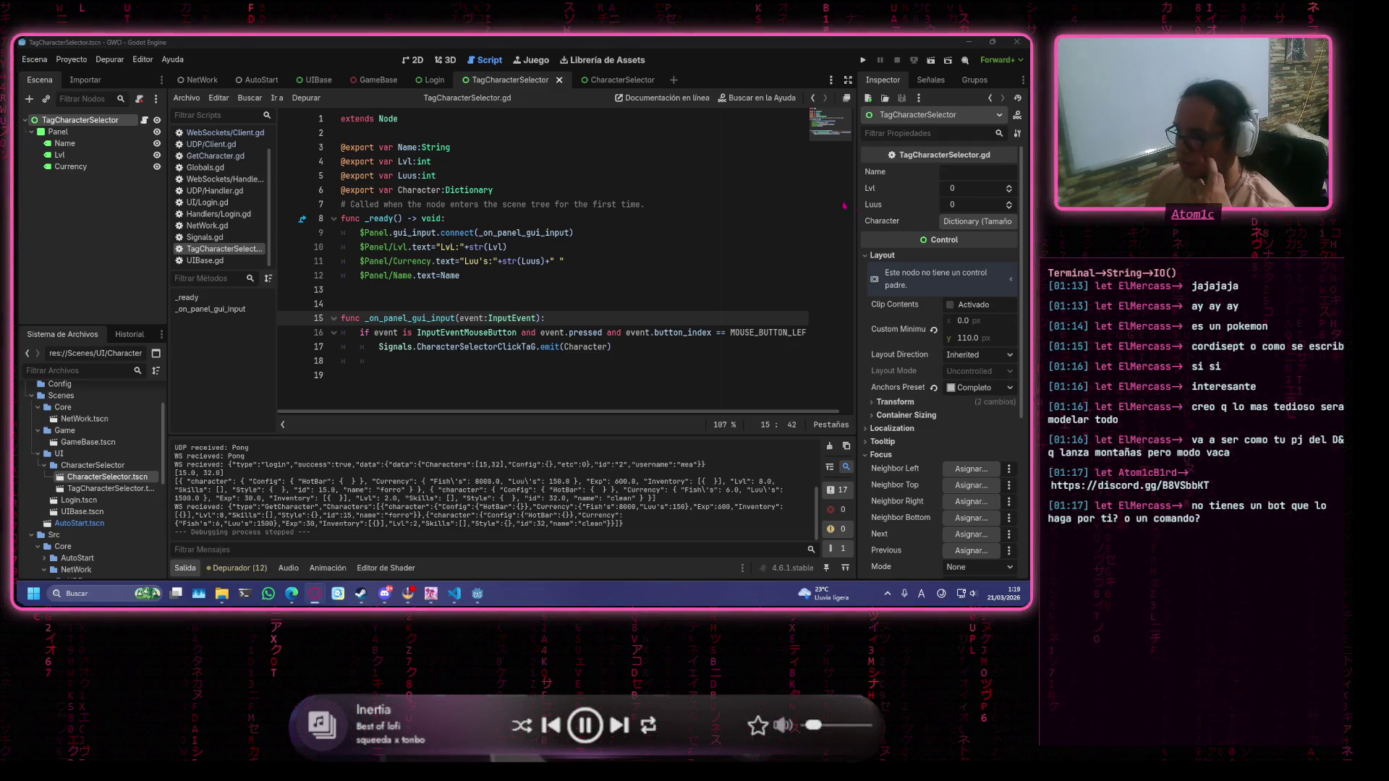
{"action": "left_click", "coordinate": [759, 194]}
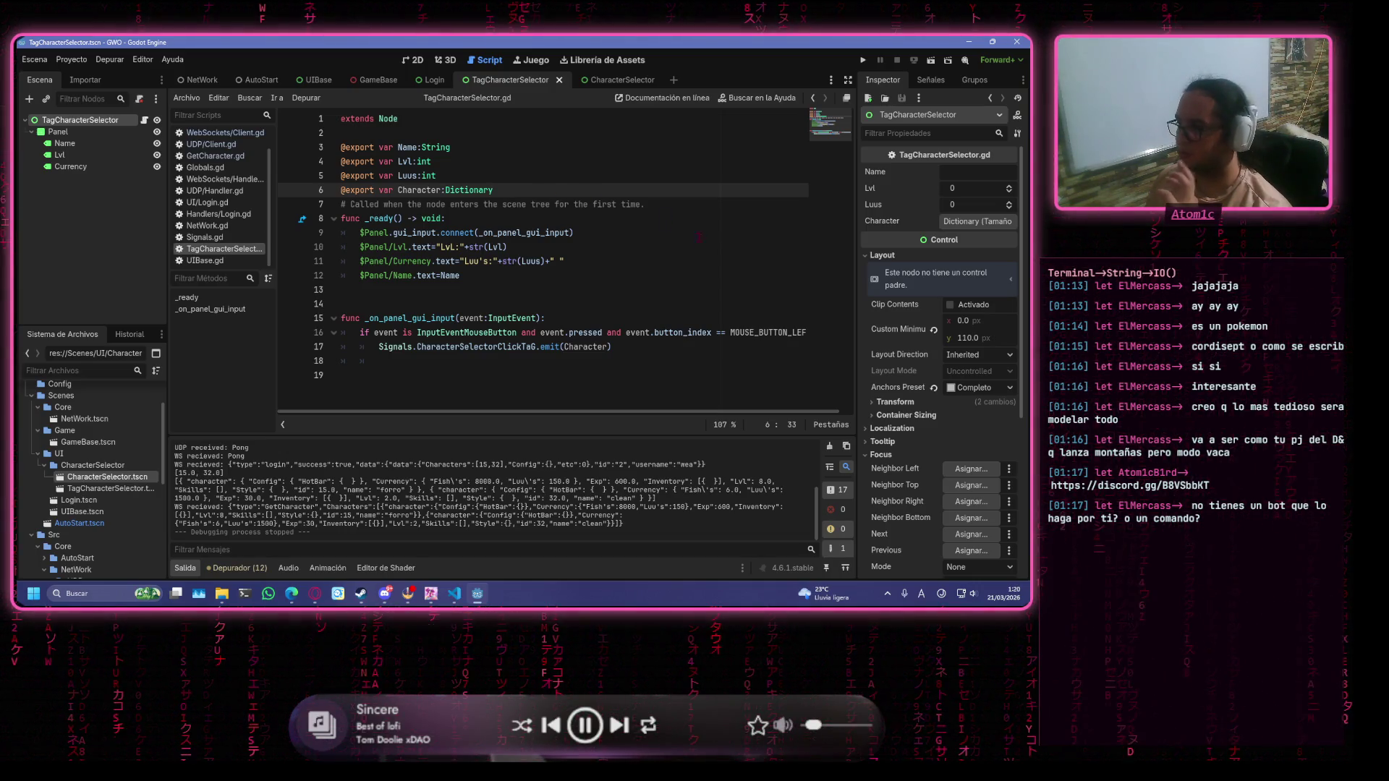
{"action": "left_click", "coordinate": [713, 345]}
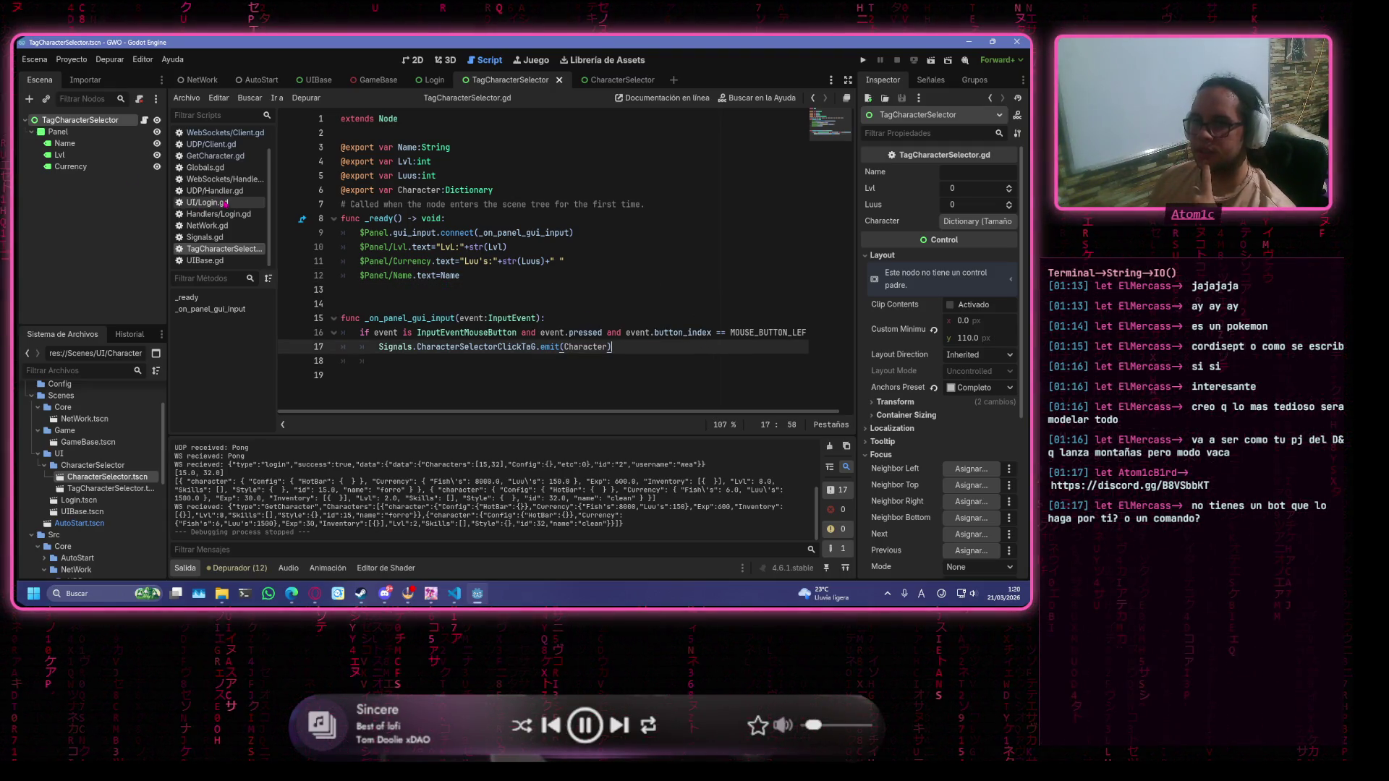
{"action": "key", "text": "Return"}
{"action": "key", "text": "Return"}
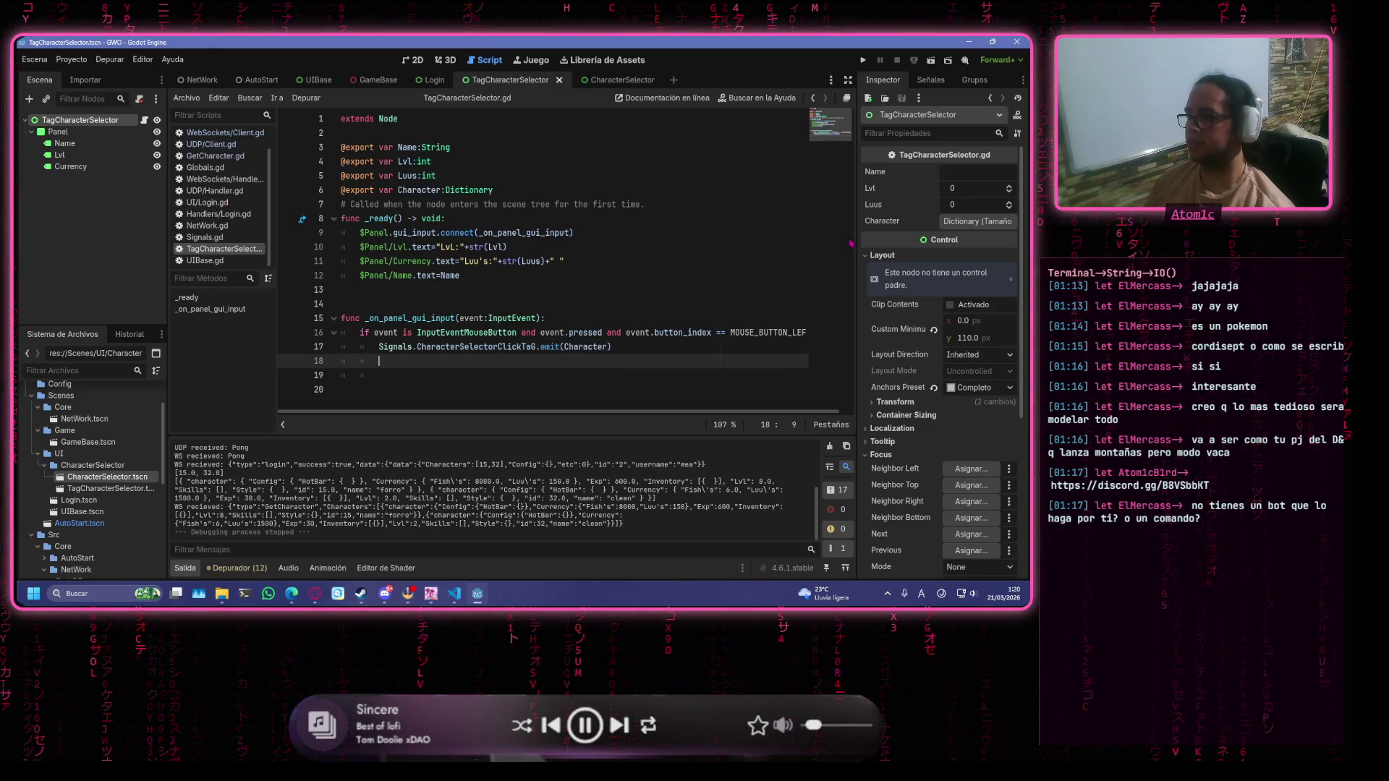
Declare func set_selected(selected:bool): and start its body
{"action": "type", "text": "func set"}
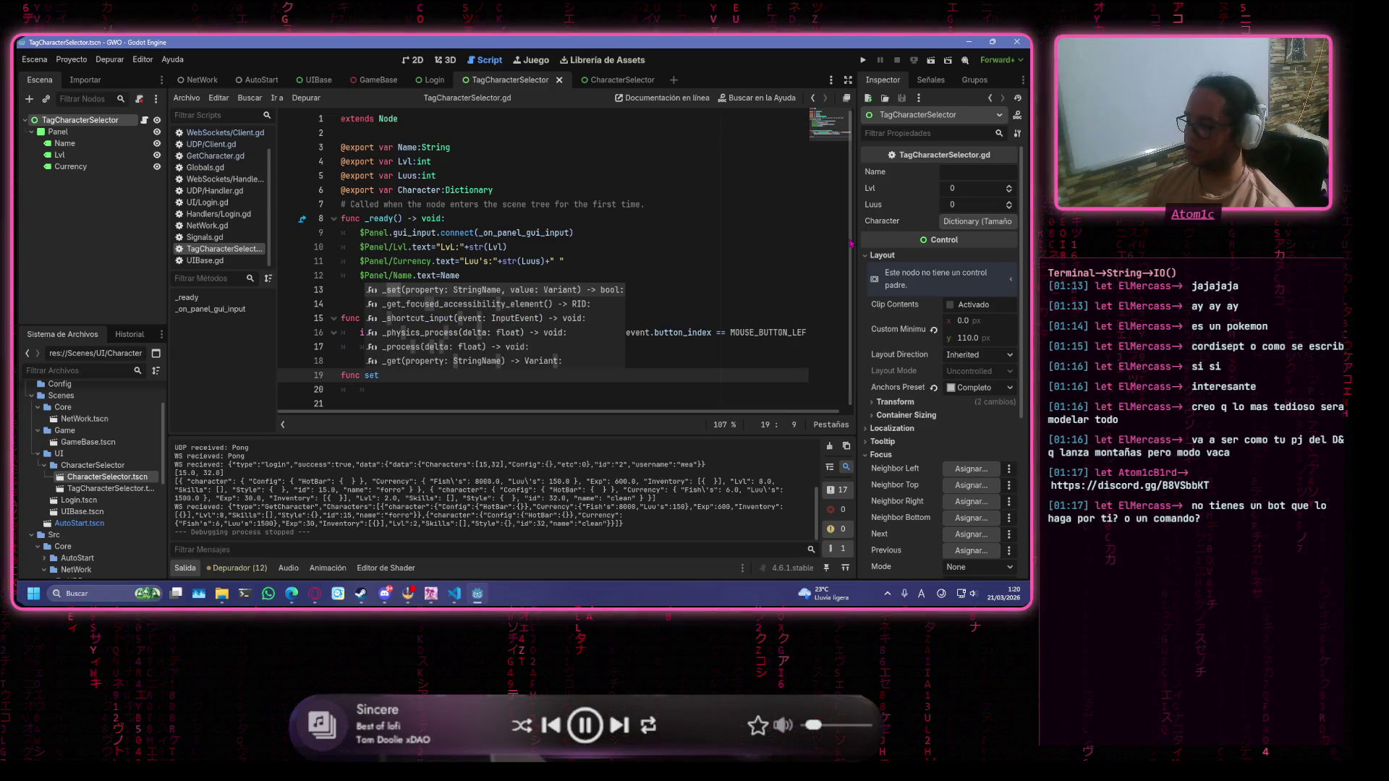
{"action": "type", "text": "_selected"}
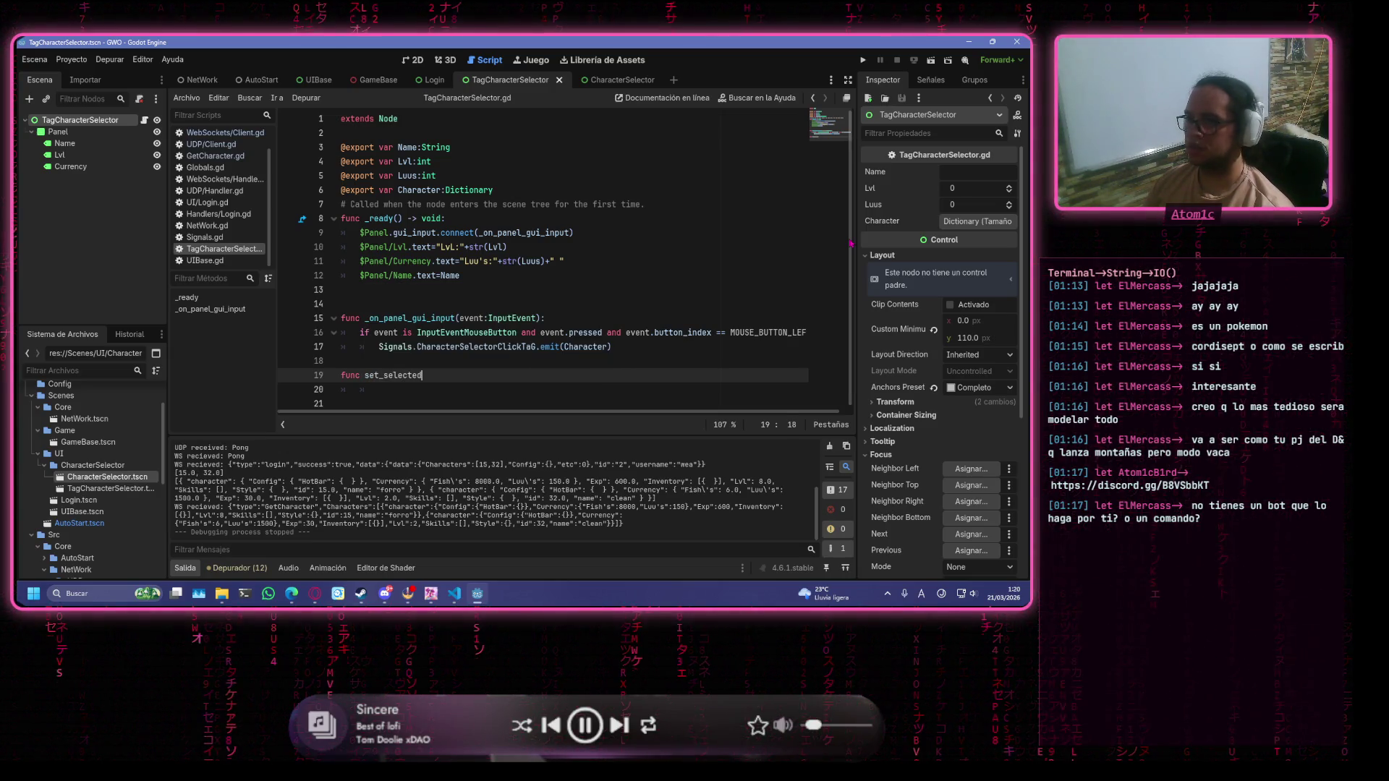
{"action": "type", "text": "()"}
{"action": "key", "text": "Left"}
{"action": "type", "text": "selected:"}
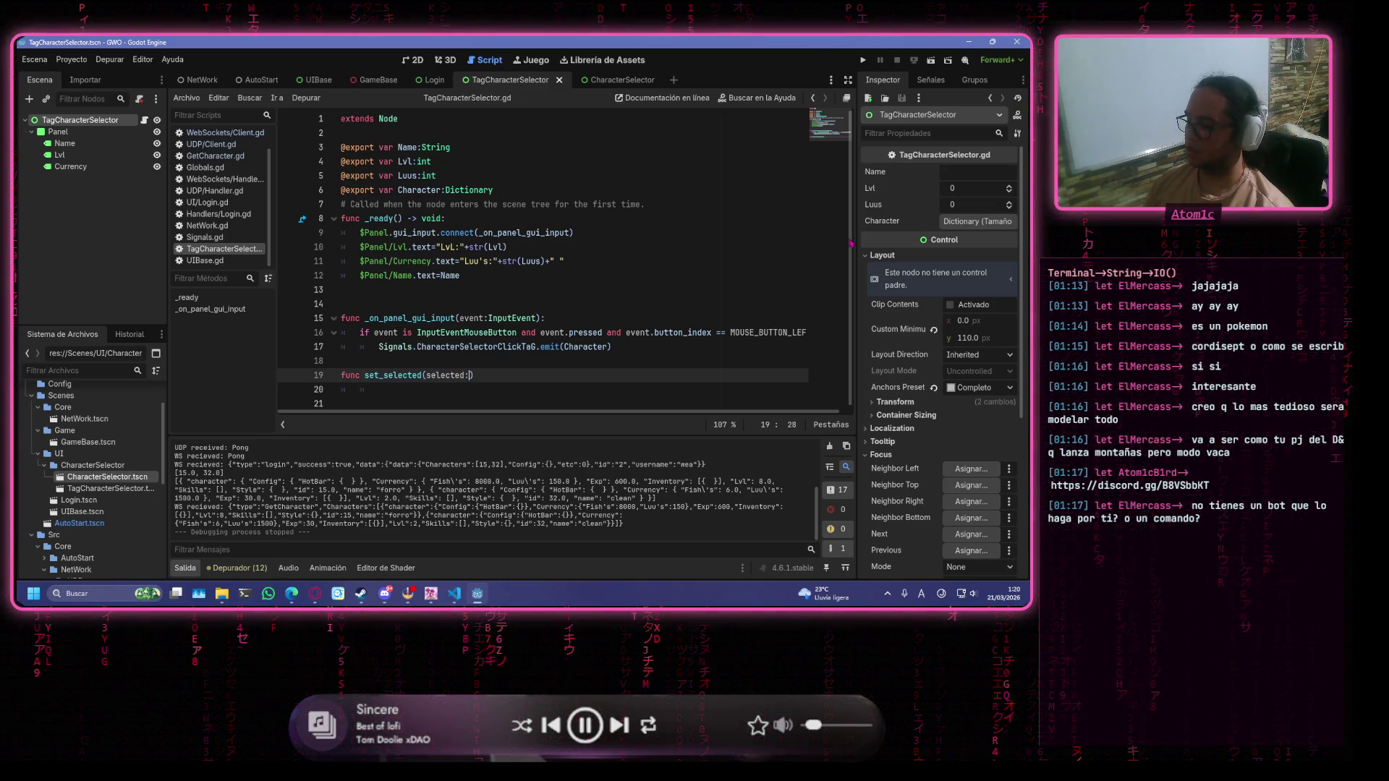
{"action": "type", "text": "bool)"}
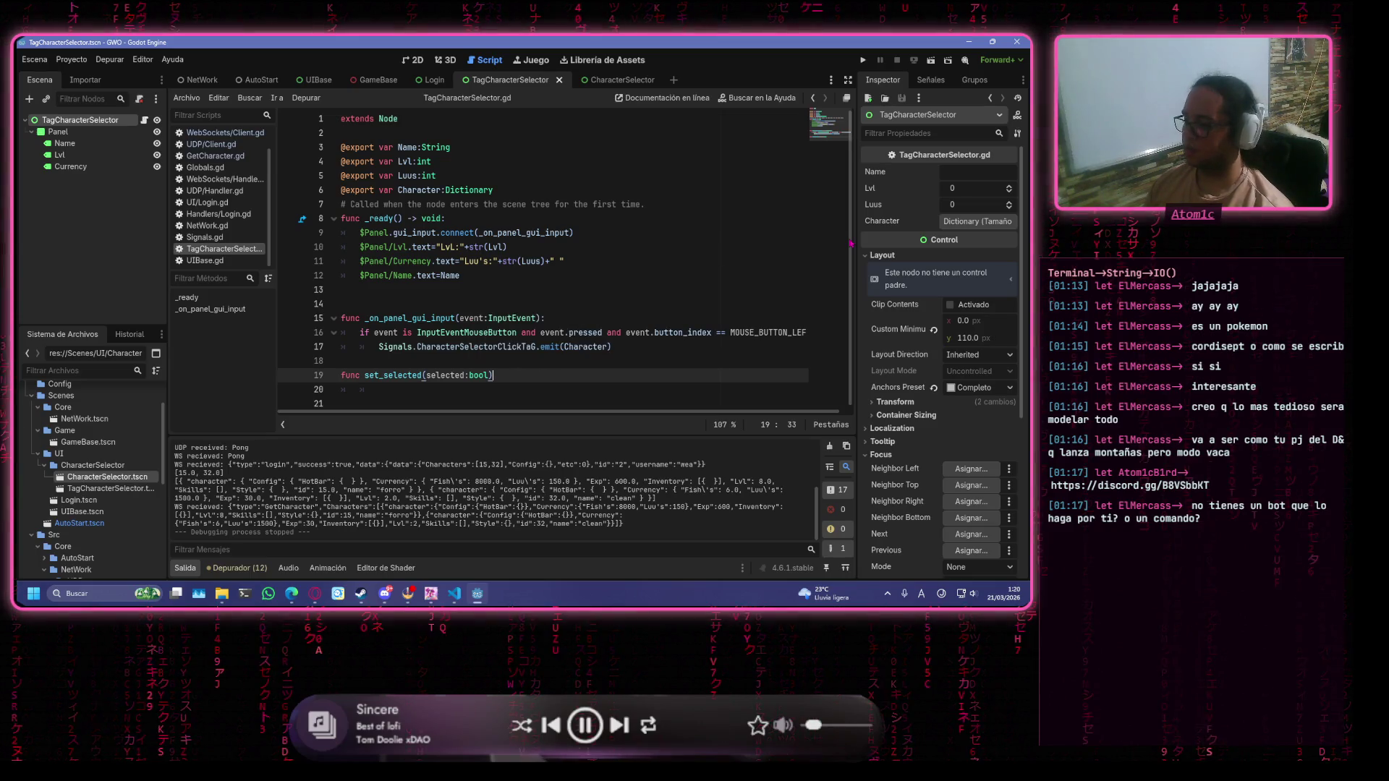
{"action": "type", "text": "->v"}
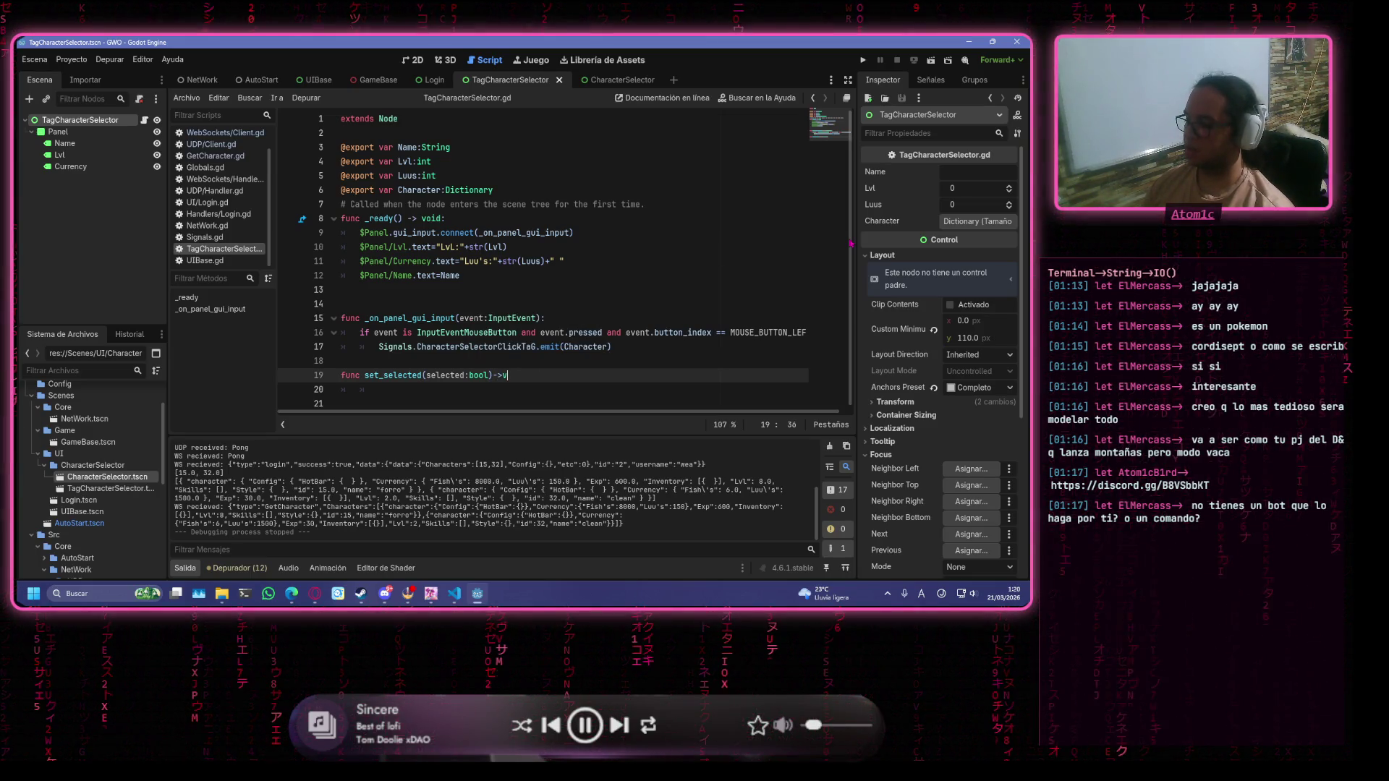
{"action": "type", "text": "oid"}
{"action": "key", "text": "BackSpace"}
{"action": "key", "text": "BackSpace"}
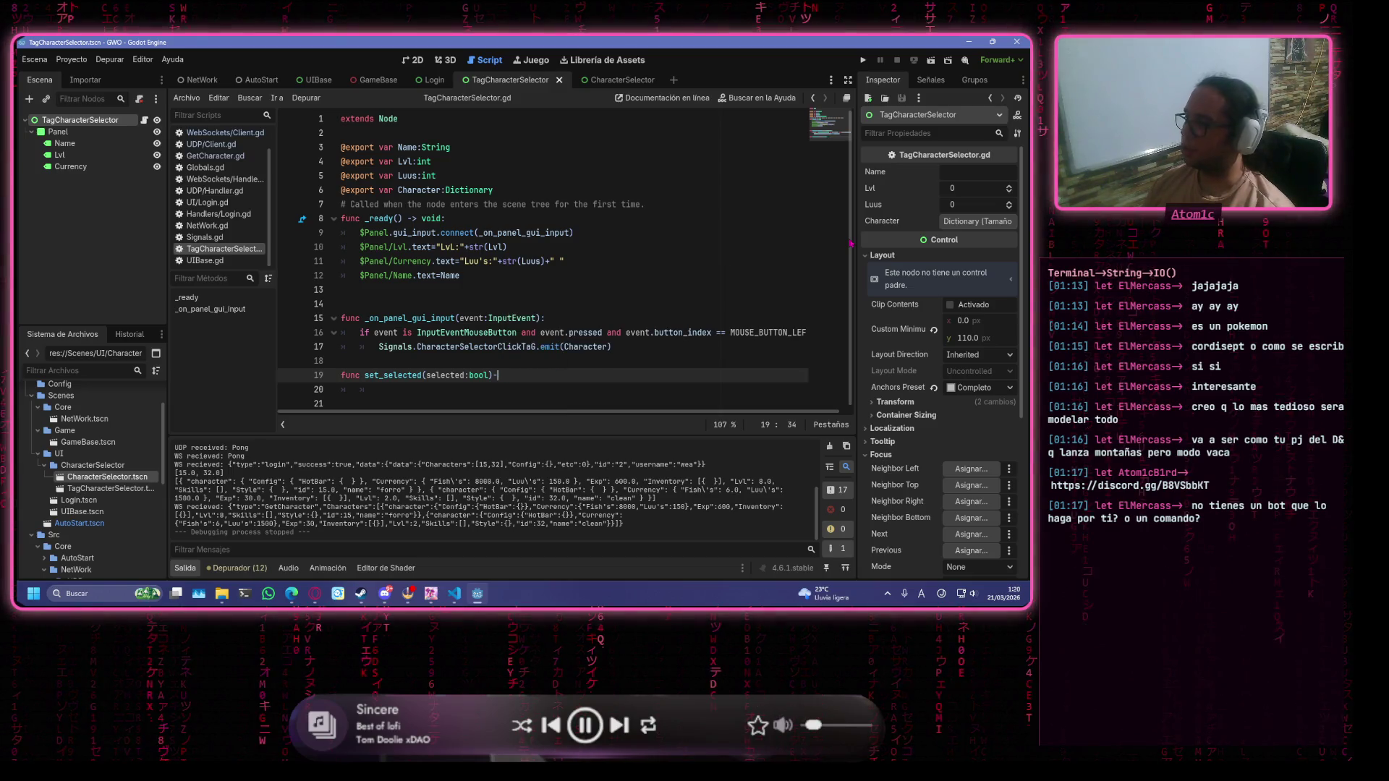
{"action": "type", "text": ":"}
{"action": "key", "text": "Return"}
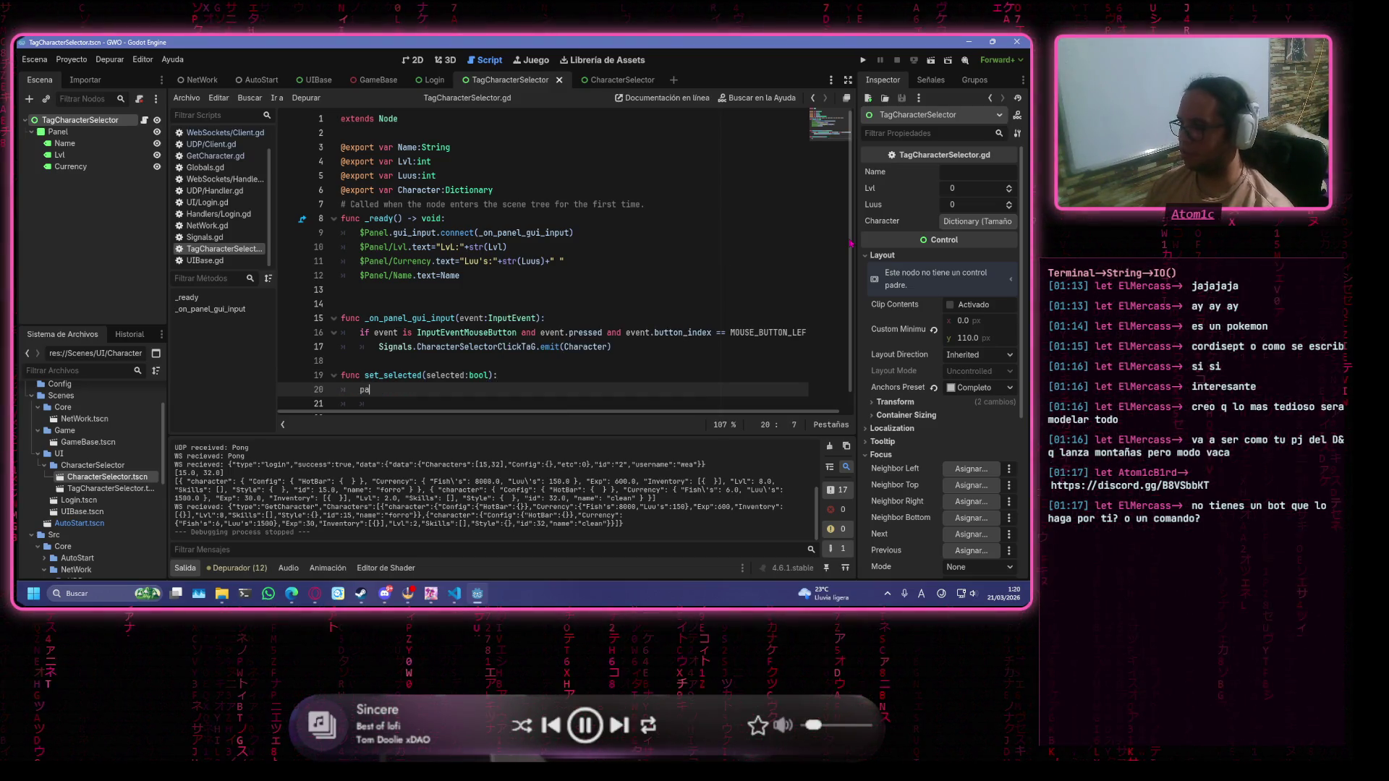
{"action": "type", "text": "ss"}
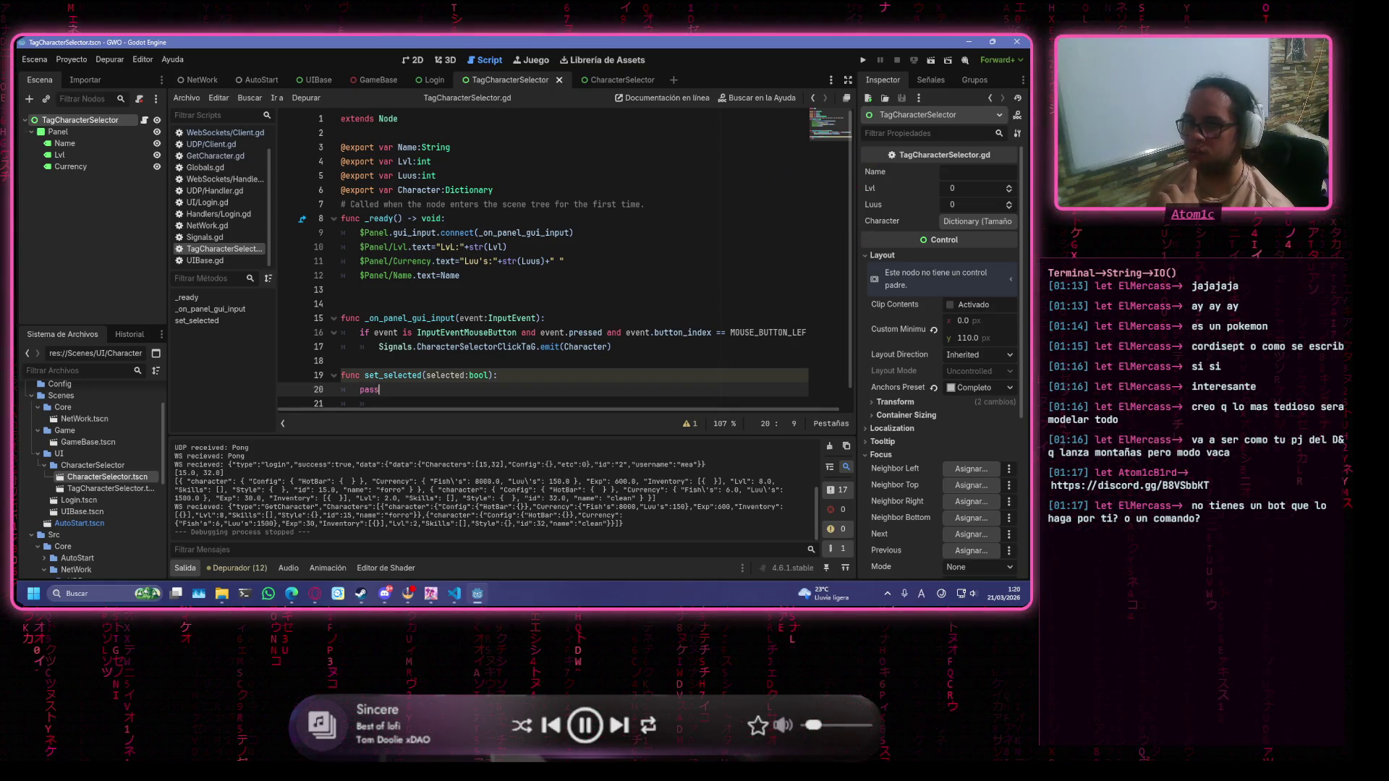
Replace the placeholder pass with the pasted StyleBoxFlat white-border code
{"action": "key", "text": "alt+Tab"}
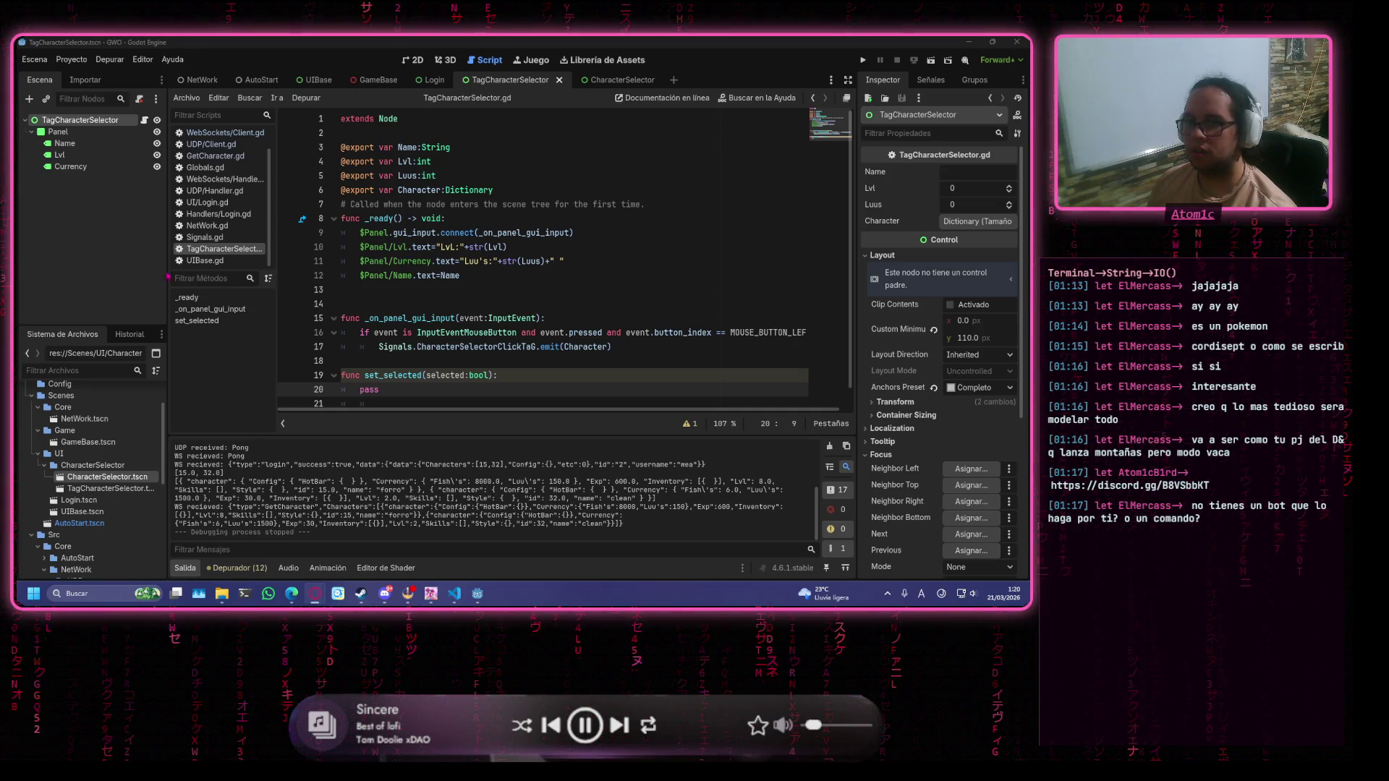
{"action": "left_click_drag", "start_coordinate": [379, 390], "coordinate": [363, 390]}
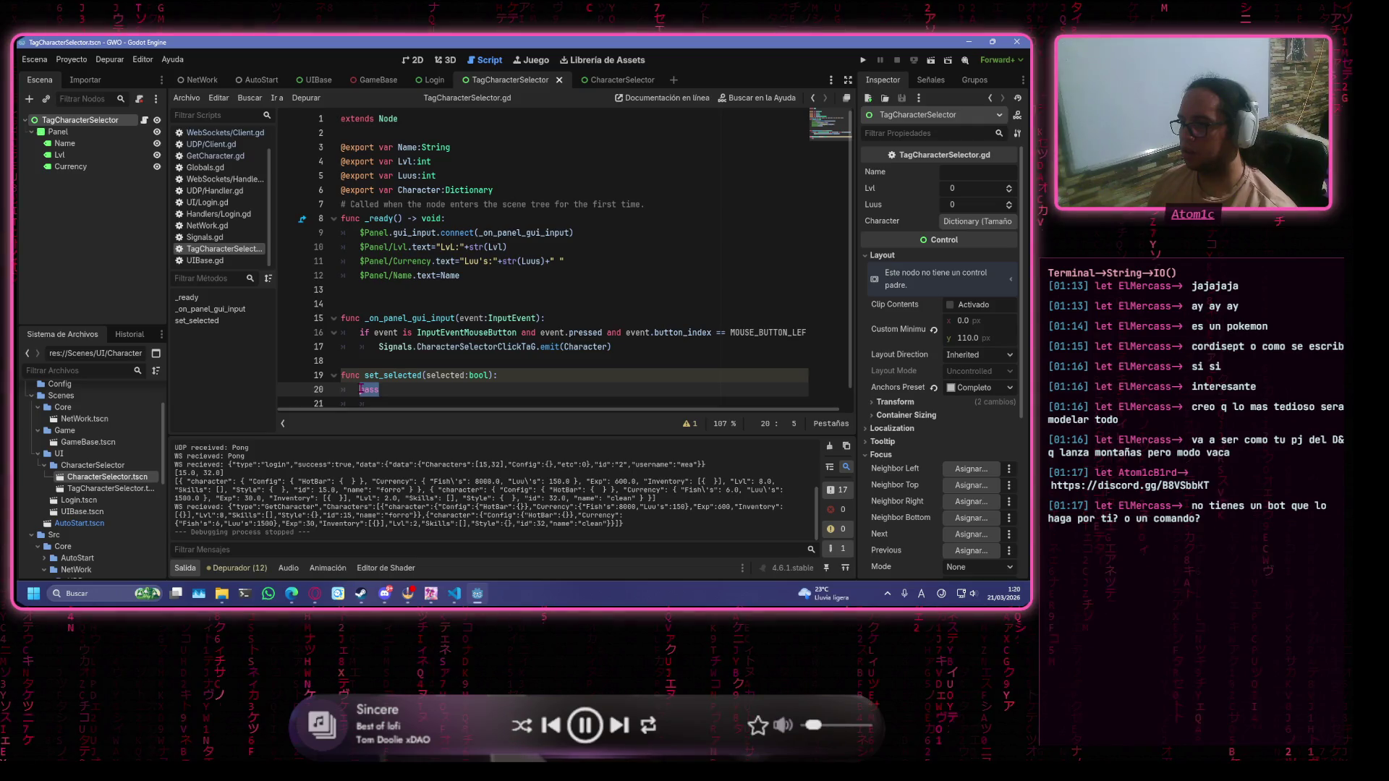
{"action": "type", "text": "var style = StyleBoxFlat.new() \tif selected: \t\tstyle.border_width_all = 3 \t\tstyle.border_color = Color.WHITE \telse: \t\tstyle.border_width_all = 0 \t$Panel.add_theme_stylebox_override(\"panel\", style)"}
{"action": "scroll", "coordinate": [670, 342], "scroll_direction": "down", "scroll_amount": 2}
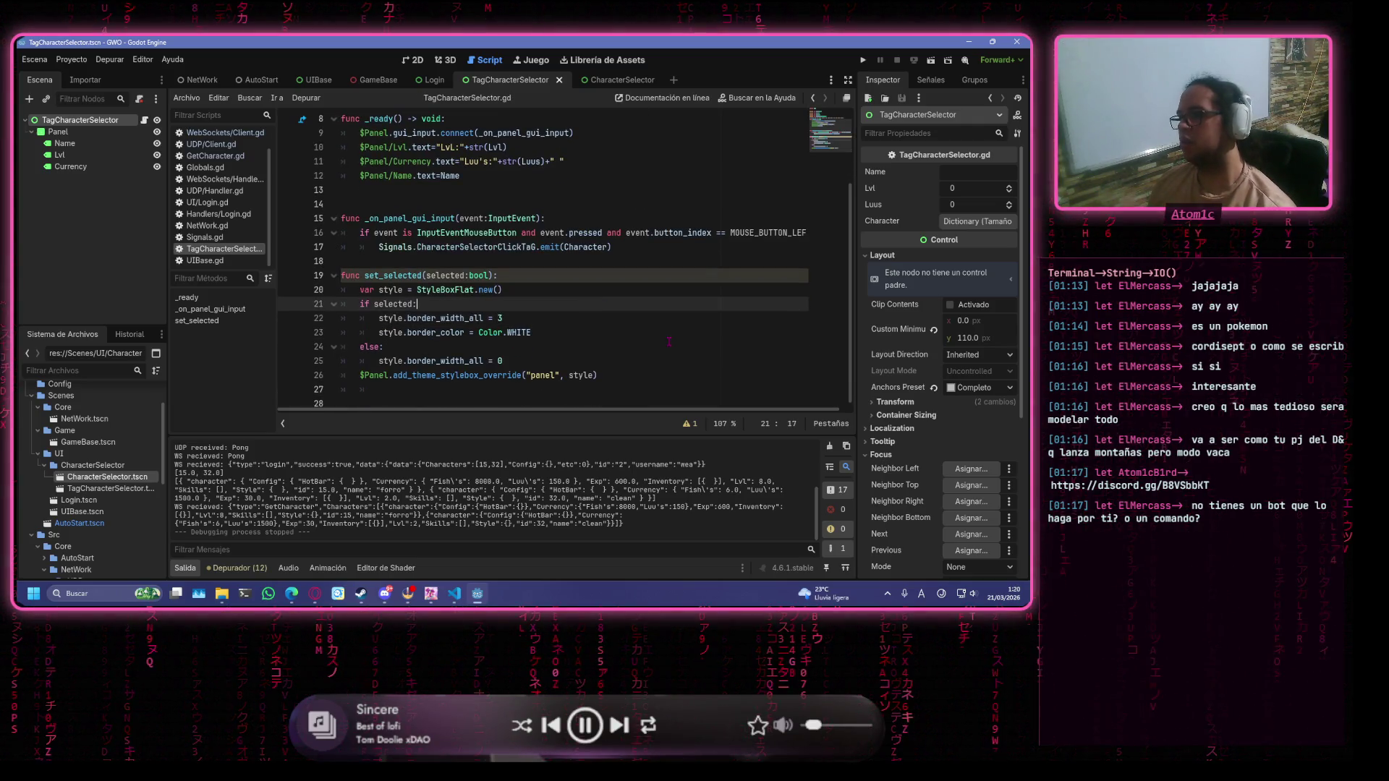
{"action": "left_click", "coordinate": [636, 370]}
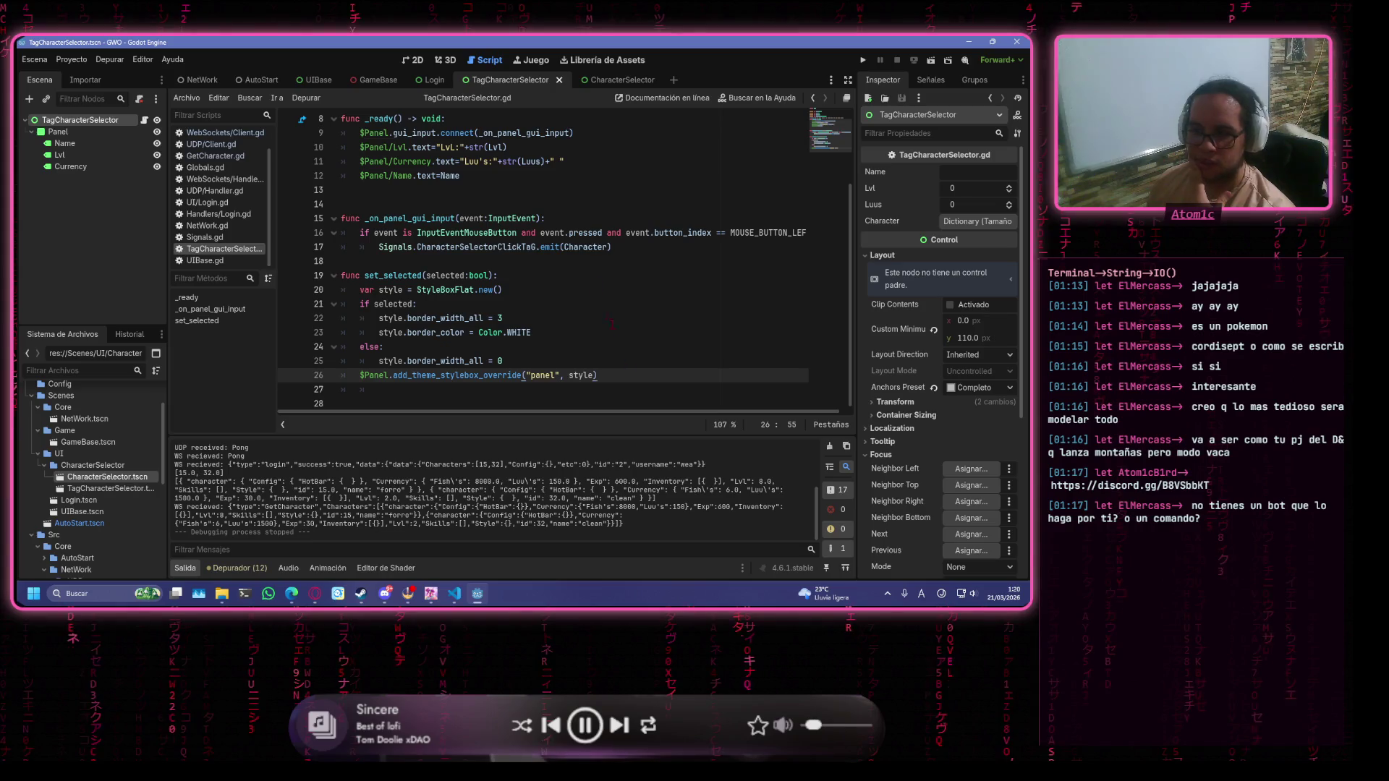
{"action": "left_click", "coordinate": [565, 291]}
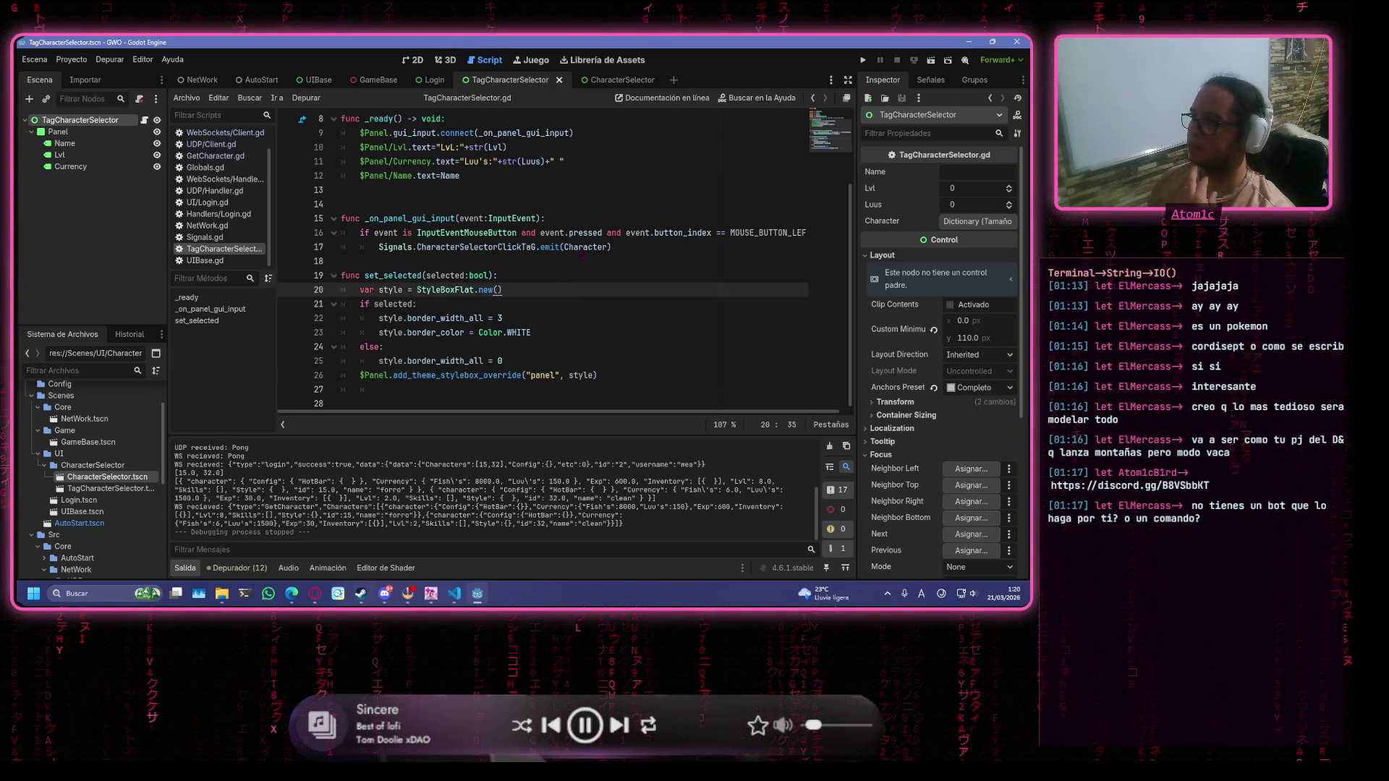
Call set_selected(true) after the signal emit in _on_panel_gui_input and save
{"action": "left_click", "coordinate": [629, 233]}
{"action": "left_click", "coordinate": [646, 242]}
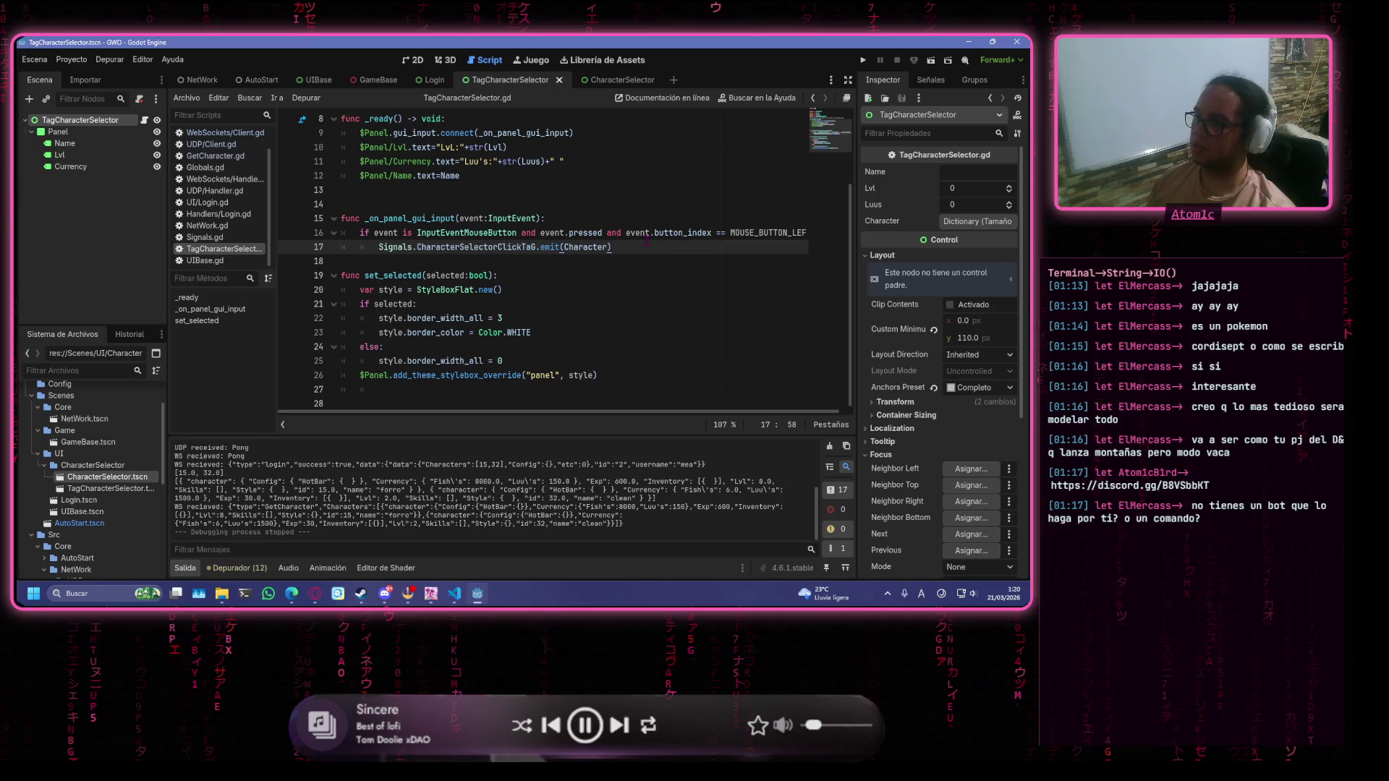
{"action": "key", "text": "Return"}
{"action": "type", "text": "set"}
{"action": "key", "text": "Return"}
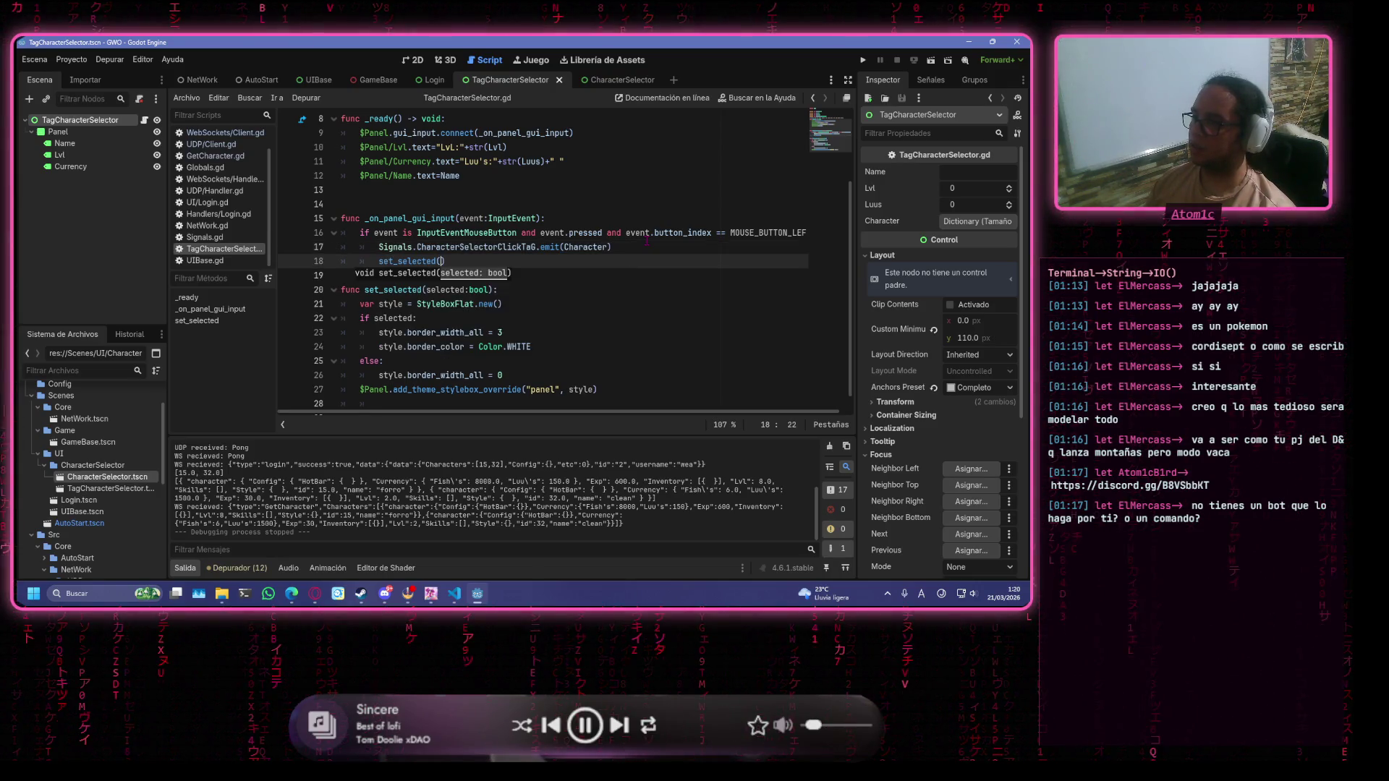
{"action": "type", "text": "ue"}
{"action": "left_click", "coordinate": [647, 242]}
{"action": "key", "text": "ctrl+s"}
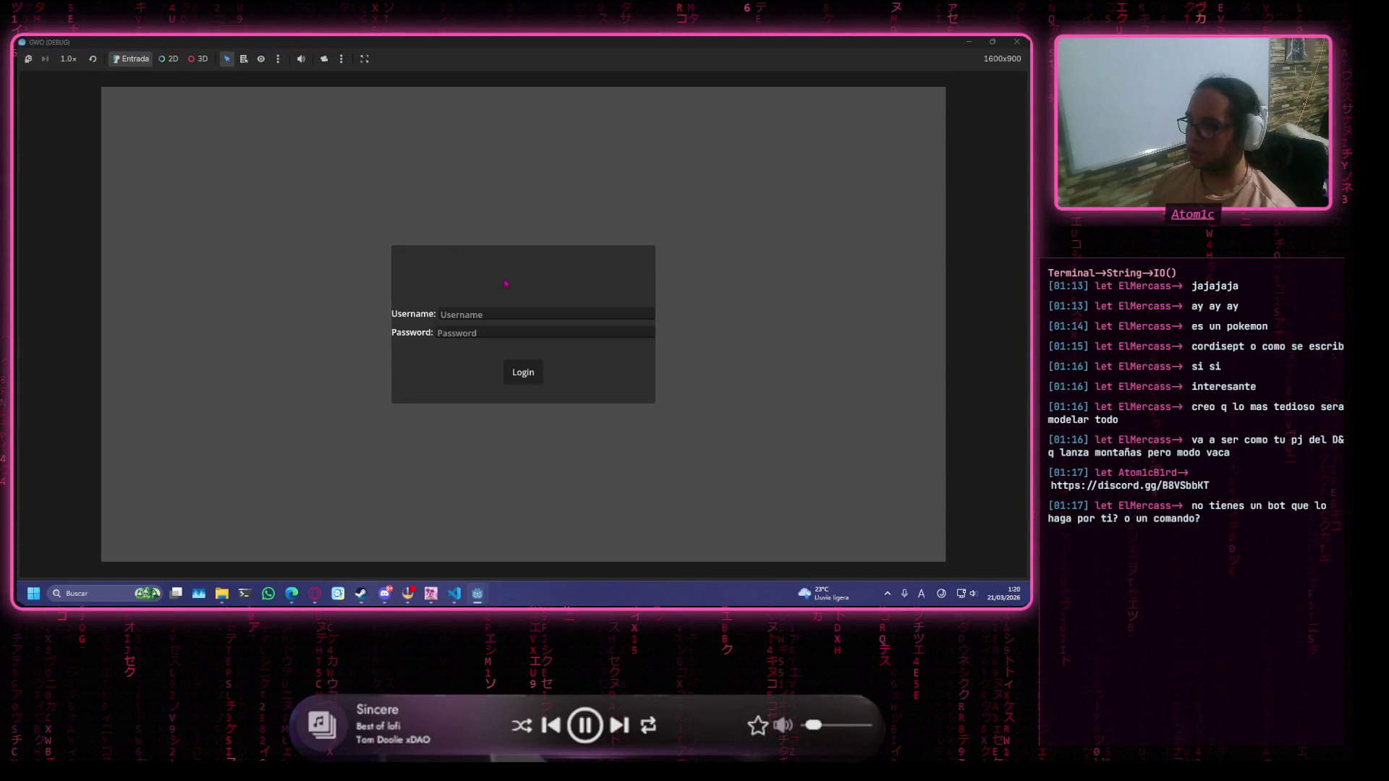
Log in to the running game with the test account and click the forro character tag
{"action": "left_click", "coordinate": [510, 314]}
{"action": "type", "text": "wea"}
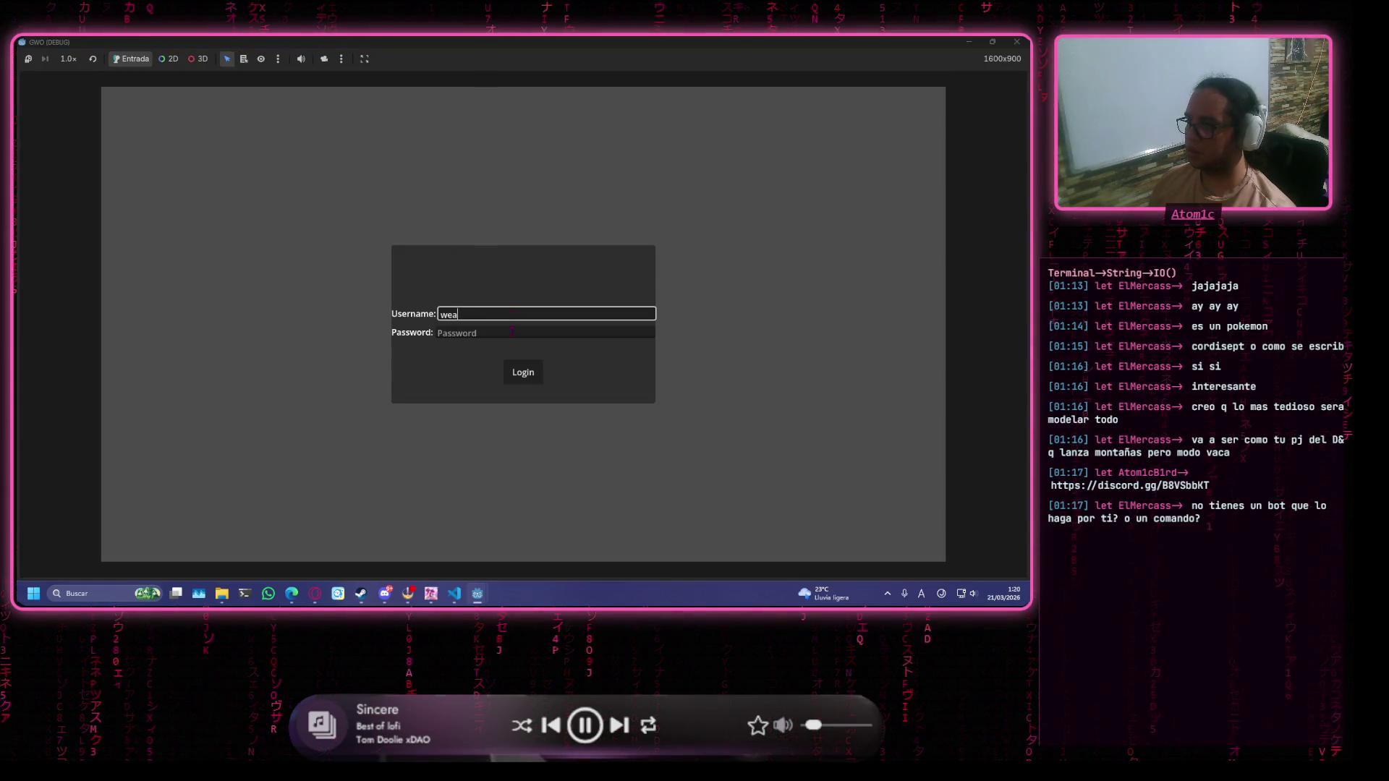
{"action": "key", "text": "Tab"}
{"action": "type", "text": "wea"}
{"action": "left_click", "coordinate": [531, 374]}
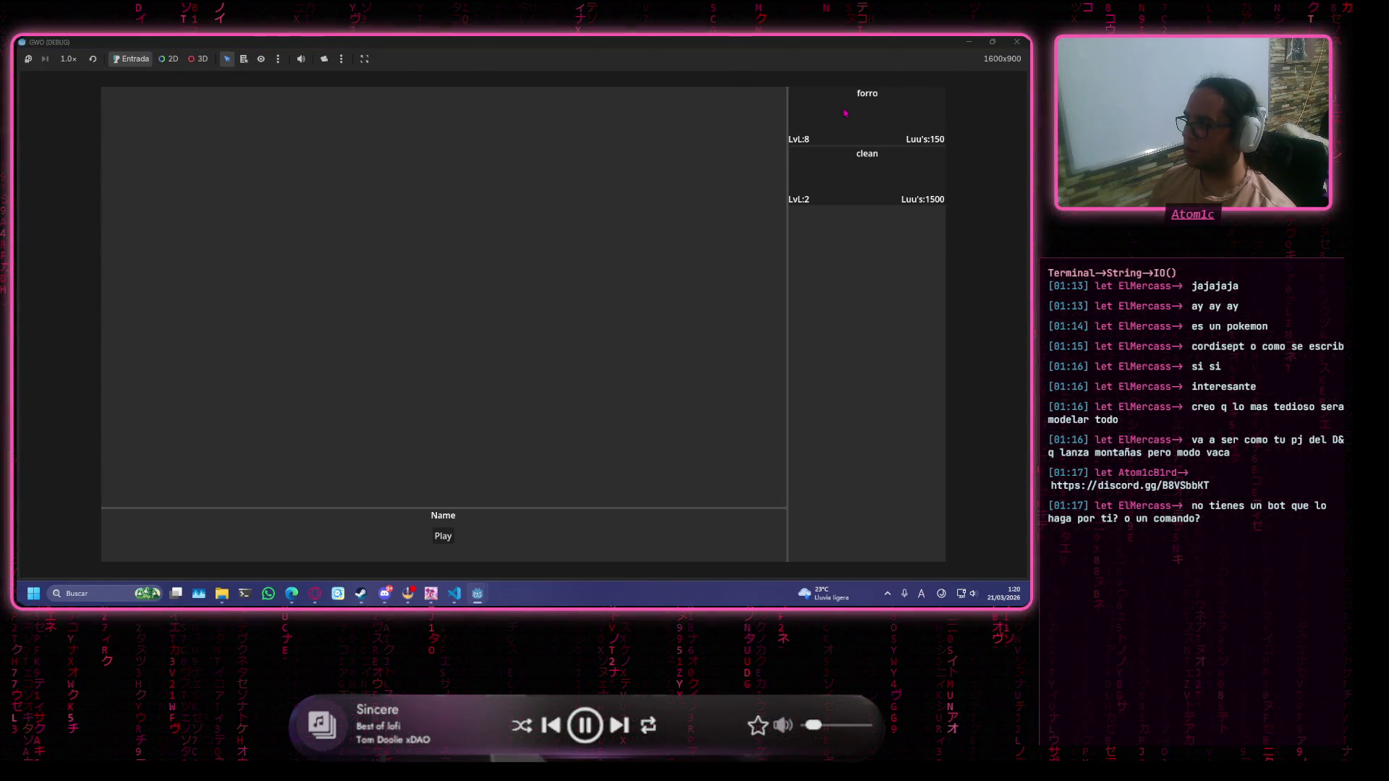
{"action": "left_click", "coordinate": [844, 113]}
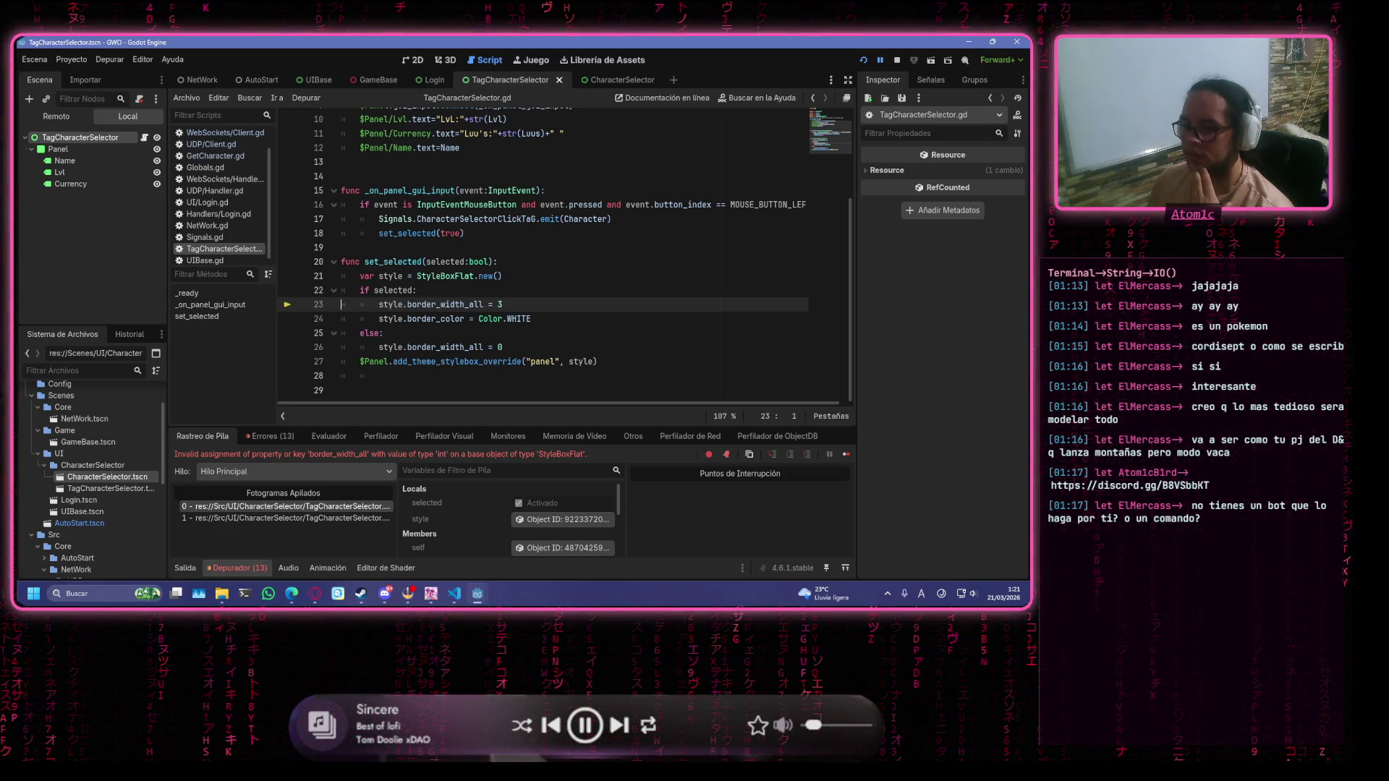
Change the failing border-width assignment on line 23 into a border_width_all(3) call
{"action": "left_click", "coordinate": [569, 281]}
{"action": "left_click", "coordinate": [554, 303]}
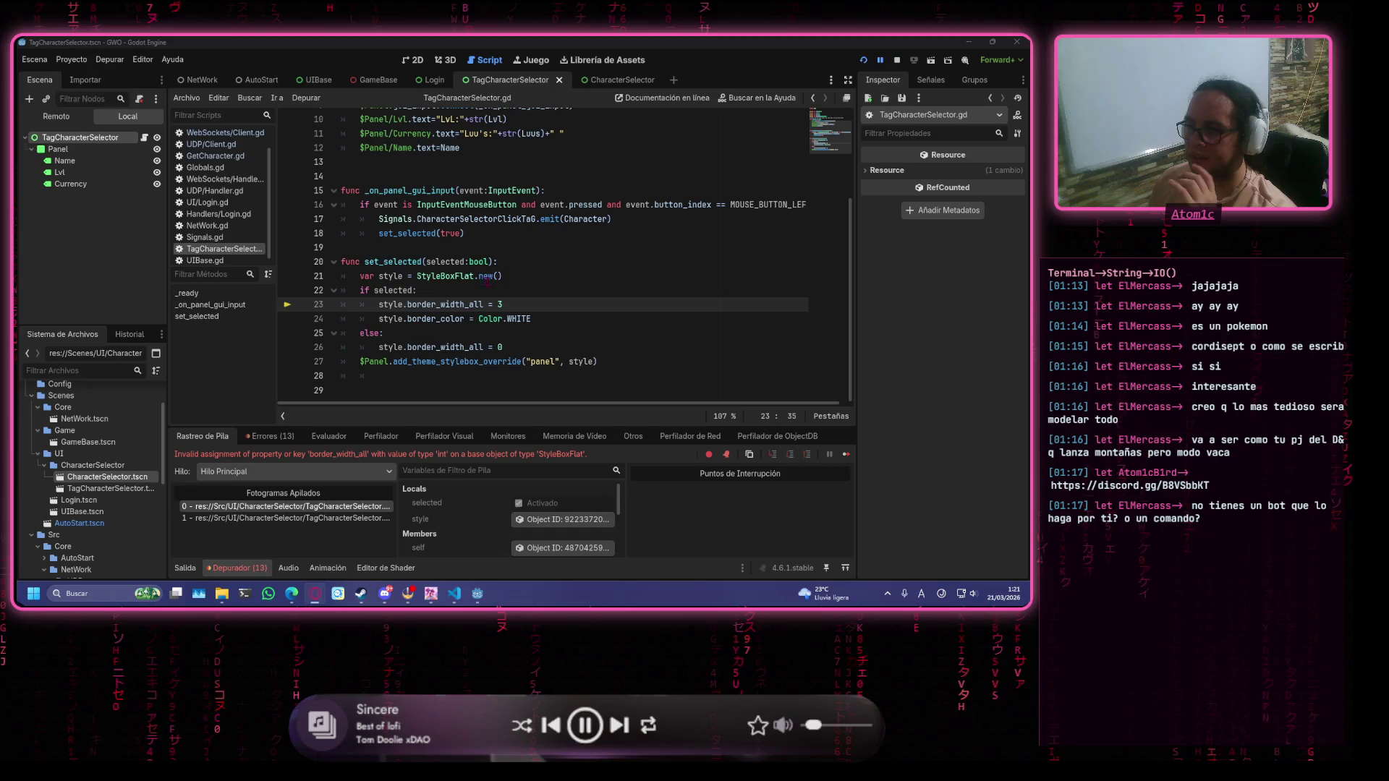
{"action": "left_click", "coordinate": [513, 305]}
{"action": "key", "text": "BackSpace"}
{"action": "key", "text": "BackSpace"}
{"action": "key", "text": "BackSpace"}
{"action": "type", "text": "(3"}
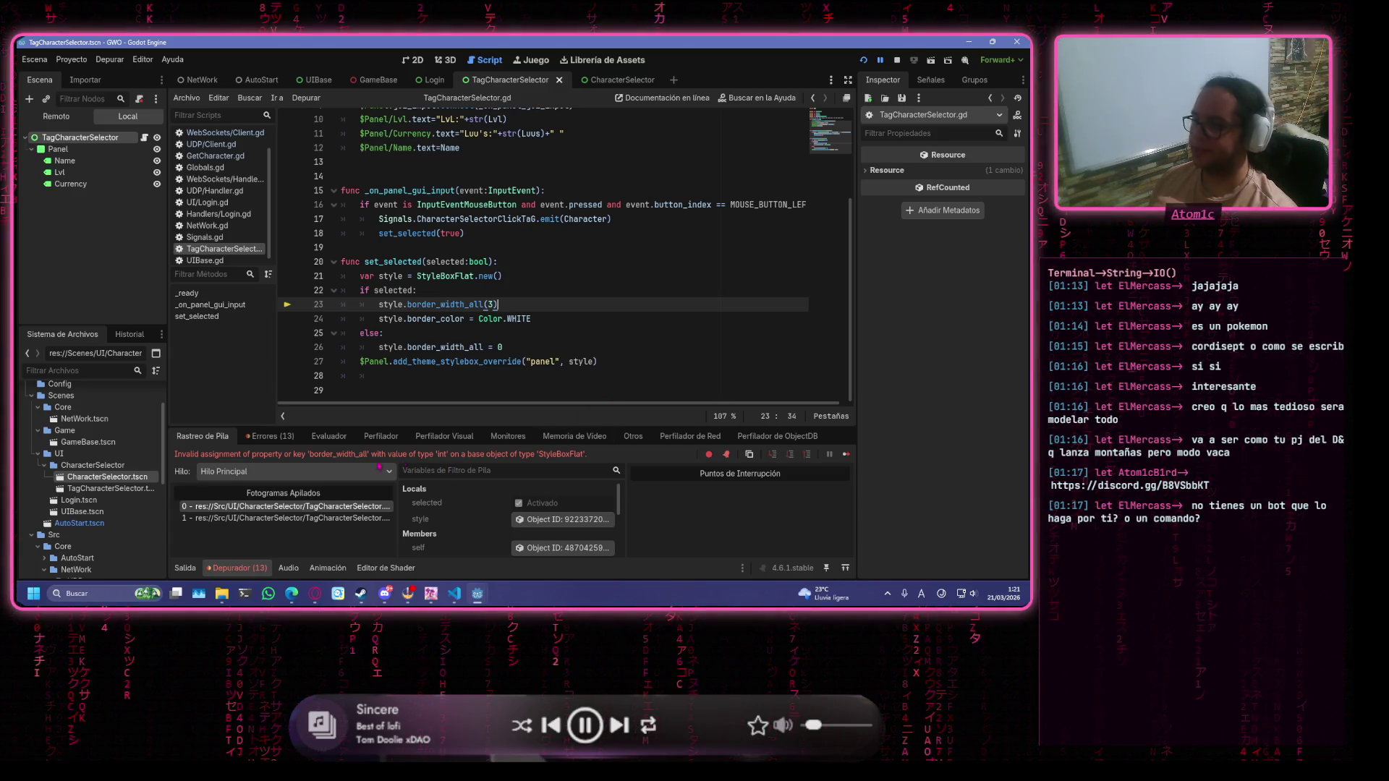
Relaunch the game, log in with the test account and click a character tag
{"action": "left_click", "coordinate": [866, 62]}
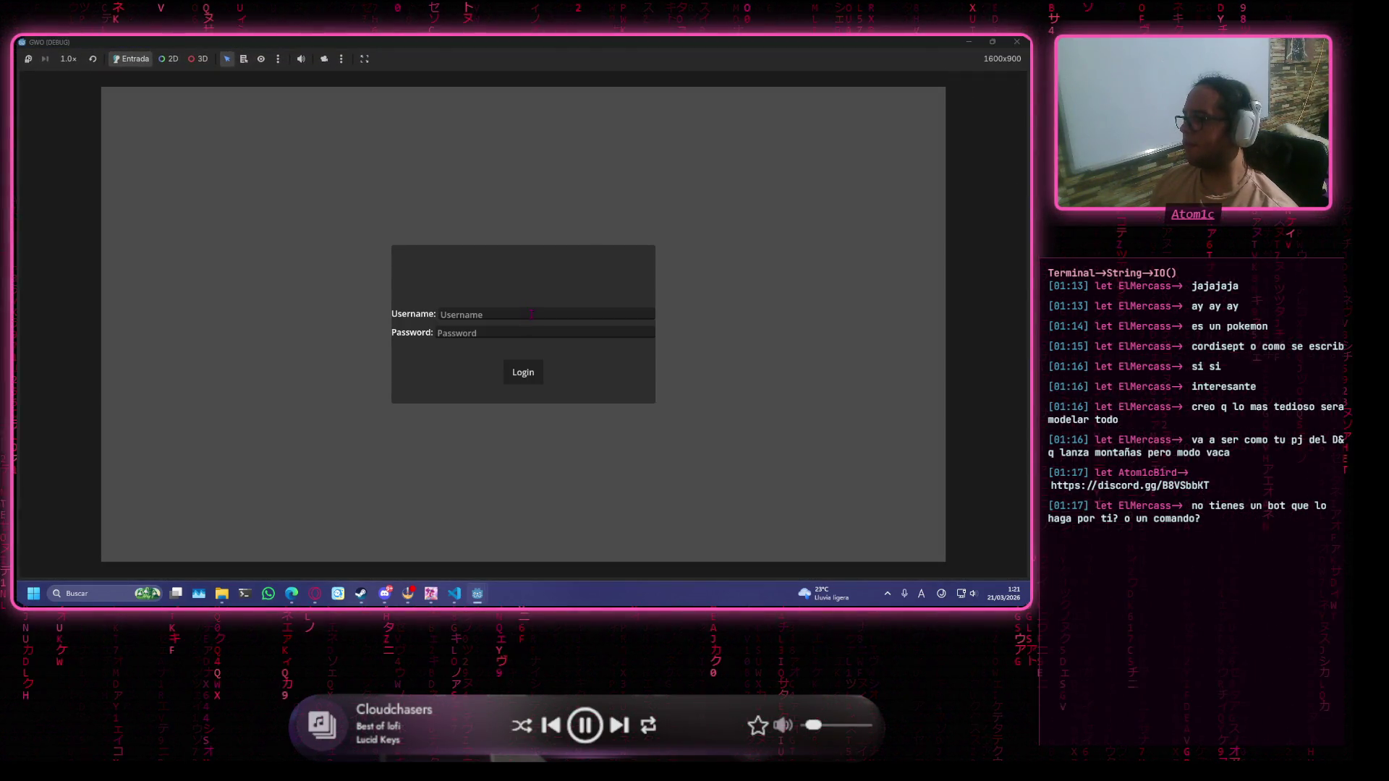
{"action": "left_click", "coordinate": [532, 314]}
{"action": "type", "text": "wea"}
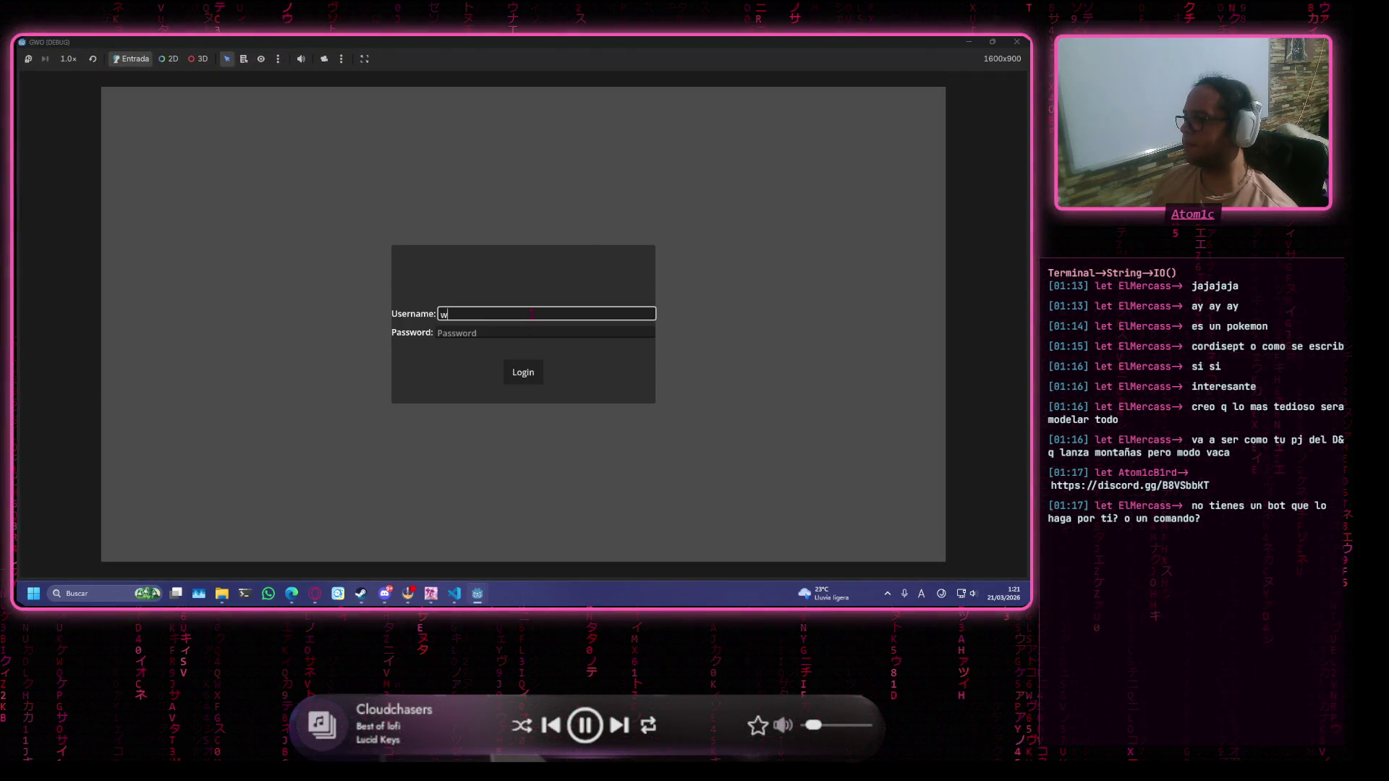
{"action": "key", "text": "Tab"}
{"action": "type", "text": "wea"}
{"action": "left_click", "coordinate": [529, 372]}
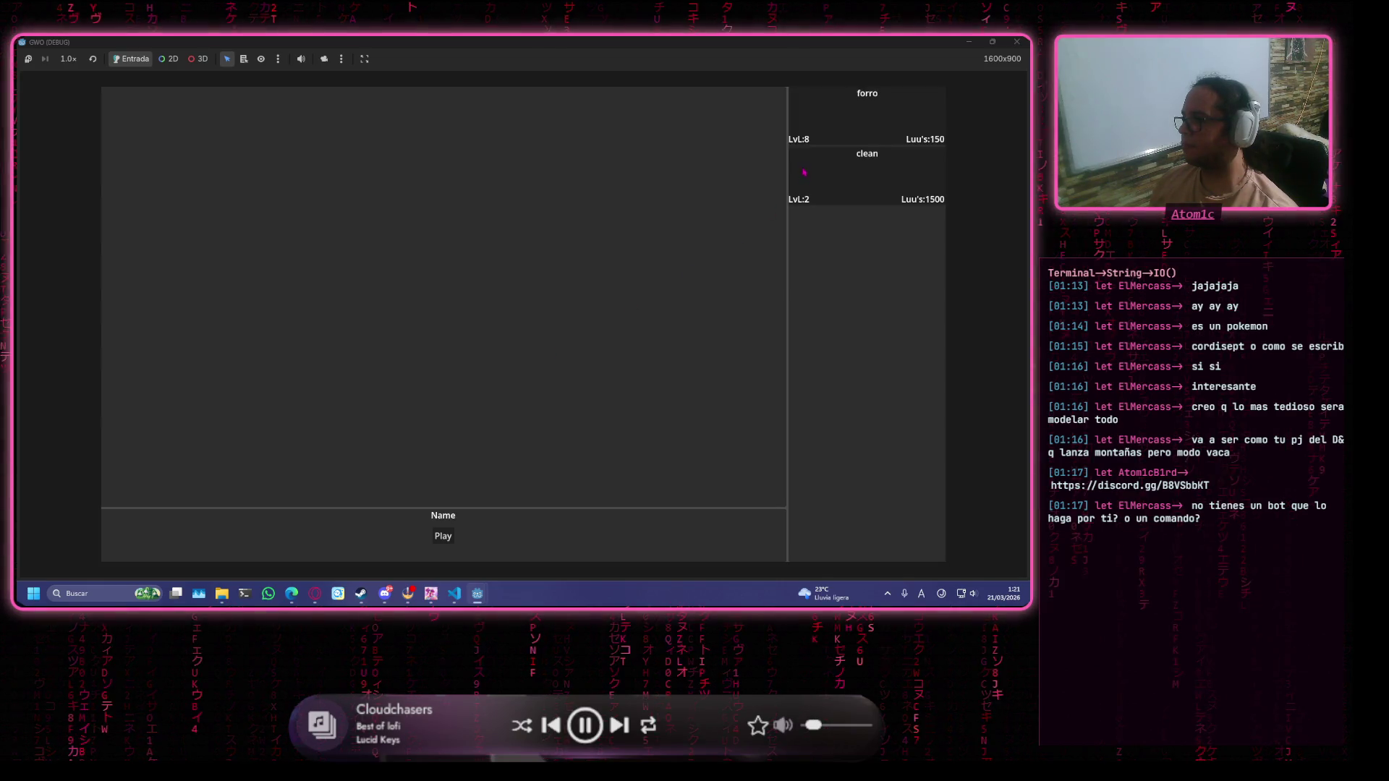
{"action": "left_click", "coordinate": [868, 116]}
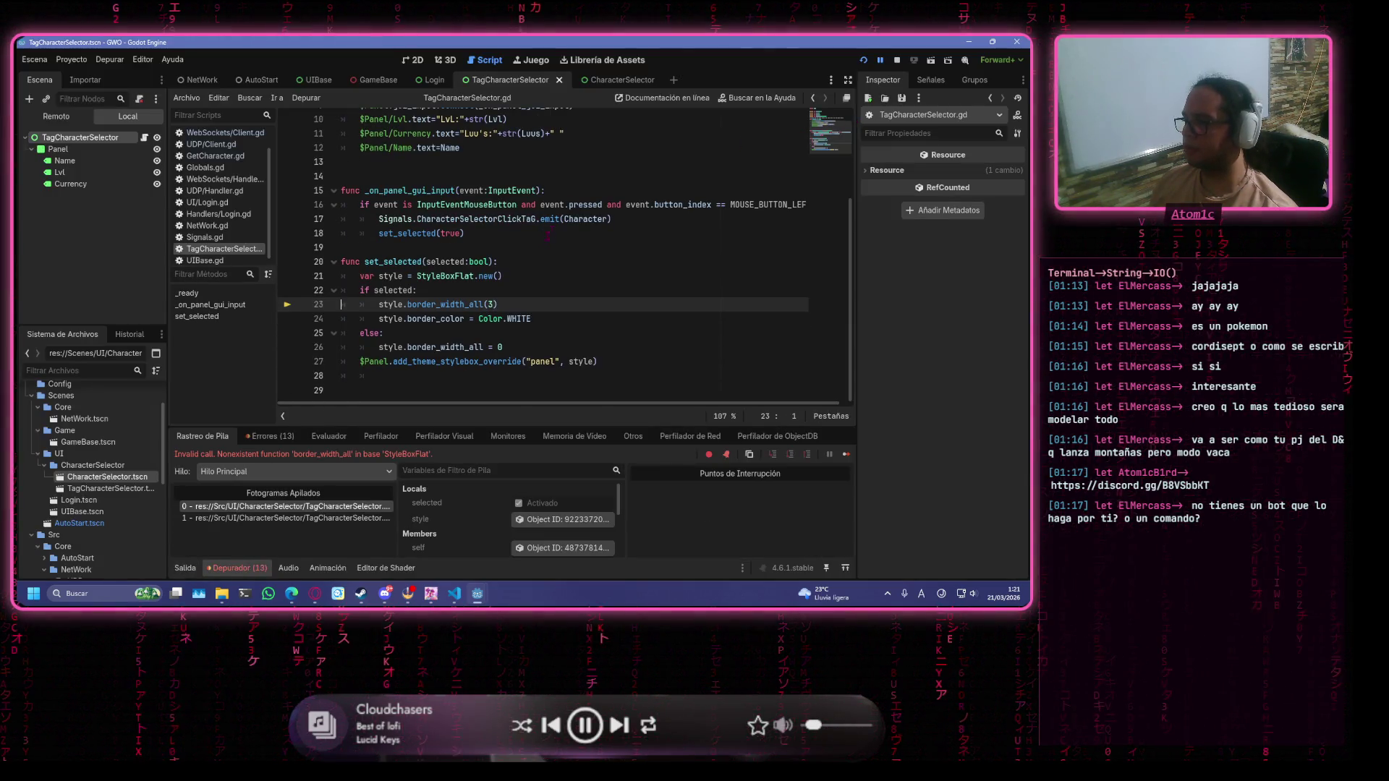
Replace line 23's call with set_border_width_all(3) using autocomplete
{"action": "left_click", "coordinate": [546, 319]}
{"action": "left_click", "coordinate": [498, 305]}
{"action": "left_click_drag", "start_coordinate": [498, 304], "coordinate": [406, 304]}
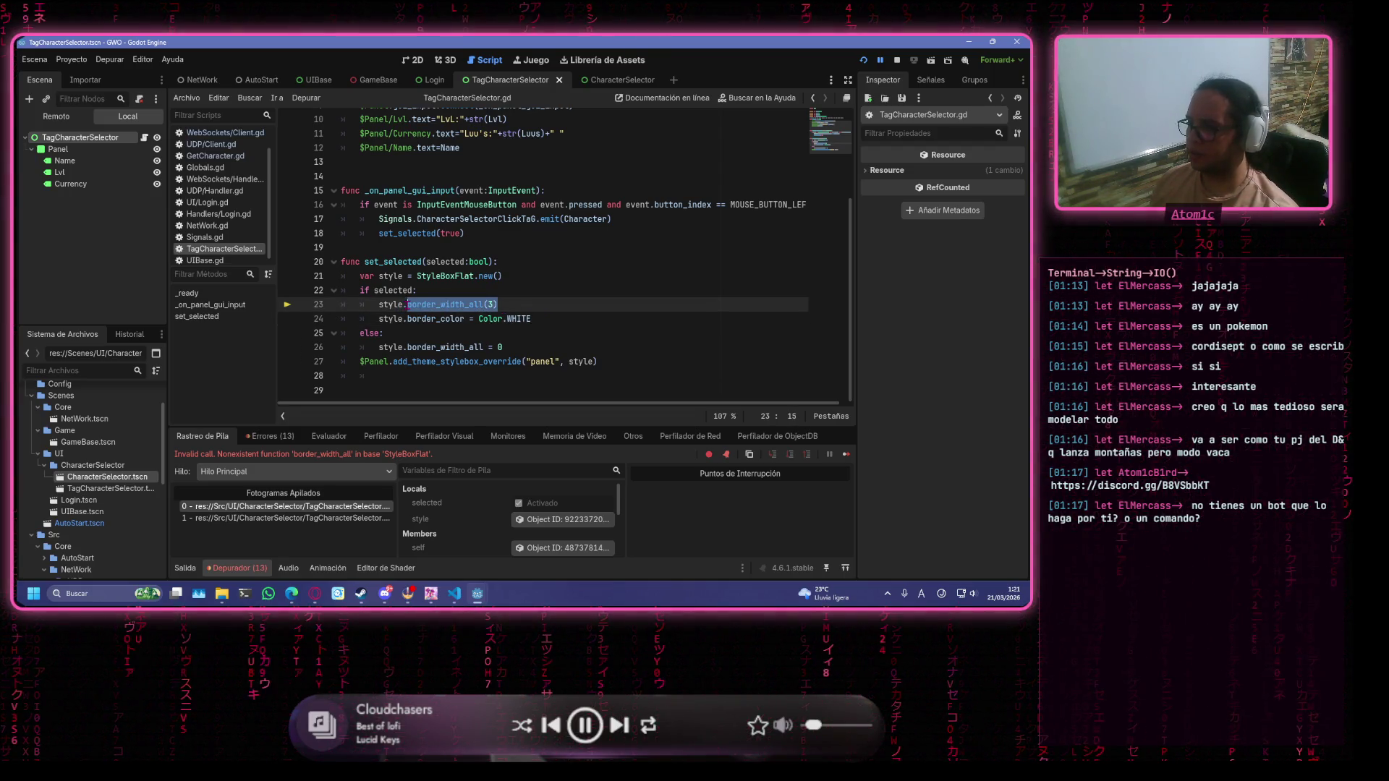
{"action": "key", "text": "BackSpace"}
{"action": "type", "text": ".bor"}
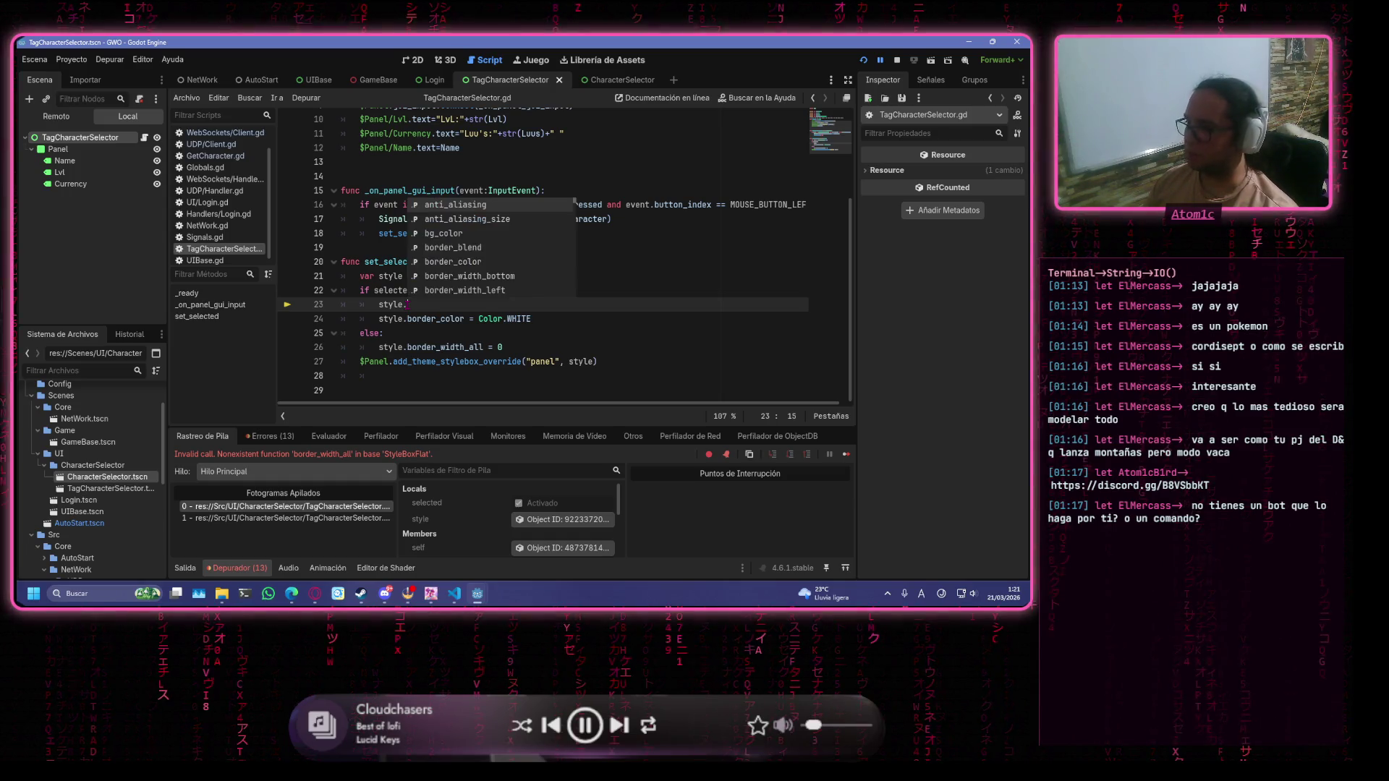
{"action": "type", "text": "der"}
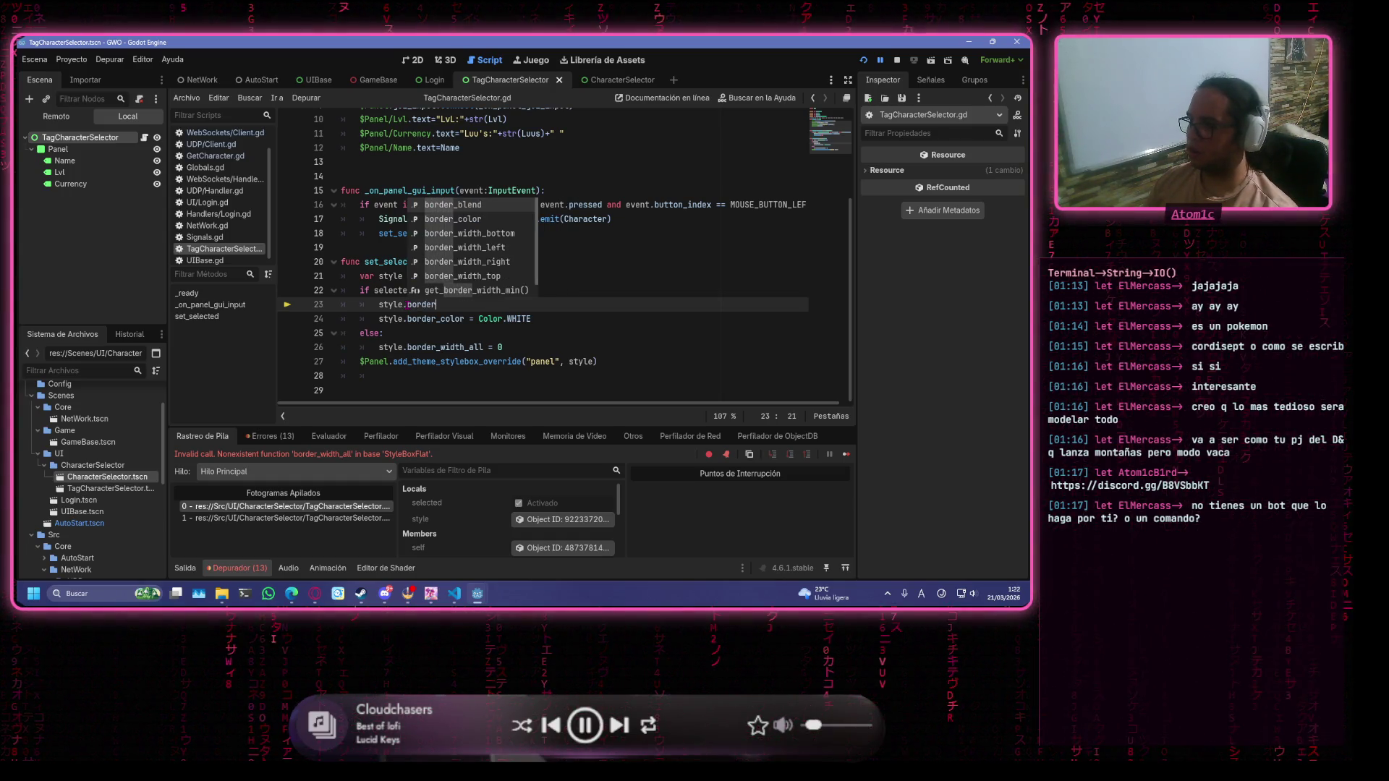
{"action": "key", "text": "Down"}
{"action": "key", "text": "Down"}
{"action": "key", "text": "Down"}
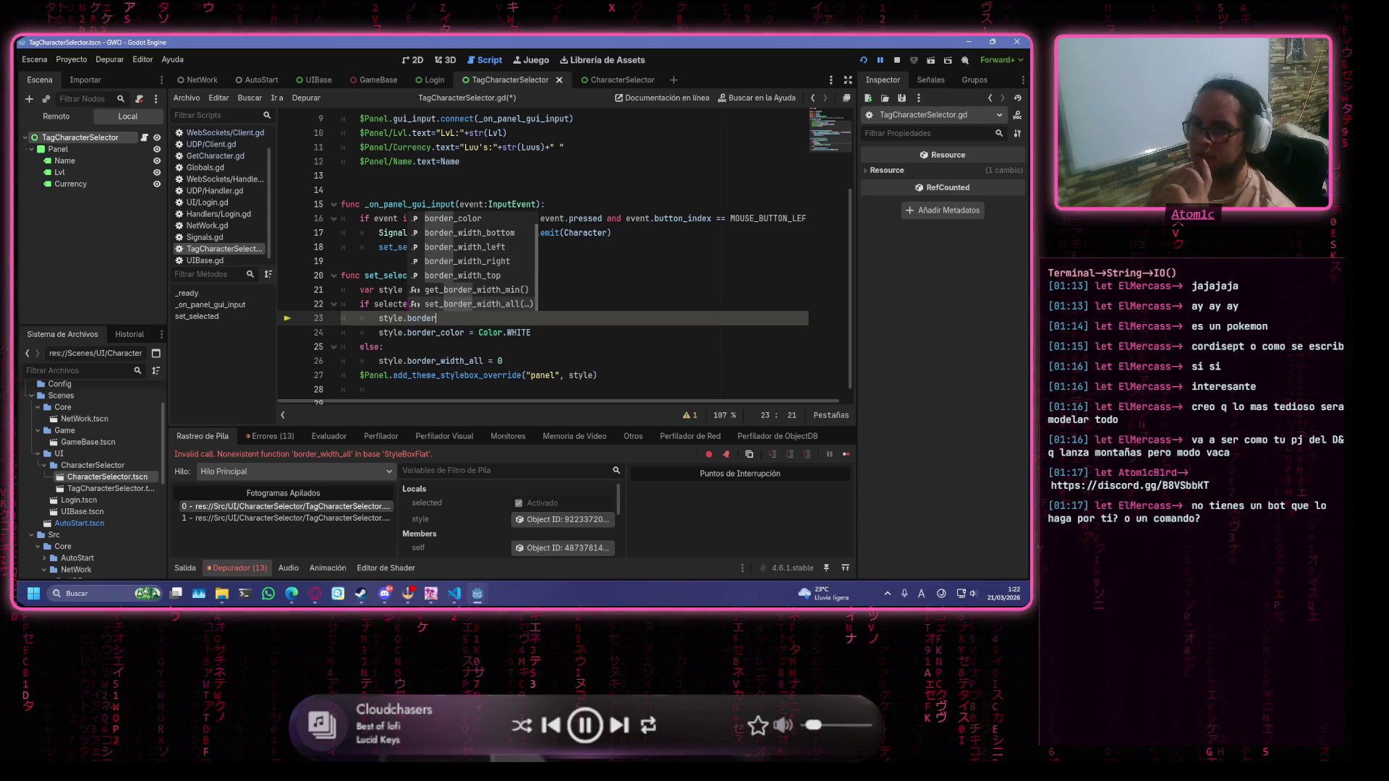
{"action": "key", "text": "Return"}
{"action": "type", "text": "3"}
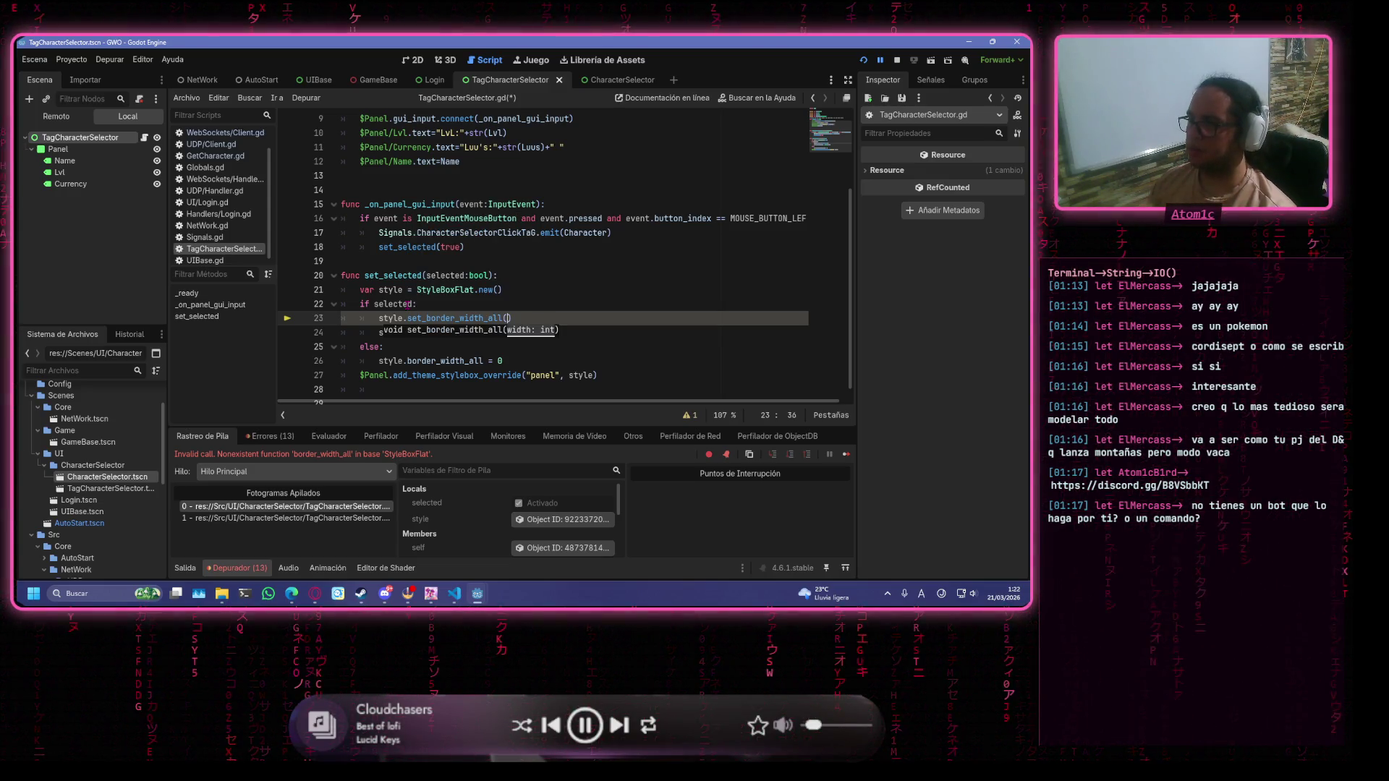
Save the script, stop the running game and launch it again
{"action": "left_click", "coordinate": [703, 249]}
{"action": "key", "text": "ctrl+s"}
{"action": "left_click", "coordinate": [895, 60]}
{"action": "left_click", "coordinate": [863, 60]}
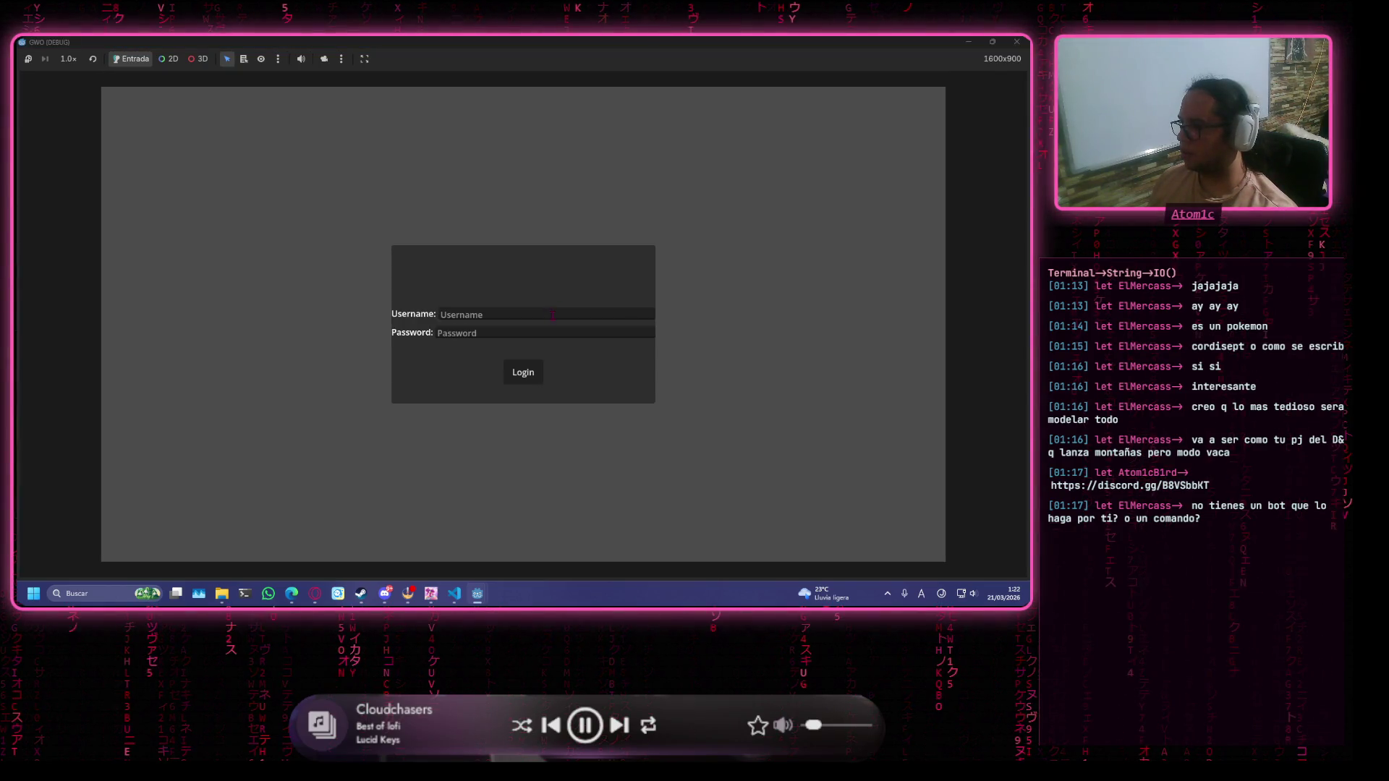
Log in to the relaunched game with the test account
{"action": "left_click", "coordinate": [552, 314]}
{"action": "type", "text": "wea"}
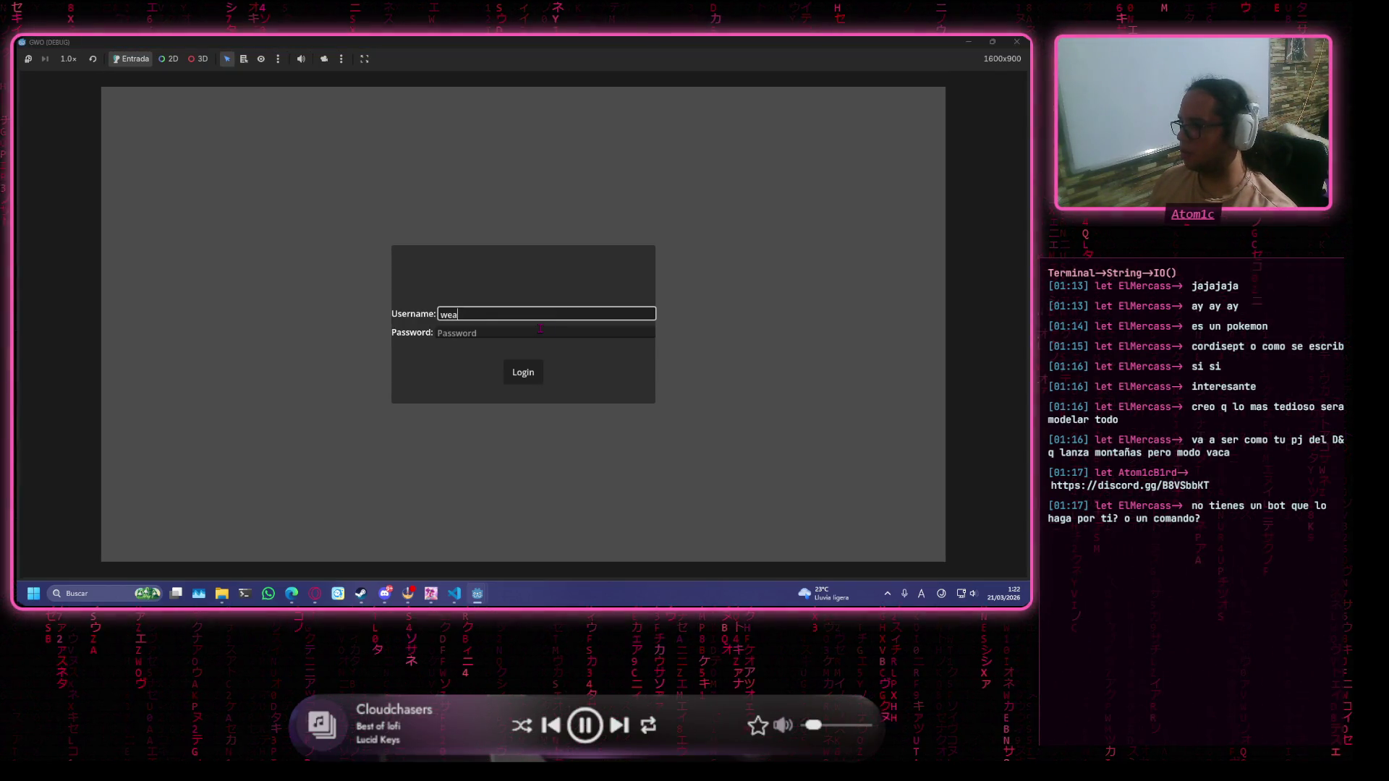
{"action": "key", "text": "Tab"}
{"action": "type", "text": "wea"}
{"action": "left_click", "coordinate": [529, 366]}
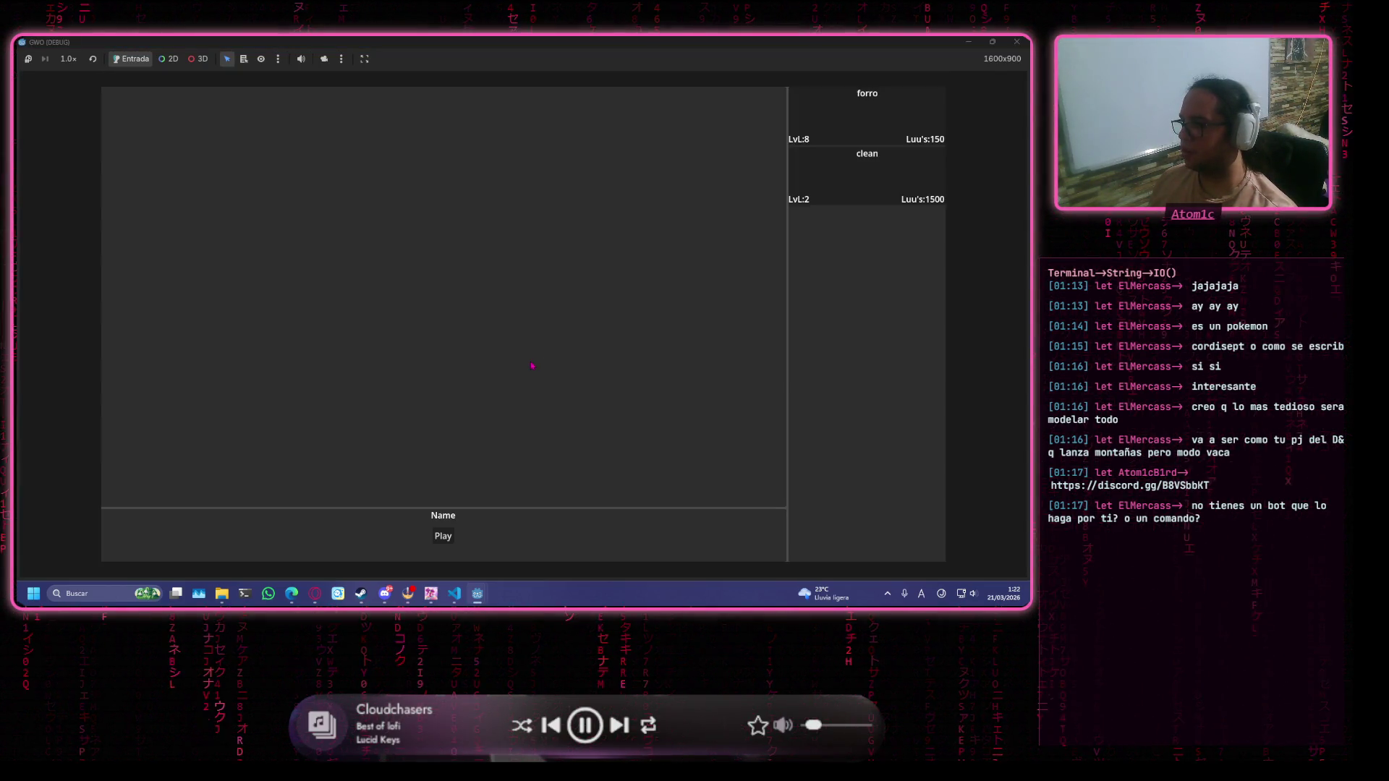
Click the forro and clean tags alternately to check the white border, then close the game
{"action": "left_click", "coordinate": [865, 123]}
{"action": "left_click", "coordinate": [871, 171]}
{"action": "left_click", "coordinate": [884, 103]}
{"action": "left_click", "coordinate": [899, 188]}
{"action": "left_click", "coordinate": [924, 111]}
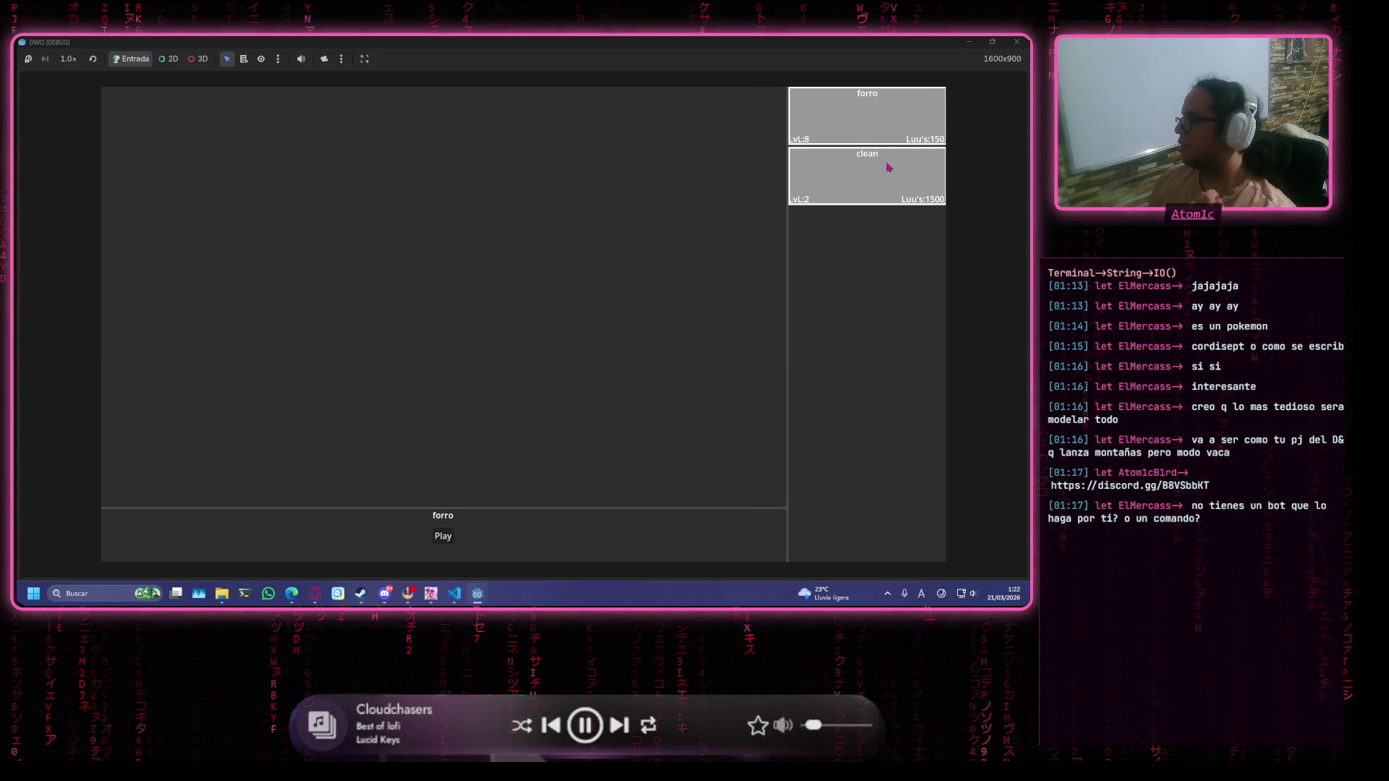
{"action": "left_click", "coordinate": [1017, 42]}
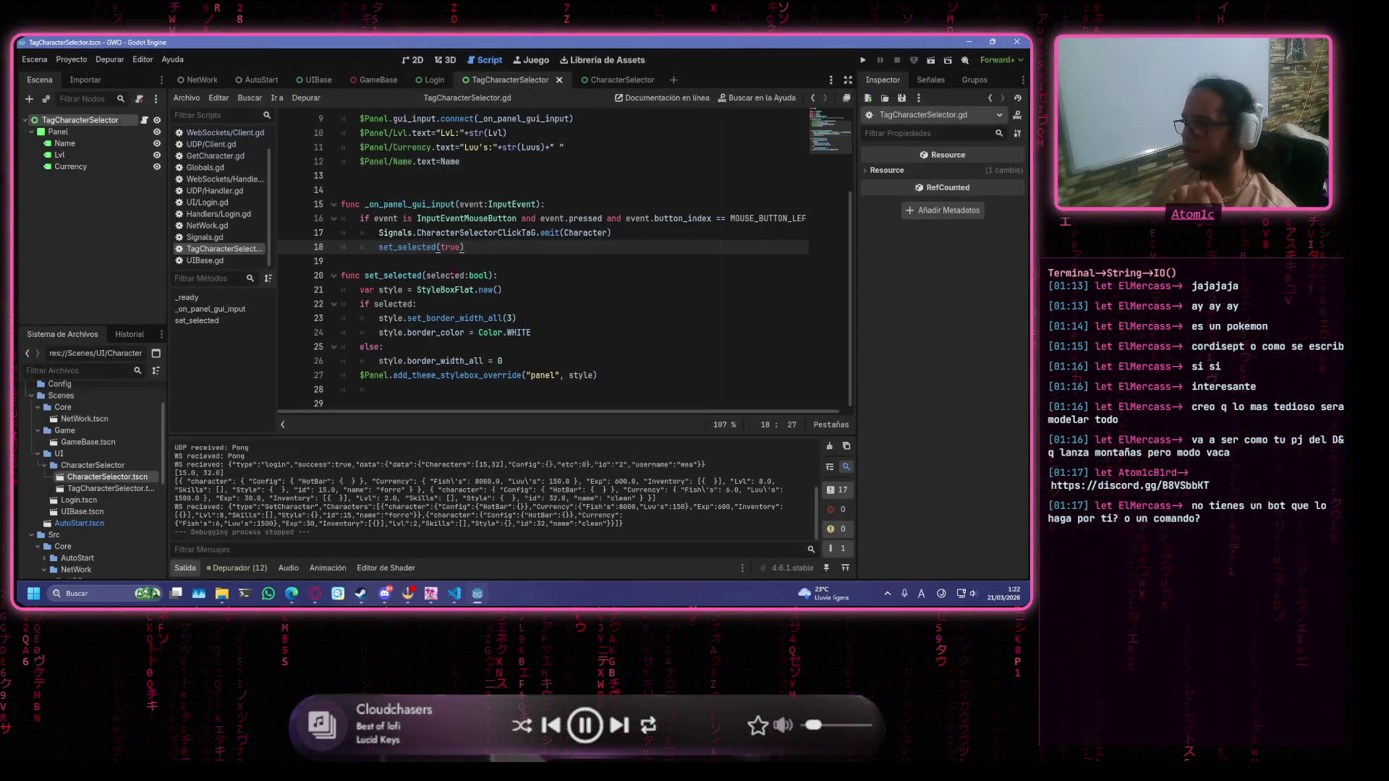
Review the set_selected function and its set_selected(true) call in TagCharacterSelector.gd
{"action": "left_click", "coordinate": [498, 275]}
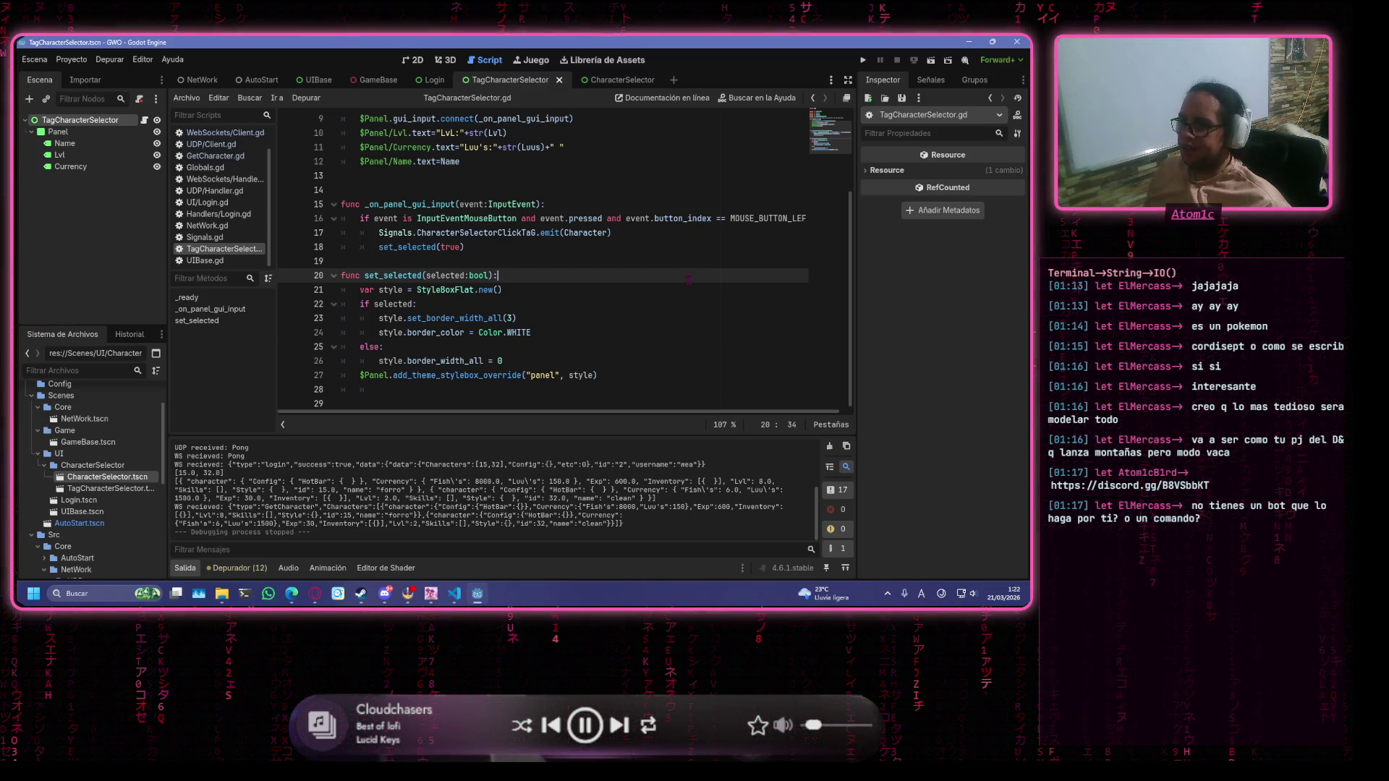
{"action": "scroll", "coordinate": [702, 242], "scroll_direction": "up", "scroll_amount": 3}
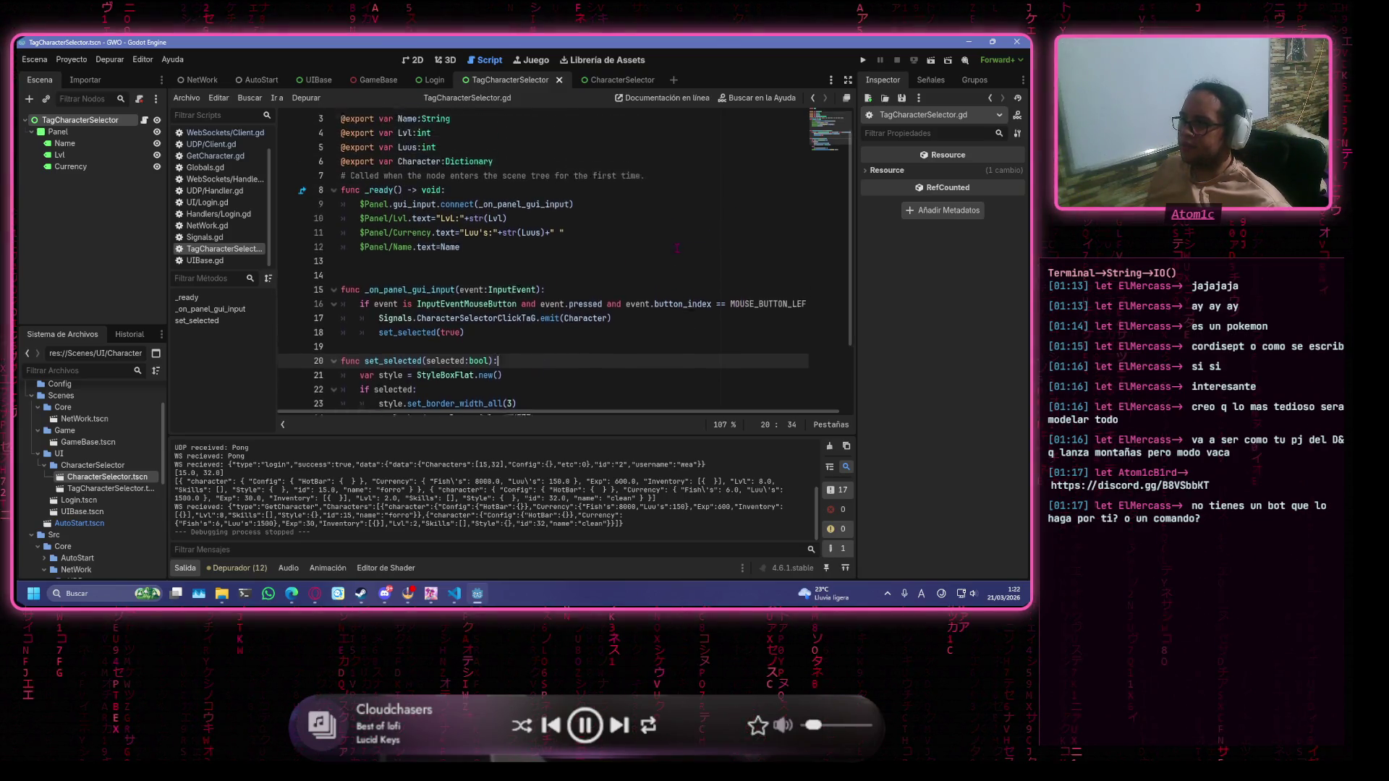
{"action": "scroll", "coordinate": [660, 260], "scroll_direction": "down", "scroll_amount": 3}
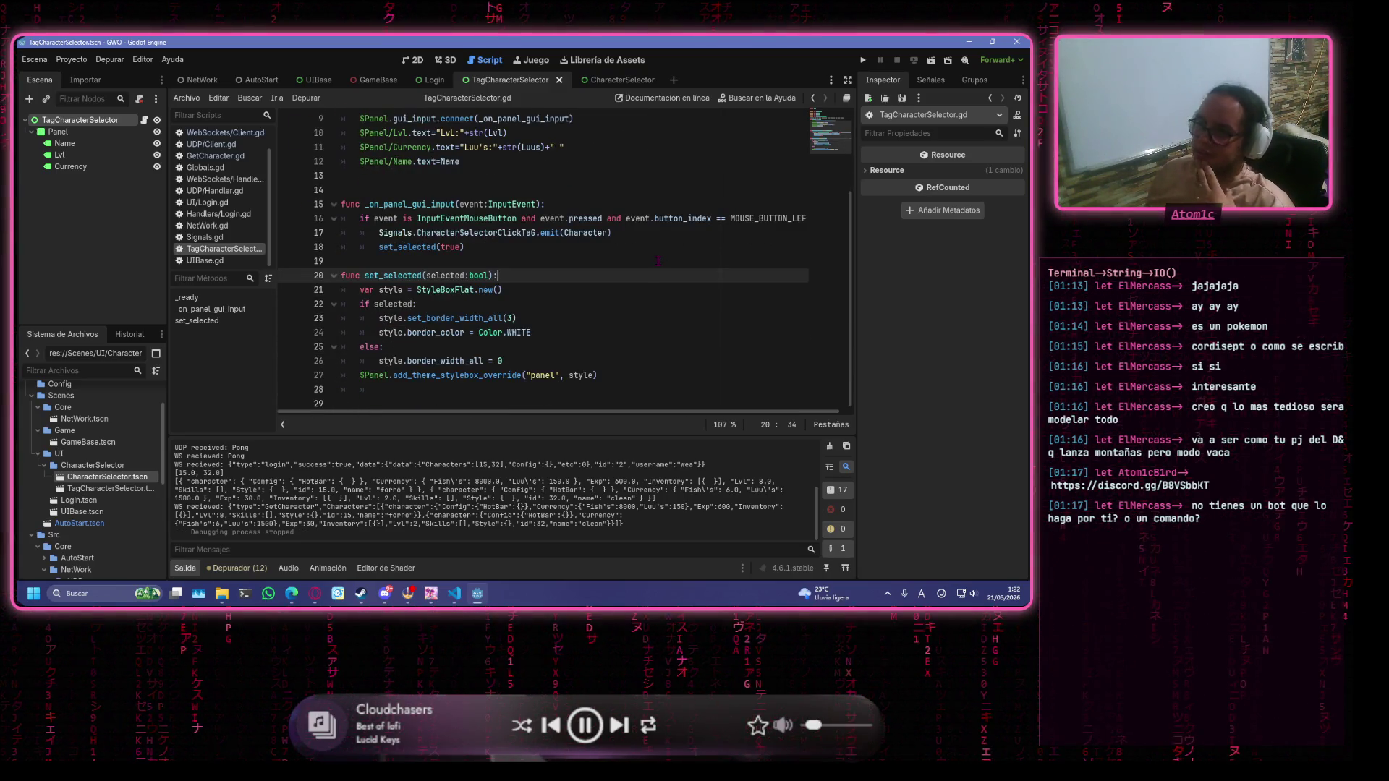
{"action": "left_click", "coordinate": [671, 376]}
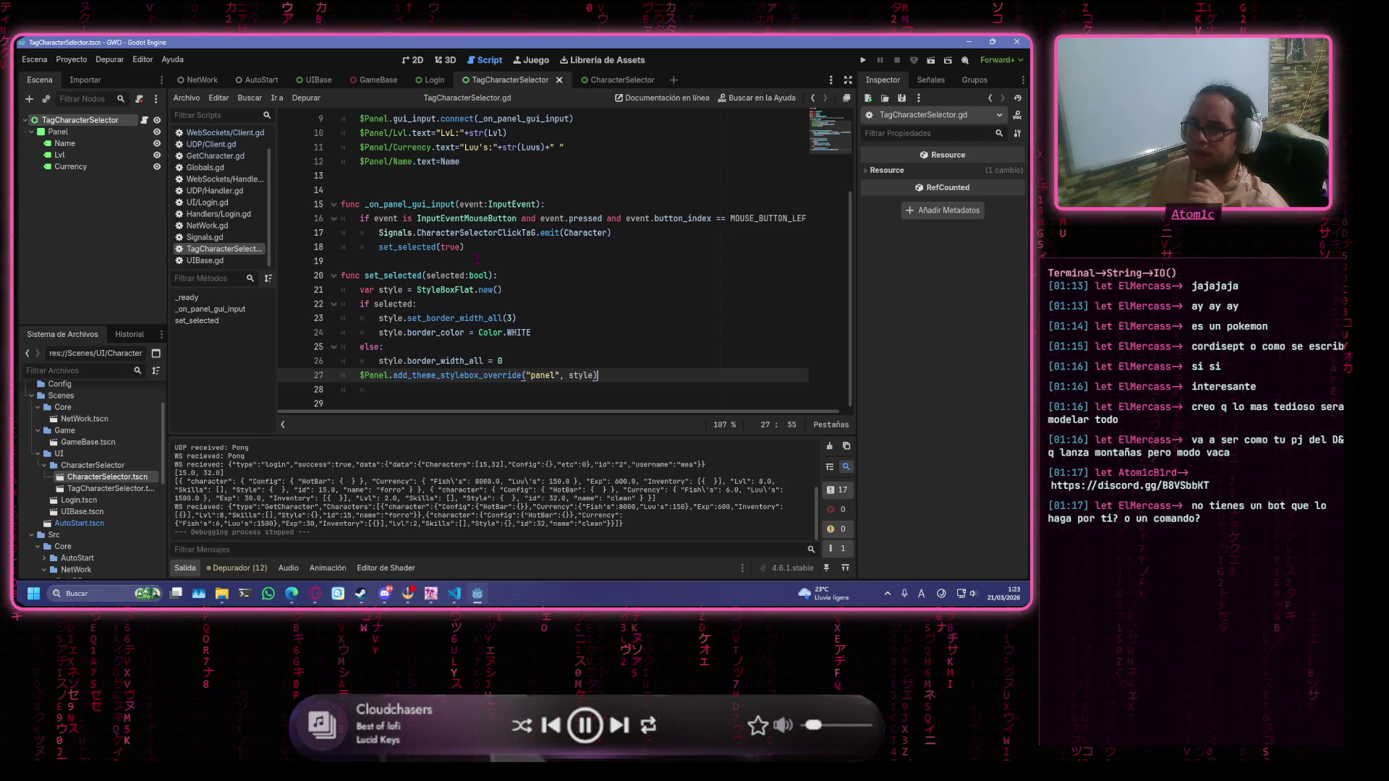
{"action": "left_click", "coordinate": [477, 260]}
{"action": "left_click", "coordinate": [662, 318]}
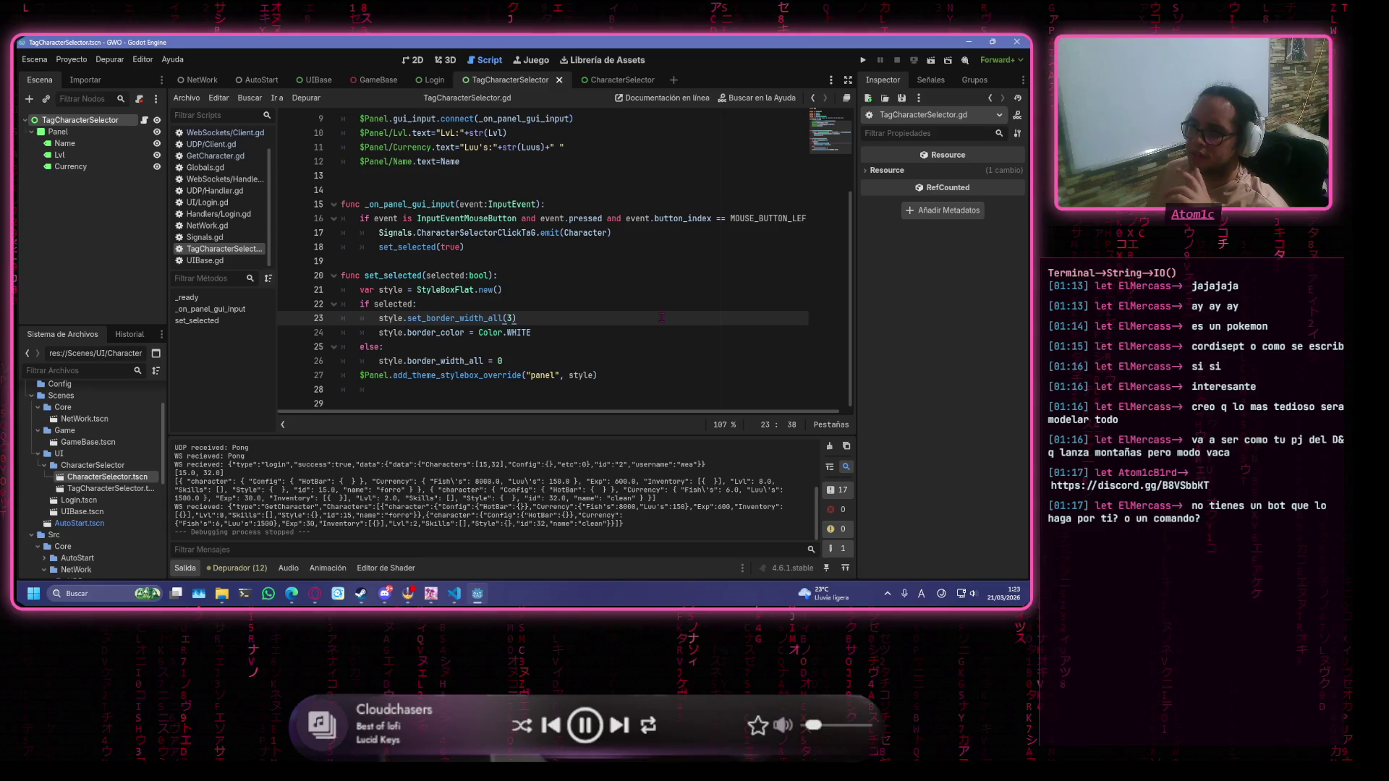
{"action": "left_click", "coordinate": [489, 260]}
{"action": "left_click", "coordinate": [492, 248]}
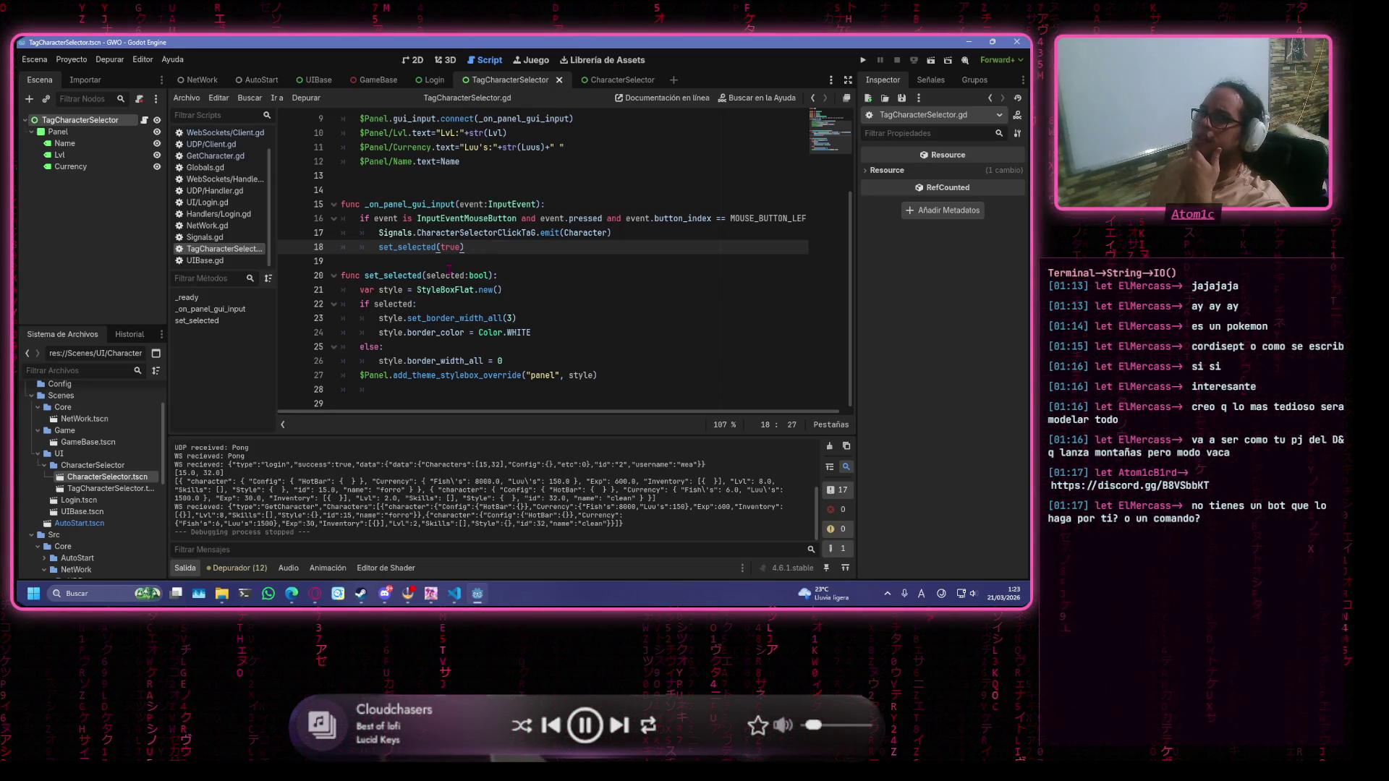
{"action": "scroll", "coordinate": [453, 256], "scroll_direction": "up", "scroll_amount": 3}
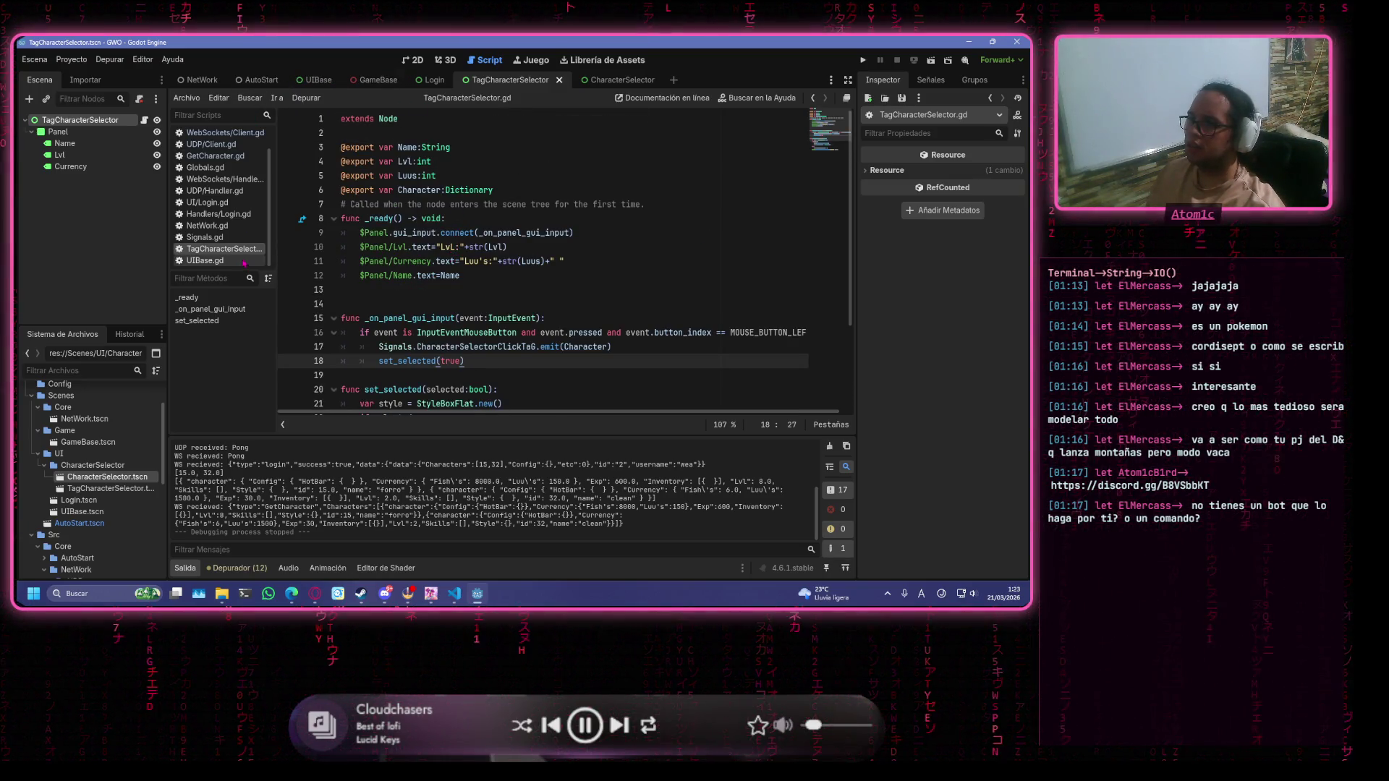
Inspect the CharacterSelectorClickTaG signal in Signals.gd and the TagCharacterSelector scene
{"action": "left_click", "coordinate": [207, 225]}
{"action": "left_click", "coordinate": [204, 236]}
{"action": "left_click", "coordinate": [681, 304]}
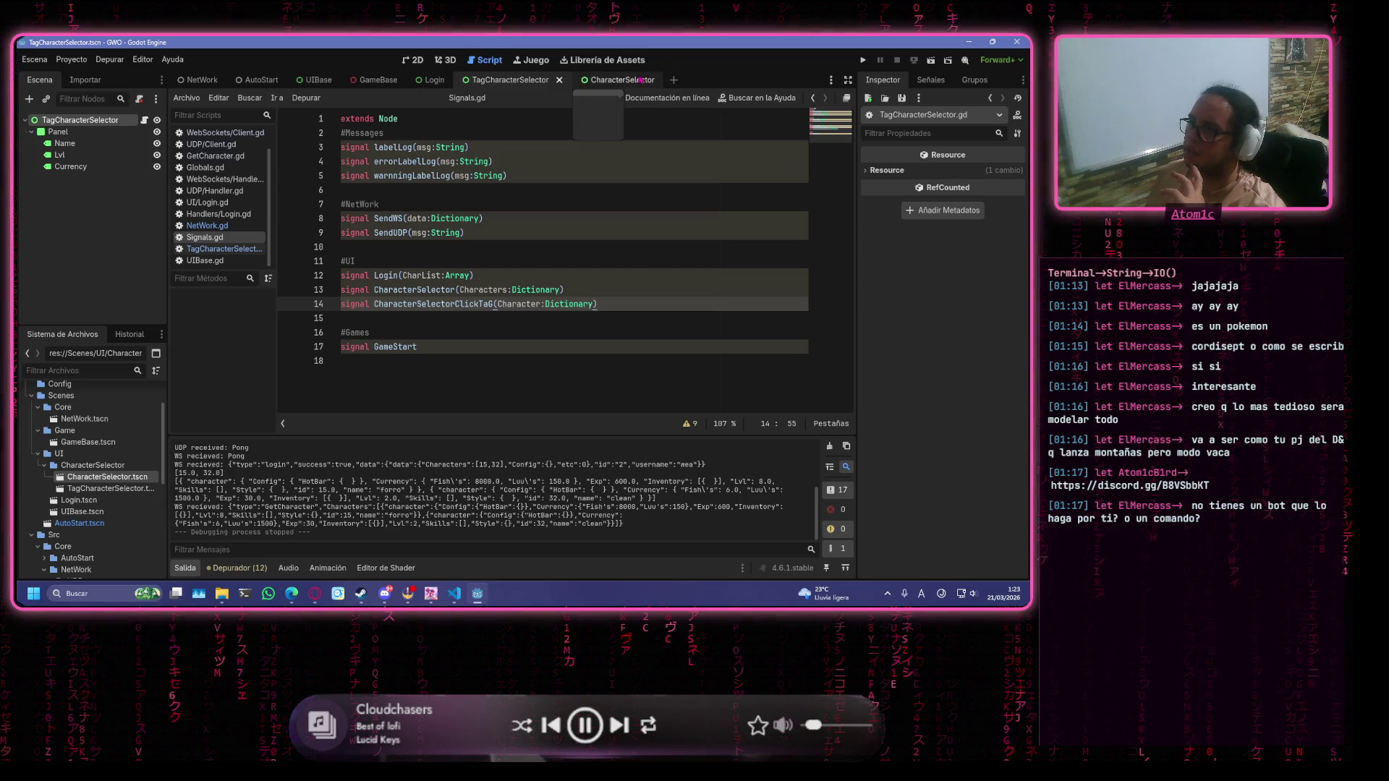
{"action": "left_click", "coordinate": [492, 79]}
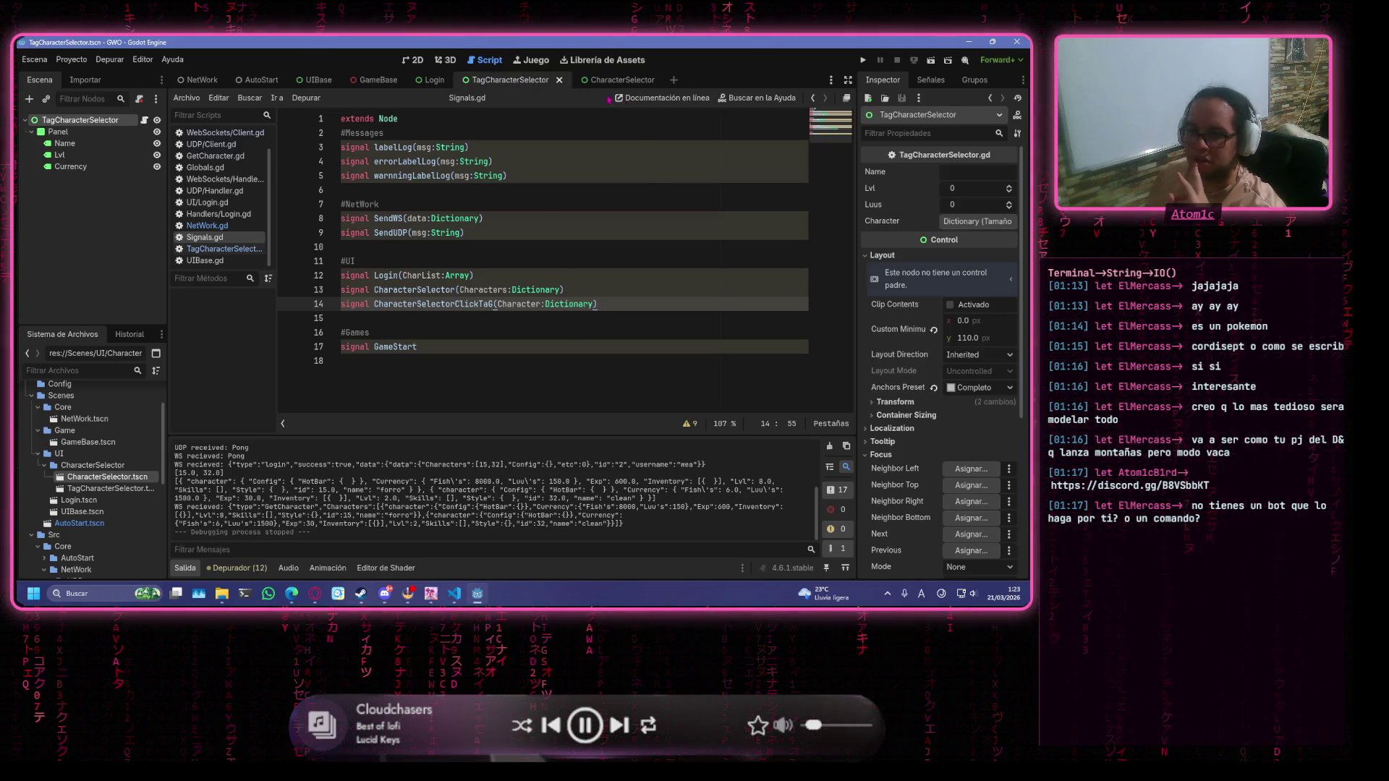
{"action": "key", "text": "Left"}
{"action": "key", "text": "Left"}
{"action": "key", "text": "Left"}
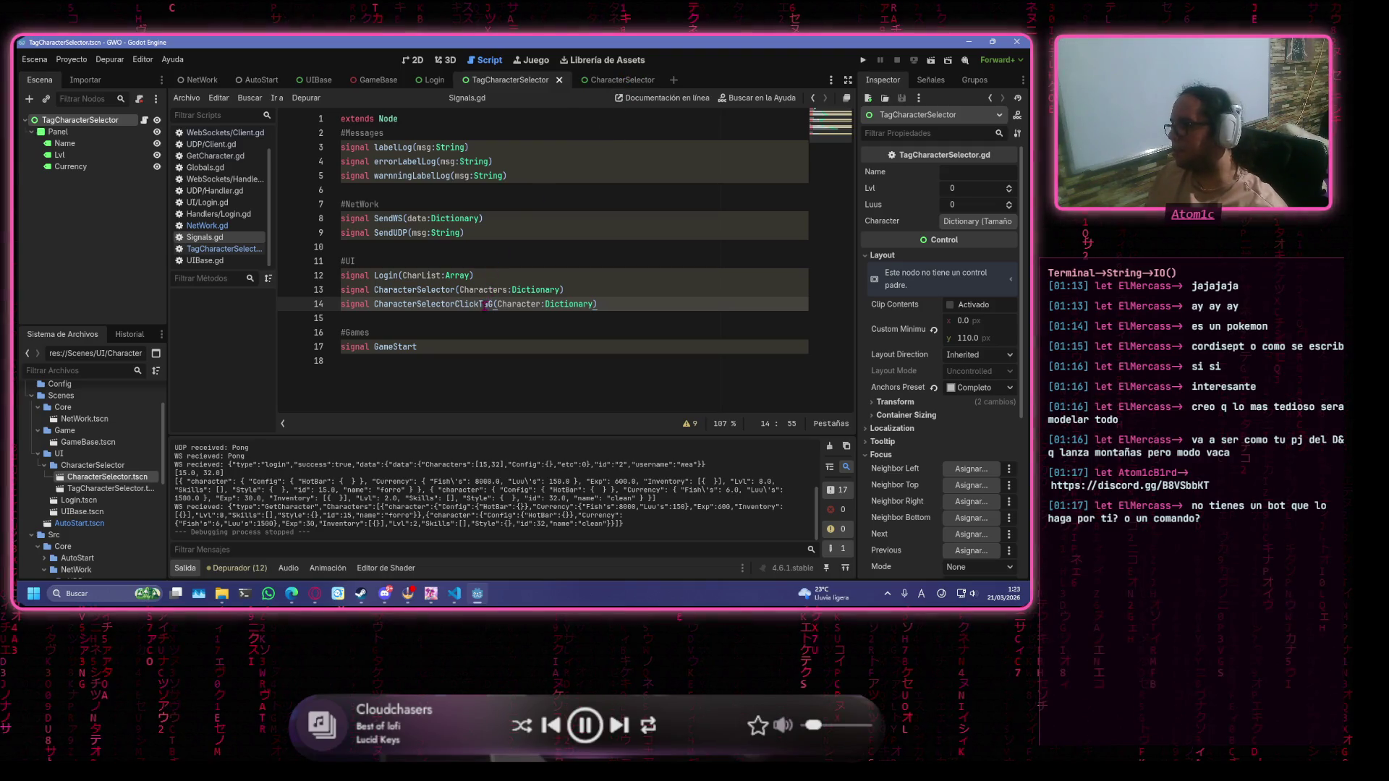
Return to TagCharacterSelector.gd and delete the set_selected(true) line from the click handler
{"action": "left_click", "coordinate": [612, 79]}
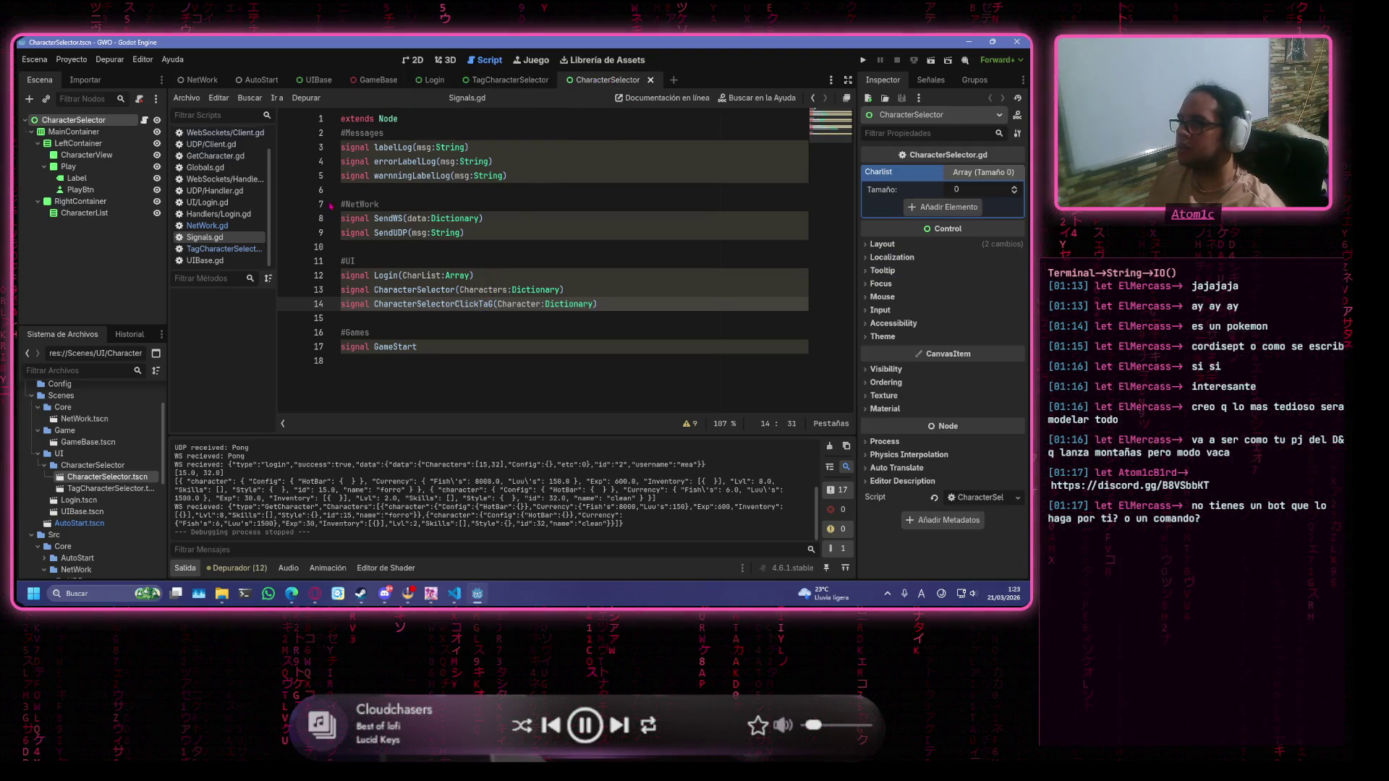
{"action": "left_click", "coordinate": [241, 250]}
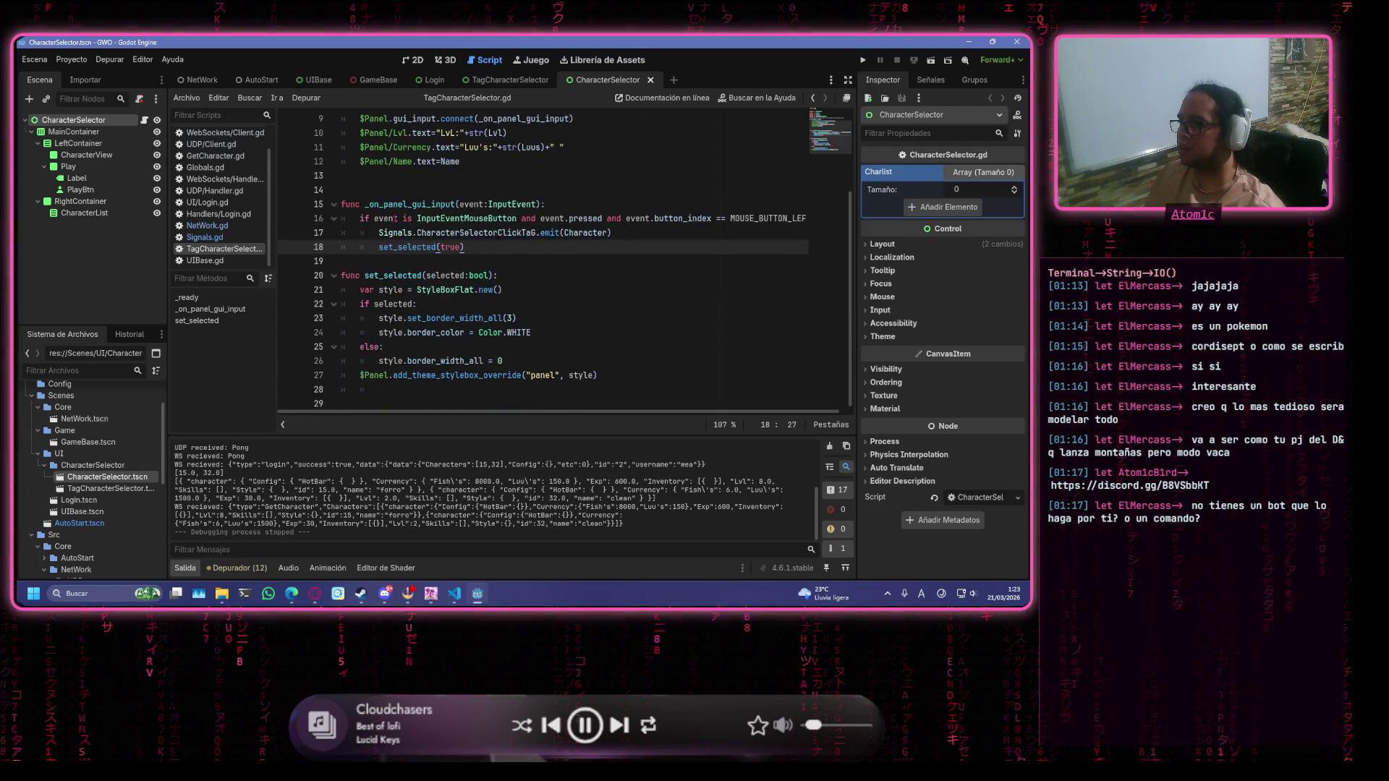
{"action": "key", "text": "shift+Home"}
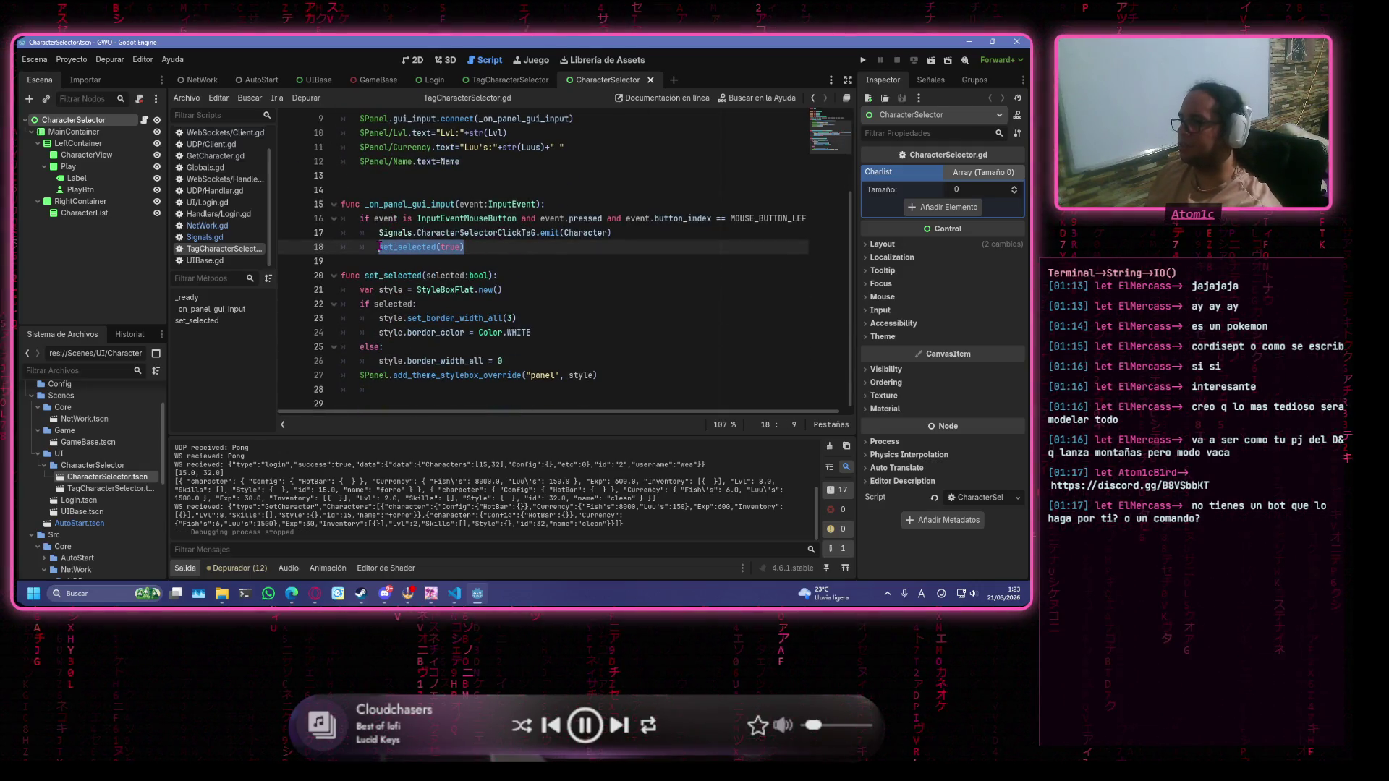
{"action": "key", "text": "BackSpace"}
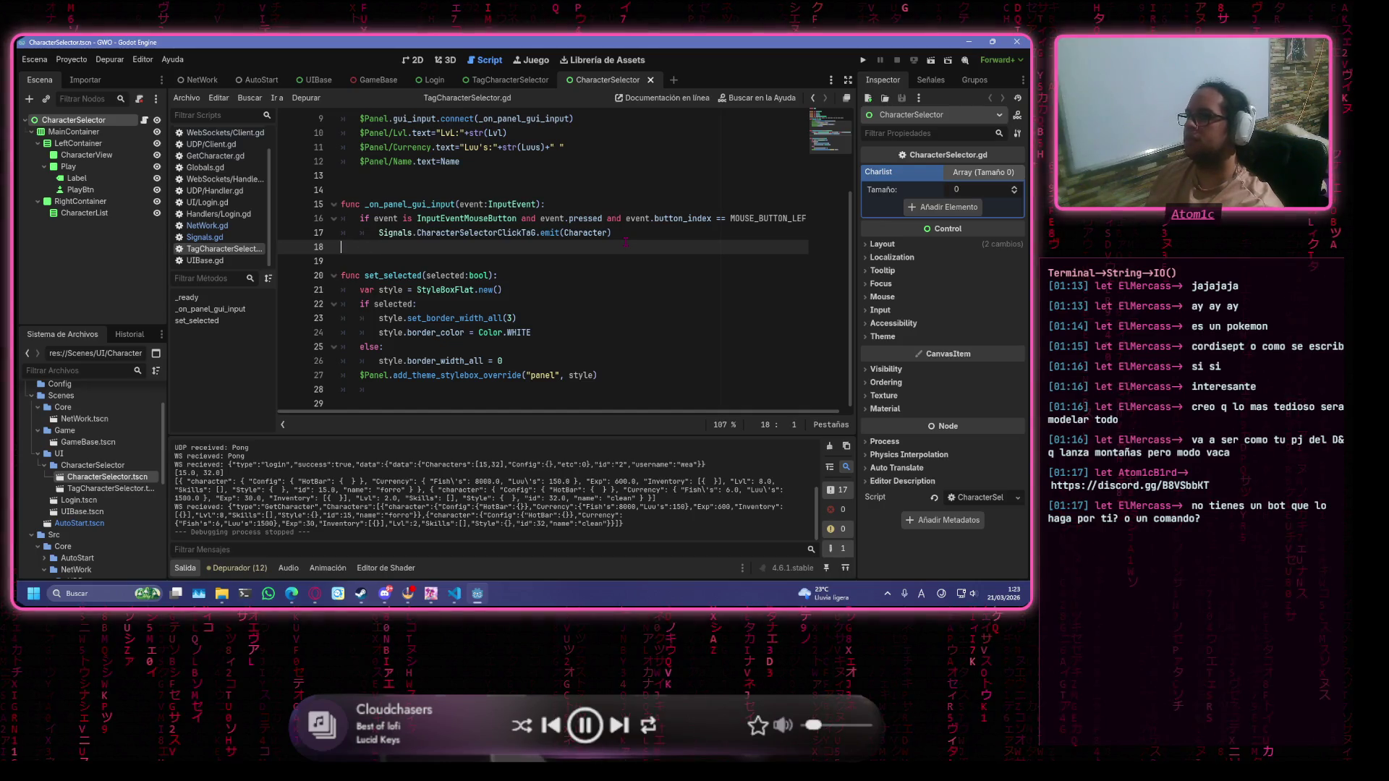
Open CharacterSelector.gd and add a new line in _on_Character_selected
{"action": "left_click", "coordinate": [626, 233]}
{"action": "scroll", "coordinate": [224, 195], "scroll_direction": "up", "scroll_amount": 2}
{"action": "left_click", "coordinate": [224, 145]}
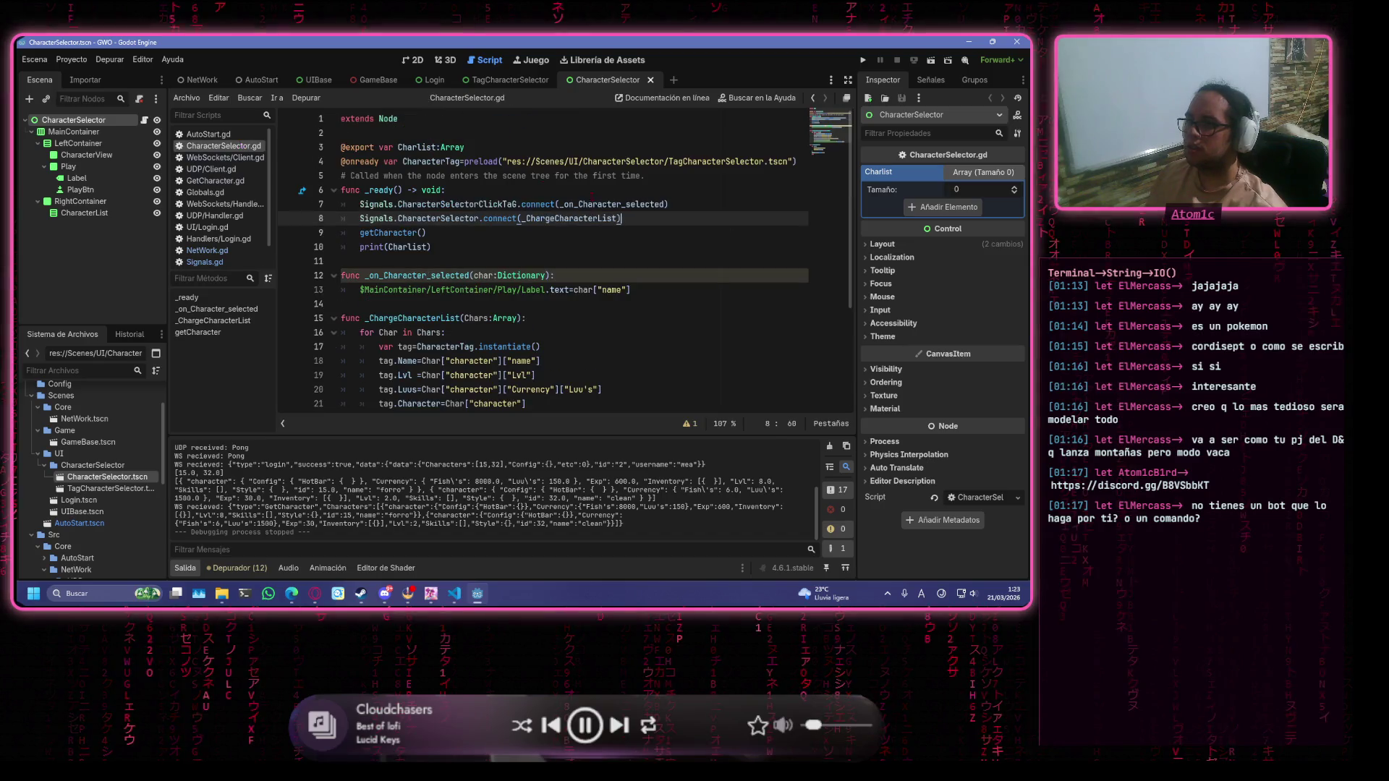
{"action": "left_click", "coordinate": [692, 281]}
{"action": "left_click", "coordinate": [697, 288]}
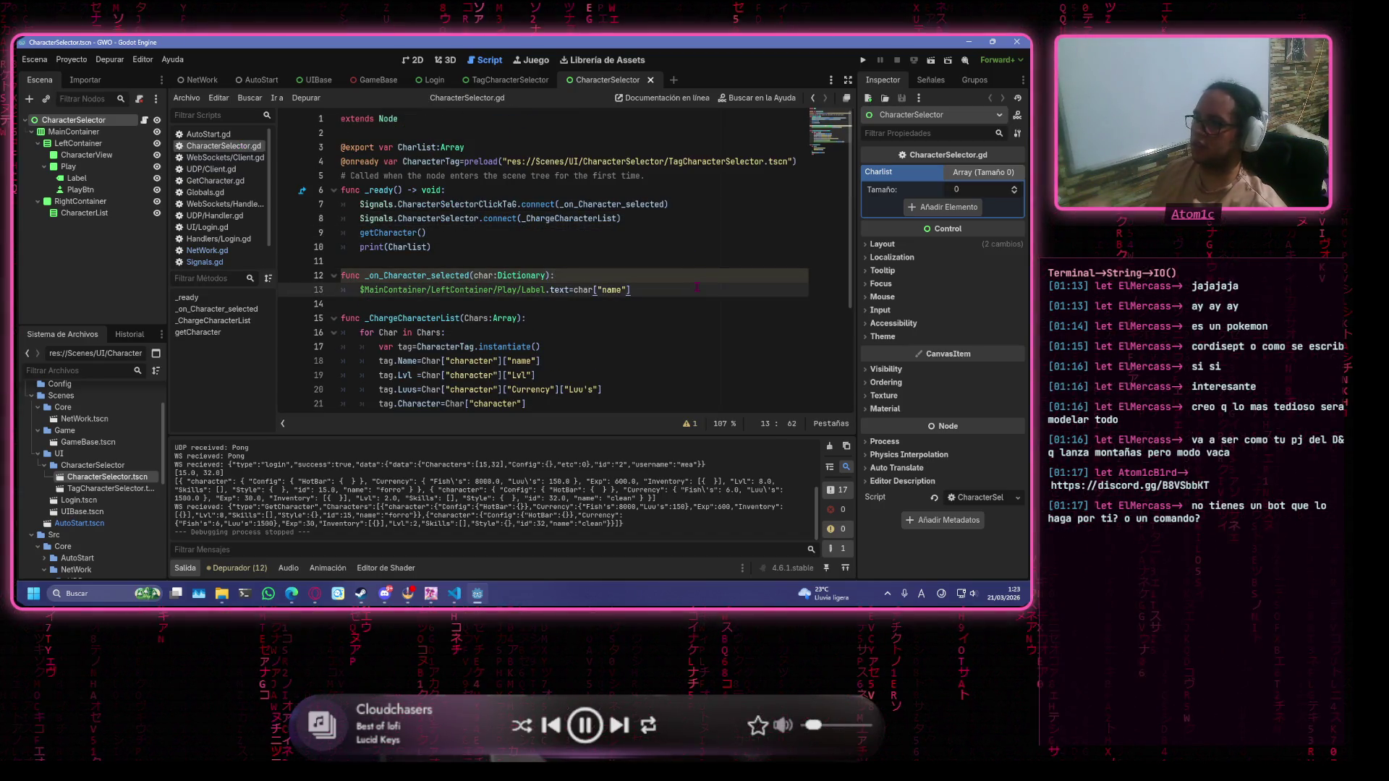
{"action": "key", "text": "Return"}
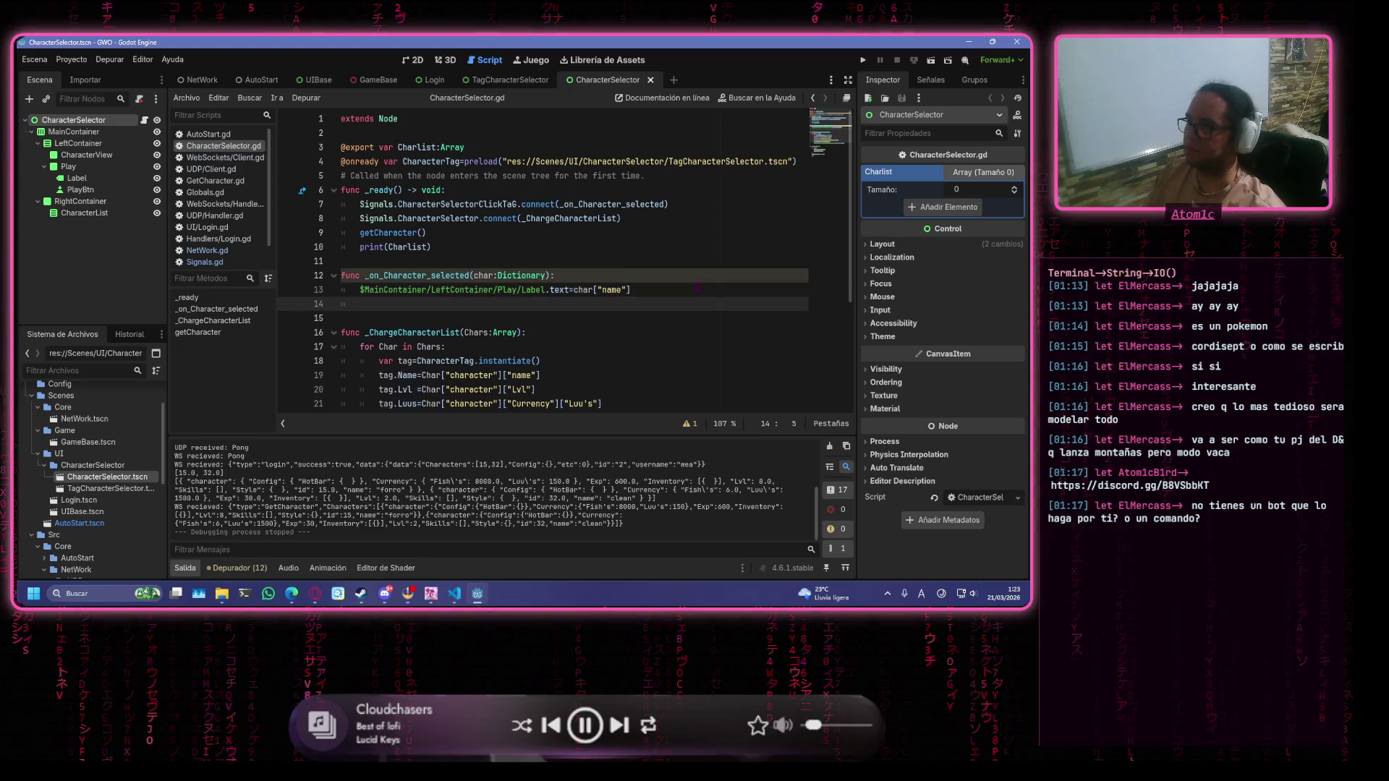
{"action": "scroll", "coordinate": [513, 147], "scroll_direction": "down", "scroll_amount": 2}
{"action": "scroll", "coordinate": [513, 146], "scroll_direction": "down", "scroll_amount": 1}
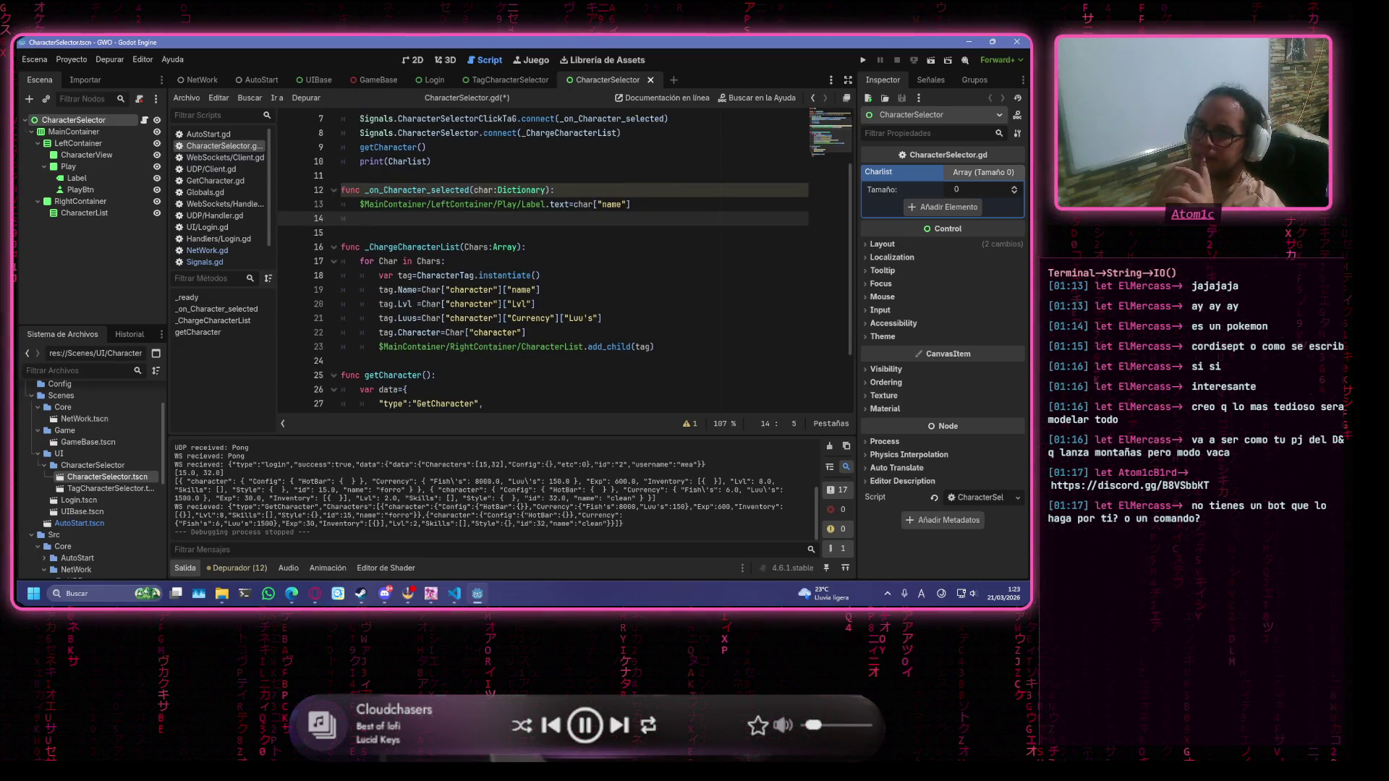
Write the loop 'for child in $MainContainer/RightContainer/CharacterList.get_children():'
{"action": "type", "text": "for "}
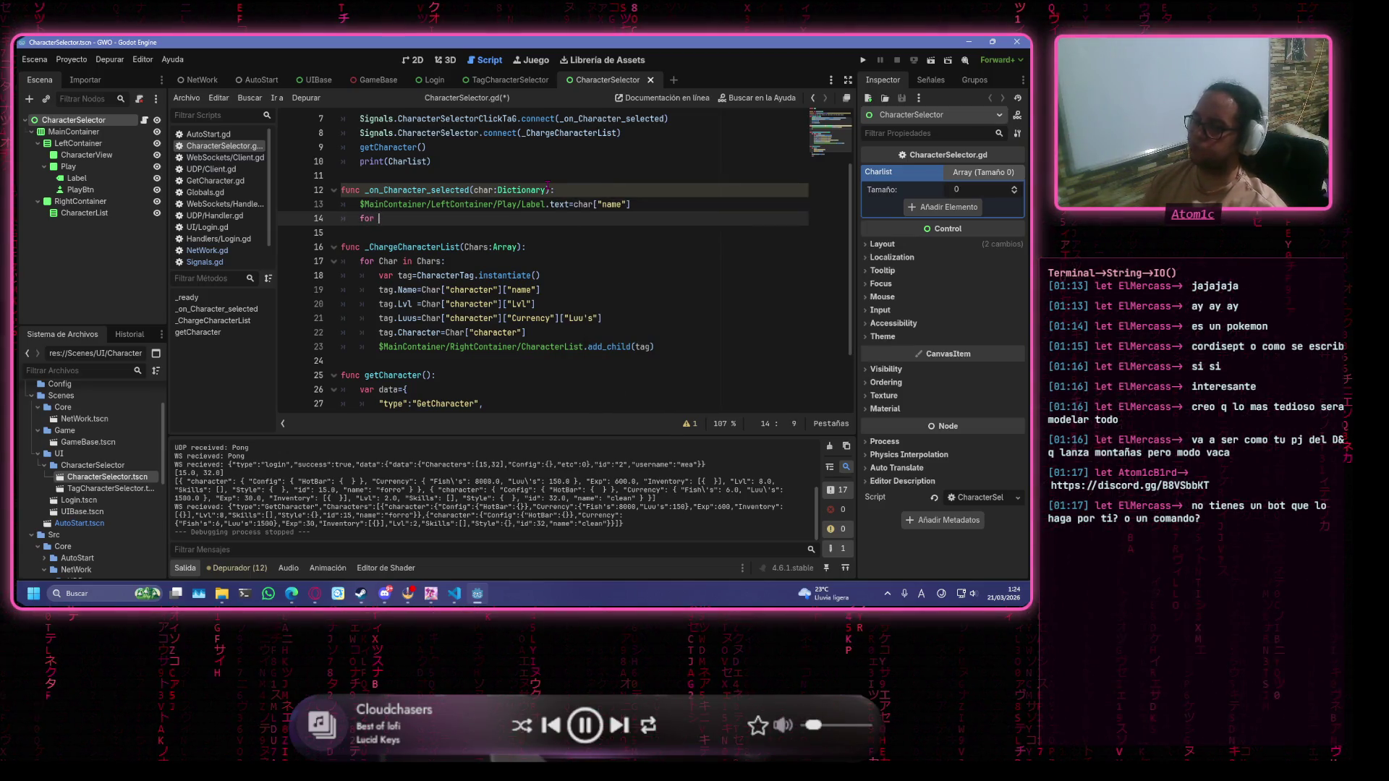
{"action": "type", "text": "chuil"}
{"action": "key", "text": "BackSpace"}
{"action": "type", "text": "in "}
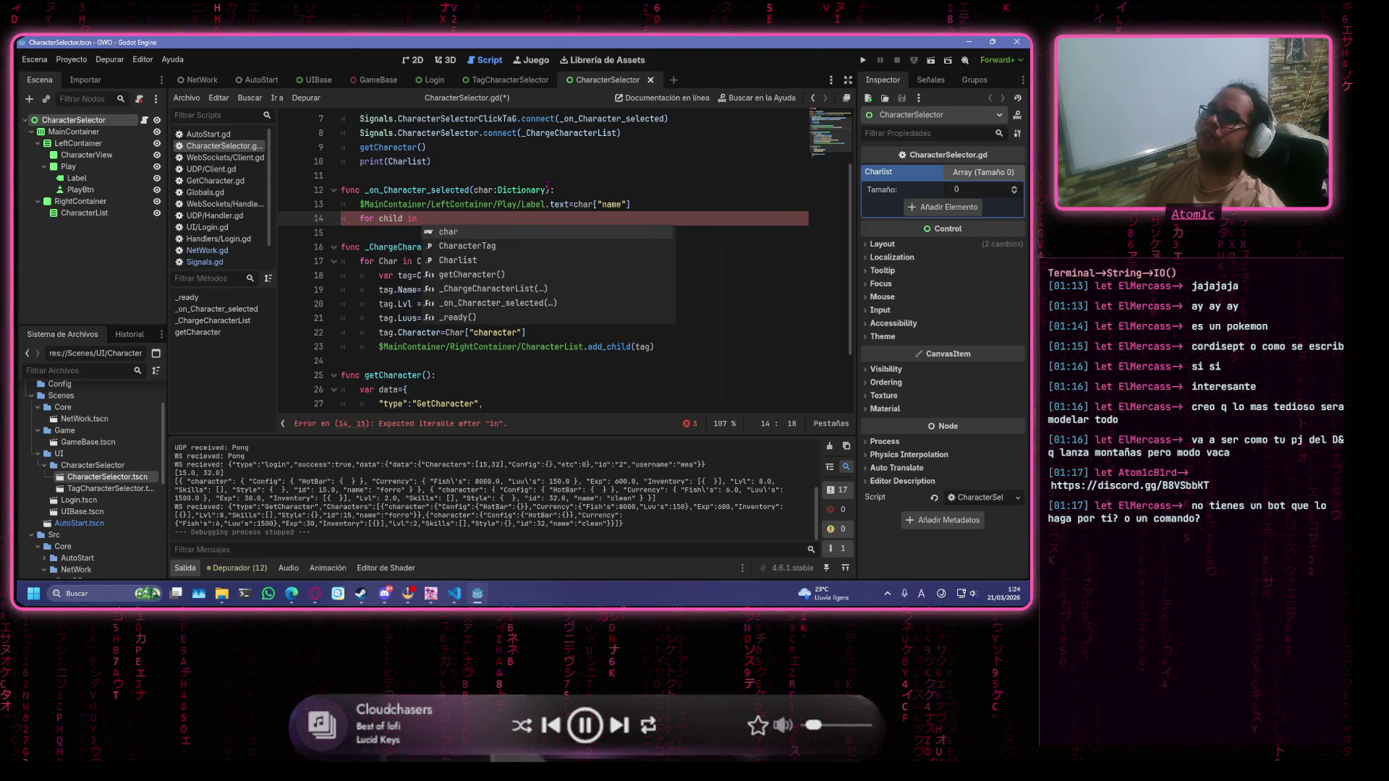
{"action": "type", "text": "$"}
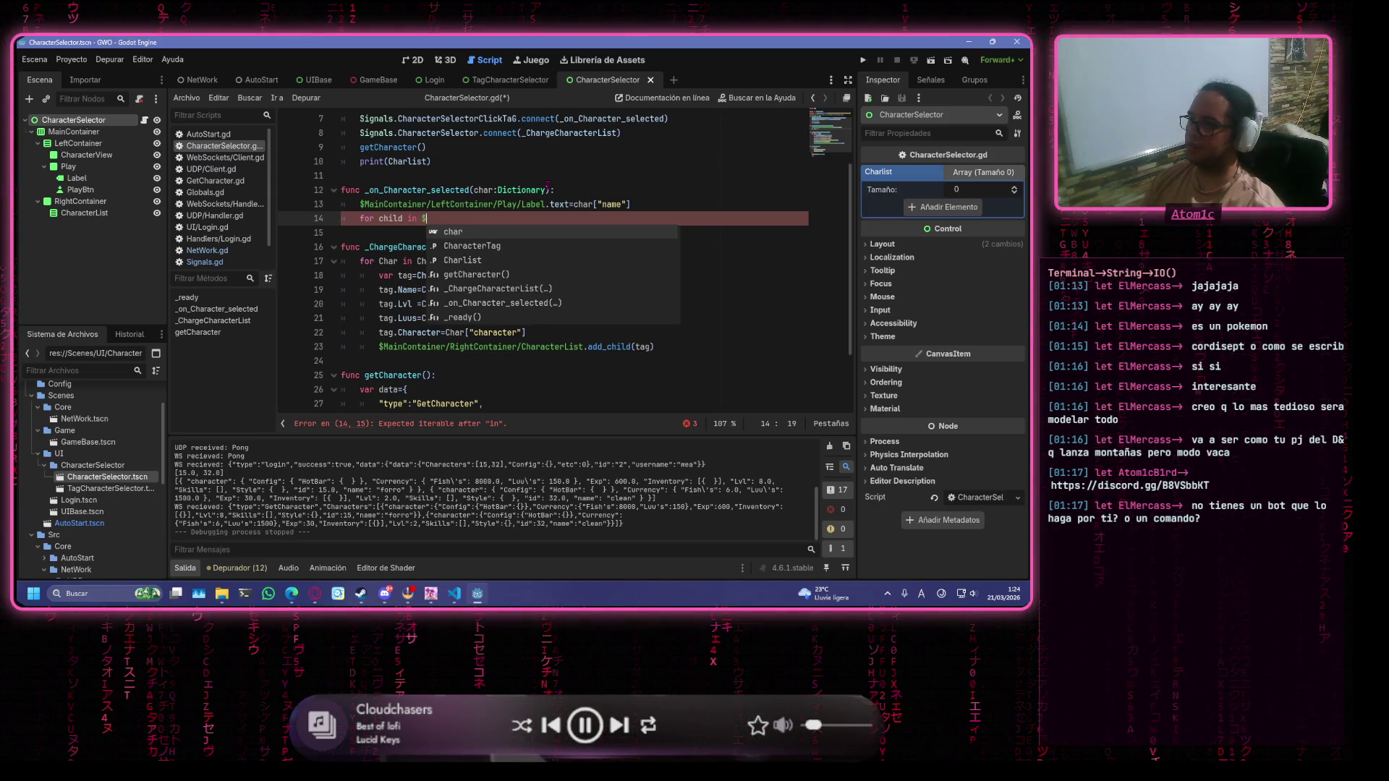
{"action": "key", "text": "Down"}
{"action": "key", "text": "Down"}
{"action": "key", "text": "Down"}
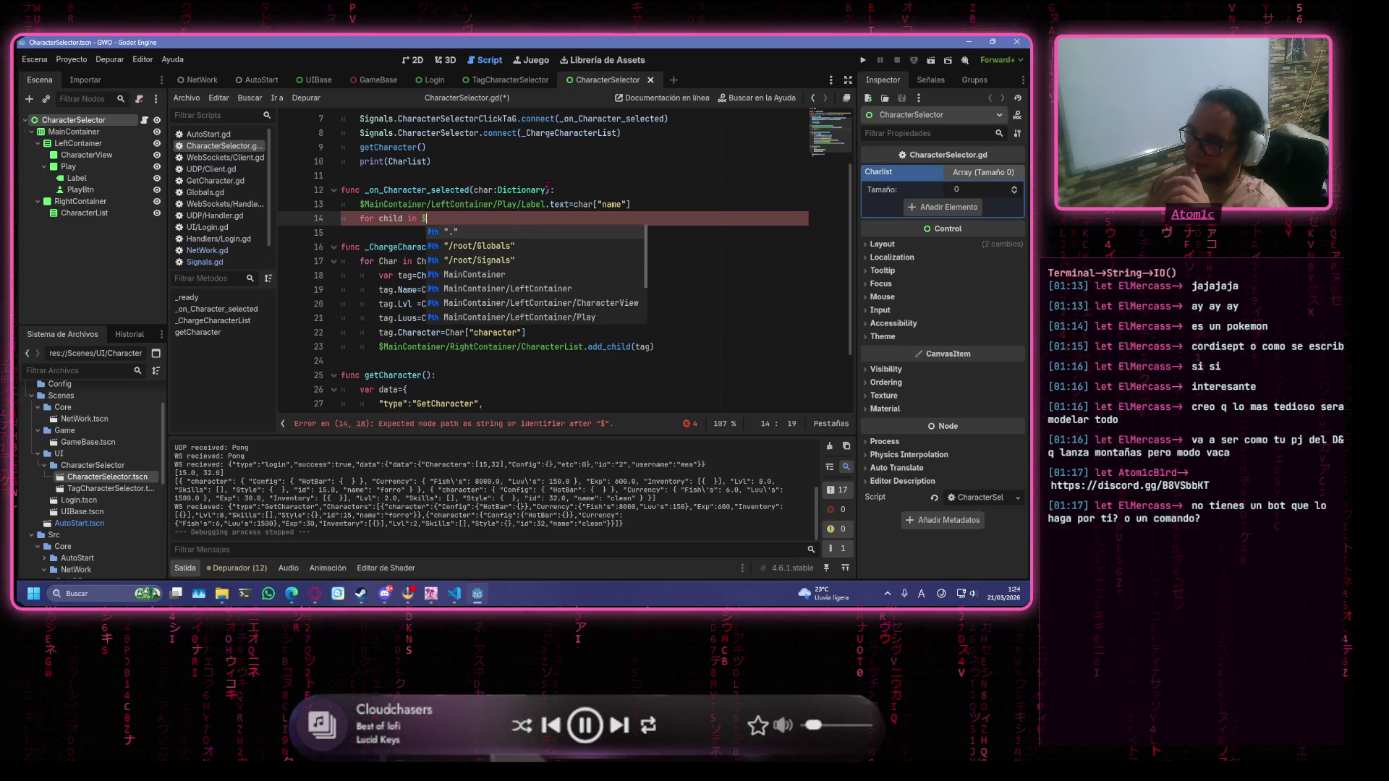
{"action": "key", "text": "Down"}
{"action": "key", "text": "Down"}
{"action": "key", "text": "Down"}
{"action": "key", "text": "Return"}
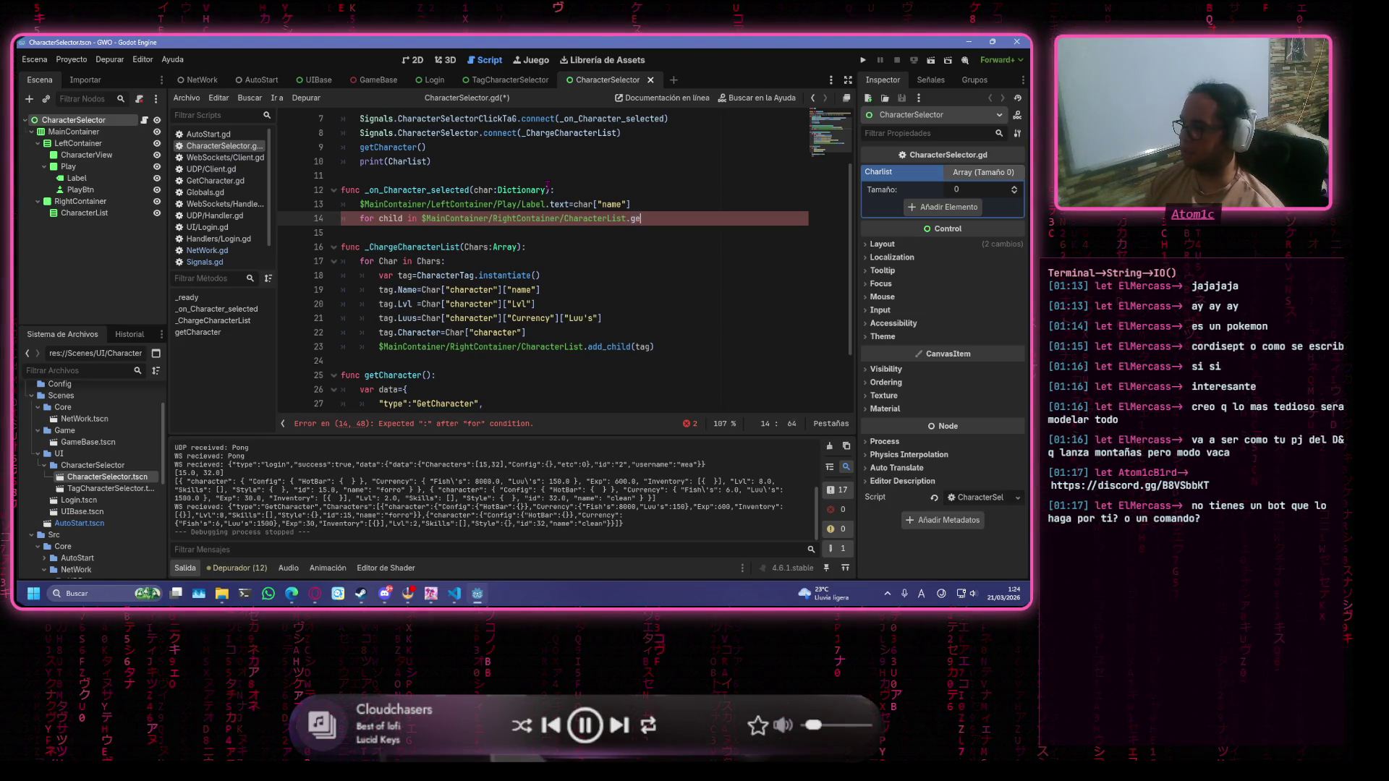
{"action": "type", "text": "t_g"}
{"action": "key", "text": "BackSpace"}
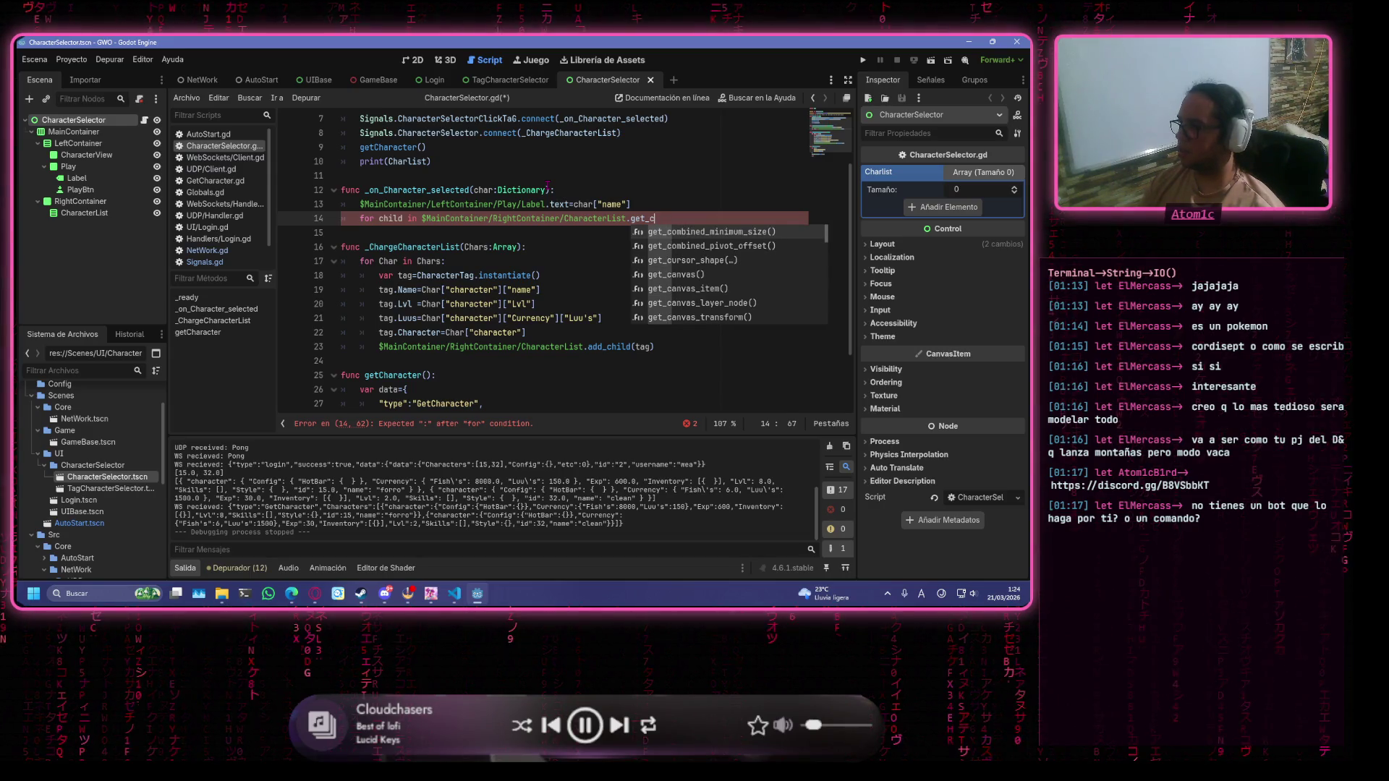
{"action": "type", "text": "chi"}
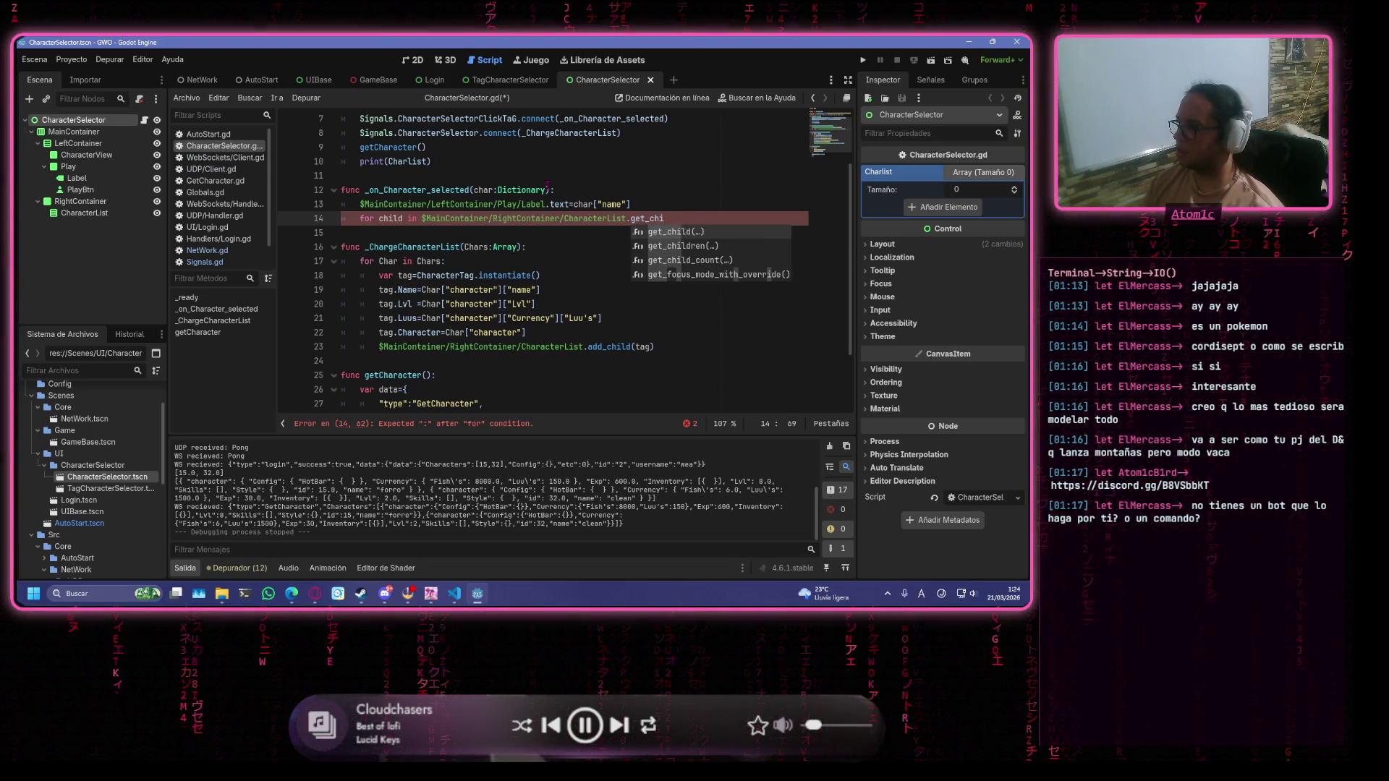
{"action": "key", "text": "Down"}
{"action": "key", "text": "Return"}
{"action": "key", "text": "End"}
{"action": "type", "text": ":"}
{"action": "key", "text": "Return"}
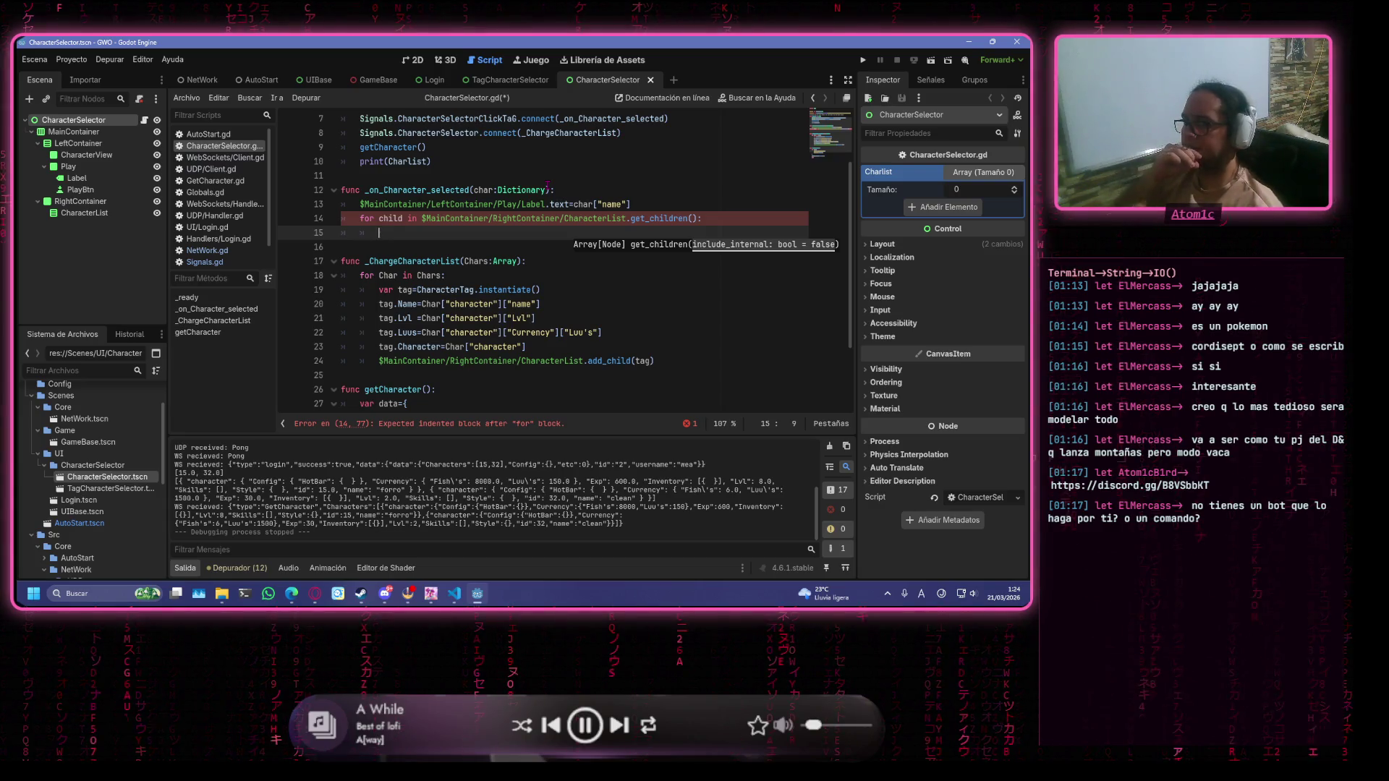
Add 'if child.has_method("set_selected"):' inside the loop and save the script
{"action": "type", "text": "if"}
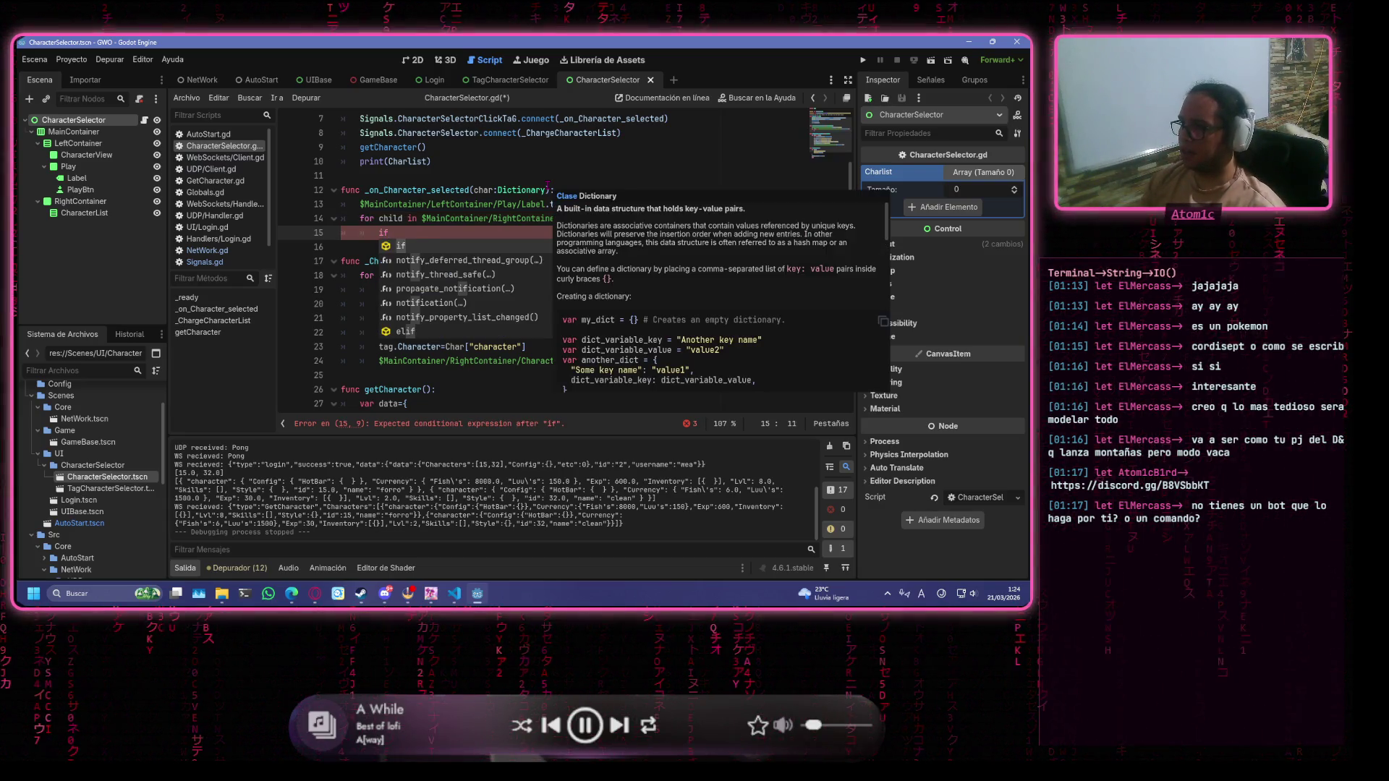
{"action": "type", "text": " child"}
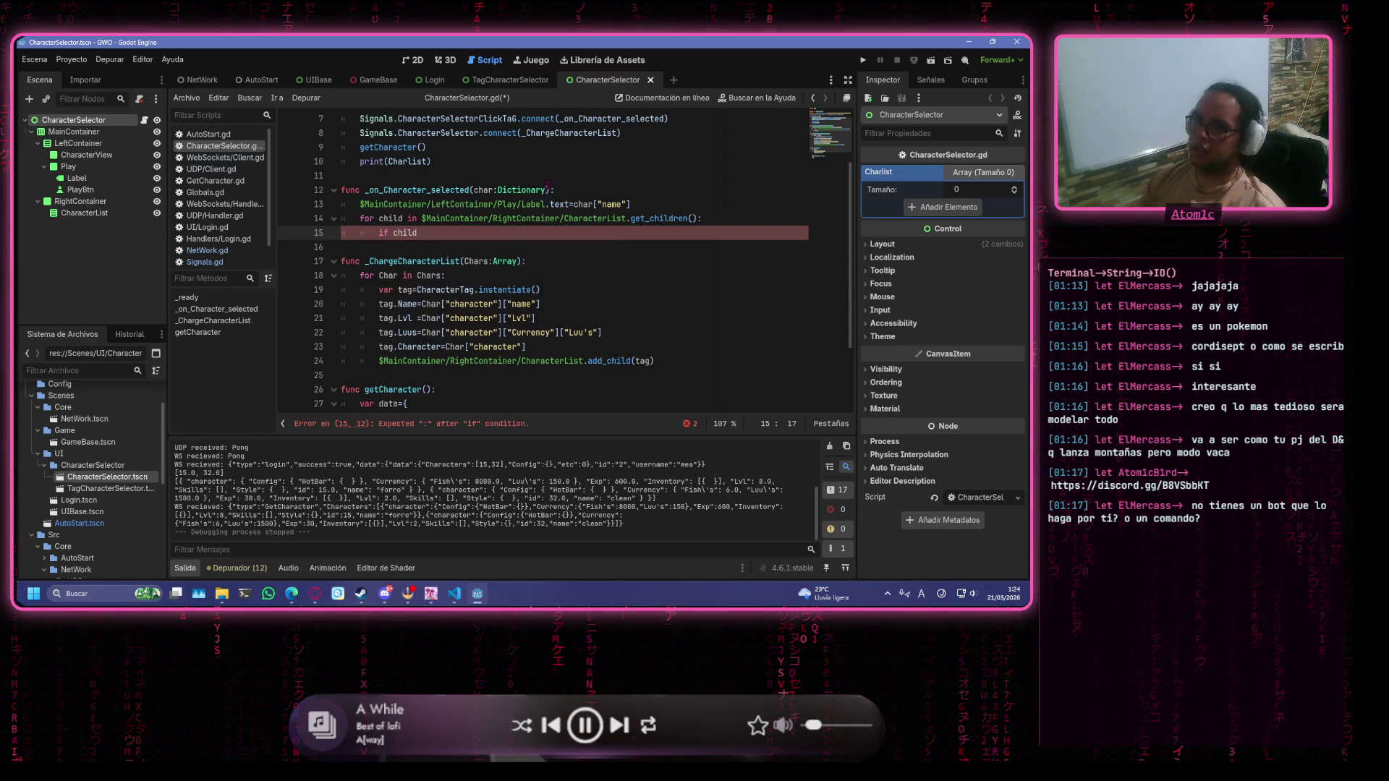
{"action": "type", "text": ".has"}
{"action": "key", "text": "Down"}
{"action": "key", "text": "Down"}
{"action": "key", "text": "Down"}
{"action": "key", "text": "Return"}
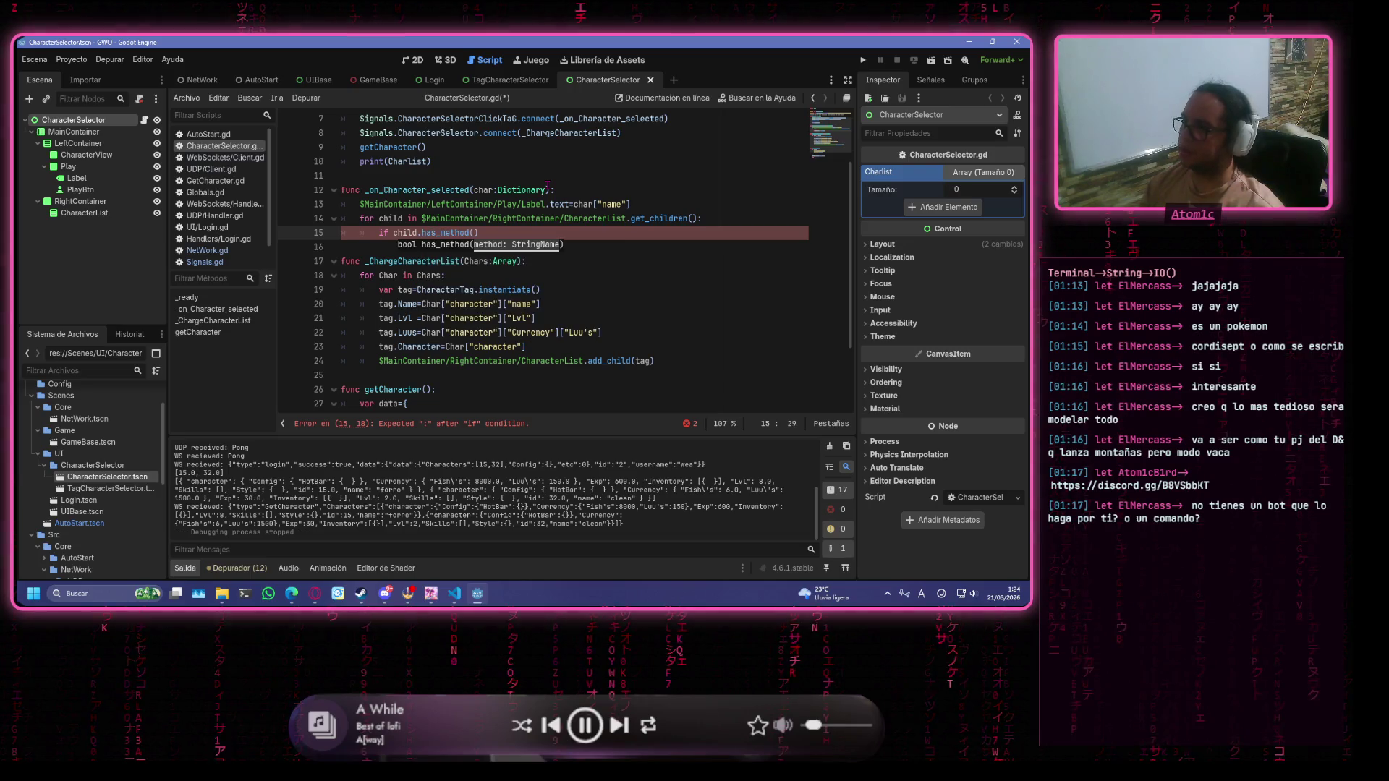
{"action": "type", "text": "\"set_s"}
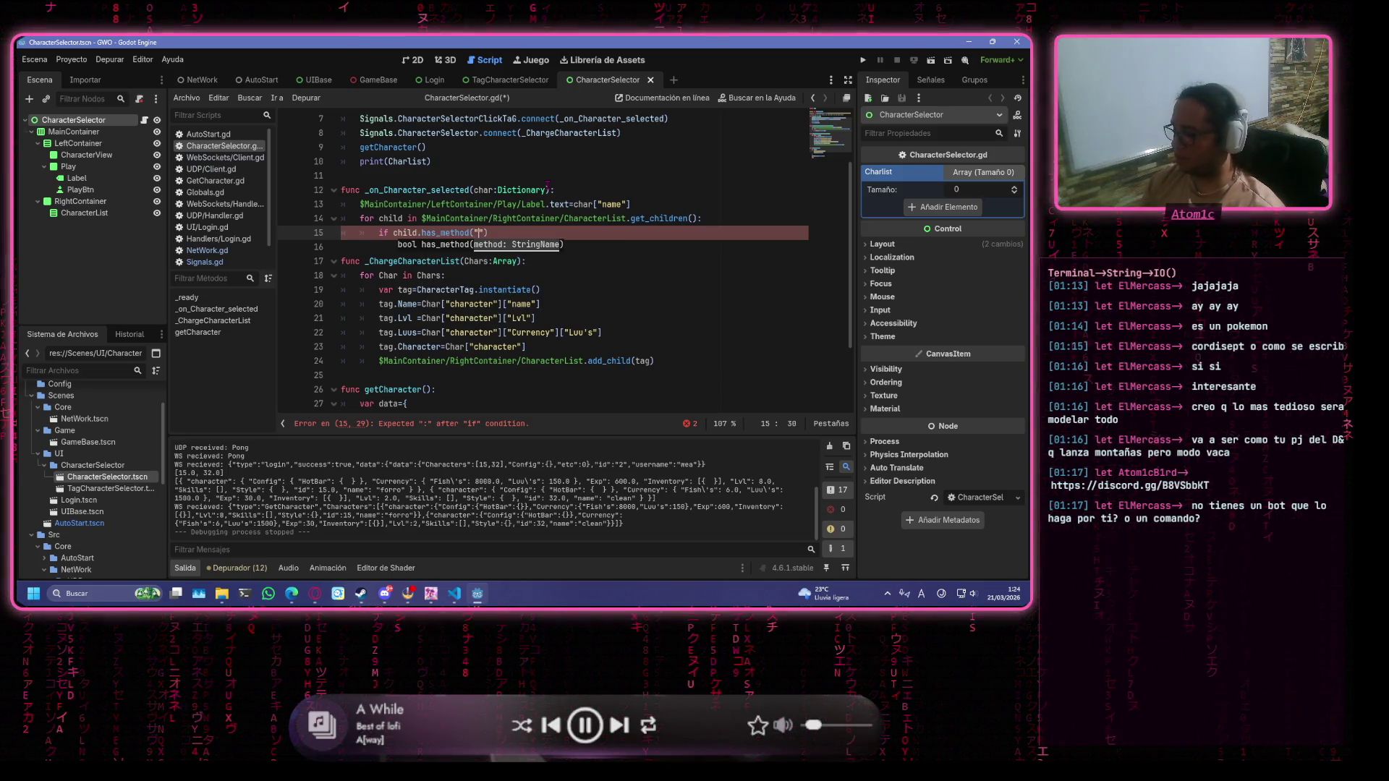
{"action": "type", "text": "elected"}
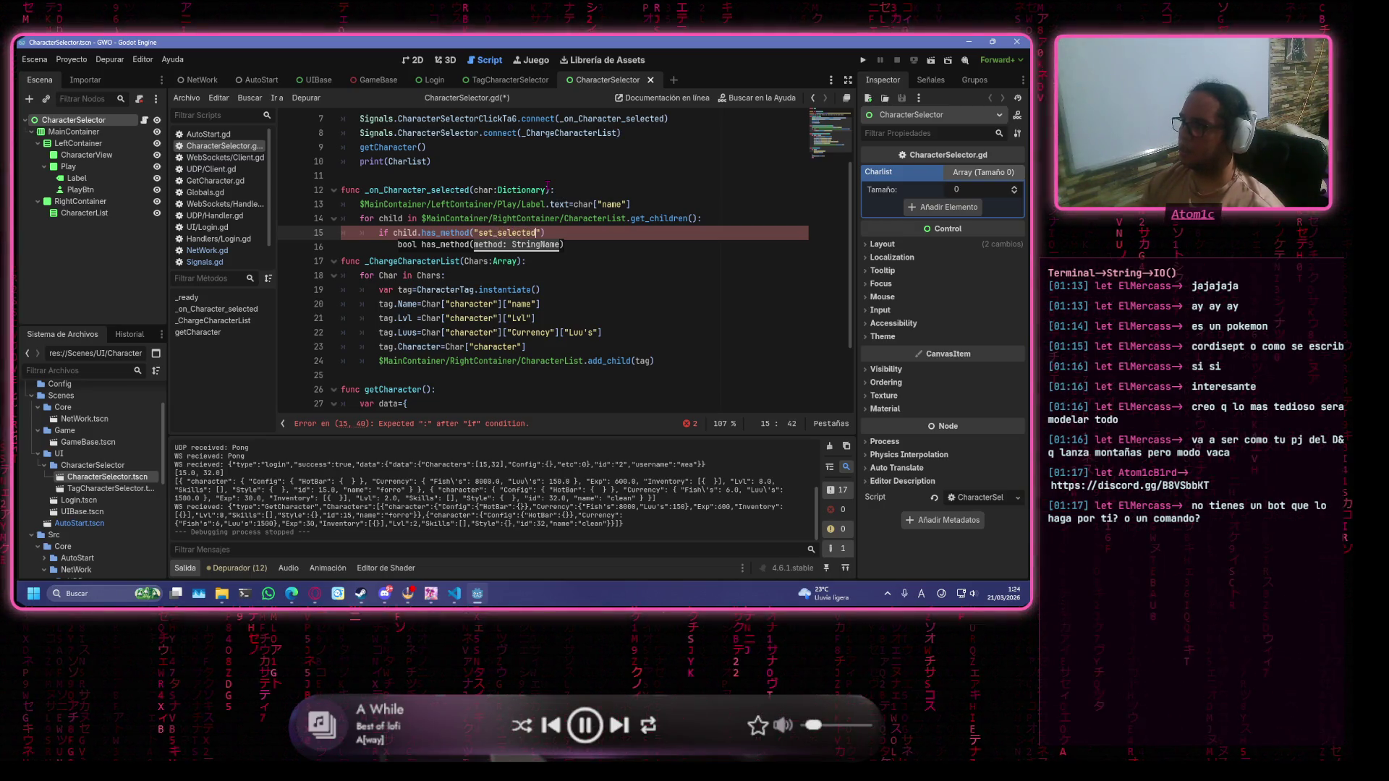
{"action": "key", "text": "ctrl+s"}
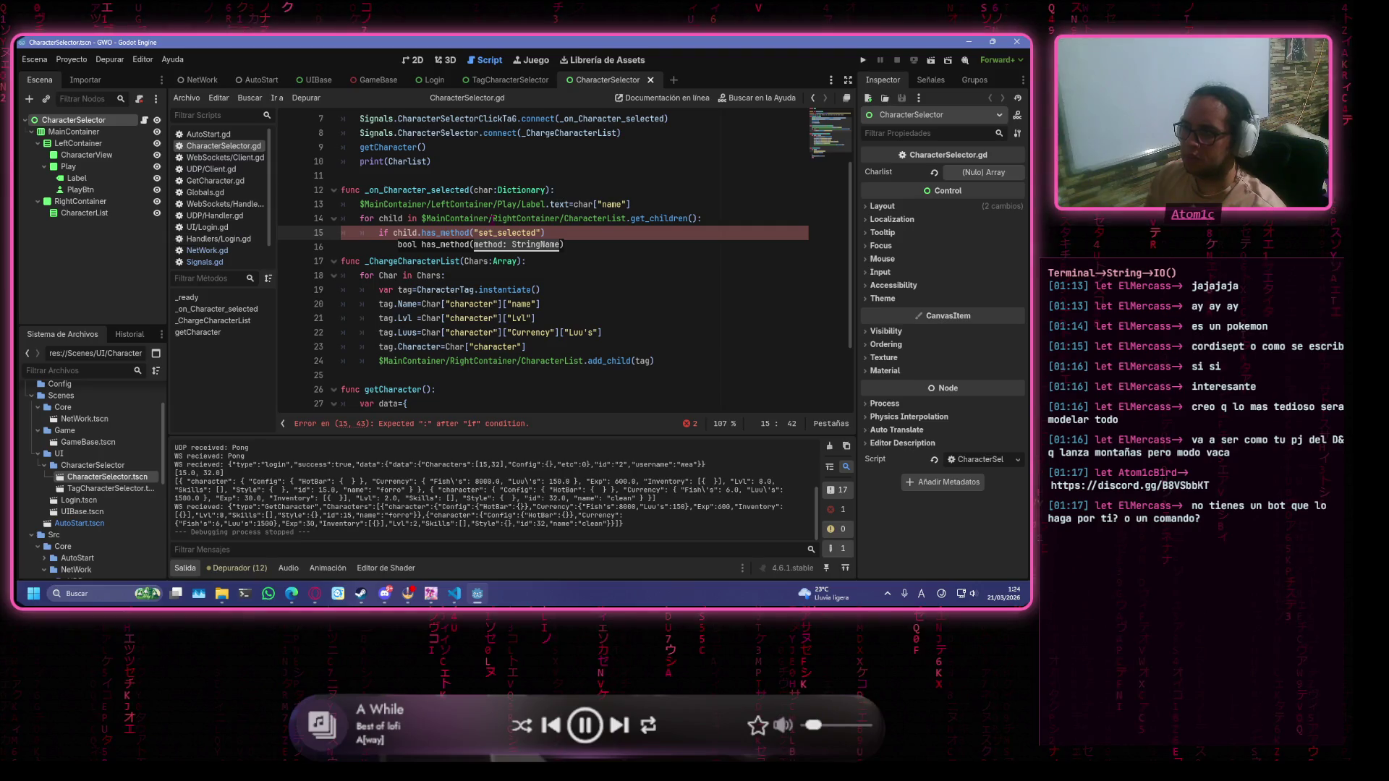
{"action": "key", "text": "End"}
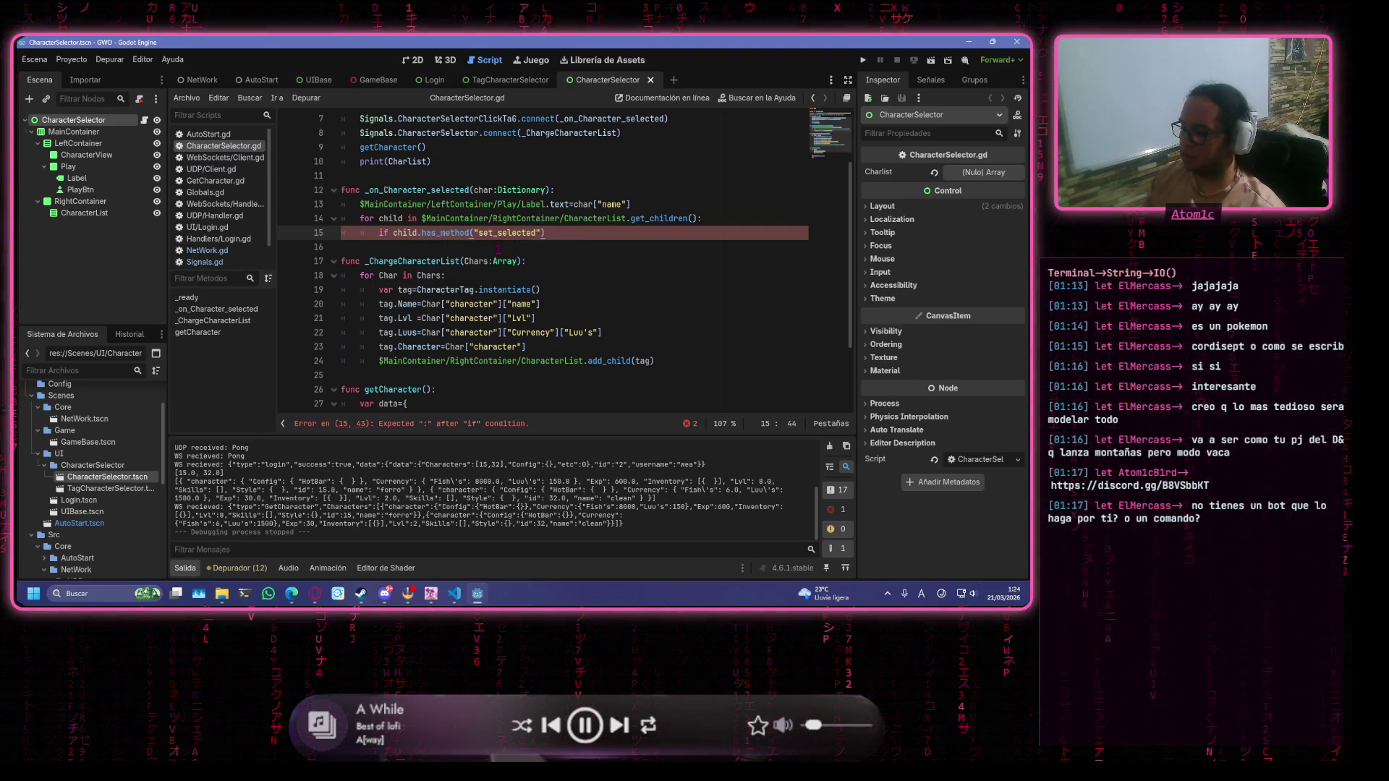
{"action": "type", "text": ":"}
{"action": "scroll", "coordinate": [244, 245], "scroll_direction": "down", "scroll_amount": 1}
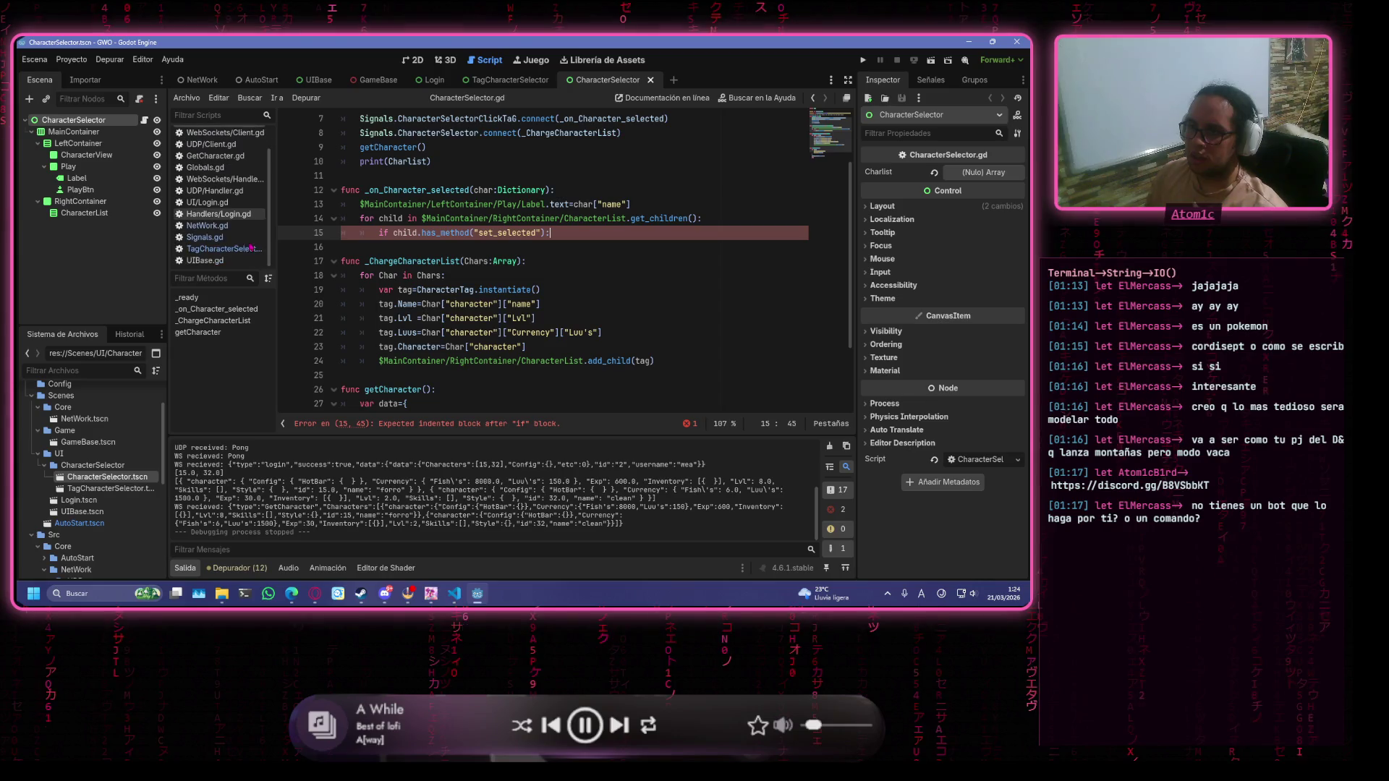
Check set_selected in TagCharacterSelector.gd, then add child.set_selected(false) under the has_method check in CharacterSelector.gd
{"action": "left_click", "coordinate": [239, 248]}
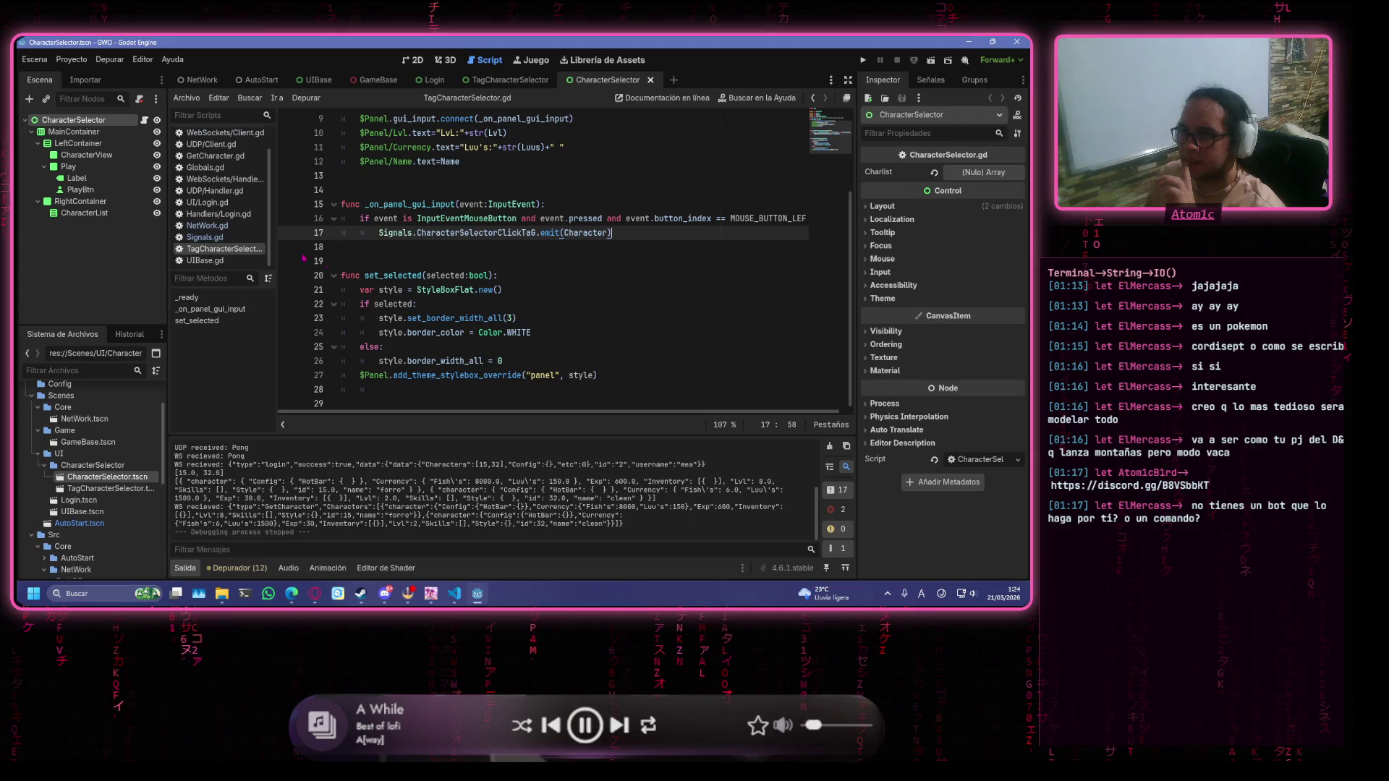
{"action": "scroll", "coordinate": [232, 181], "scroll_direction": "up", "scroll_amount": 2}
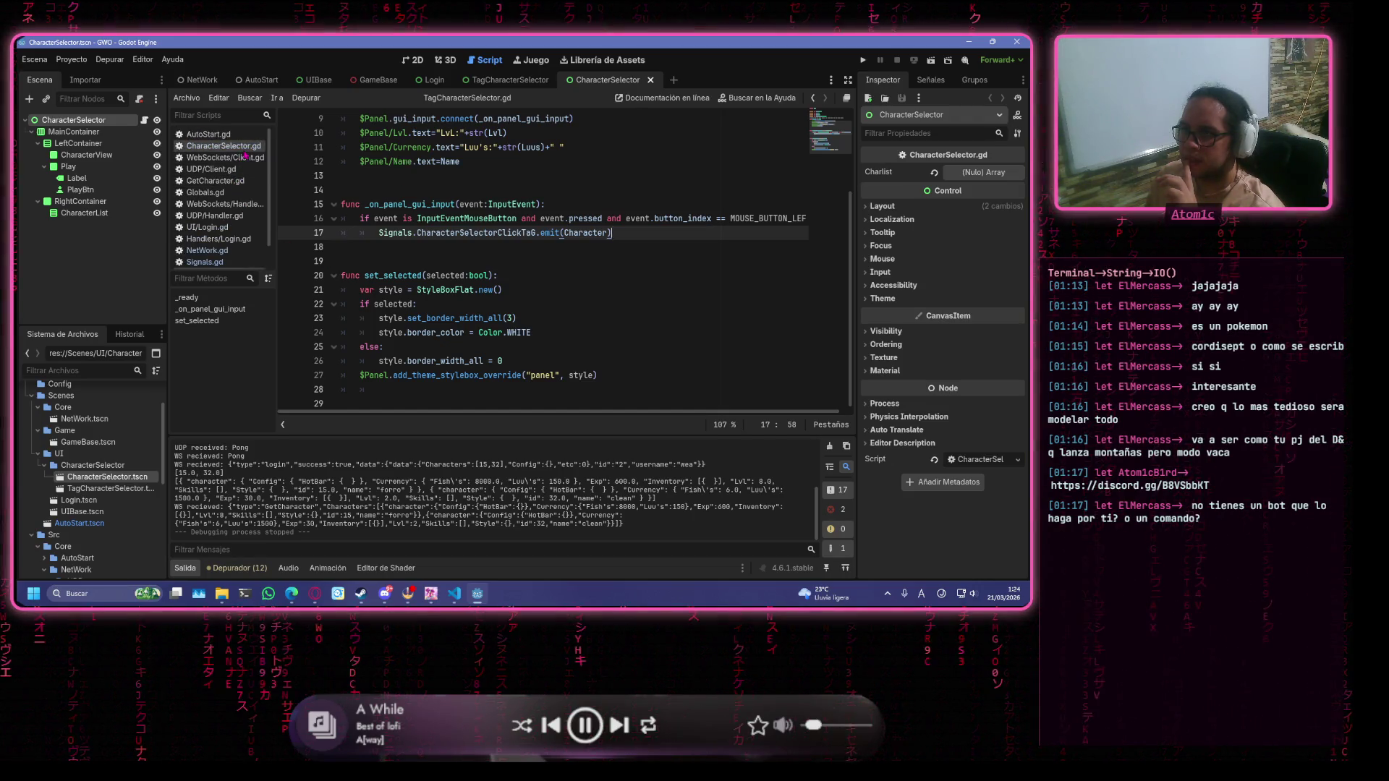
{"action": "left_click", "coordinate": [245, 150]}
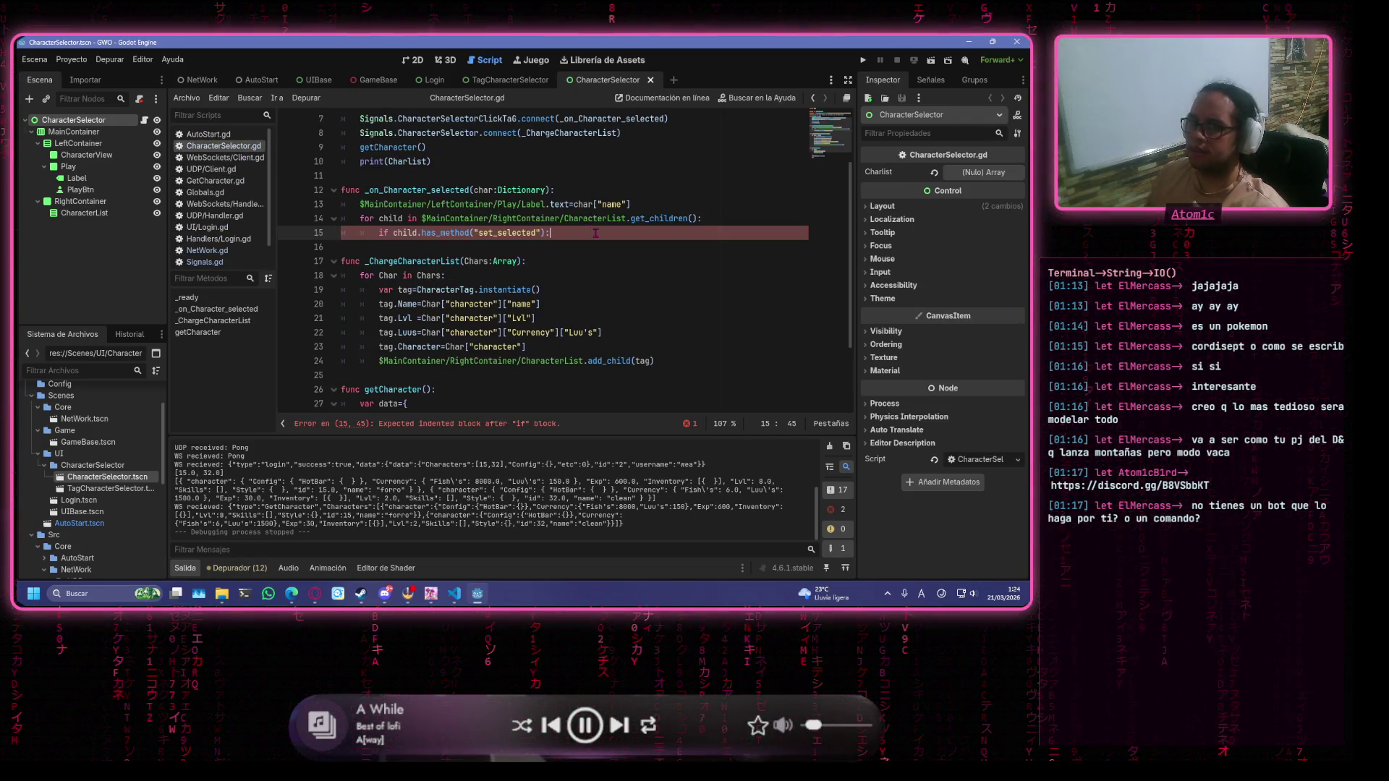
{"action": "key", "text": "Return"}
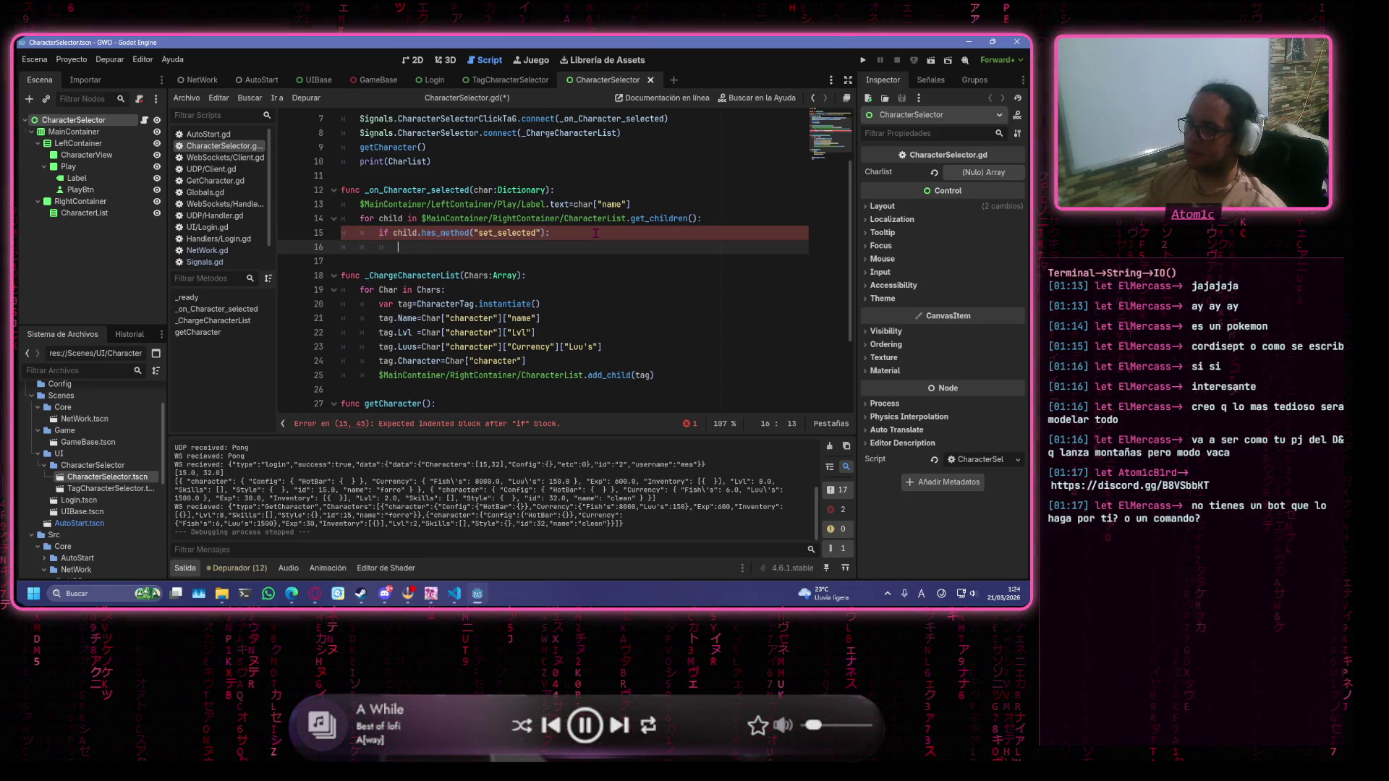
{"action": "type", "text": "hild."}
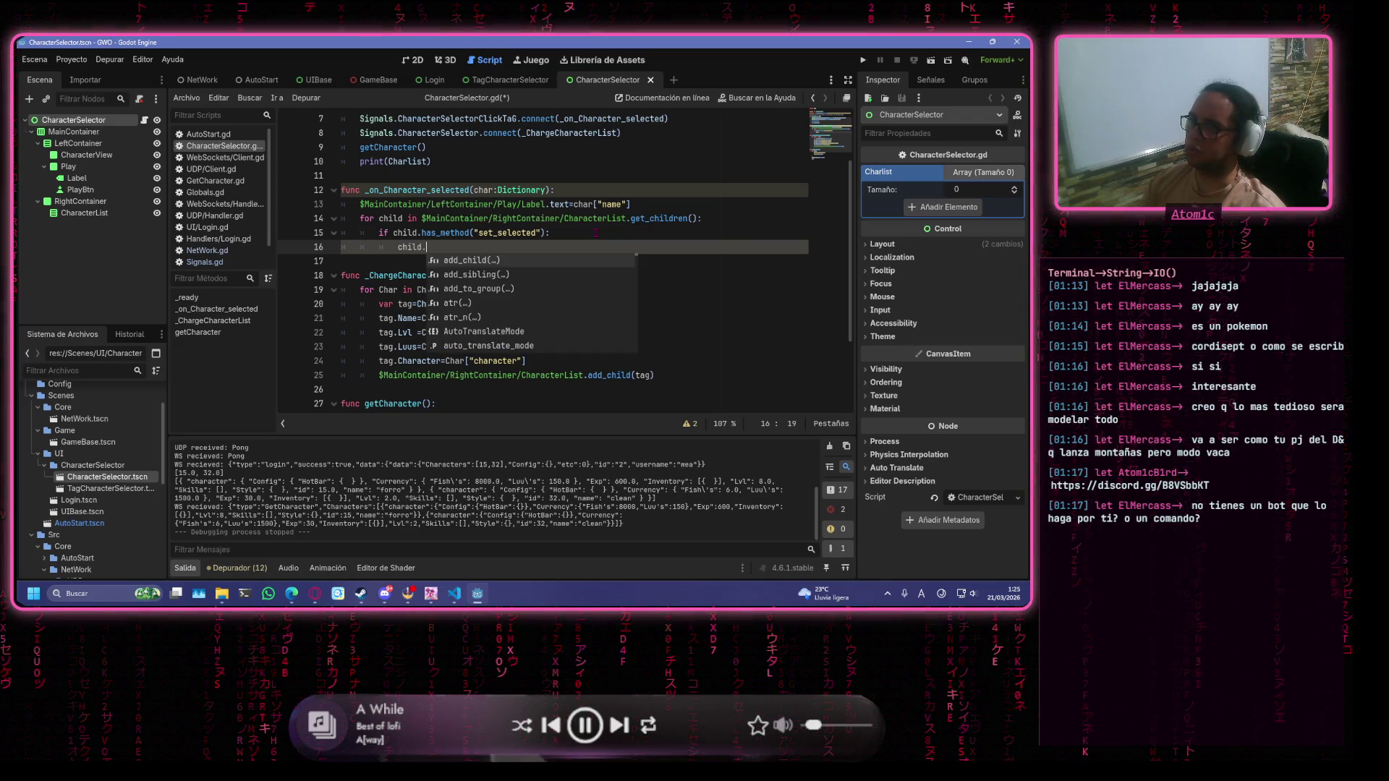
{"action": "type", "text": "set_selected(true"}
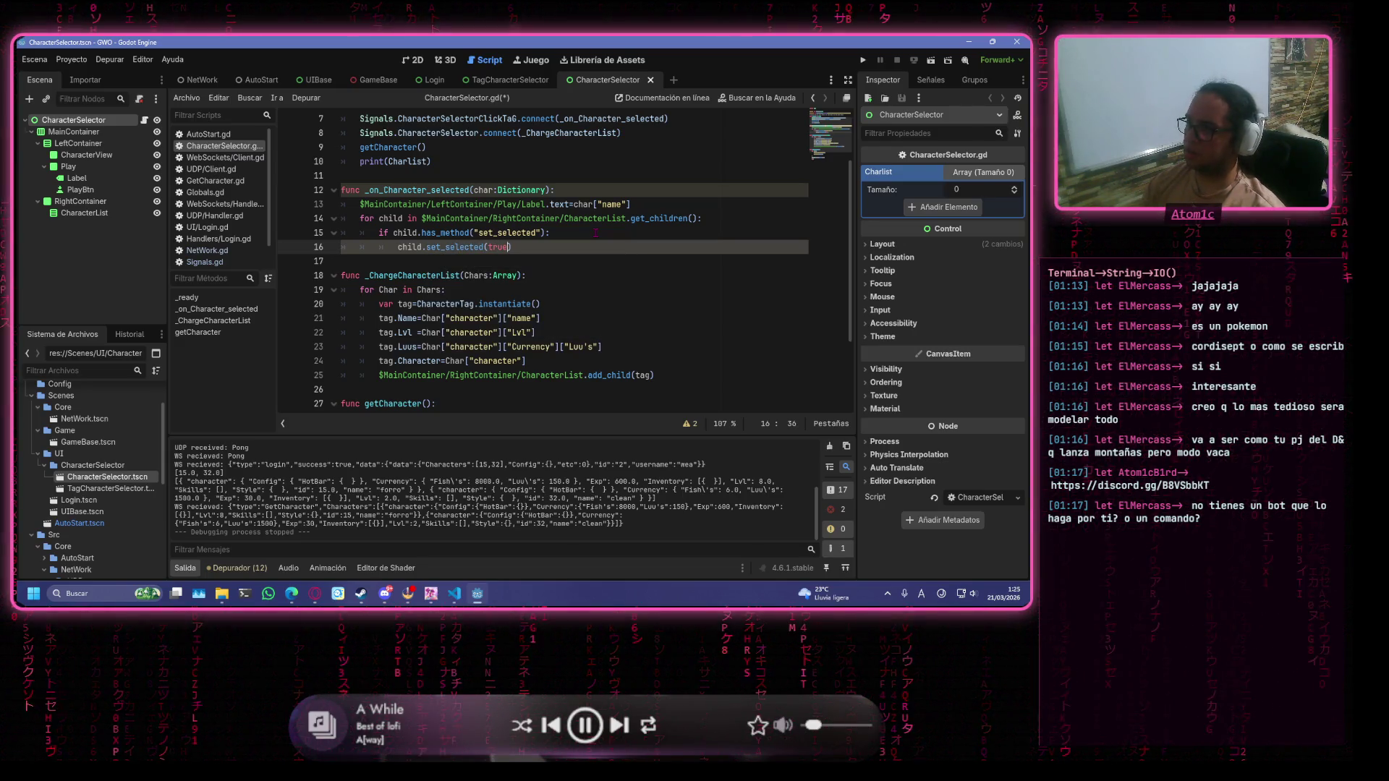
{"action": "key", "text": "BackSpace"}
{"action": "key", "text": "BackSpace"}
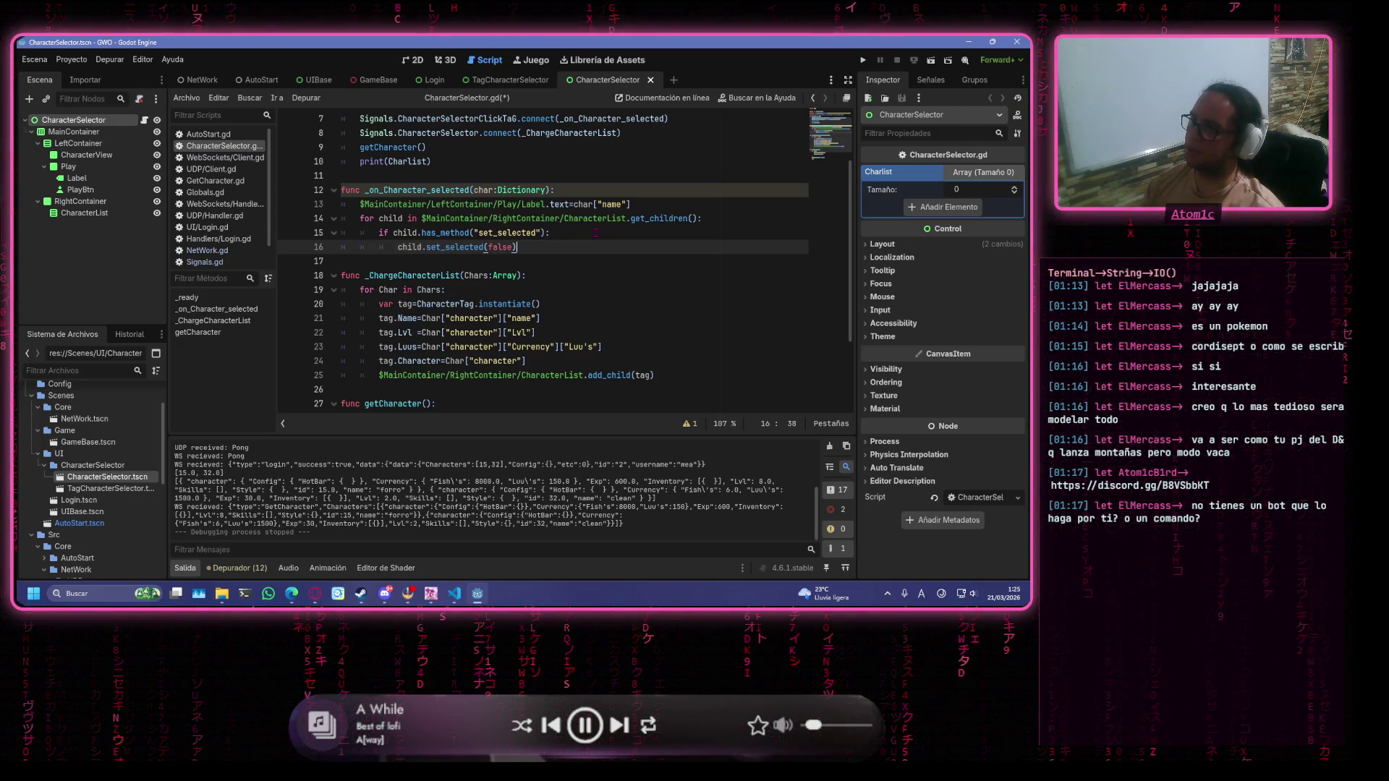
{"action": "key", "text": "Return"}
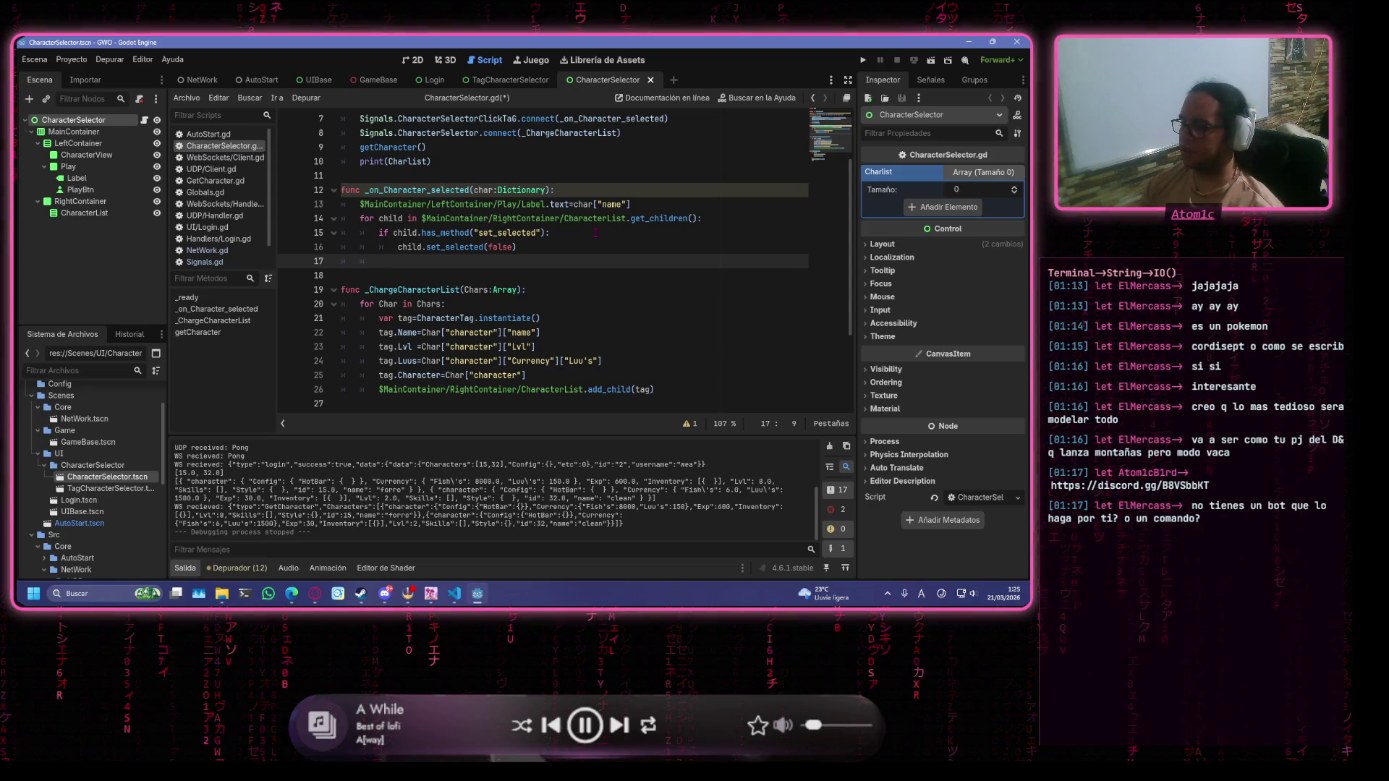
{"action": "type", "text": "ch"}
{"action": "key", "text": "BackSpace"}
{"action": "key", "text": "BackSpace"}
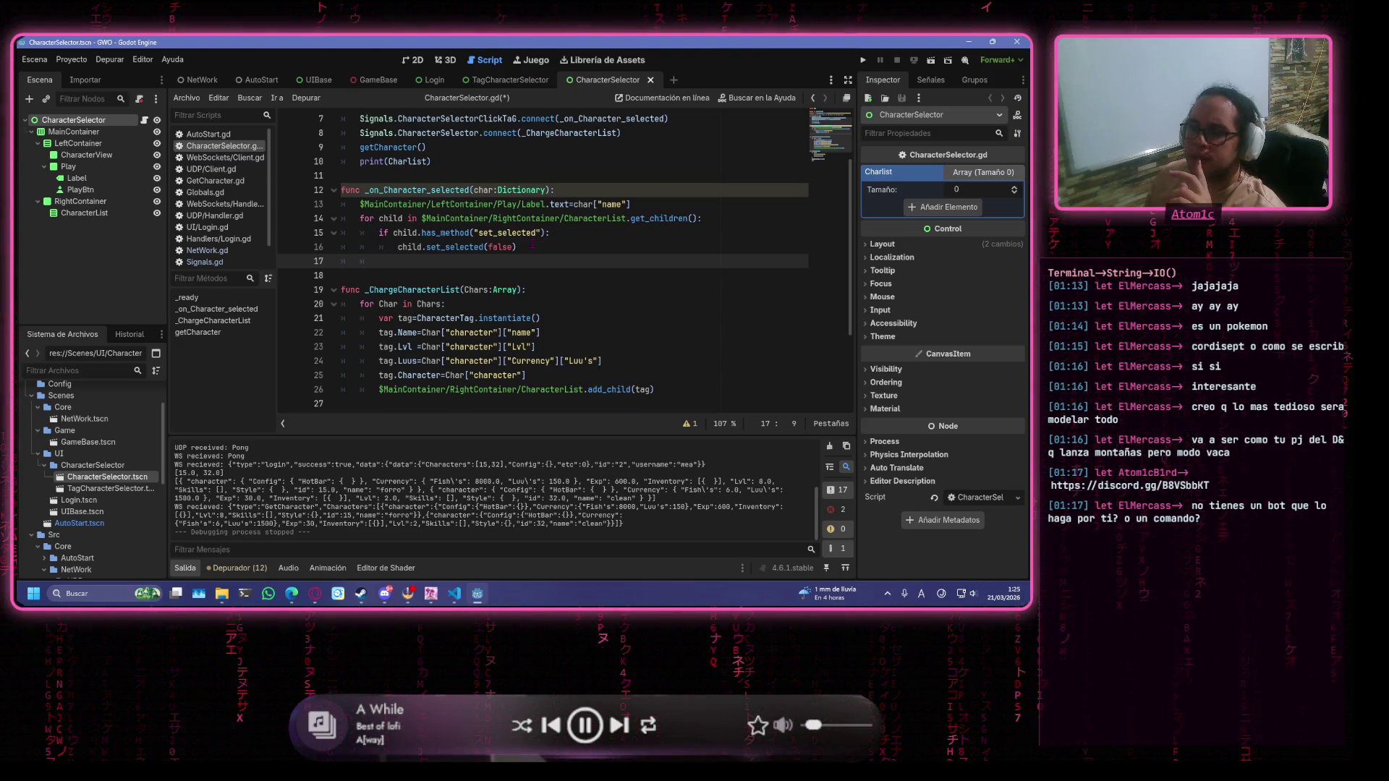
Change the set_selected argument on line 16 from false to true
{"action": "left_click_drag", "start_coordinate": [534, 247], "coordinate": [422, 248]}
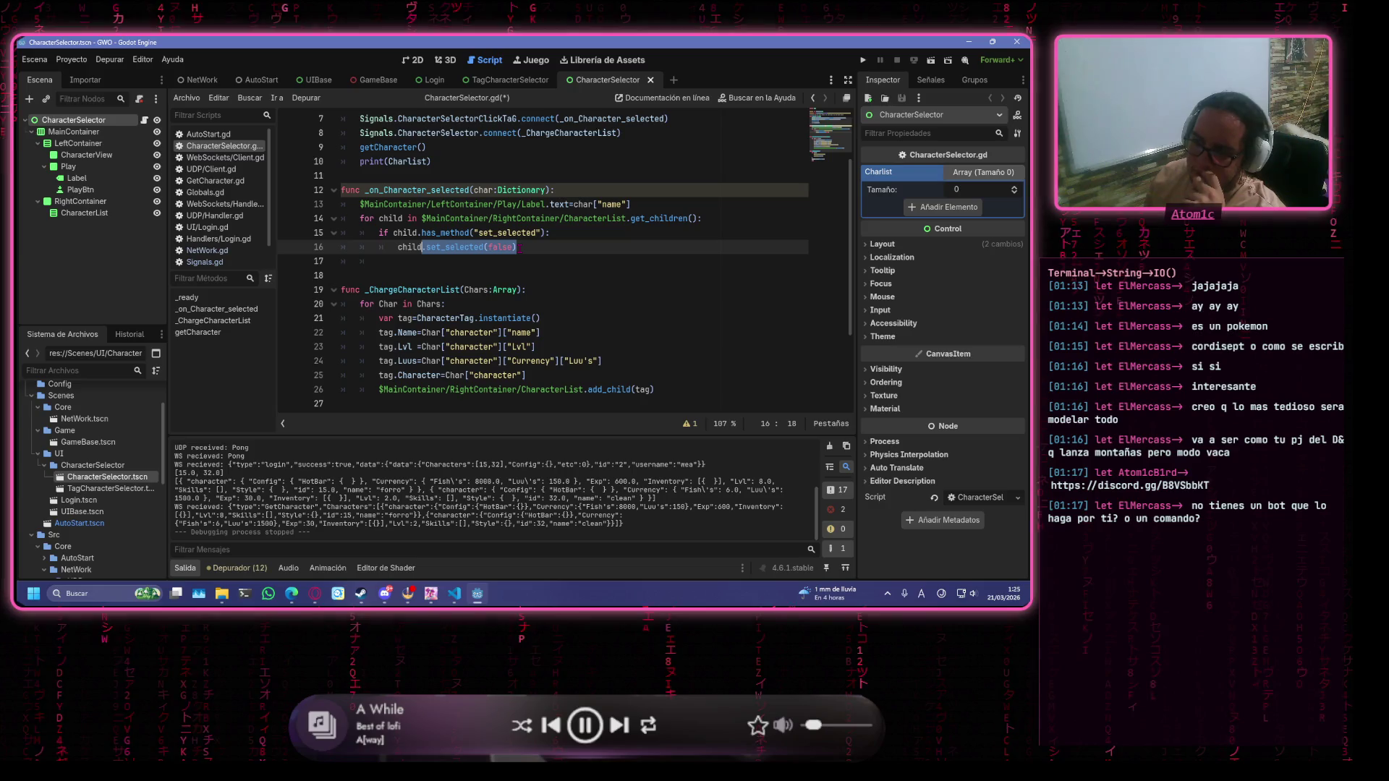
{"action": "left_click", "coordinate": [538, 247]}
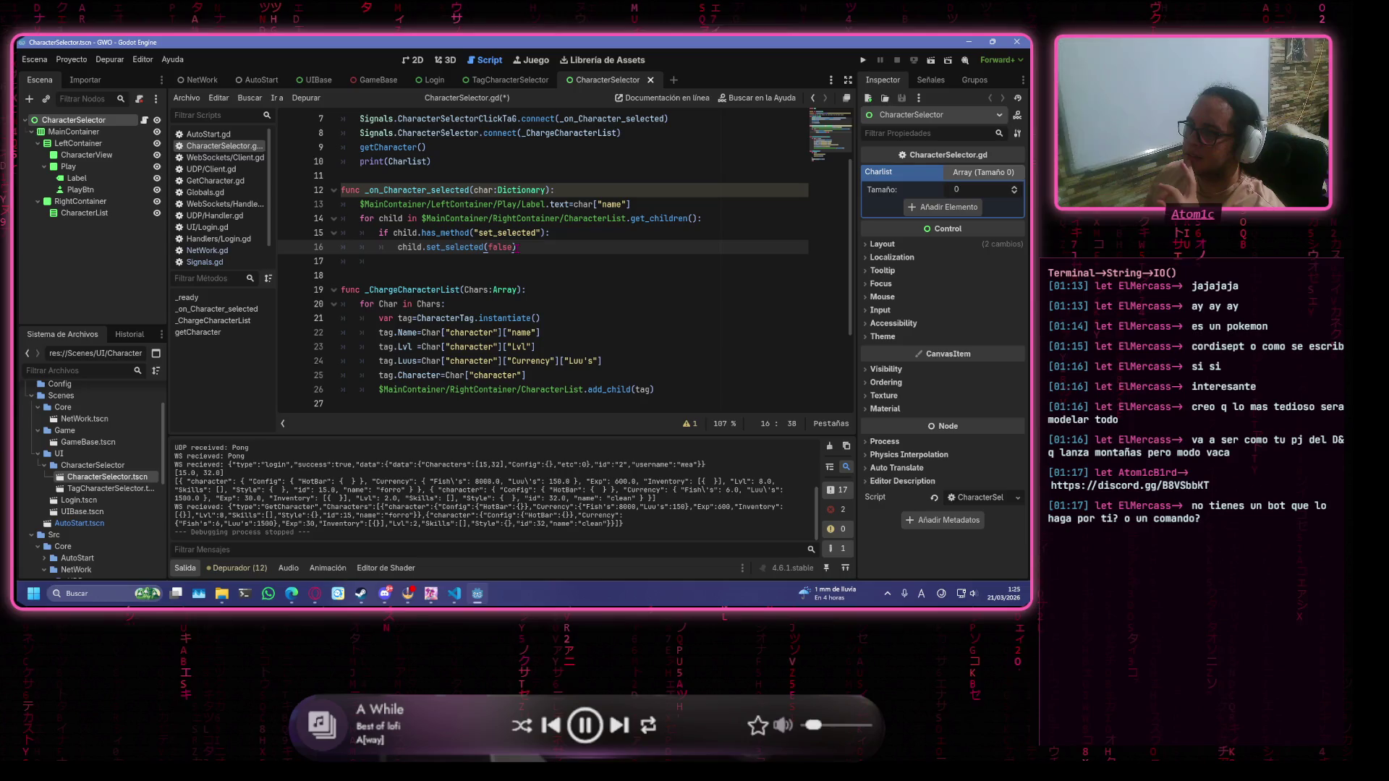
{"action": "left_click_drag", "start_coordinate": [495, 247], "coordinate": [489, 247]}
{"action": "type", "text": "true"}
{"action": "left_click", "coordinate": [555, 251]}
Save CharacterSelector.gd, run the game, log in to check the forro and clean cards, then close it
{"action": "key", "text": "ctrl+s"}
{"action": "key", "text": "F5"}
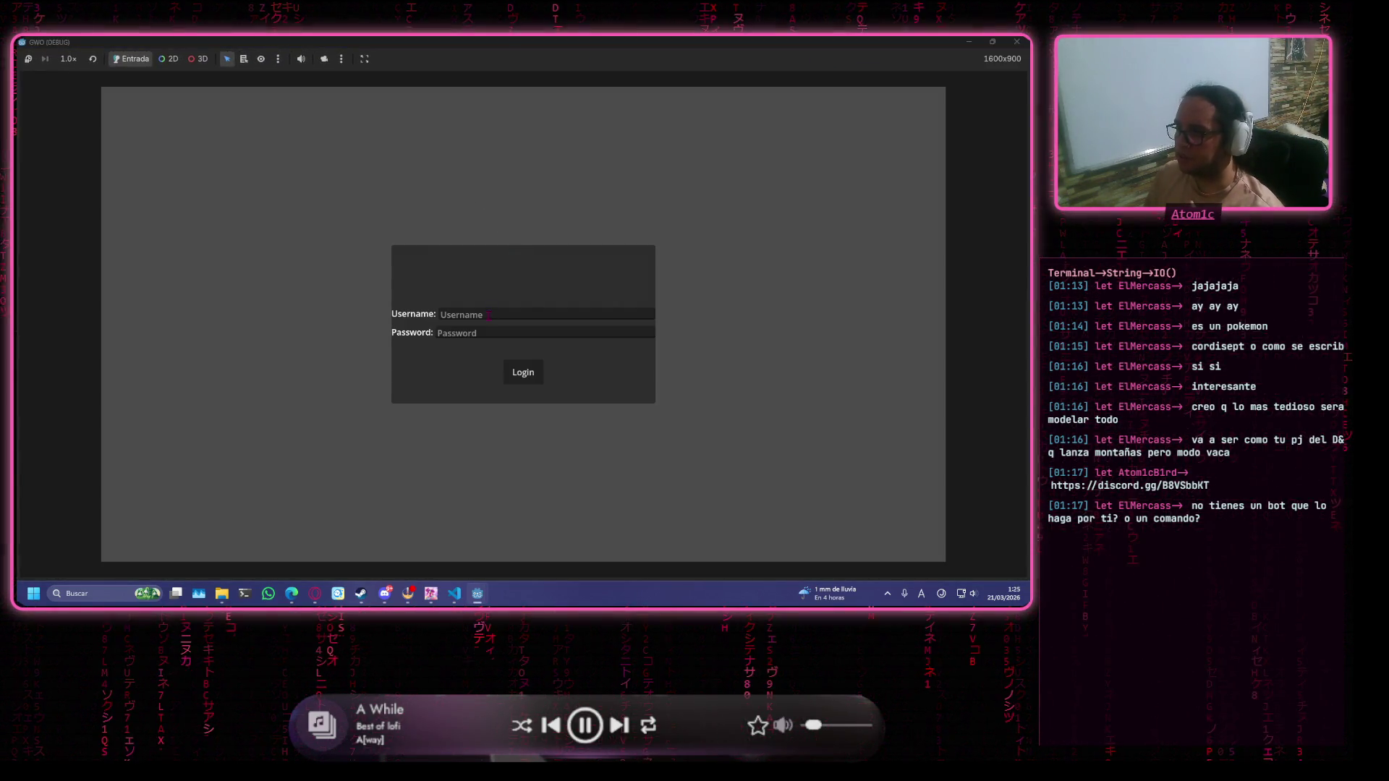
{"action": "left_click", "coordinate": [492, 314]}
{"action": "type", "text": "wea"}
{"action": "left_click", "coordinate": [485, 332]}
{"action": "left_click", "coordinate": [519, 367]}
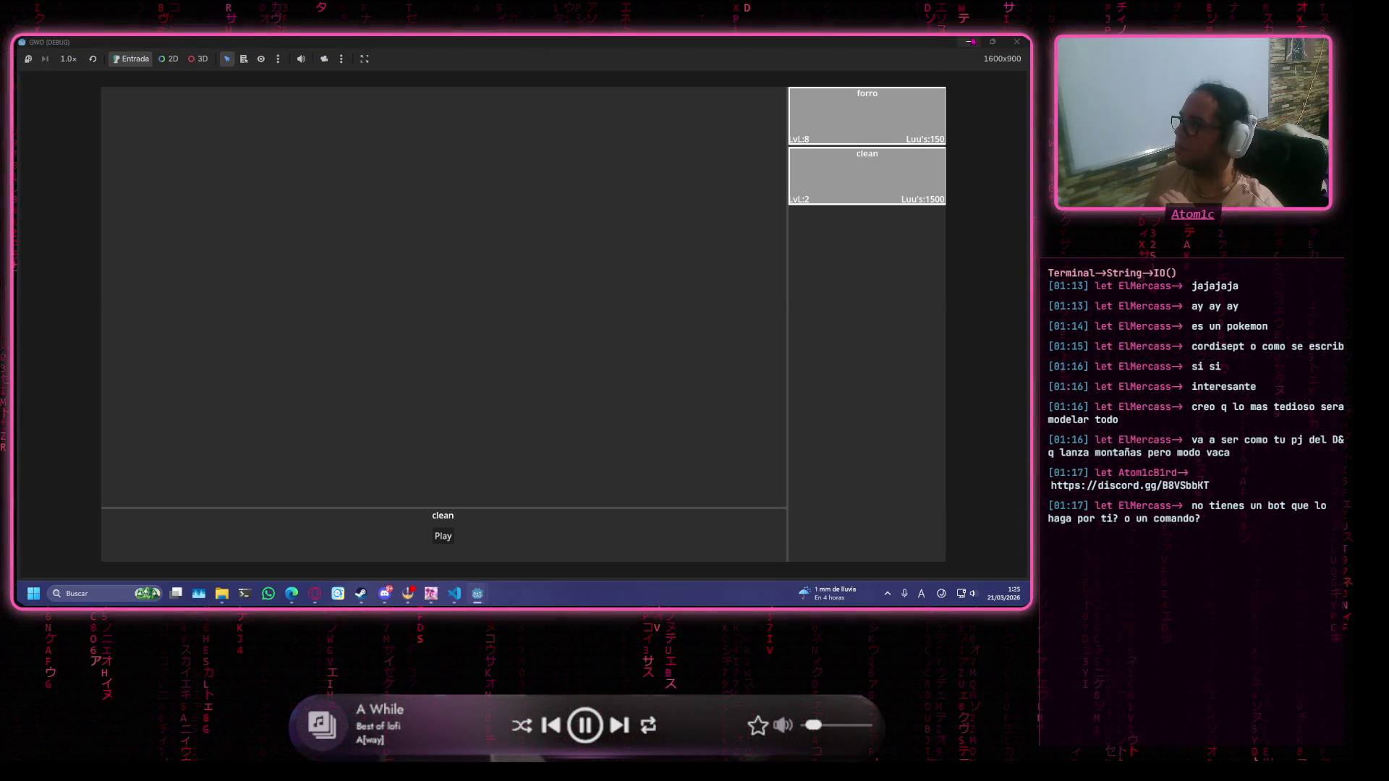
{"action": "left_click", "coordinate": [443, 536]}
{"action": "left_click", "coordinate": [592, 204]}
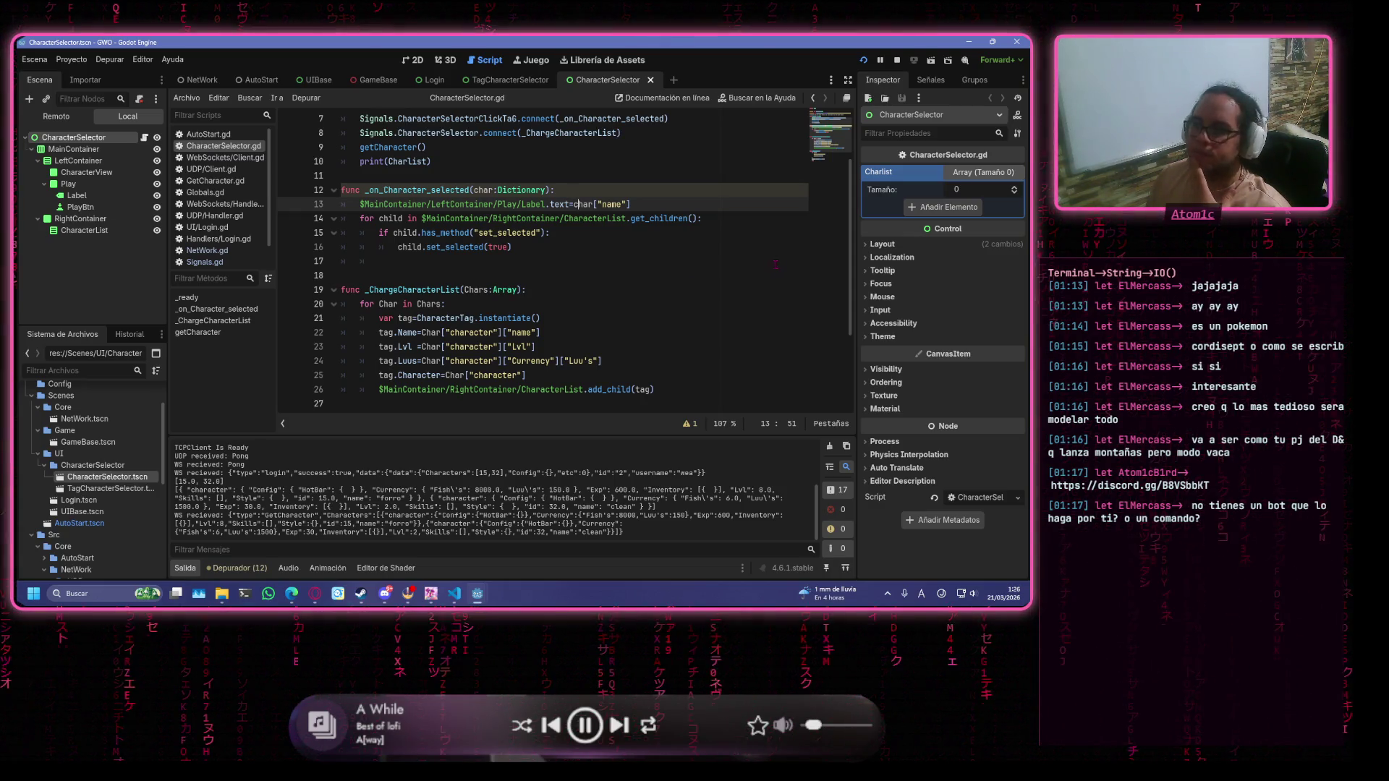
Delete the unfinished 'signal' line from Signals.gd and save the script
{"action": "left_click", "coordinate": [507, 80]}
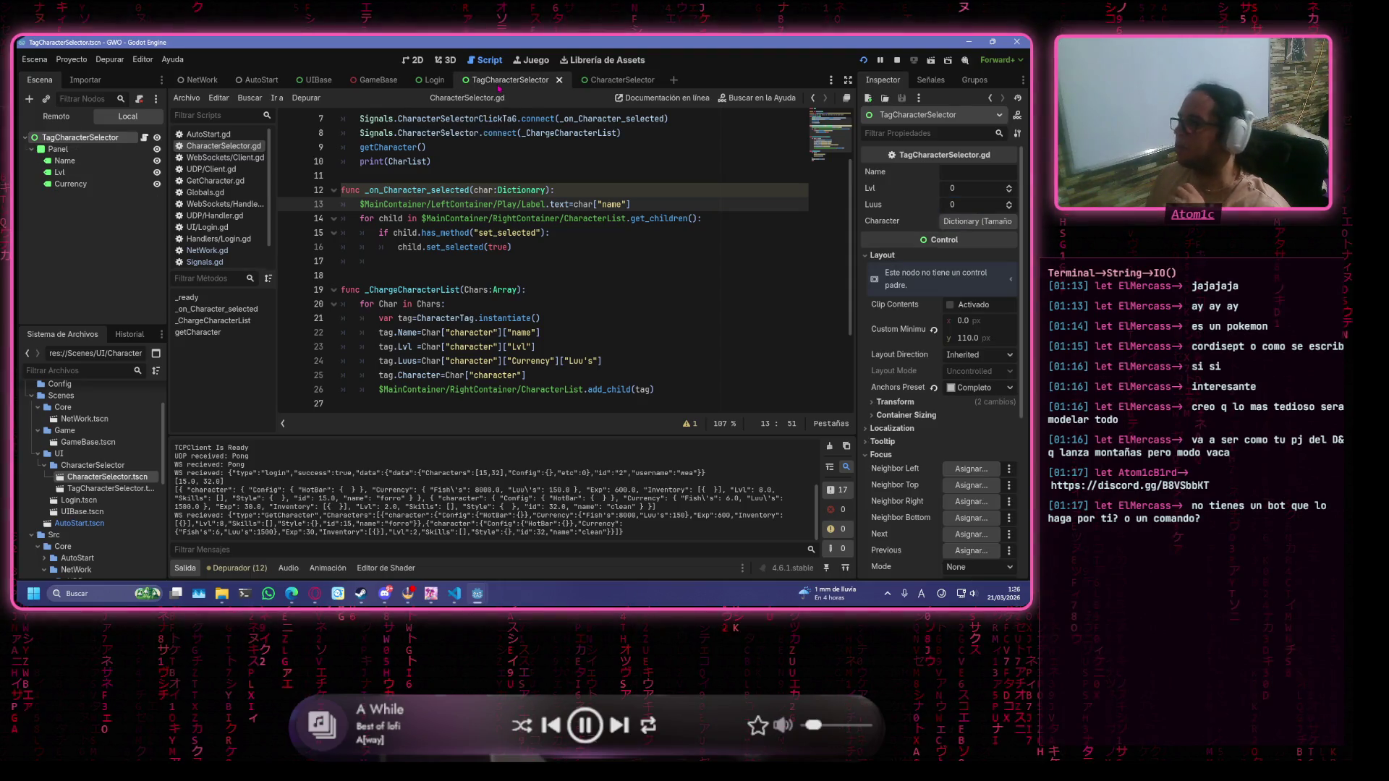
{"action": "left_click", "coordinate": [204, 262]}
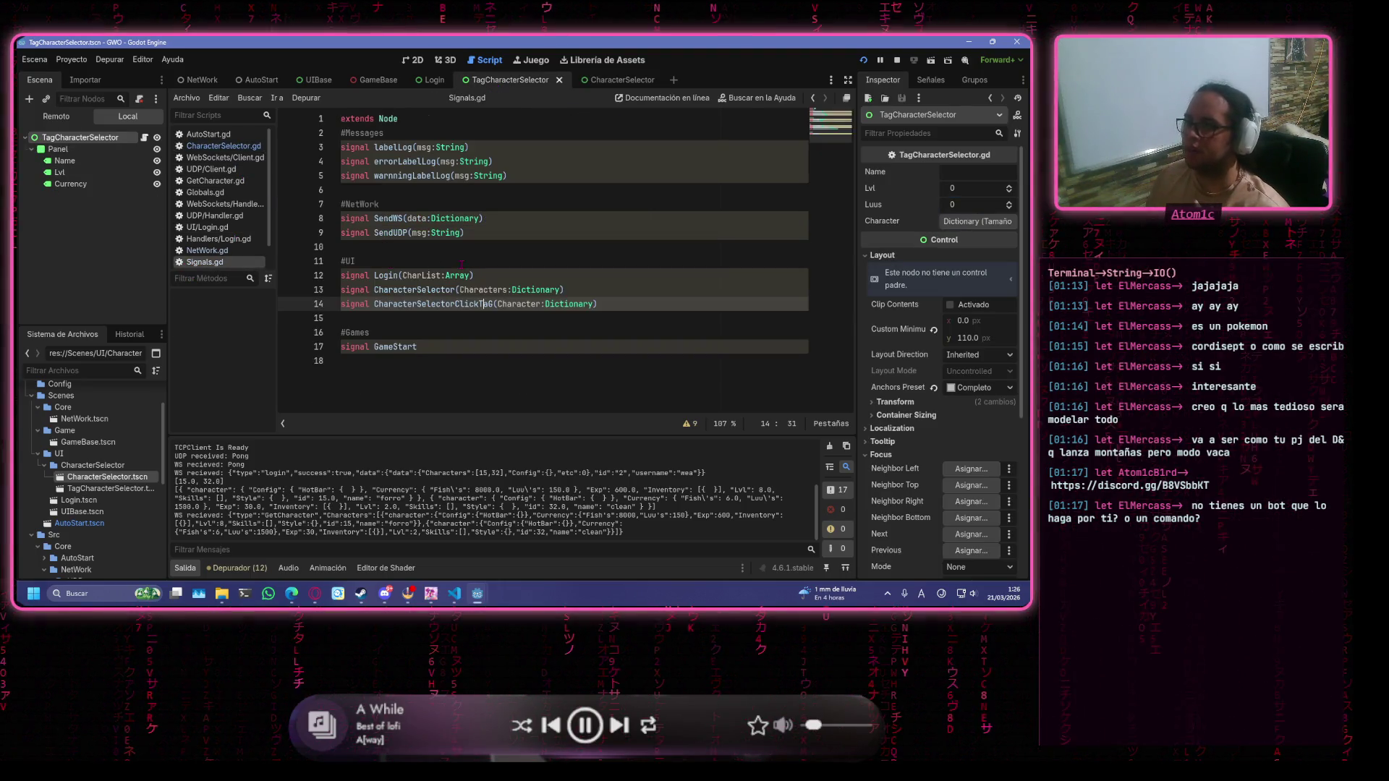
{"action": "key", "text": "Return"}
{"action": "type", "text": "ignal"}
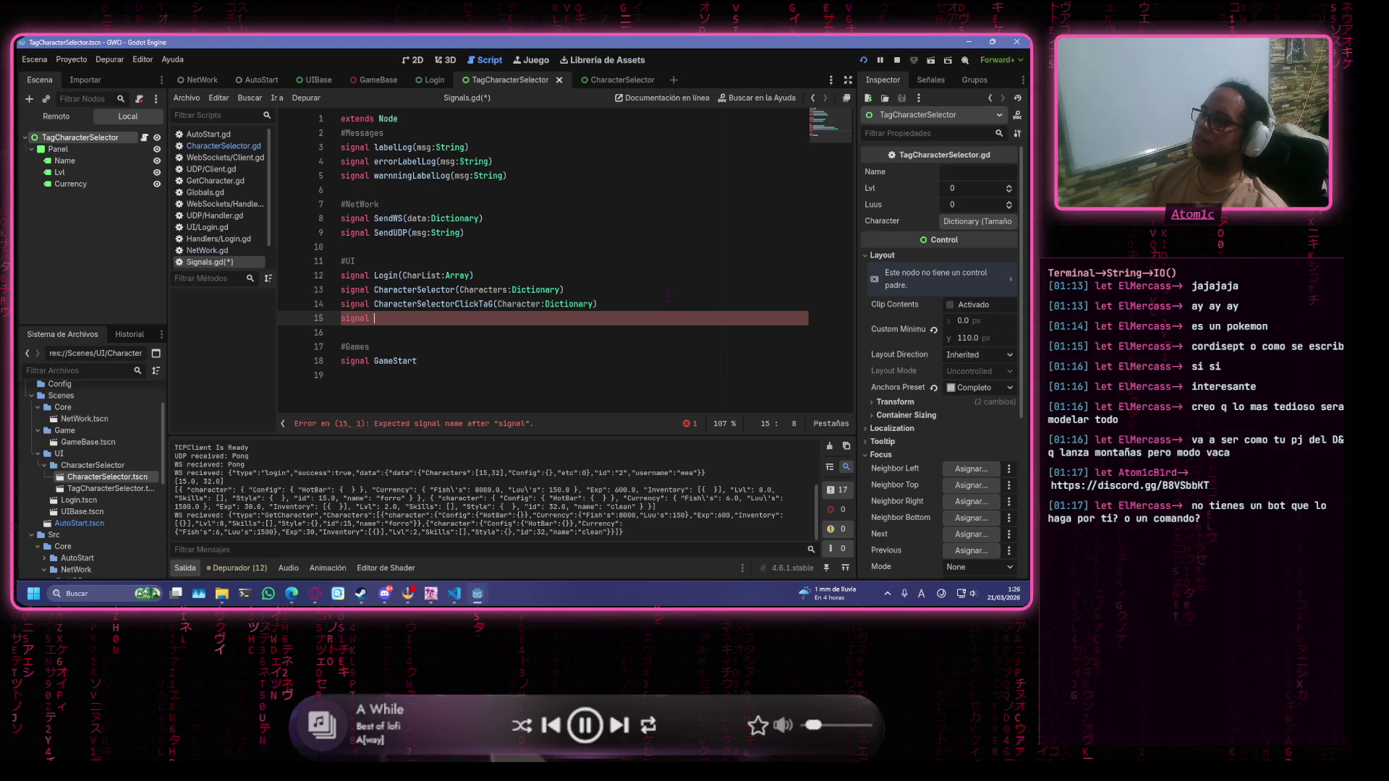
{"action": "key", "text": "BackSpace"}
{"action": "key", "text": "BackSpace"}
{"action": "key", "text": "BackSpace"}
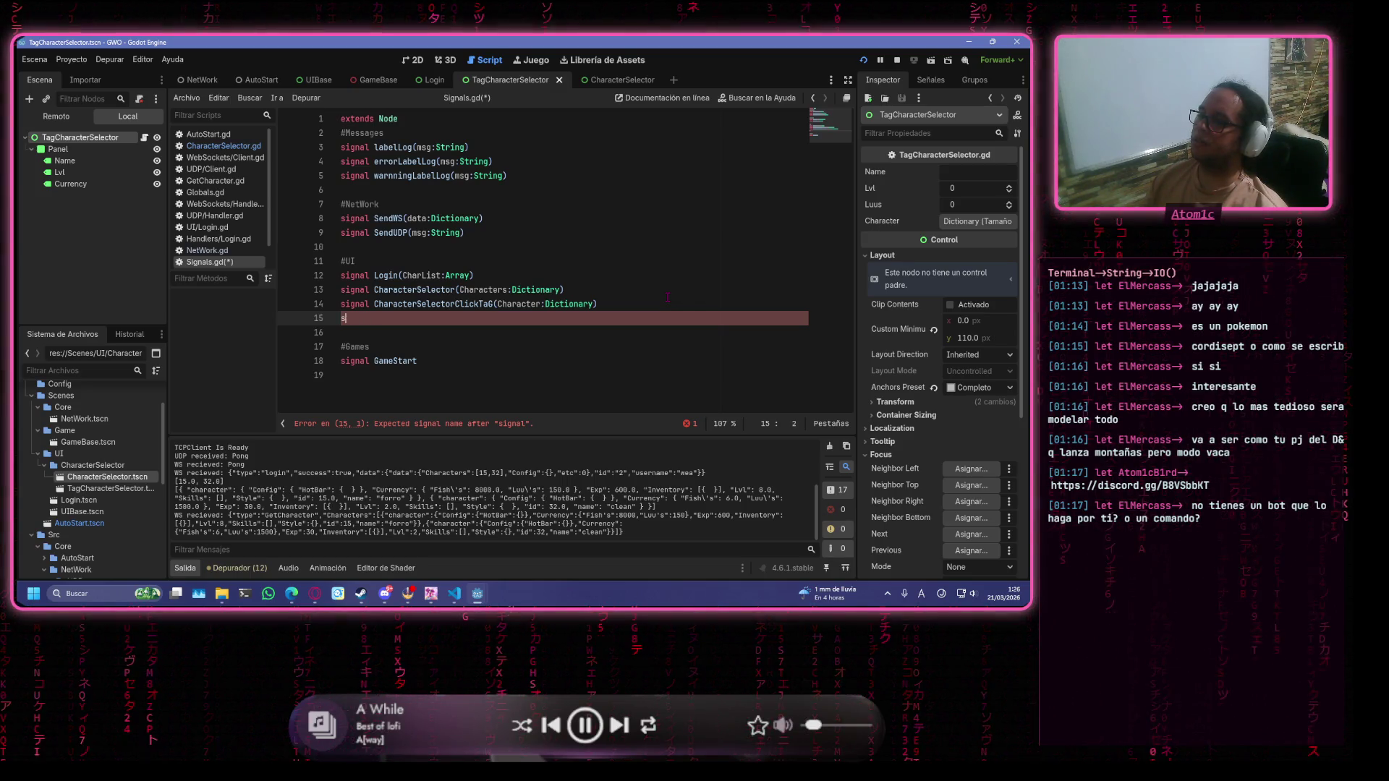
{"action": "key", "text": "ctrl+s"}
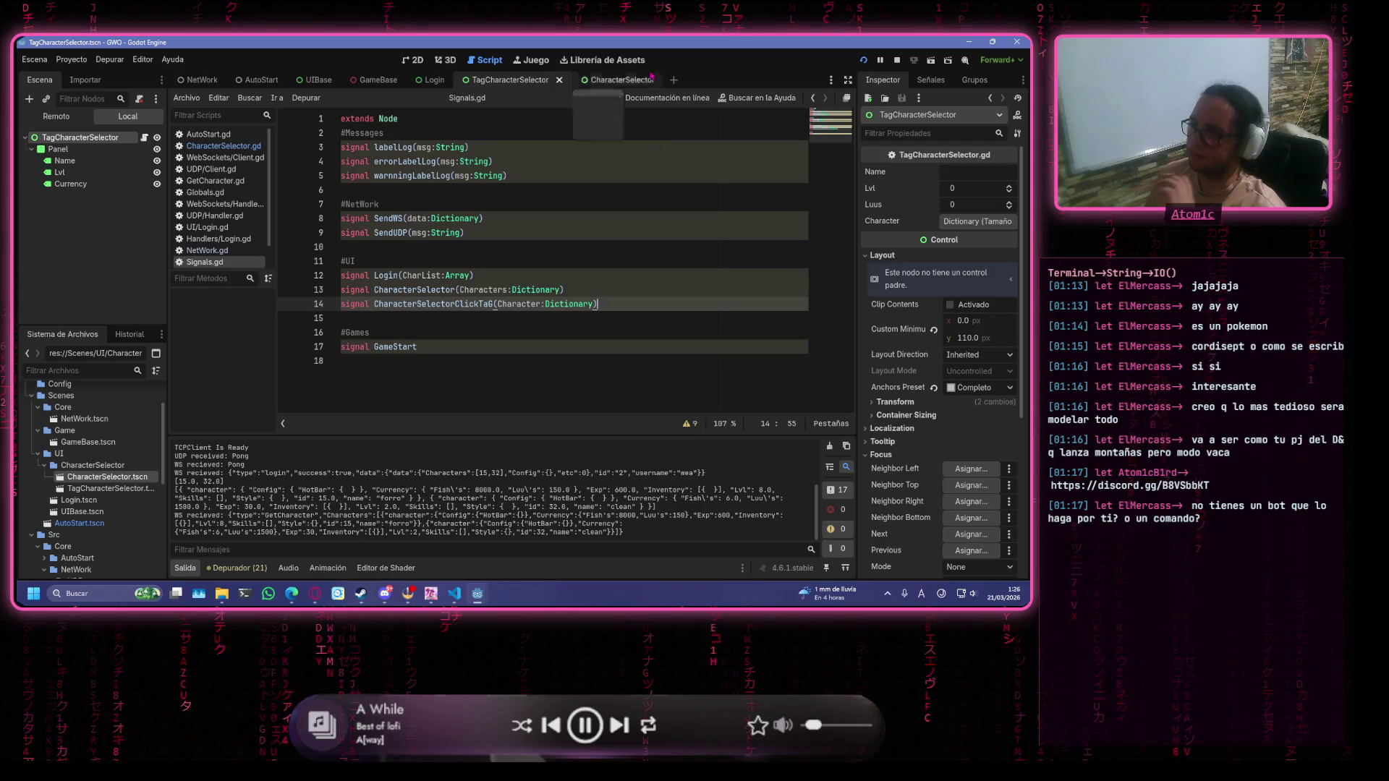
Inspect the Character value emitted on click in TagCharacterSelector.gd, then go back to CharacterSelector.gd
{"action": "left_click", "coordinate": [649, 80]}
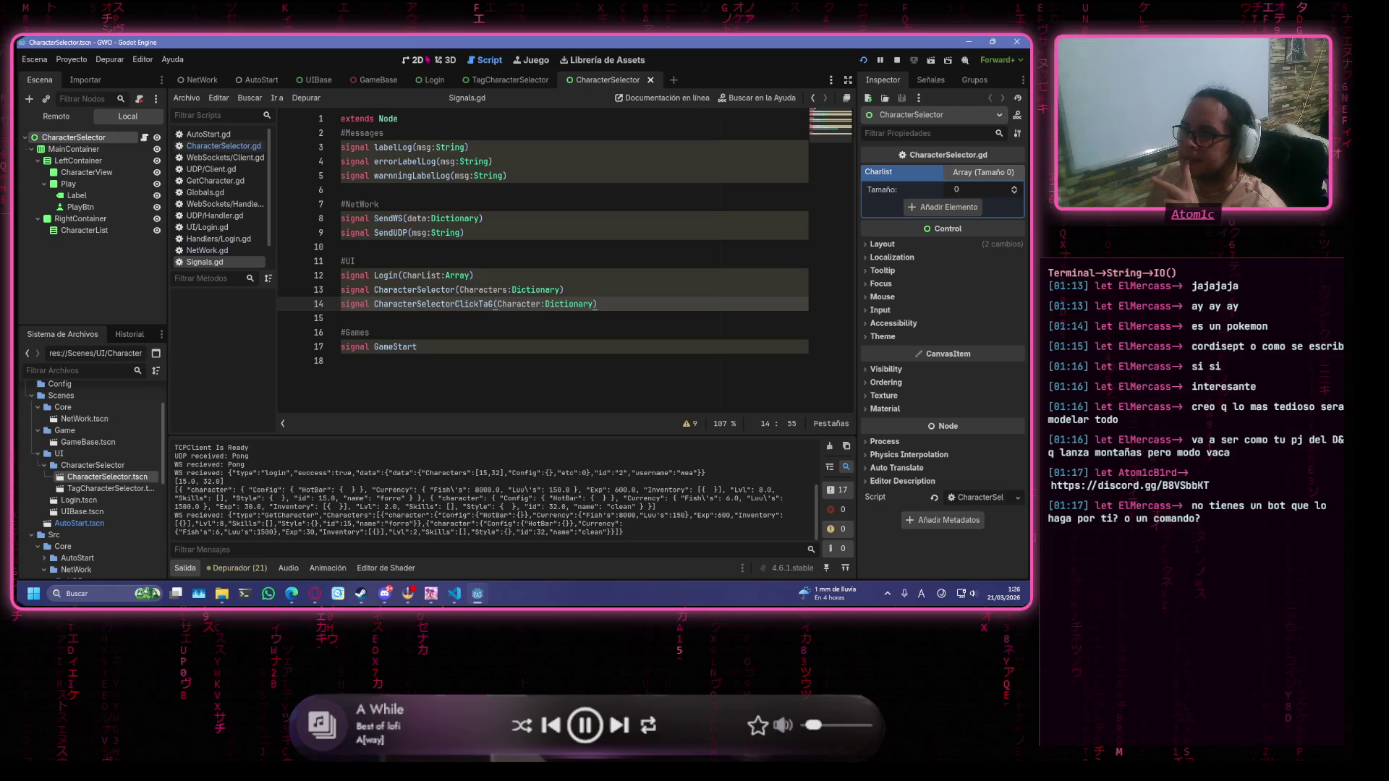
{"action": "left_click", "coordinate": [217, 157]}
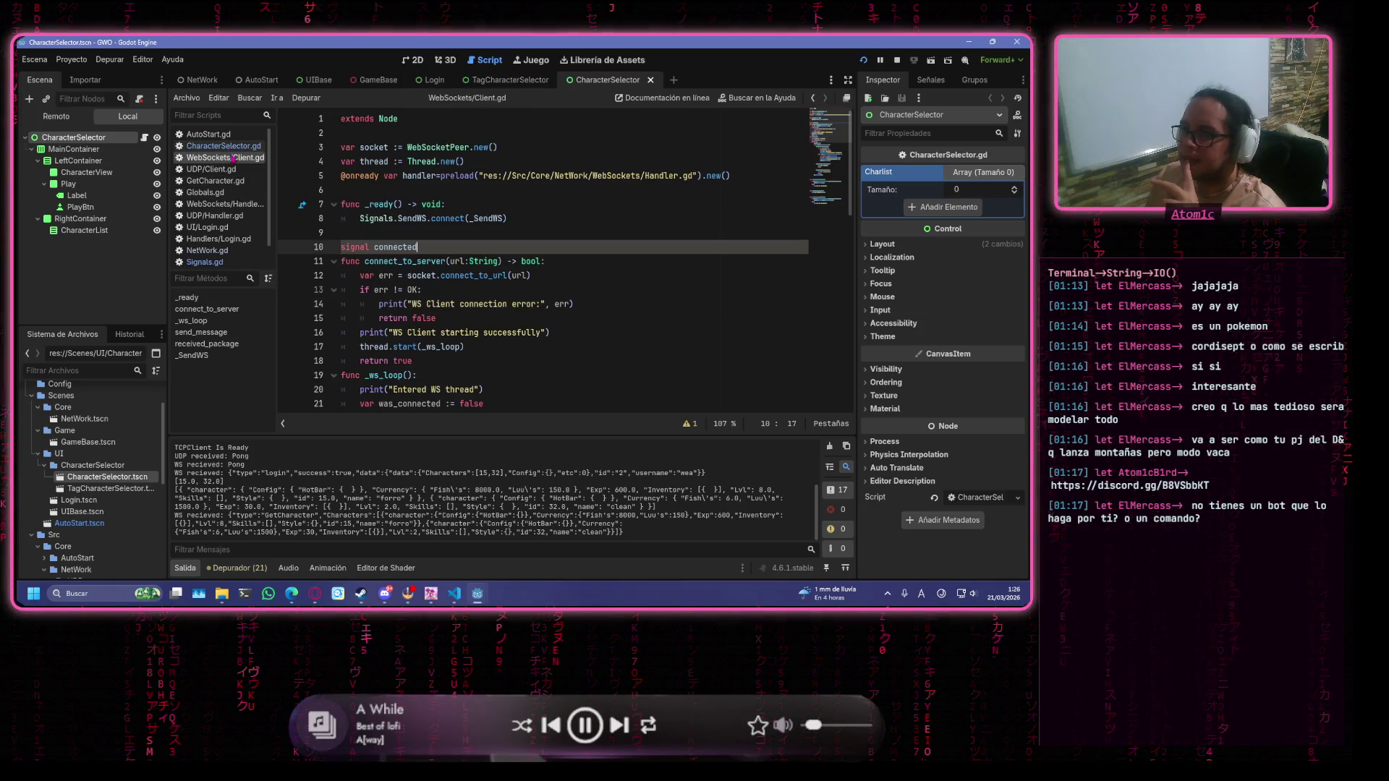
{"action": "scroll", "coordinate": [235, 255], "scroll_direction": "down", "scroll_amount": 1}
{"action": "left_click", "coordinate": [234, 251]}
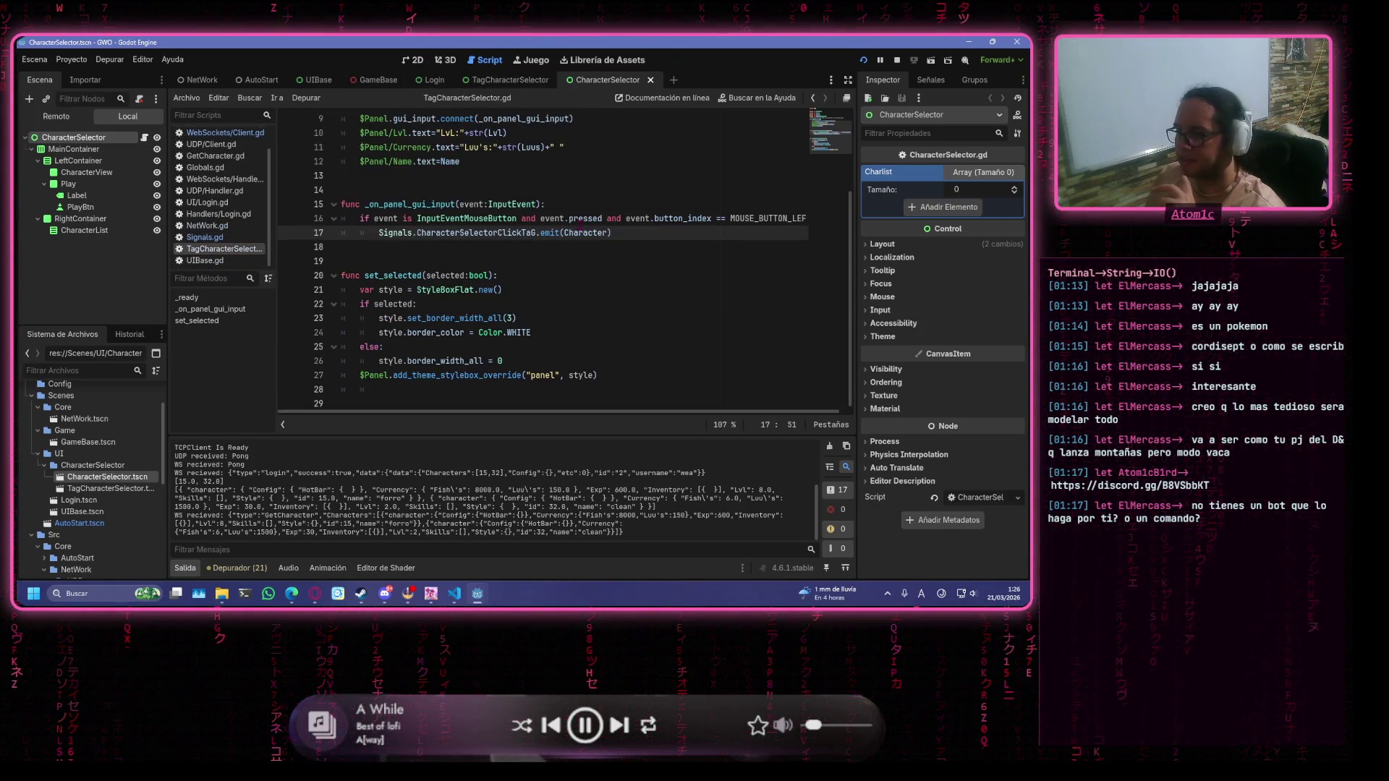
{"action": "left_click", "coordinate": [614, 233]}
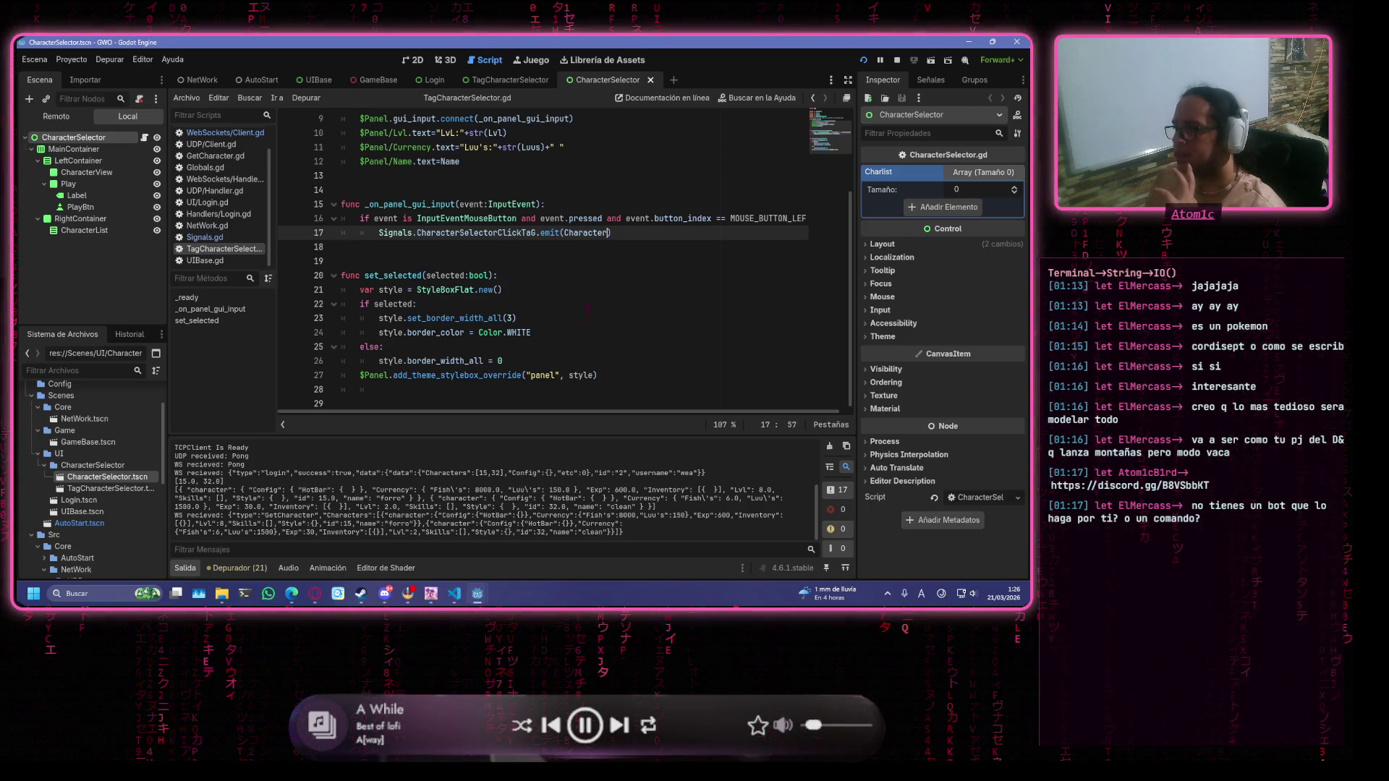
{"action": "left_click", "coordinate": [610, 233]}
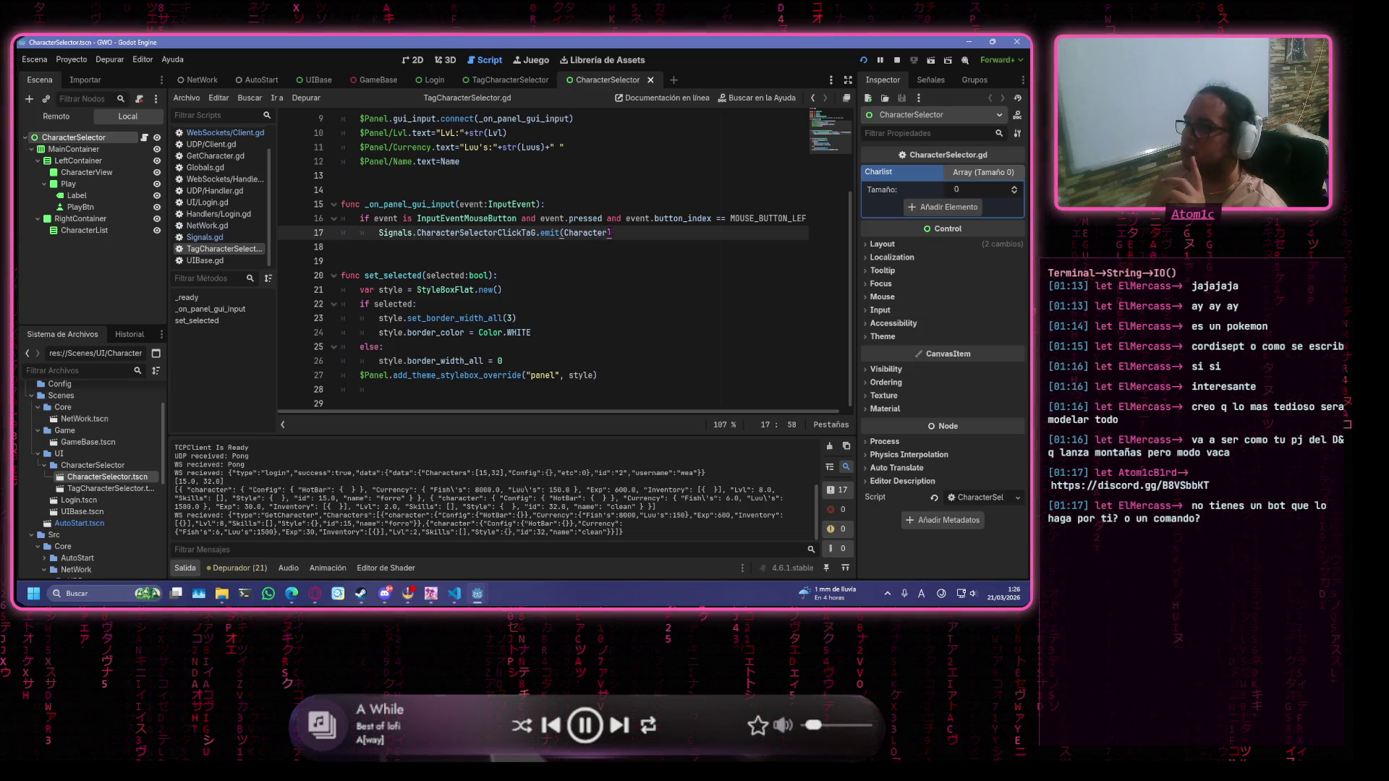
{"action": "scroll", "coordinate": [509, 181], "scroll_direction": "up", "scroll_amount": 3}
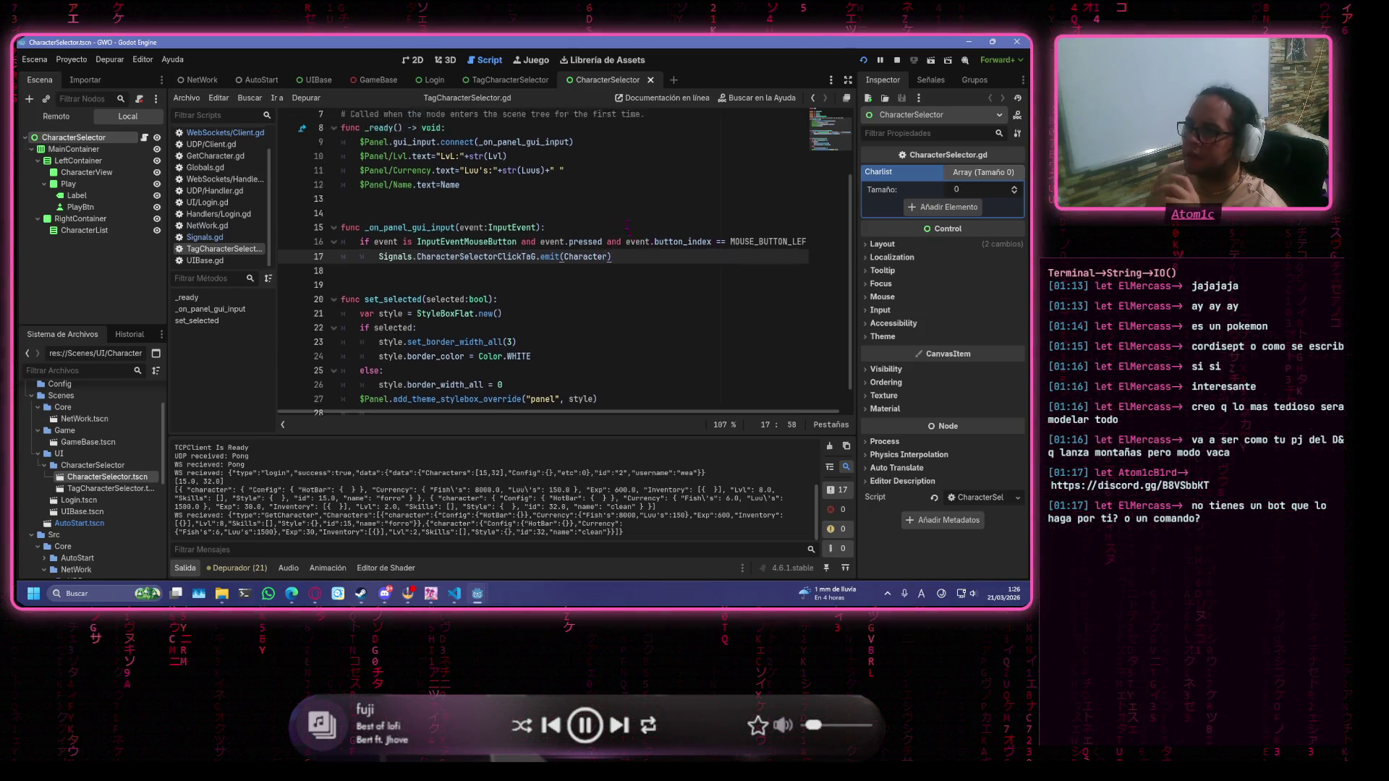
{"action": "scroll", "coordinate": [584, 326], "scroll_direction": "down", "scroll_amount": 3}
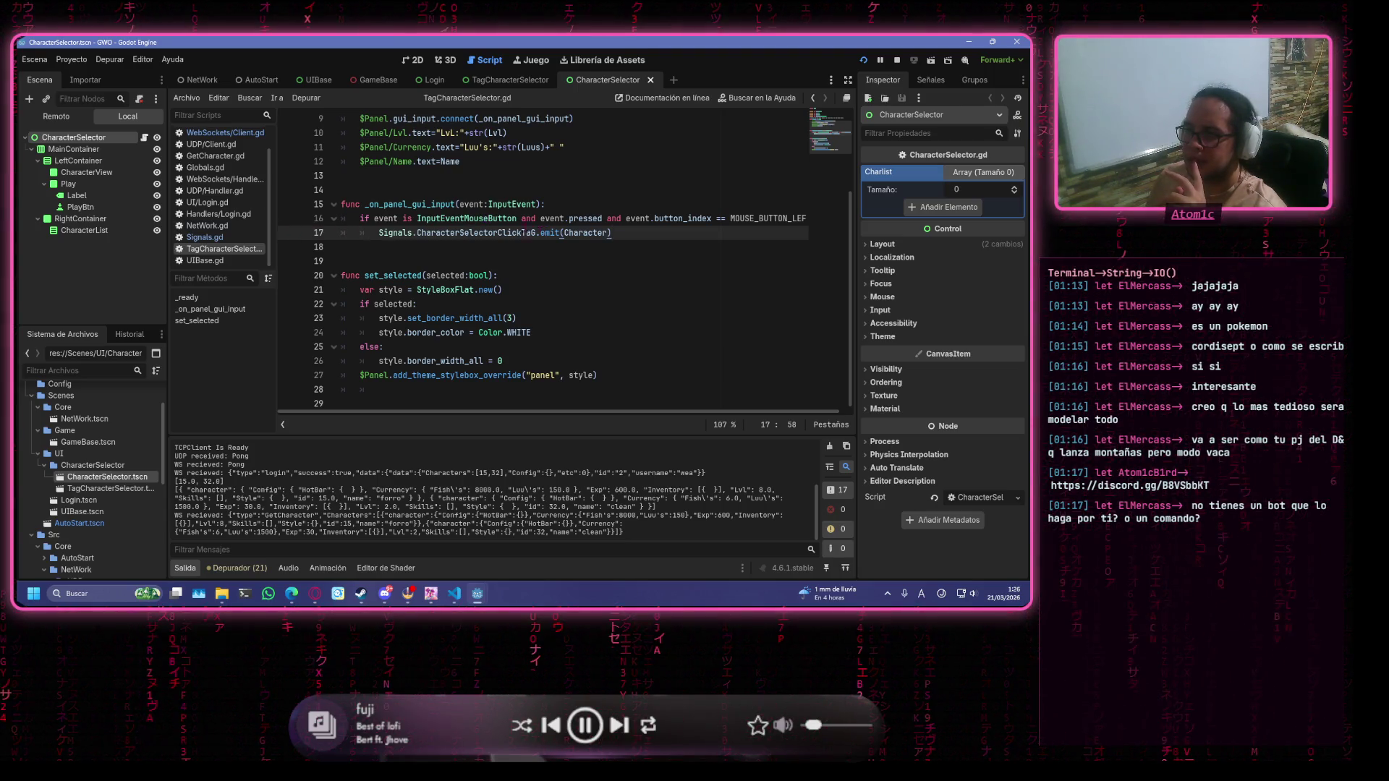
{"action": "key", "text": "alt+Left"}
Replace line 16 with the condition if child.Character["id"]==char["id"]:
{"action": "key", "text": "BackSpace"}
{"action": "key", "text": "BackSpace"}
{"action": "key", "text": "BackSpace"}
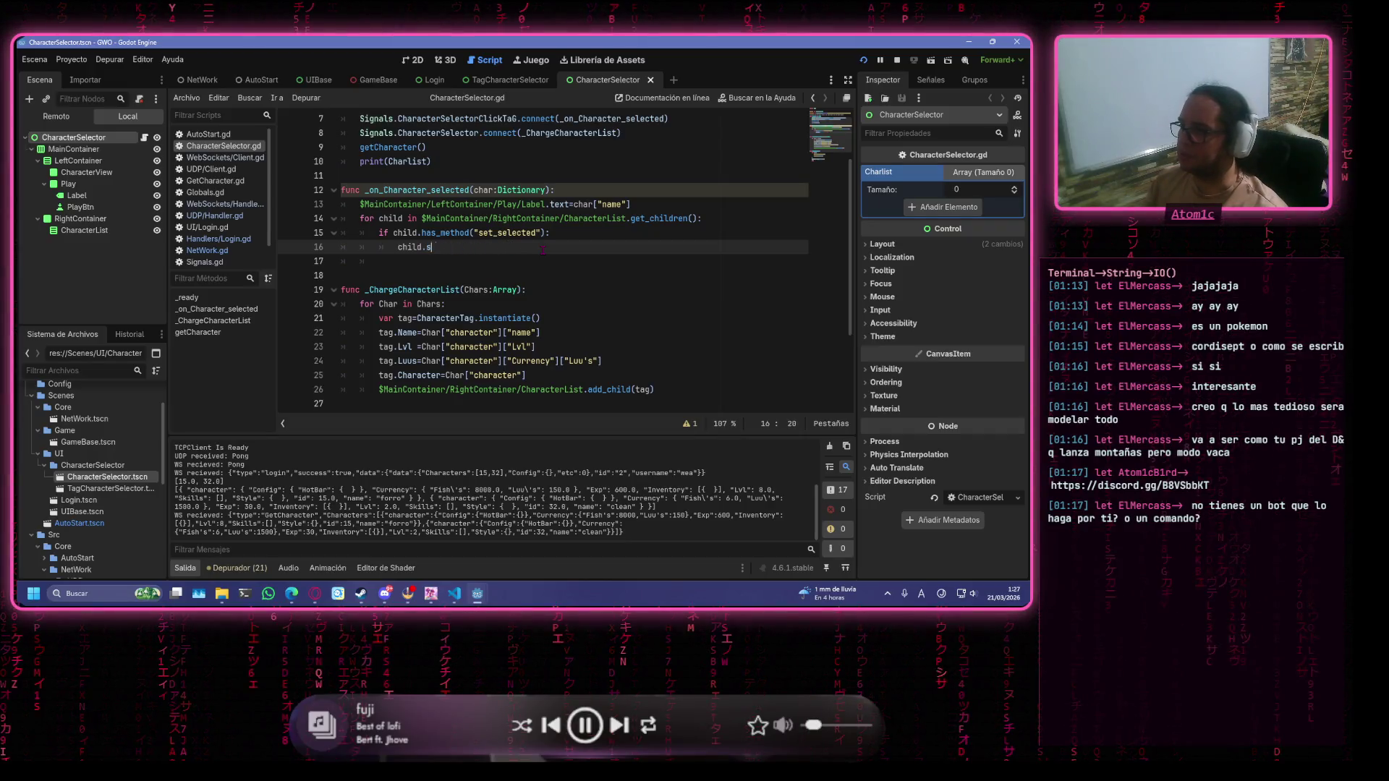
{"action": "key", "text": "BackSpace"}
{"action": "key", "text": "BackSpace"}
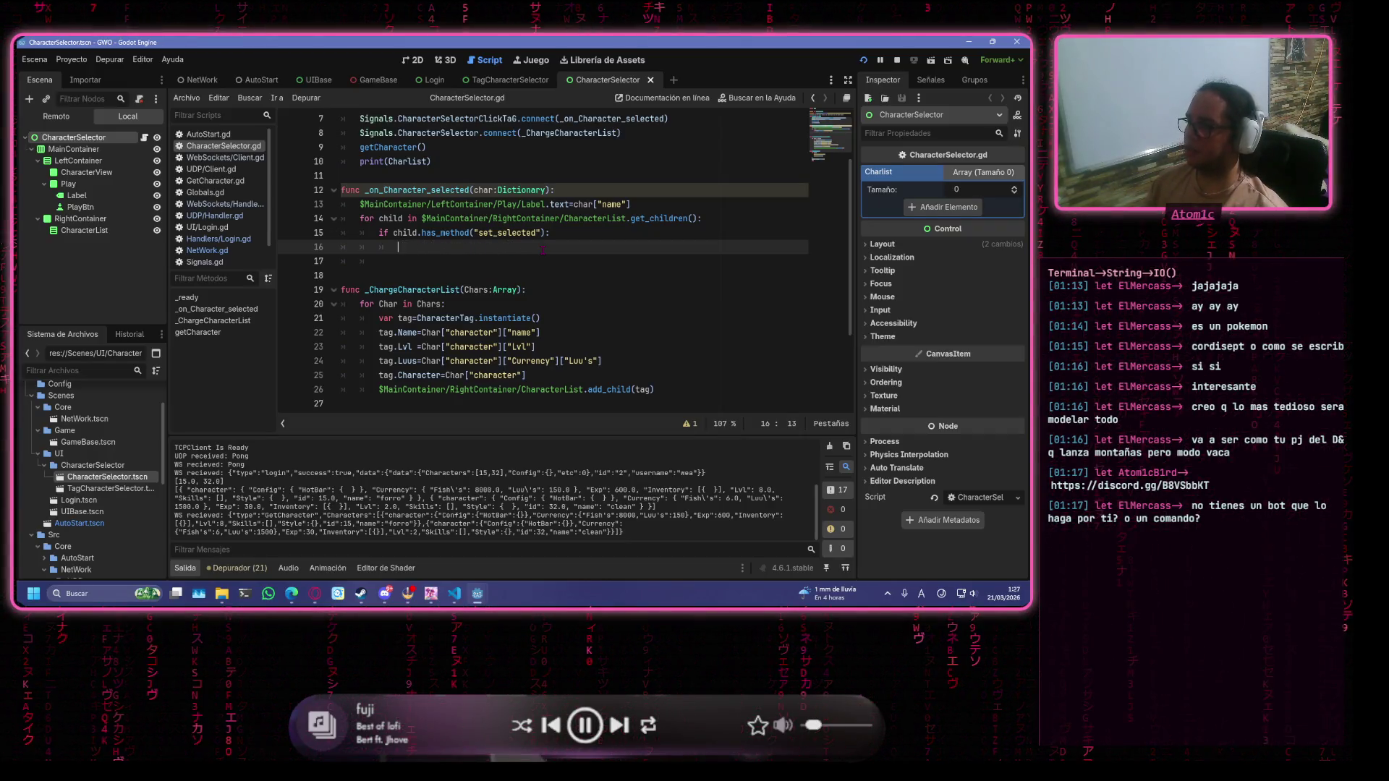
{"action": "type", "text": "f child"}
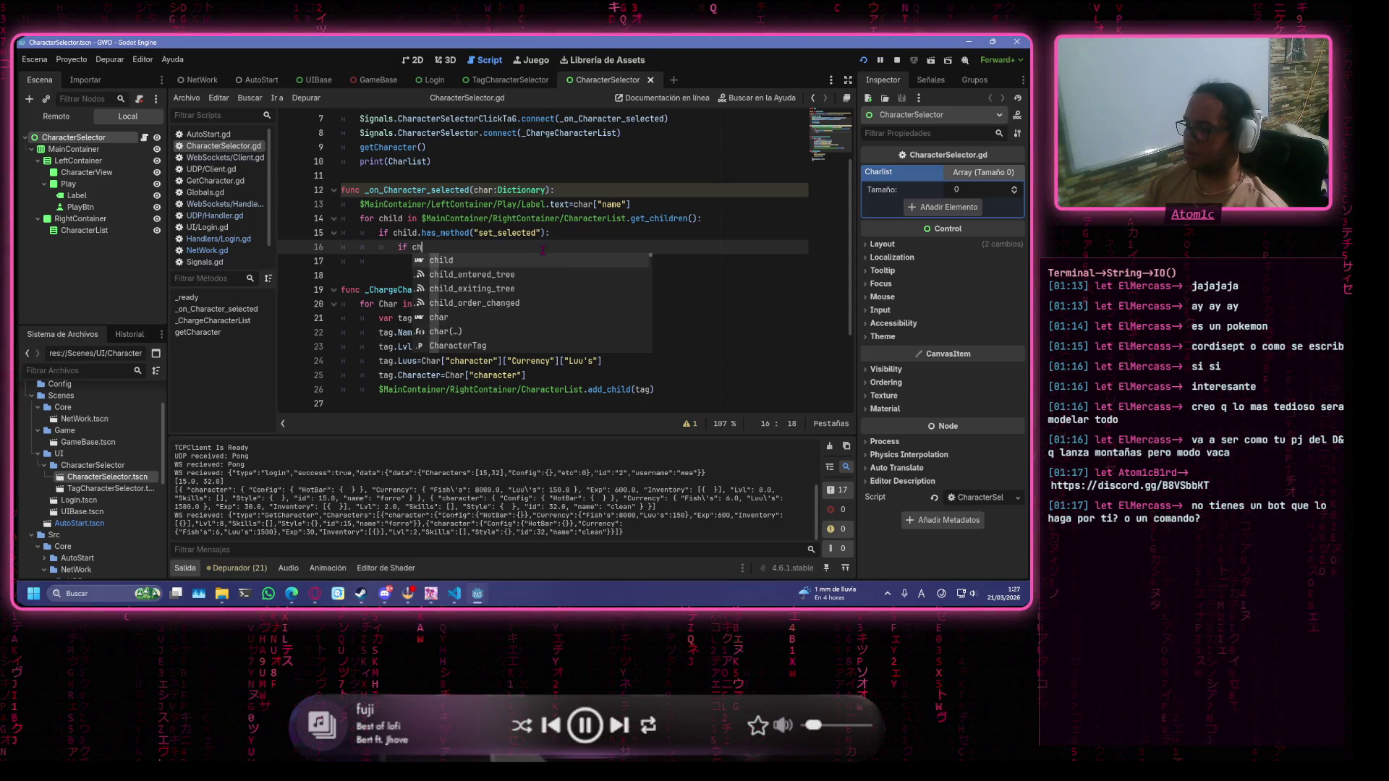
{"action": "type", "text": "."}
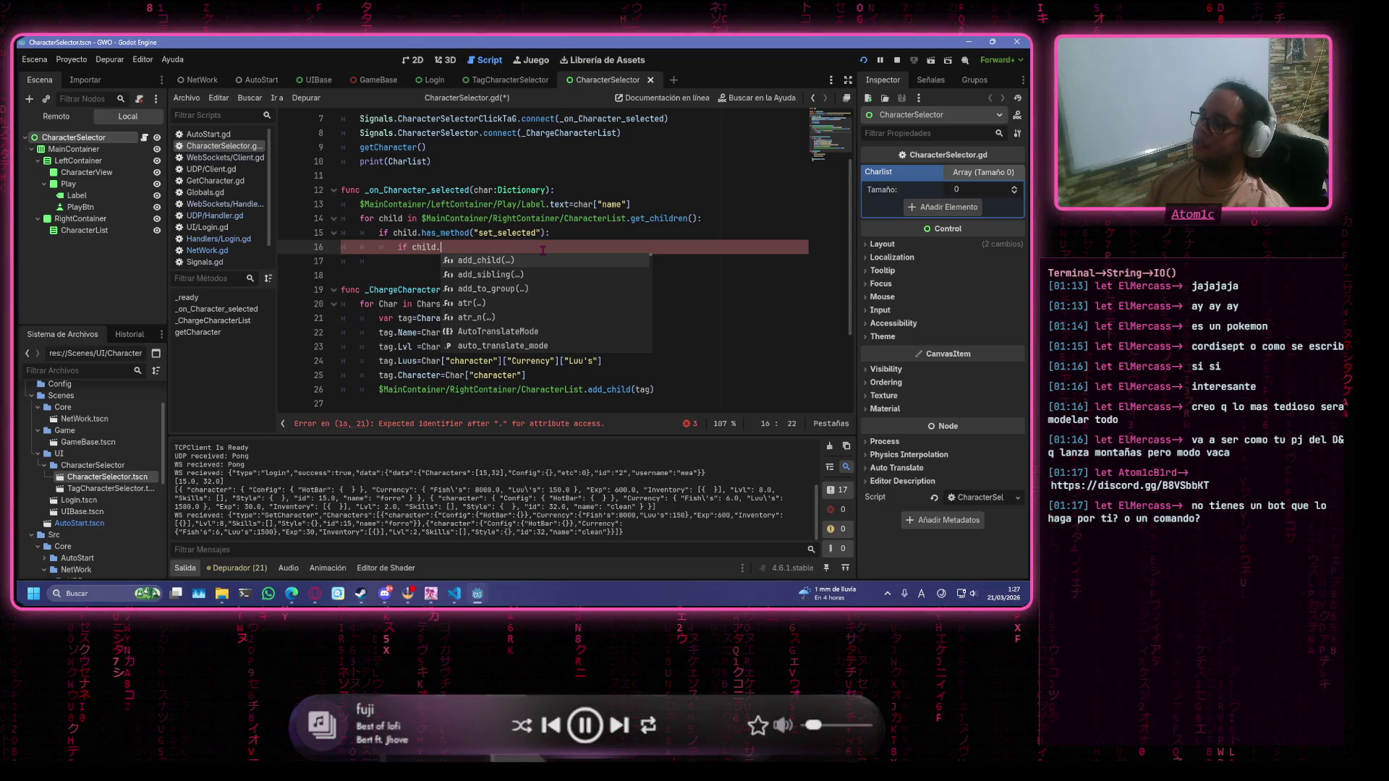
{"action": "type", "text": "Chara"}
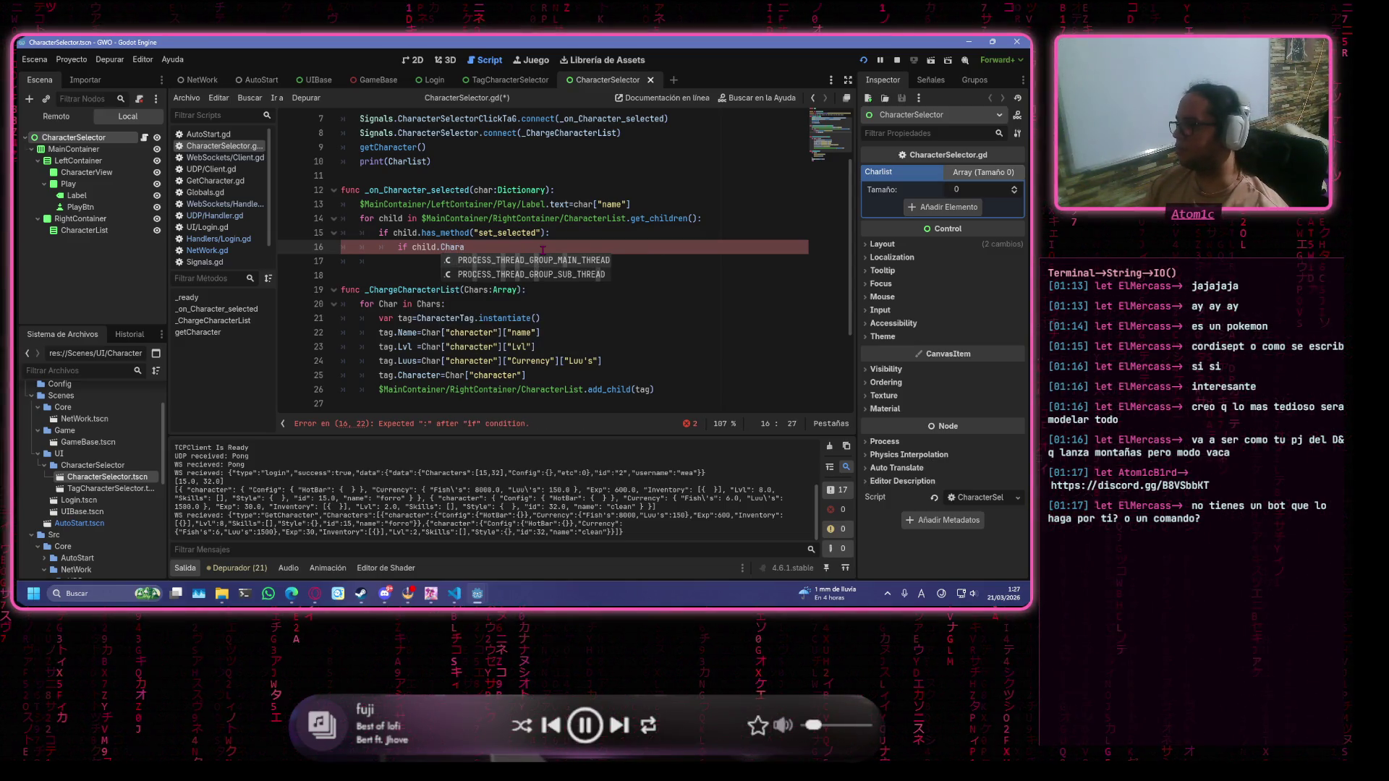
{"action": "type", "text": "cter"}
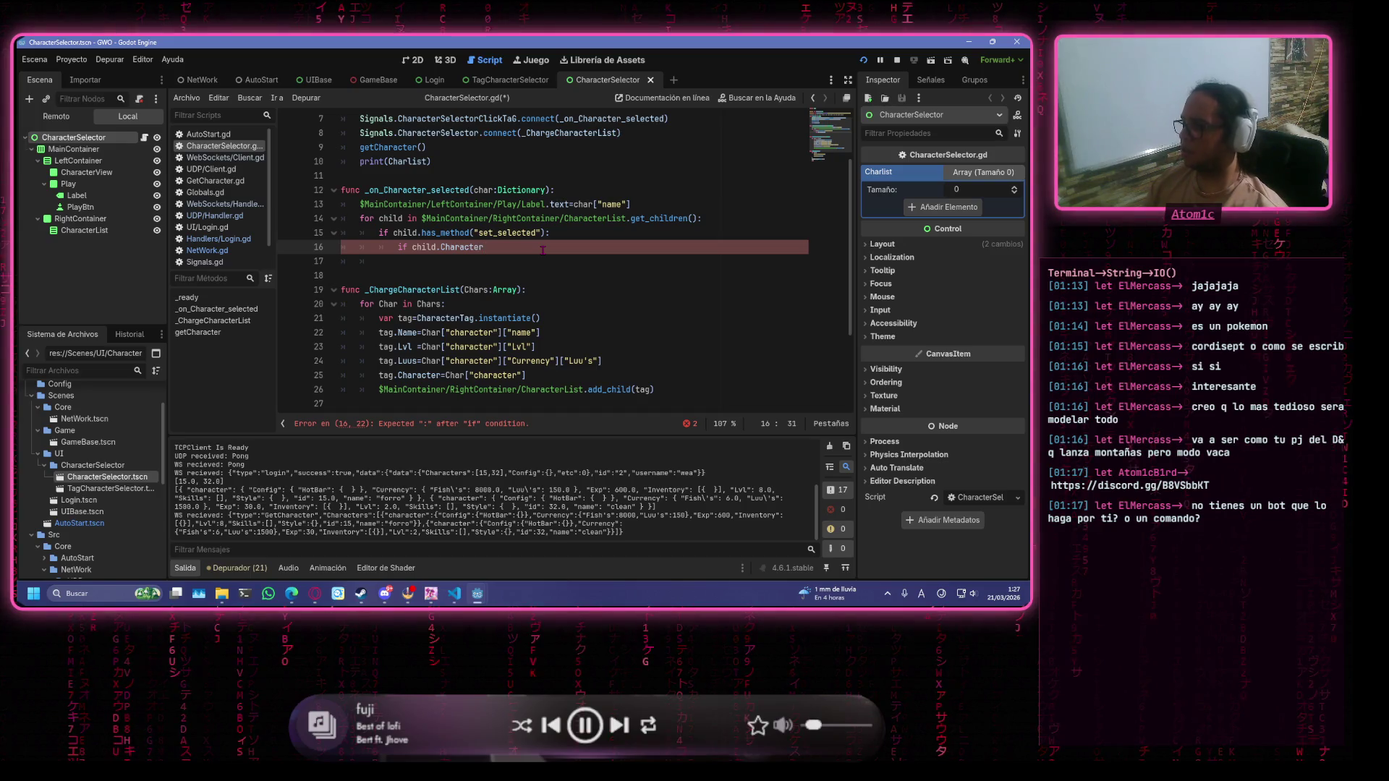
{"action": "key", "text": "BackSpace"}
{"action": "key", "text": "BackSpace"}
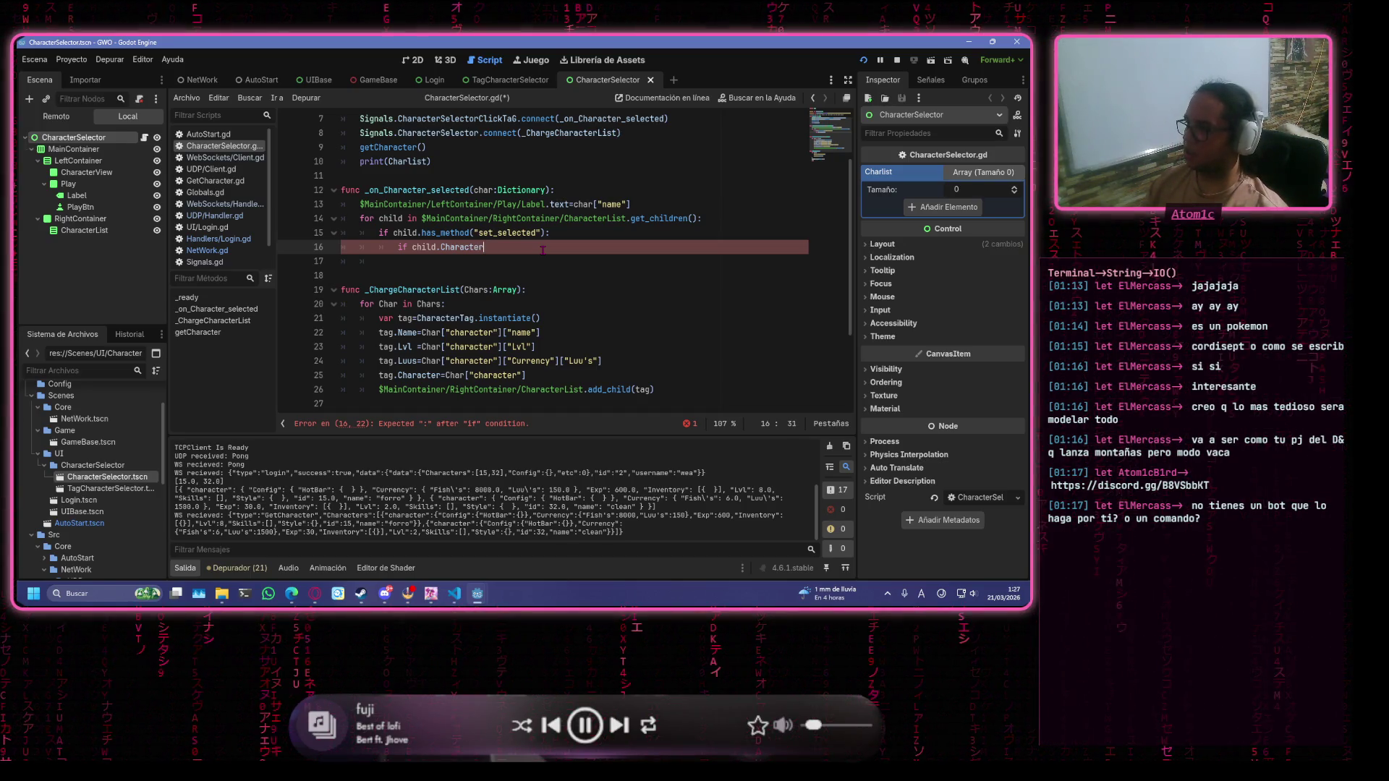
{"action": "type", "text": "\""}
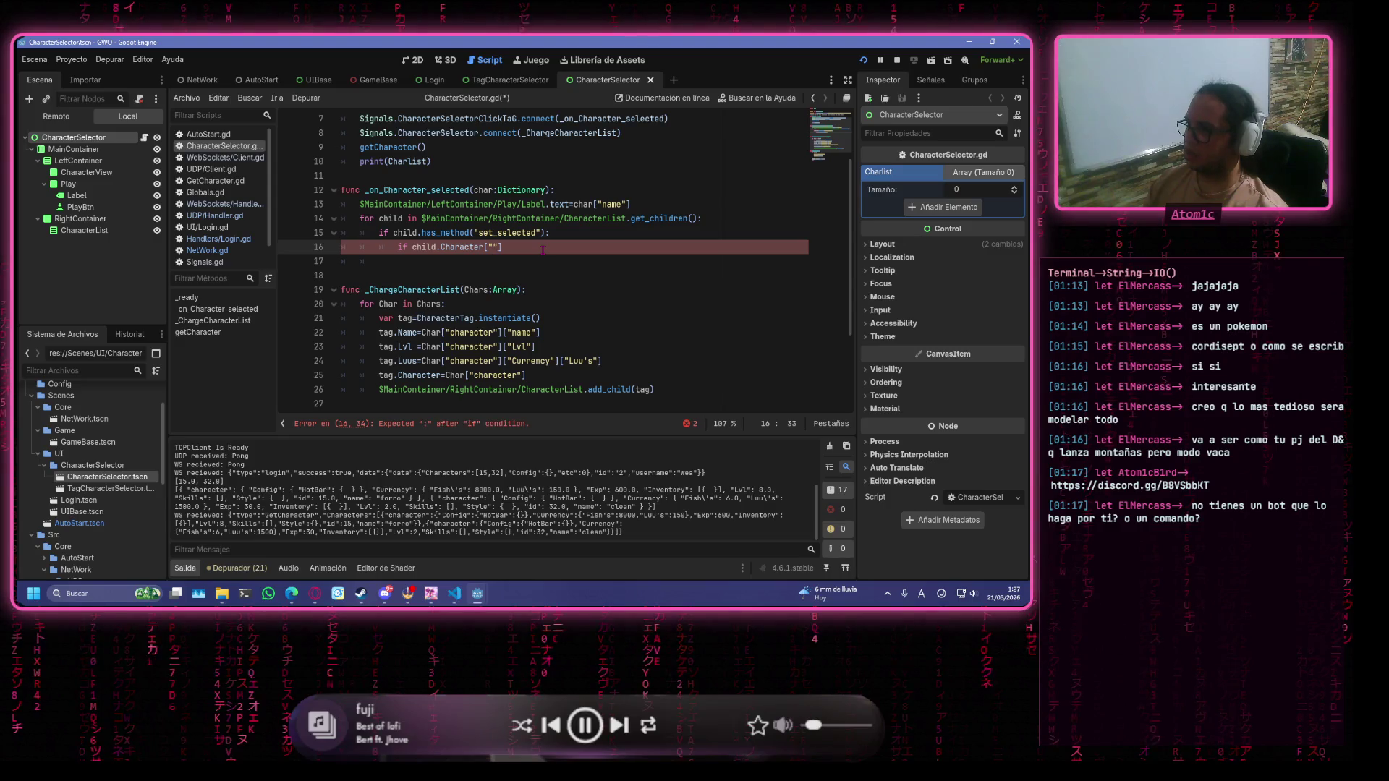
{"action": "key", "text": "Left"}
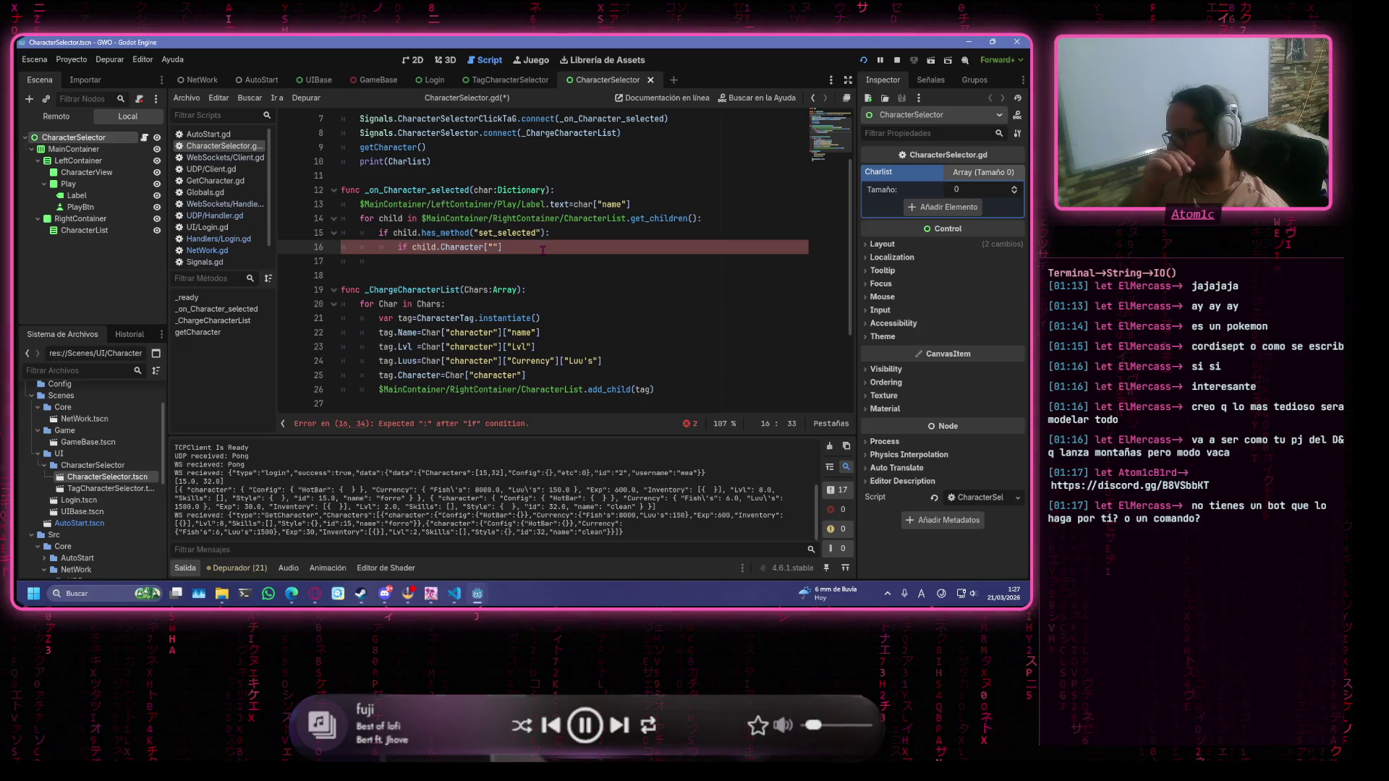
{"action": "type", "text": "char"}
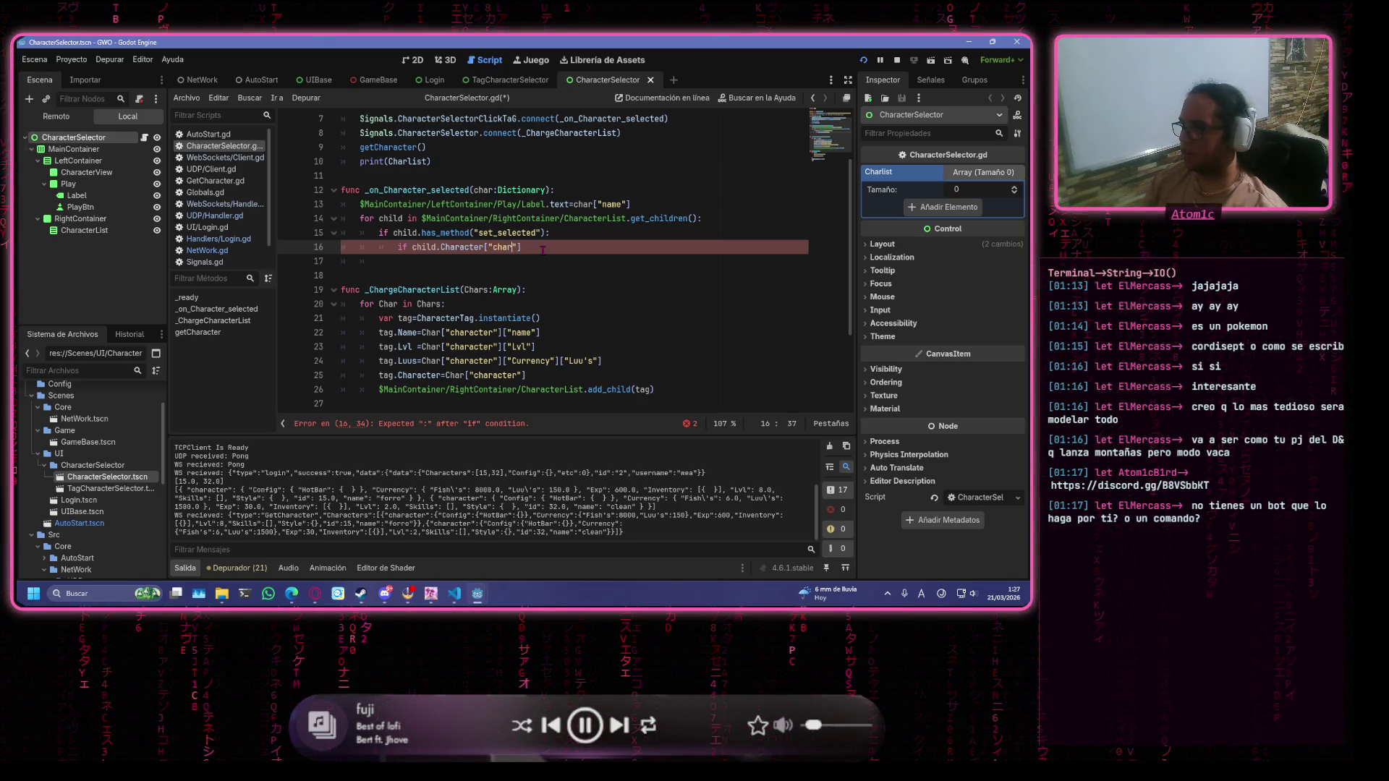
{"action": "key", "text": "BackSpace"}
{"action": "key", "text": "BackSpace"}
{"action": "key", "text": "BackSpace"}
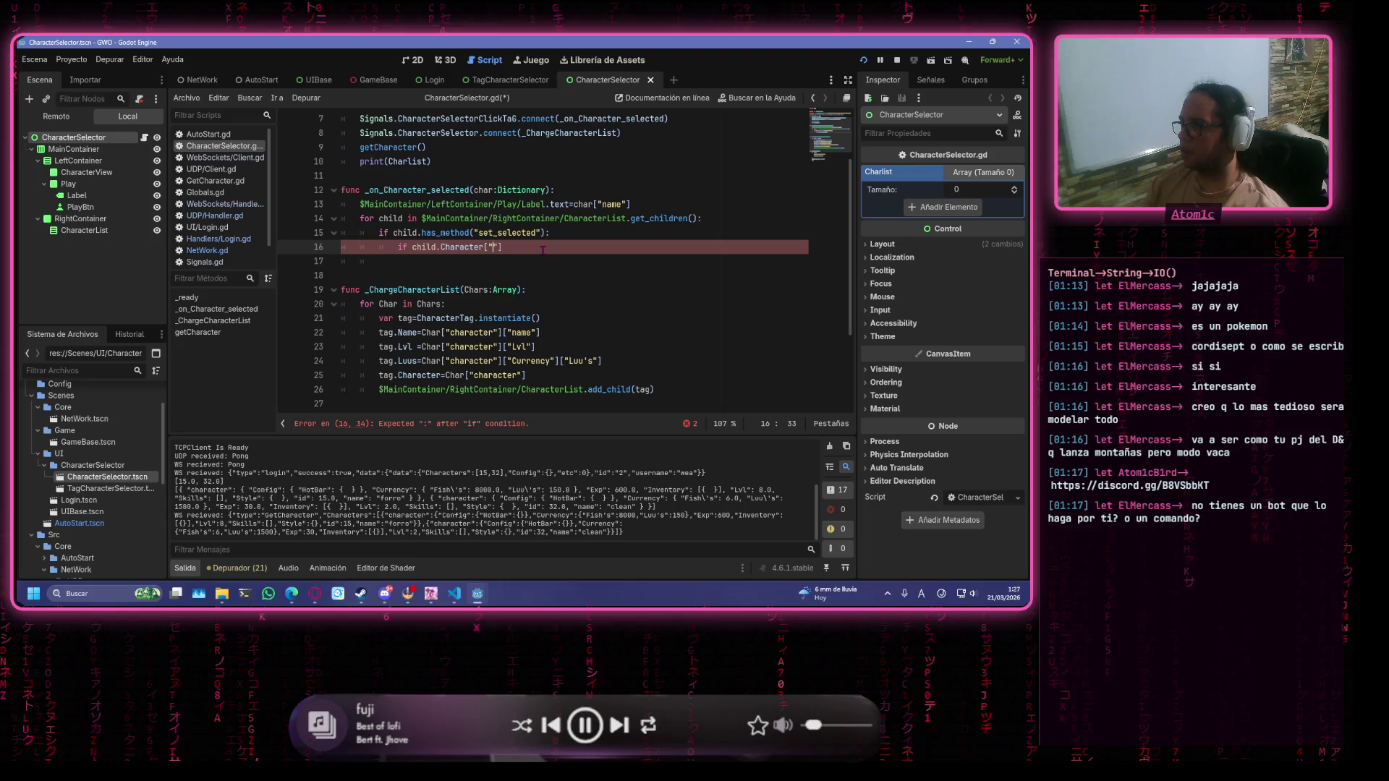
{"action": "type", "text": "id"}
{"action": "key", "text": "End"}
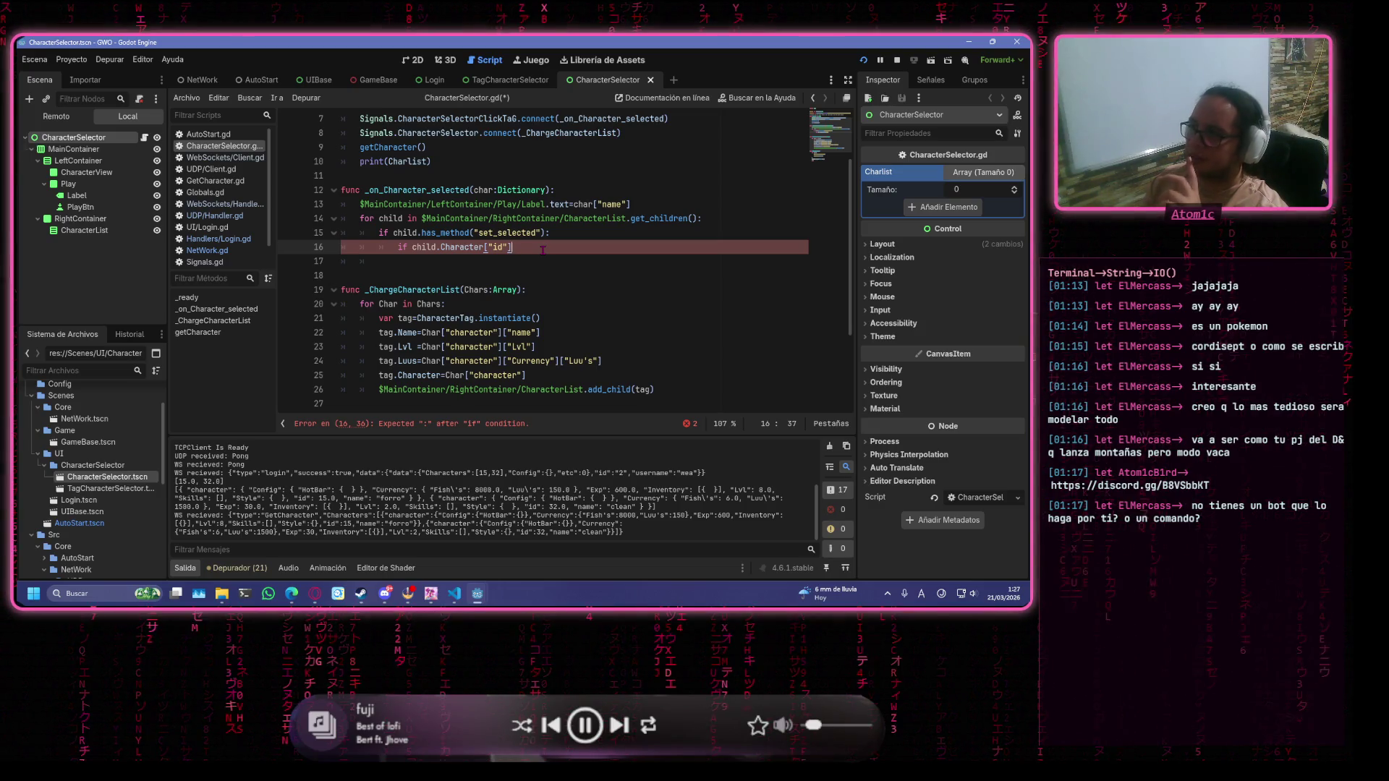
{"action": "type", "text": "=="}
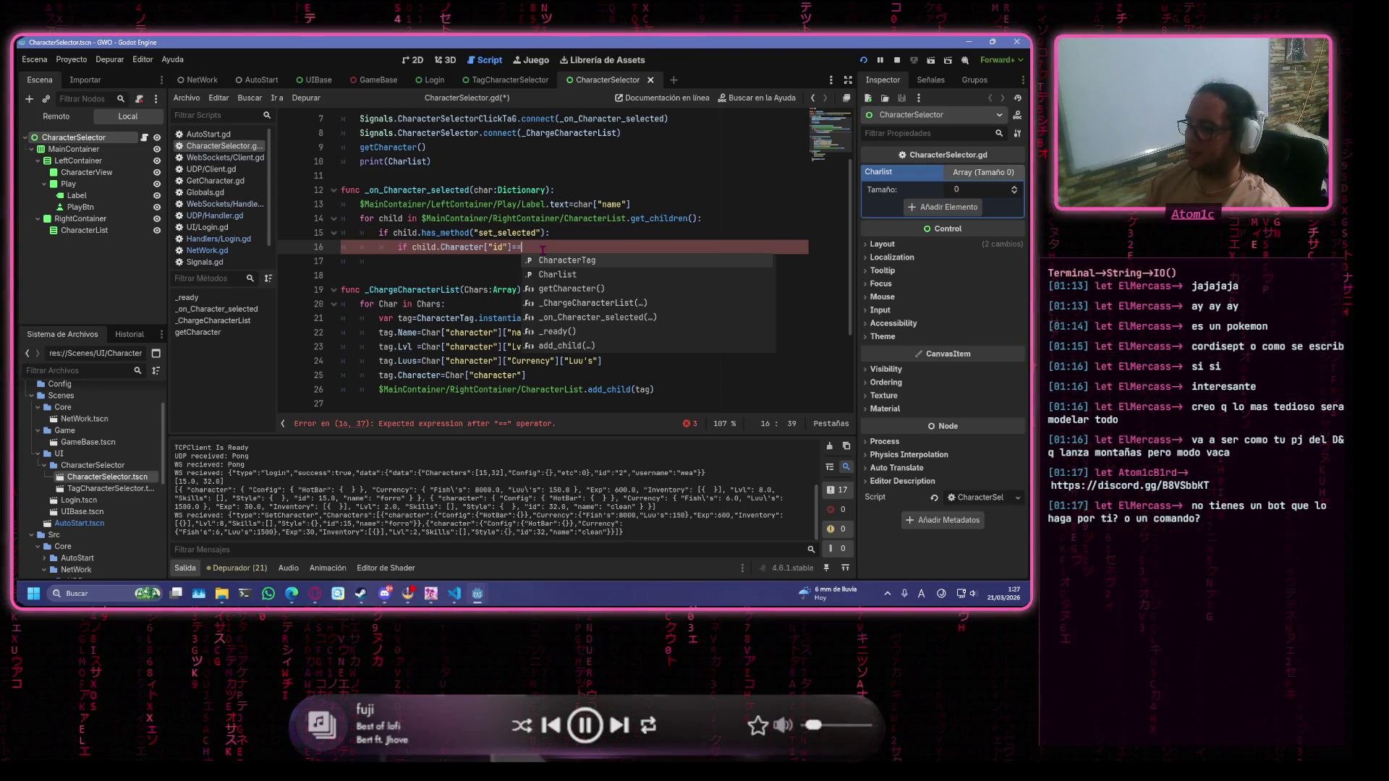
{"action": "type", "text": "char"}
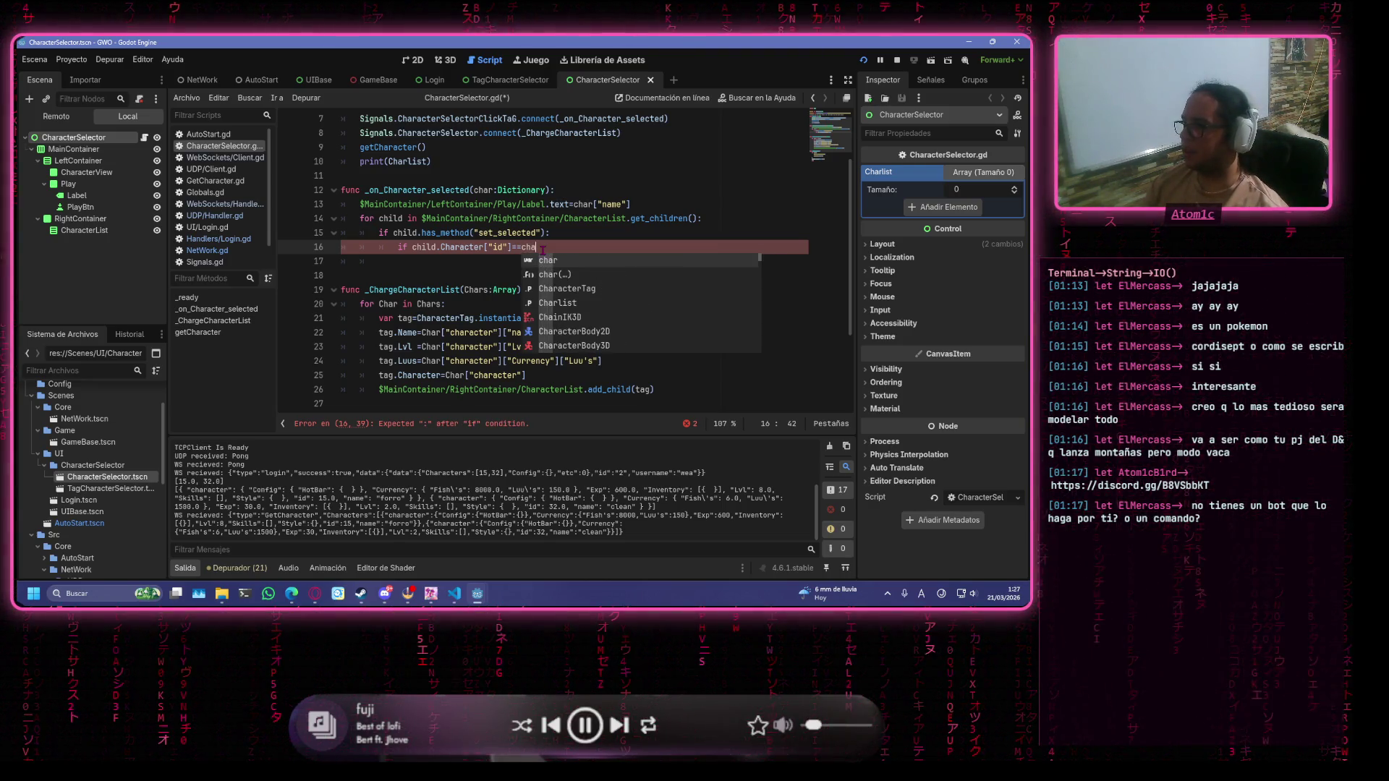
{"action": "type", "text": "[\""}
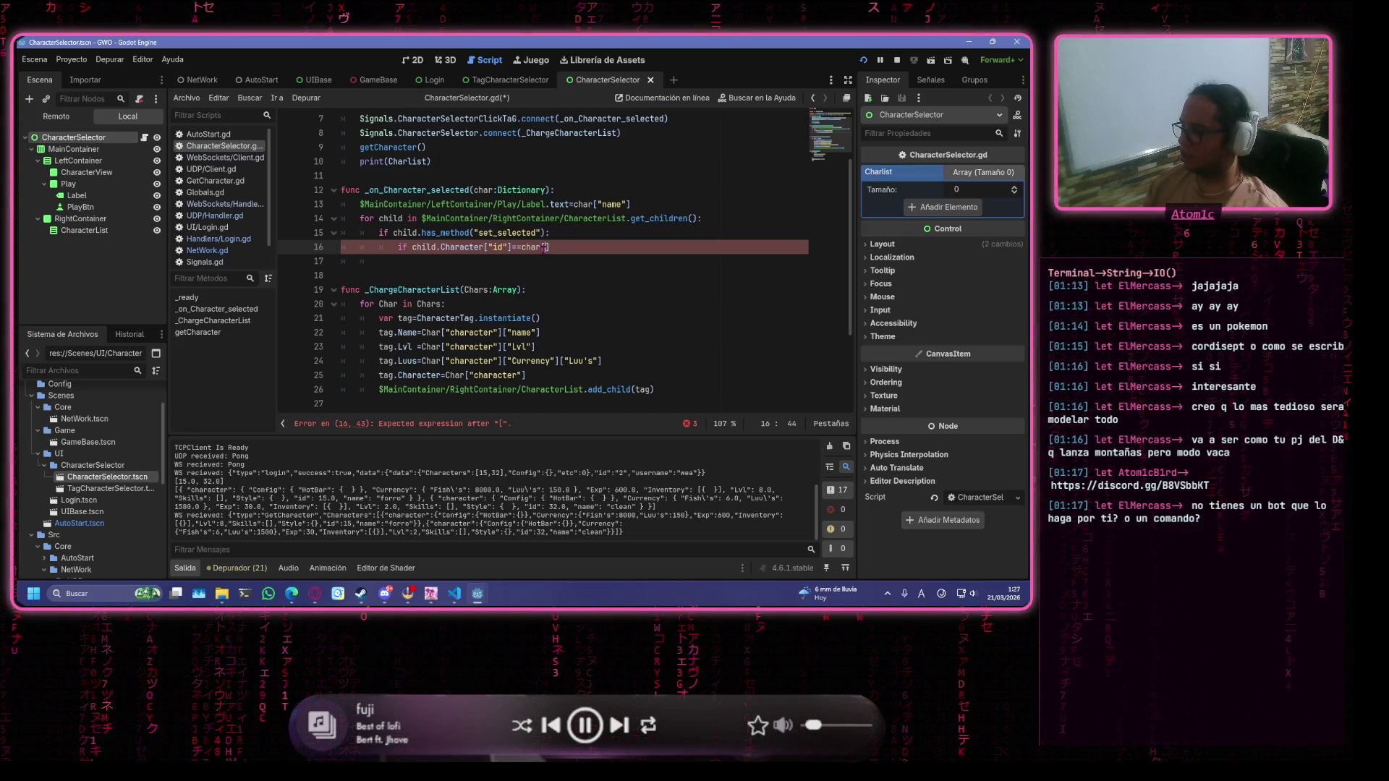
{"action": "type", "text": "id\"]"}
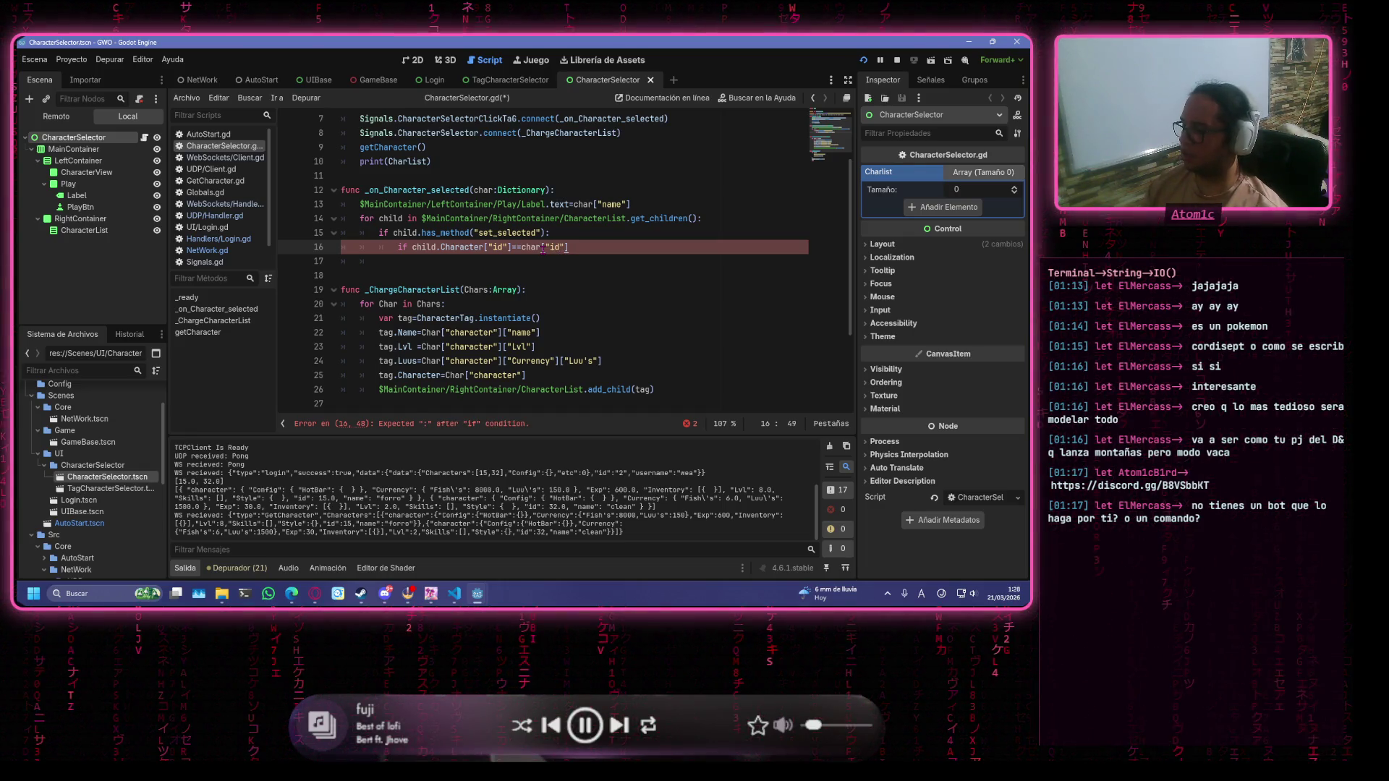
{"action": "type", "text": ":"}
{"action": "key", "text": "Return"}
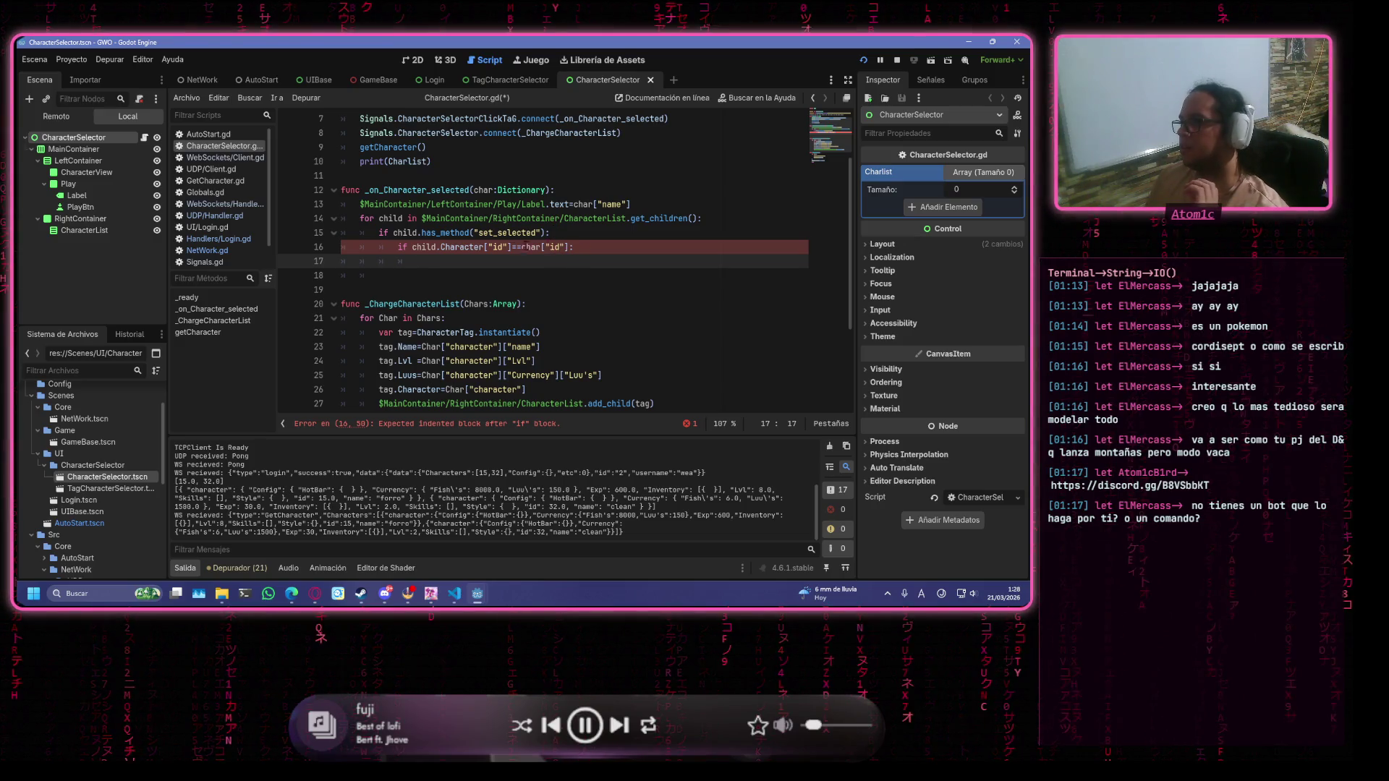
Call child.set_selected(true) inside that condition, save, and run the game with F5
{"action": "type", "text": "child."}
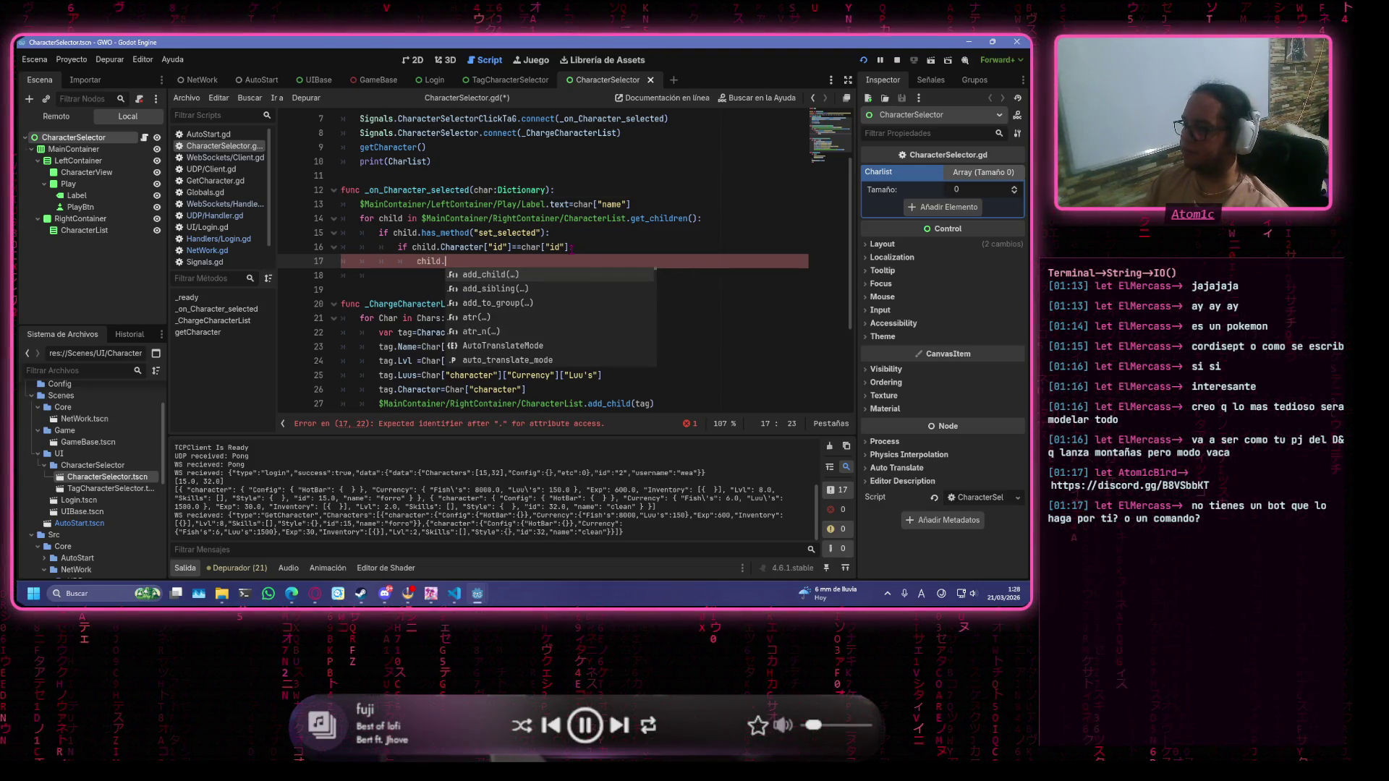
{"action": "type", "text": "set_selected"}
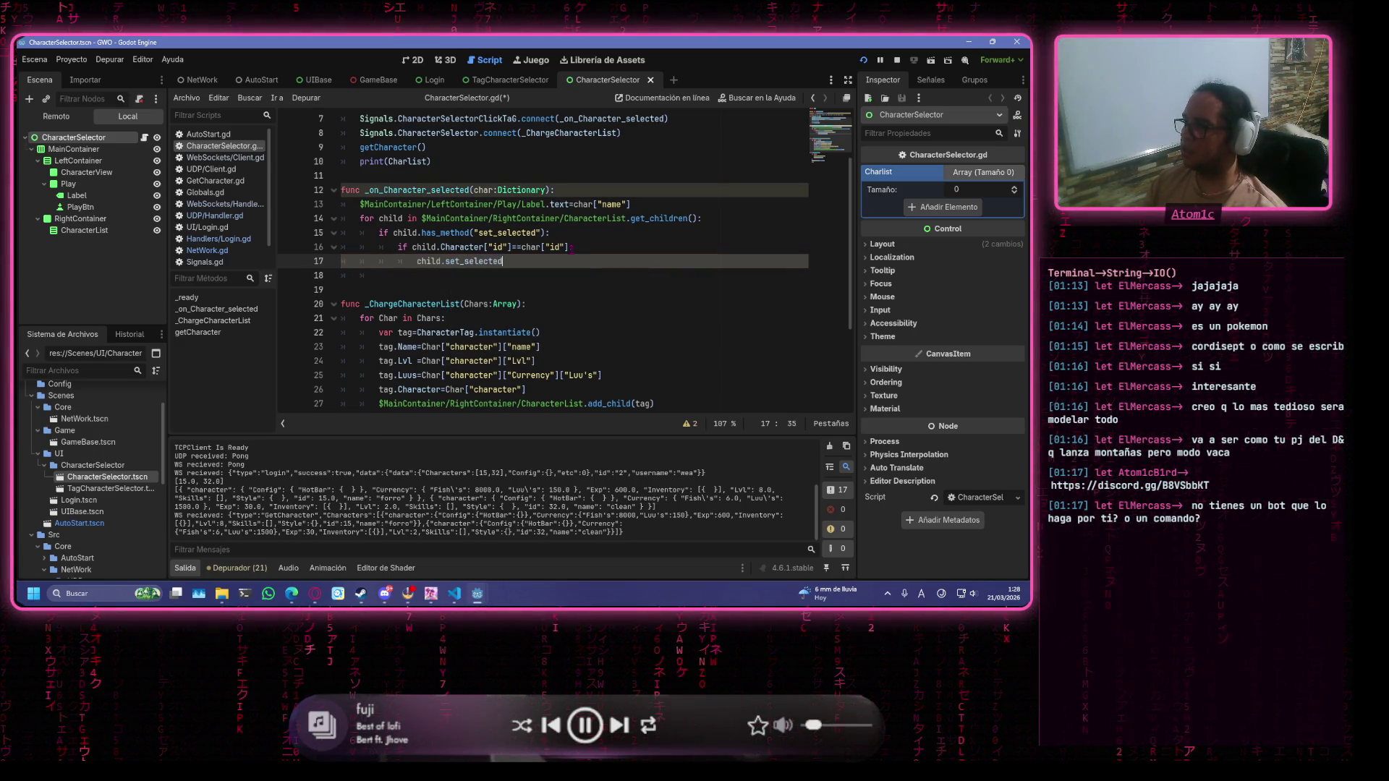
{"action": "type", "text": "(tr"}
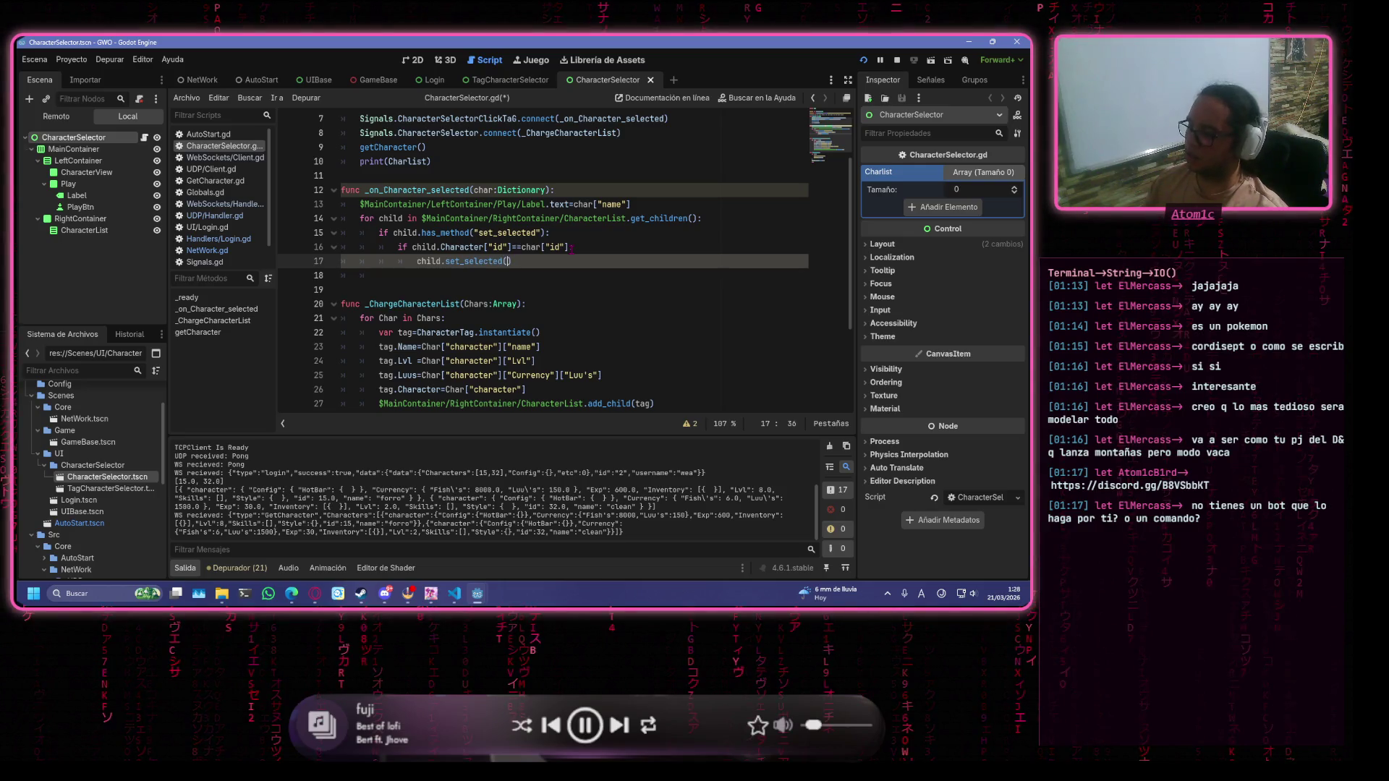
{"action": "type", "text": "ue)"}
{"action": "key", "text": "ctrl+s"}
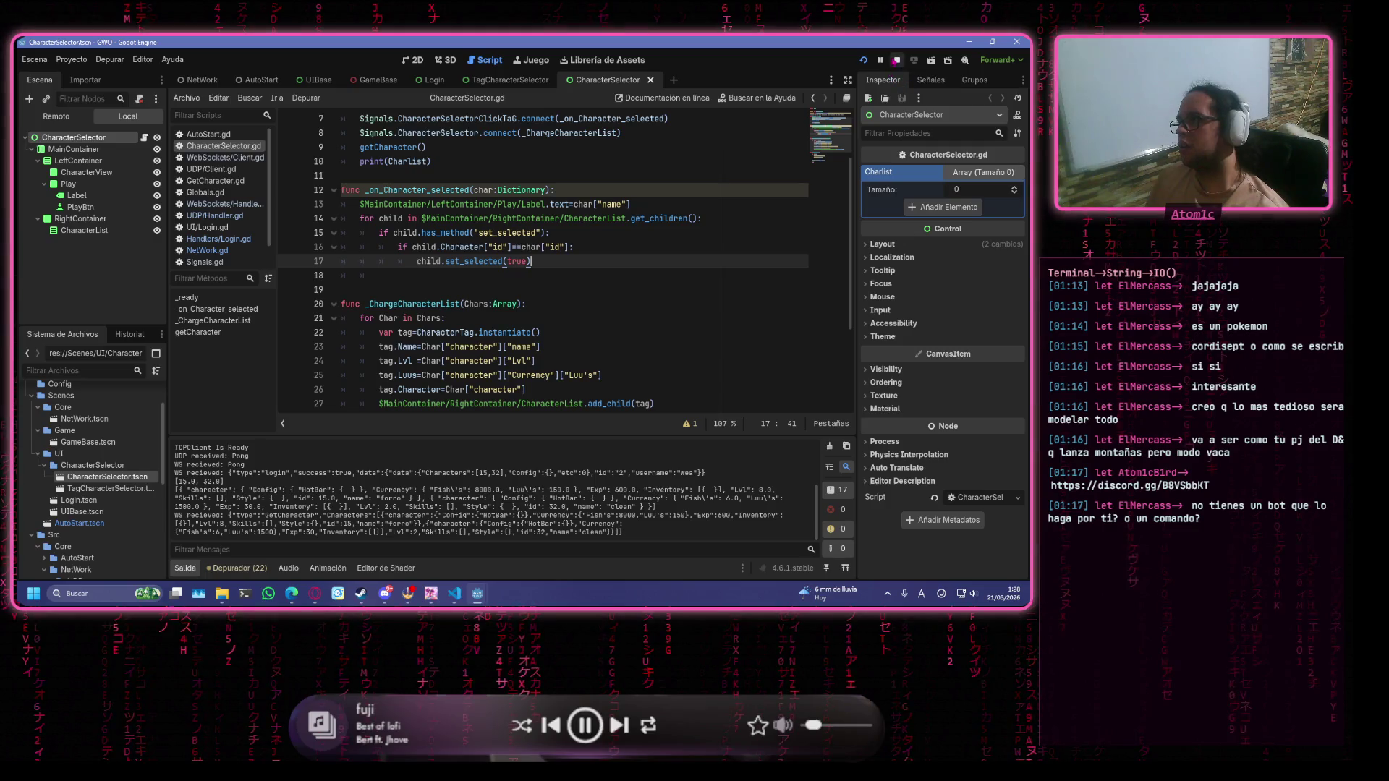
{"action": "key", "text": "F5"}
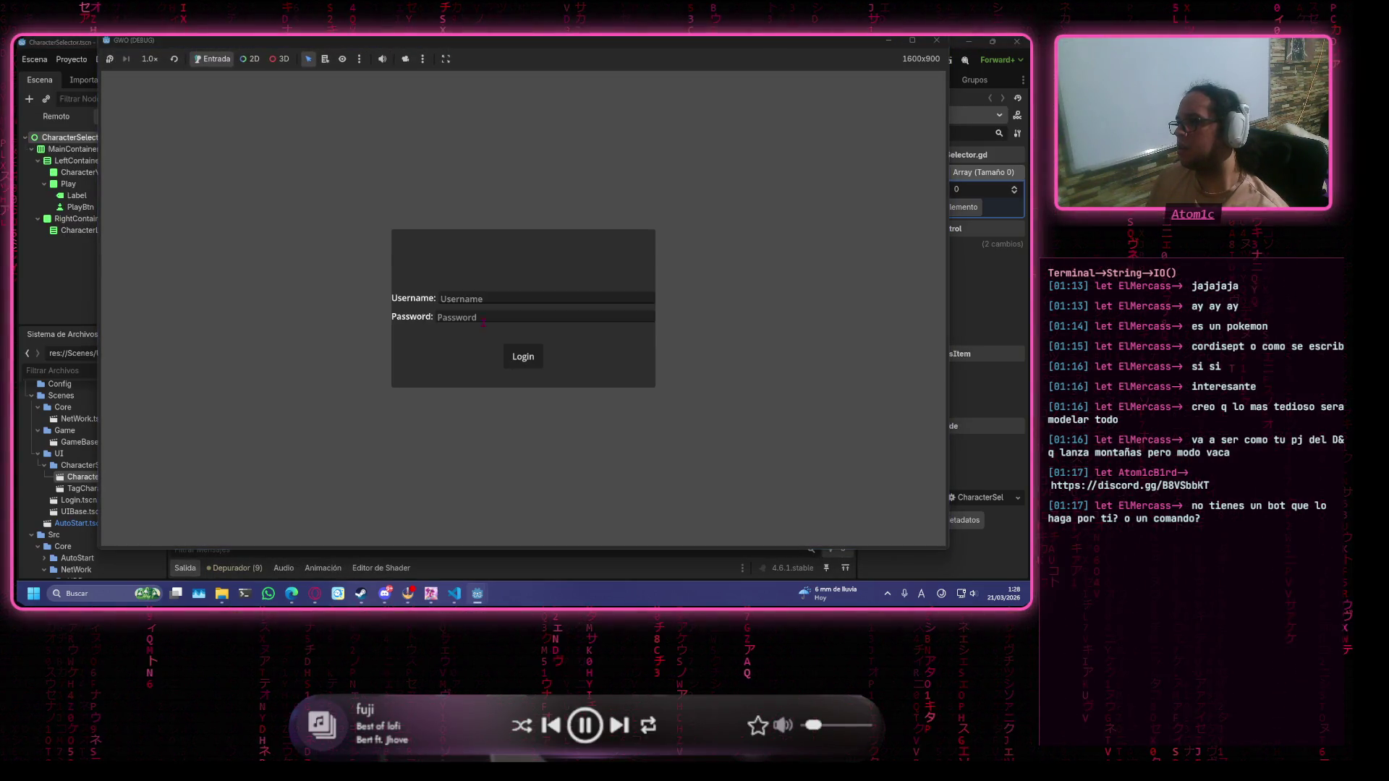
Log in to the running game with a username and password
{"action": "left_click", "coordinate": [495, 299]}
{"action": "type", "text": "wea"}
{"action": "left_click", "coordinate": [495, 316]}
{"action": "type", "text": "1234"}
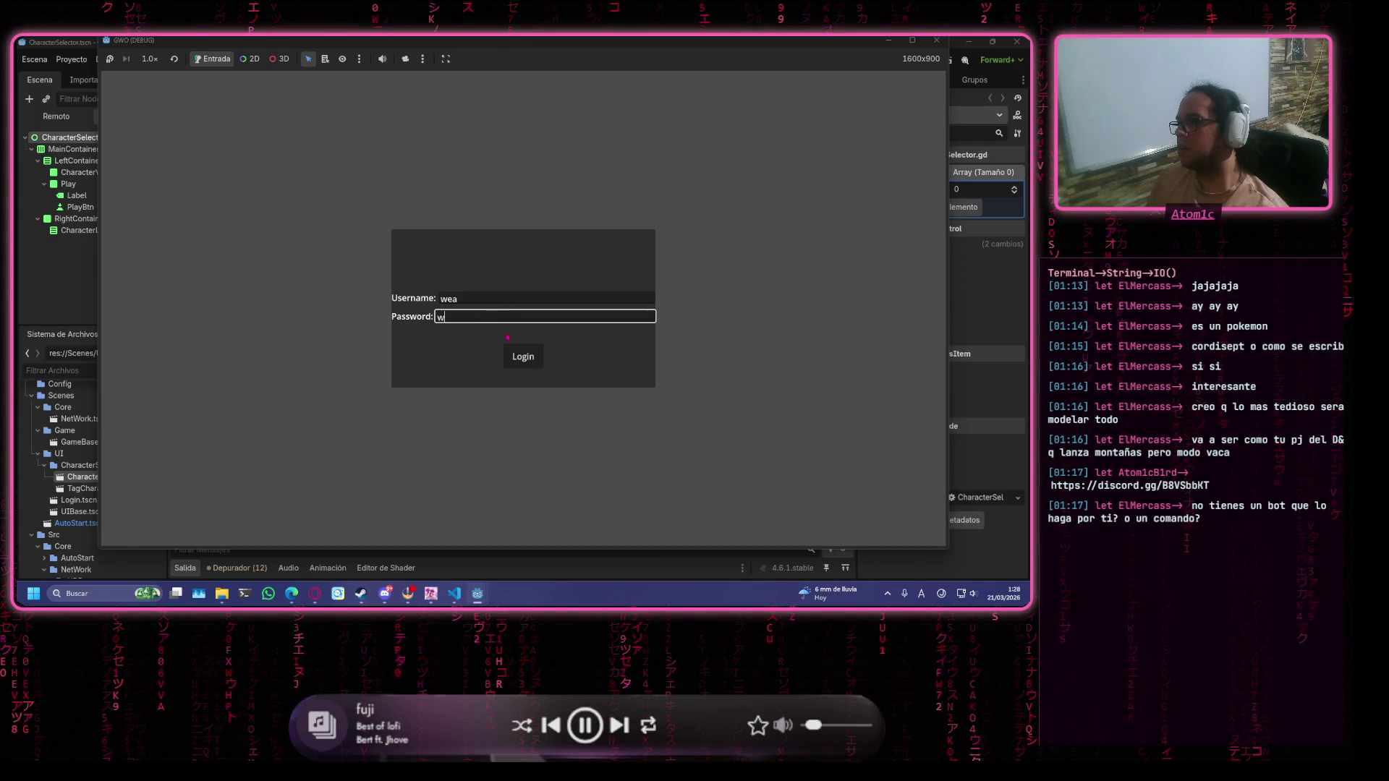
{"action": "left_click", "coordinate": [523, 356]}
Select the clean card, see forro stay highlighted, close the game and return to line 17
{"action": "left_click", "coordinate": [863, 96]}
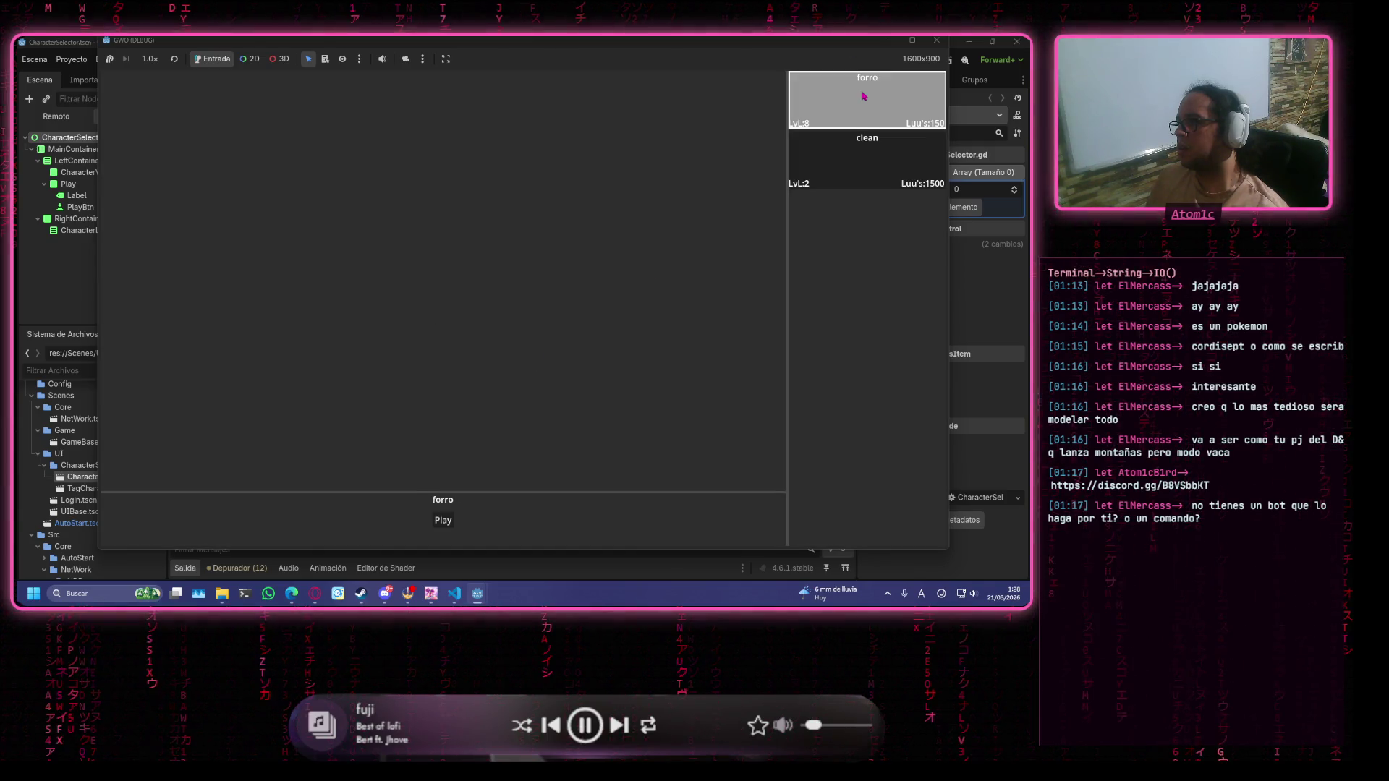
{"action": "left_click", "coordinate": [874, 155]}
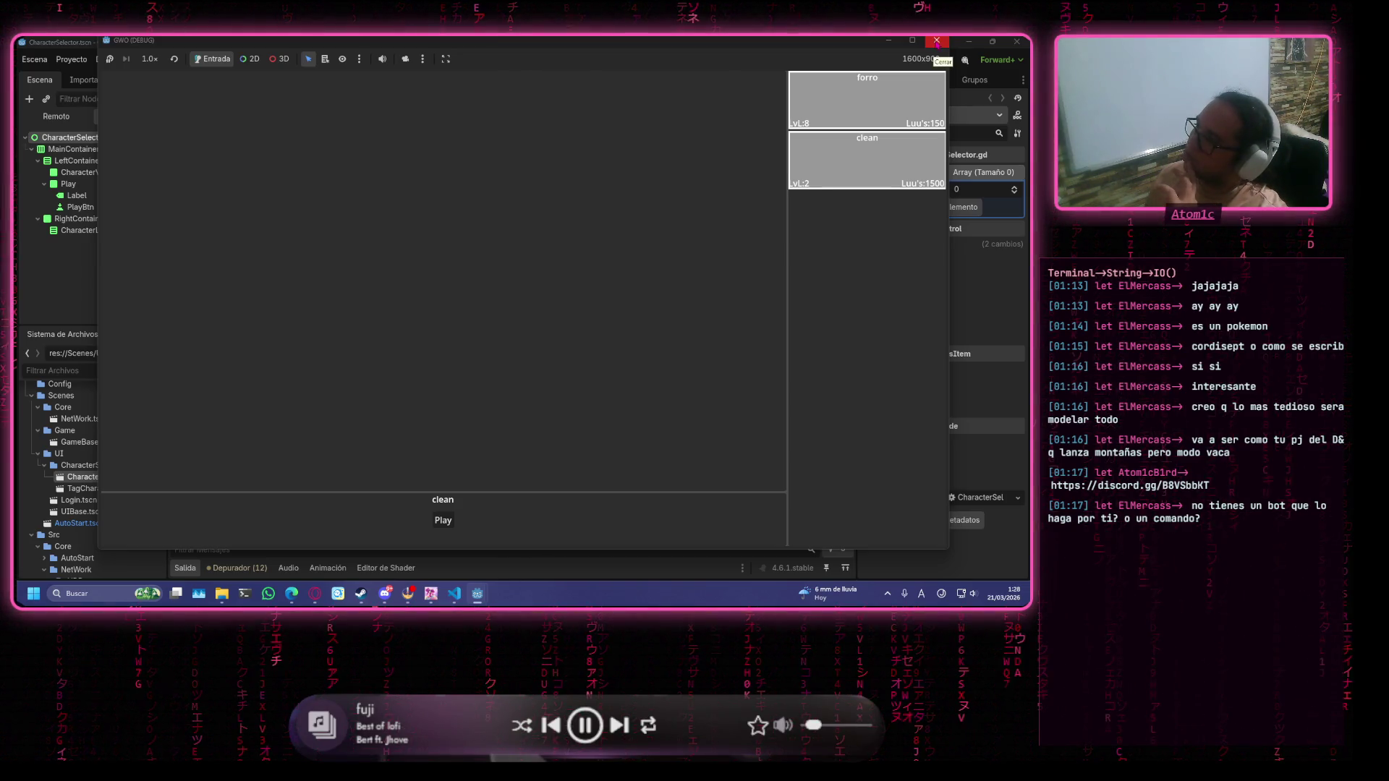
{"action": "left_click", "coordinate": [937, 41]}
{"action": "left_click_drag", "start_coordinate": [613, 262], "coordinate": [417, 261]}
{"action": "left_click", "coordinate": [555, 262]}
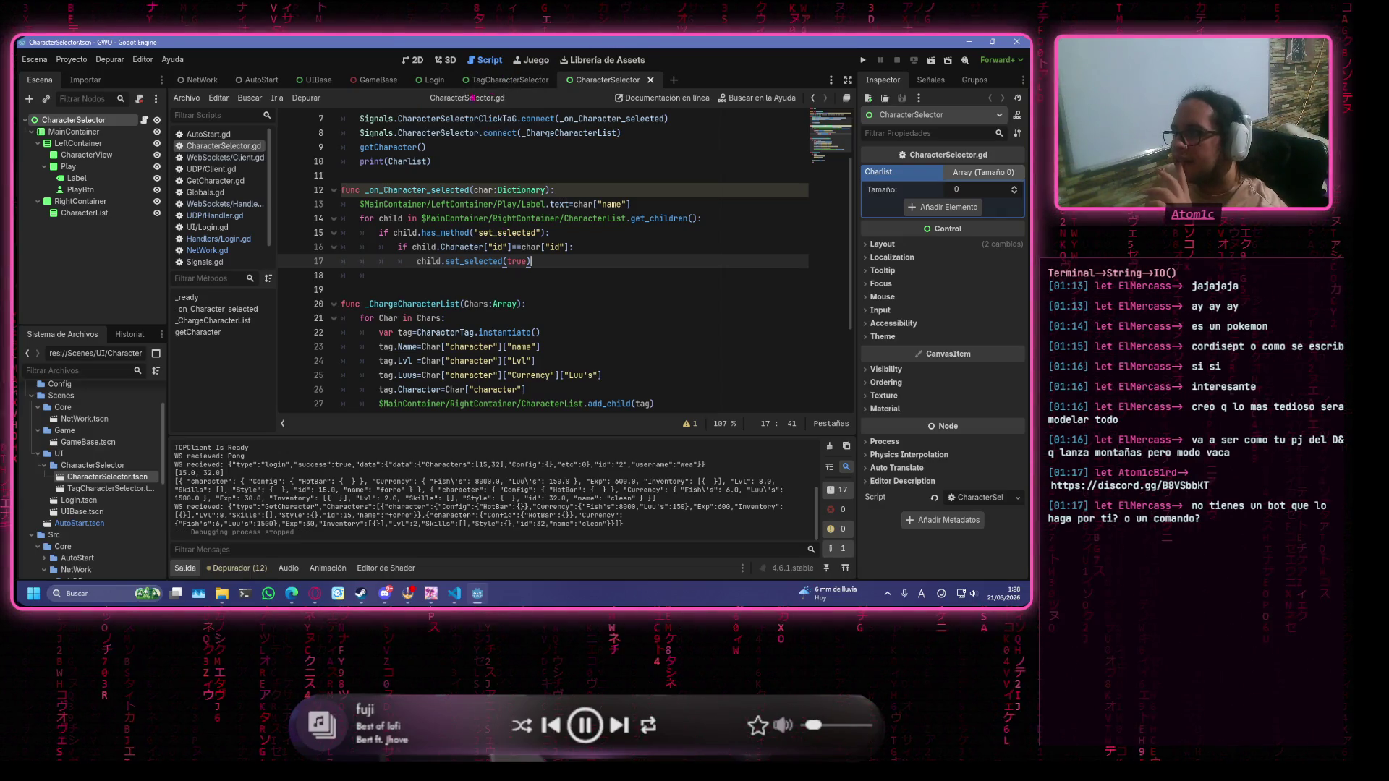
{"action": "scroll", "coordinate": [217, 246], "scroll_direction": "down", "scroll_amount": 2}
{"action": "left_click", "coordinate": [221, 249]}
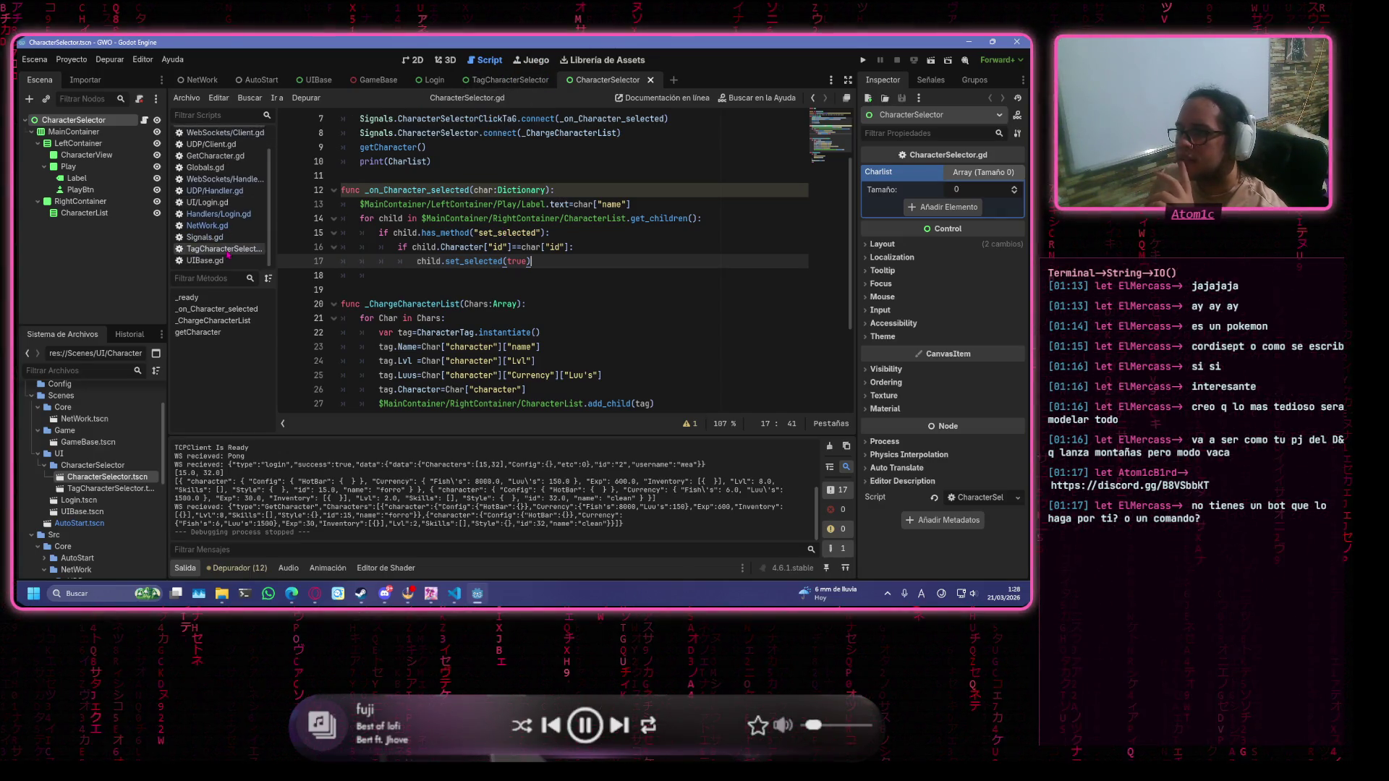
{"action": "left_click", "coordinate": [509, 190]}
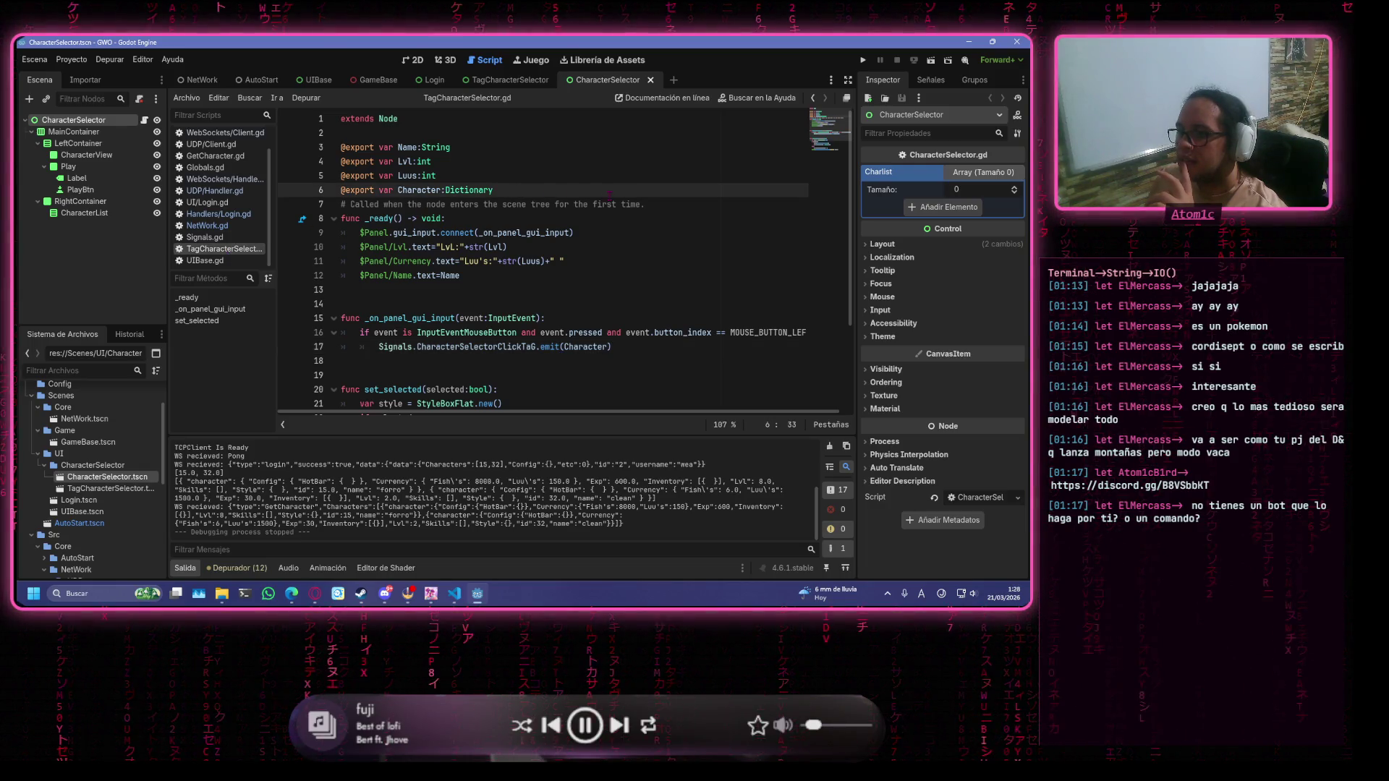
{"action": "scroll", "coordinate": [610, 194], "scroll_direction": "down", "scroll_amount": 1}
{"action": "key", "text": "Return"}
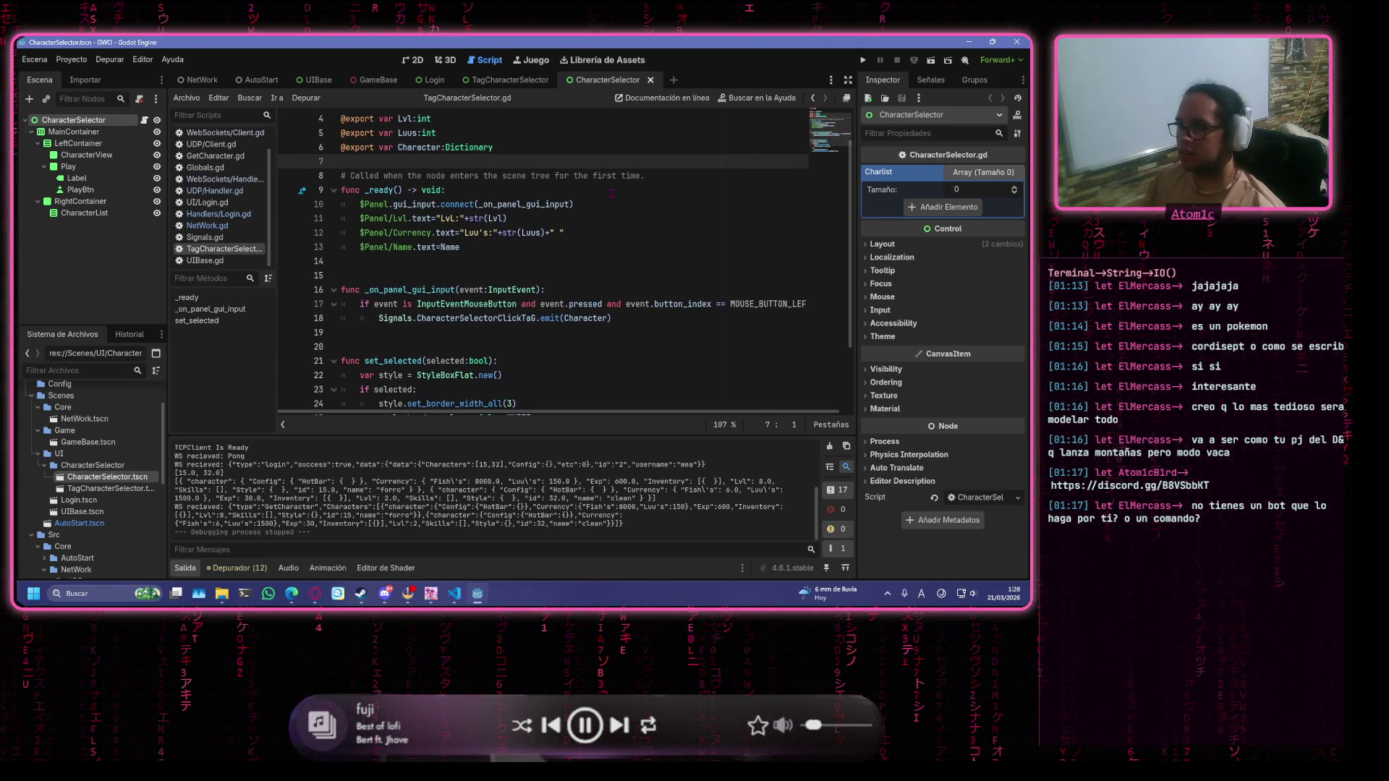
{"action": "type", "text": "@export"}
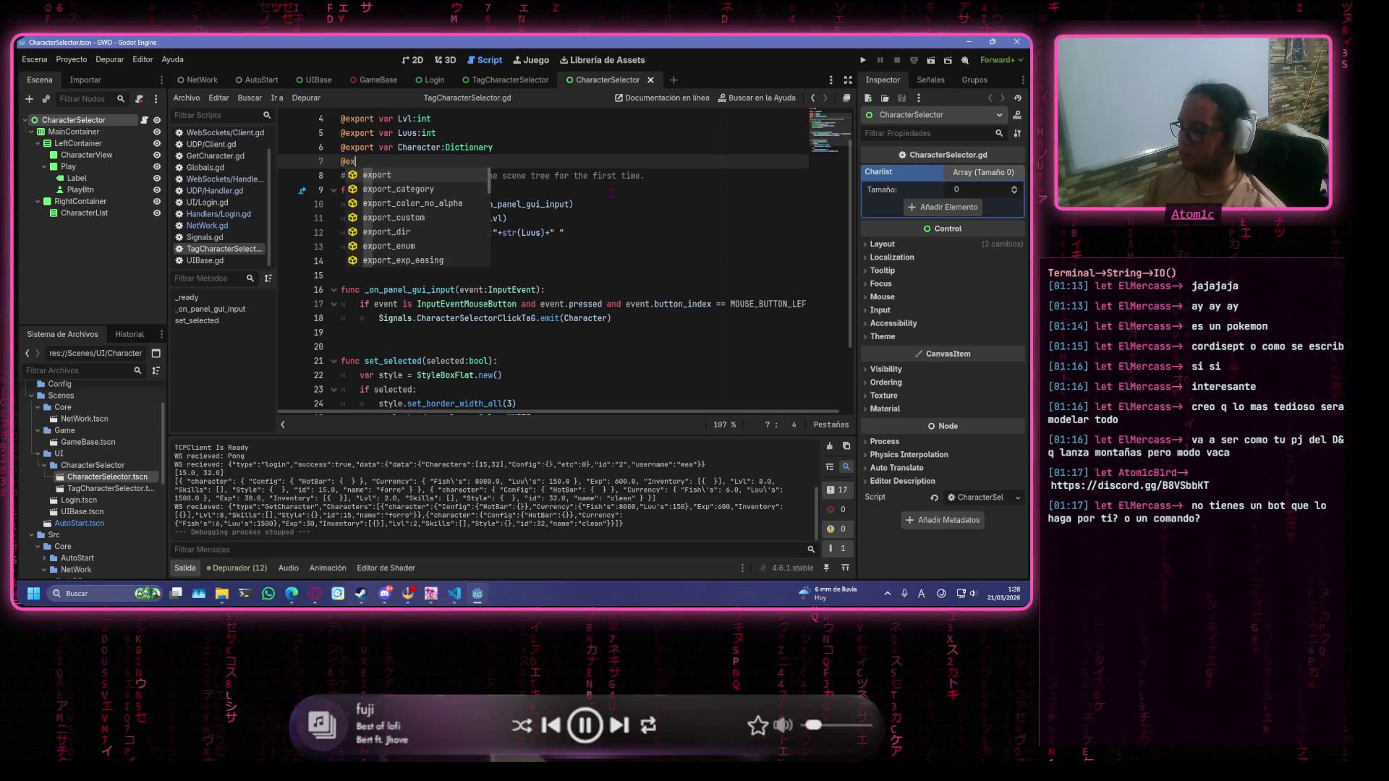
{"action": "type", "text": " var IsS"}
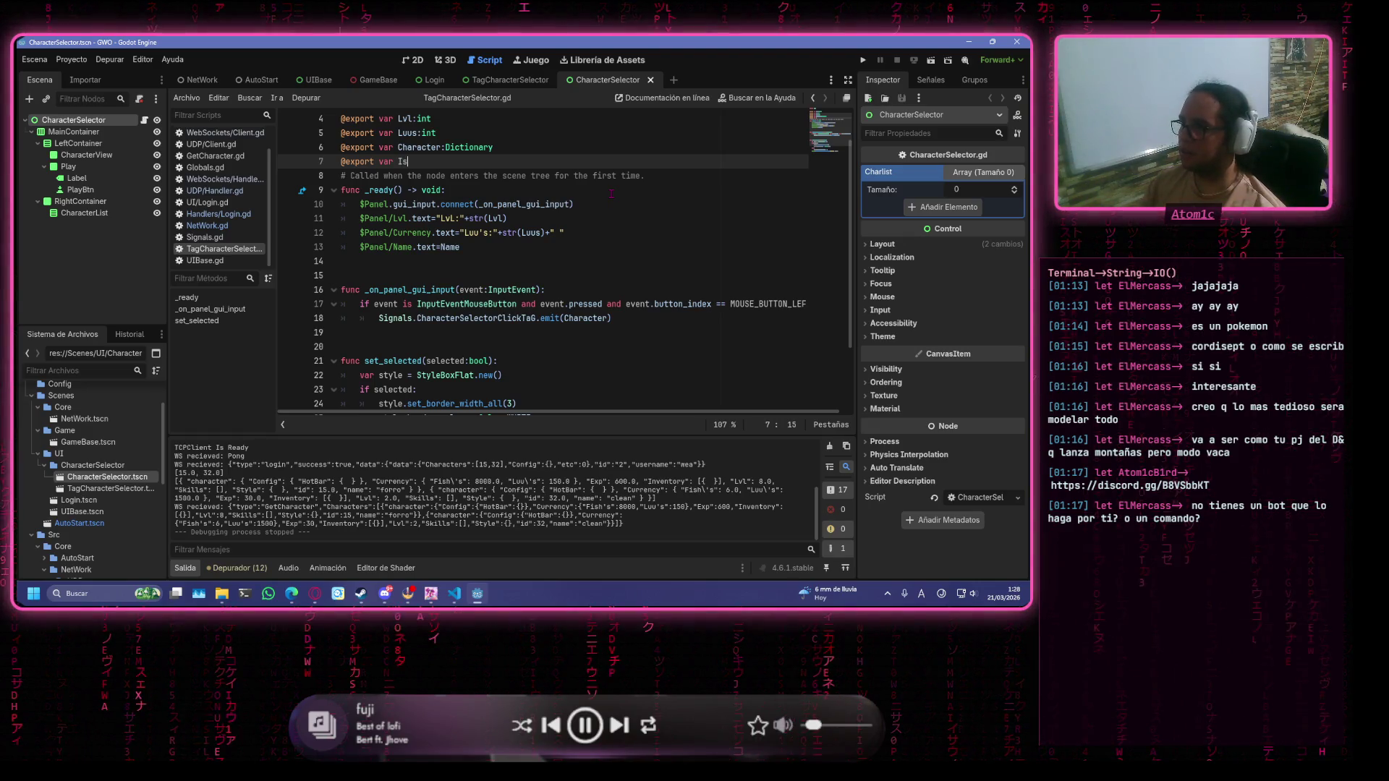
{"action": "type", "text": "elected:"}
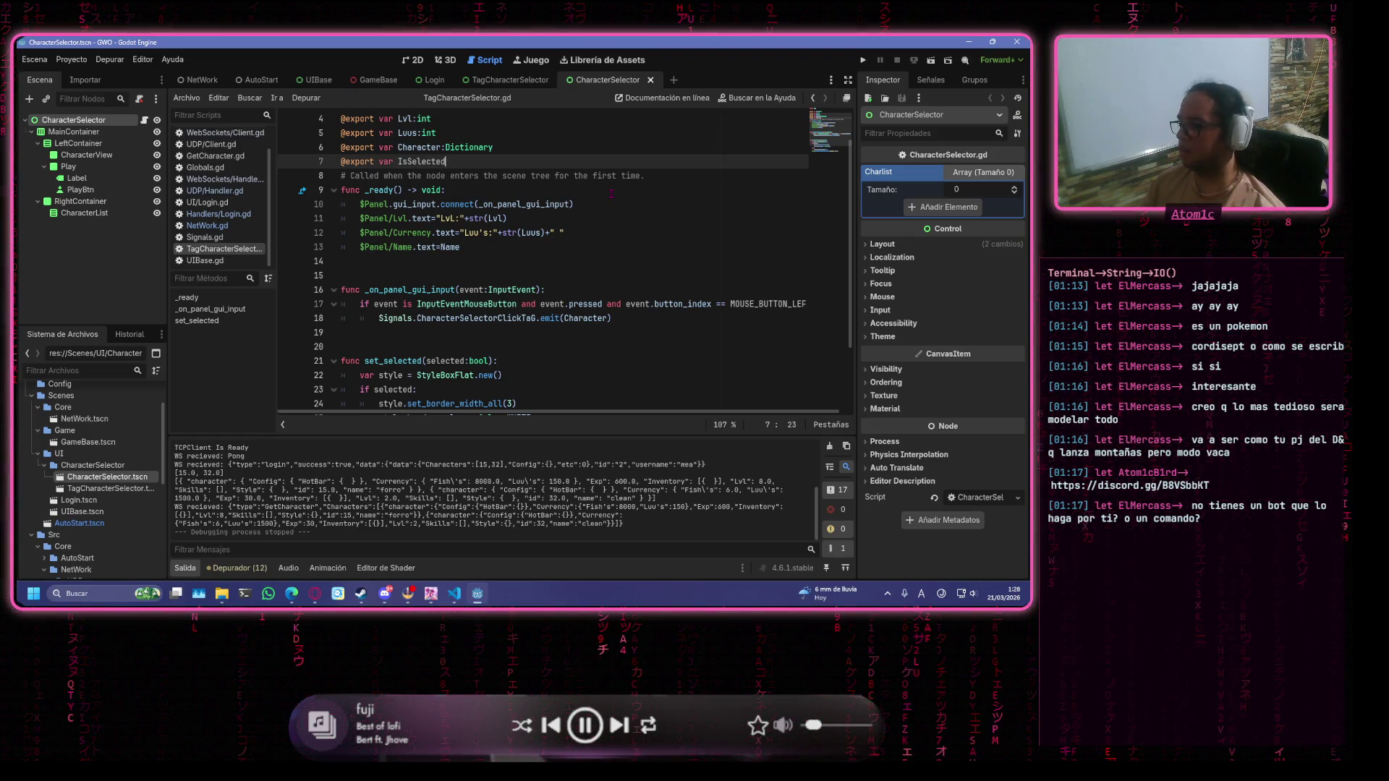
{"action": "type", "text": "bool"}
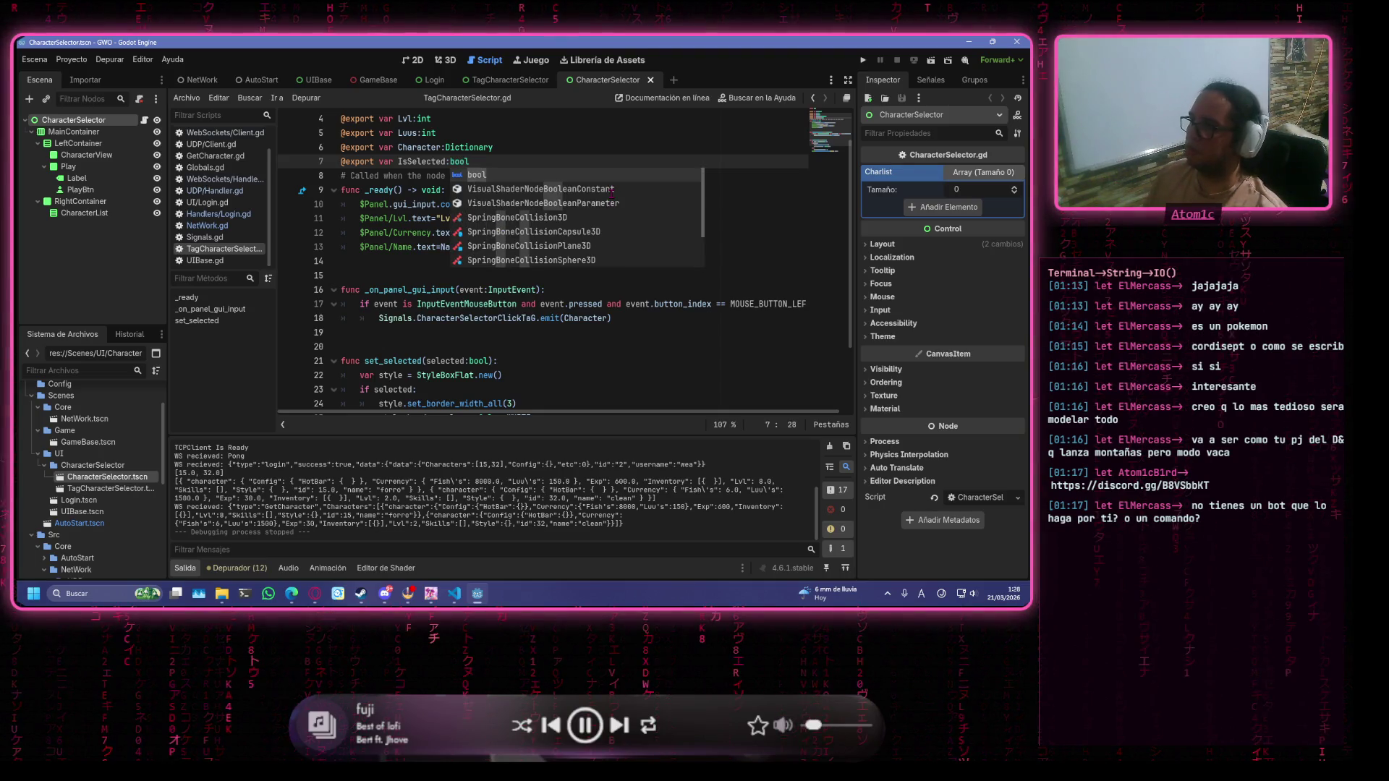
{"action": "left_click", "coordinate": [577, 131]}
Add IsSelected=selected inside set_selected and save the tag script
{"action": "scroll", "coordinate": [512, 196], "scroll_direction": "down", "scroll_amount": 2}
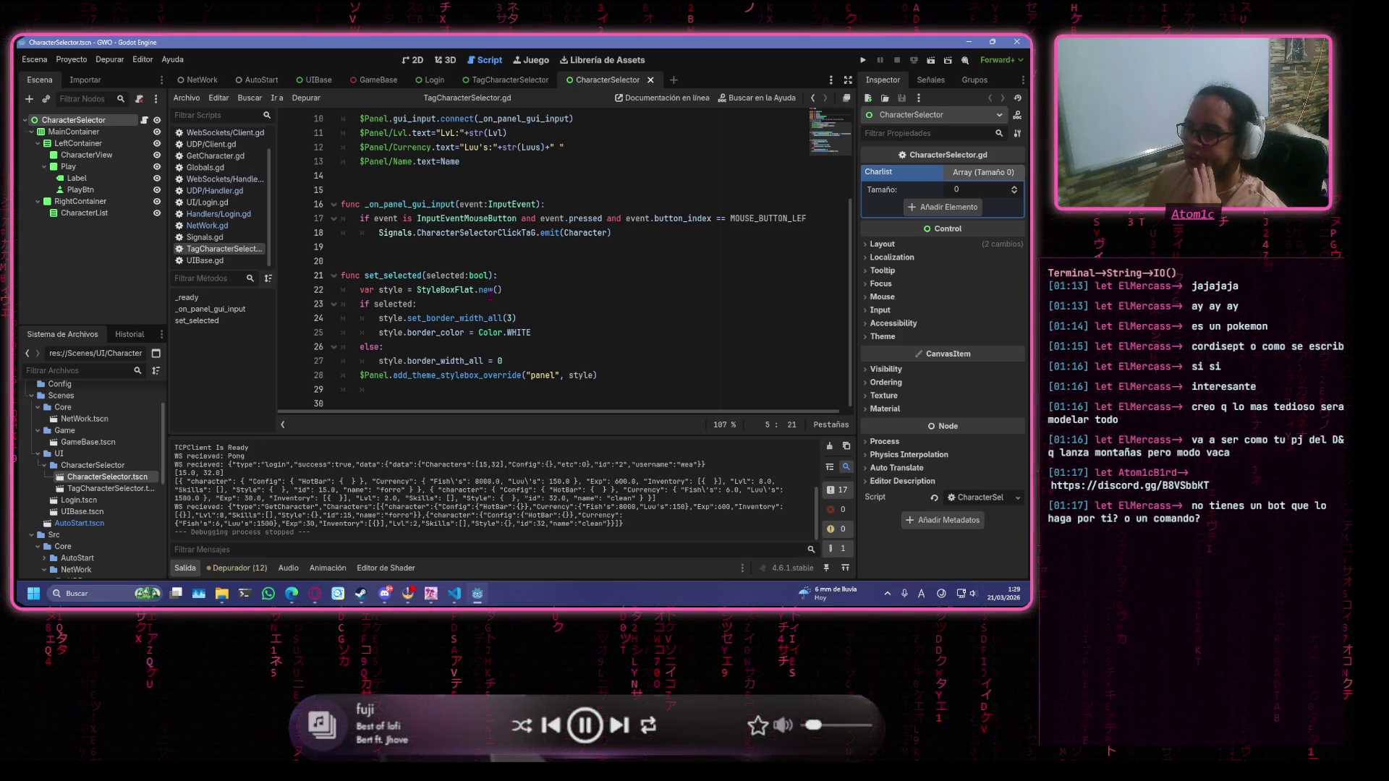
{"action": "mouse_move", "coordinate": [472, 289]}
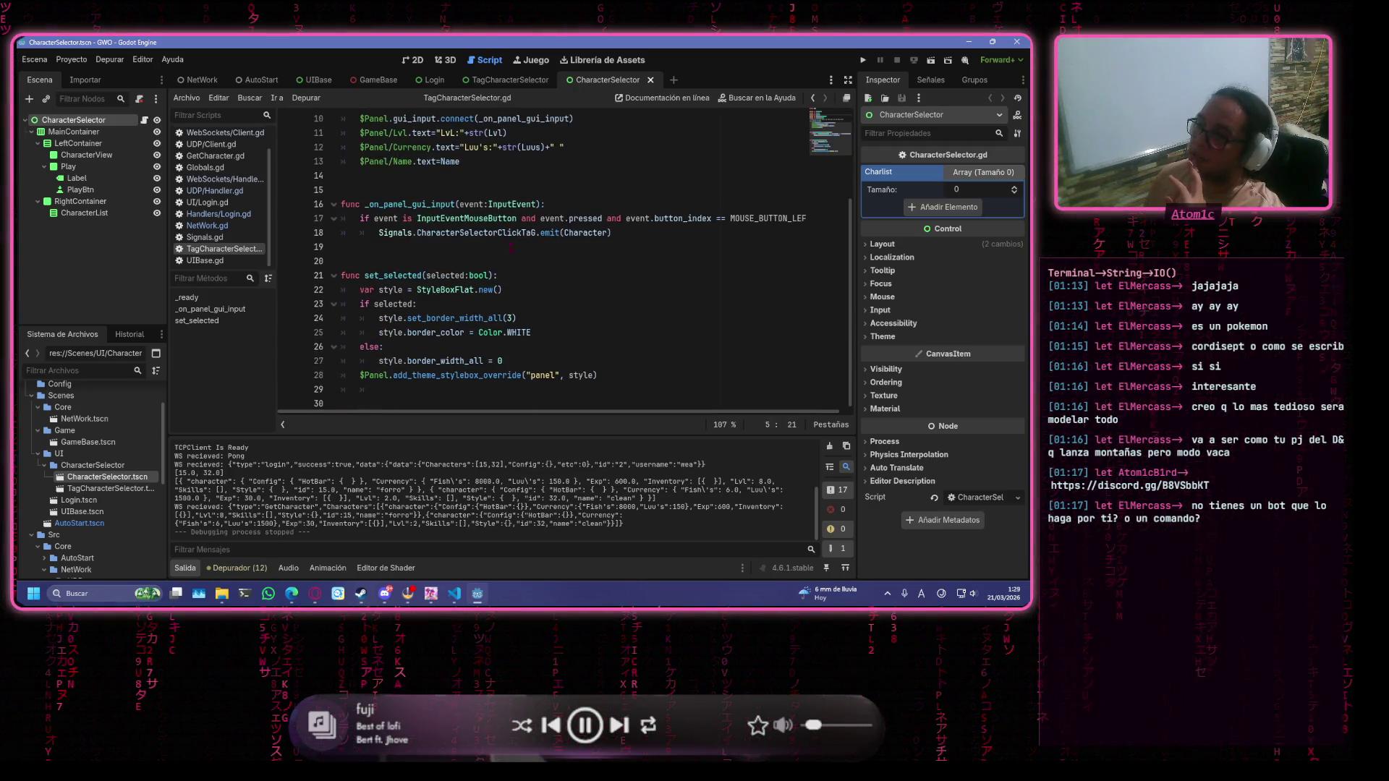
{"action": "left_click", "coordinate": [664, 377]}
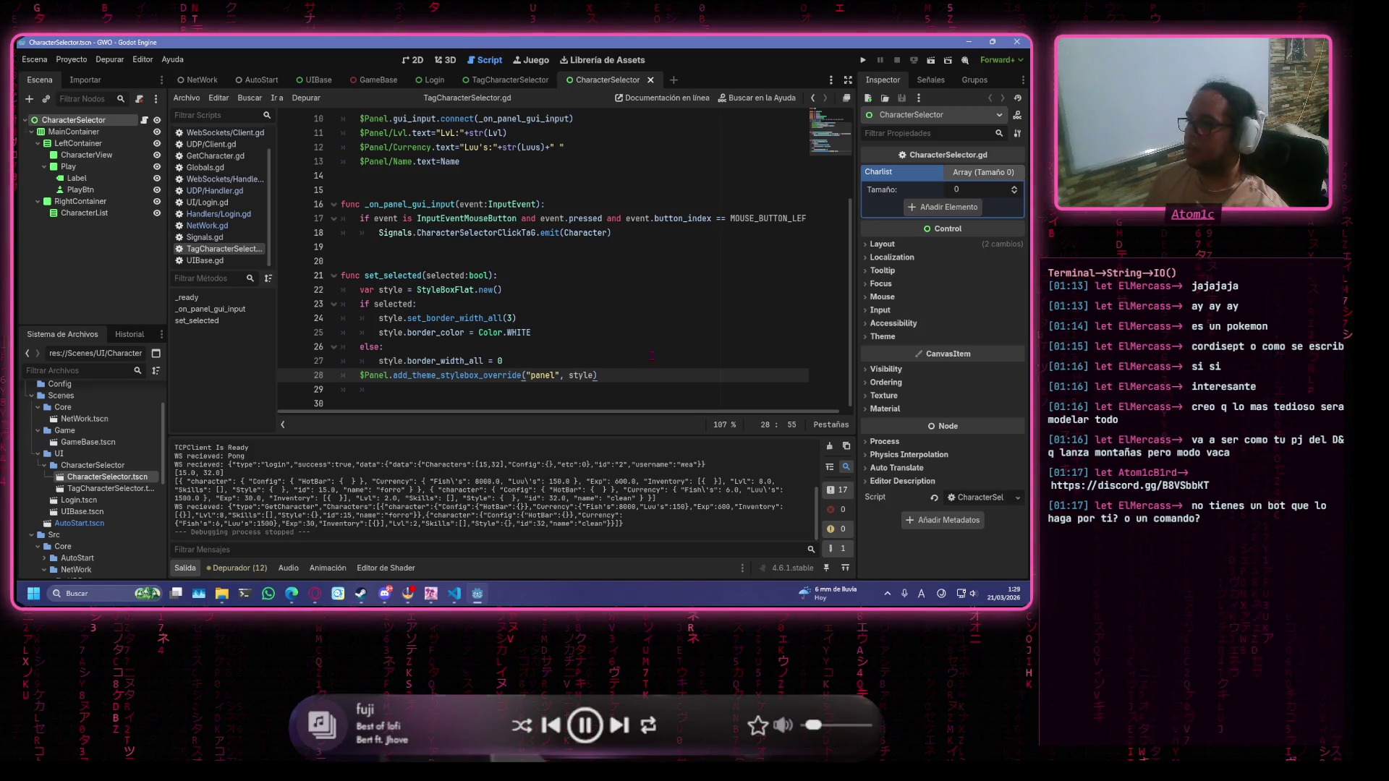
{"action": "key", "text": "Return"}
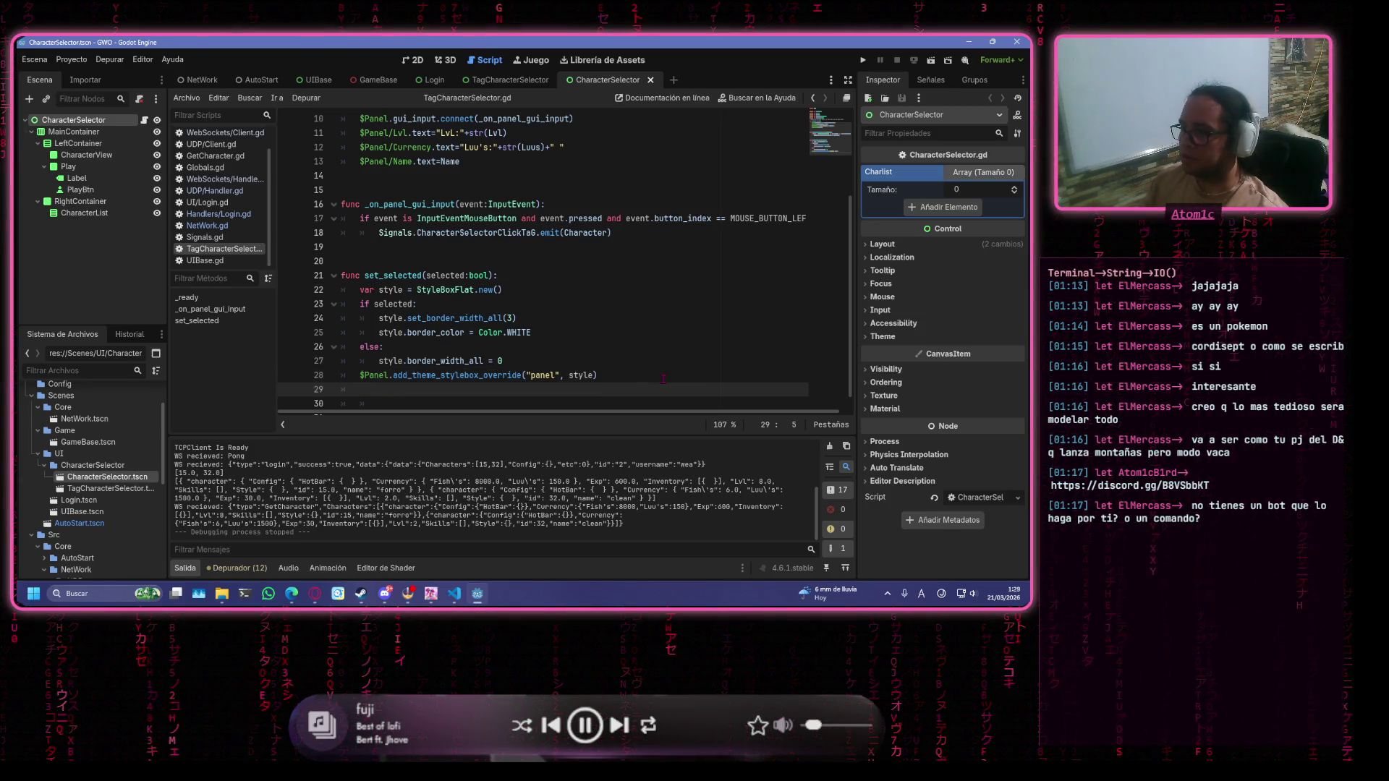
{"action": "key", "text": "Return"}
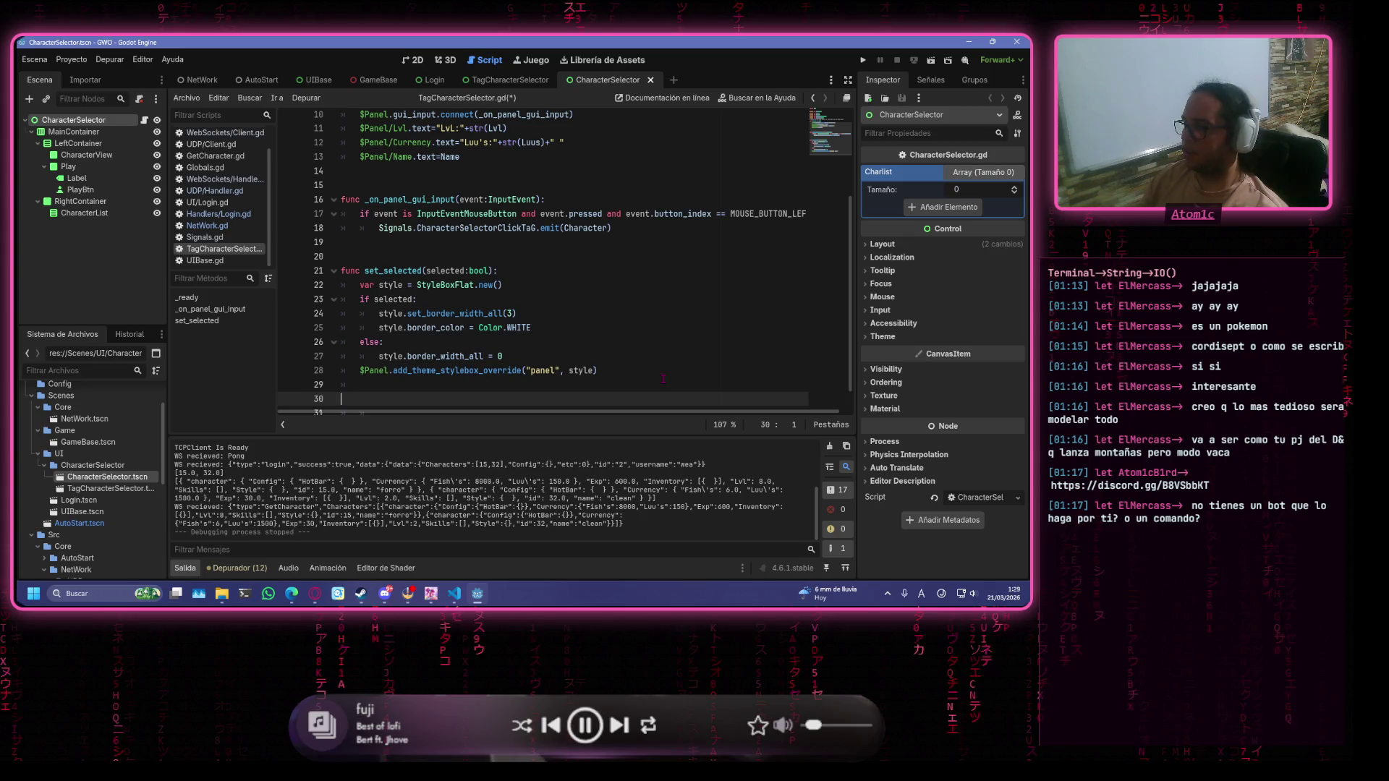
{"action": "key", "text": "BackSpace"}
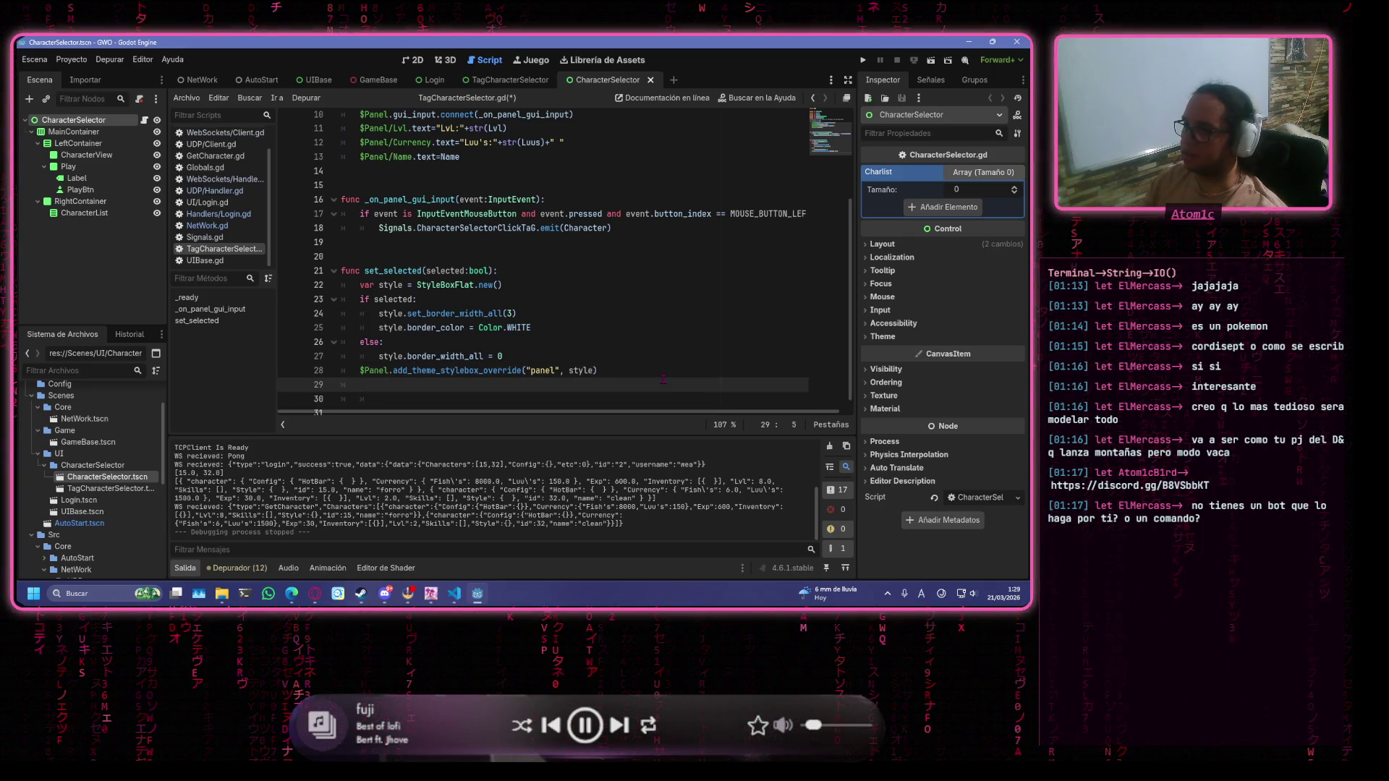
{"action": "type", "text": "Is"}
{"action": "key", "text": "Return"}
{"action": "type", "text": "=selected"}
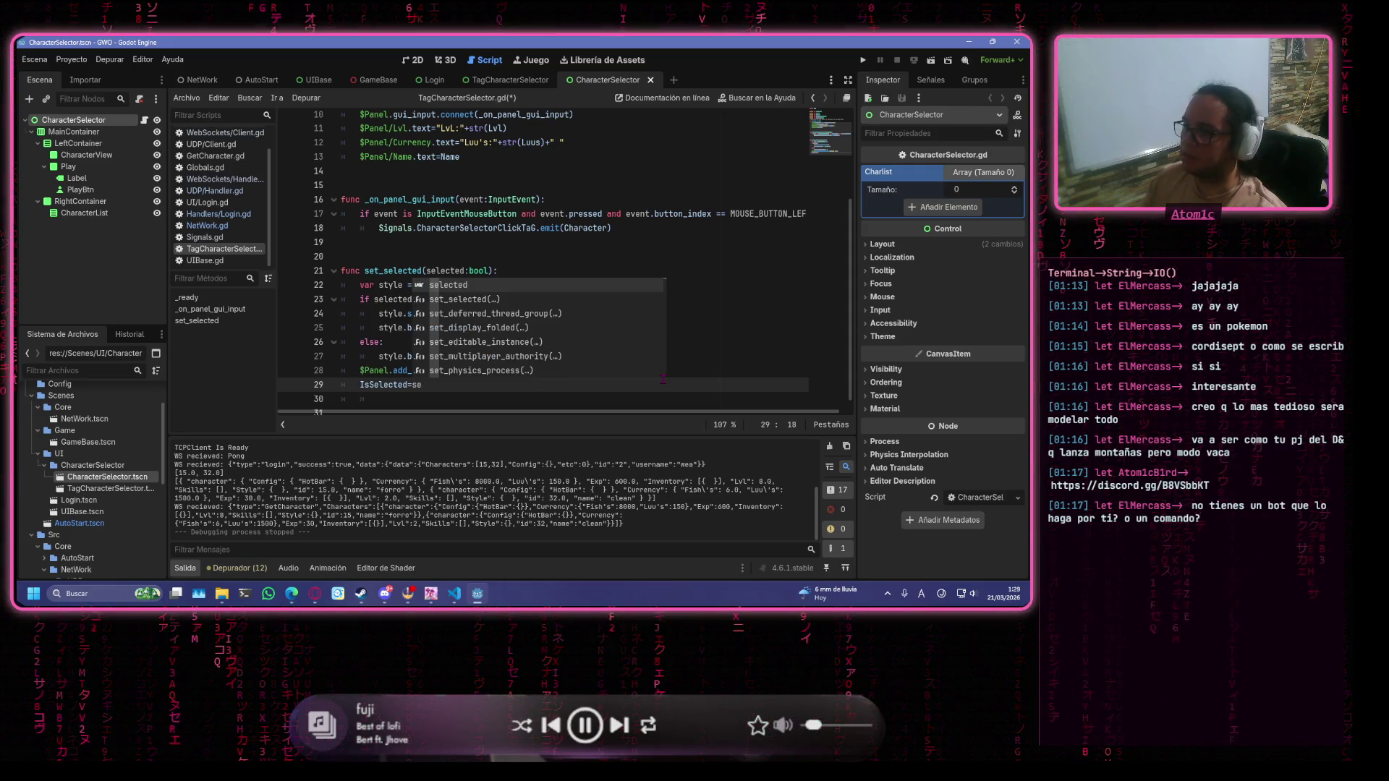
{"action": "left_click", "coordinate": [669, 362]}
{"action": "key", "text": "ctrl+s"}
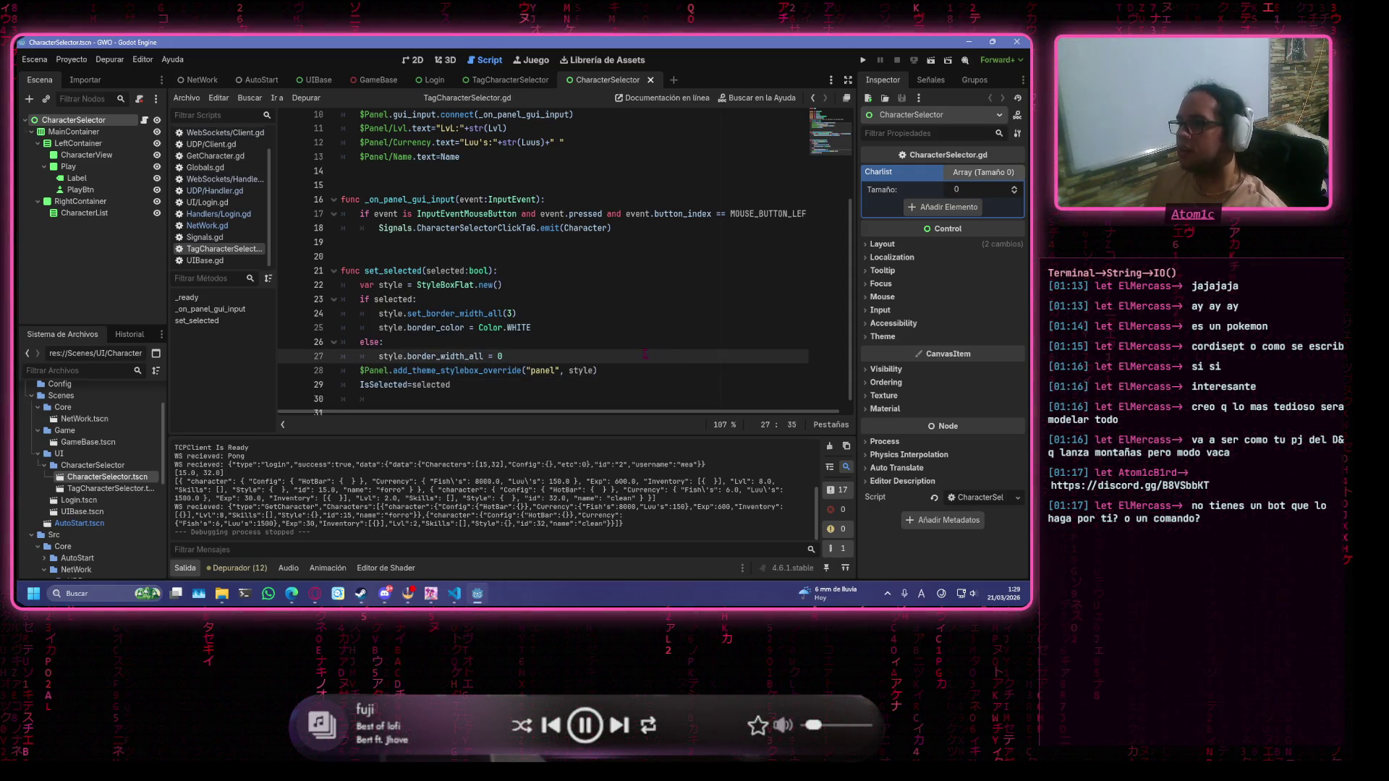
Return to the CharacterSelector.gd script
{"action": "scroll", "coordinate": [499, 209], "scroll_direction": "up", "scroll_amount": 3}
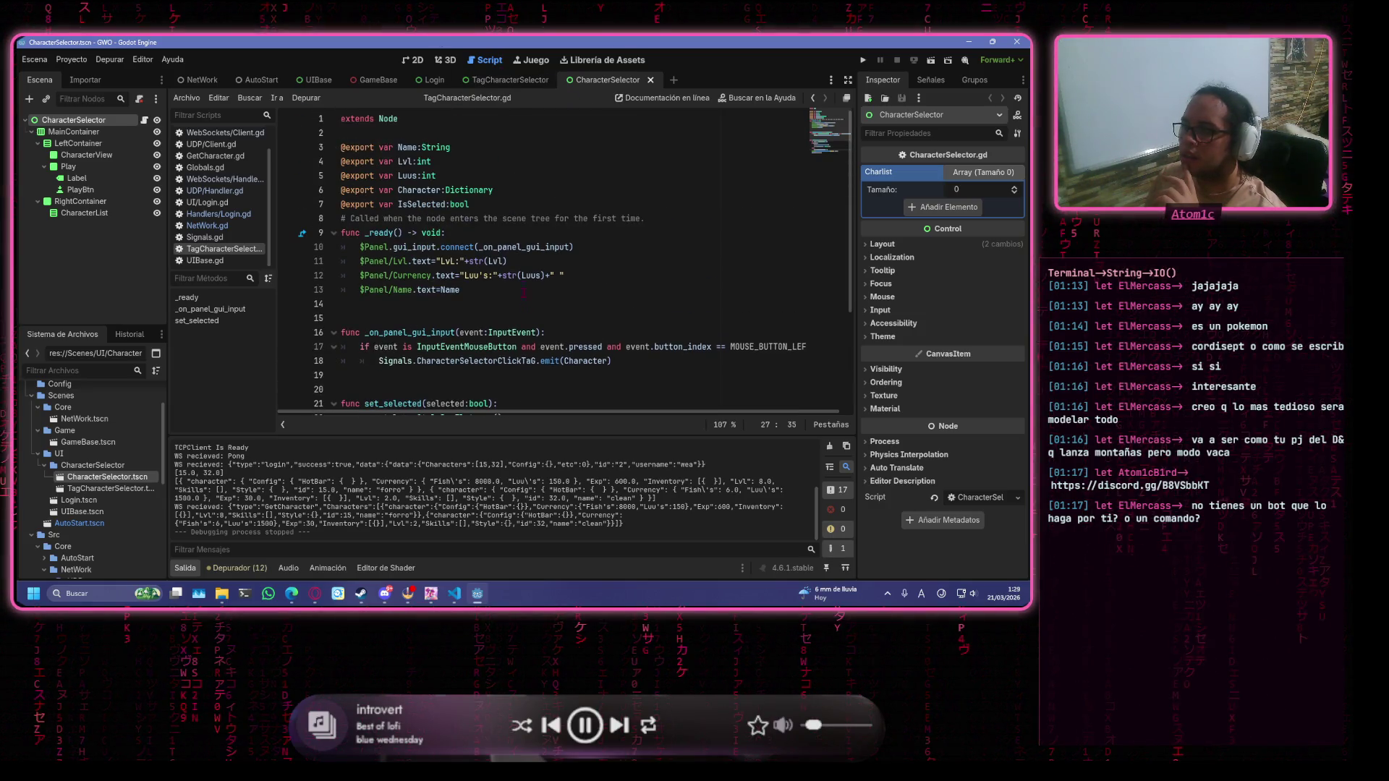
{"action": "scroll", "coordinate": [499, 209], "scroll_direction": "down", "scroll_amount": 3}
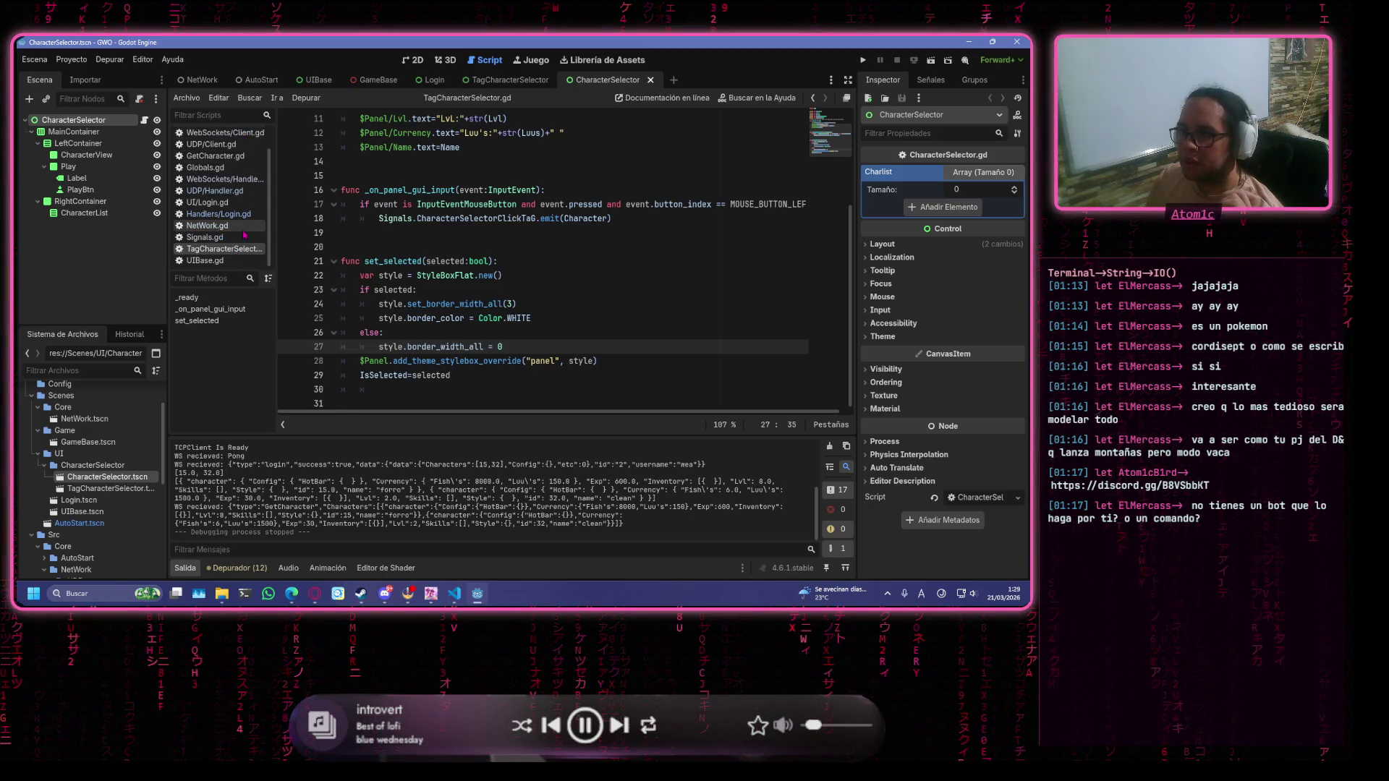
{"action": "scroll", "coordinate": [242, 170], "scroll_direction": "up", "scroll_amount": 2}
{"action": "left_click", "coordinate": [246, 148]}
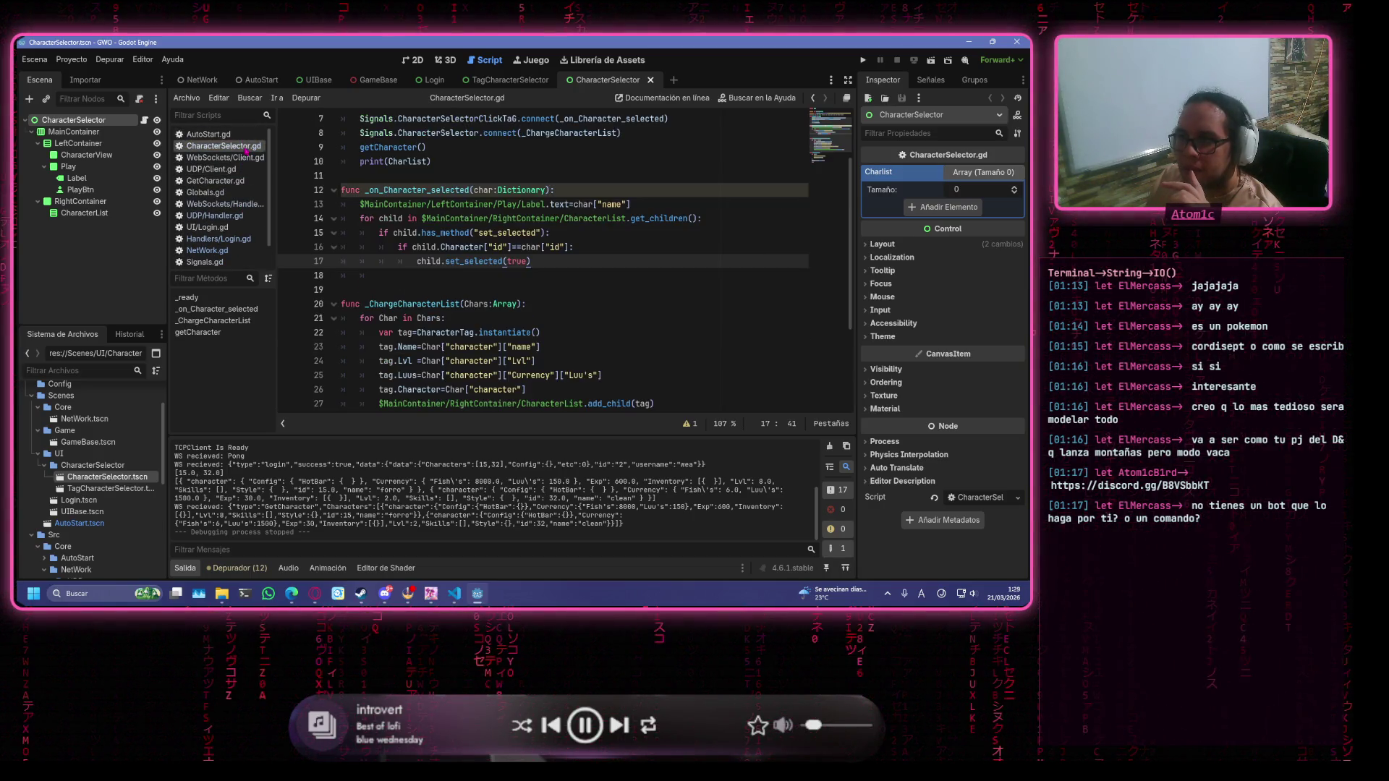
Change line 17 to check child.IsSelected and call child.set_selected(true) in its body
{"action": "left_click_drag", "start_coordinate": [533, 261], "coordinate": [446, 261]}
{"action": "type", "text": "Is"}
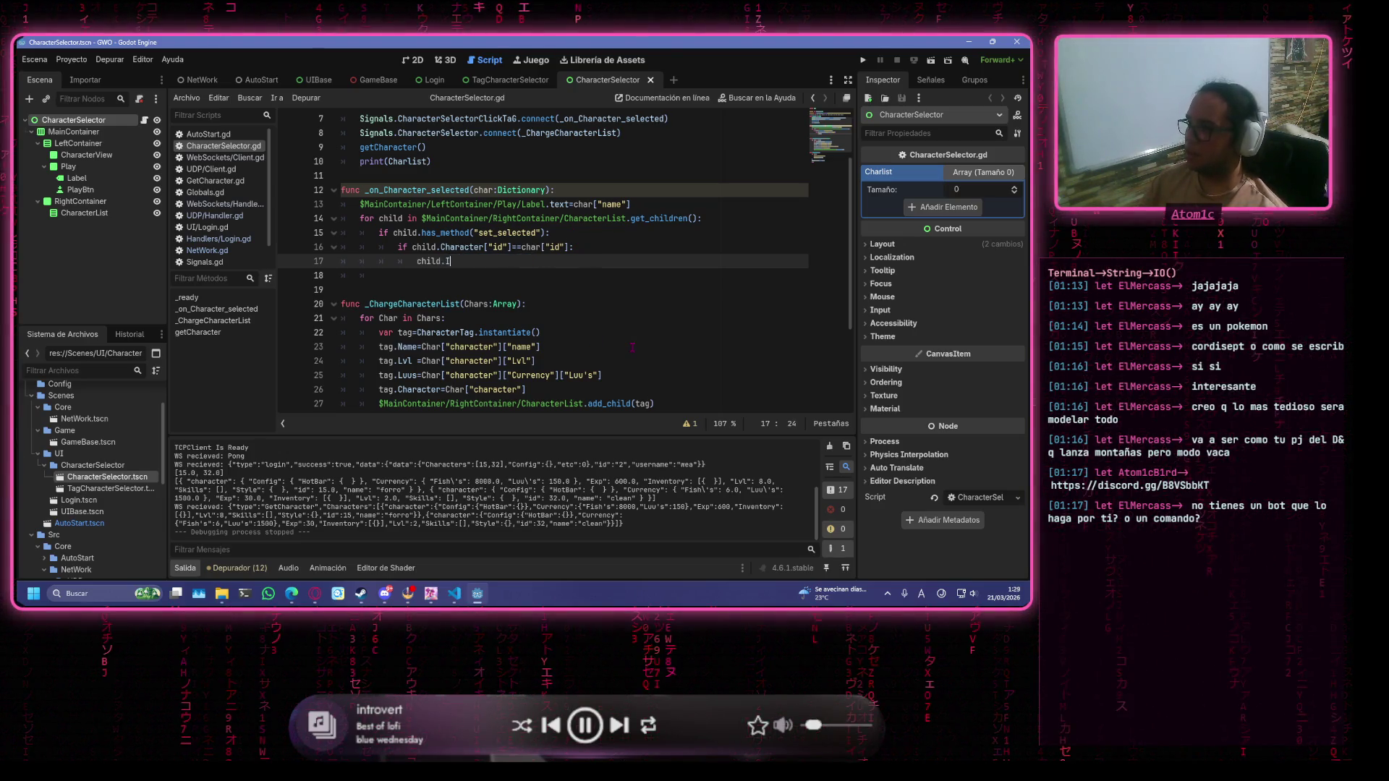
{"action": "type", "text": "Selec"}
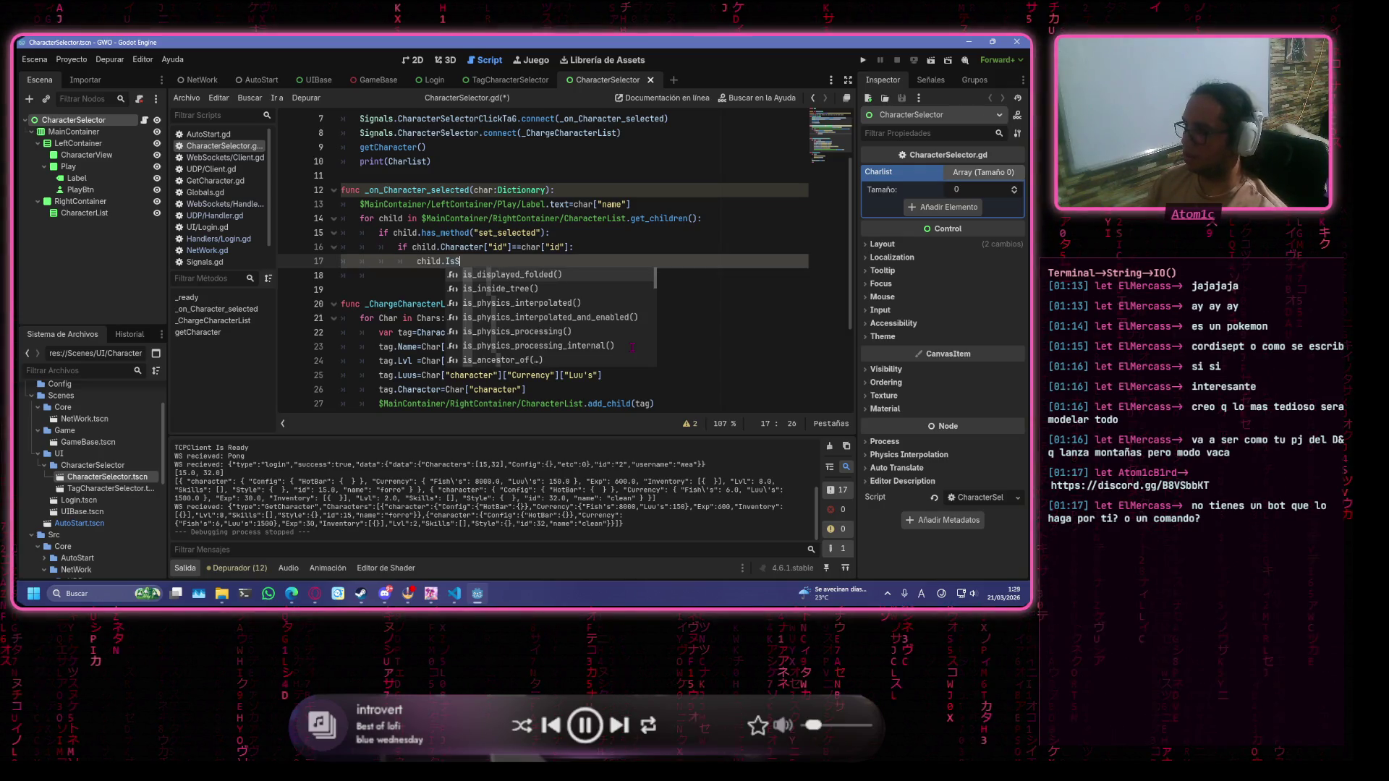
{"action": "type", "text": "ted"}
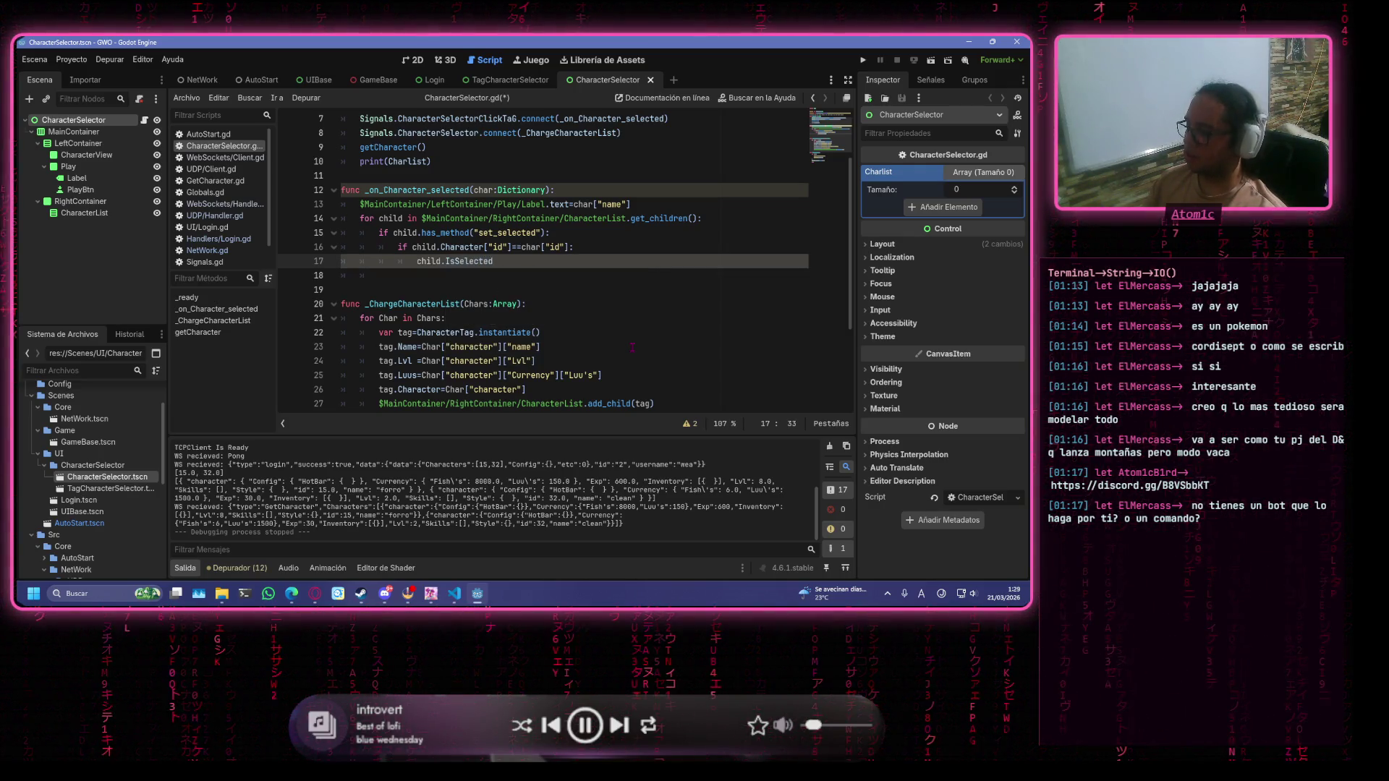
{"action": "key", "text": "BackSpace"}
{"action": "key", "text": "BackSpace"}
{"action": "key", "text": "BackSpace"}
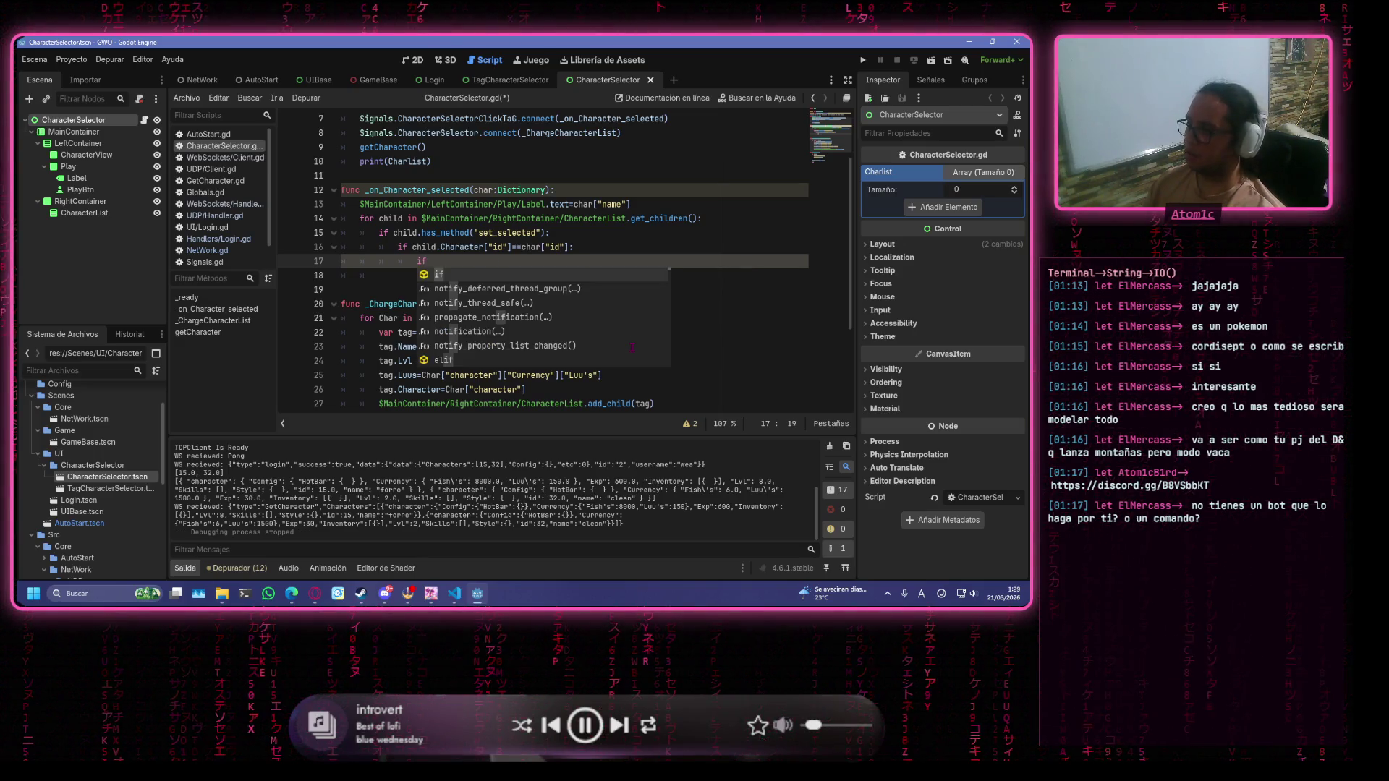
{"action": "type", "text": "Chiu"}
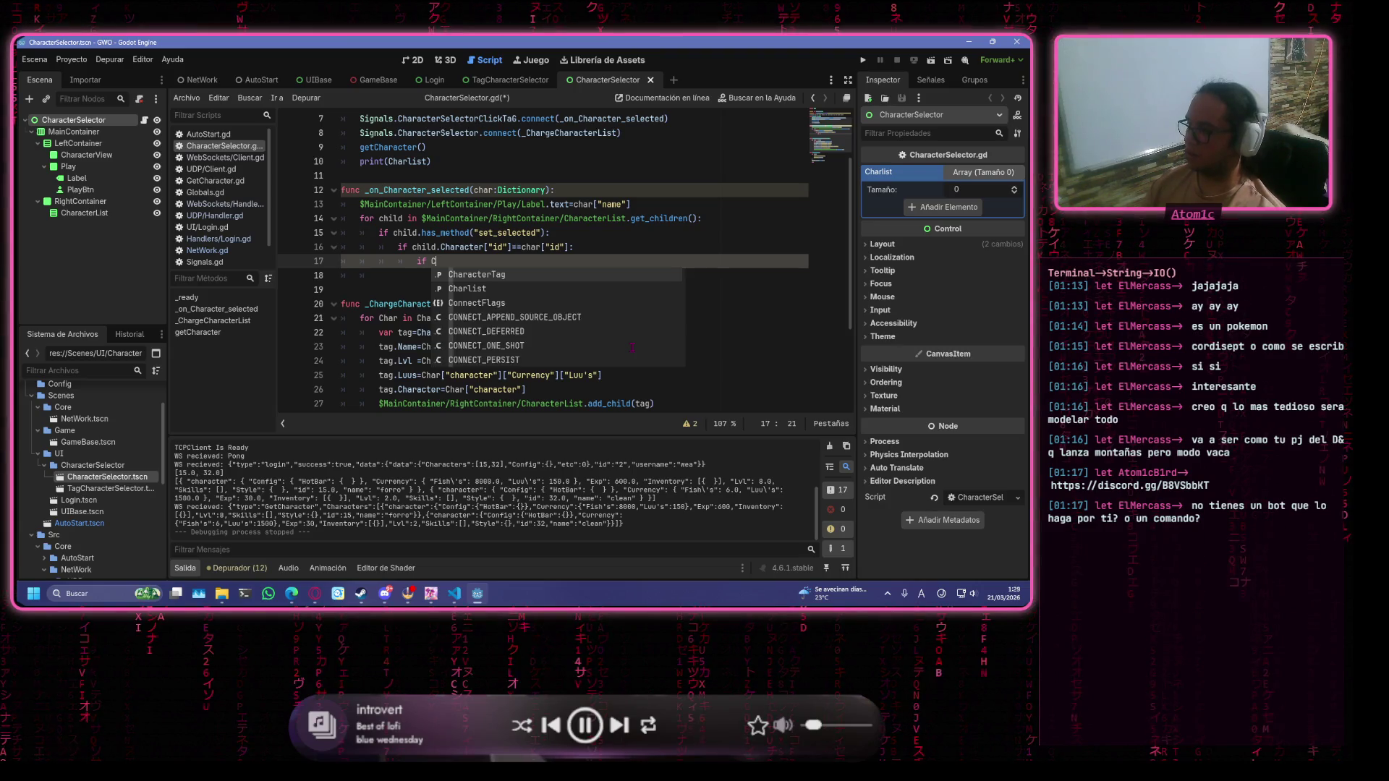
{"action": "key", "text": "BackSpace"}
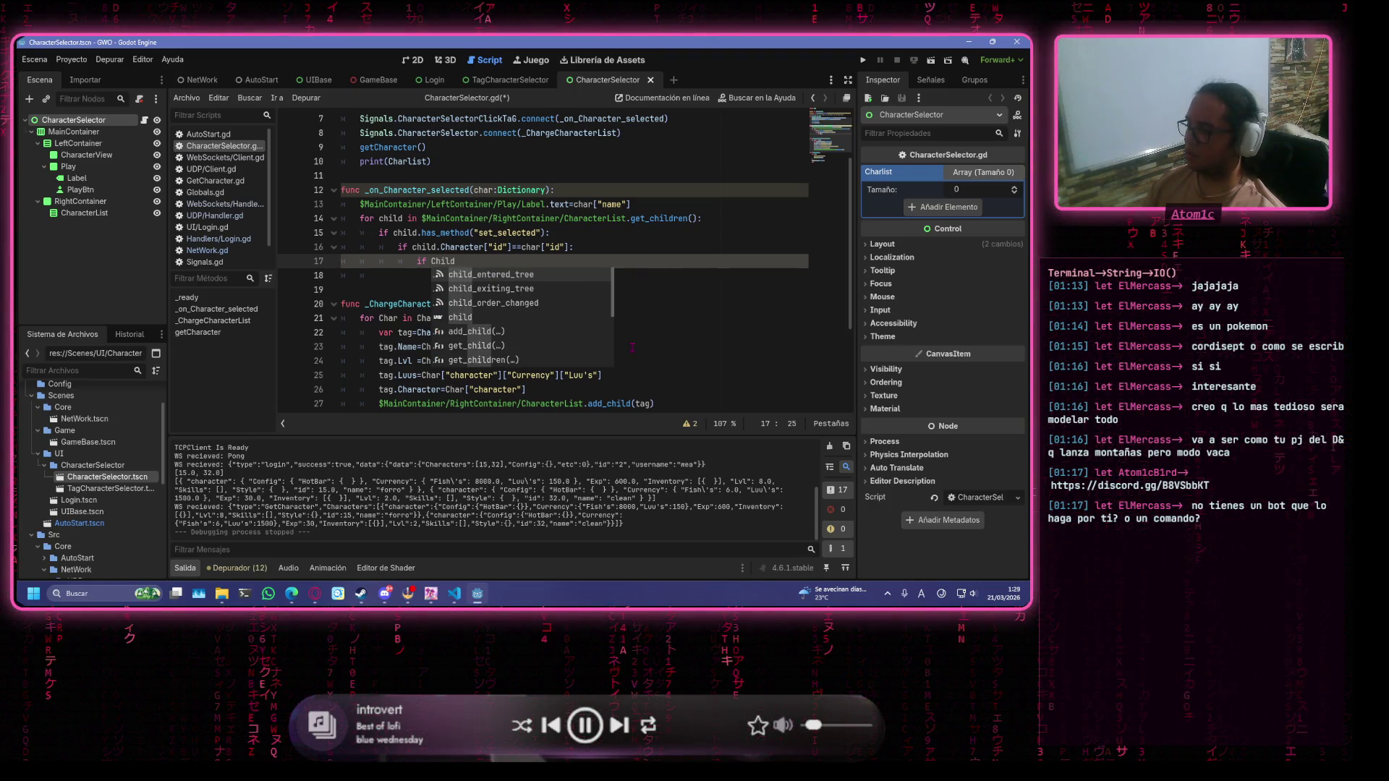
{"action": "key", "text": "BackSpace"}
{"action": "key", "text": "BackSpace"}
{"action": "key", "text": "BackSpace"}
{"action": "type", "text": "child"}
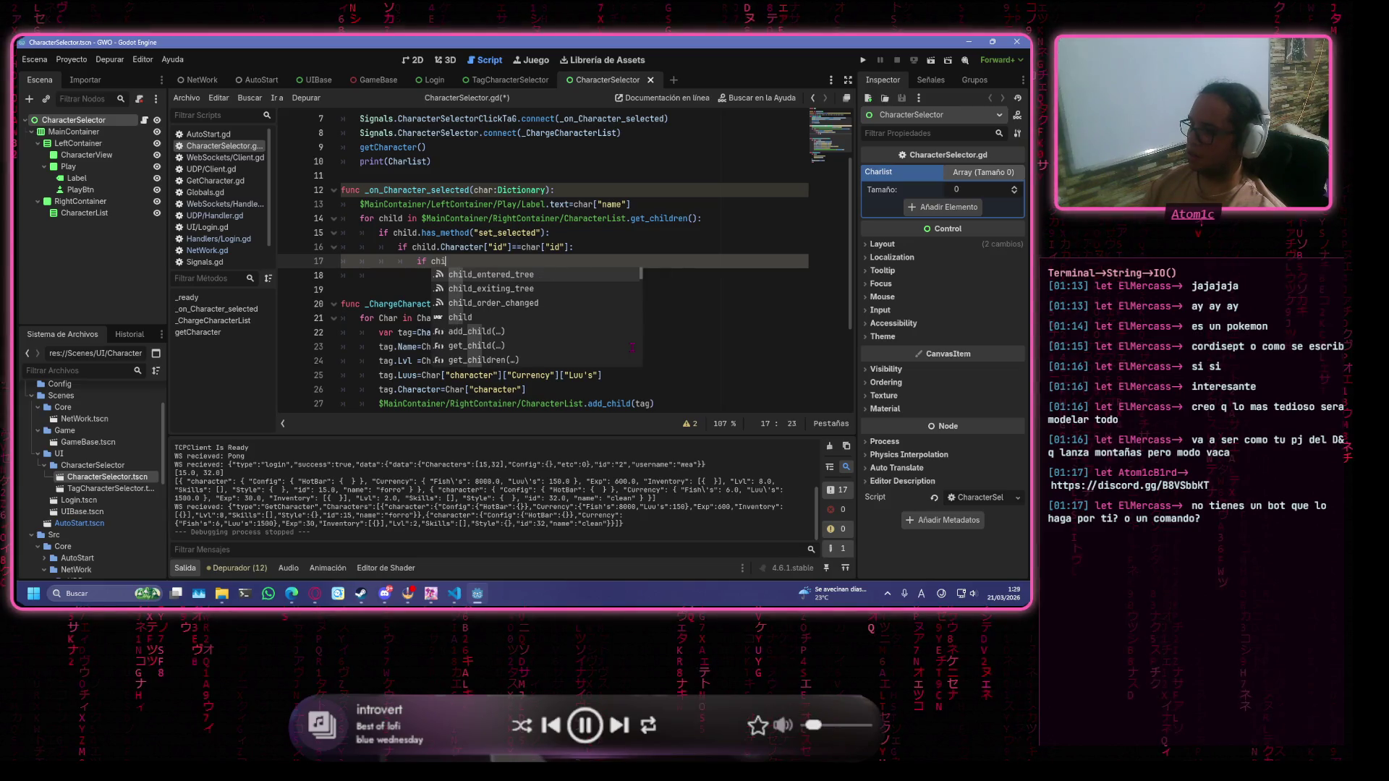
{"action": "type", "text": ".is"}
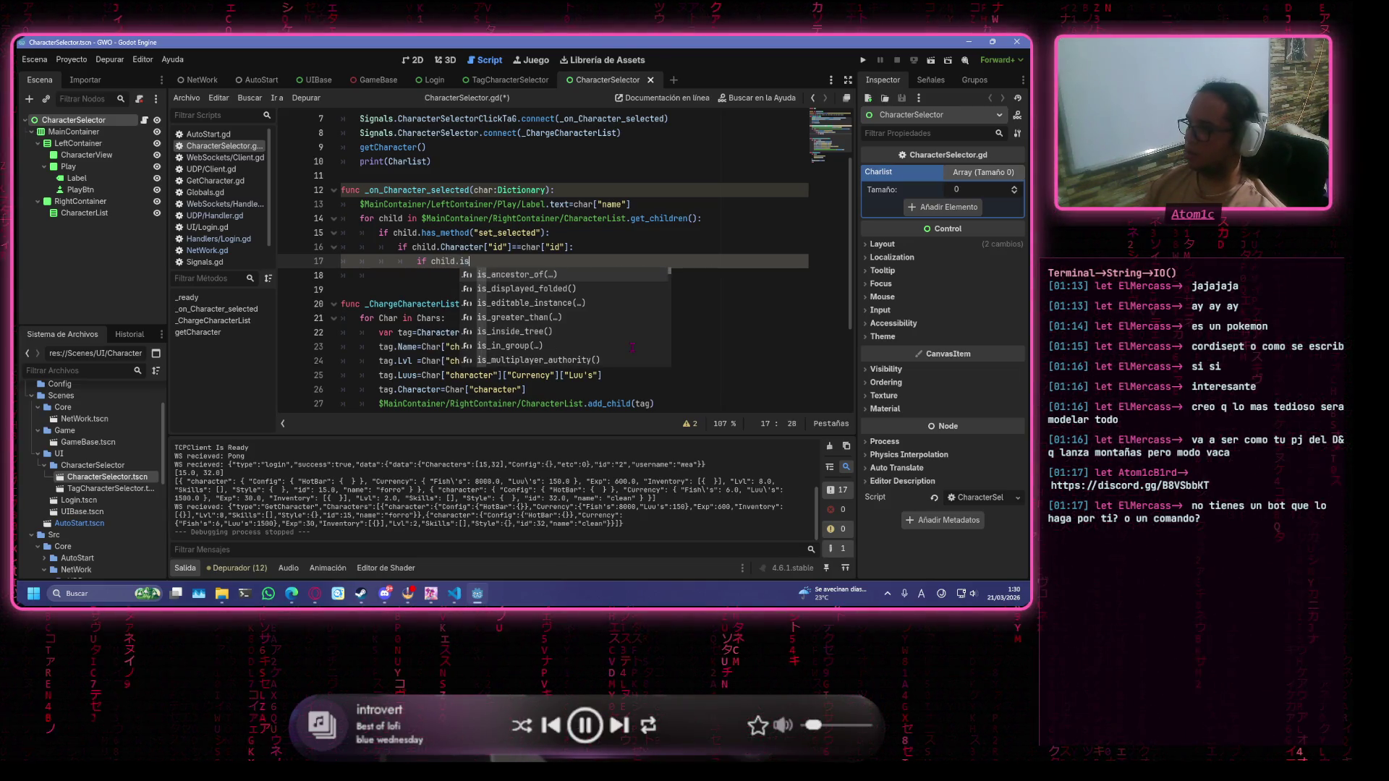
{"action": "type", "text": "S"}
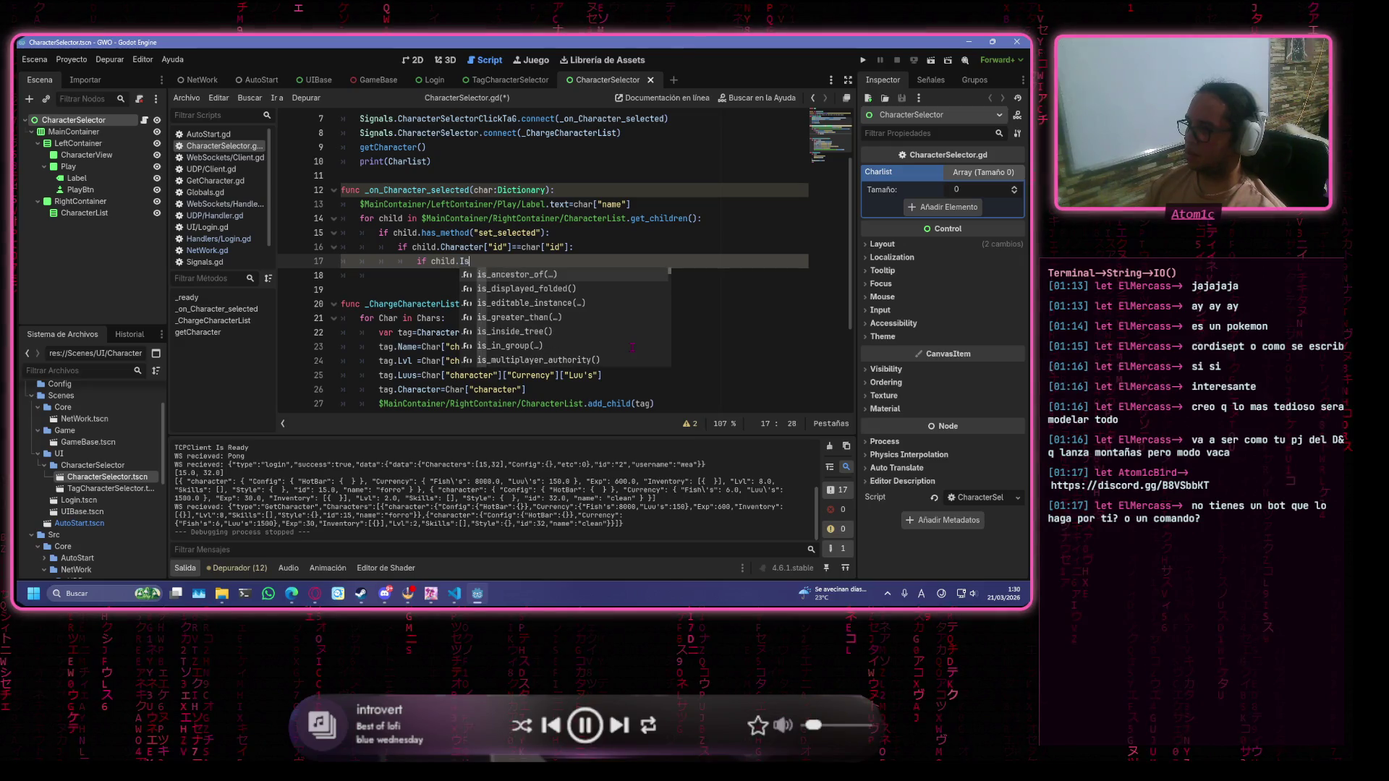
{"action": "type", "text": "elected=="}
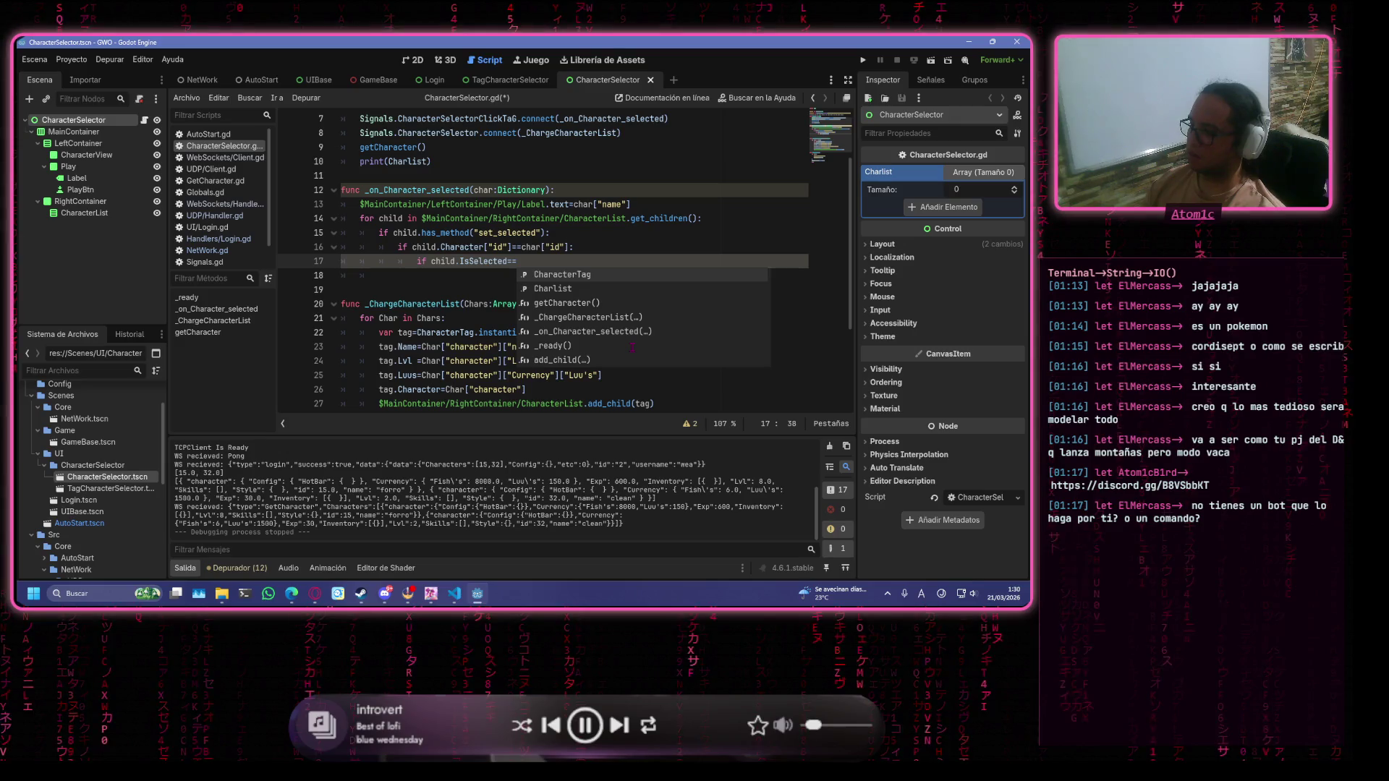
{"action": "key", "text": "BackSpace"}
{"action": "key", "text": "Return"}
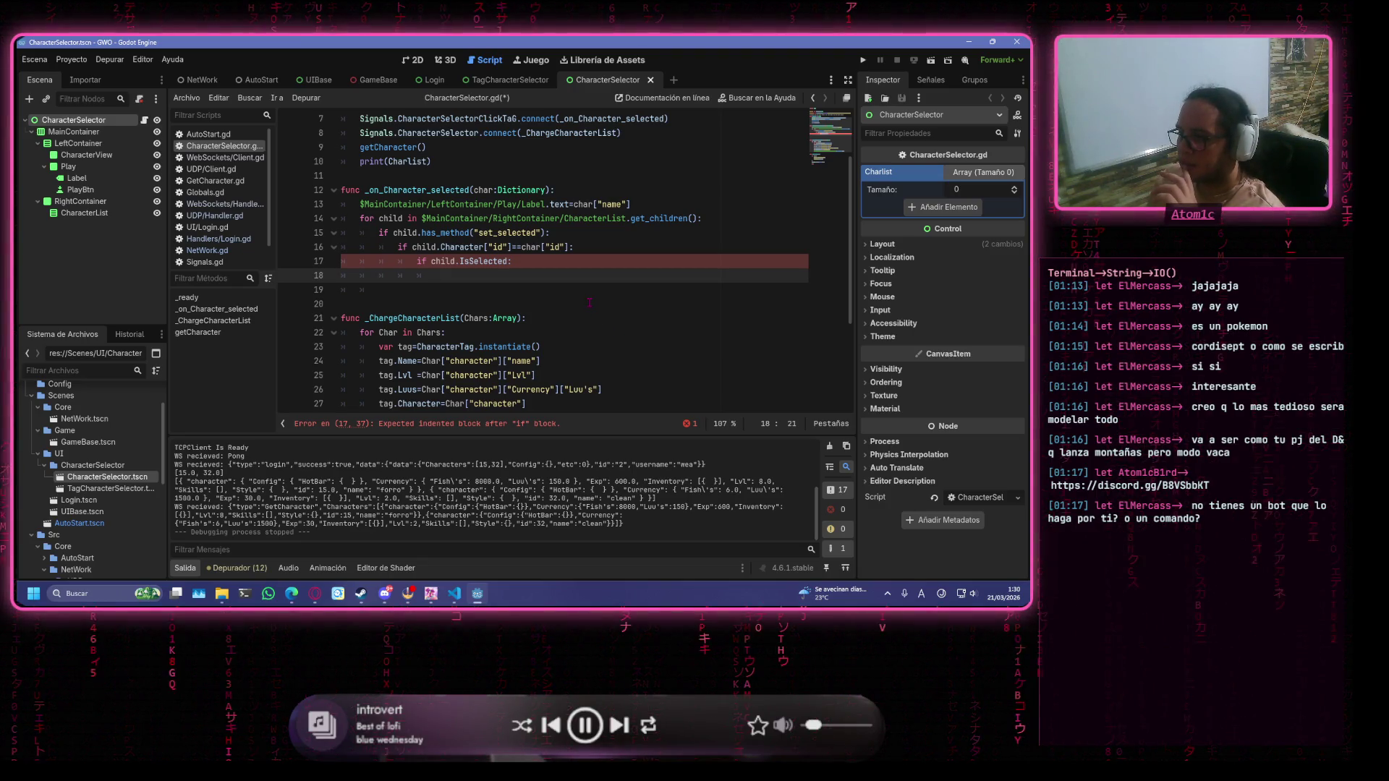
{"action": "type", "text": "g"}
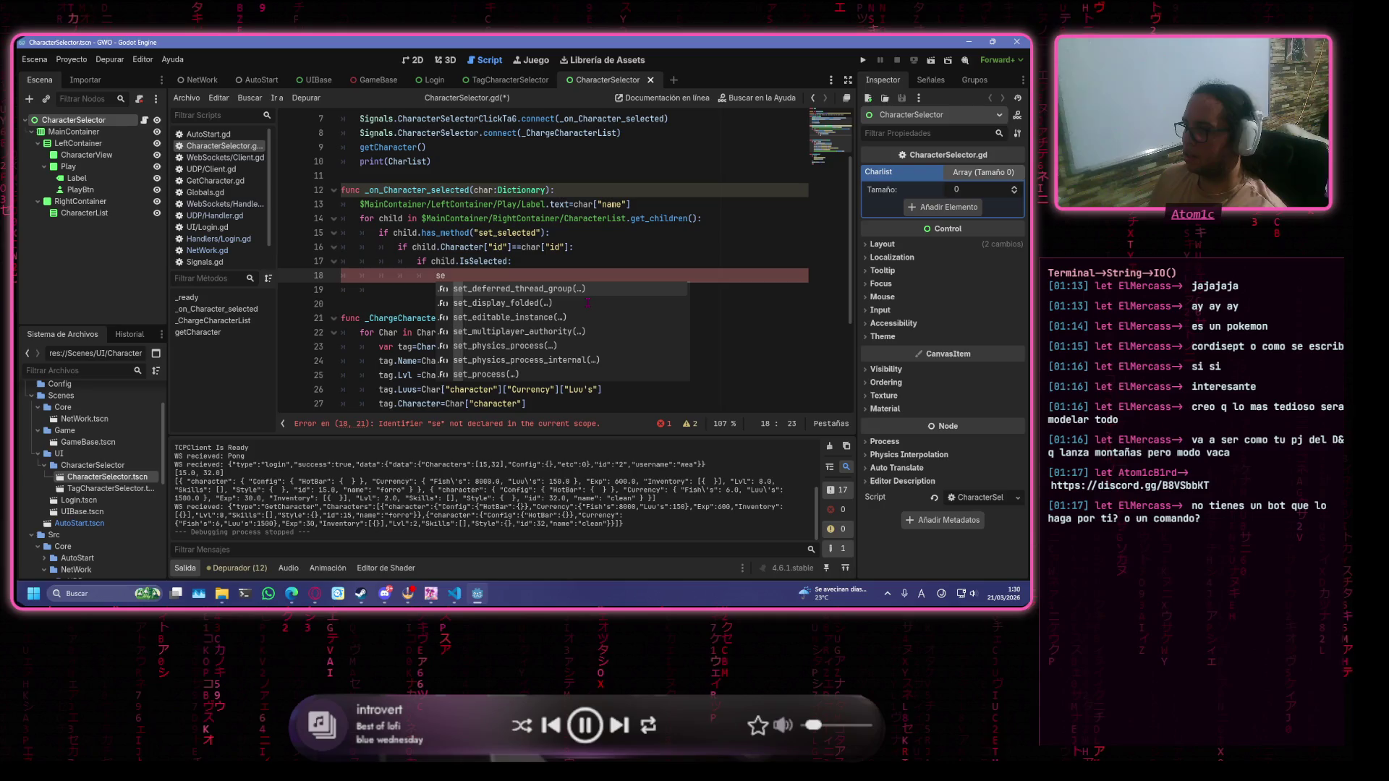
{"action": "key", "text": "BackSpace"}
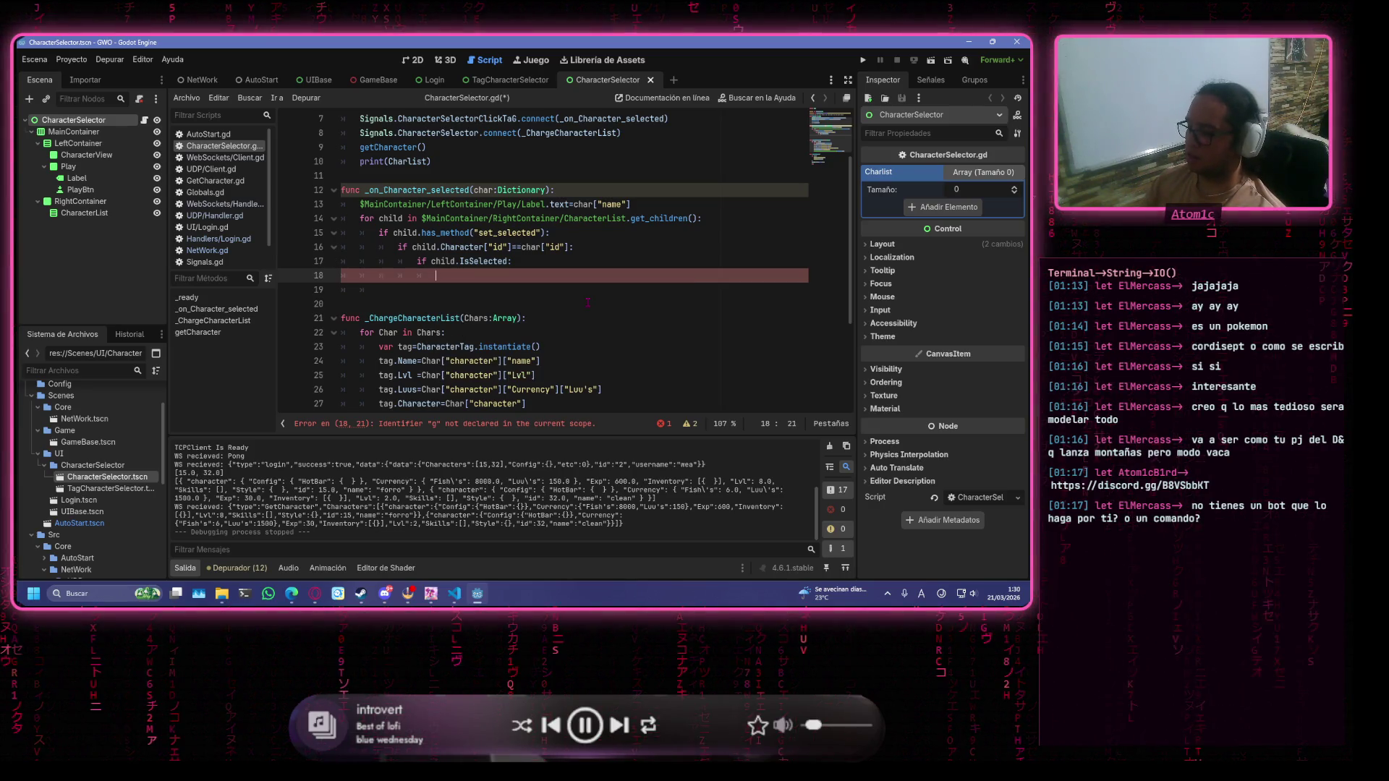
{"action": "type", "text": "ild.se"}
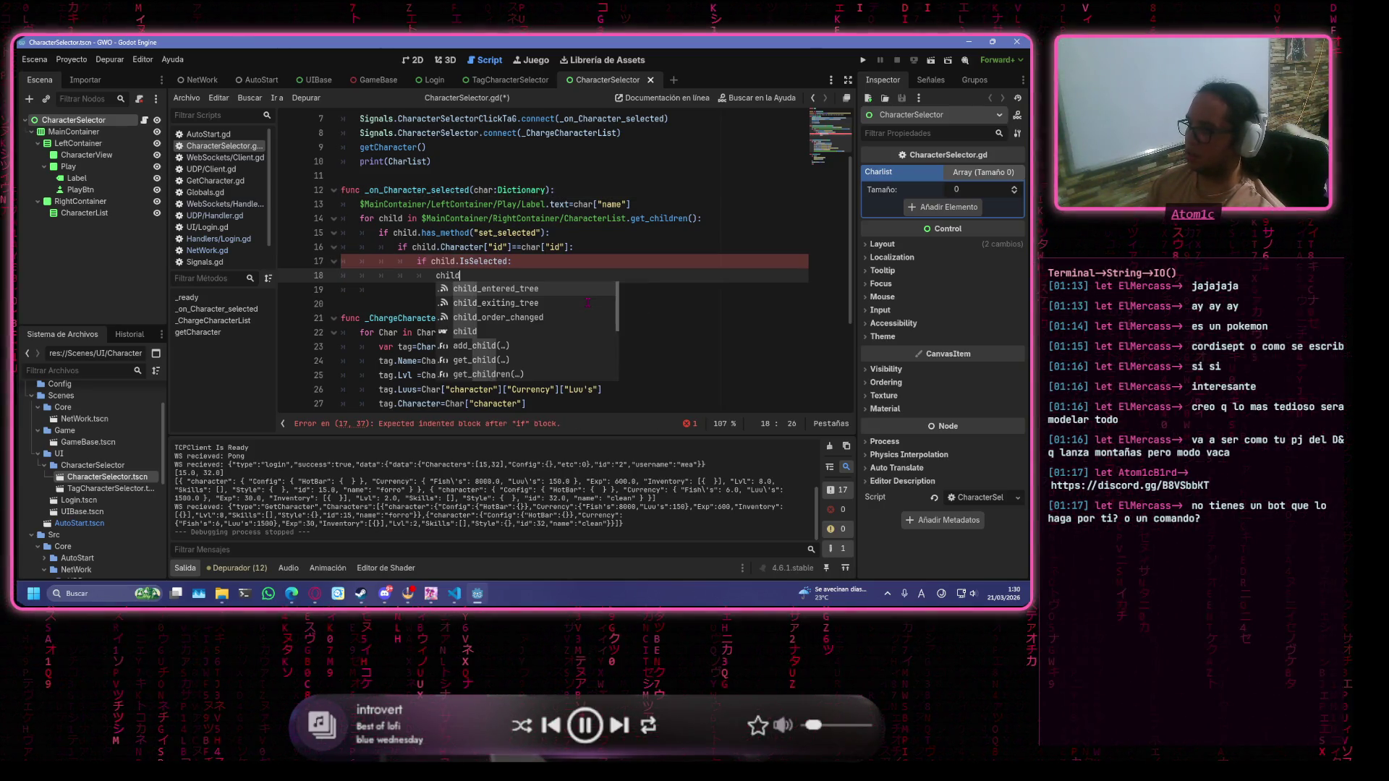
{"action": "type", "text": "t"}
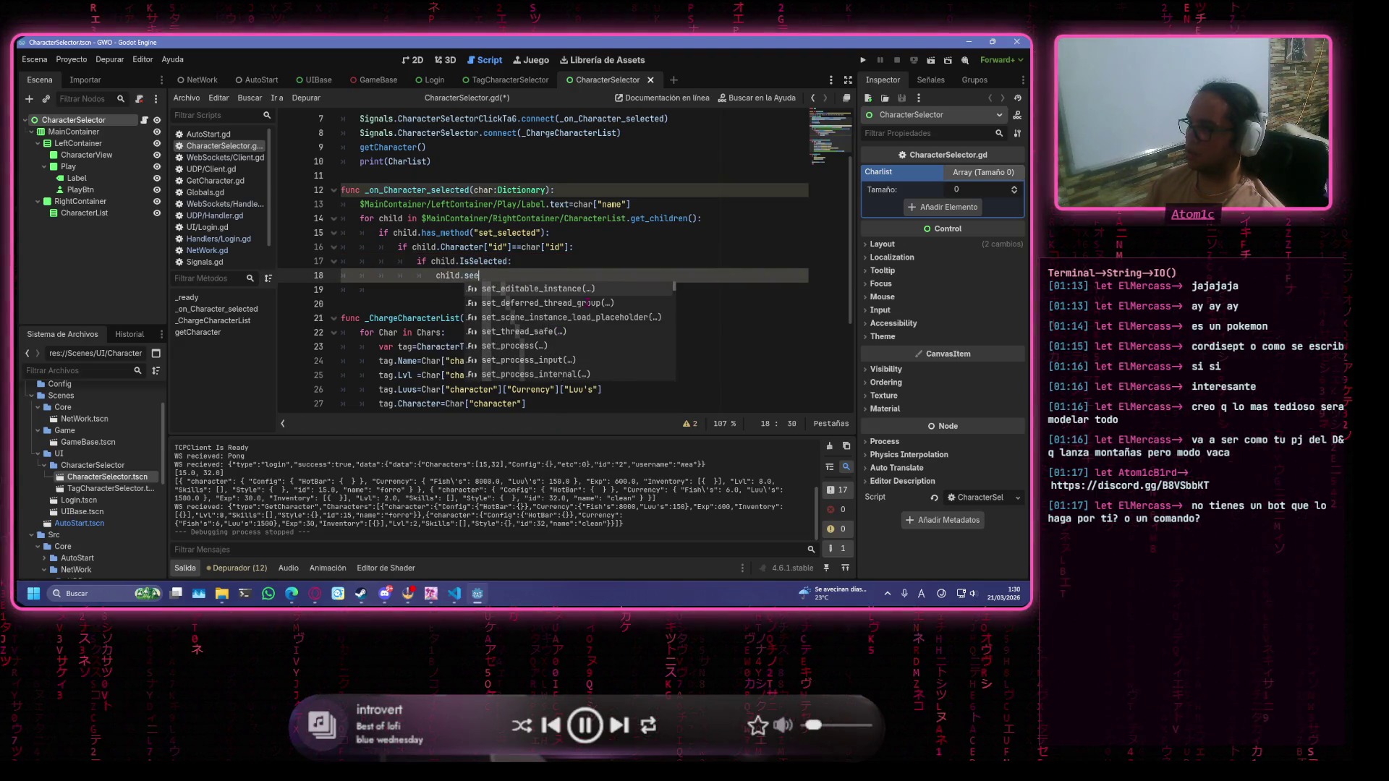
{"action": "type", "text": "_selected(t"}
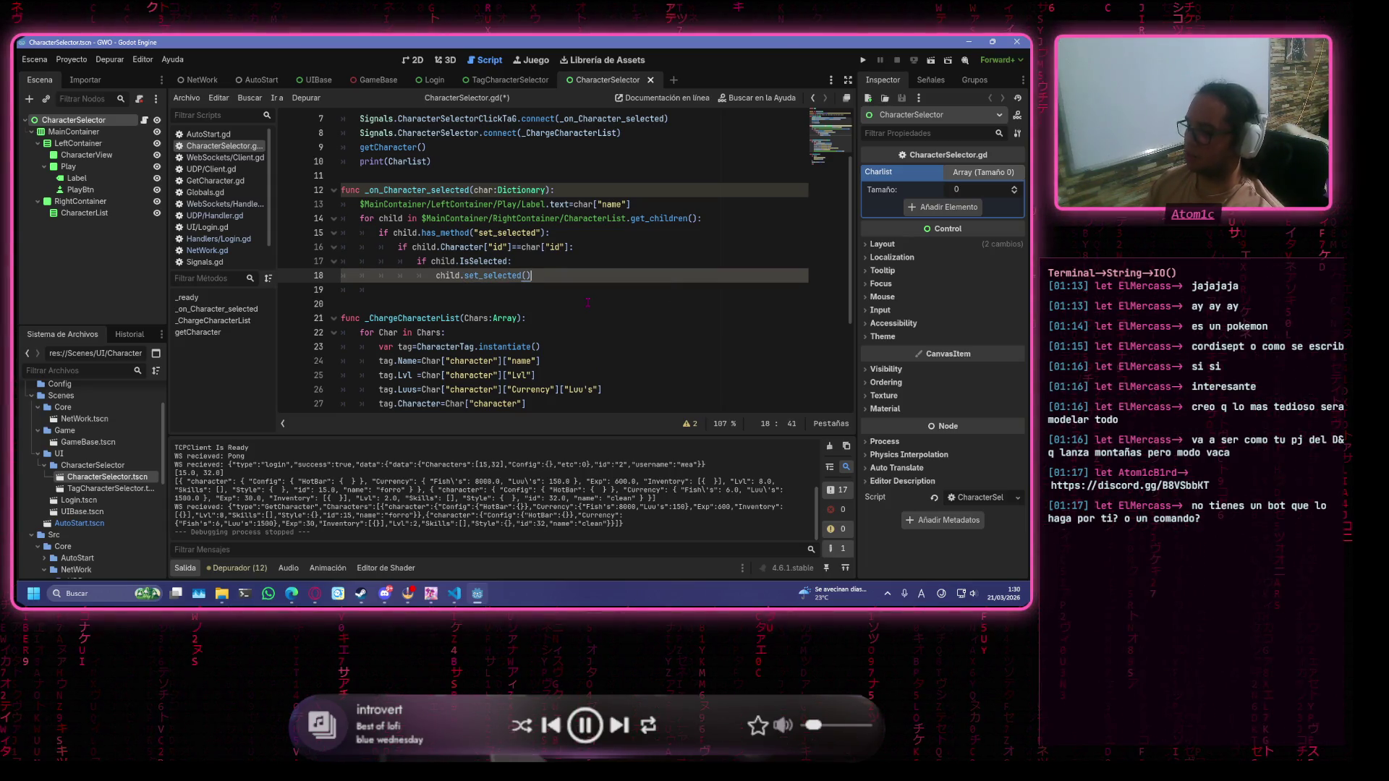
{"action": "type", "text": "rue"}
Add an else branch calling child.set_selected(false), then run the game
{"action": "key", "text": "Return"}
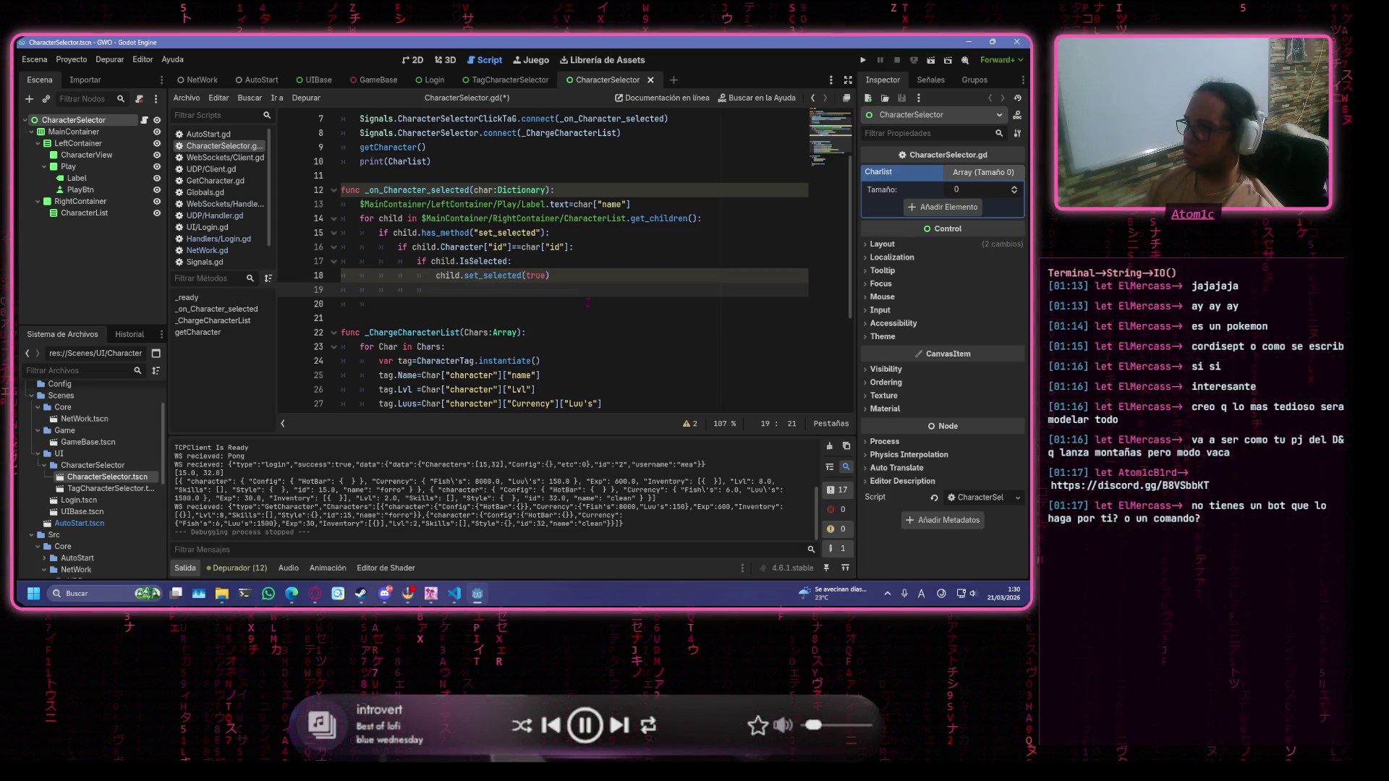
{"action": "type", "text": "lse:"}
{"action": "key", "text": "Return"}
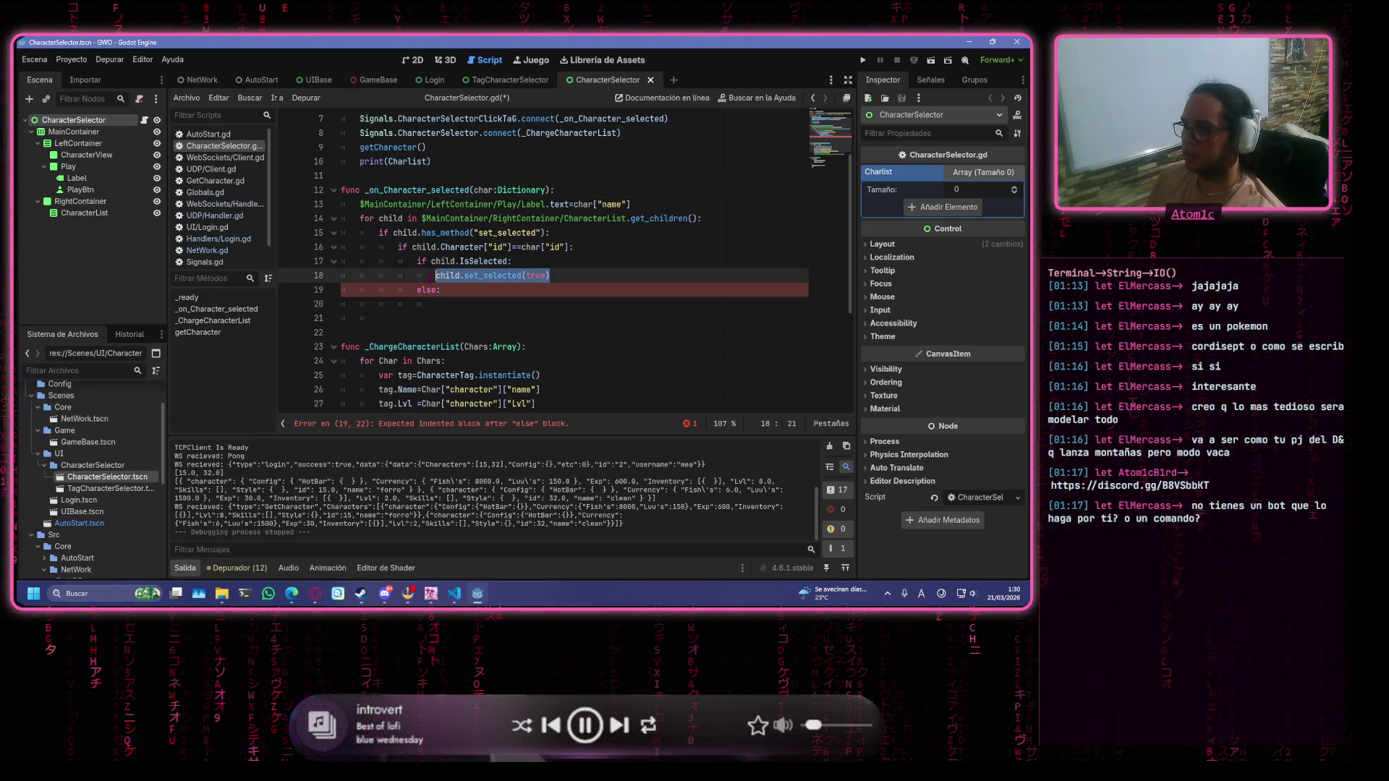
{"action": "type", "text": "child.set_selected(true)"}
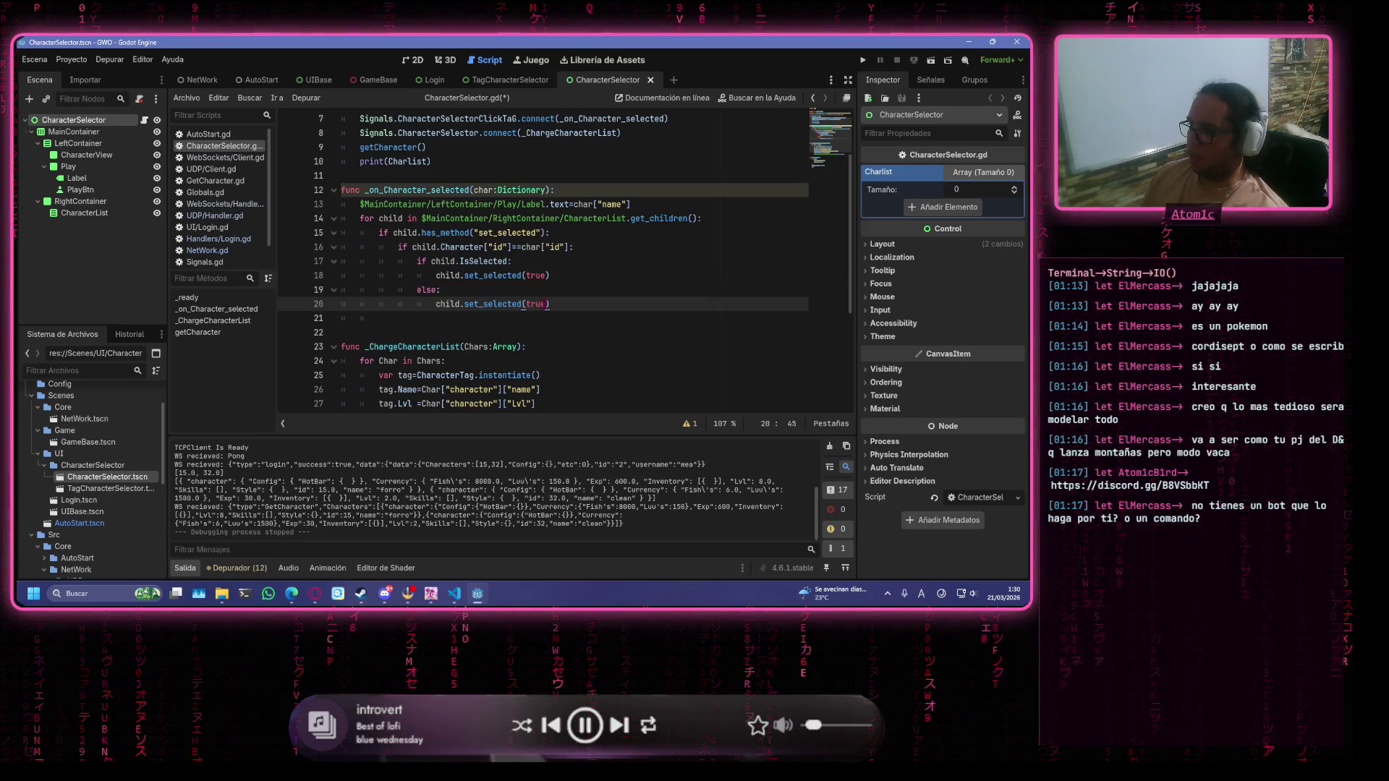
{"action": "type", "text": "lse"}
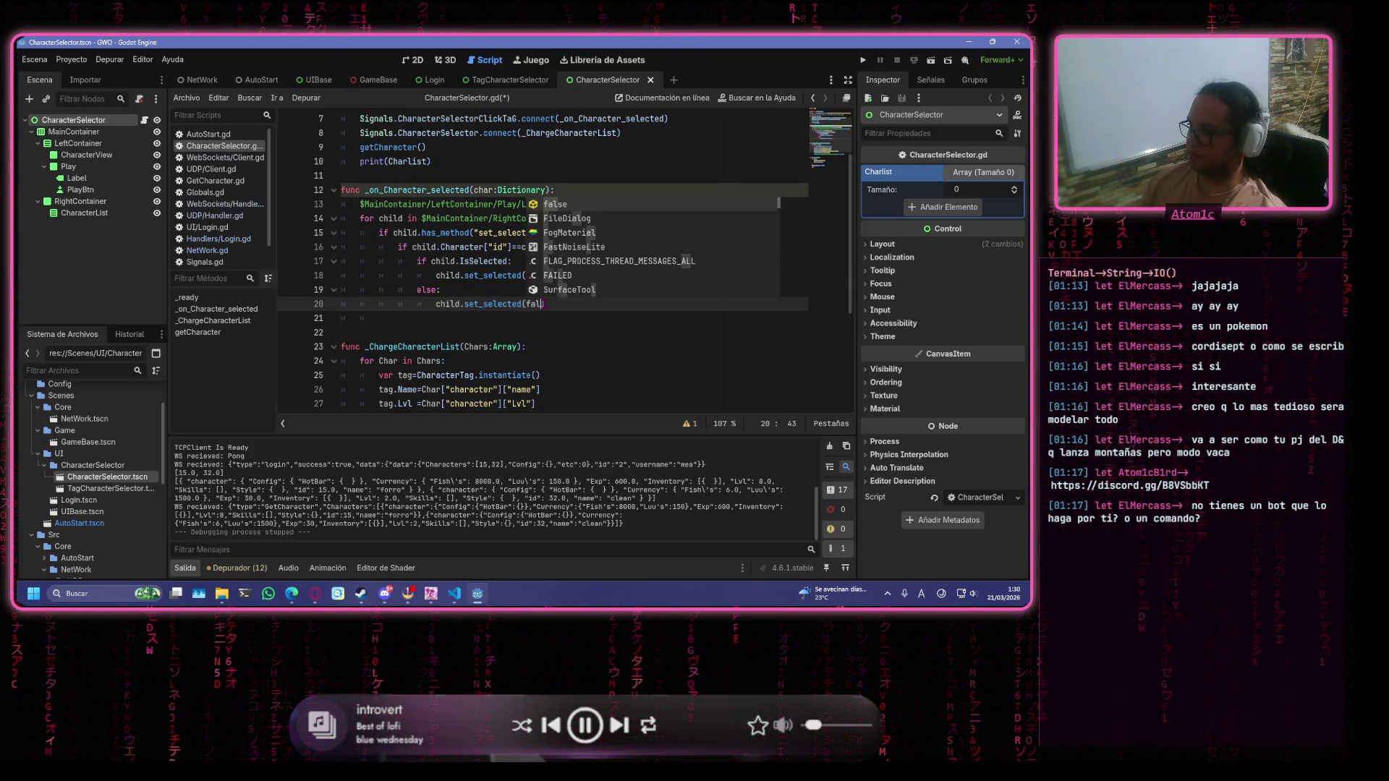
{"action": "key", "text": "F5"}
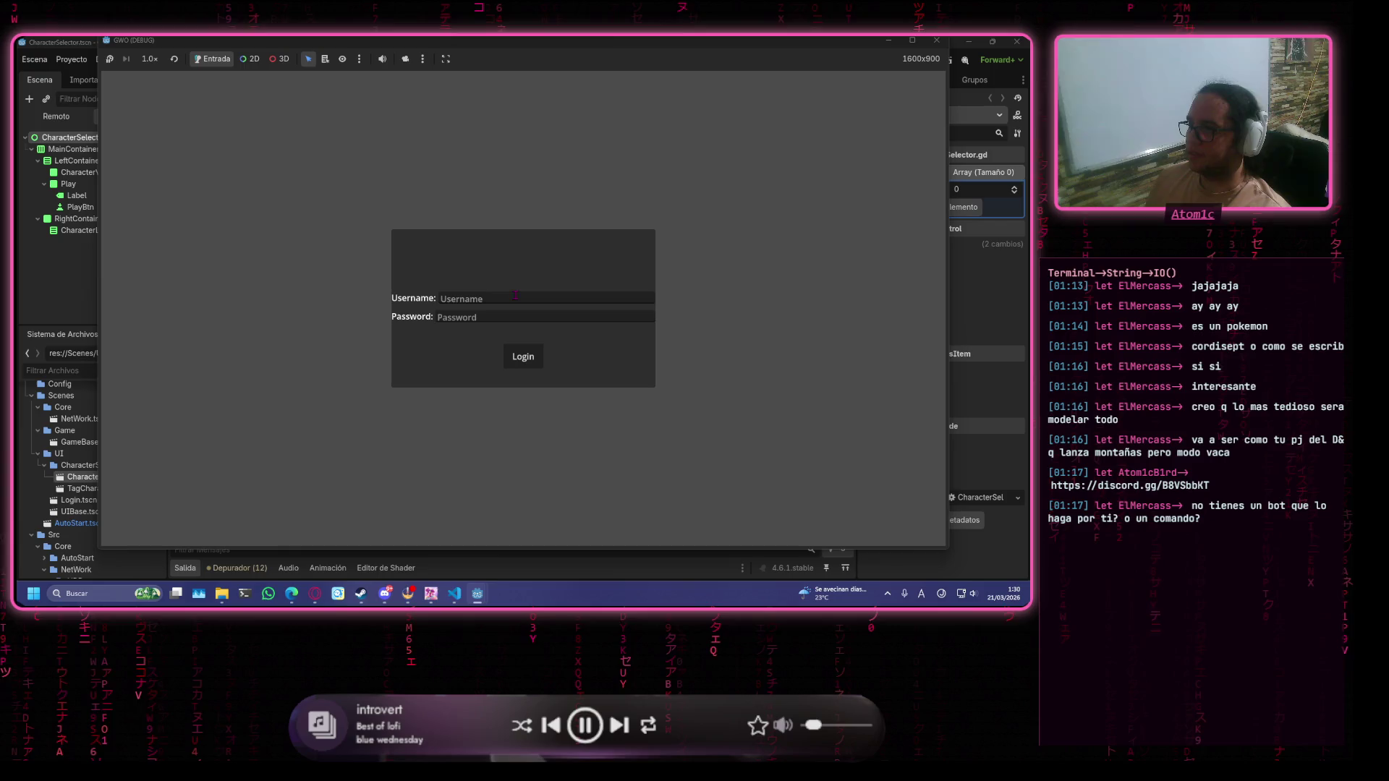
Log in to the running game with a username and password
{"action": "left_click", "coordinate": [515, 295]}
{"action": "type", "text": "w"}
{"action": "left_click", "coordinate": [500, 317]}
{"action": "type", "text": "wea"}
{"action": "left_click", "coordinate": [523, 356]}
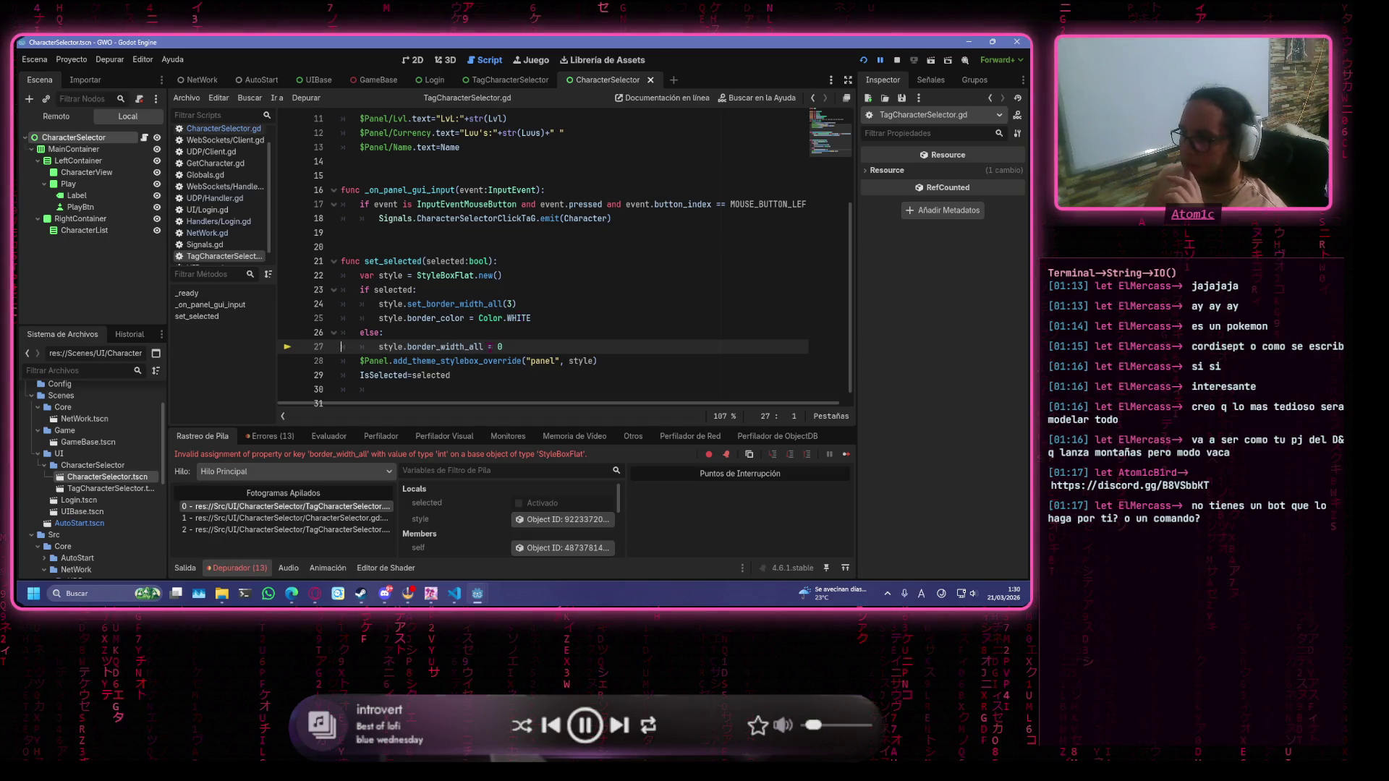
Replace 'style.border_width_all = 0' on line 27 with style.set_border_width_all(0), then restart the game
{"action": "left_click_drag", "start_coordinate": [516, 304], "coordinate": [407, 304]}
{"action": "key", "text": "ctrl+c"}
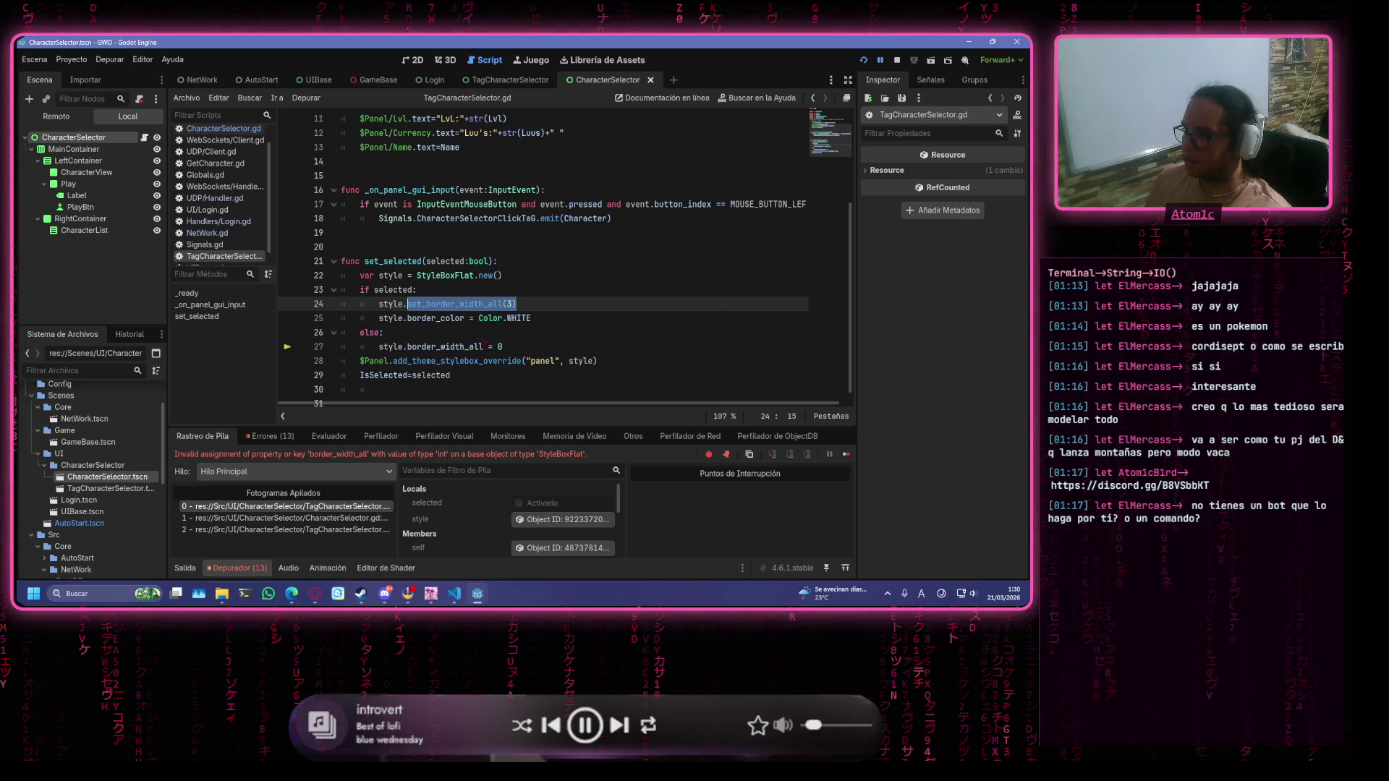
{"action": "left_click_drag", "start_coordinate": [483, 348], "coordinate": [408, 347]}
{"action": "key", "text": "ctrl+v"}
{"action": "left_click", "coordinate": [512, 347]}
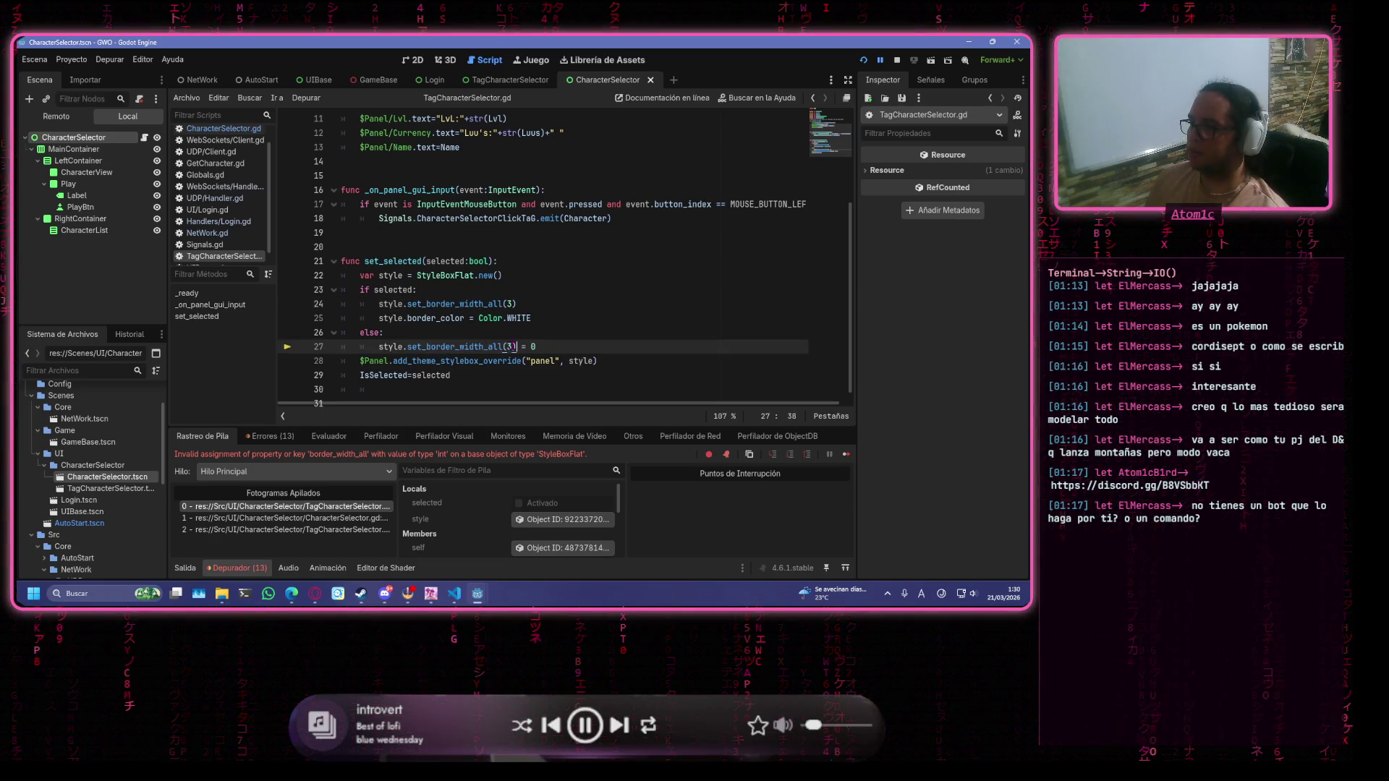
{"action": "key", "text": "BackSpace"}
{"action": "type", "text": "0"}
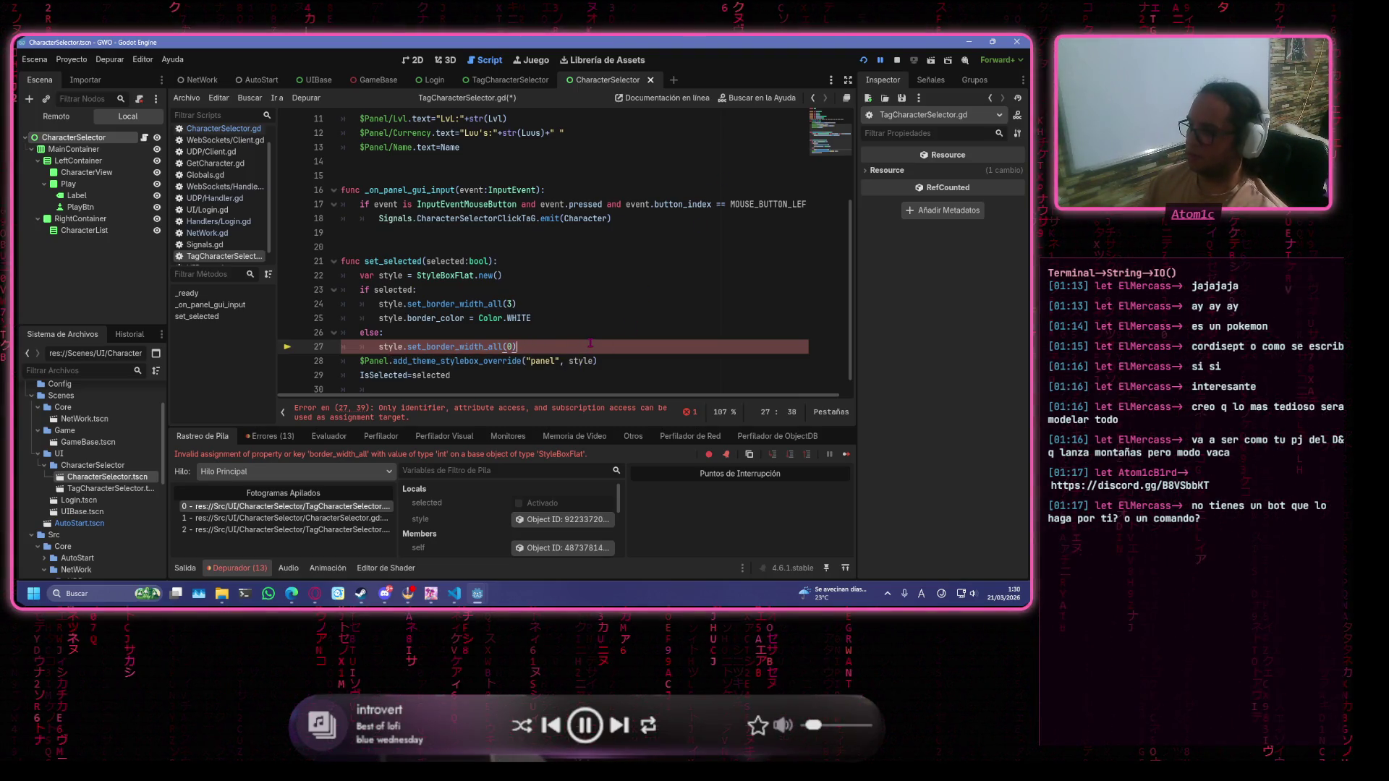
{"action": "key", "text": "End"}
{"action": "key", "text": "BackSpace"}
{"action": "key", "text": "BackSpace"}
{"action": "key", "text": "BackSpace"}
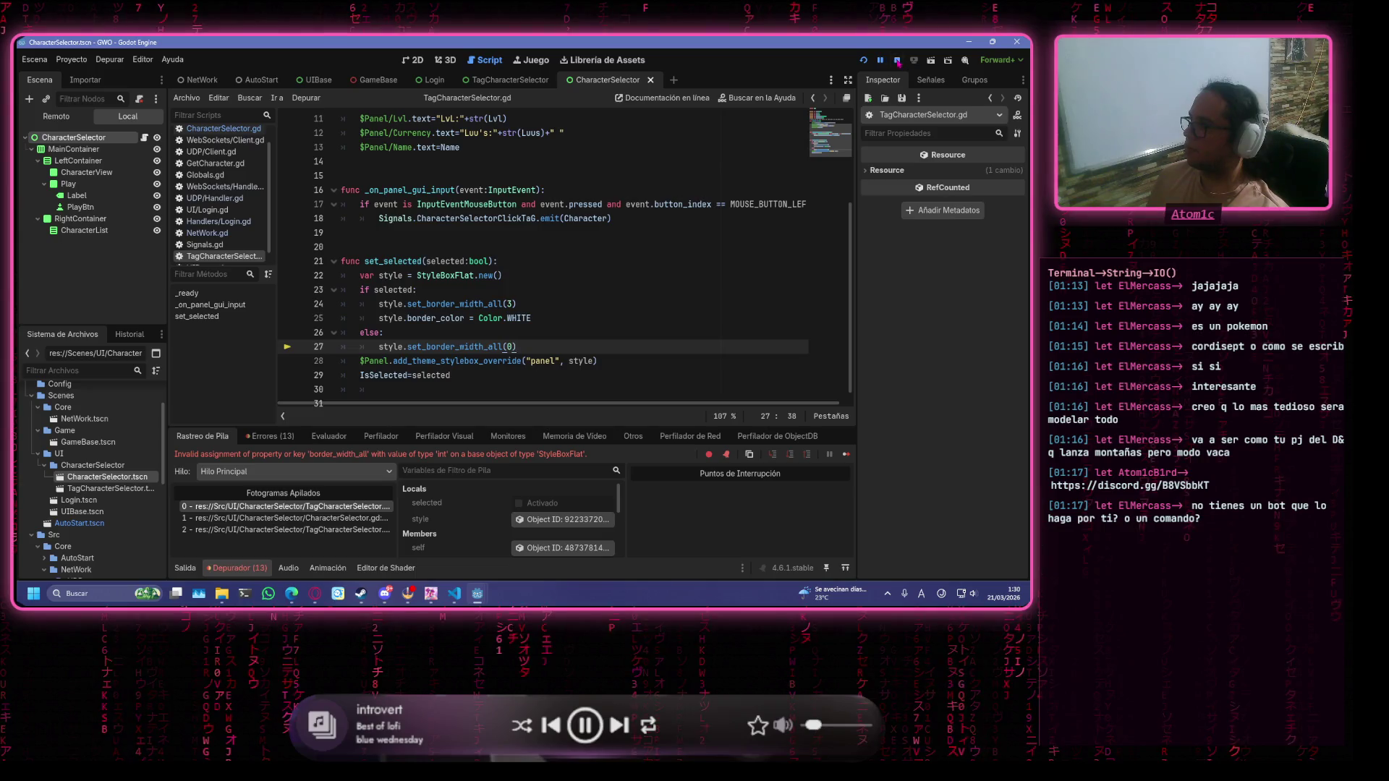
{"action": "left_click", "coordinate": [897, 60]}
{"action": "left_click", "coordinate": [863, 60]}
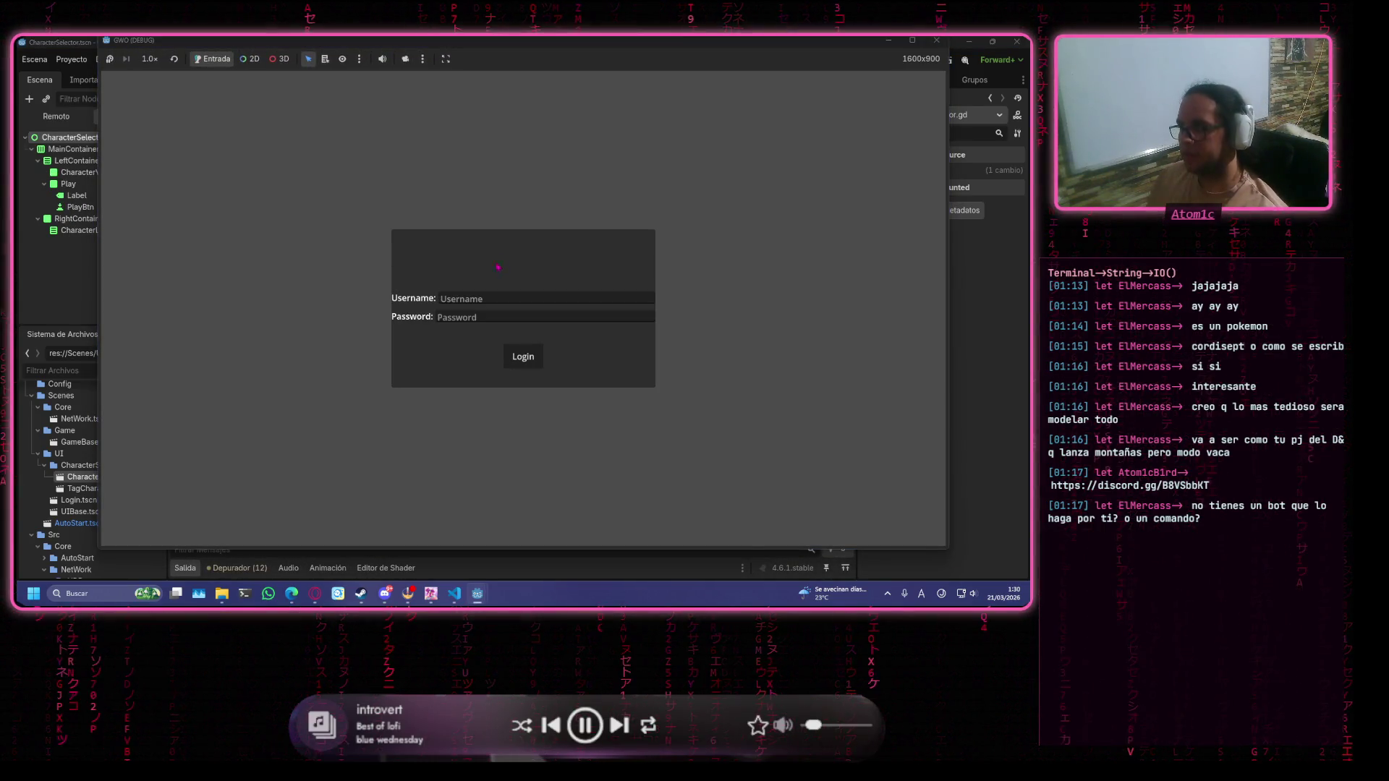
{"action": "left_click", "coordinate": [493, 298]}
{"action": "type", "text": "asd"}
{"action": "key", "text": "Tab"}
{"action": "type", "text": "asd"}
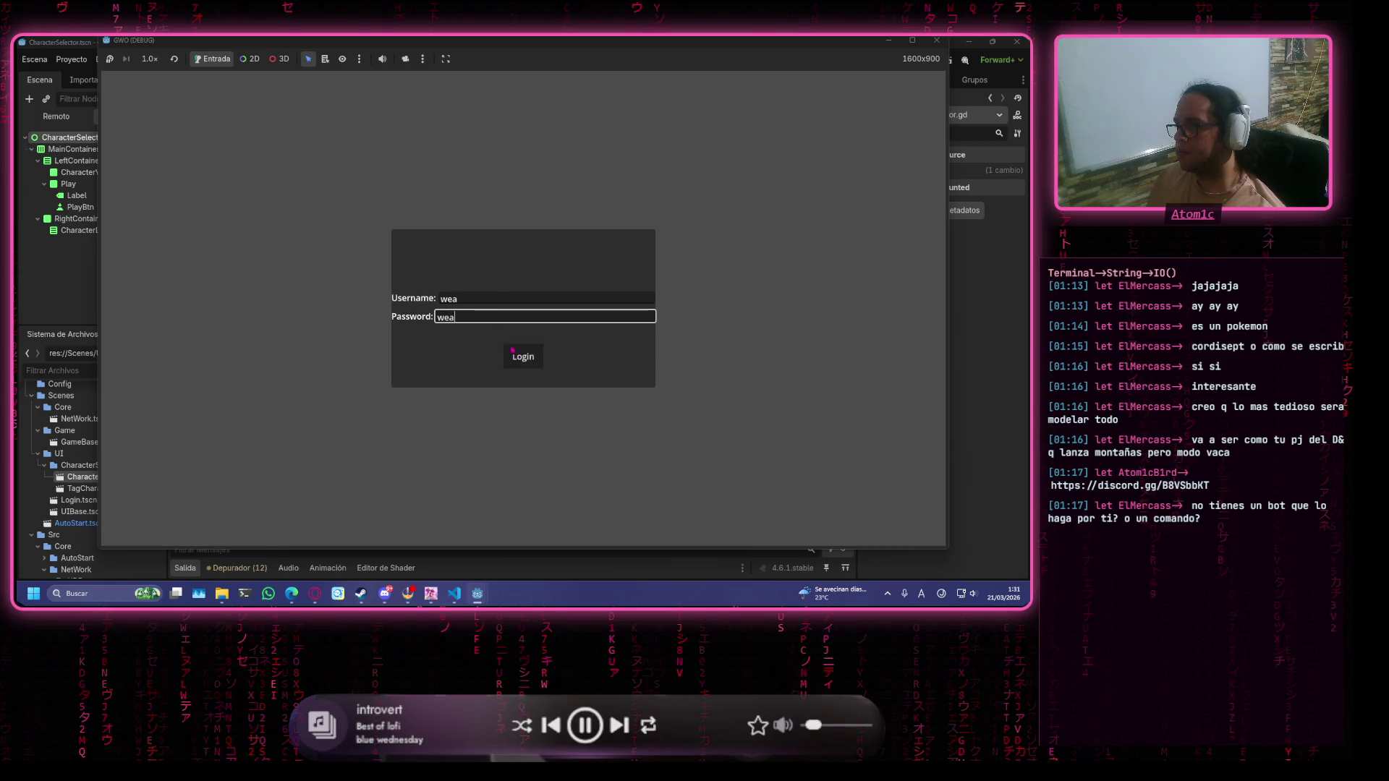
{"action": "left_click", "coordinate": [523, 357]}
{"action": "left_click", "coordinate": [828, 127]}
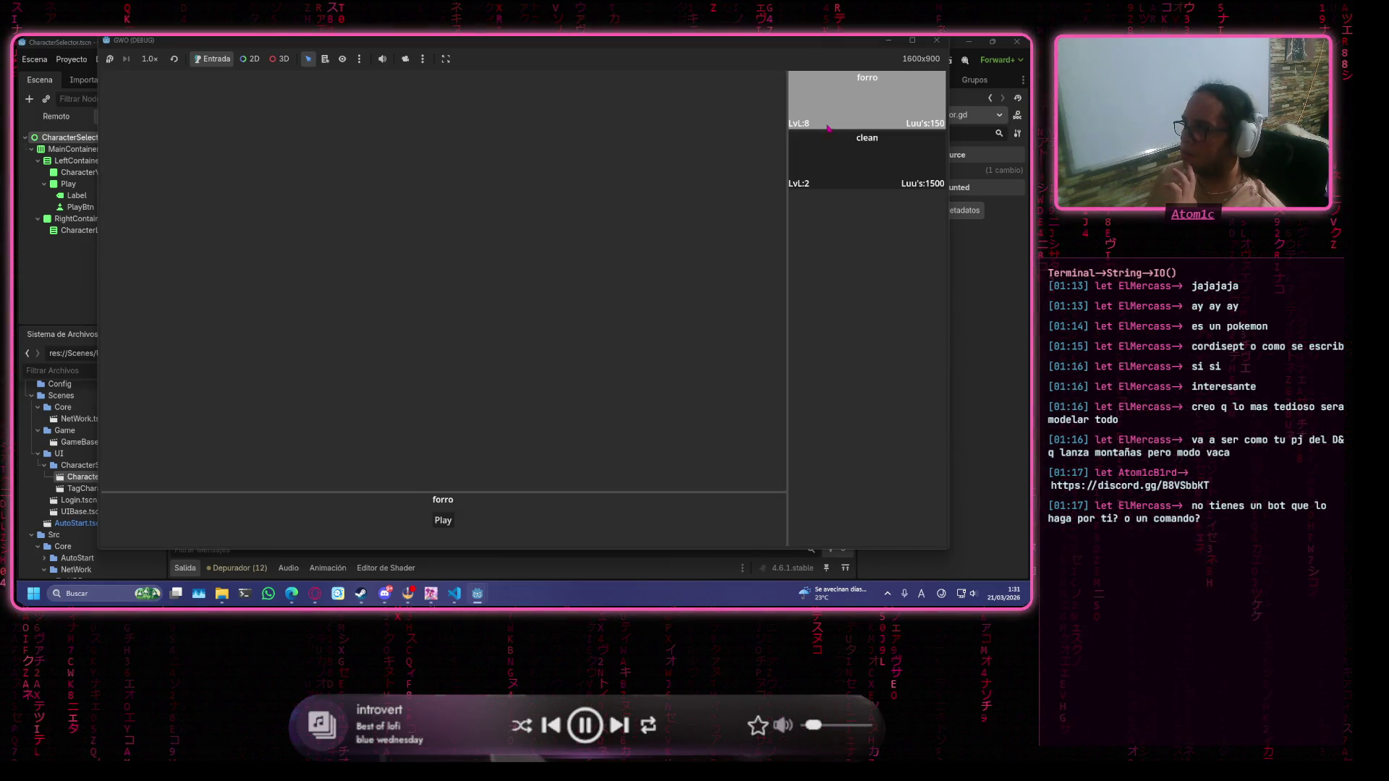
{"action": "left_click", "coordinate": [841, 145]}
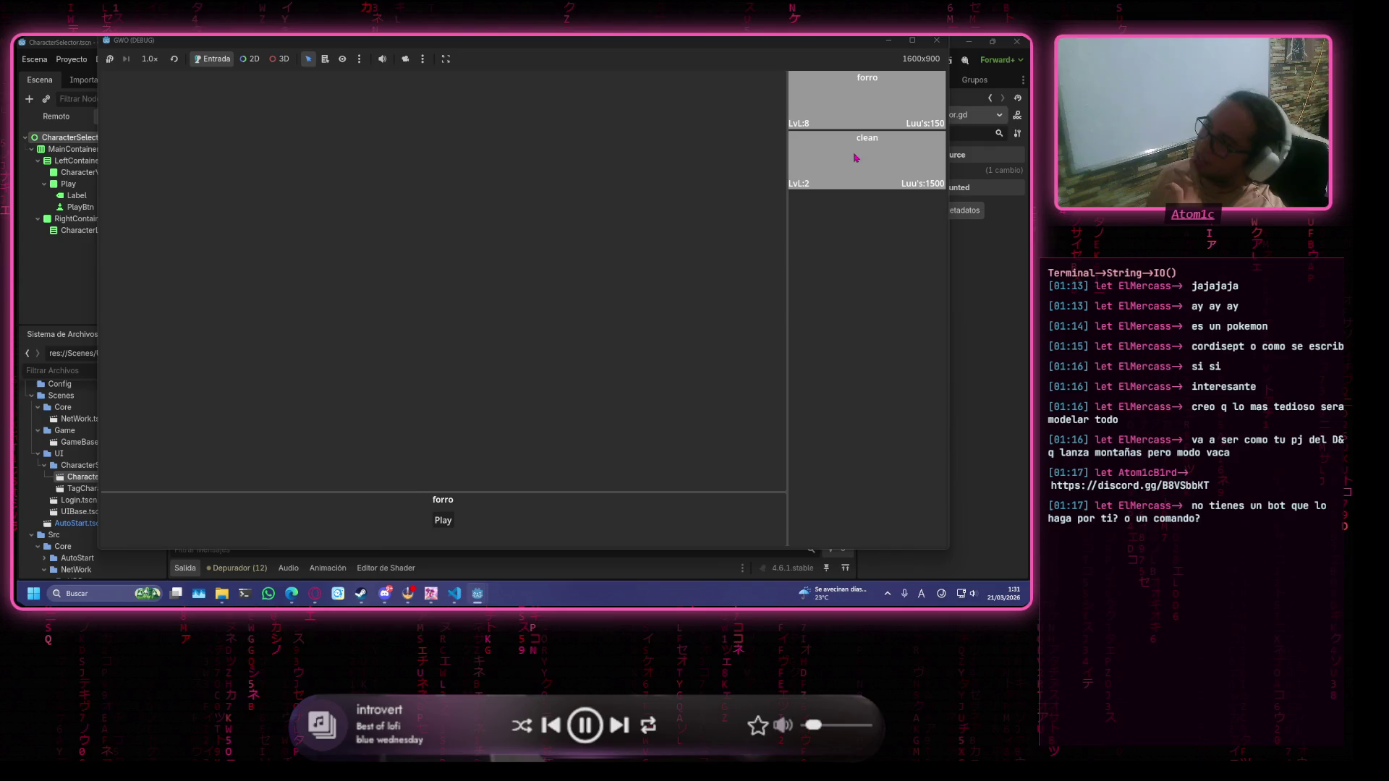
{"action": "left_click", "coordinate": [869, 105]}
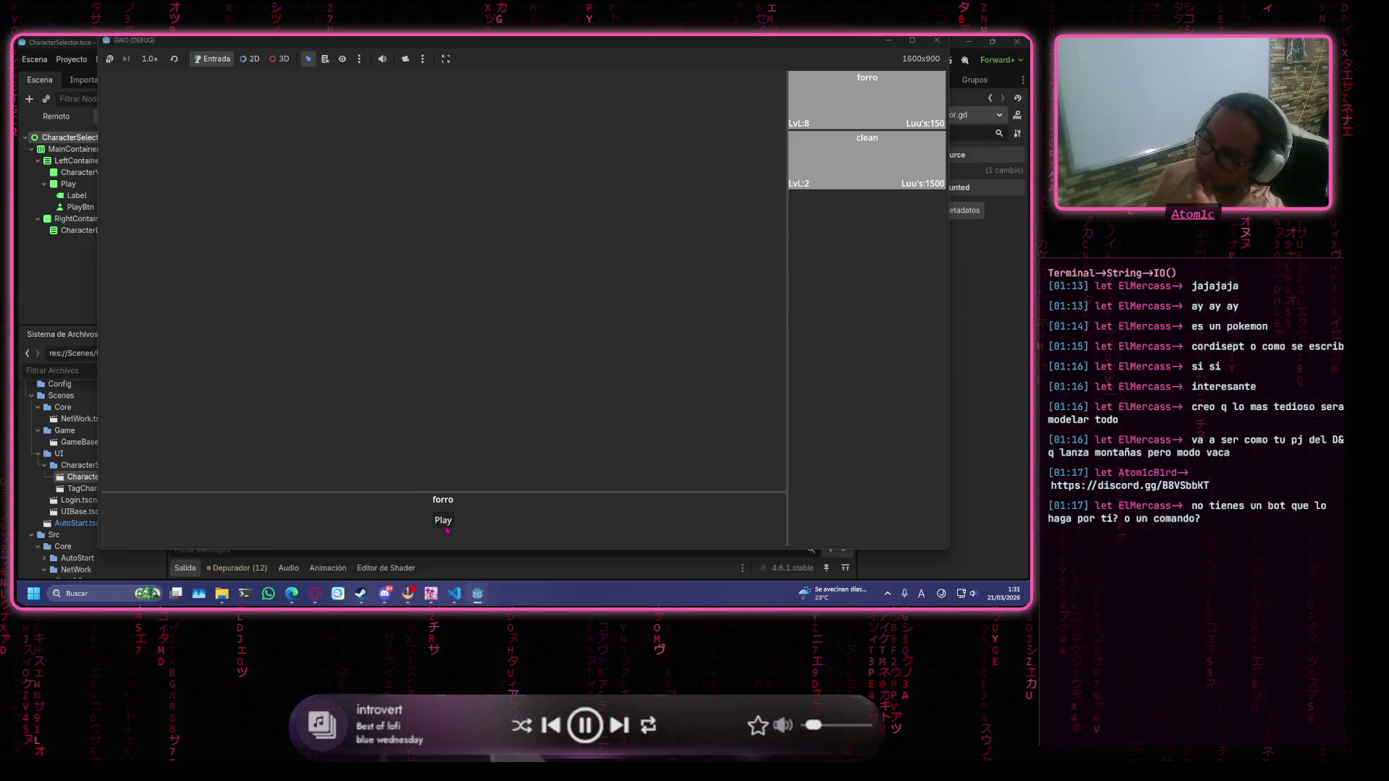
{"action": "left_click", "coordinate": [889, 143]}
{"action": "left_click", "coordinate": [892, 169]}
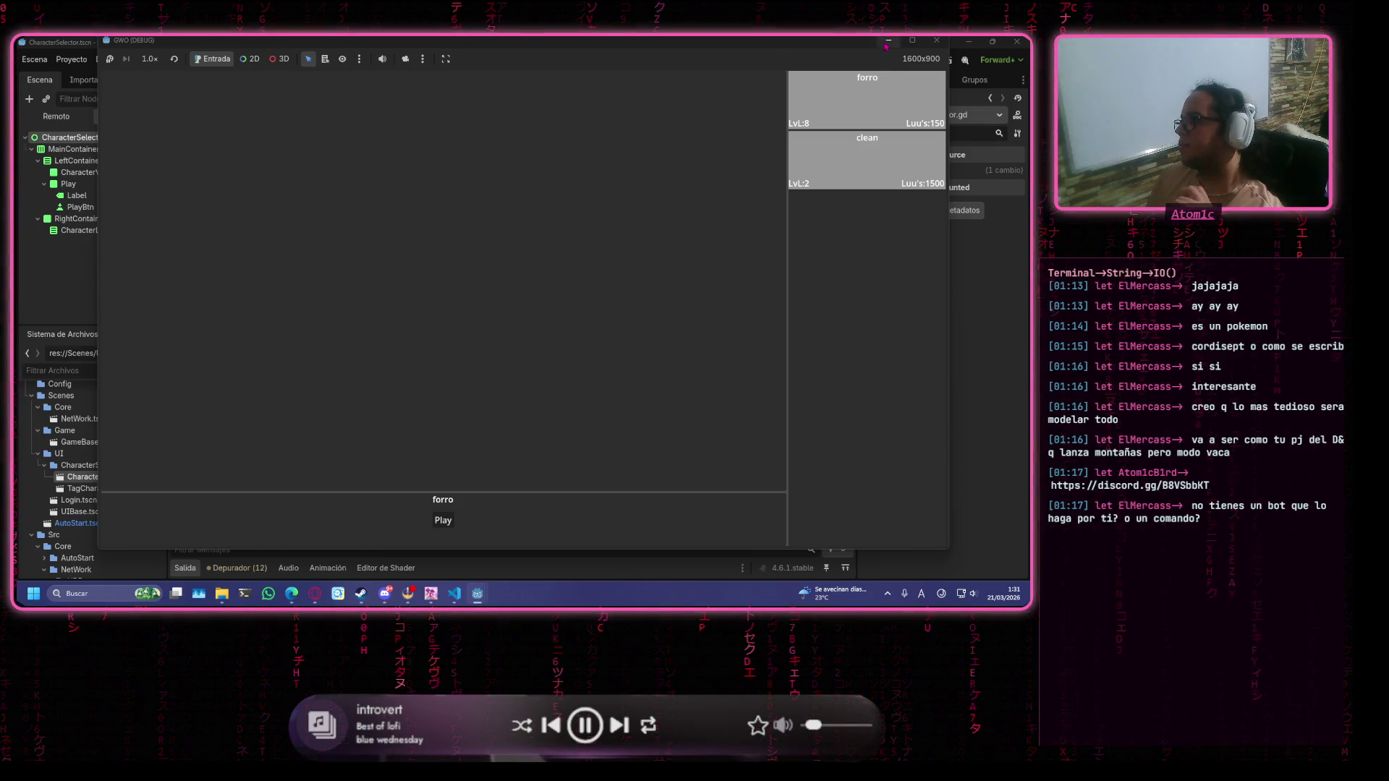
{"action": "left_click", "coordinate": [933, 44]}
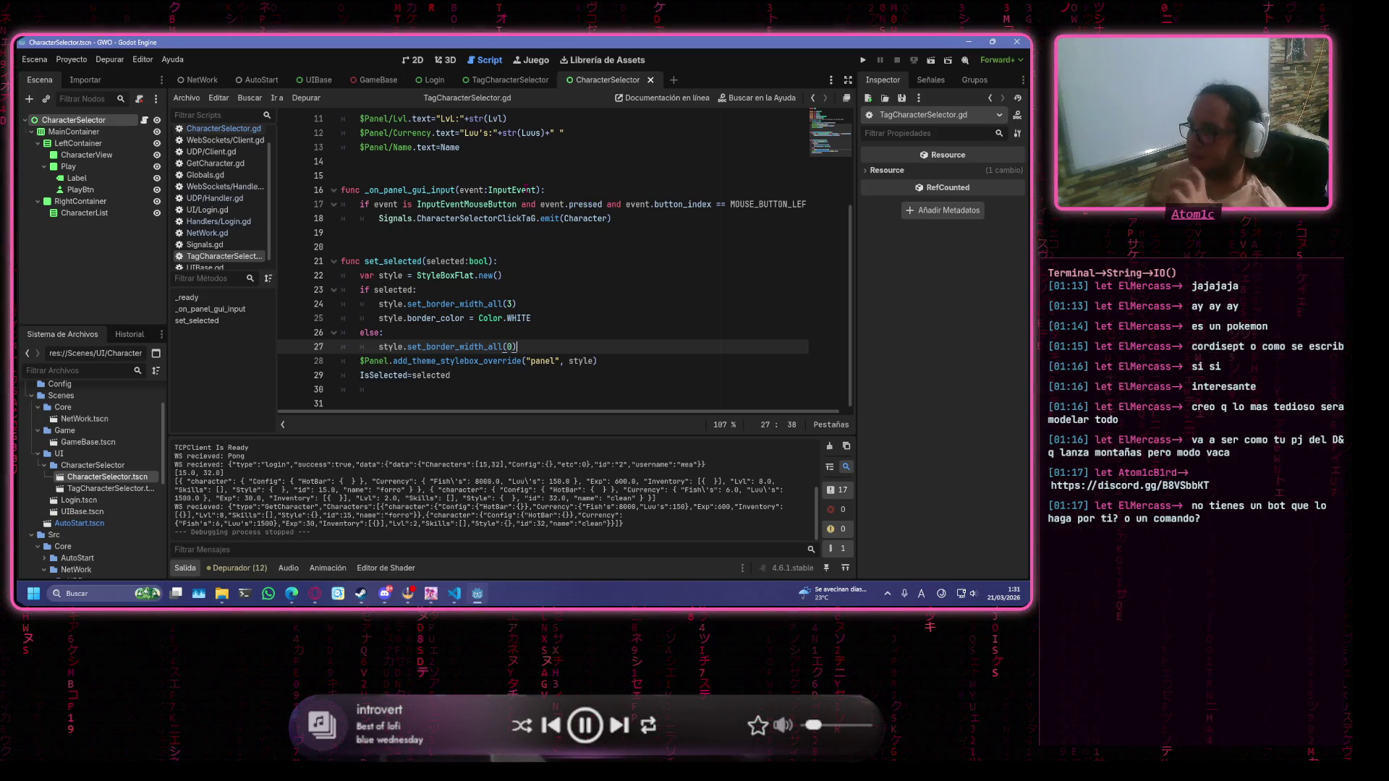
{"action": "left_click", "coordinate": [863, 60]}
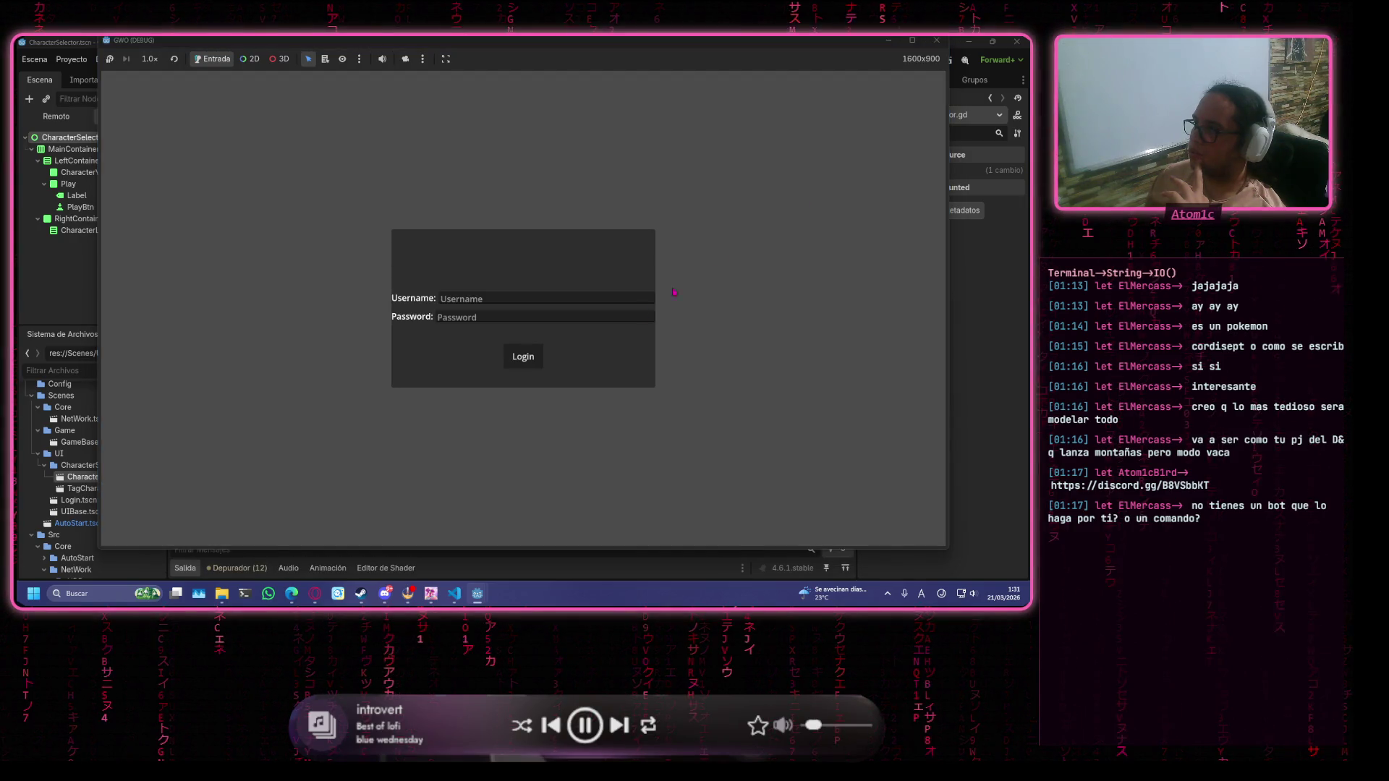
{"action": "left_click", "coordinate": [604, 300]}
{"action": "type", "text": "wea"}
{"action": "left_click", "coordinate": [575, 317]}
{"action": "type", "text": "wae"}
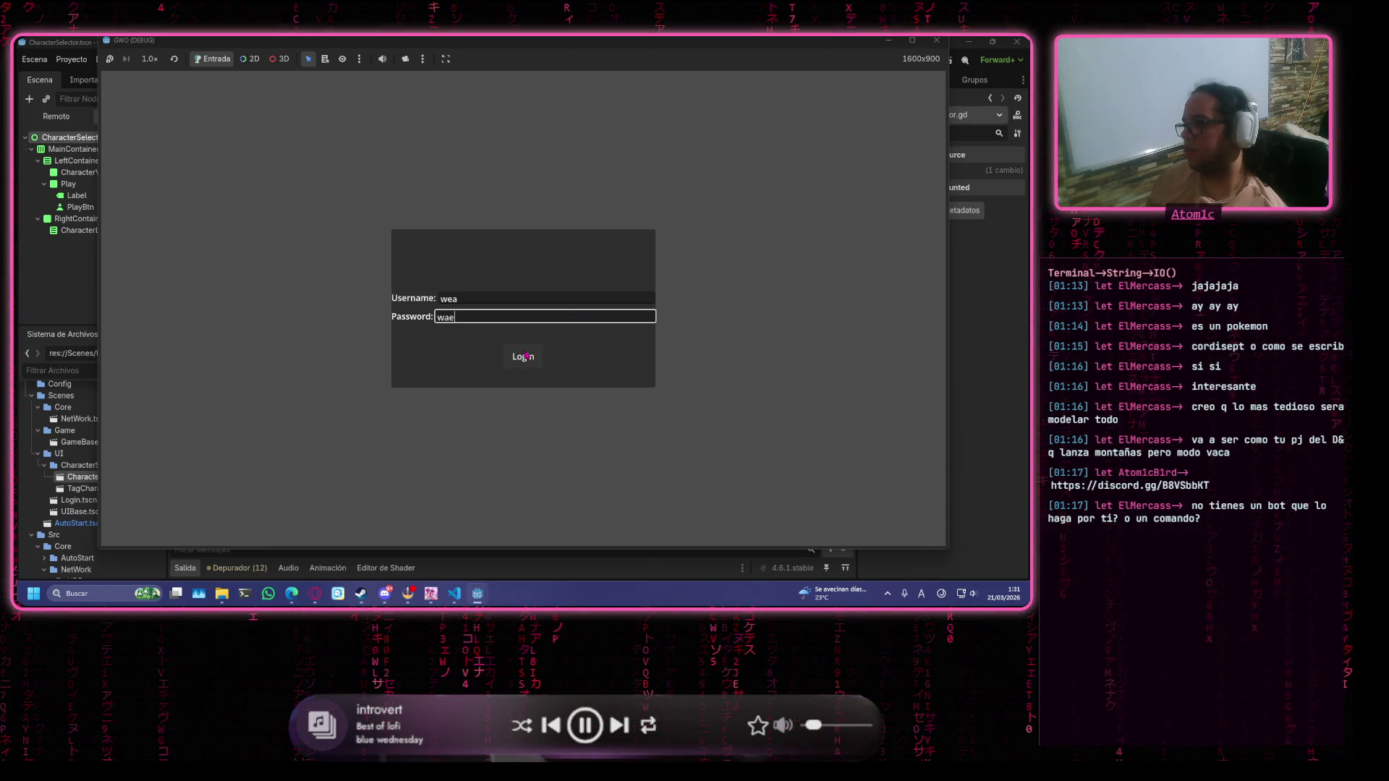
{"action": "key", "text": "BackSpace"}
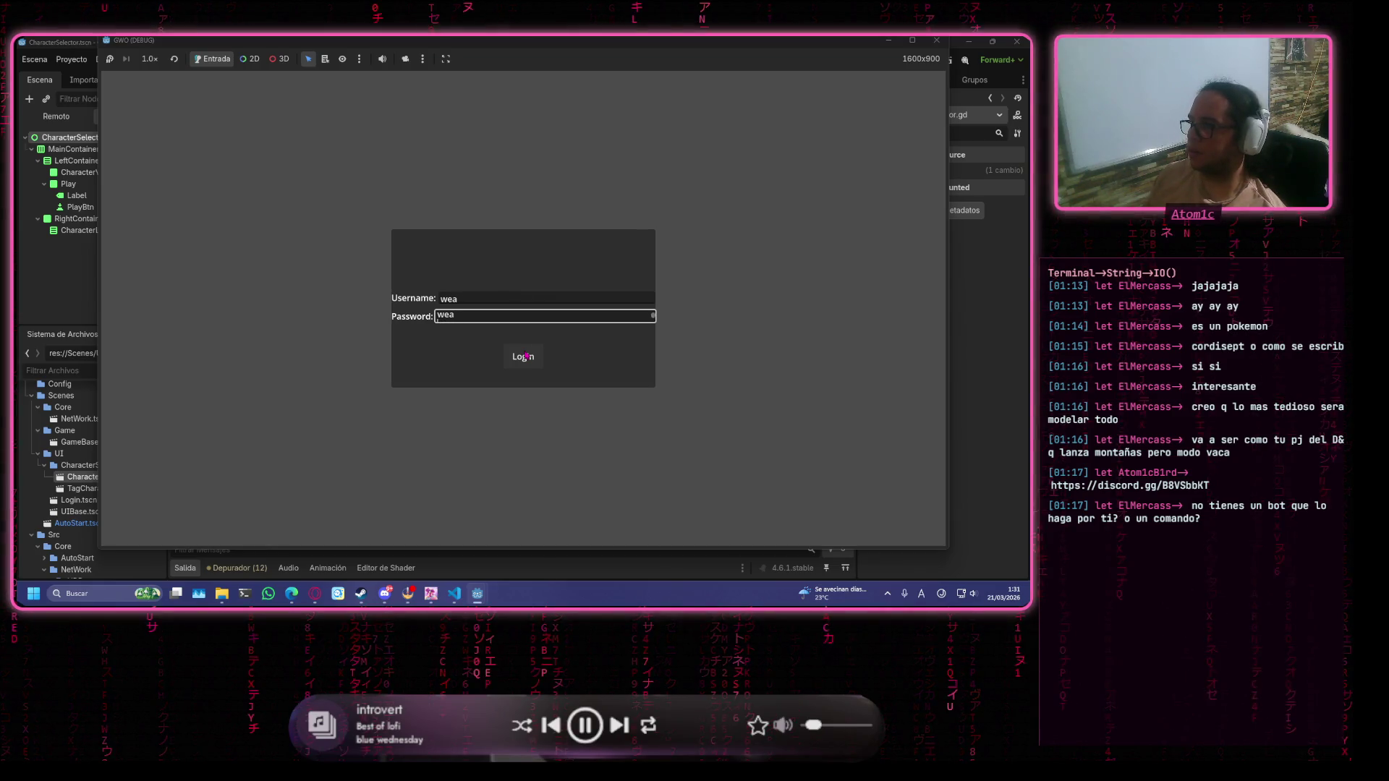
{"action": "left_click", "coordinate": [526, 356]}
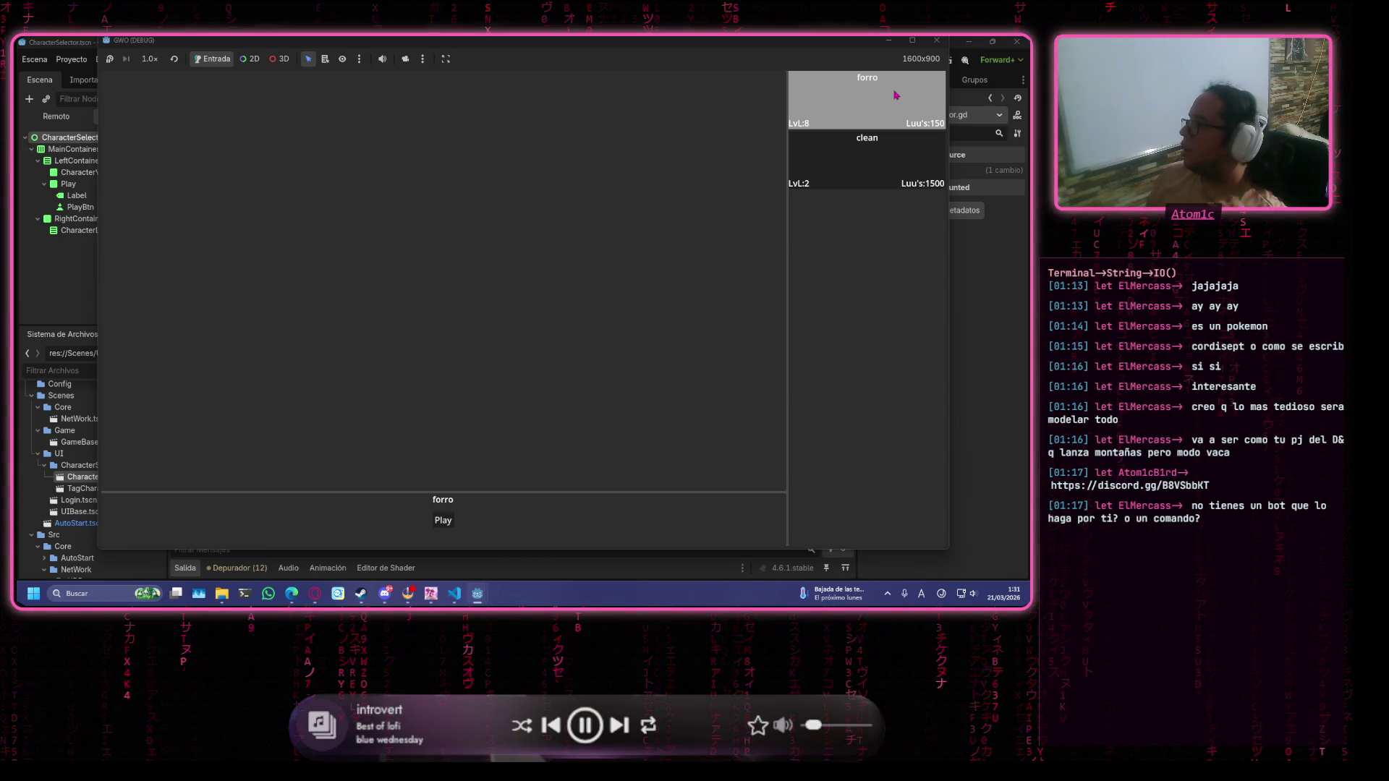
{"action": "left_click", "coordinate": [937, 39]}
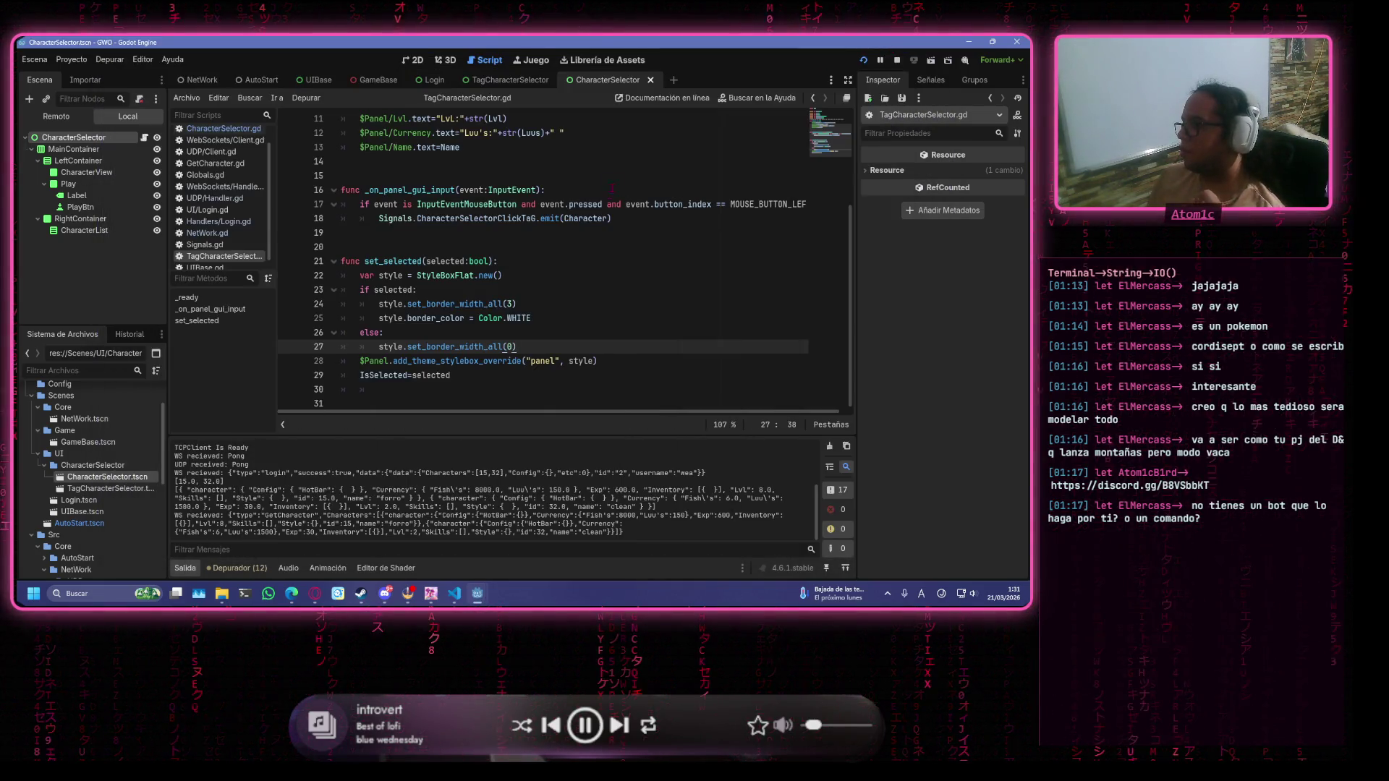
{"action": "left_click", "coordinate": [612, 218]}
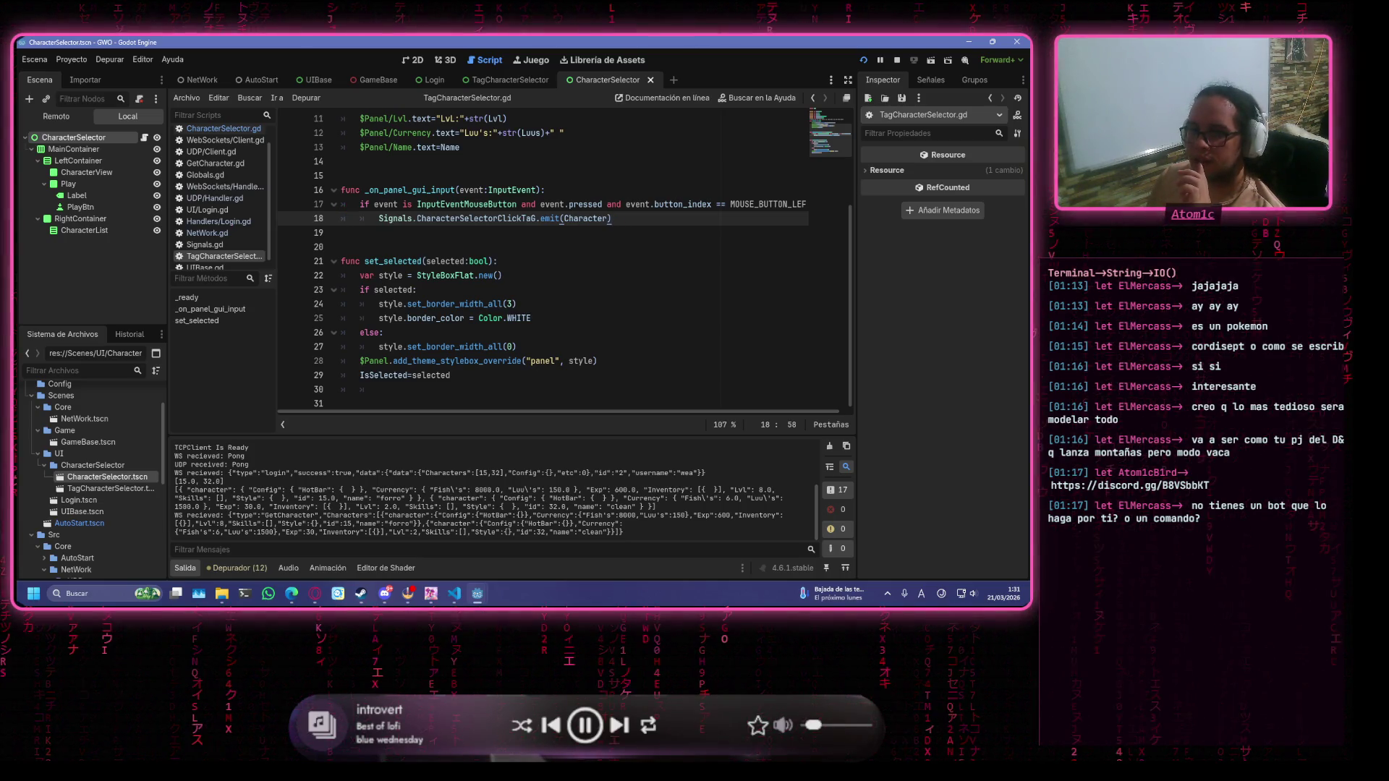
{"action": "key", "text": "alt+Tab"}
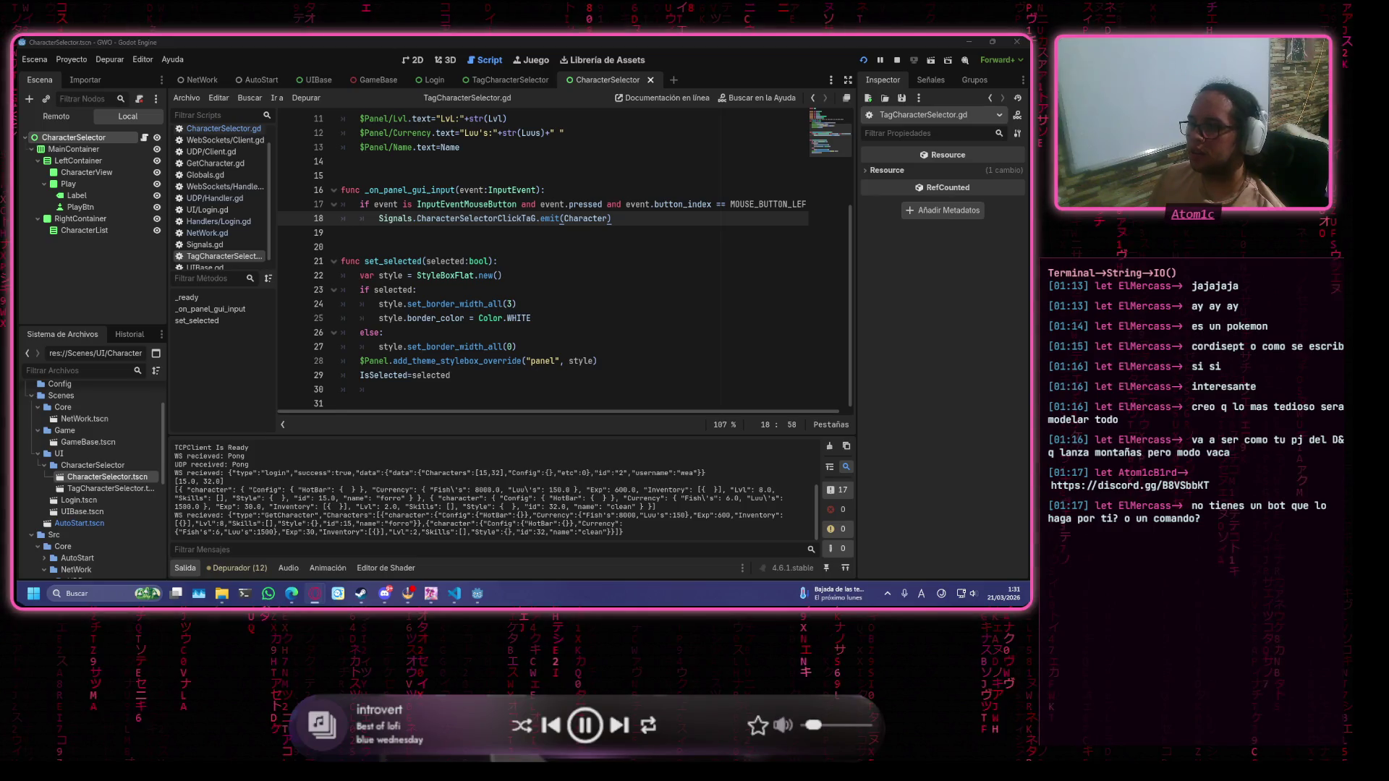
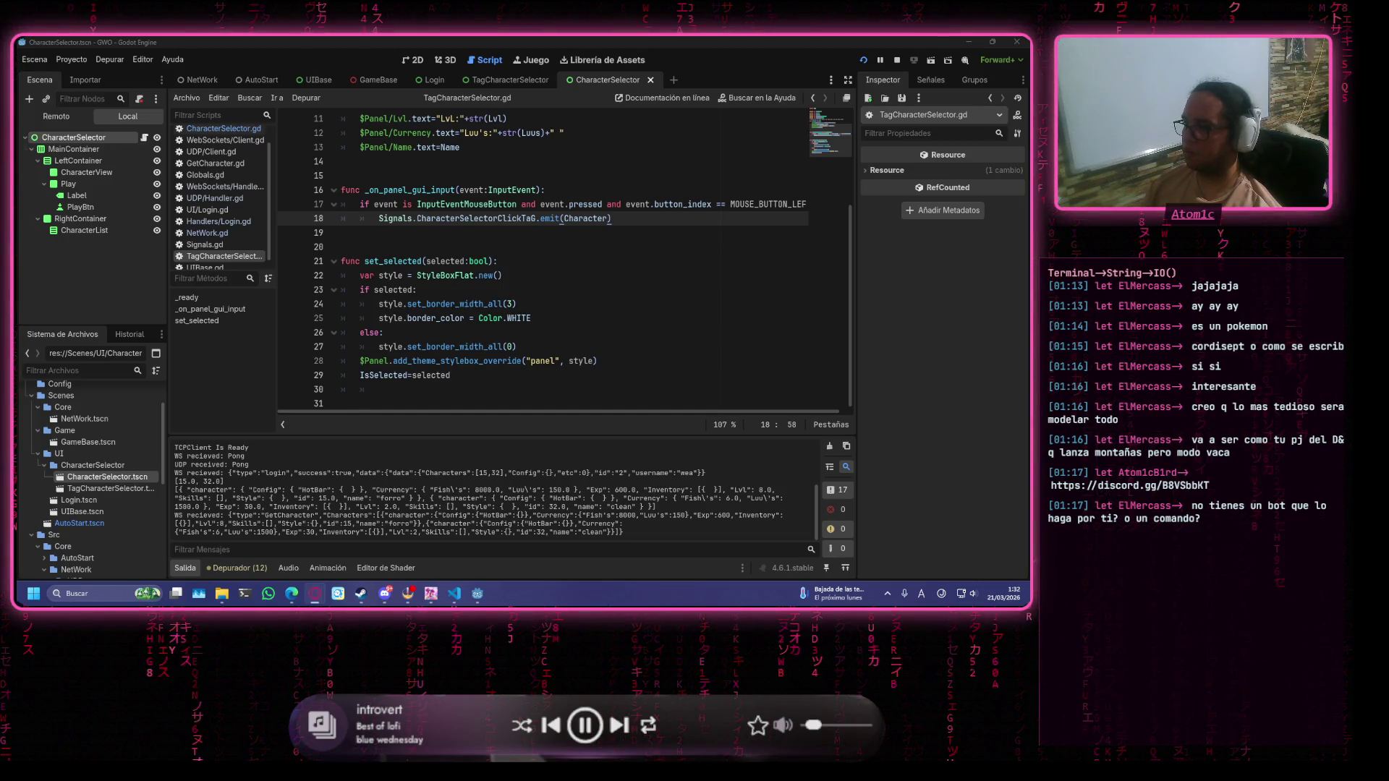
Change the line-18 signal call from emit(Character) to emit(self) in TagCharacterSelector.gd
{"action": "left_click", "coordinate": [560, 327]}
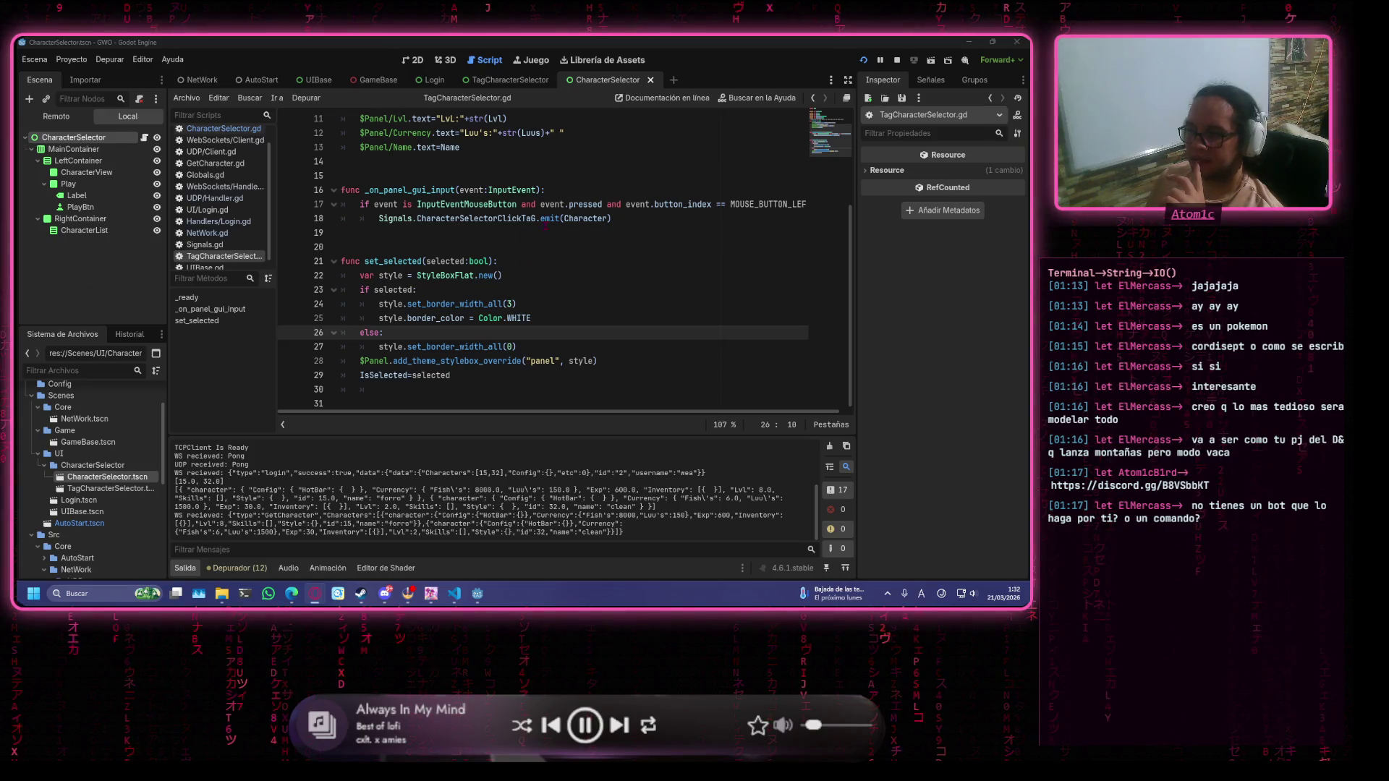
{"action": "left_click", "coordinate": [608, 218]}
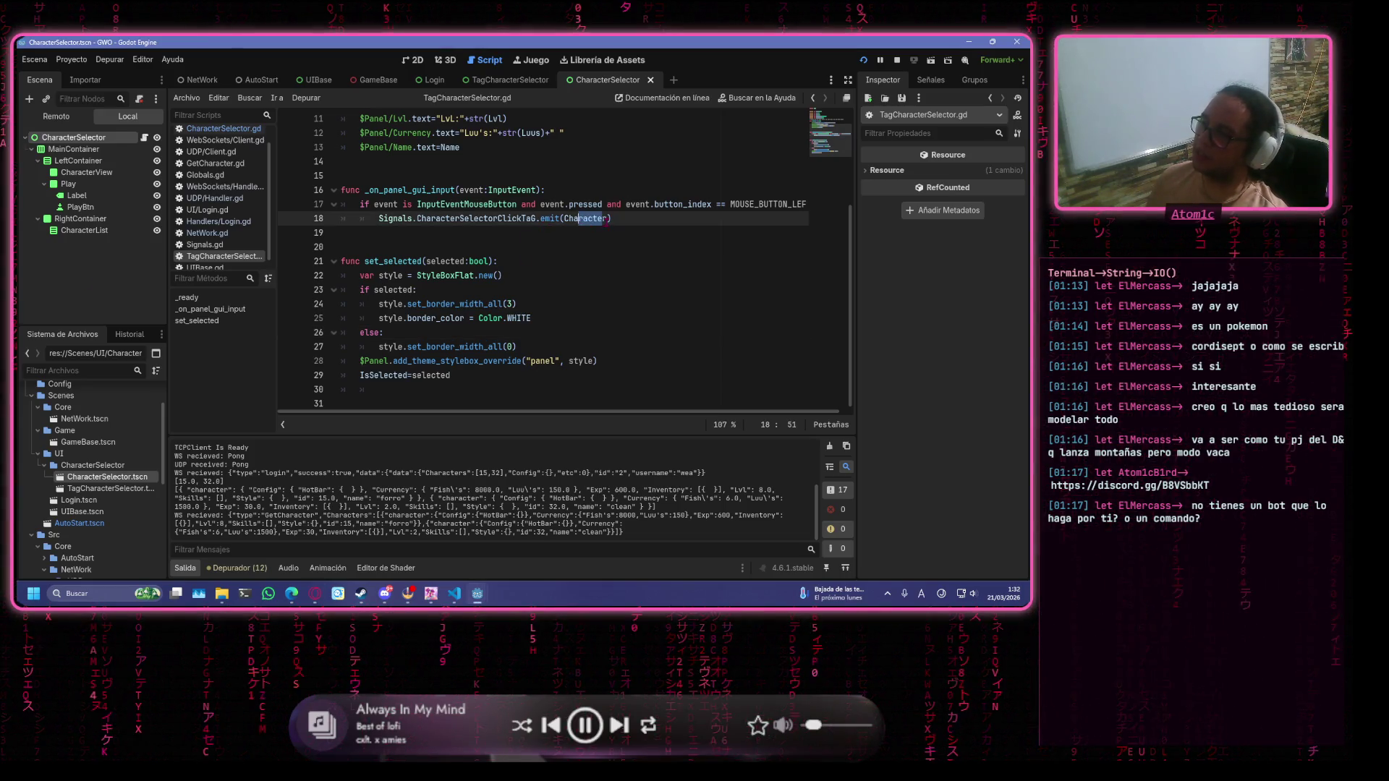
{"action": "left_click_drag", "start_coordinate": [607, 219], "coordinate": [570, 219]}
{"action": "type", "text": "seld"}
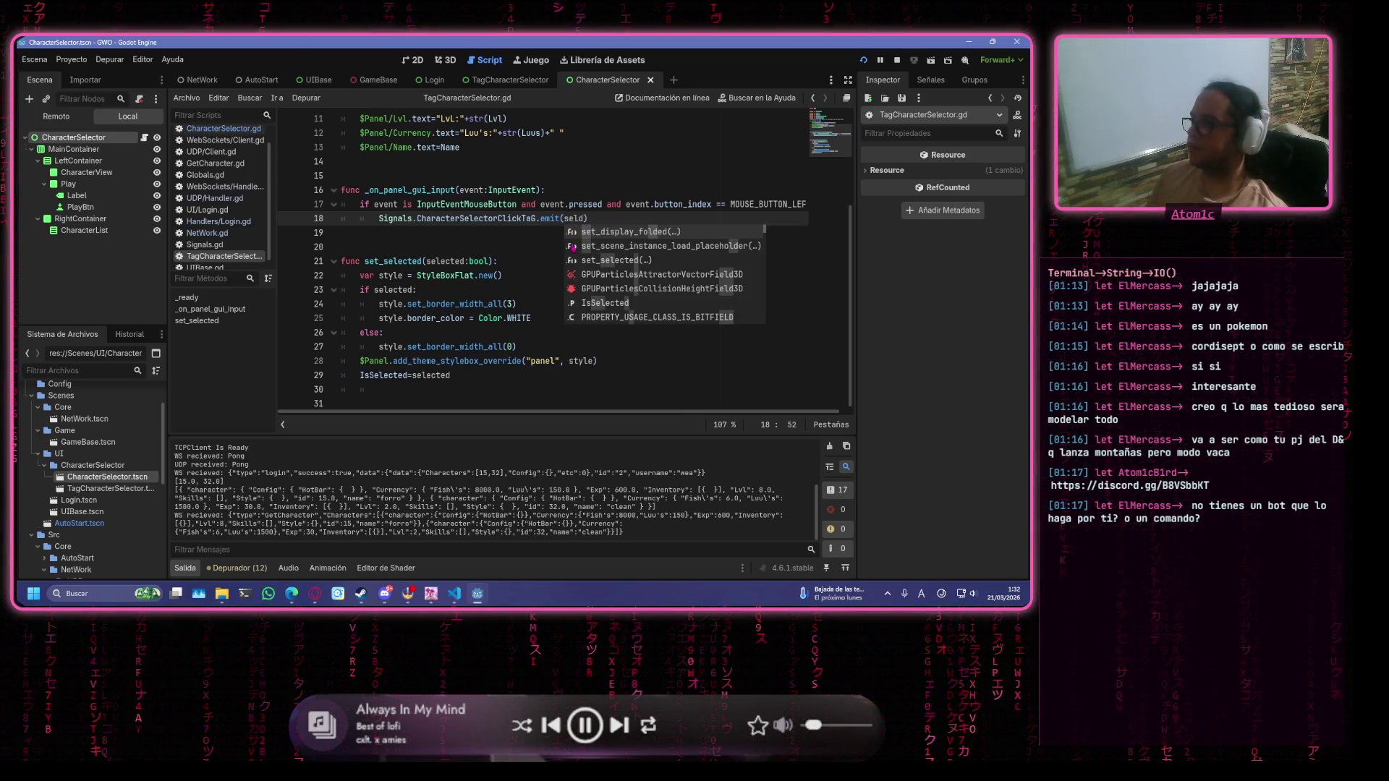
{"action": "key", "text": "BackSpace"}
{"action": "type", "text": "f"}
{"action": "left_click", "coordinate": [628, 204]}
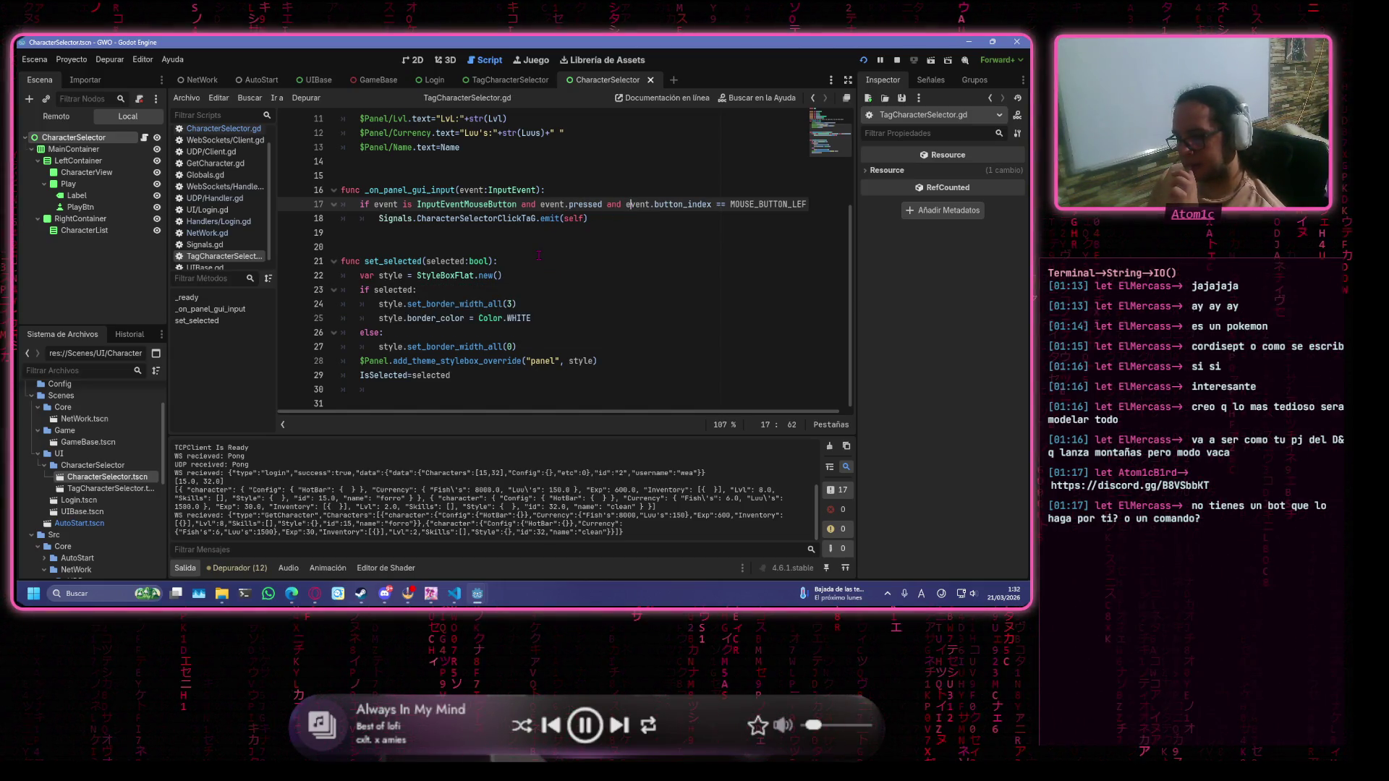
{"action": "scroll", "coordinate": [557, 251], "scroll_direction": "up", "scroll_amount": 3}
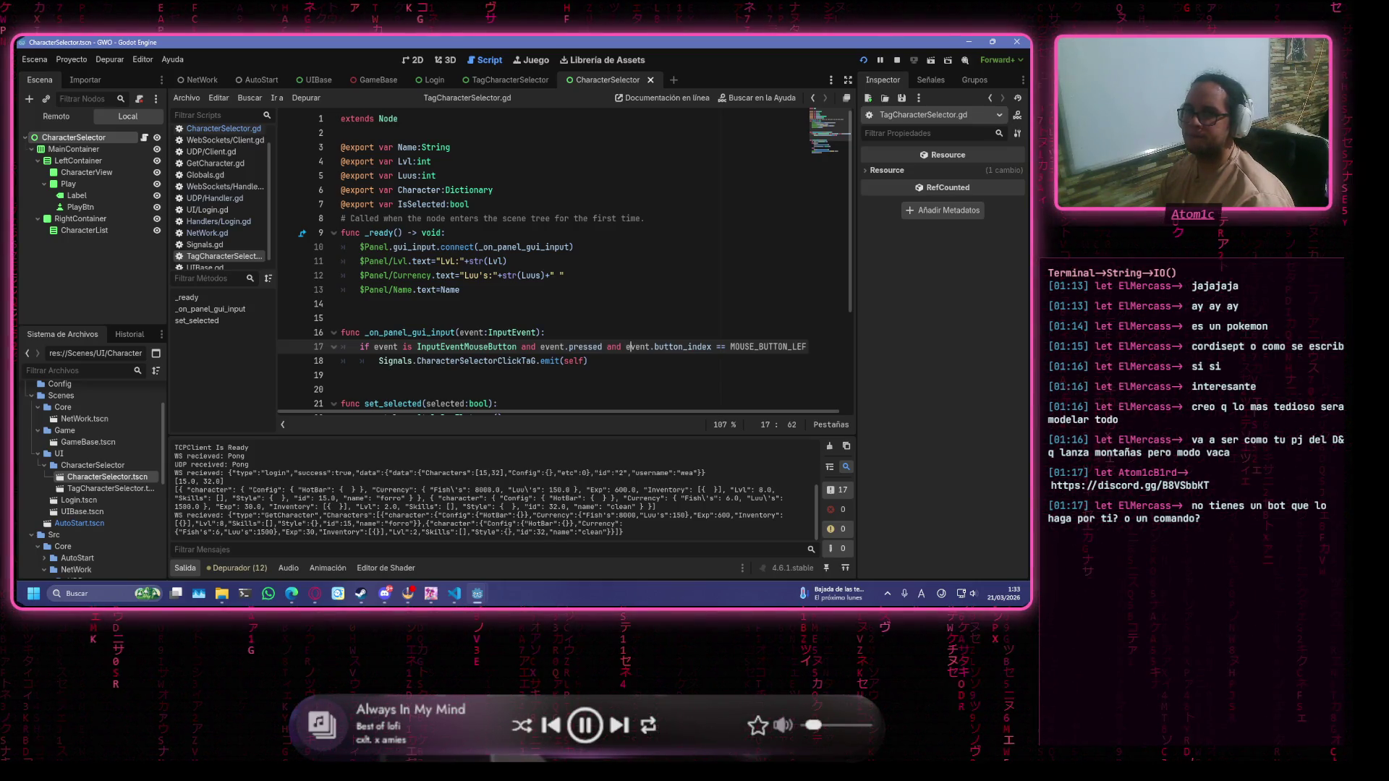
Review _ready and the IsSelected export variable, then switch to CharacterSelector.gd
{"action": "left_click", "coordinate": [506, 232]}
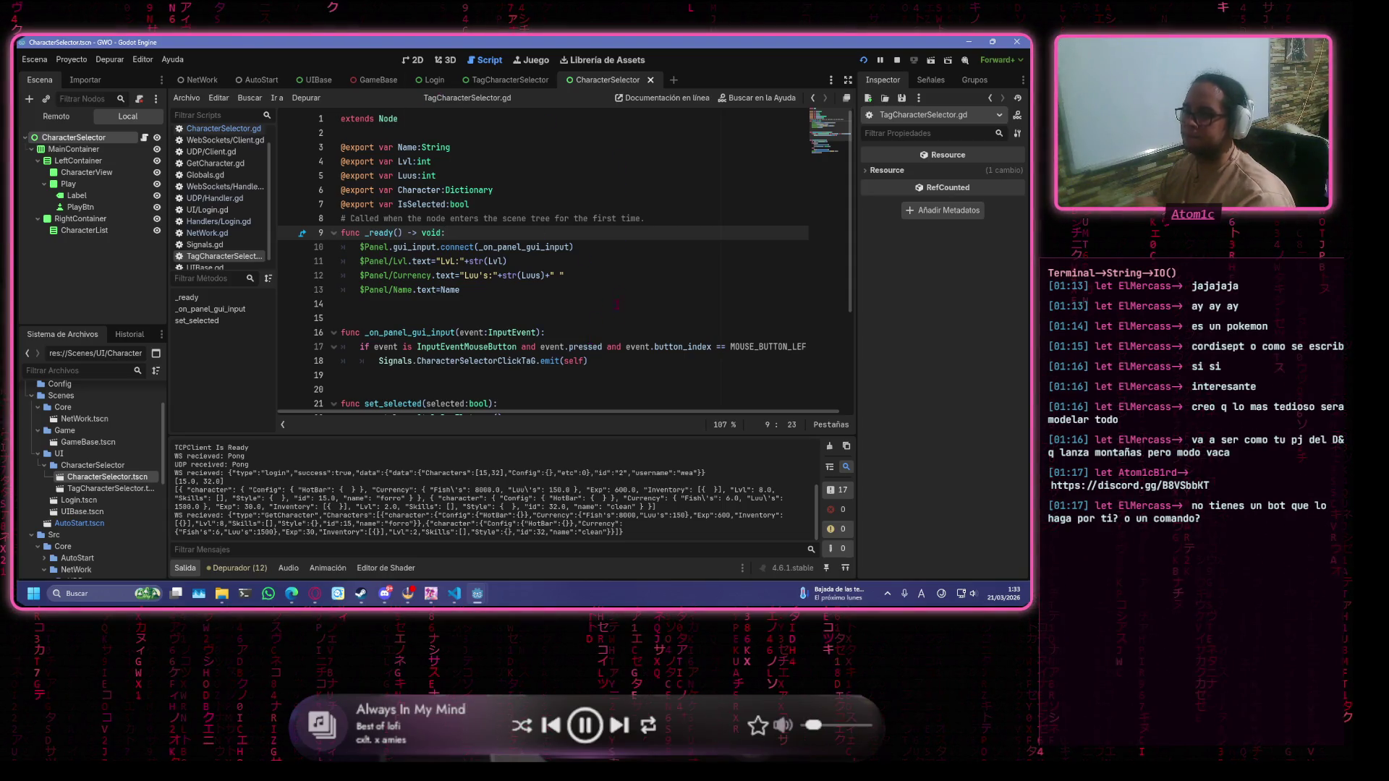
{"action": "scroll", "coordinate": [217, 193], "scroll_direction": "up", "scroll_amount": 2}
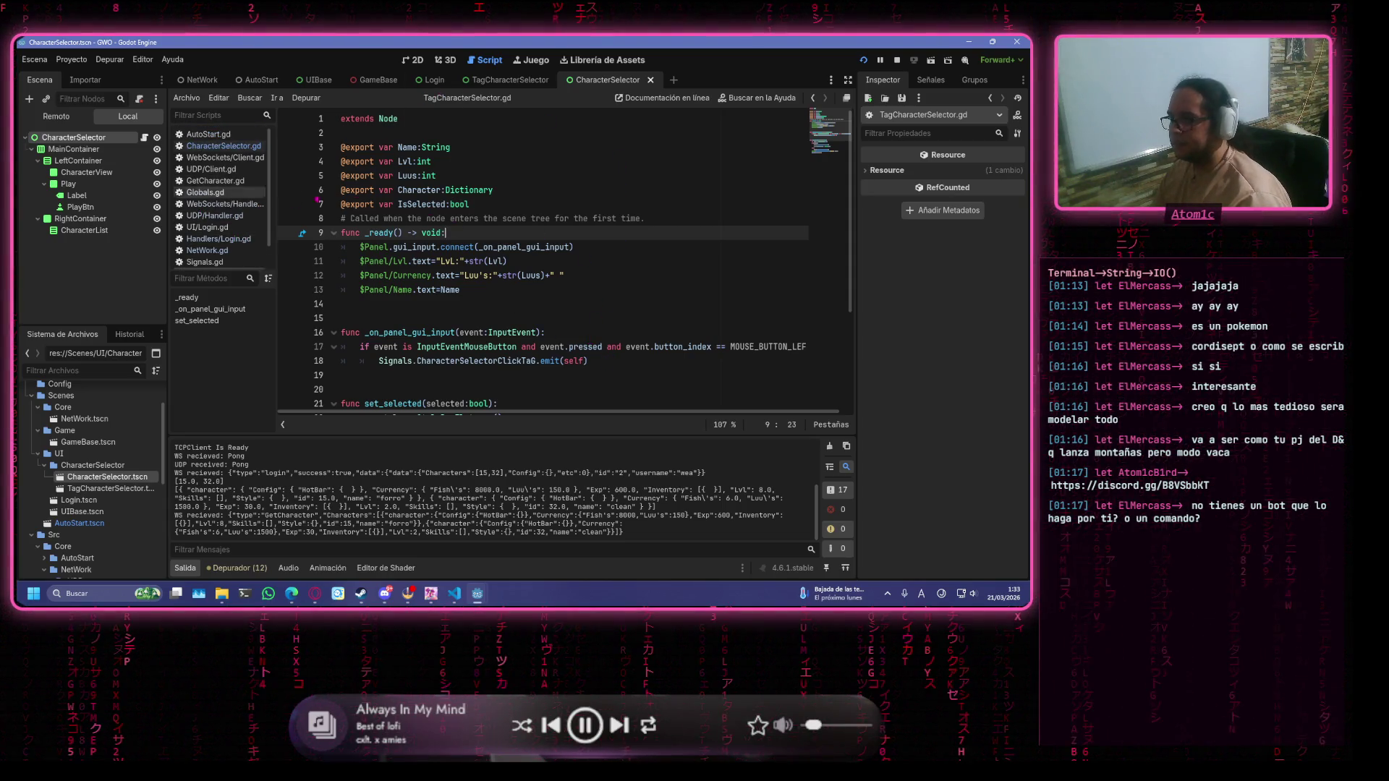
{"action": "left_click", "coordinate": [478, 204]}
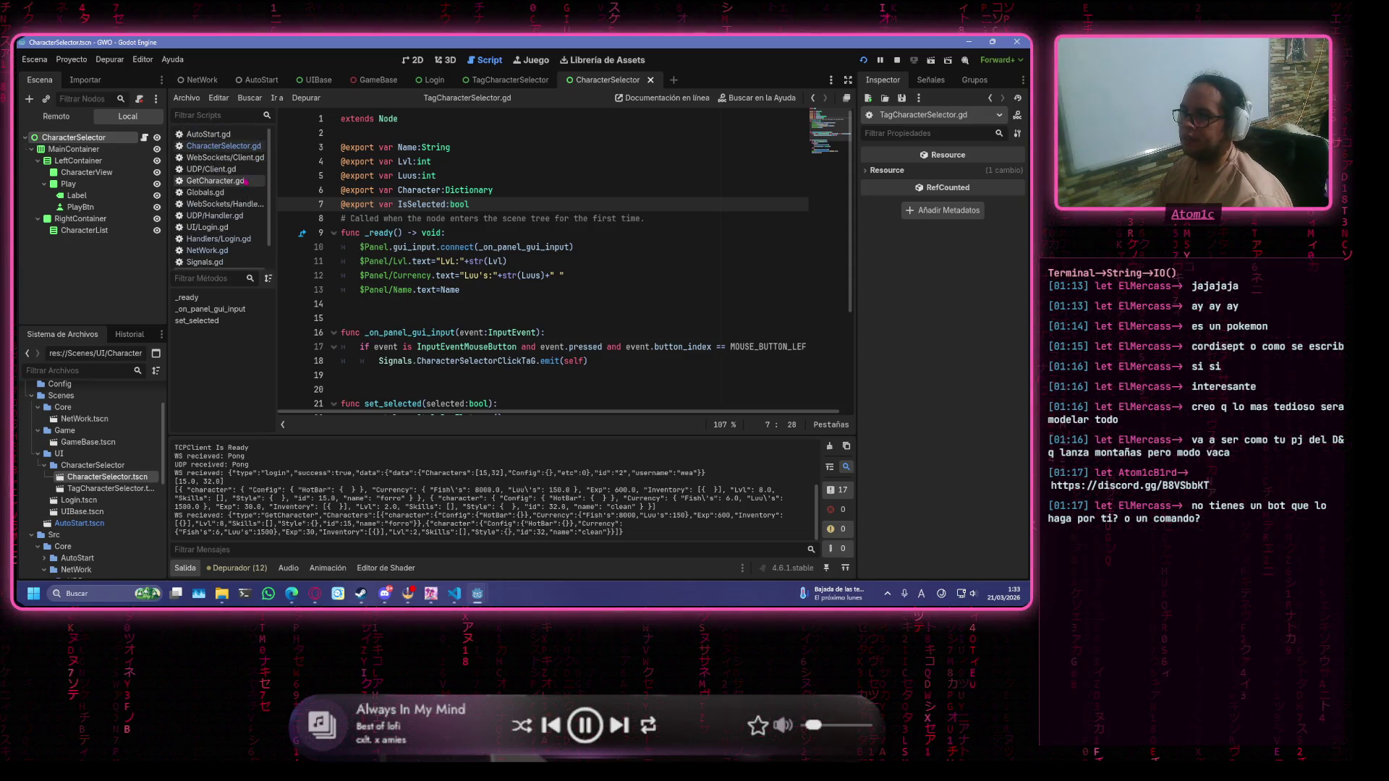
{"action": "left_click", "coordinate": [221, 145]}
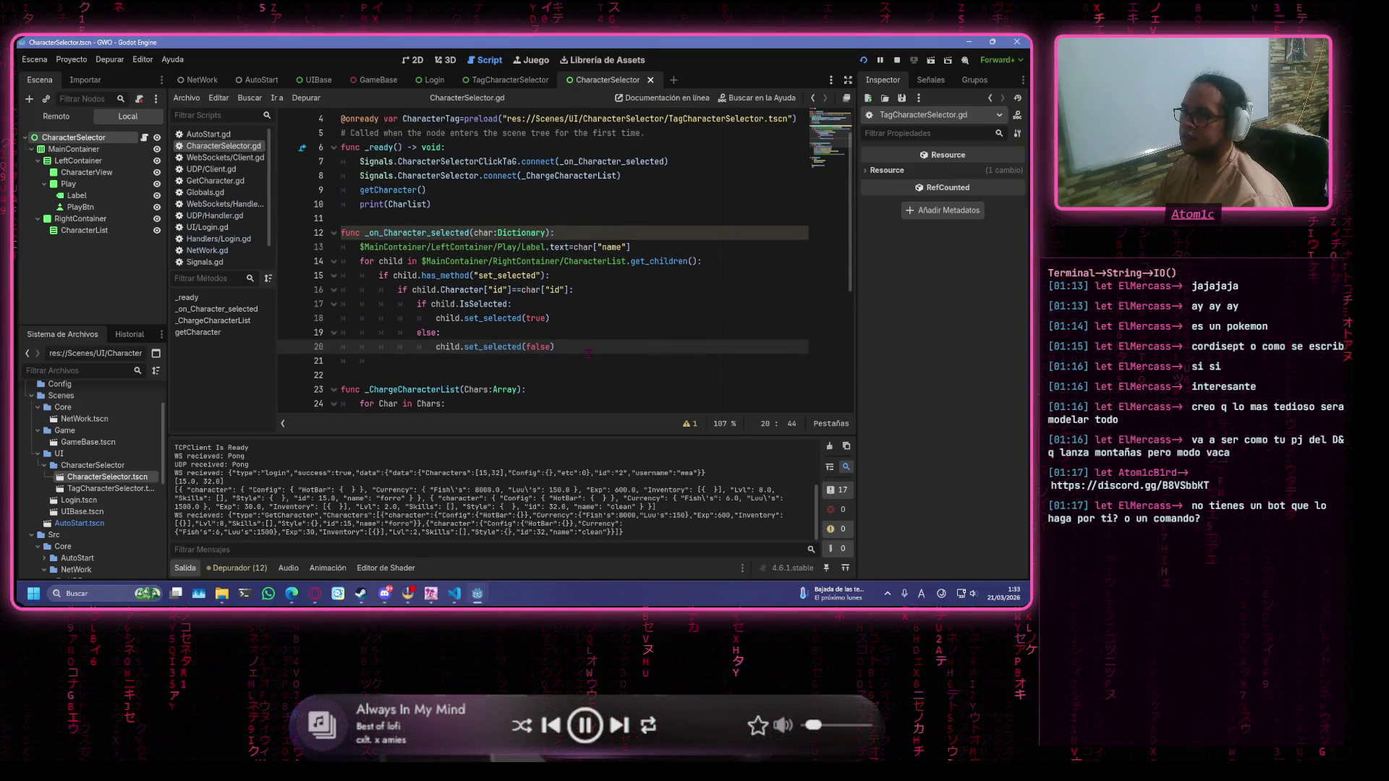
Replace the handler parameter char:Dictionary with an untyped TagNode parameter
{"action": "left_click_drag", "start_coordinate": [555, 347], "coordinate": [402, 289]}
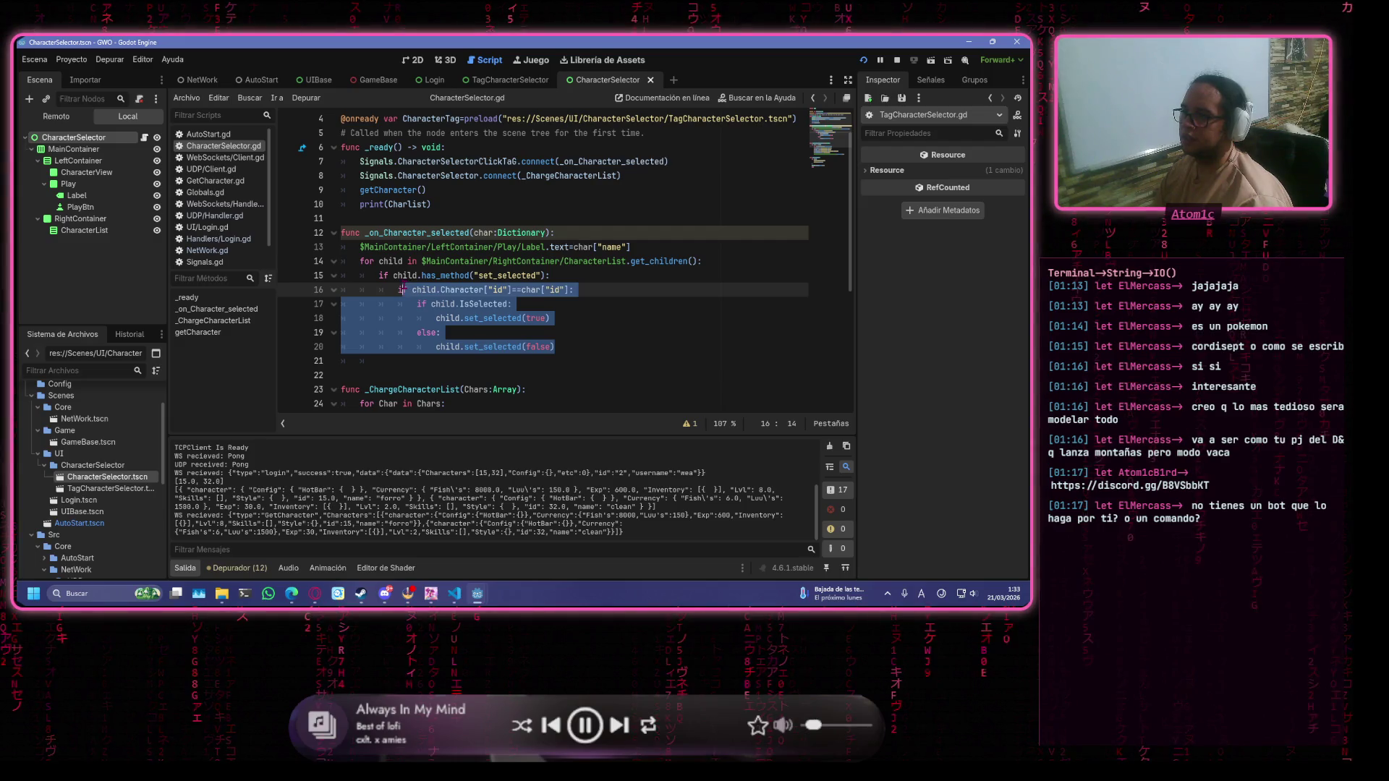
{"action": "left_click", "coordinate": [732, 345]}
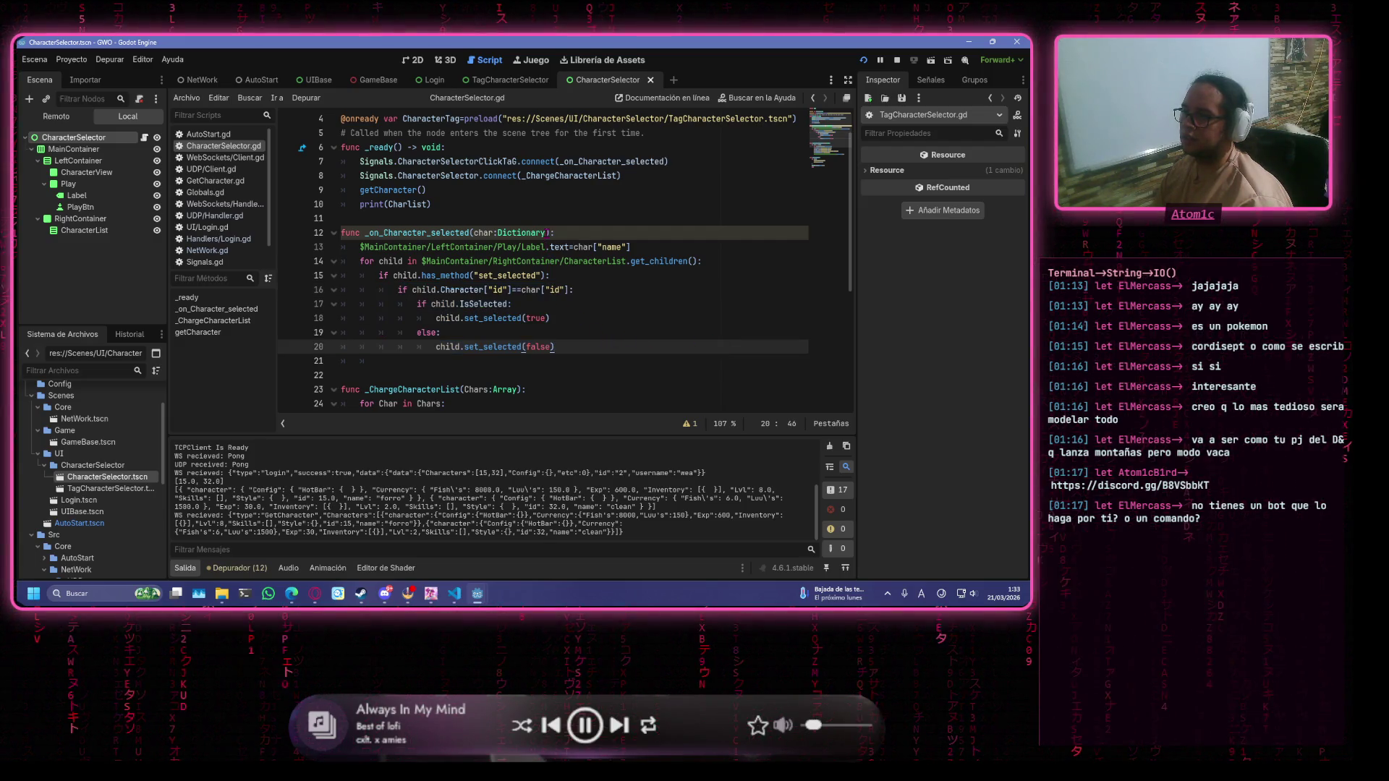
{"action": "left_click_drag", "start_coordinate": [547, 233], "coordinate": [508, 233]}
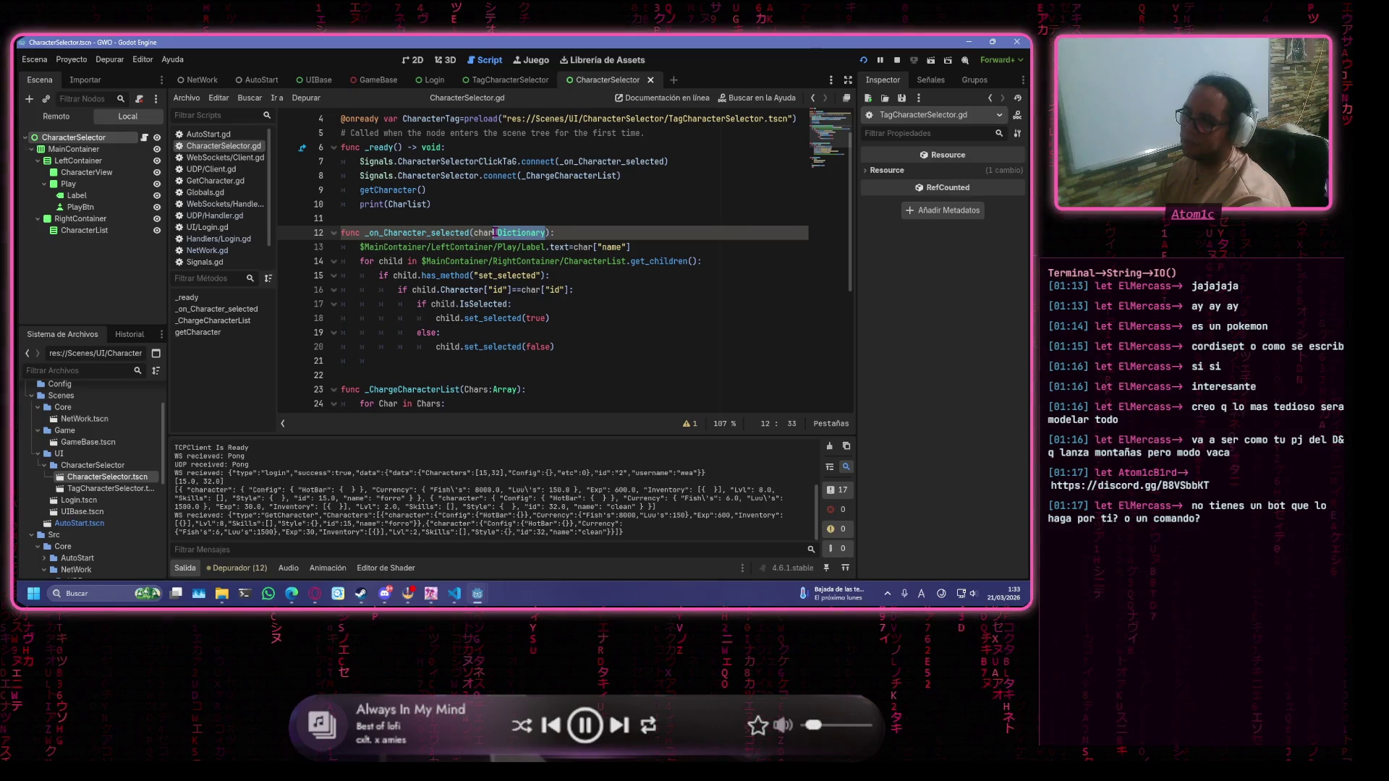
{"action": "key", "text": "BackSpace"}
{"action": "key", "text": "BackSpace"}
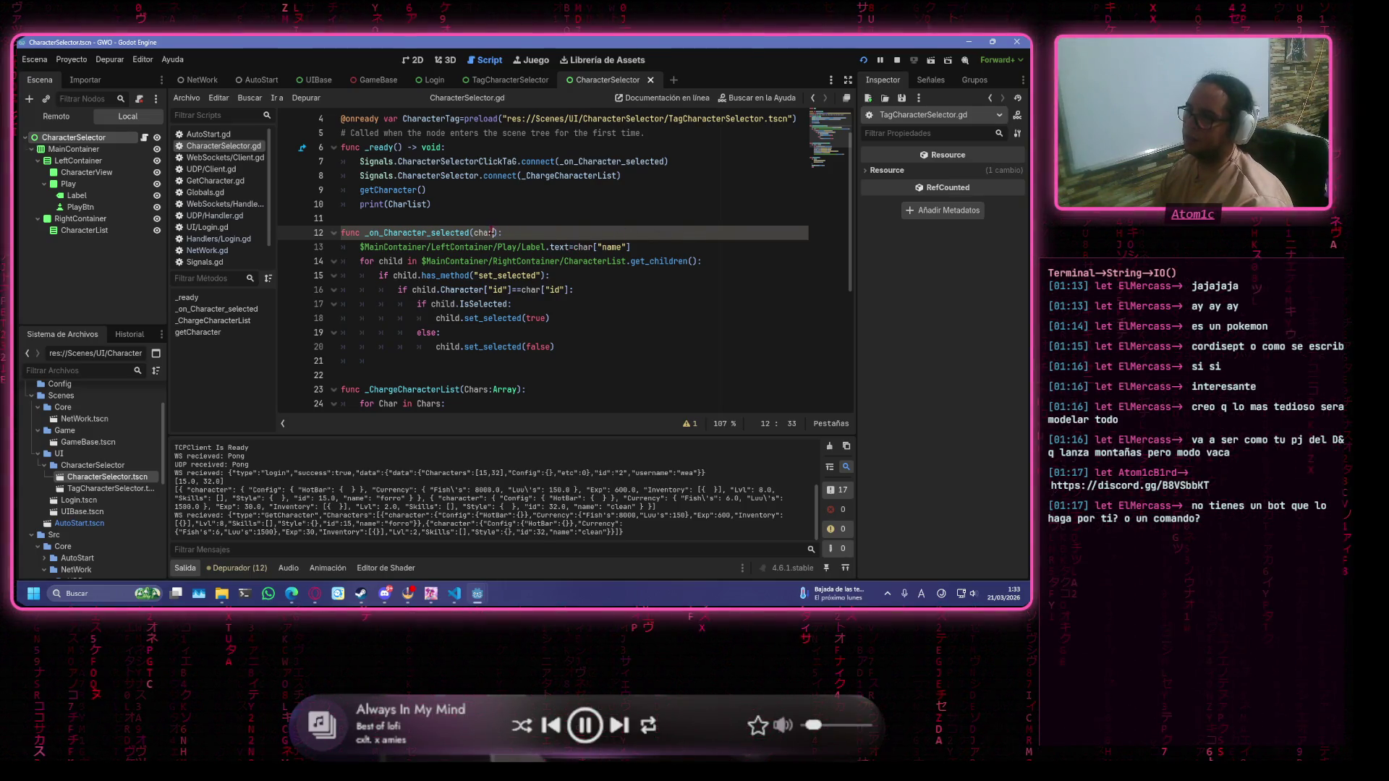
{"action": "left_click_drag", "start_coordinate": [495, 233], "coordinate": [476, 232]}
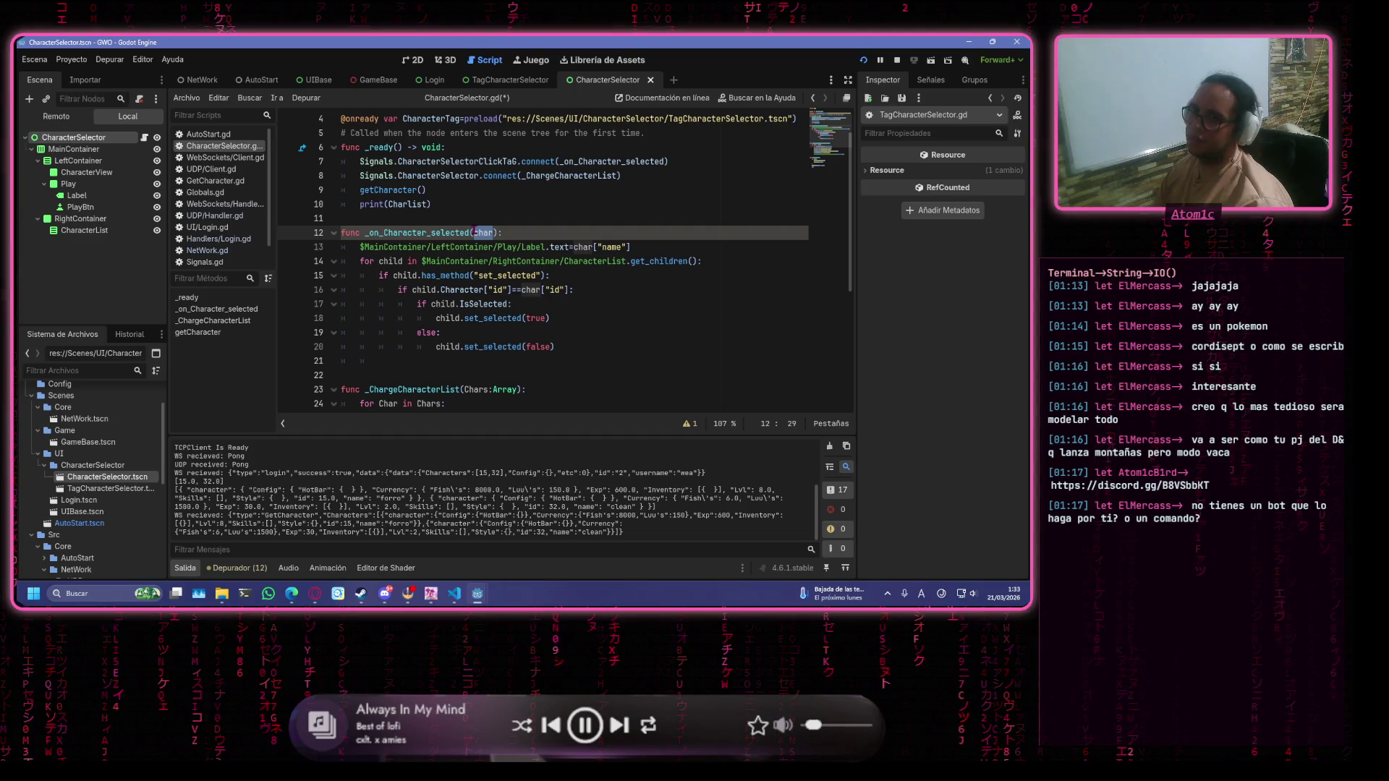
{"action": "mouse_move", "coordinate": [476, 233]}
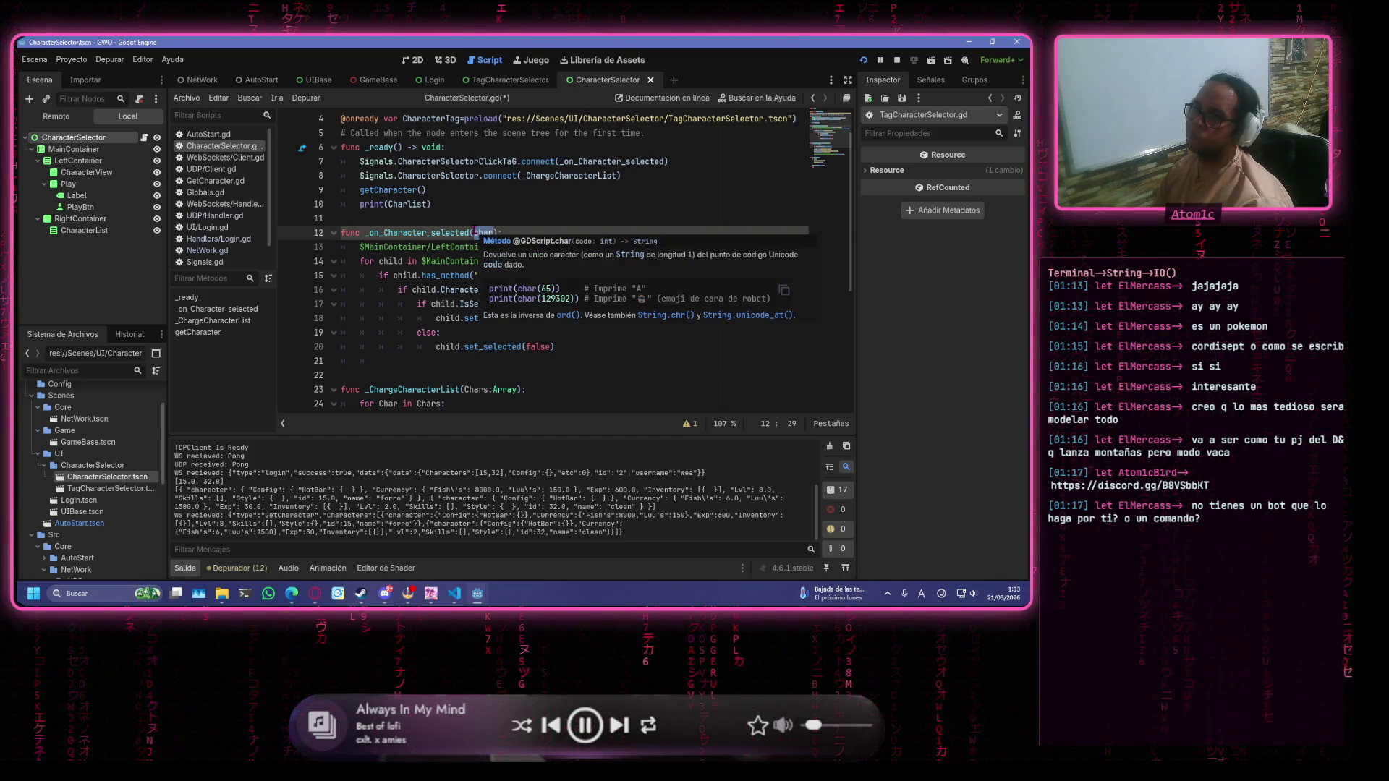
{"action": "type", "text": "tagn"}
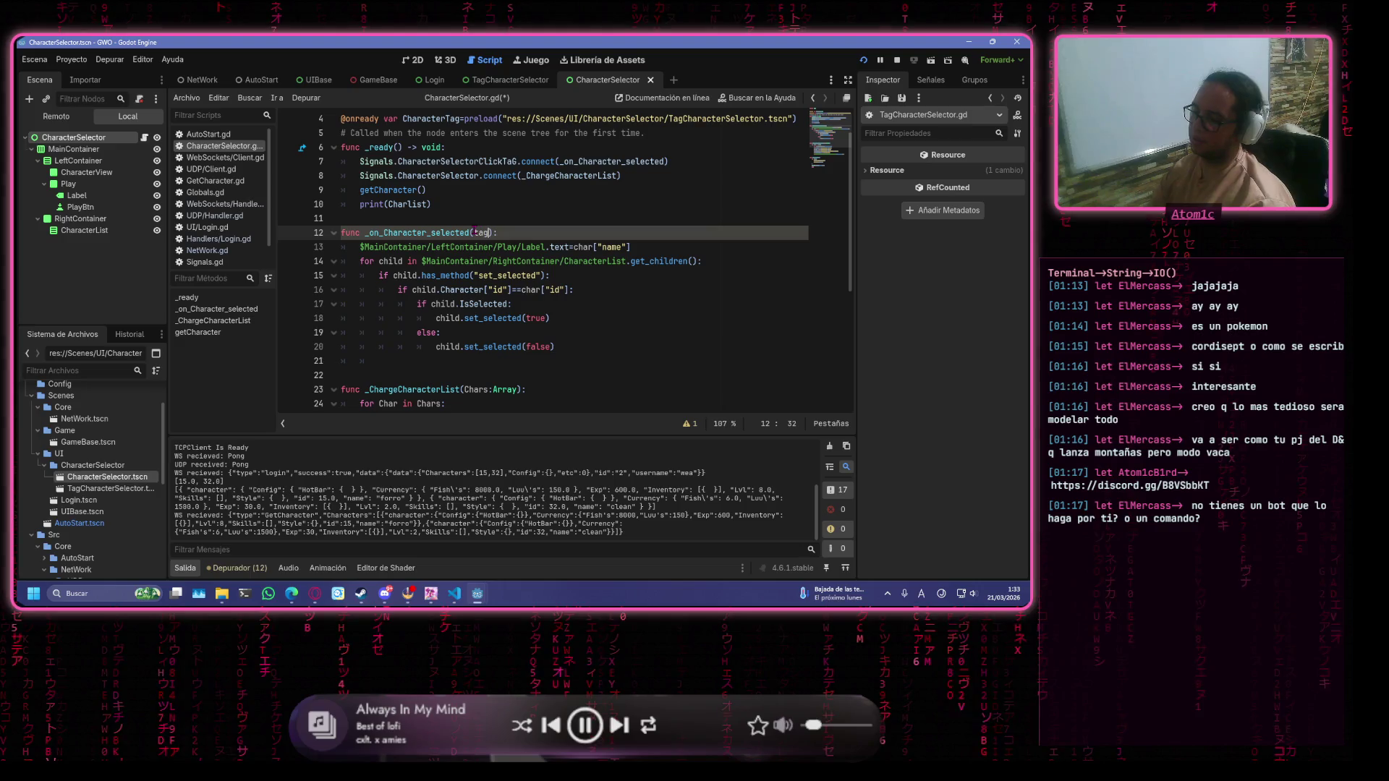
{"action": "type", "text": "ode"}
{"action": "left_click", "coordinate": [478, 233]}
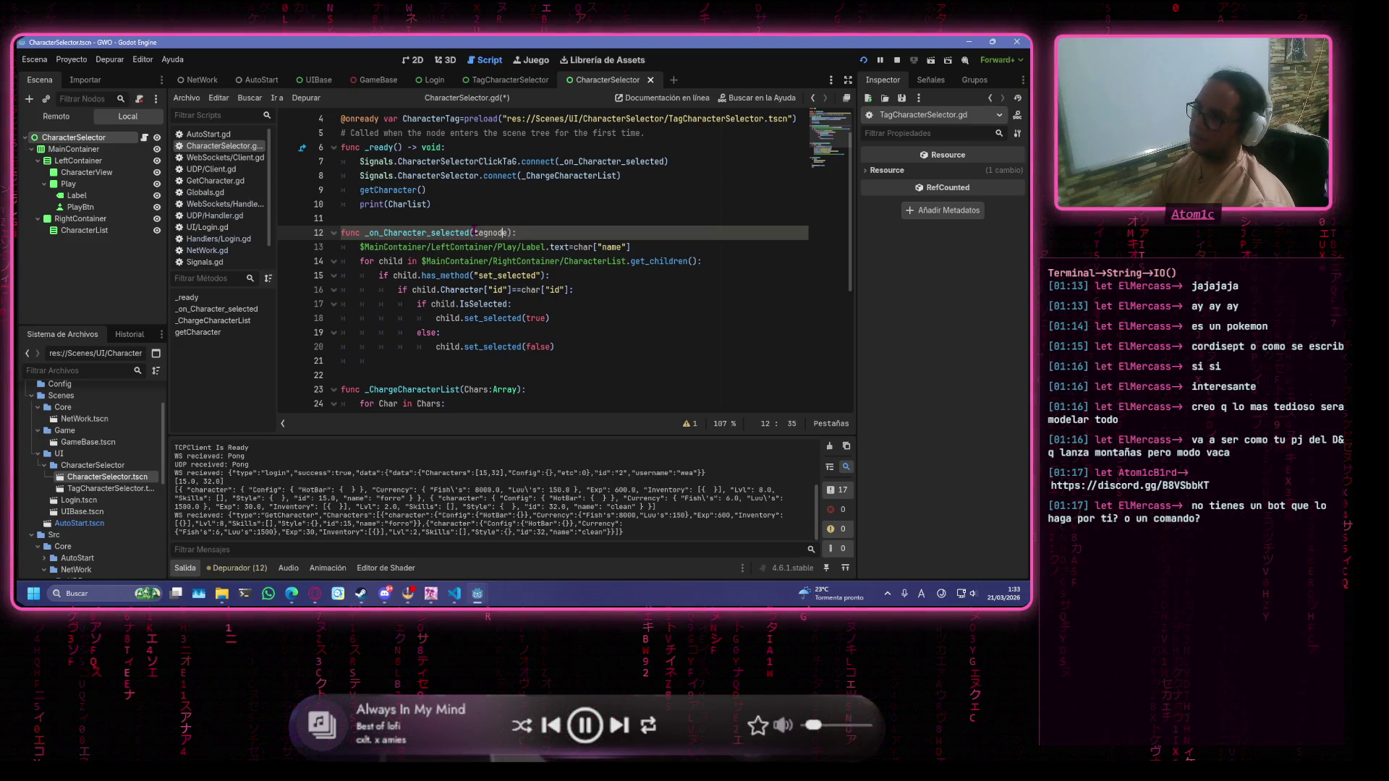
{"action": "key", "text": "Right"}
{"action": "key", "text": "Right"}
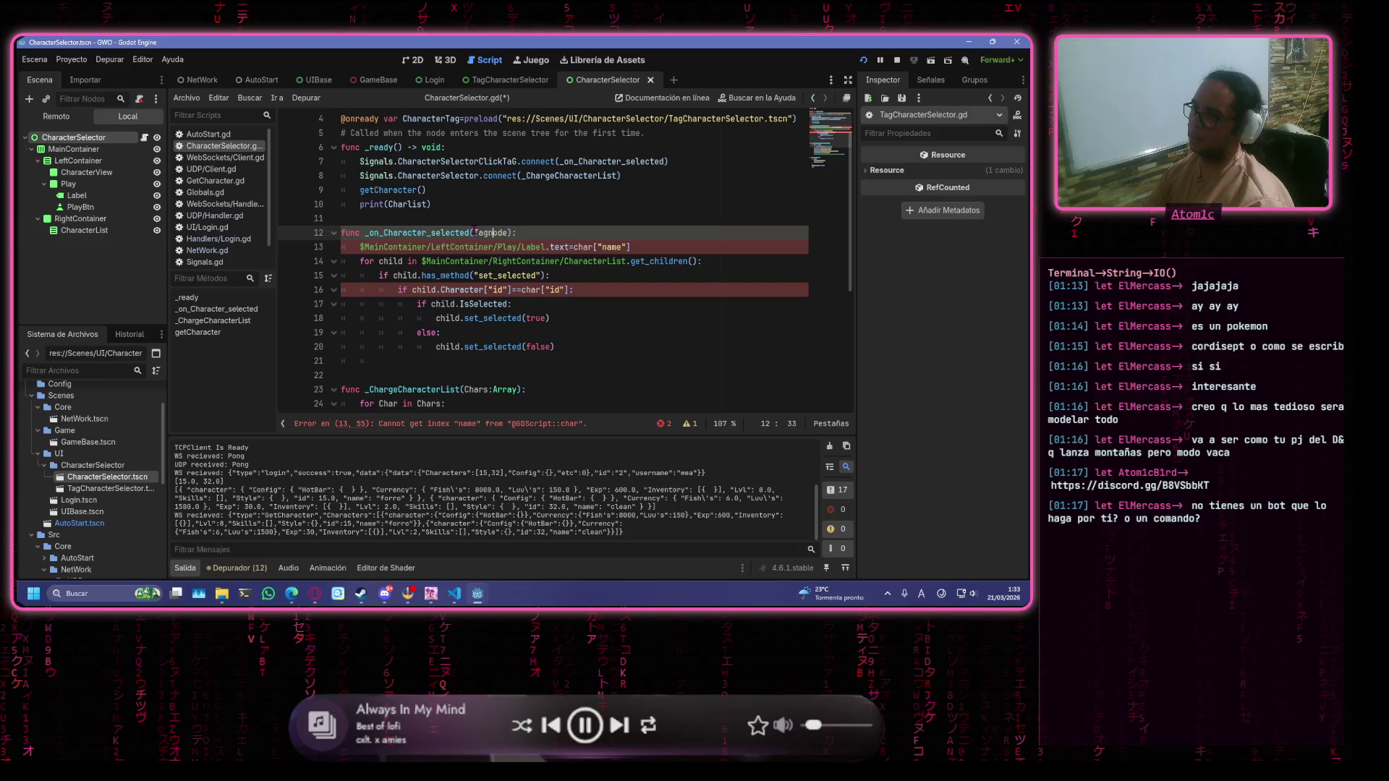
{"action": "key", "text": "BackSpace"}
{"action": "type", "text": "N"}
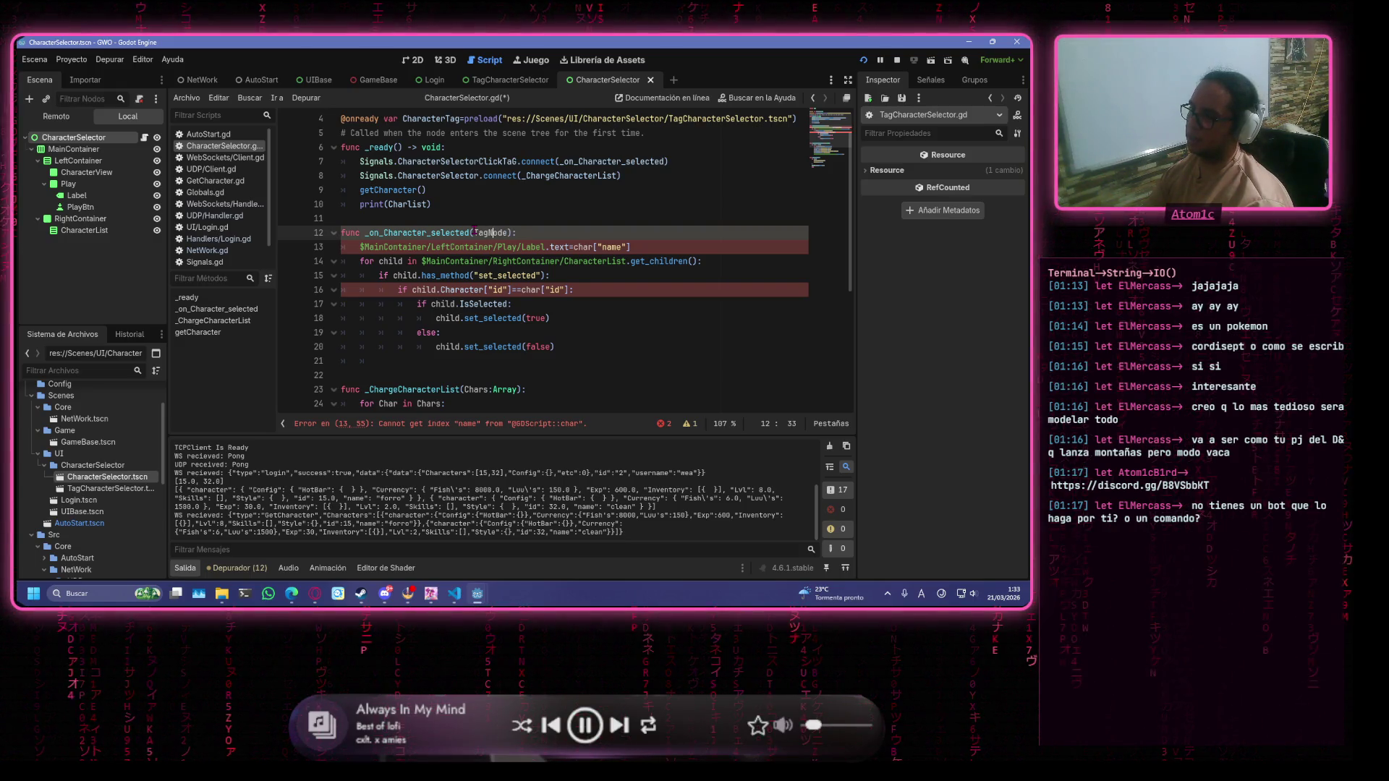
Add the line var char=TagNode.Character at the start of the handler and save
{"action": "key", "text": "Return"}
{"action": "type", "text": "var char"}
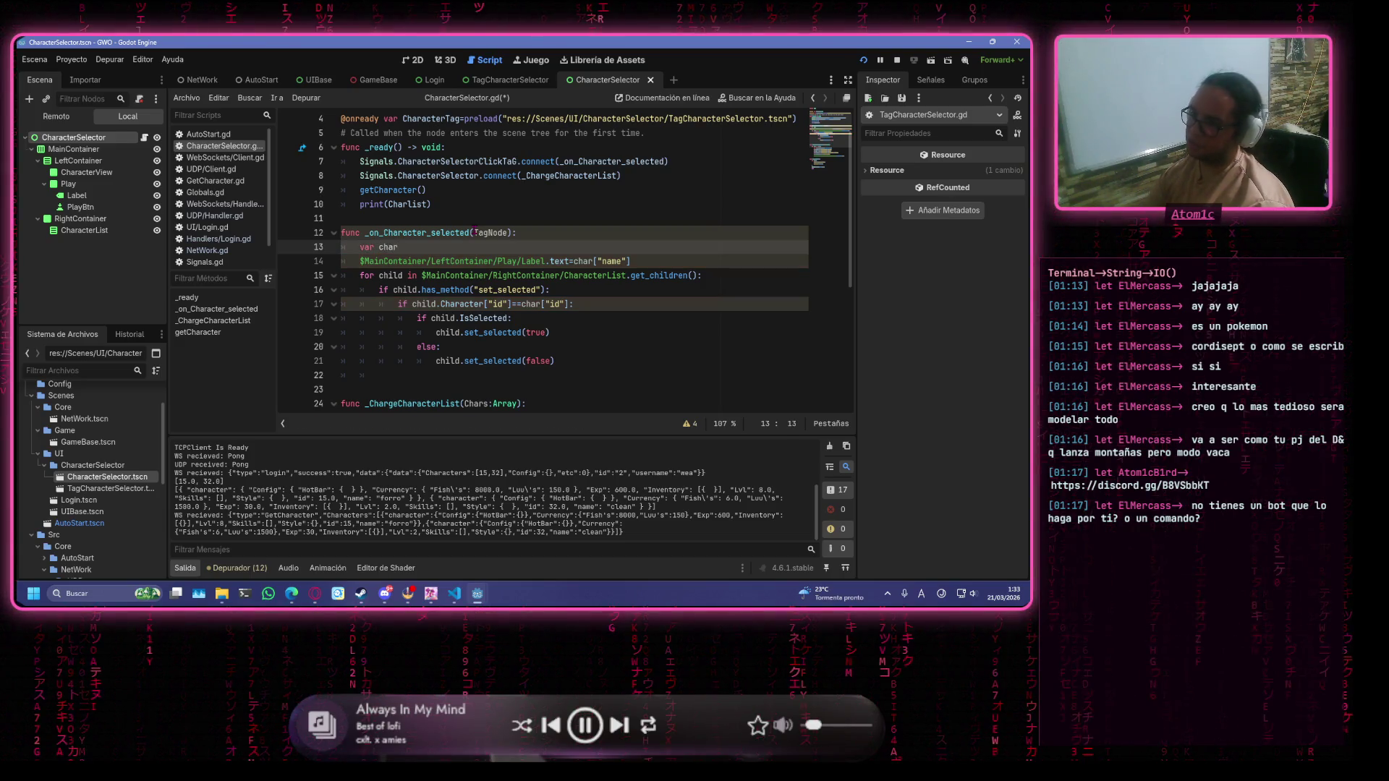
{"action": "type", "text": "=Tag"}
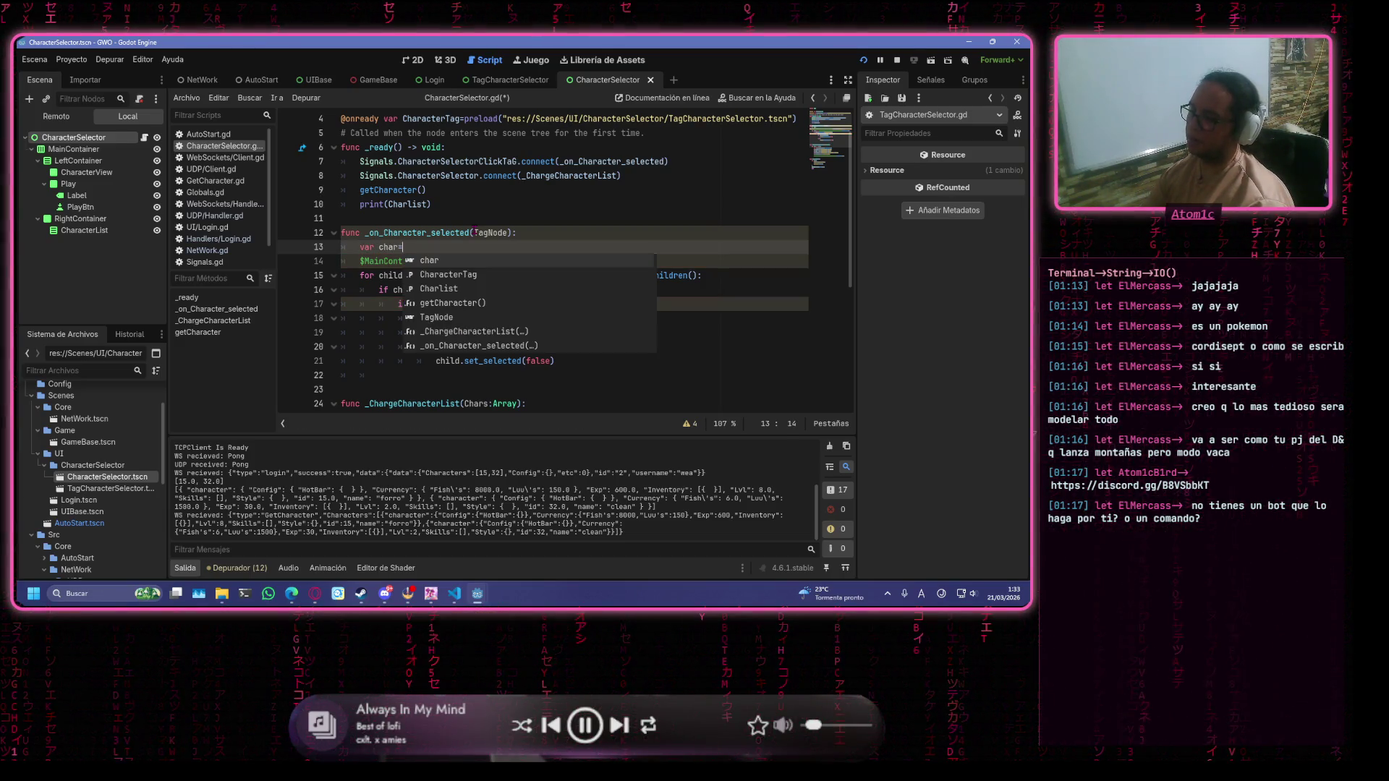
{"action": "key", "text": "Return"}
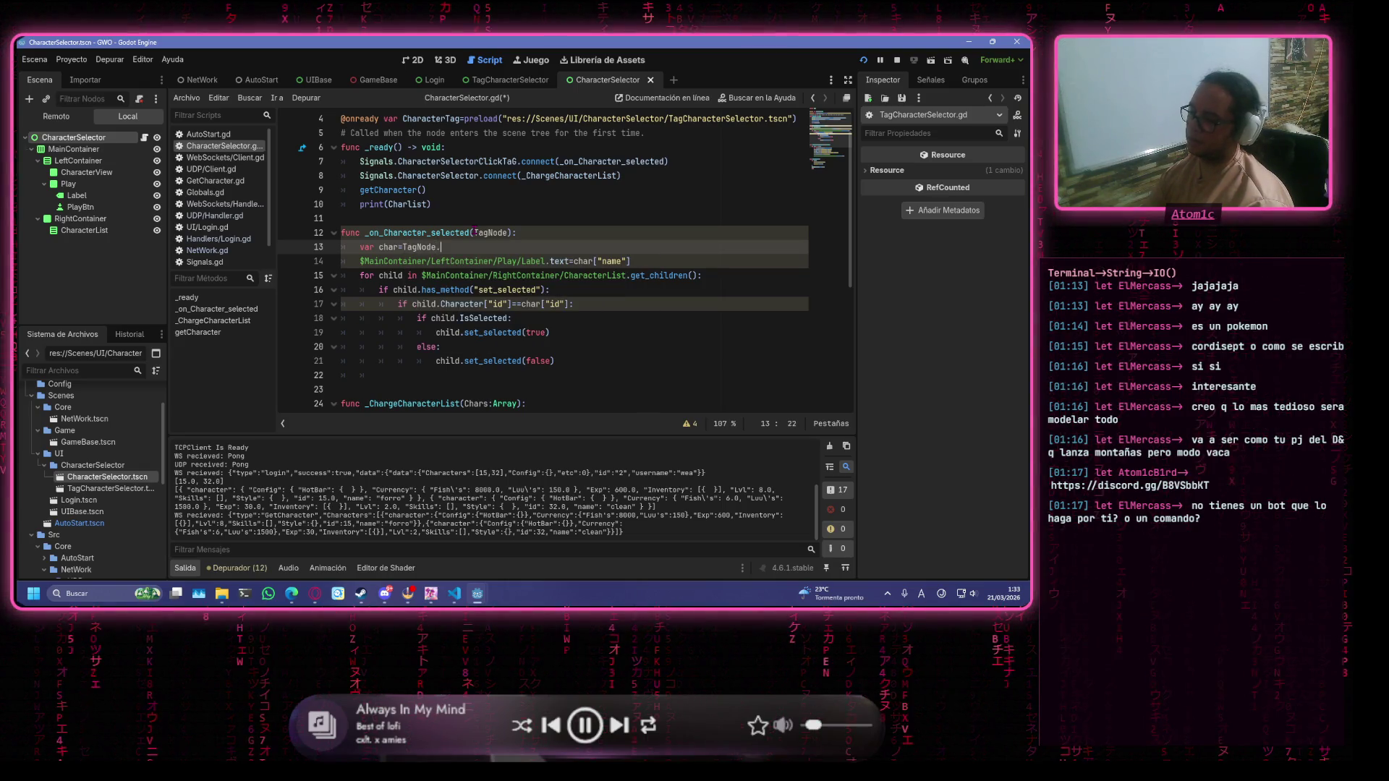
{"action": "type", "text": "cha"}
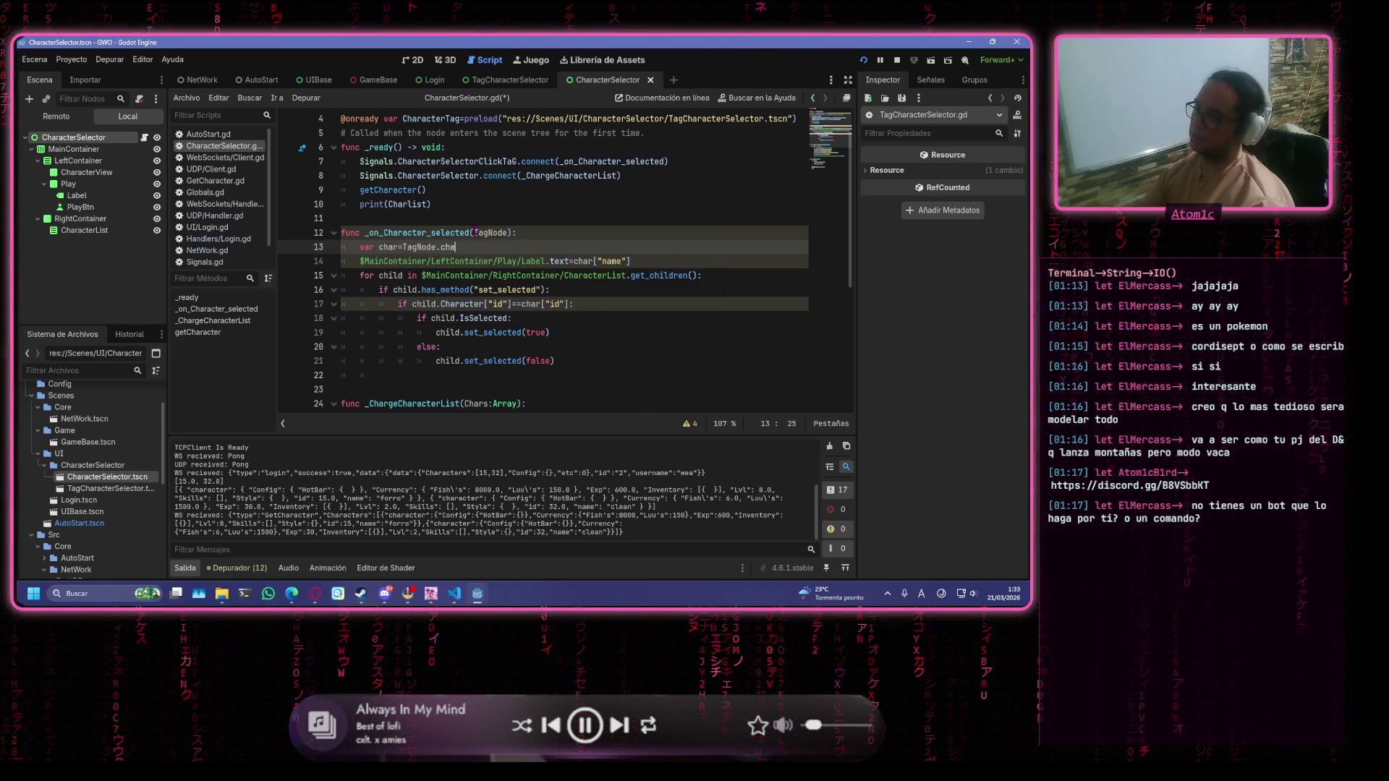
{"action": "type", "text": "Character"}
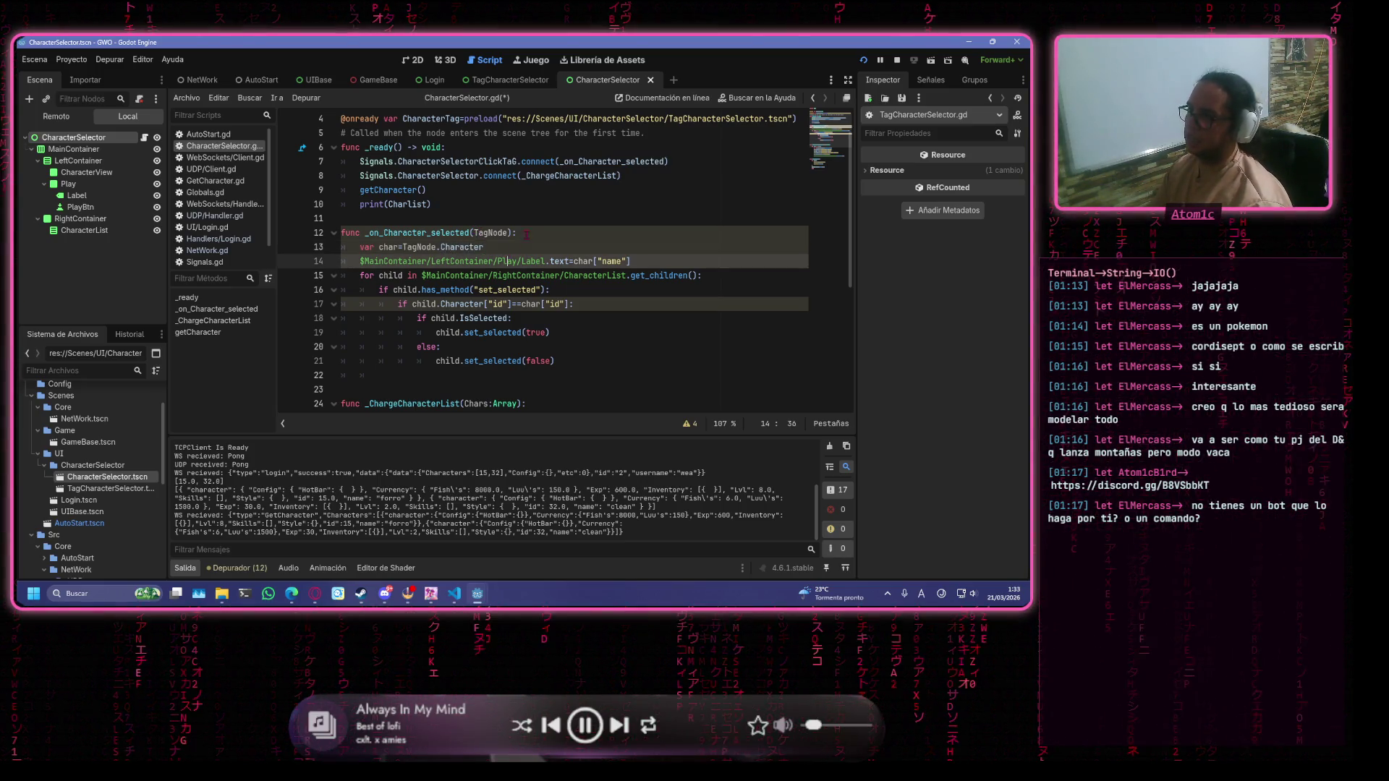
{"action": "key", "text": "ctrl+s"}
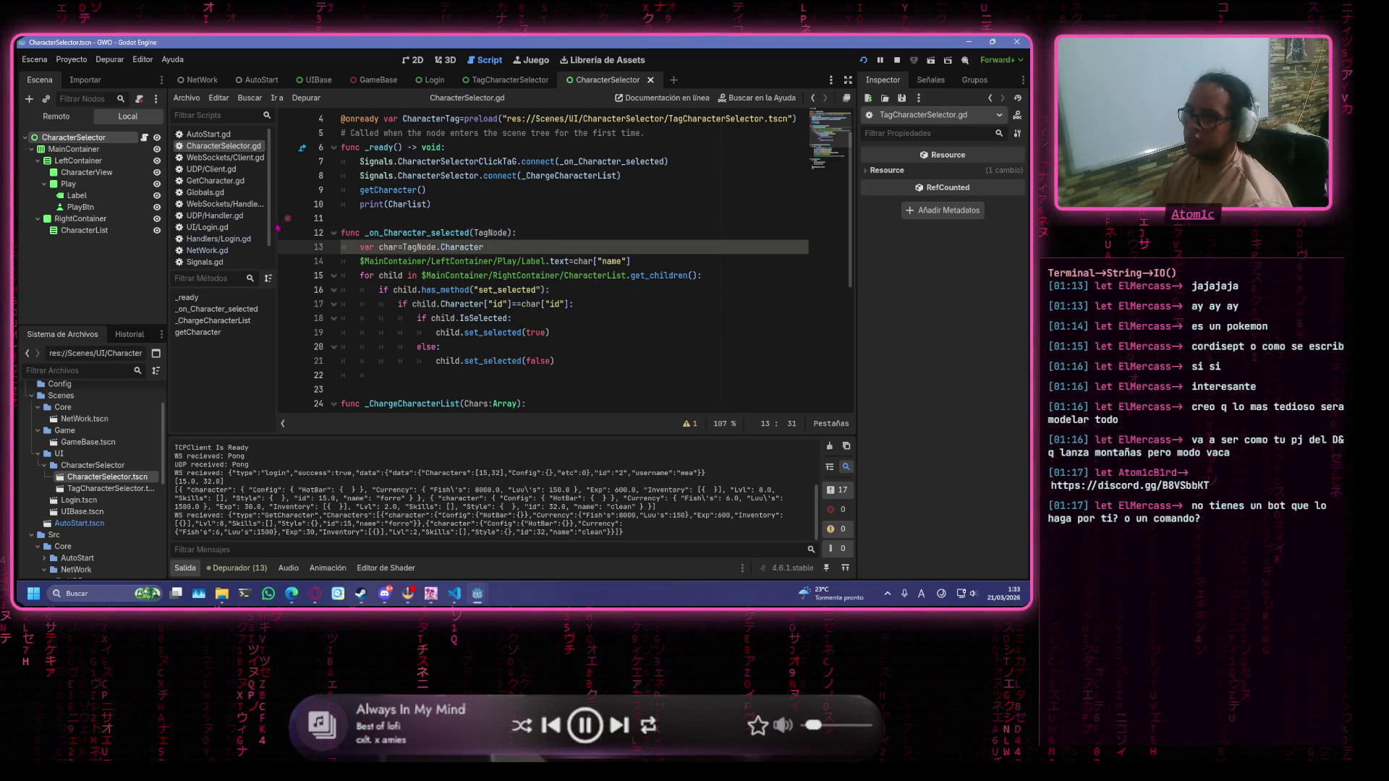
In Signals.gd, change CharacterSelectorClickTaG's parameter from Character:Dictionary to TagNode and save
{"action": "left_click", "coordinate": [205, 262]}
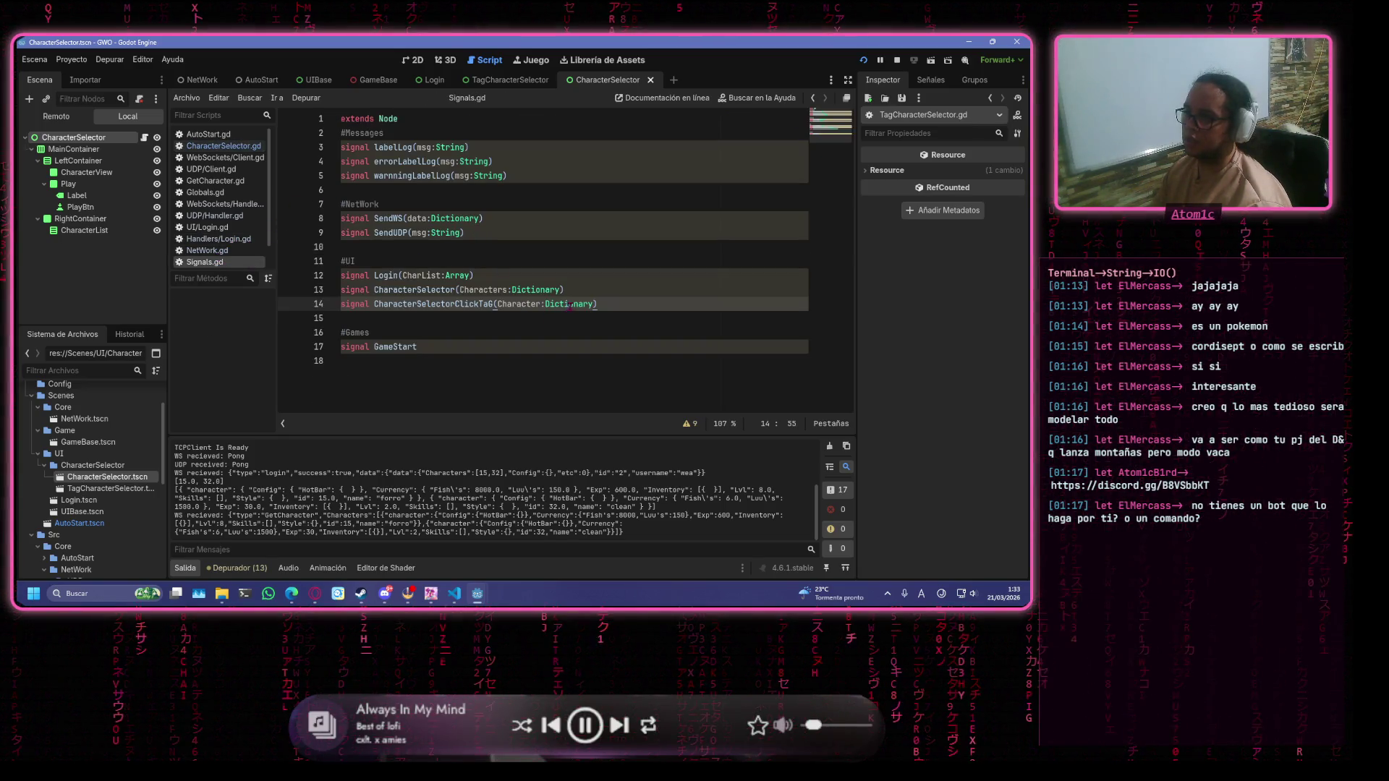
{"action": "left_click_drag", "start_coordinate": [593, 304], "coordinate": [546, 304]}
{"action": "key", "text": "BackSpace"}
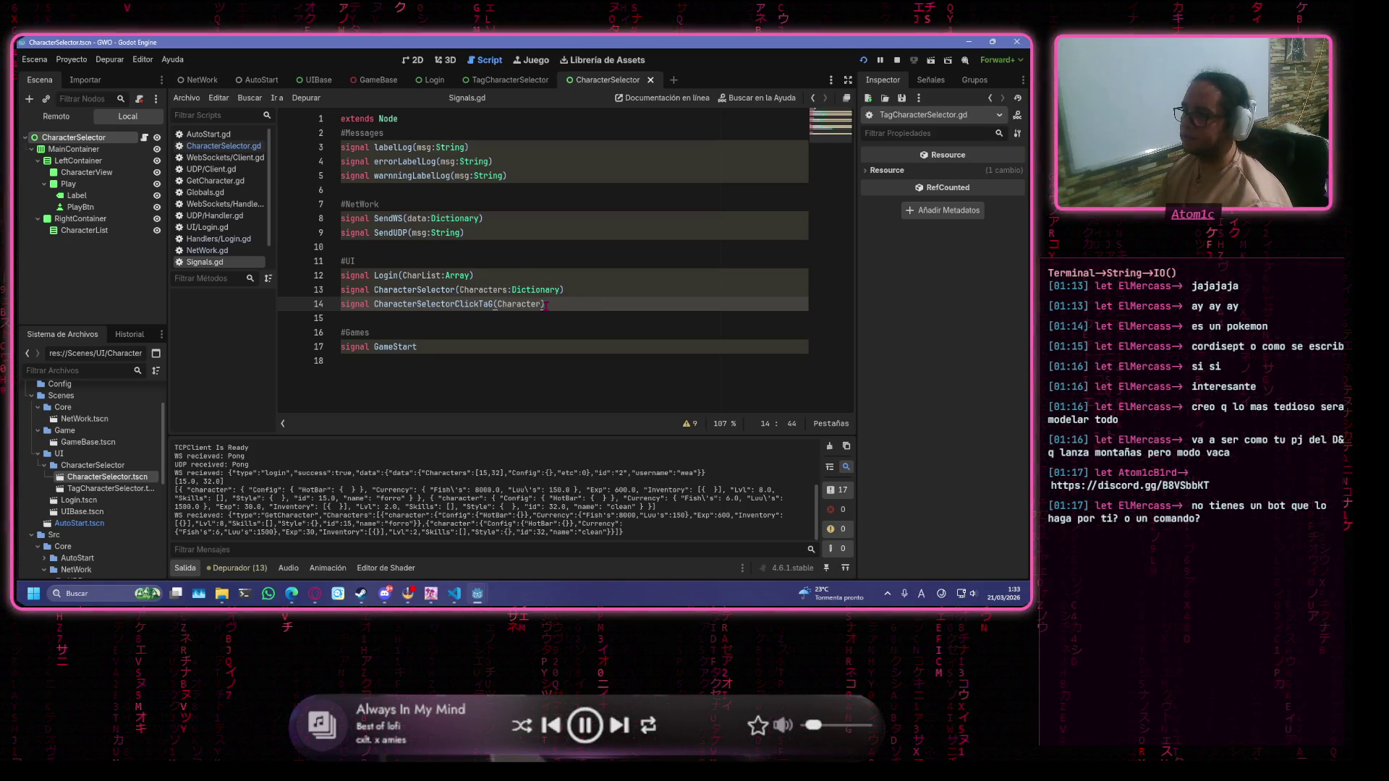
{"action": "left_click_drag", "start_coordinate": [543, 304], "coordinate": [502, 304]}
{"action": "type", "text": "TagNod"}
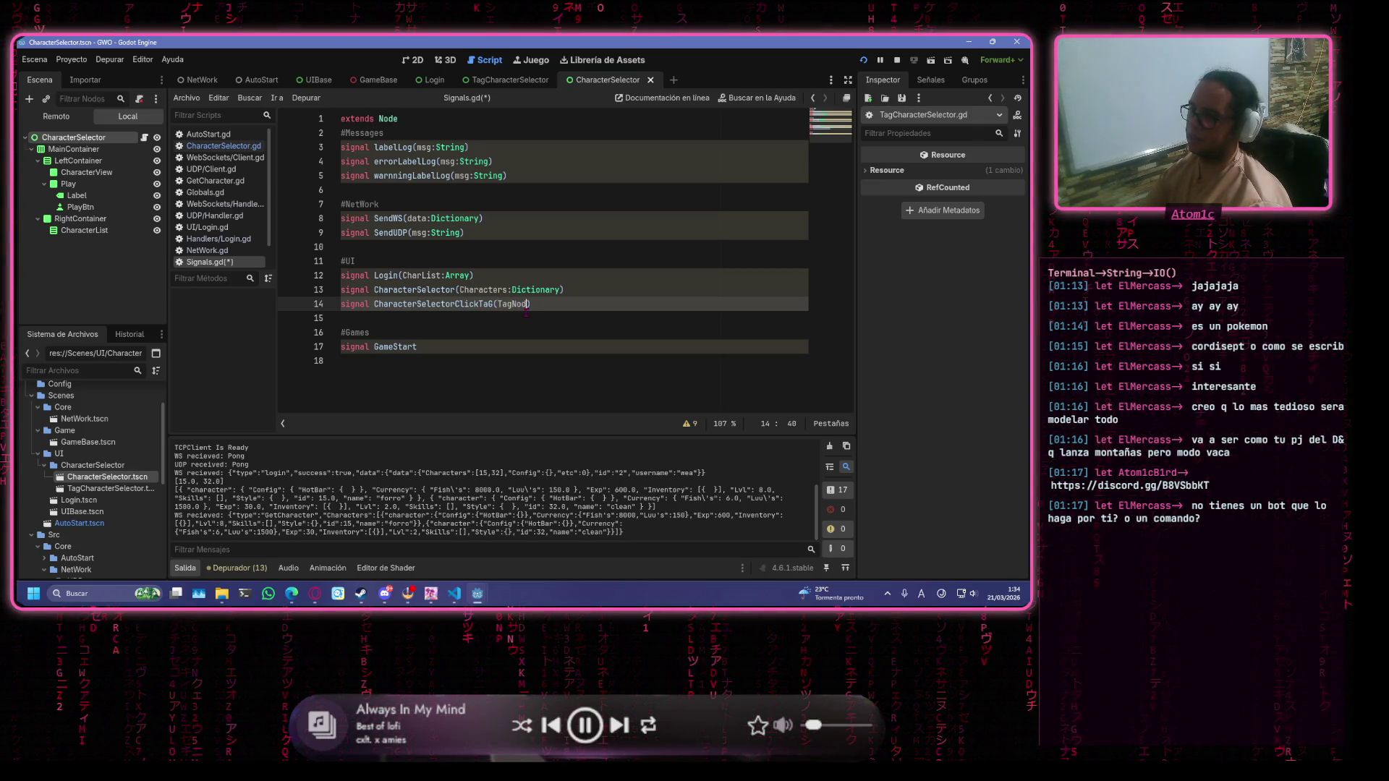
{"action": "left_click", "coordinate": [526, 312]}
{"action": "key", "text": "ctrl+s"}
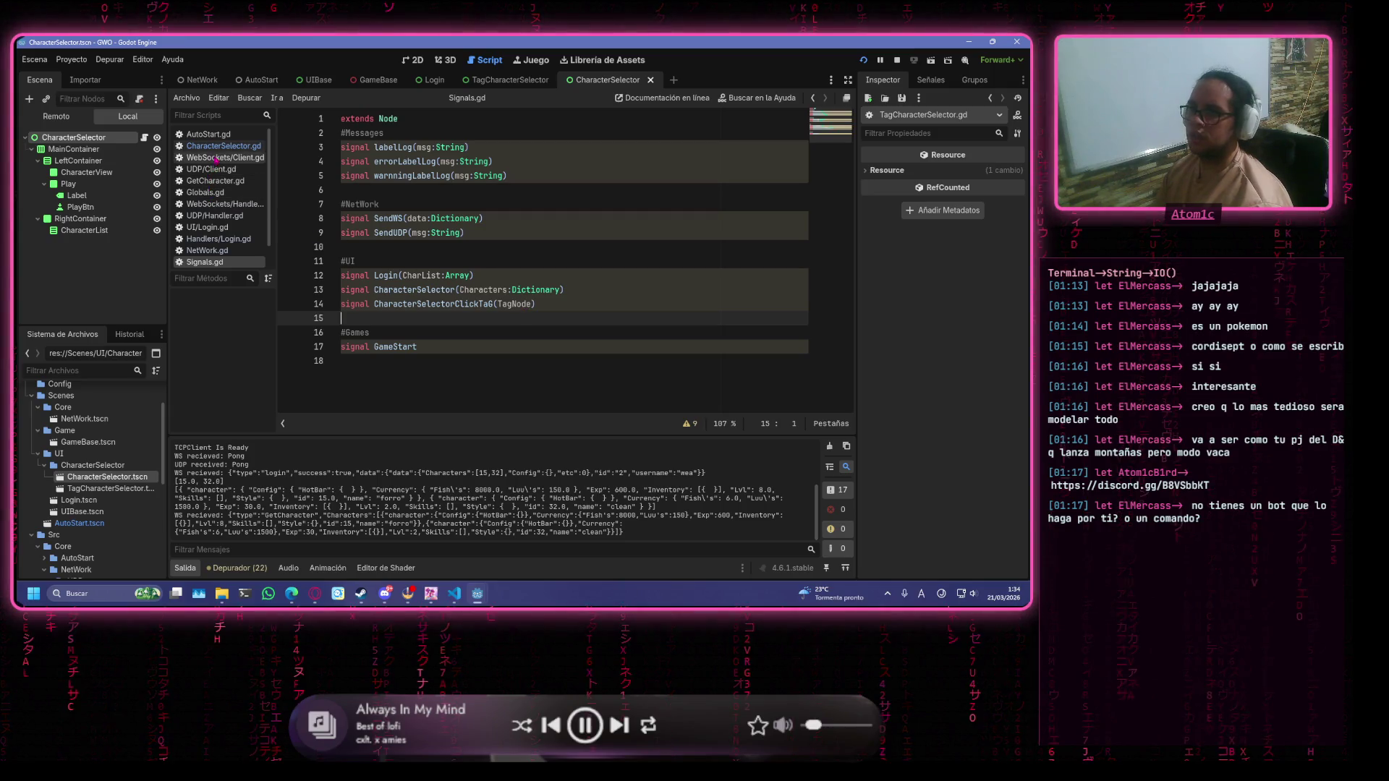
{"action": "left_click", "coordinate": [224, 146]}
{"action": "left_click", "coordinate": [601, 161]}
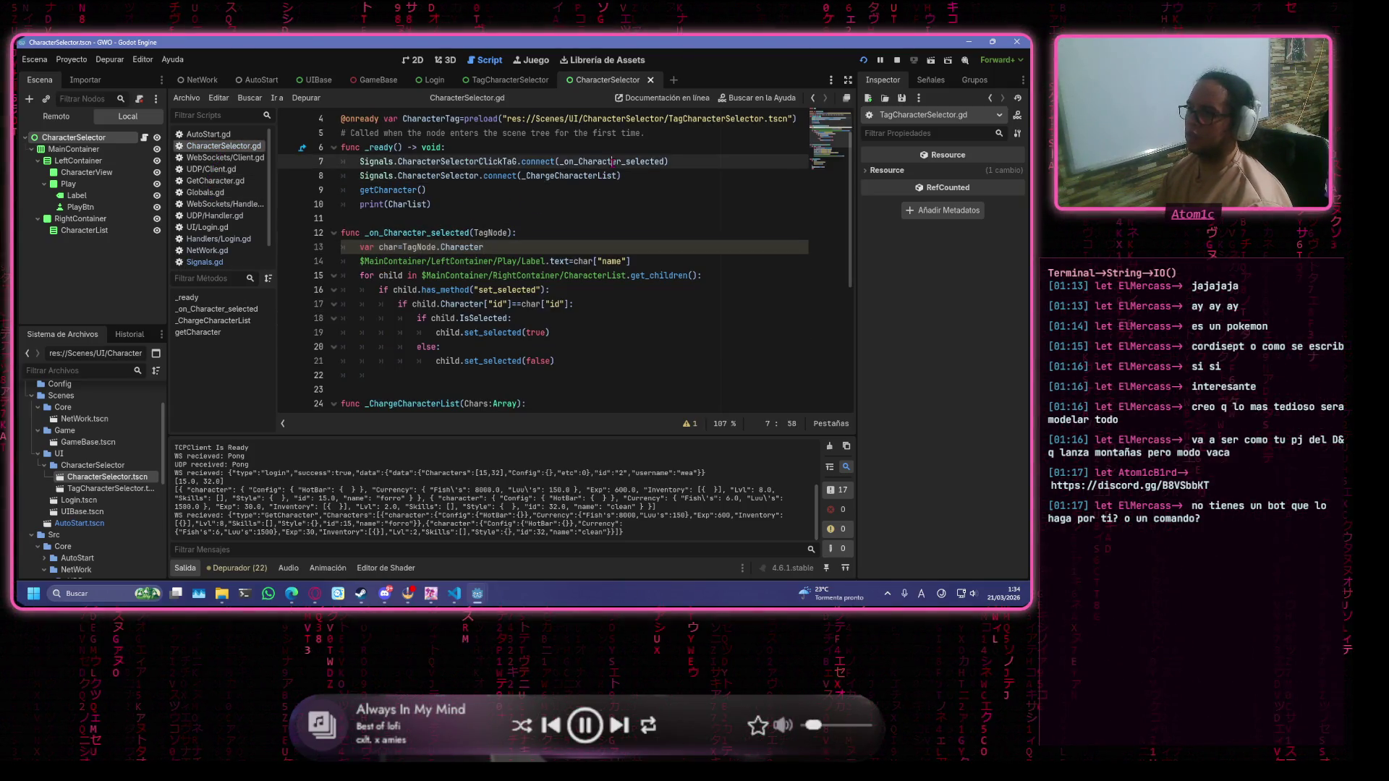
Replace the old per-id check in the loop with child.set_selected(false)
{"action": "left_click", "coordinate": [513, 232]}
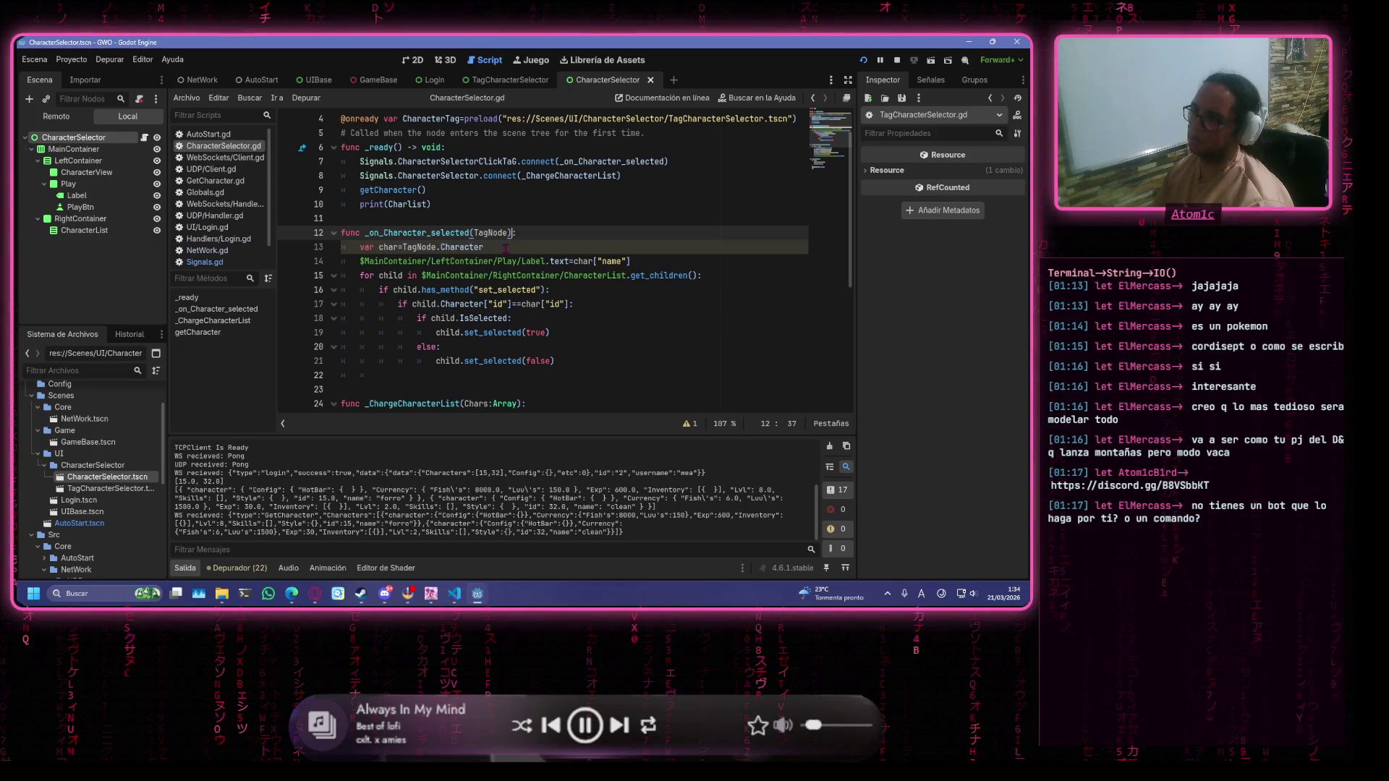
{"action": "left_click", "coordinate": [485, 248]}
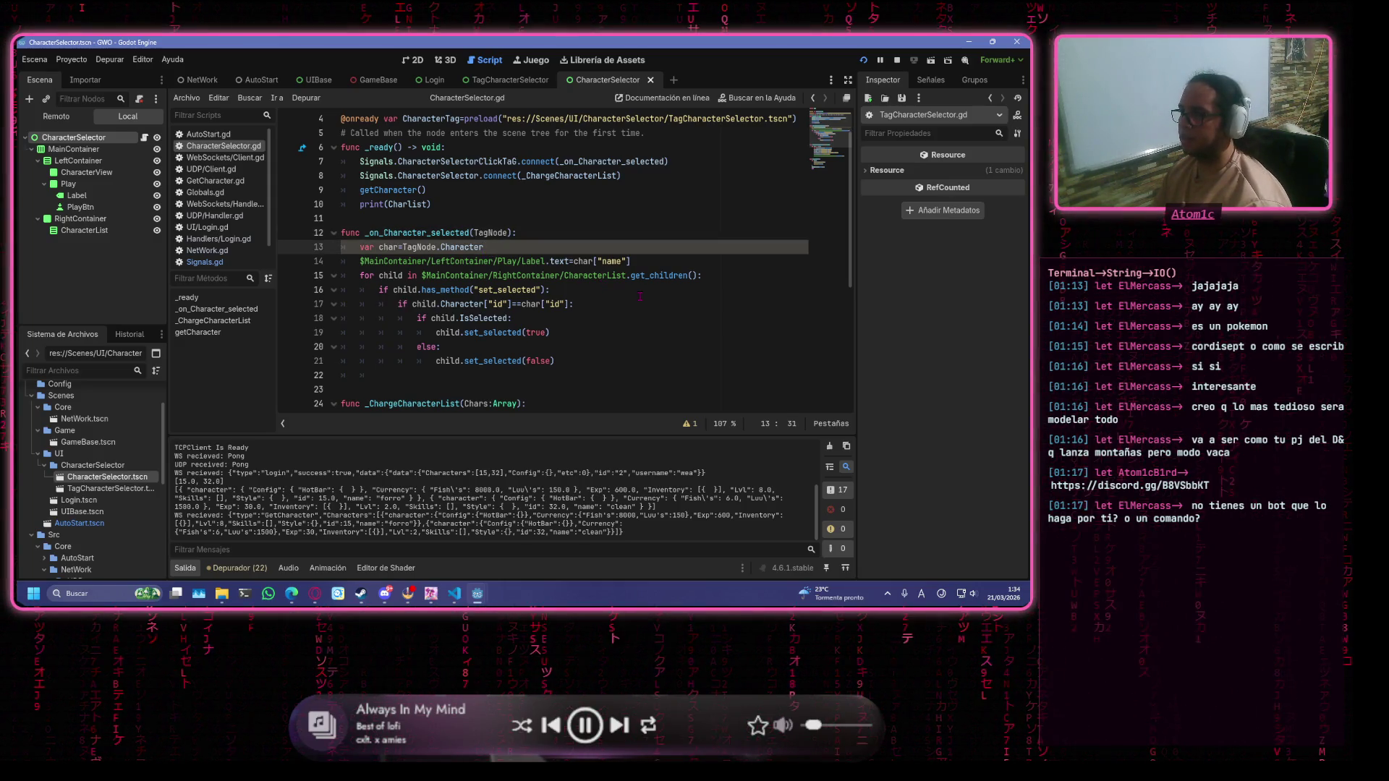
{"action": "mouse_move", "coordinate": [564, 360]}
{"action": "left_mouse_down"}
{"action": "mouse_move", "coordinate": [449, 347]}
{"action": "mouse_move", "coordinate": [423, 290]}
{"action": "mouse_move", "coordinate": [403, 304]}
{"action": "left_mouse_up"}
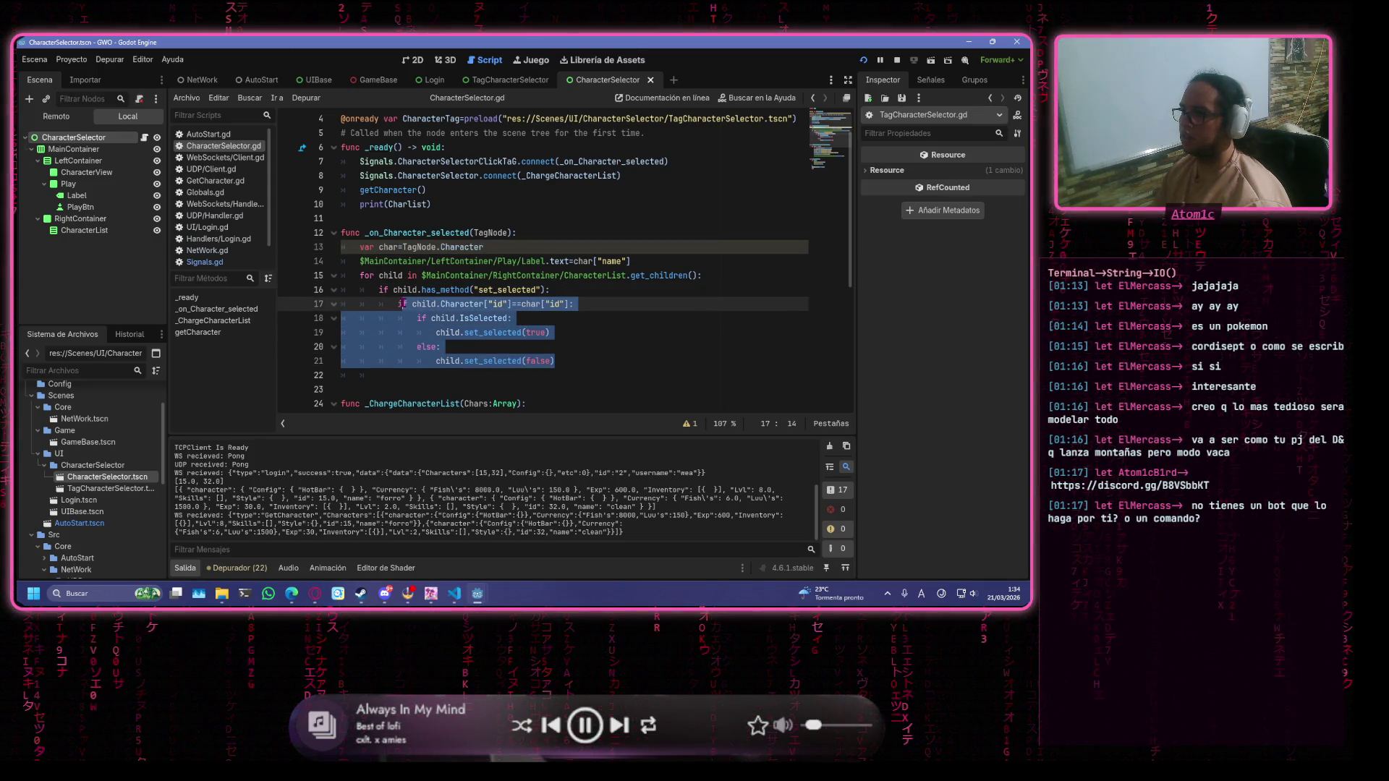
{"action": "key", "text": "BackSpace"}
{"action": "key", "text": "BackSpace"}
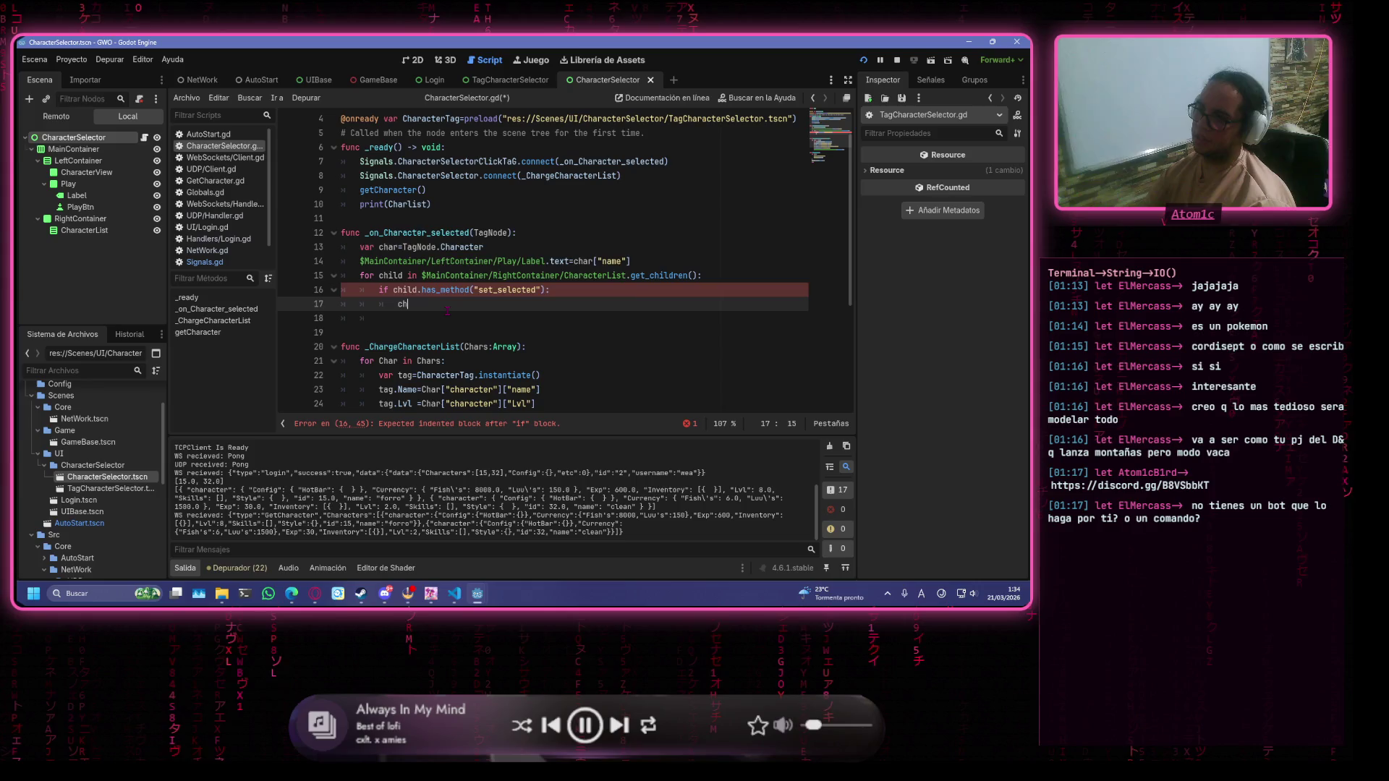
{"action": "type", "text": "child."}
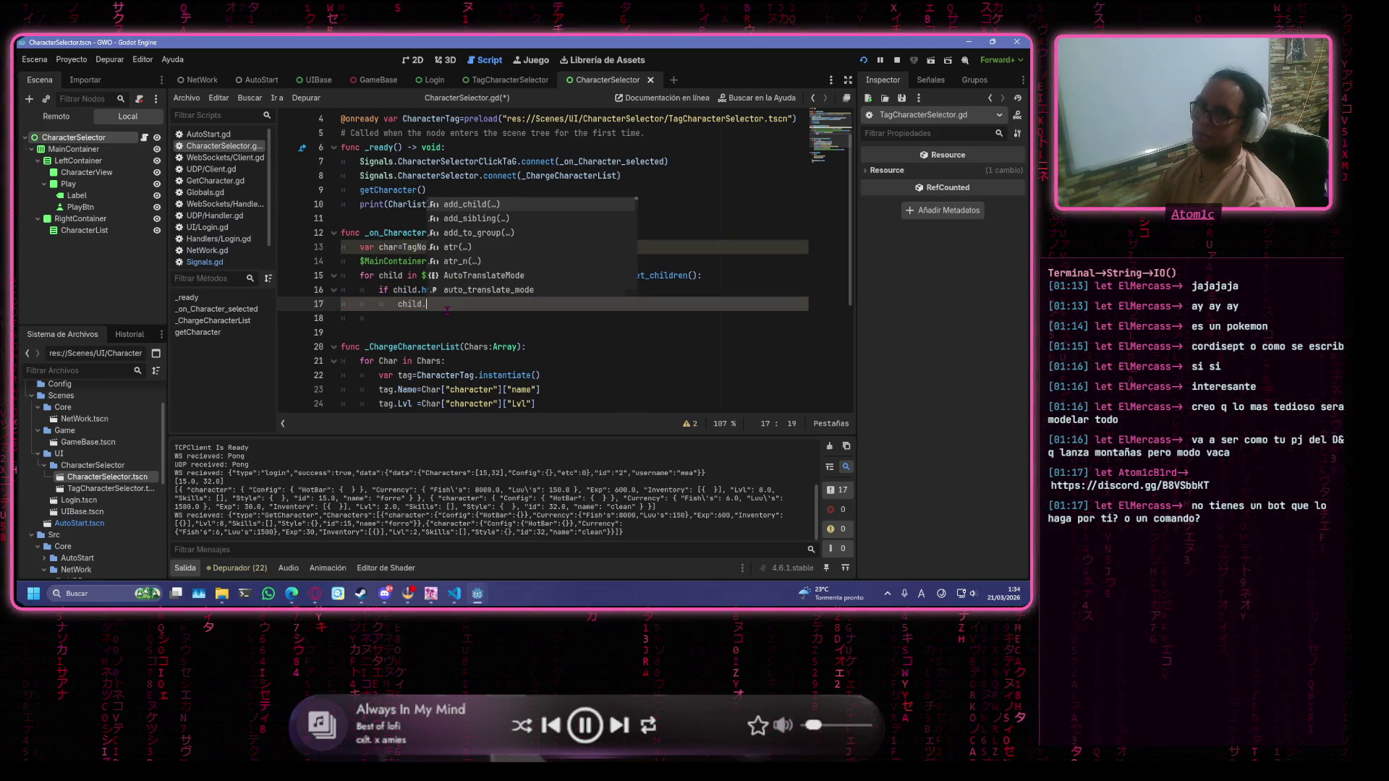
{"action": "type", "text": "set"}
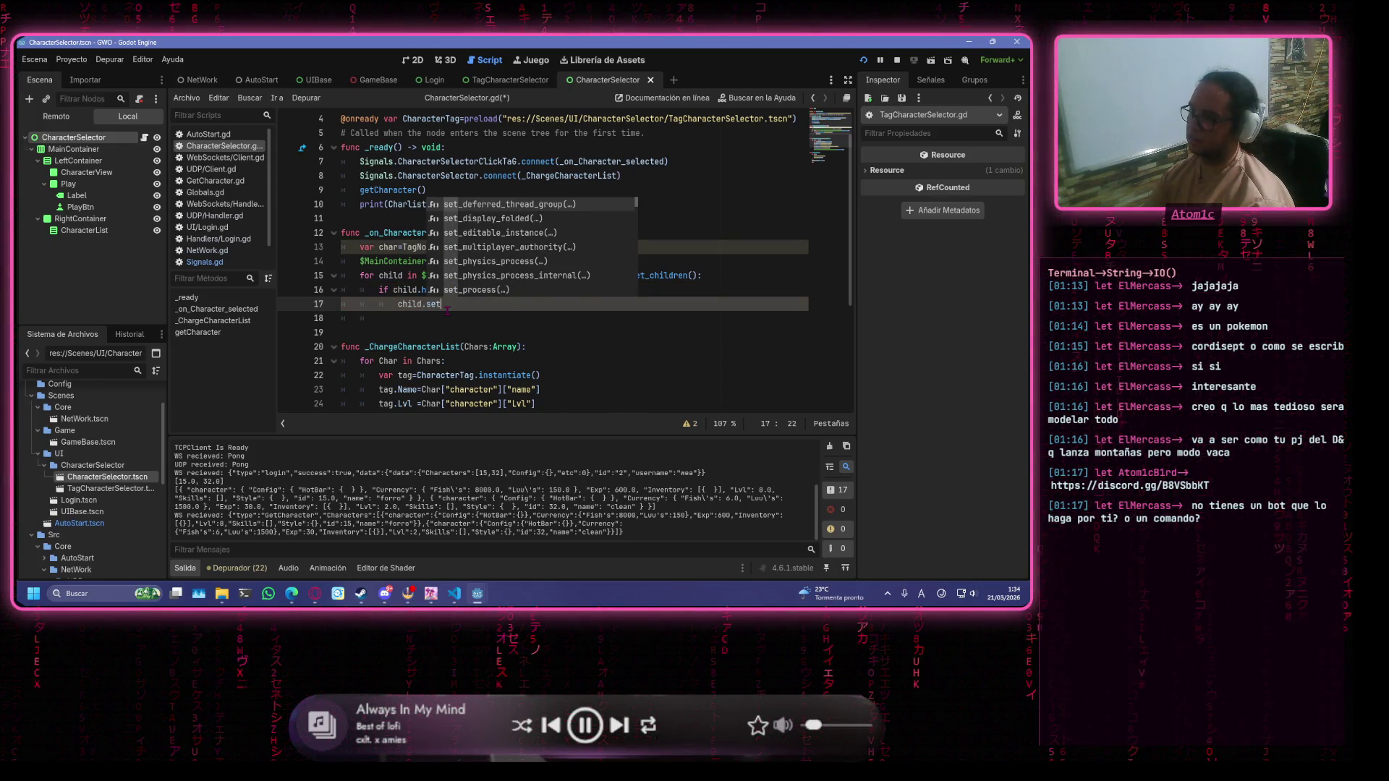
{"action": "type", "text": "_selecte"}
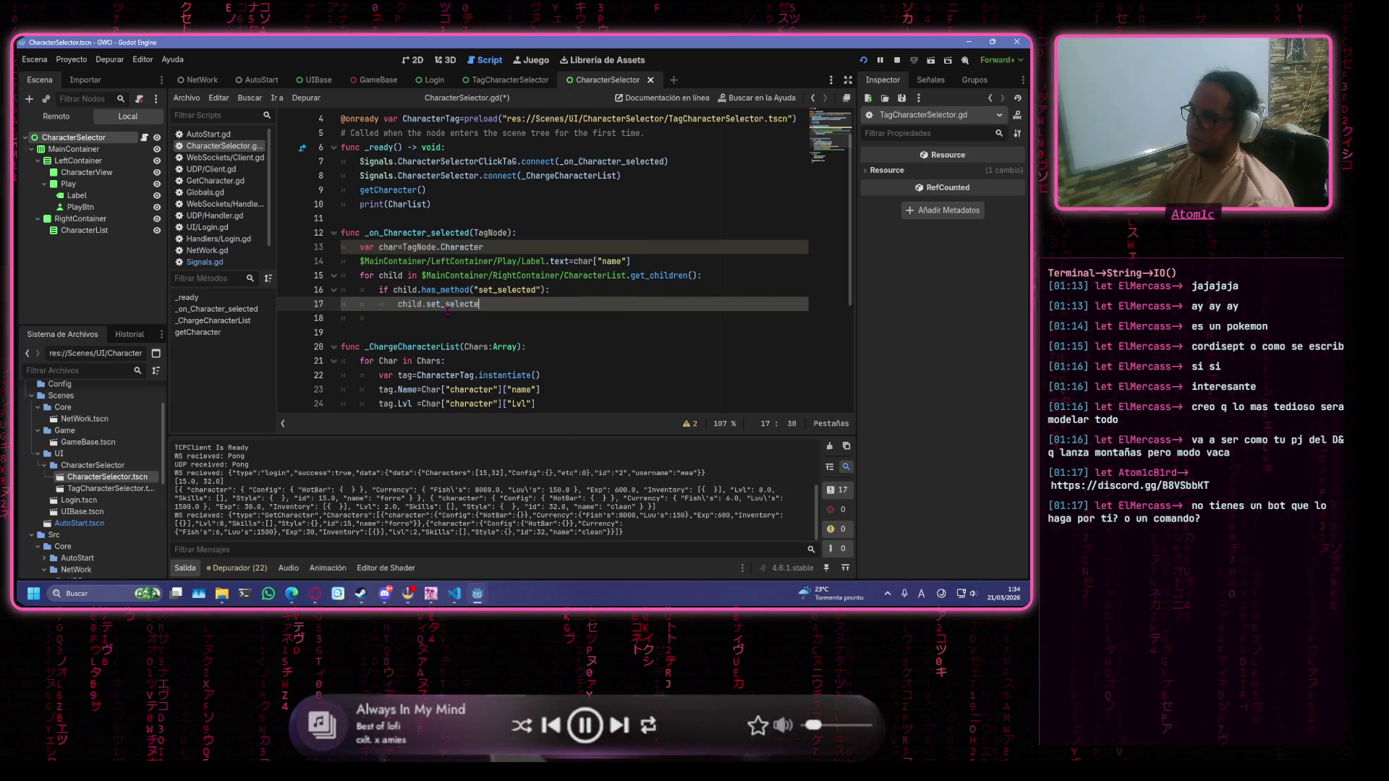
{"action": "type", "text": "()"}
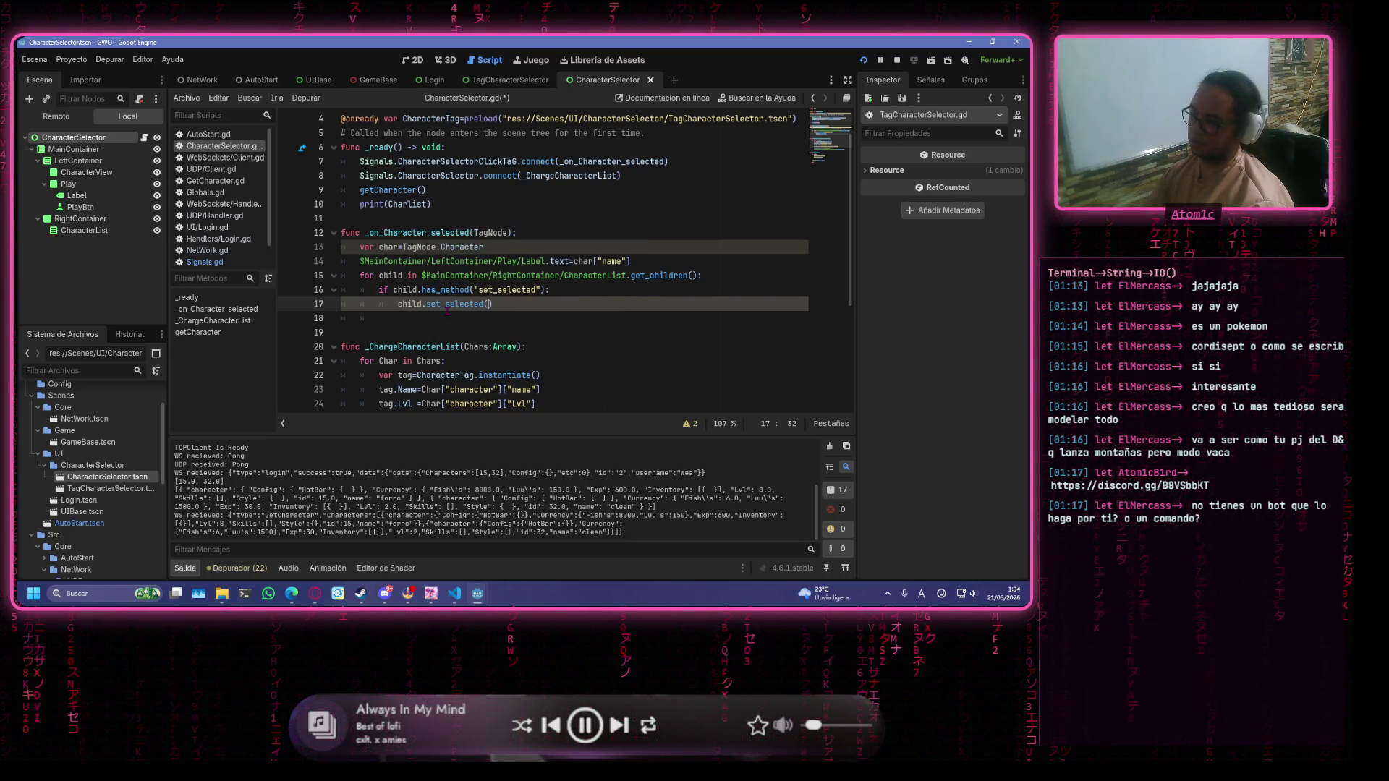
{"action": "type", "text": "lse"}
{"action": "key", "text": "Down"}
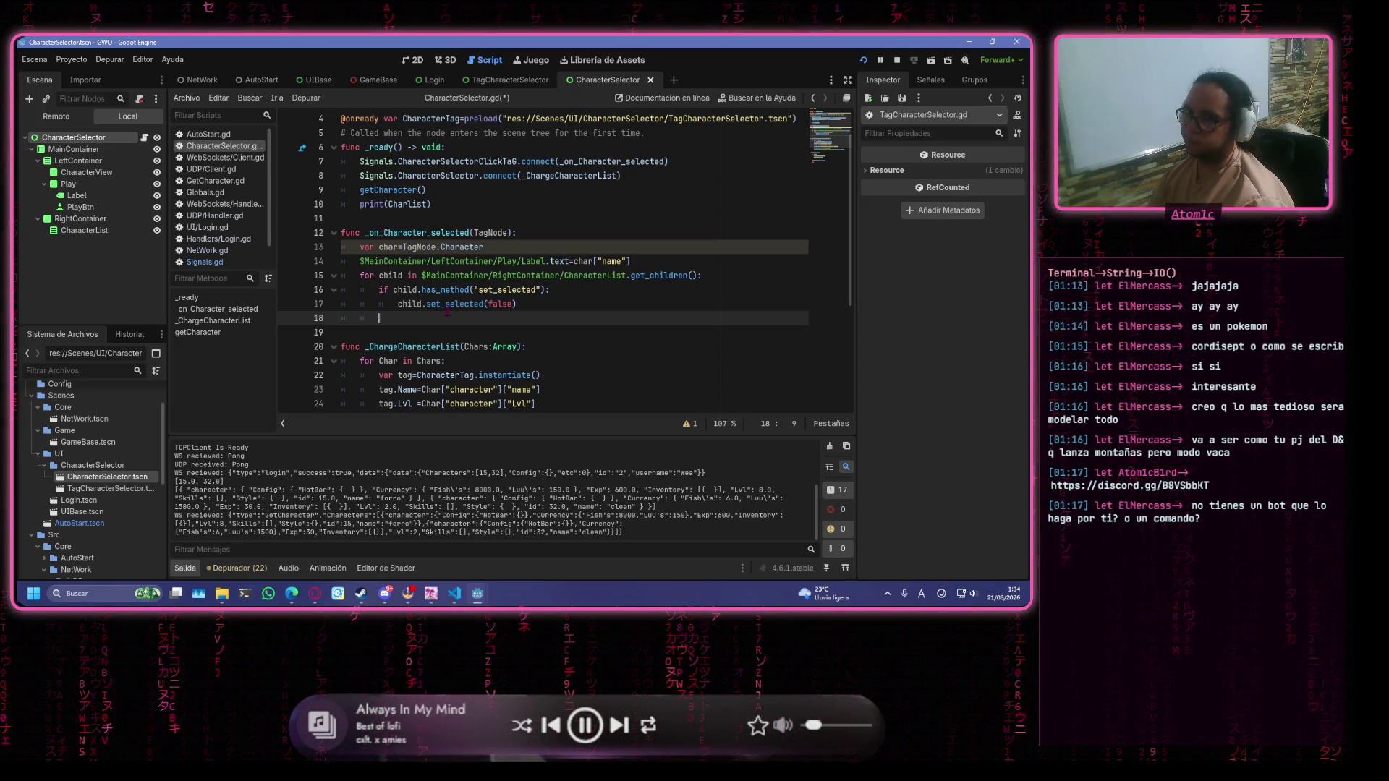
Add TagNode.set_selected(true) after the loop, save, and run the game
{"action": "key", "text": "BackSpace"}
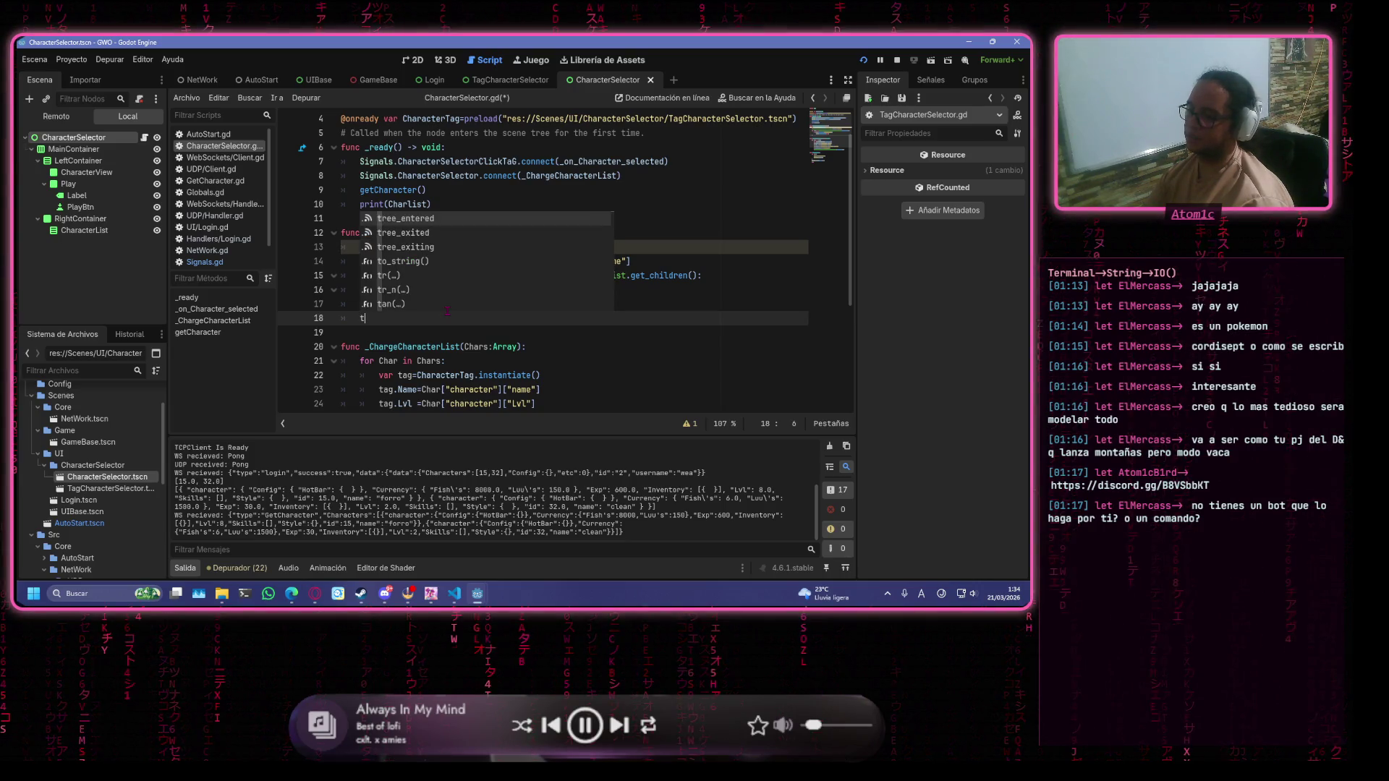
{"action": "key", "text": "BackSpace"}
{"action": "type", "text": "TagNode.sed"}
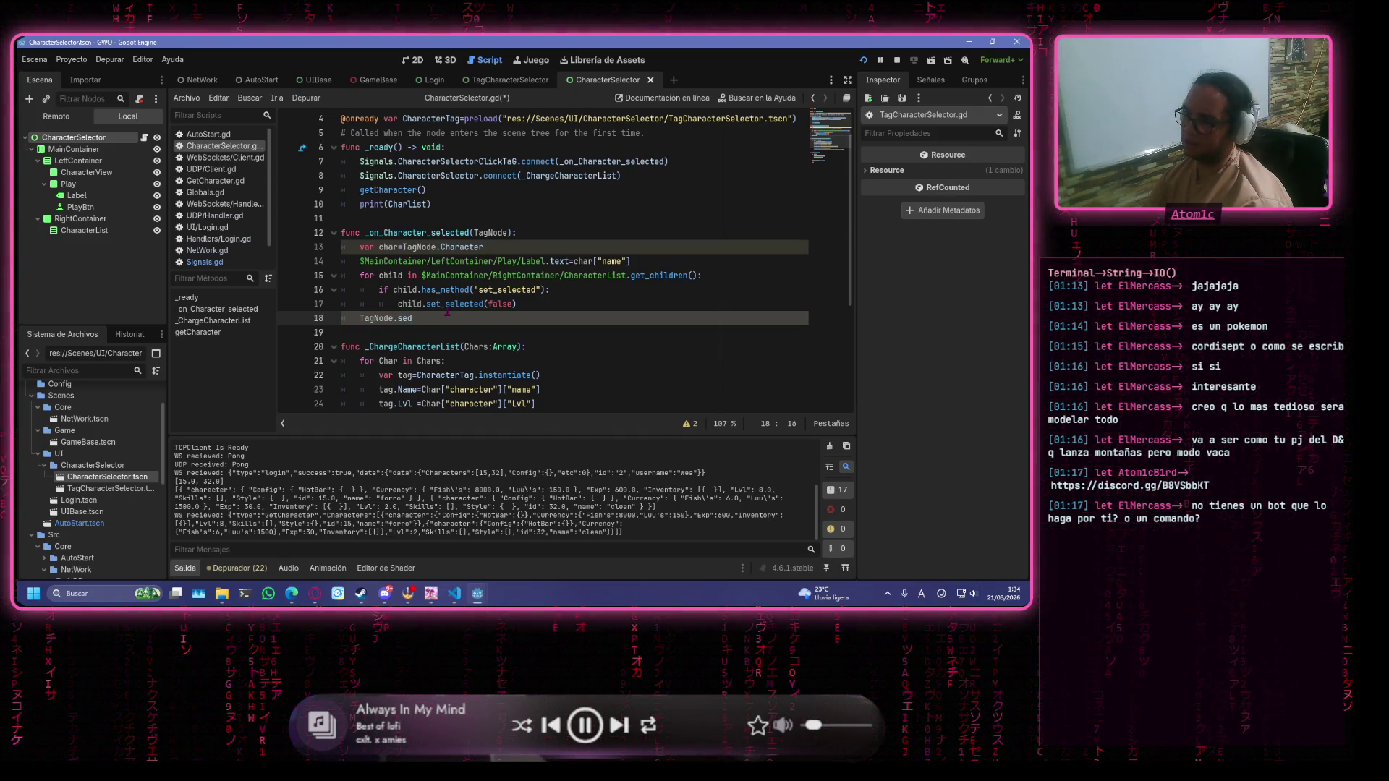
{"action": "type", "text": "_"}
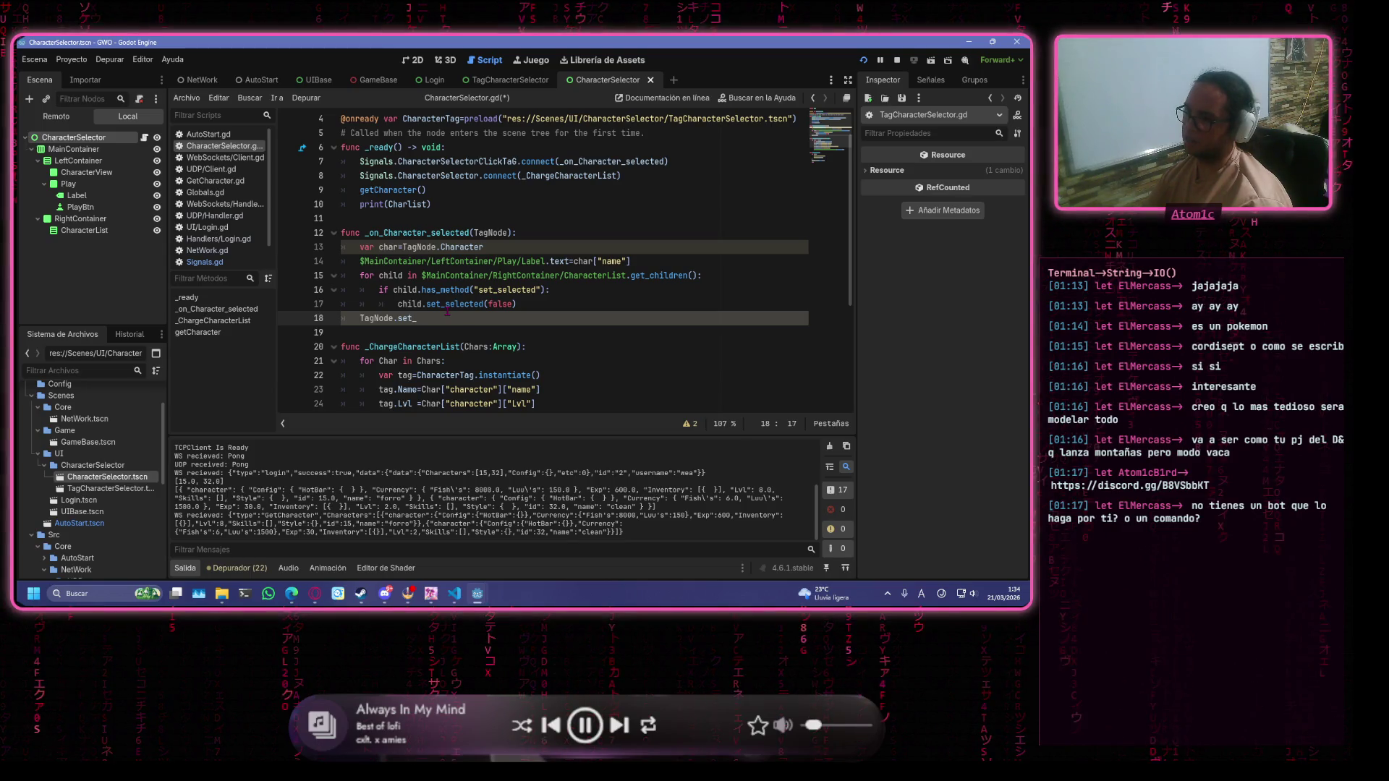
{"action": "type", "text": "ected()"}
{"action": "type", "text": "ue"}
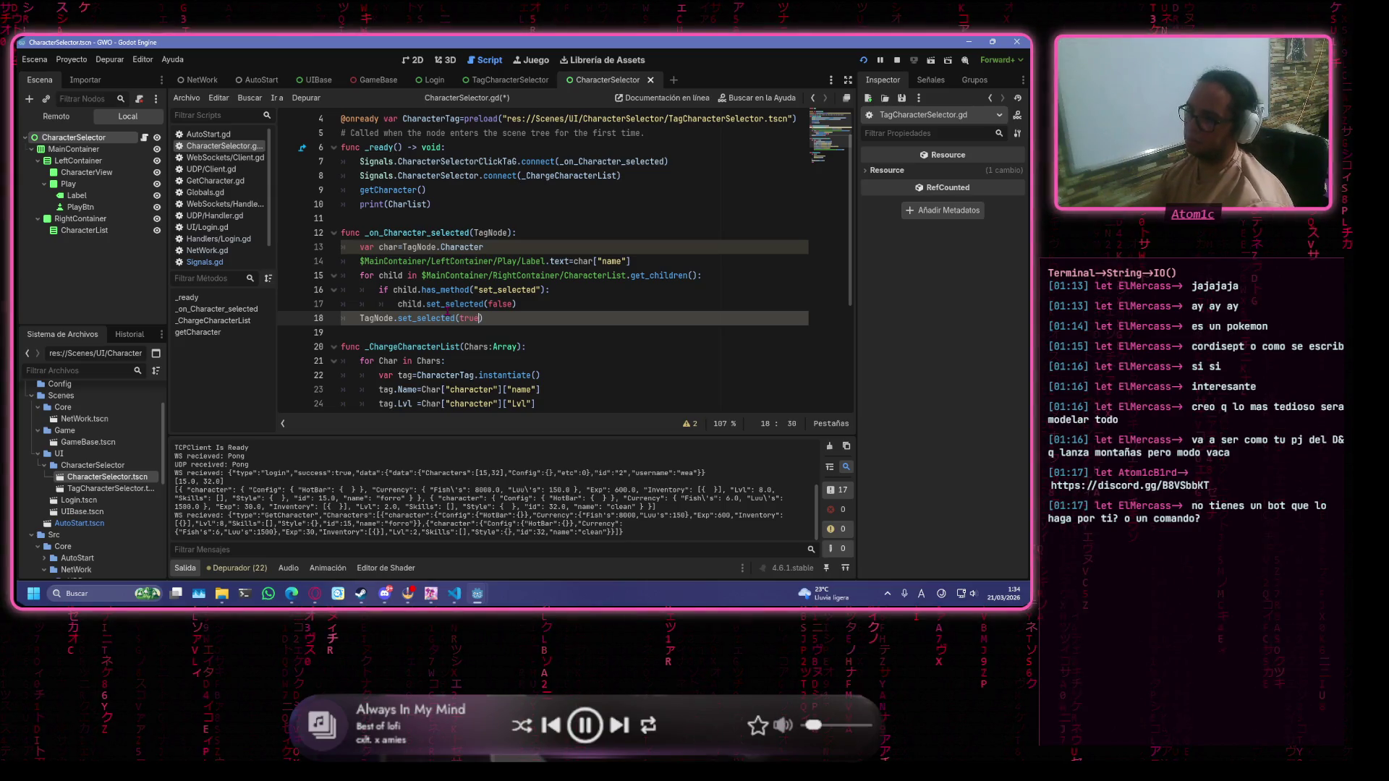
{"action": "key", "text": "ctrl+s"}
{"action": "left_click", "coordinate": [629, 205]}
{"action": "left_click", "coordinate": [864, 62]}
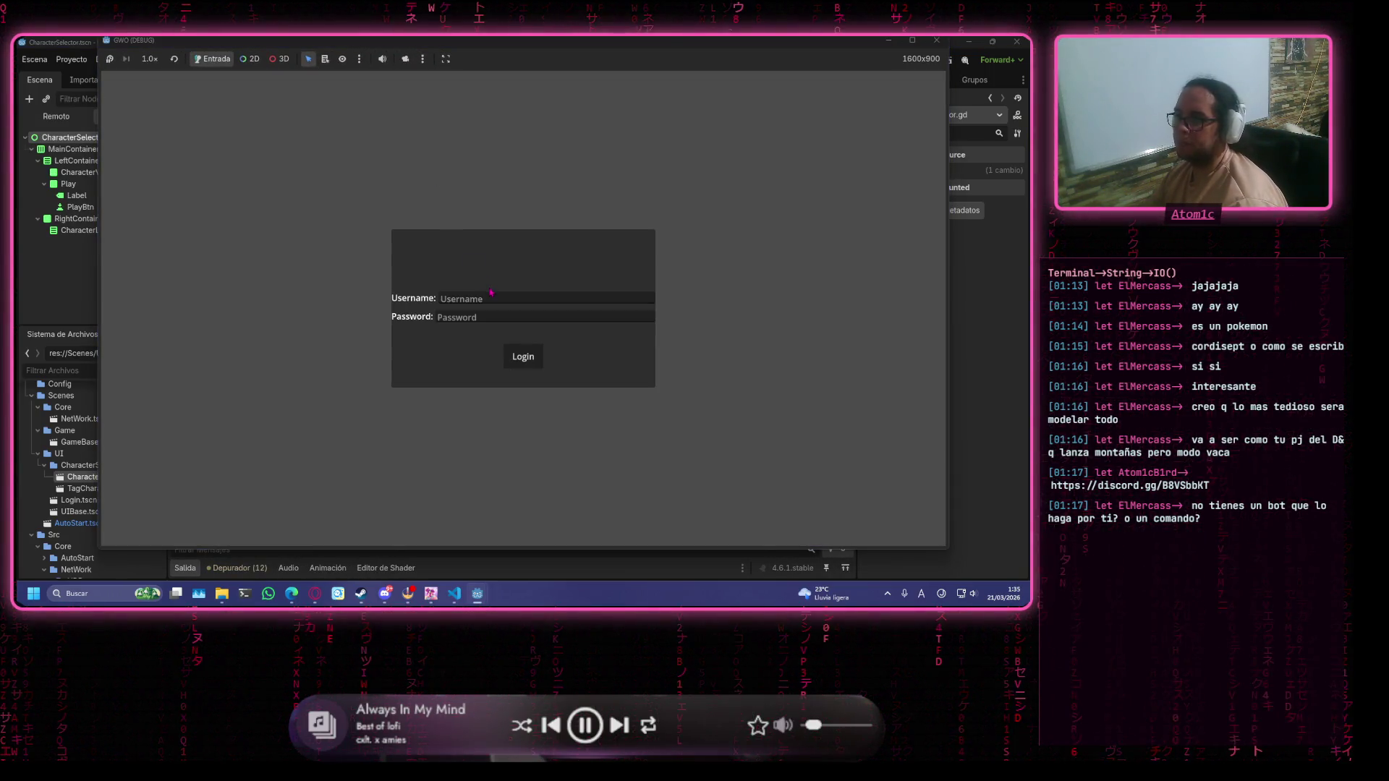
Log into the running game with the test username and password
{"action": "left_click", "coordinate": [504, 302]}
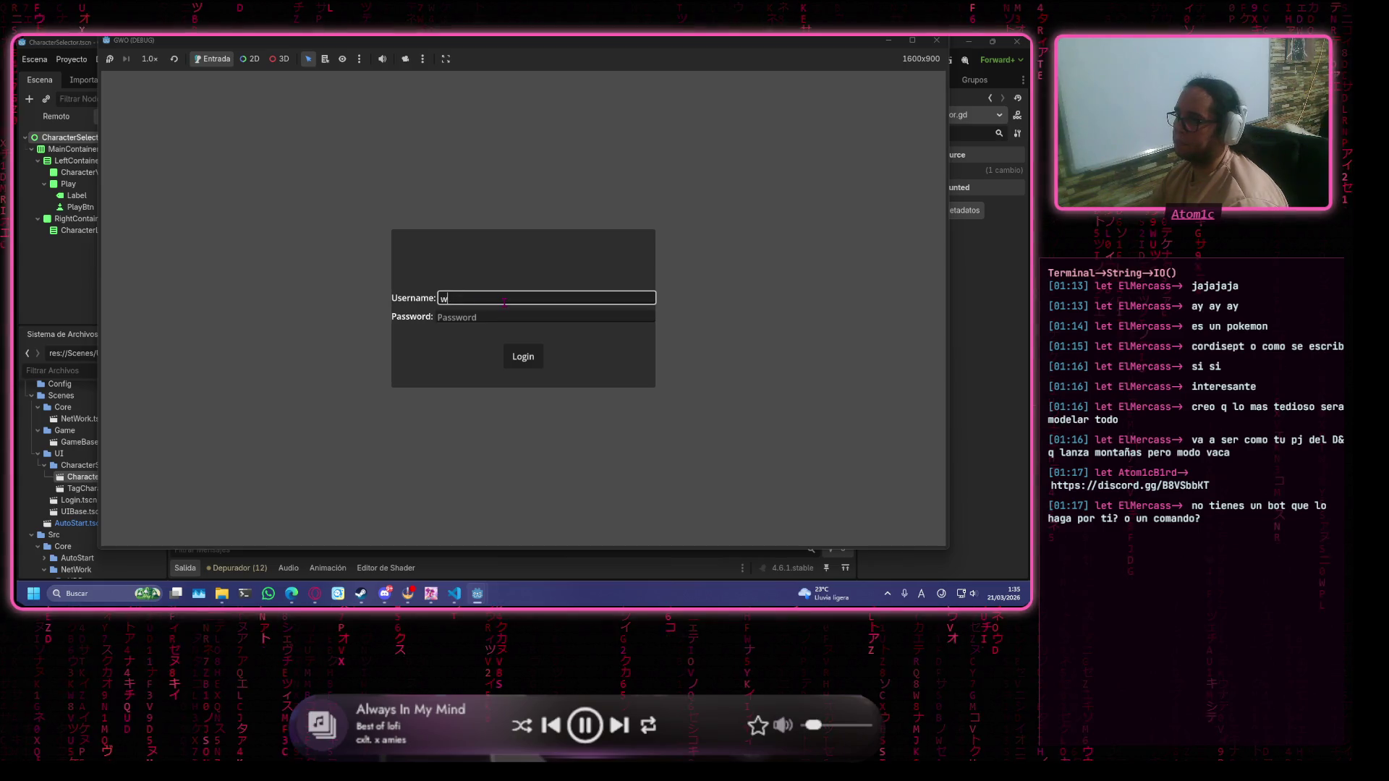
{"action": "left_click", "coordinate": [504, 318]}
{"action": "type", "text": "wea"}
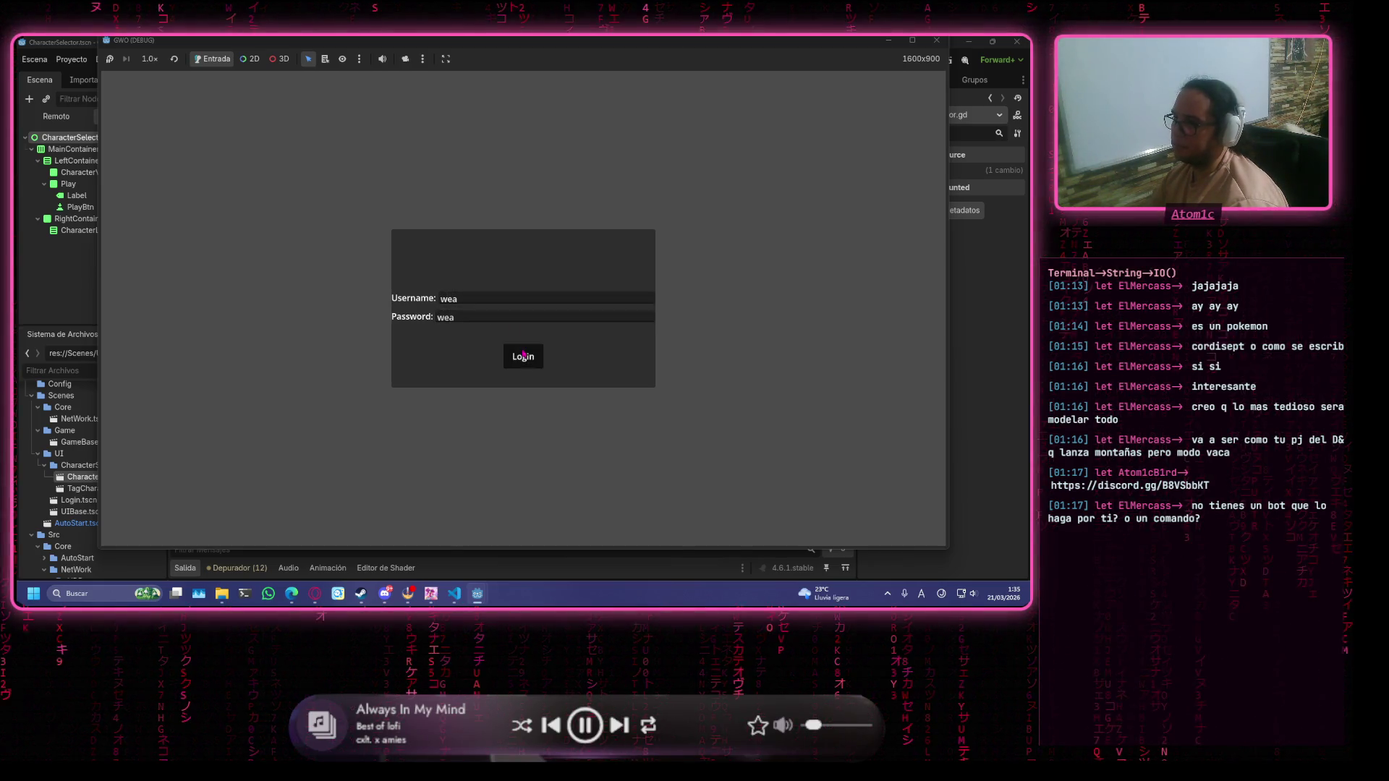
{"action": "left_click", "coordinate": [523, 356]}
Alternate between the forro and clean tags, confirming only the clicked one is outlined, then close the game
{"action": "left_click", "coordinate": [876, 88]}
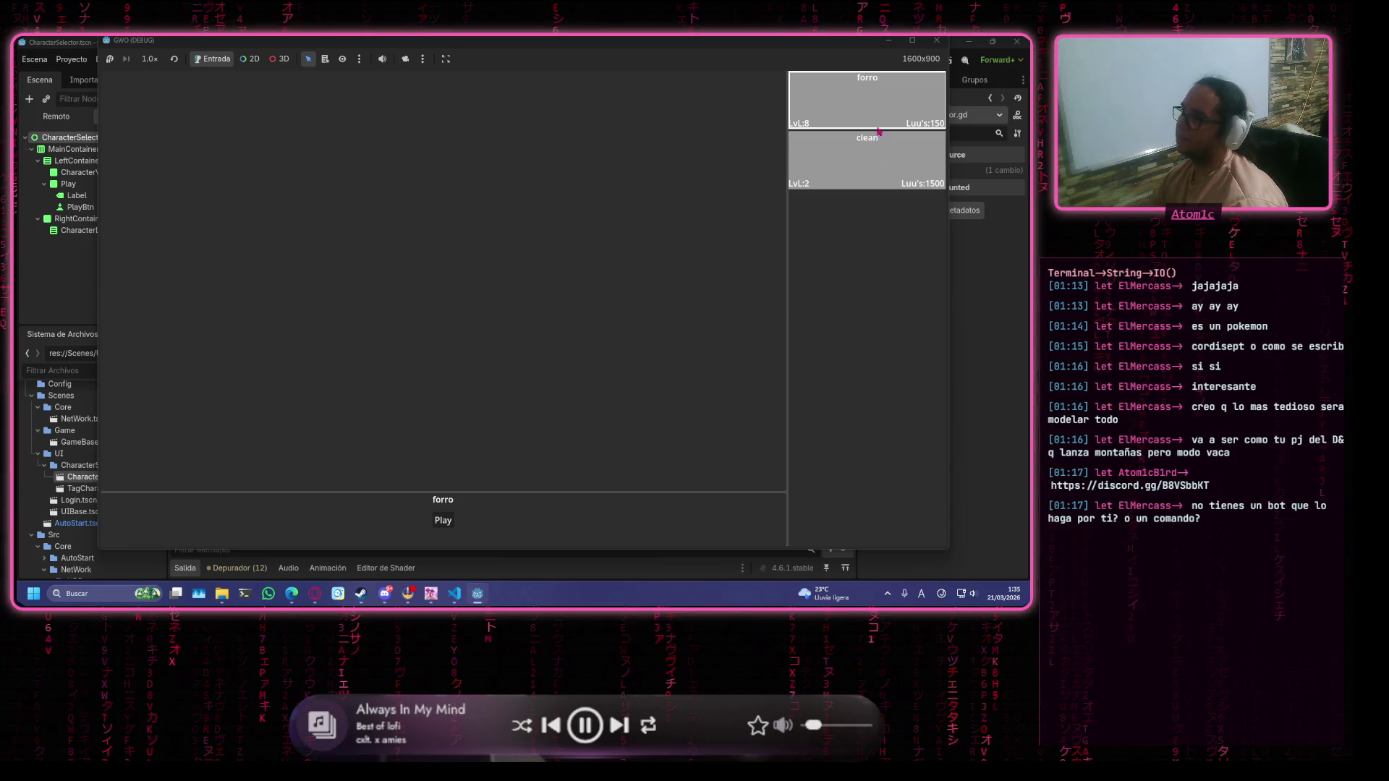
{"action": "left_click", "coordinate": [885, 186]}
{"action": "left_click", "coordinate": [884, 114]}
{"action": "left_click", "coordinate": [883, 161]}
{"action": "left_click", "coordinate": [884, 123]}
{"action": "left_click", "coordinate": [886, 141]}
{"action": "left_click", "coordinate": [893, 116]}
{"action": "left_click", "coordinate": [898, 157]}
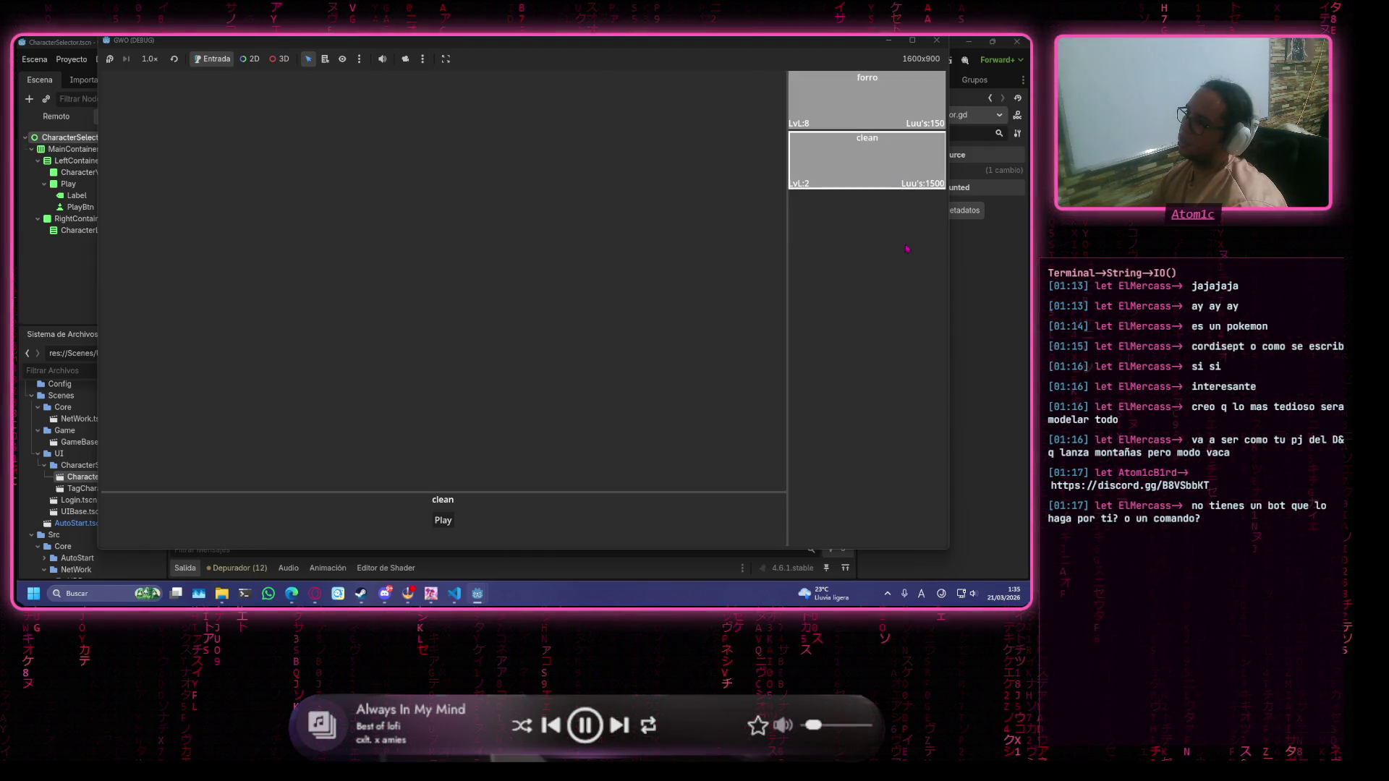
{"action": "left_click", "coordinate": [905, 124]}
{"action": "left_click", "coordinate": [902, 177]}
{"action": "left_click", "coordinate": [916, 93]}
{"action": "left_click", "coordinate": [917, 149]}
{"action": "left_click", "coordinate": [921, 110]}
{"action": "left_click", "coordinate": [930, 145]}
{"action": "left_click", "coordinate": [919, 112]}
{"action": "left_click", "coordinate": [921, 149]}
{"action": "left_click", "coordinate": [915, 118]}
{"action": "left_click", "coordinate": [909, 146]}
{"action": "left_click", "coordinate": [911, 128]}
{"action": "left_click", "coordinate": [910, 145]}
{"action": "left_click", "coordinate": [910, 116]}
{"action": "left_click", "coordinate": [911, 148]}
{"action": "left_click", "coordinate": [915, 119]}
{"action": "left_click", "coordinate": [917, 144]}
{"action": "left_click", "coordinate": [919, 102]}
{"action": "left_click", "coordinate": [917, 145]}
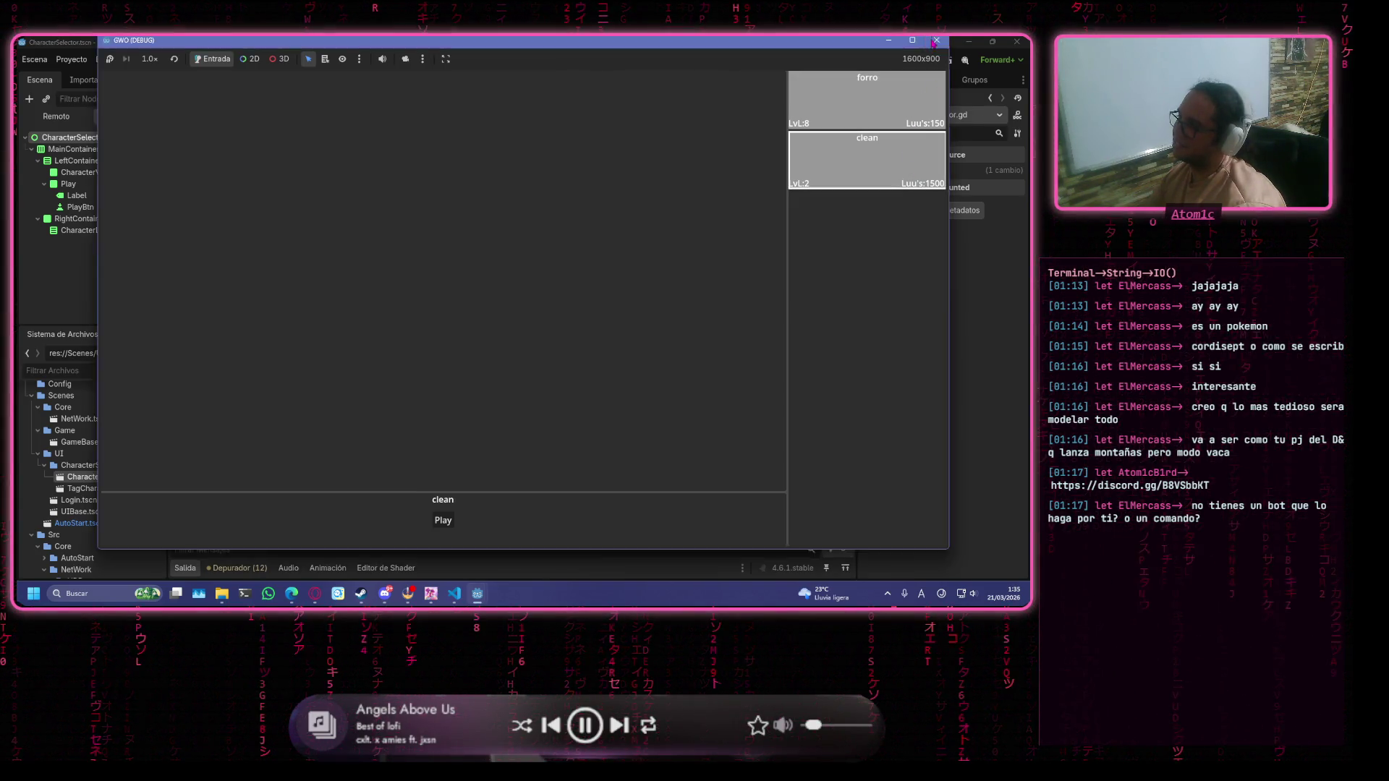
{"action": "left_click", "coordinate": [936, 41]}
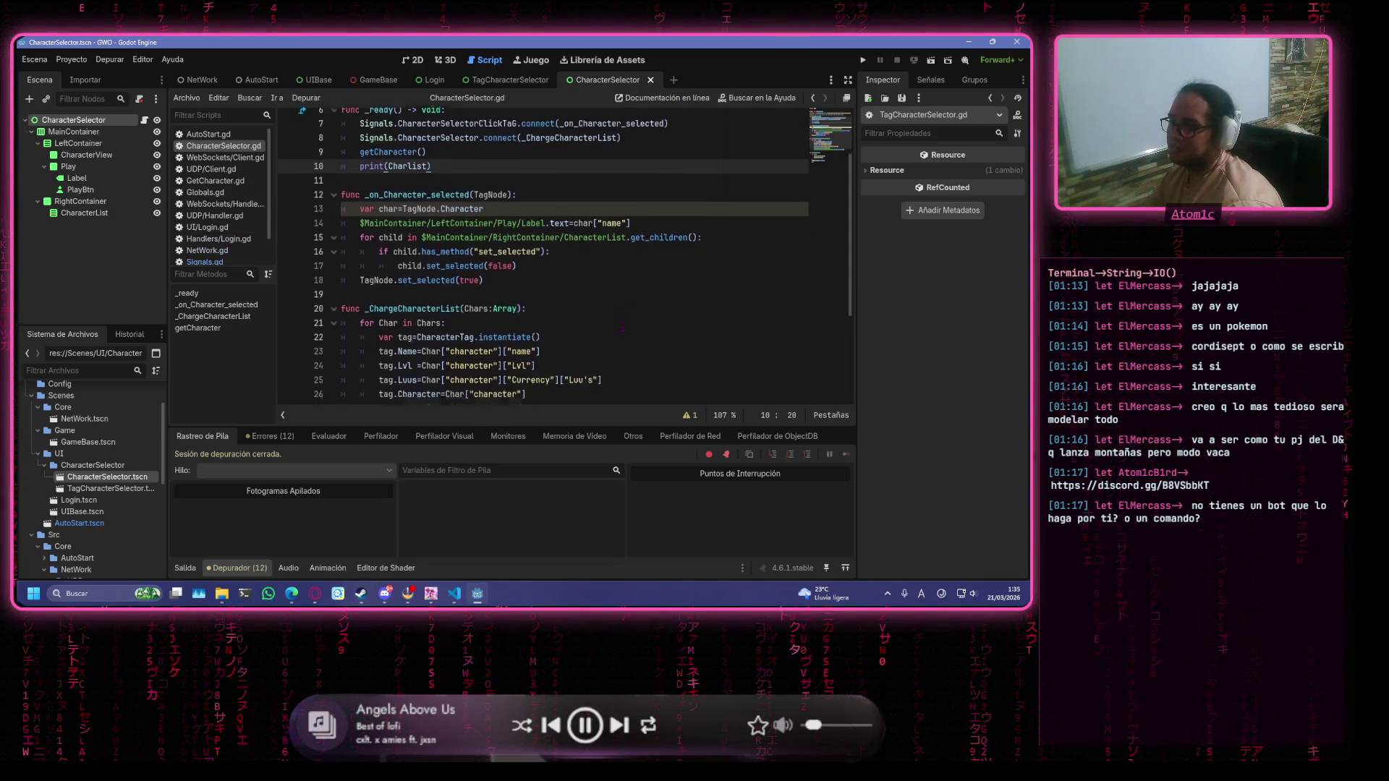
Open the TagCharacterSelector.gd script from the file list
{"action": "scroll", "coordinate": [622, 328], "scroll_direction": "down", "scroll_amount": 4}
{"action": "left_click", "coordinate": [506, 79]}
{"action": "left_click", "coordinate": [80, 120]}
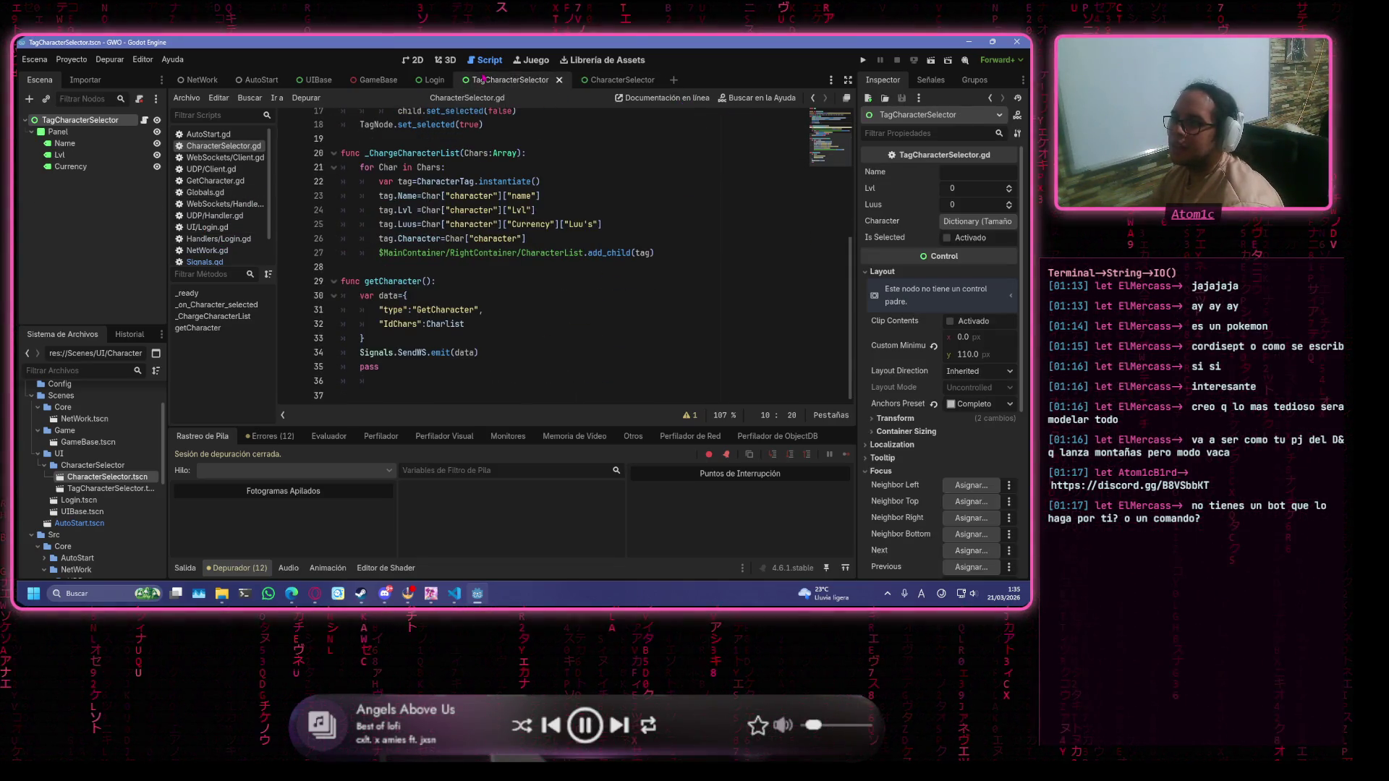
{"action": "scroll", "coordinate": [239, 239], "scroll_direction": "down", "scroll_amount": 2}
{"action": "left_click", "coordinate": [225, 245]}
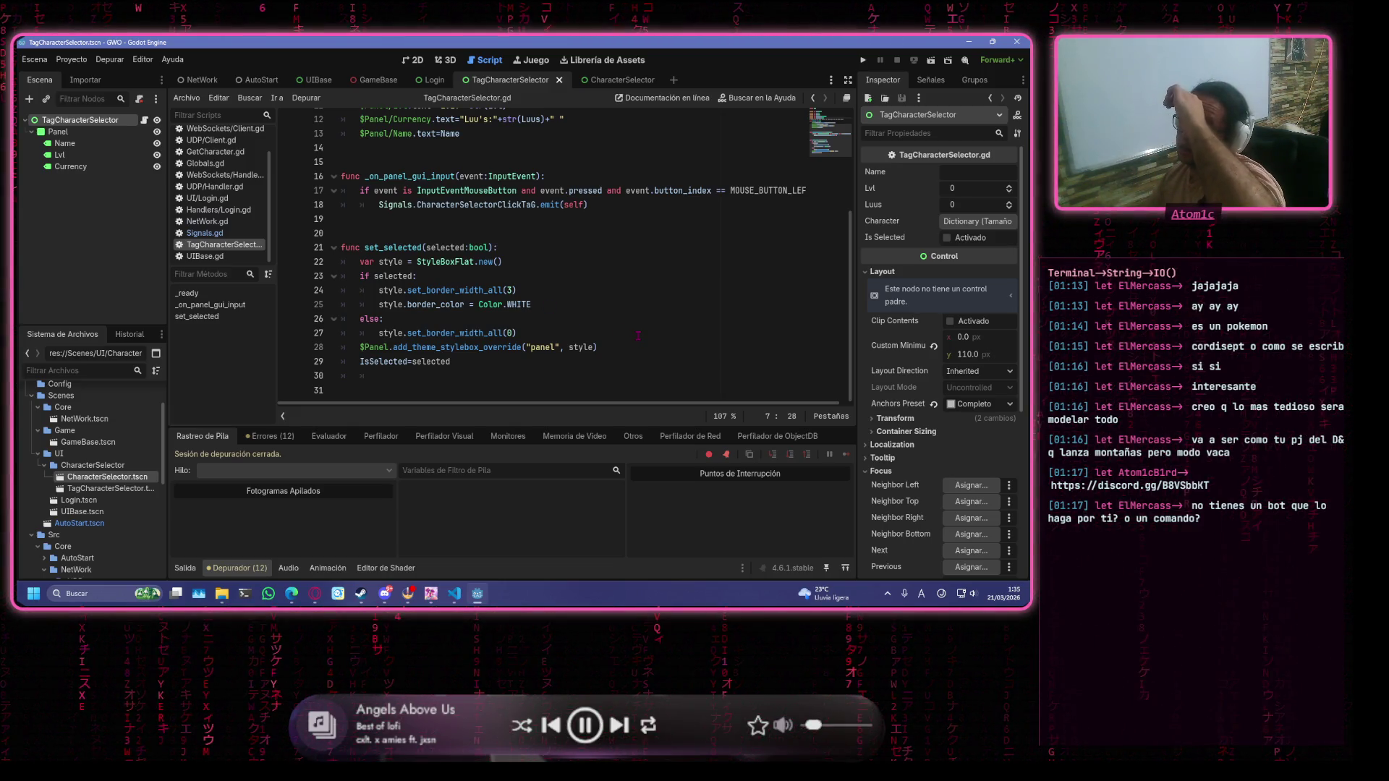
Insert a blank line in set_selected right after the StyleBoxFlat is created
{"action": "left_click", "coordinate": [609, 262]}
{"action": "scroll", "coordinate": [609, 261], "scroll_direction": "up", "scroll_amount": 4}
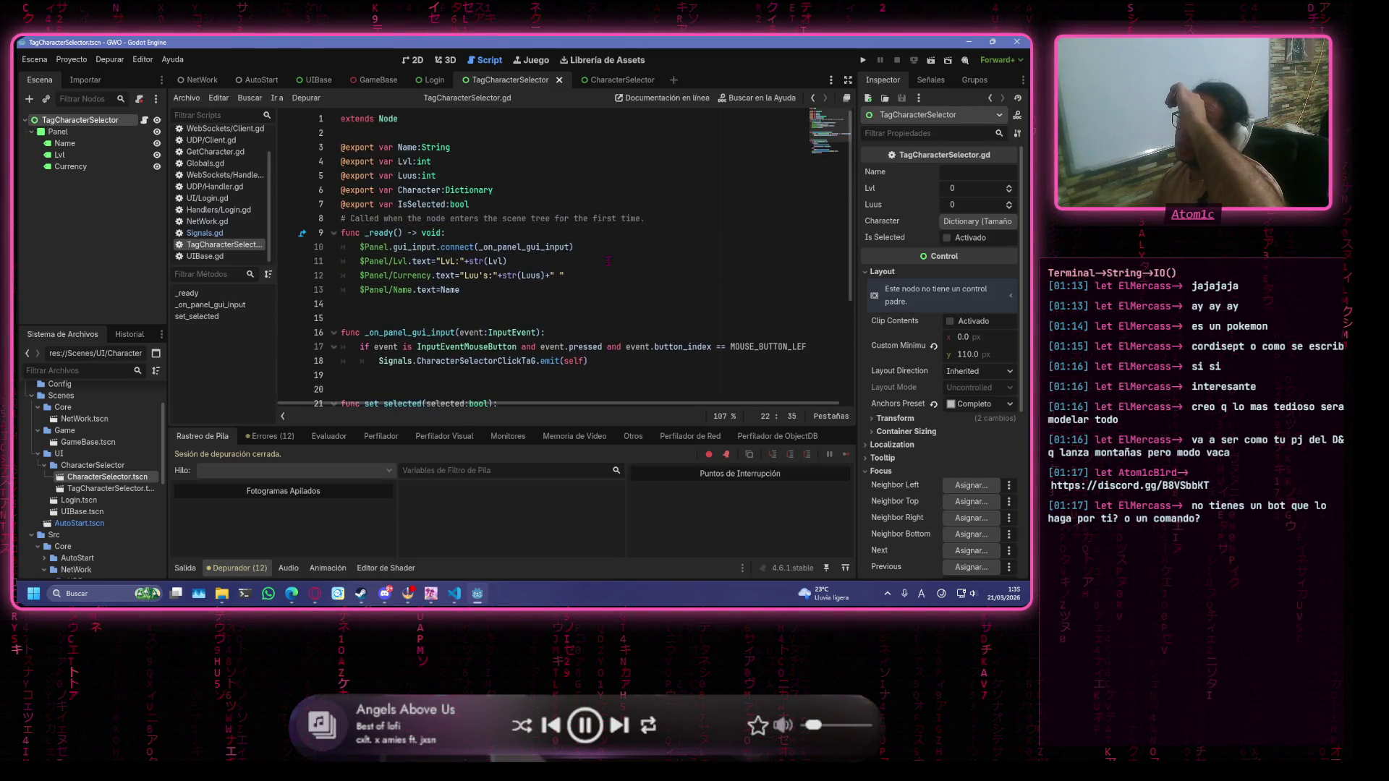
{"action": "scroll", "coordinate": [608, 264], "scroll_direction": "down", "scroll_amount": 4}
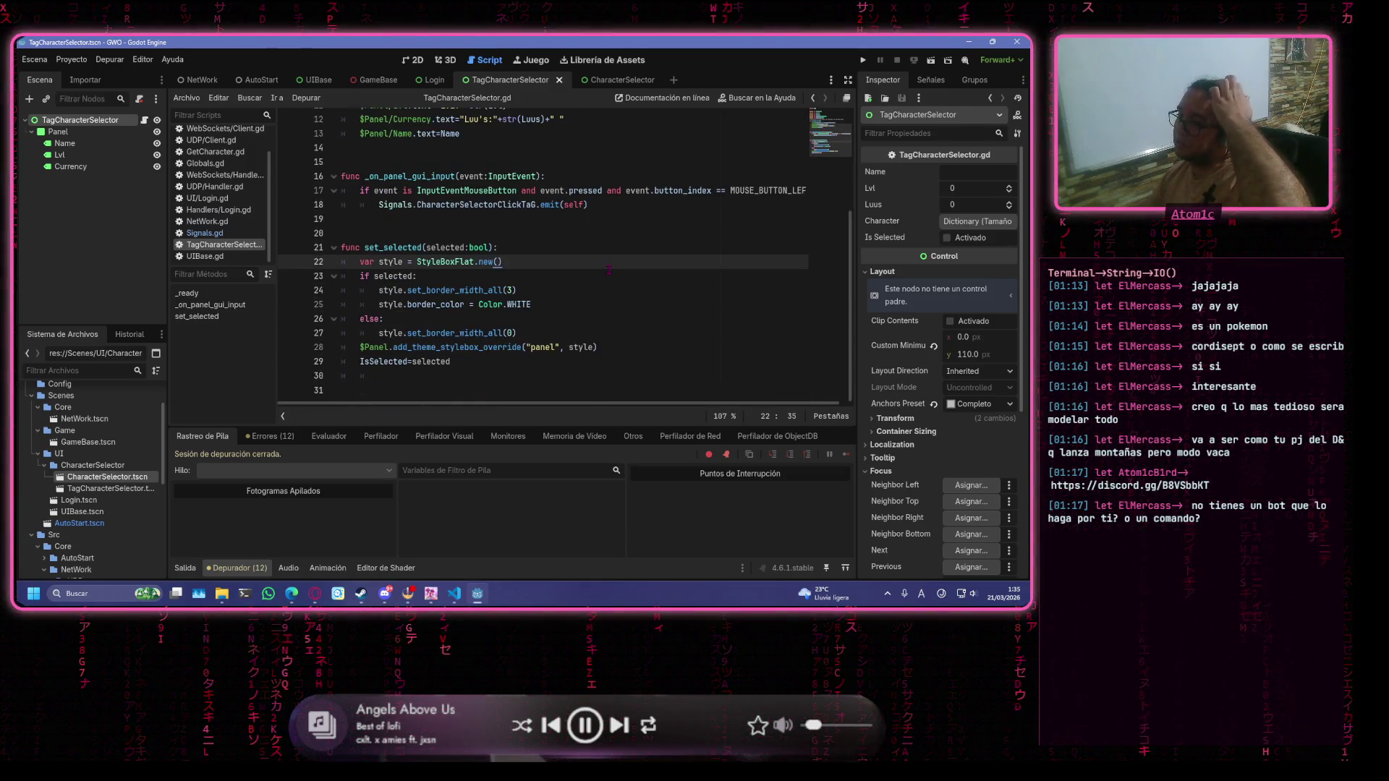
{"action": "left_click", "coordinate": [538, 303]}
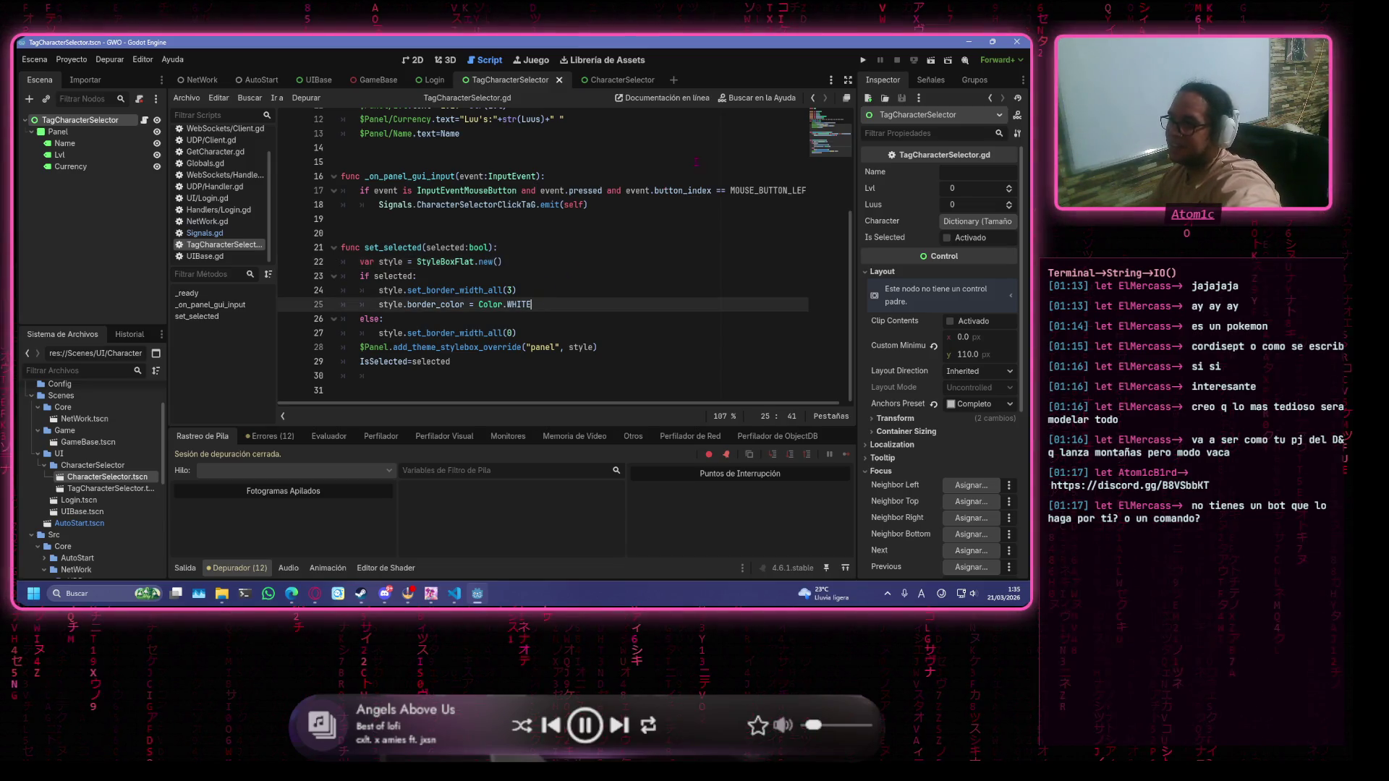
{"action": "left_click", "coordinate": [581, 276]}
{"action": "left_click", "coordinate": [547, 305]}
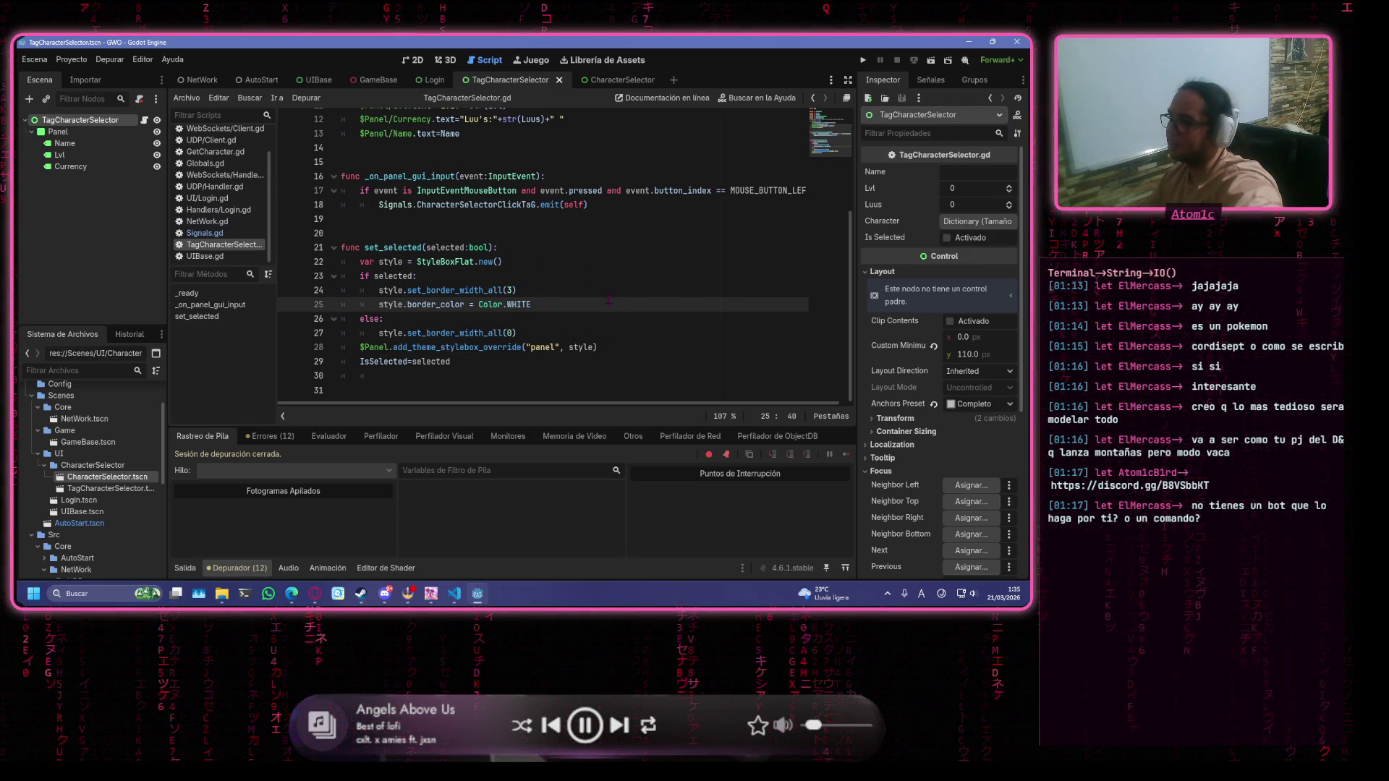
{"action": "left_click", "coordinate": [546, 335]}
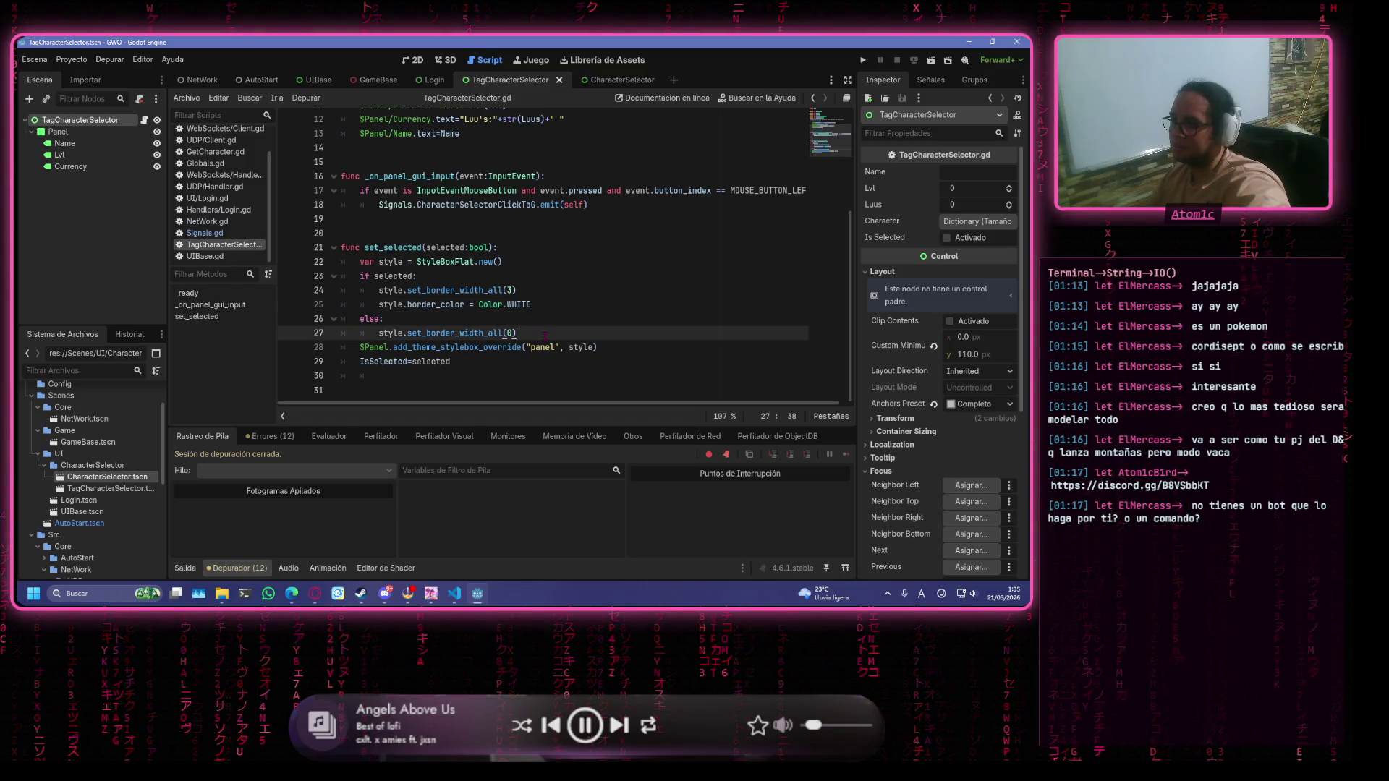
{"action": "left_click", "coordinate": [554, 305]}
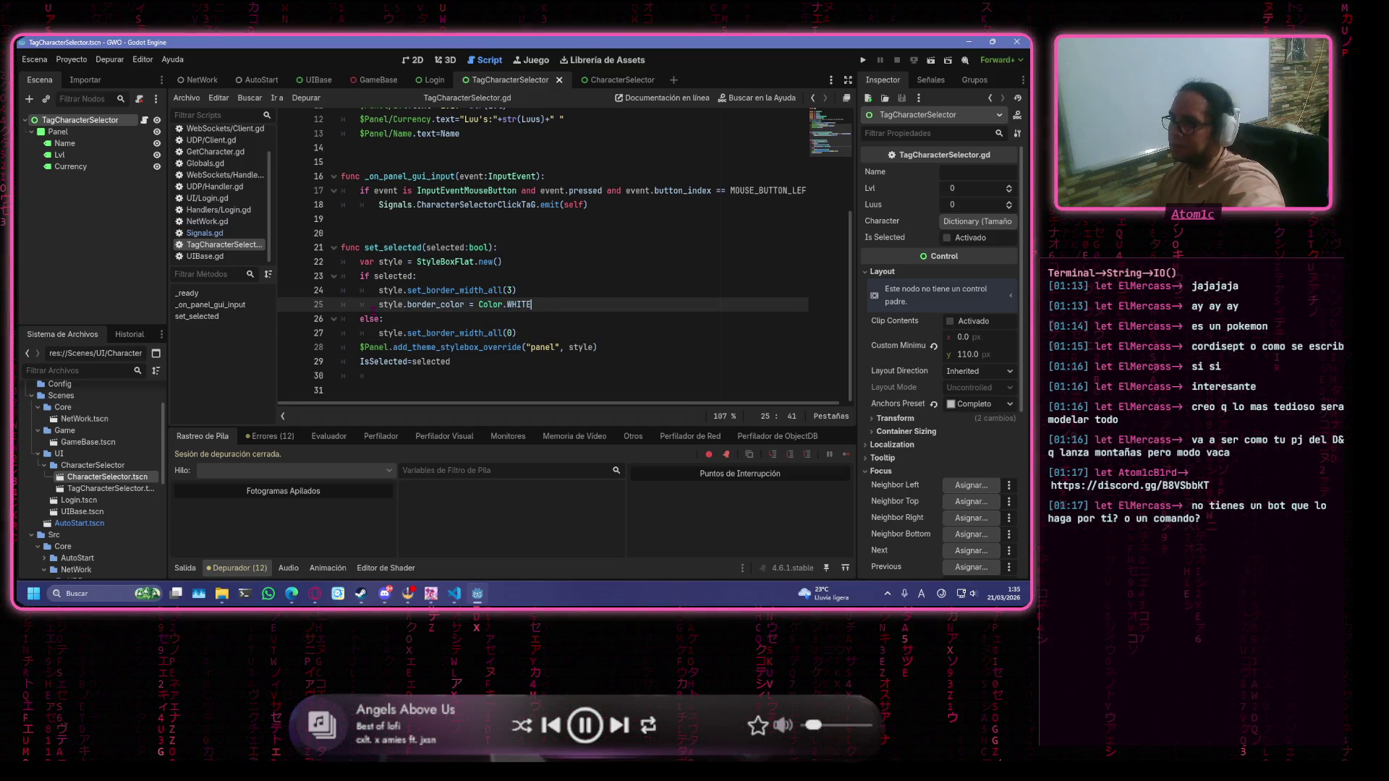
{"action": "left_click", "coordinate": [561, 335]}
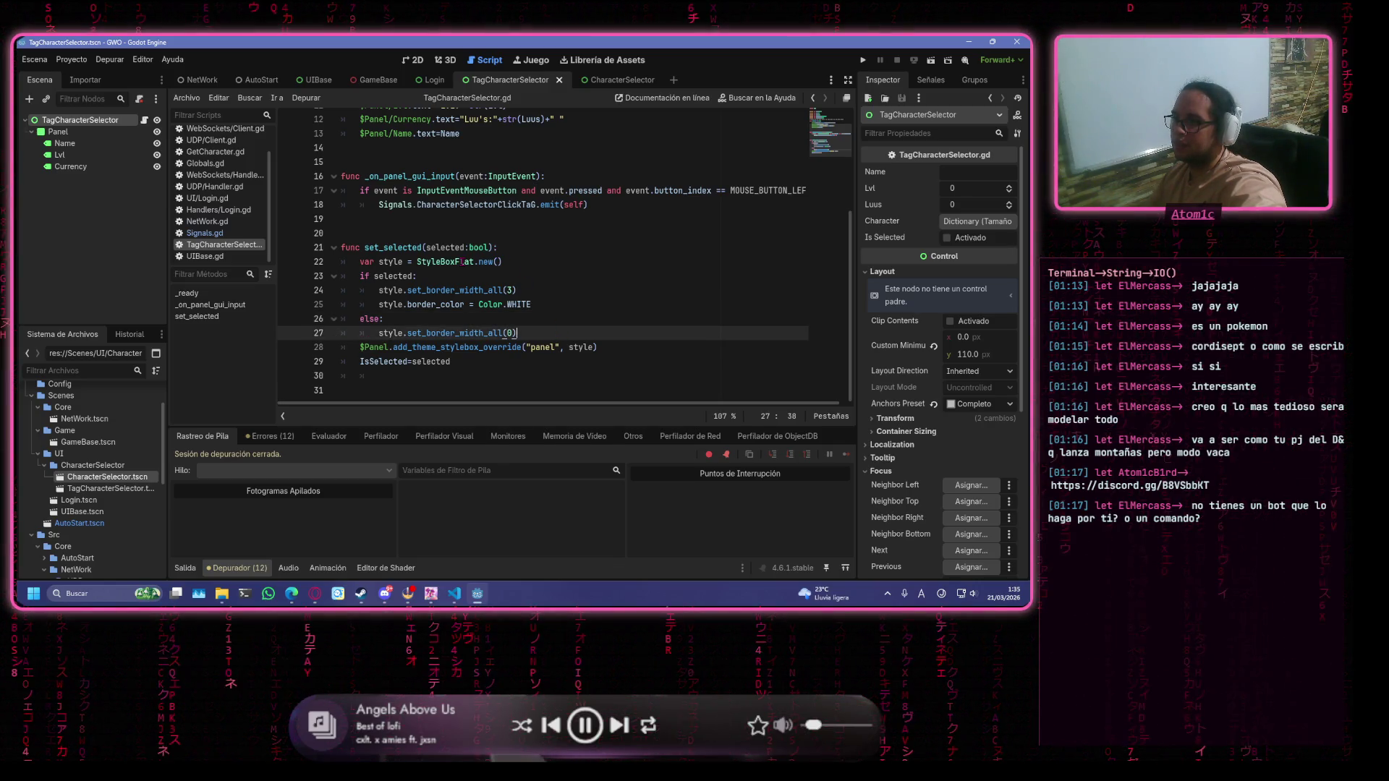
{"action": "left_click", "coordinate": [510, 263]}
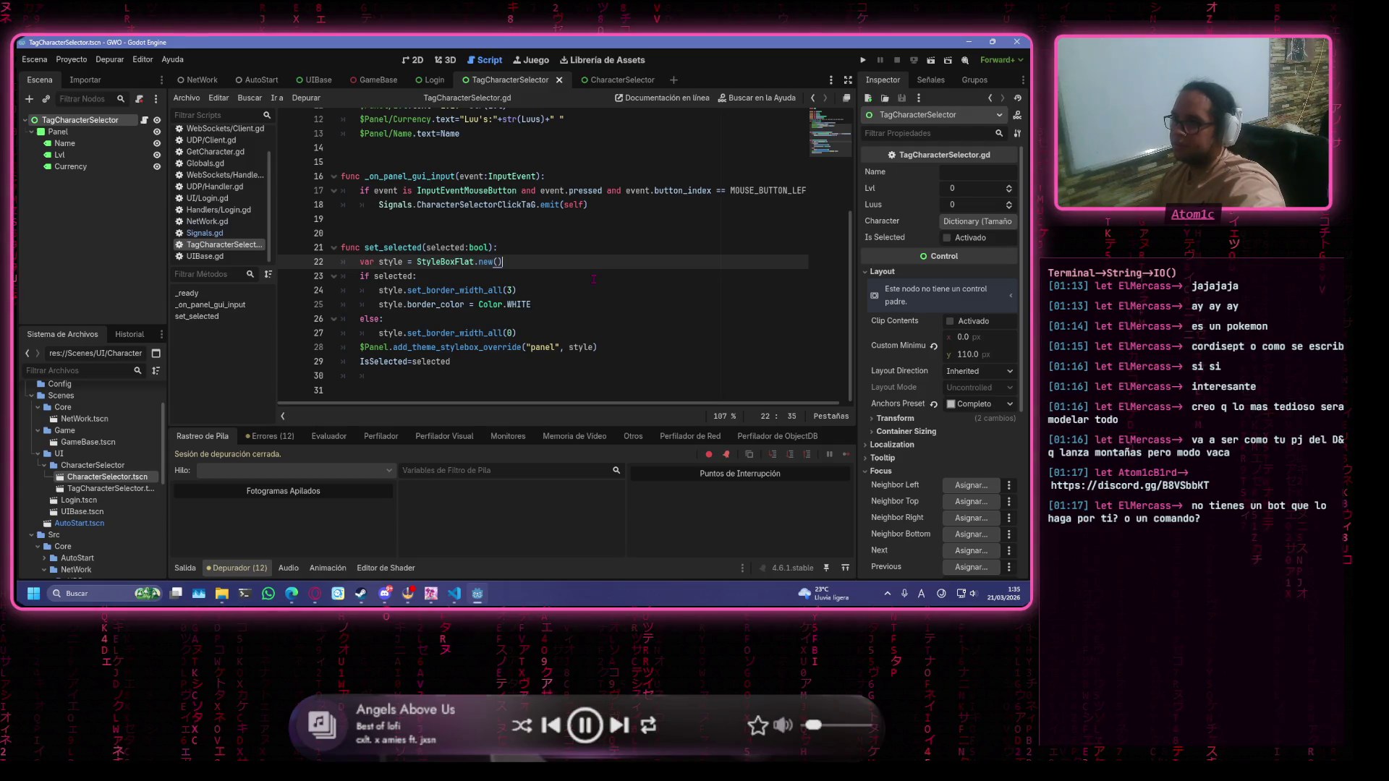
{"action": "key", "text": "Return"}
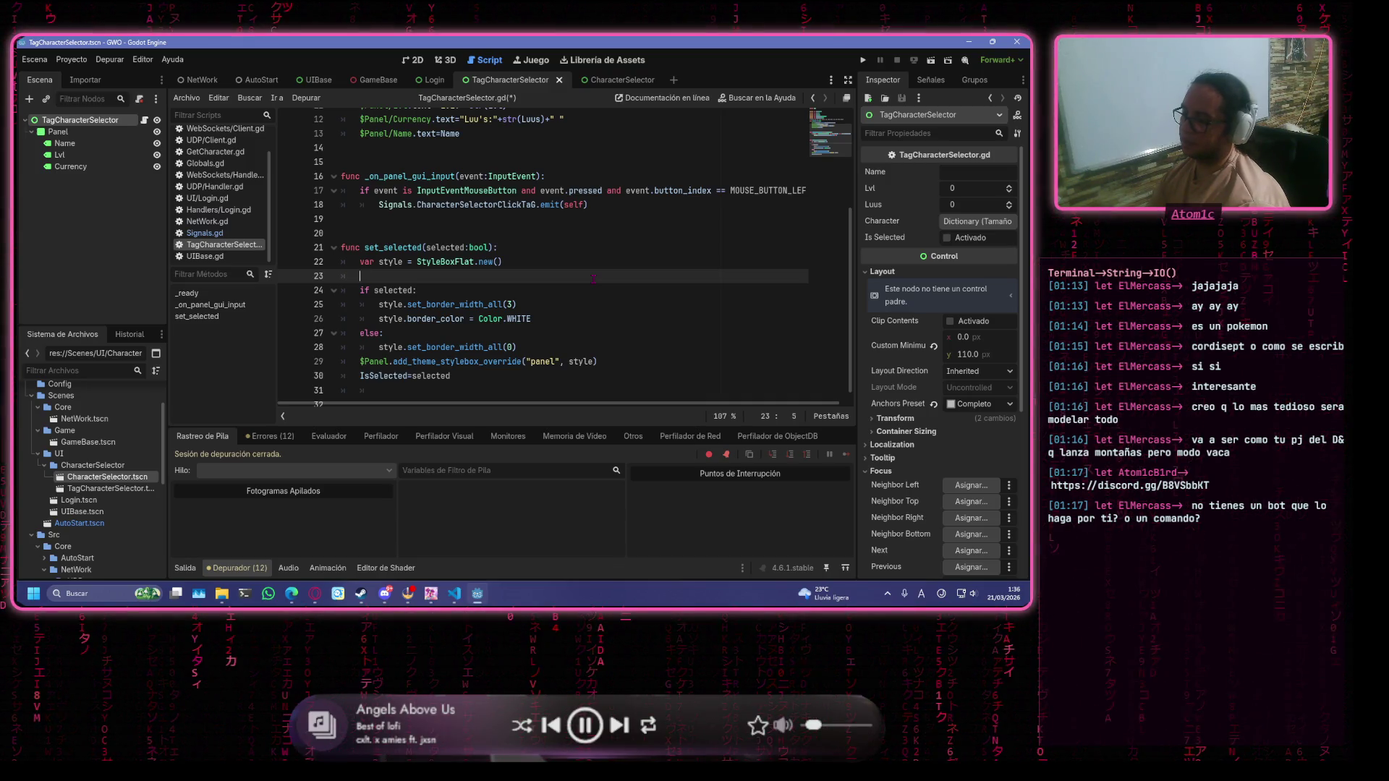
Write style.bg_color=Color(0,0,0,0) on the new line and launch the game
{"action": "type", "text": "tyle."}
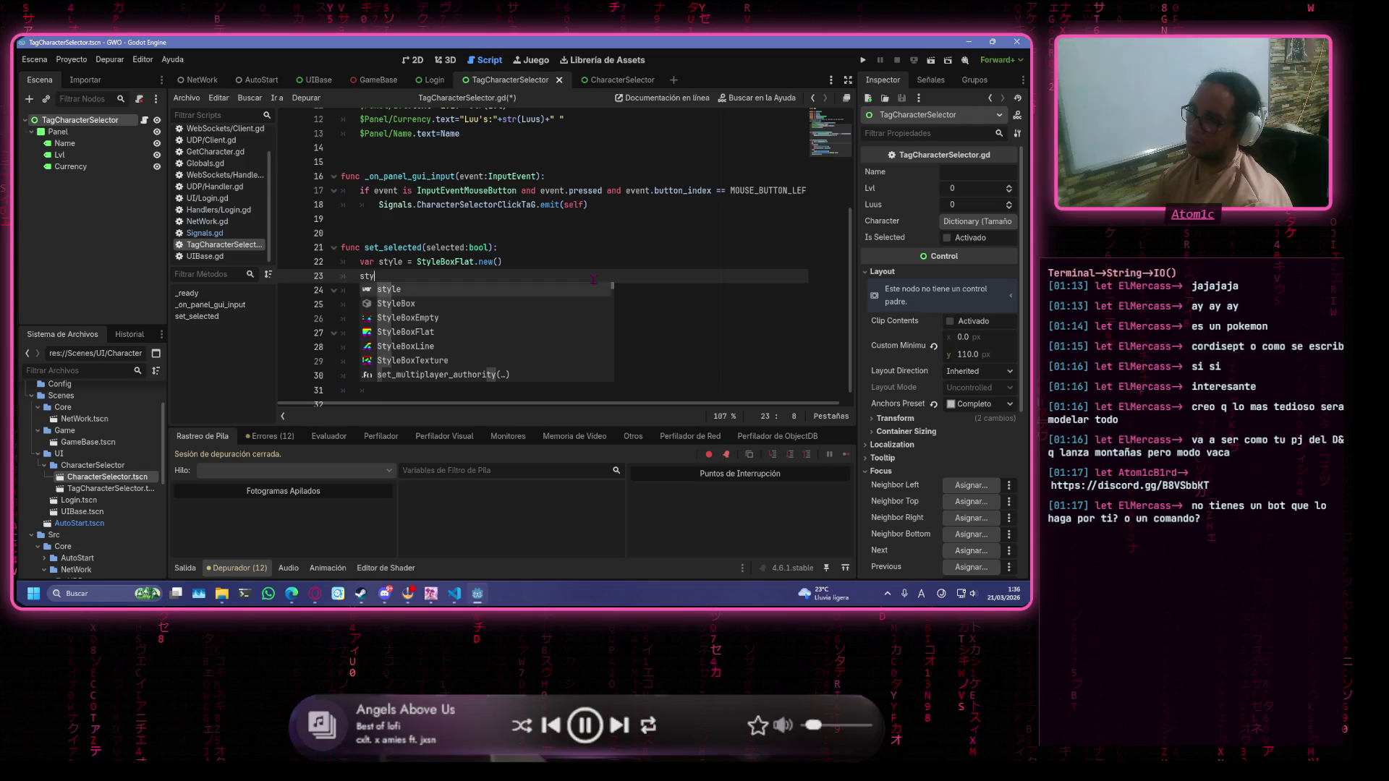
{"action": "type", "text": "bac"}
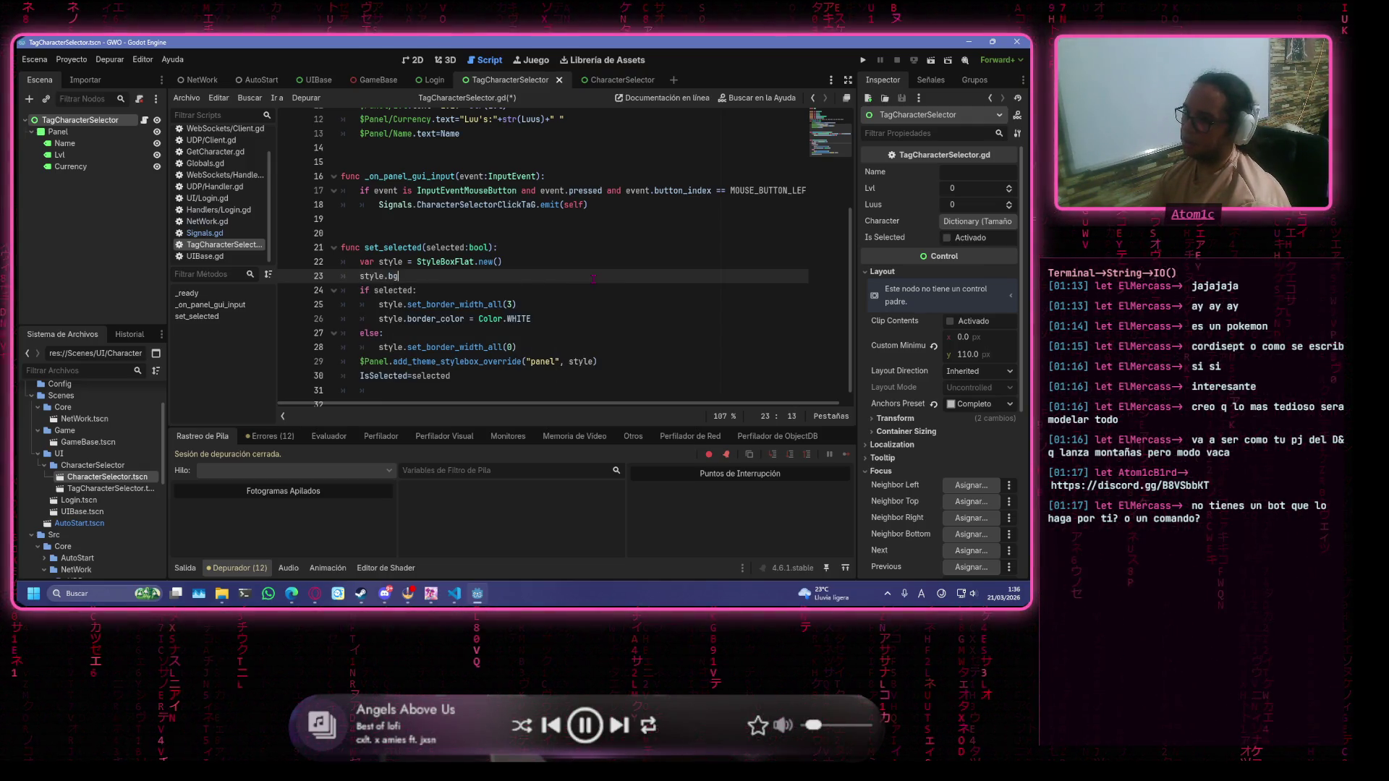
{"action": "key", "text": "Return"}
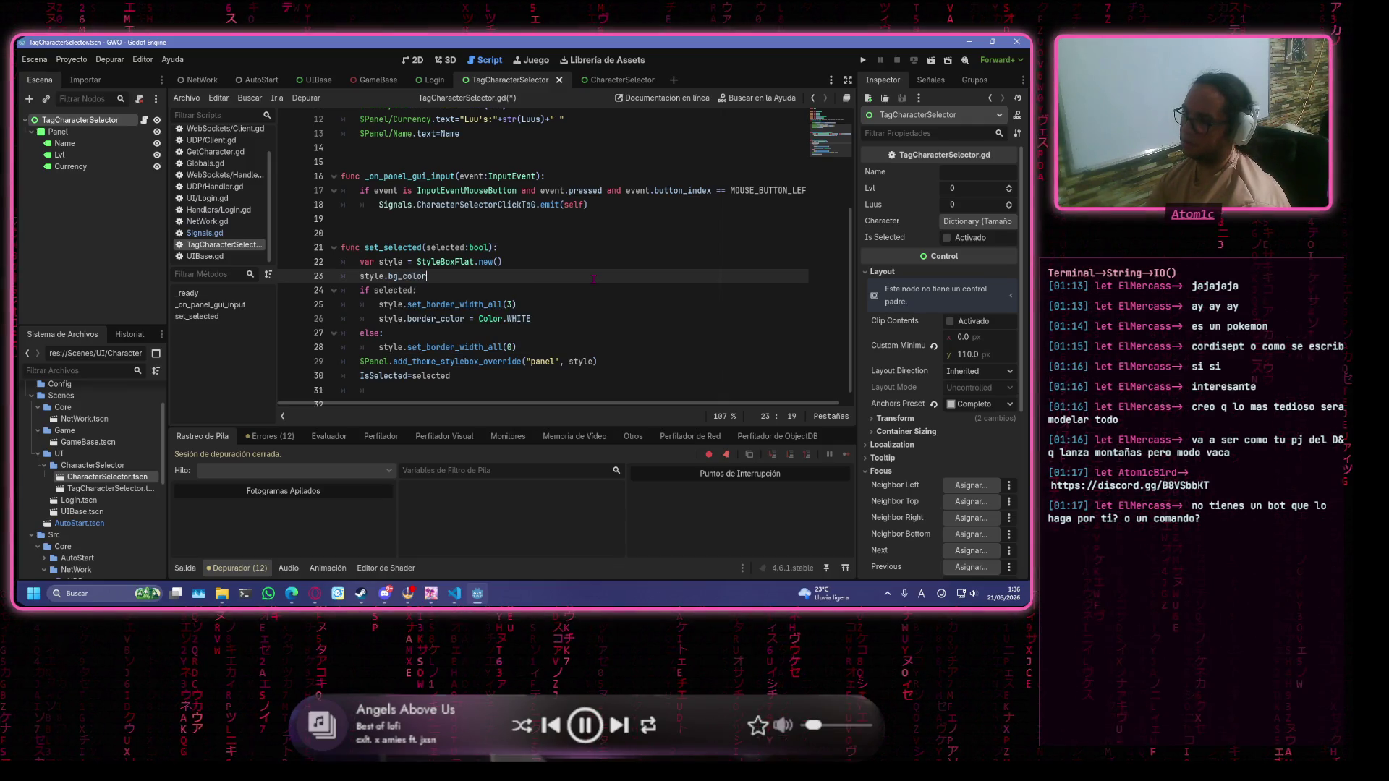
{"action": "scroll", "coordinate": [593, 280], "scroll_direction": "up", "scroll_amount": 1}
{"action": "type", "text": "tr"}
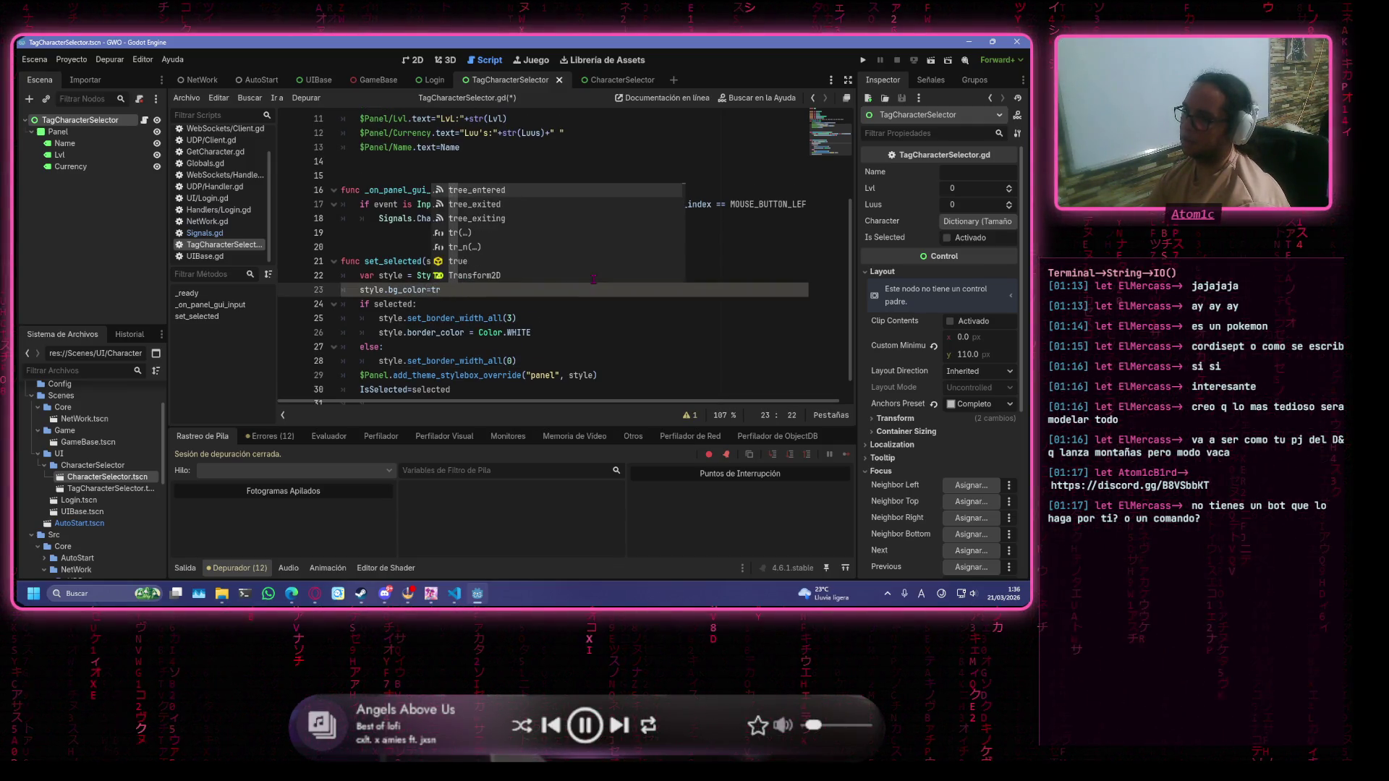
{"action": "type", "text": "ans"}
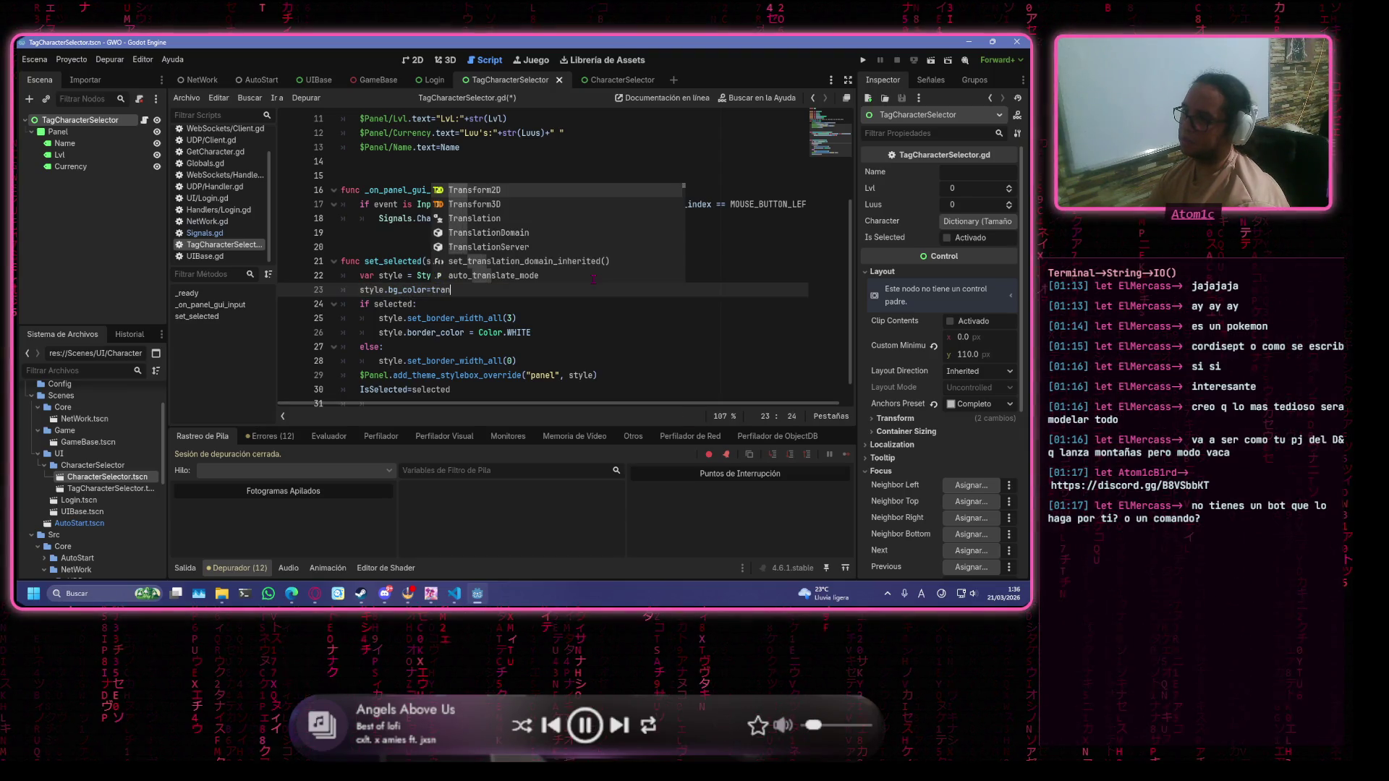
{"action": "key", "text": "BackSpace"}
{"action": "key", "text": "BackSpace"}
{"action": "key", "text": "BackSpace"}
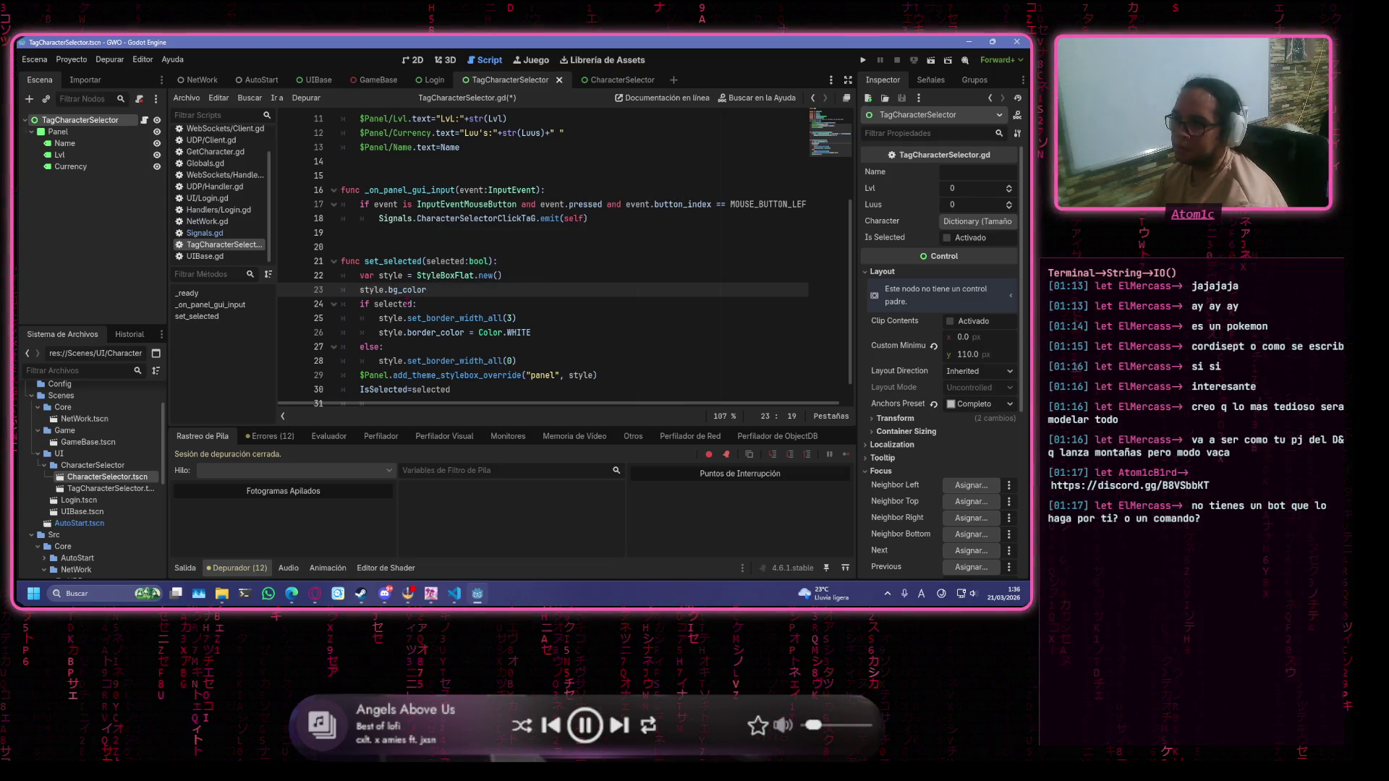
{"action": "mouse_move", "coordinate": [413, 293]}
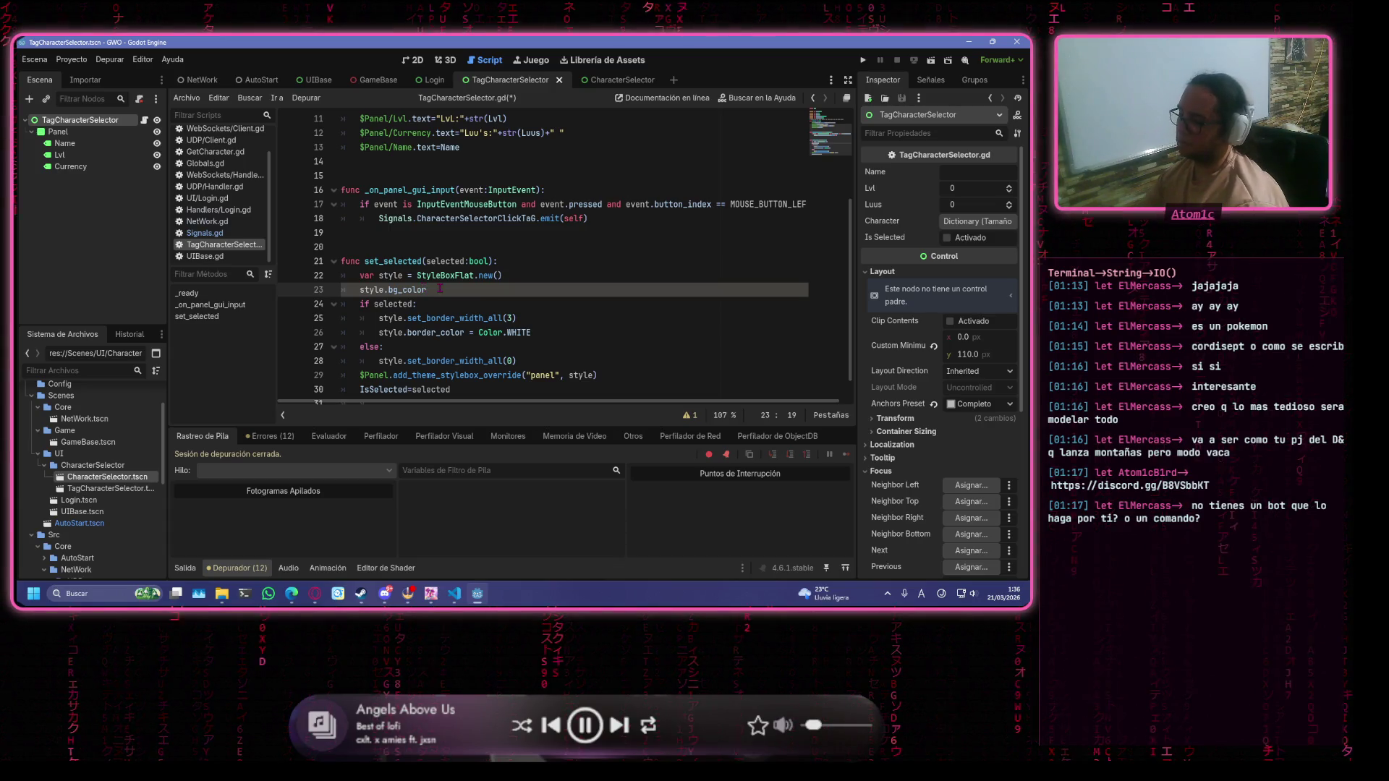
{"action": "type", "text": "Color"}
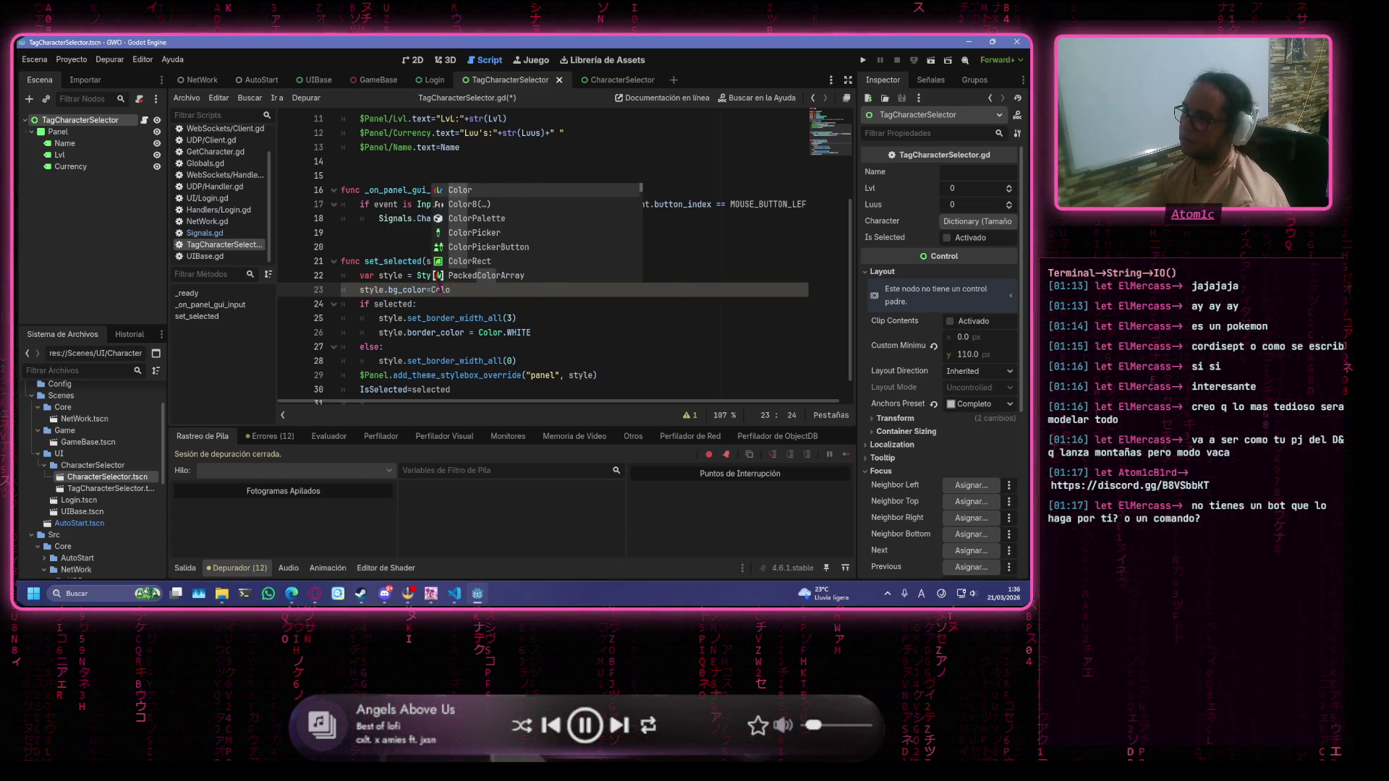
{"action": "type", "text": "("}
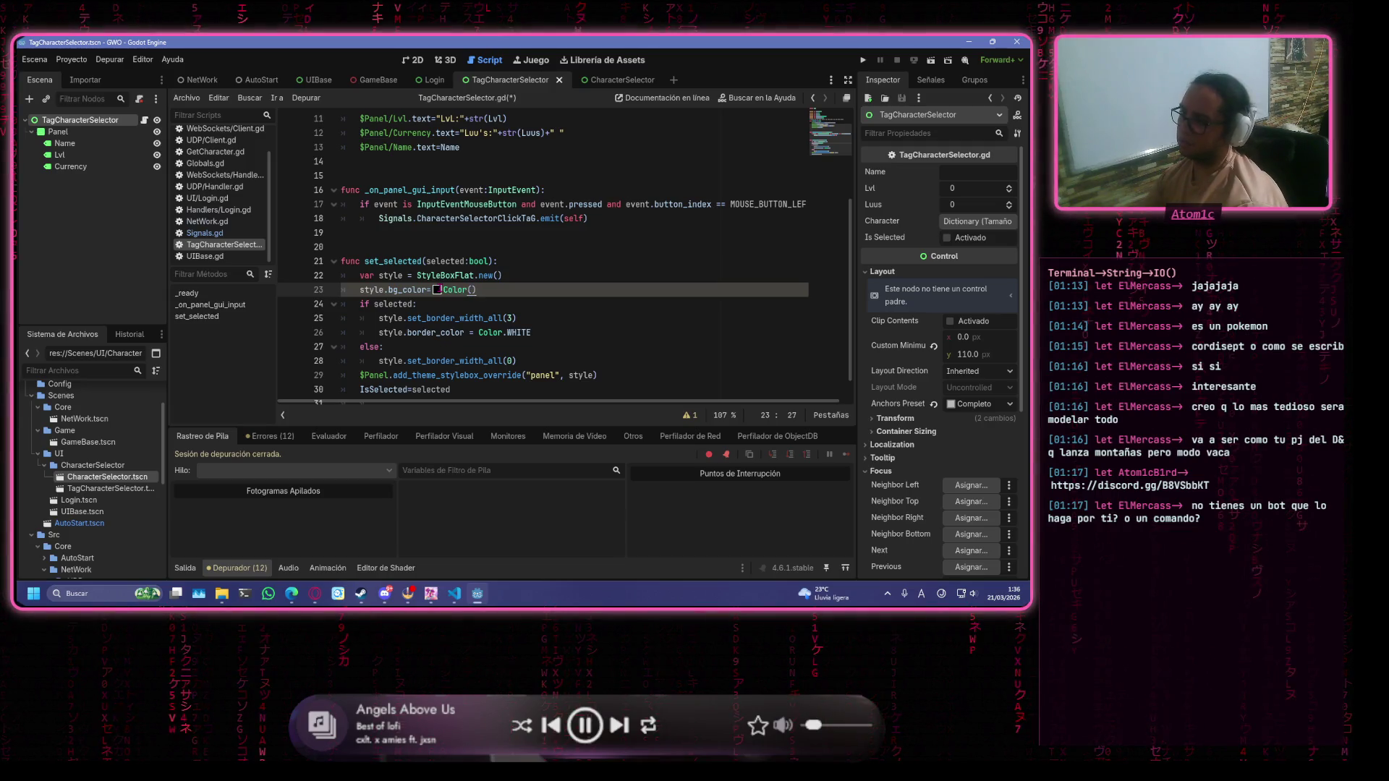
{"action": "type", "text": "0"}
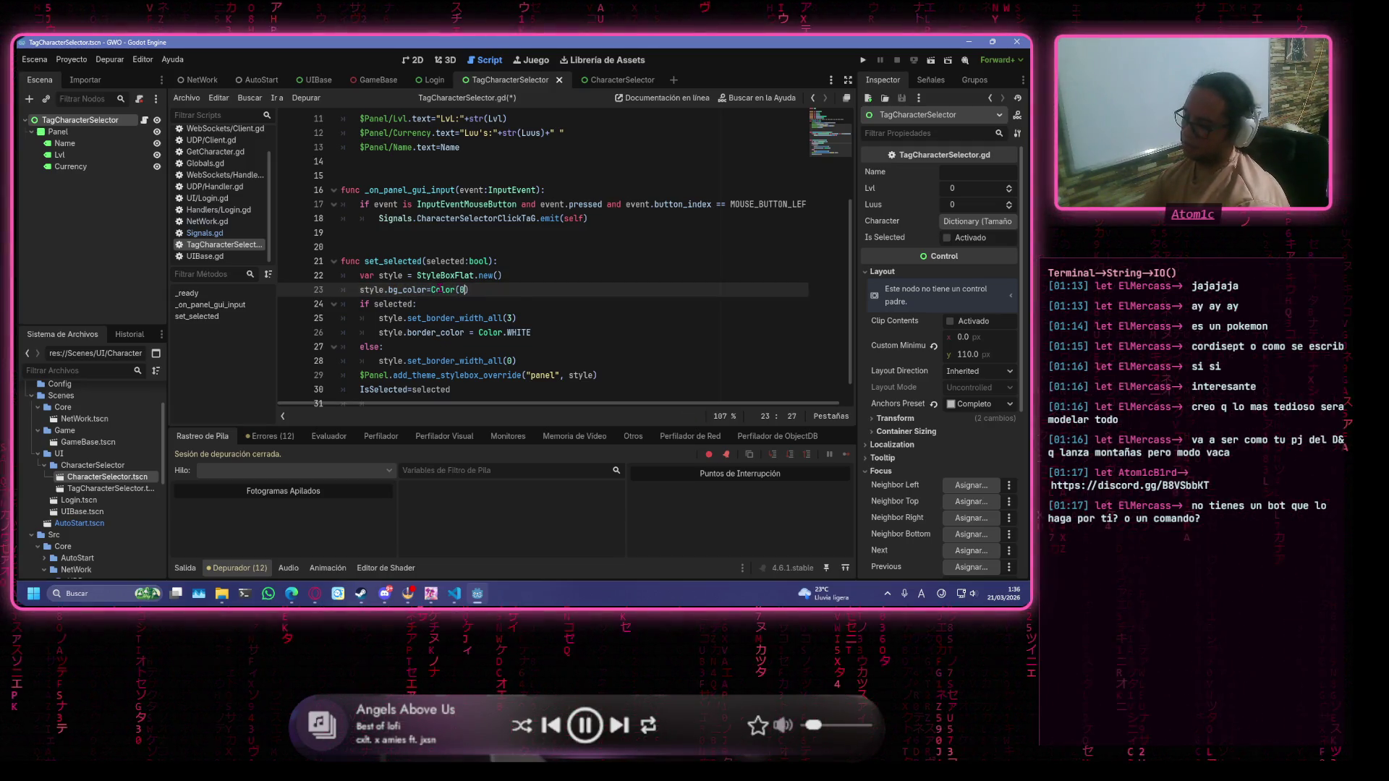
{"action": "type", "text": ",0,0,0"}
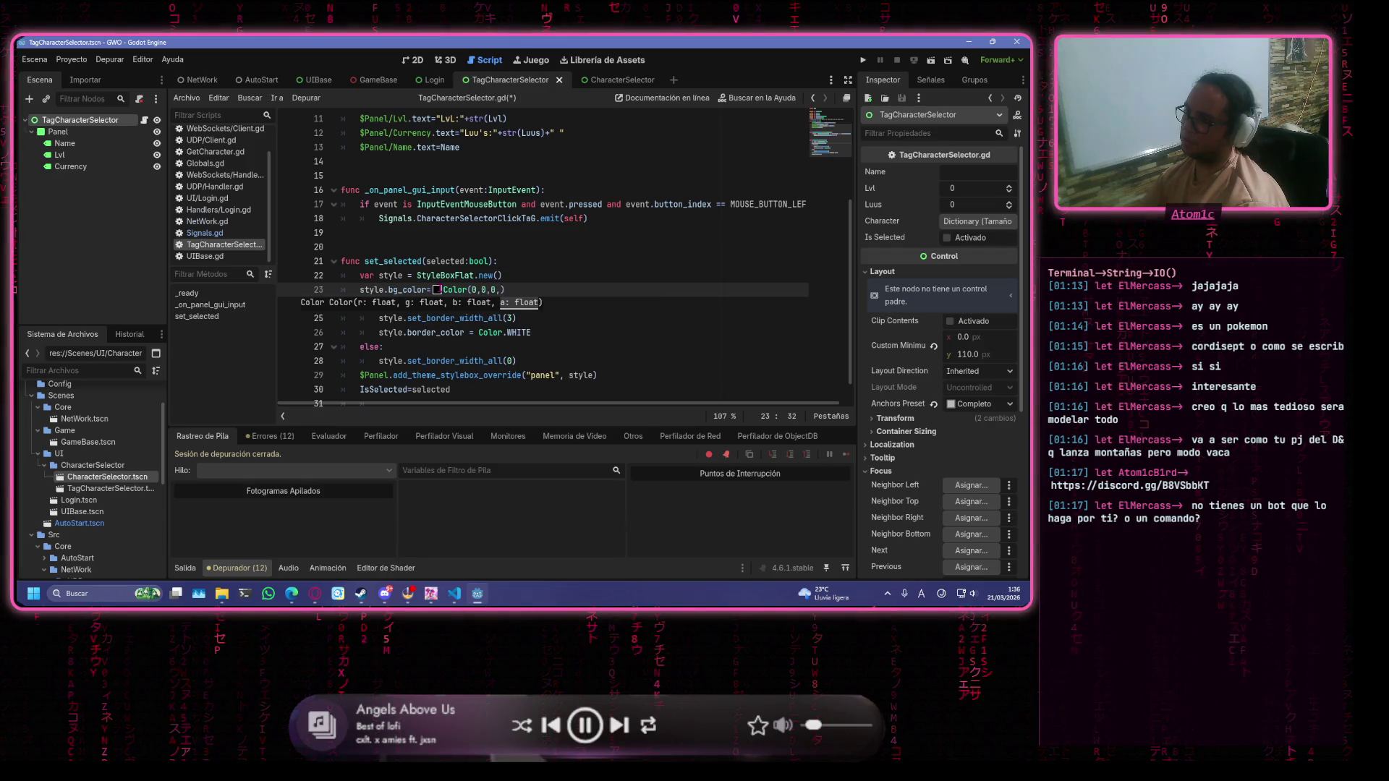
{"action": "left_click", "coordinate": [552, 276]}
{"action": "left_click", "coordinate": [865, 61]}
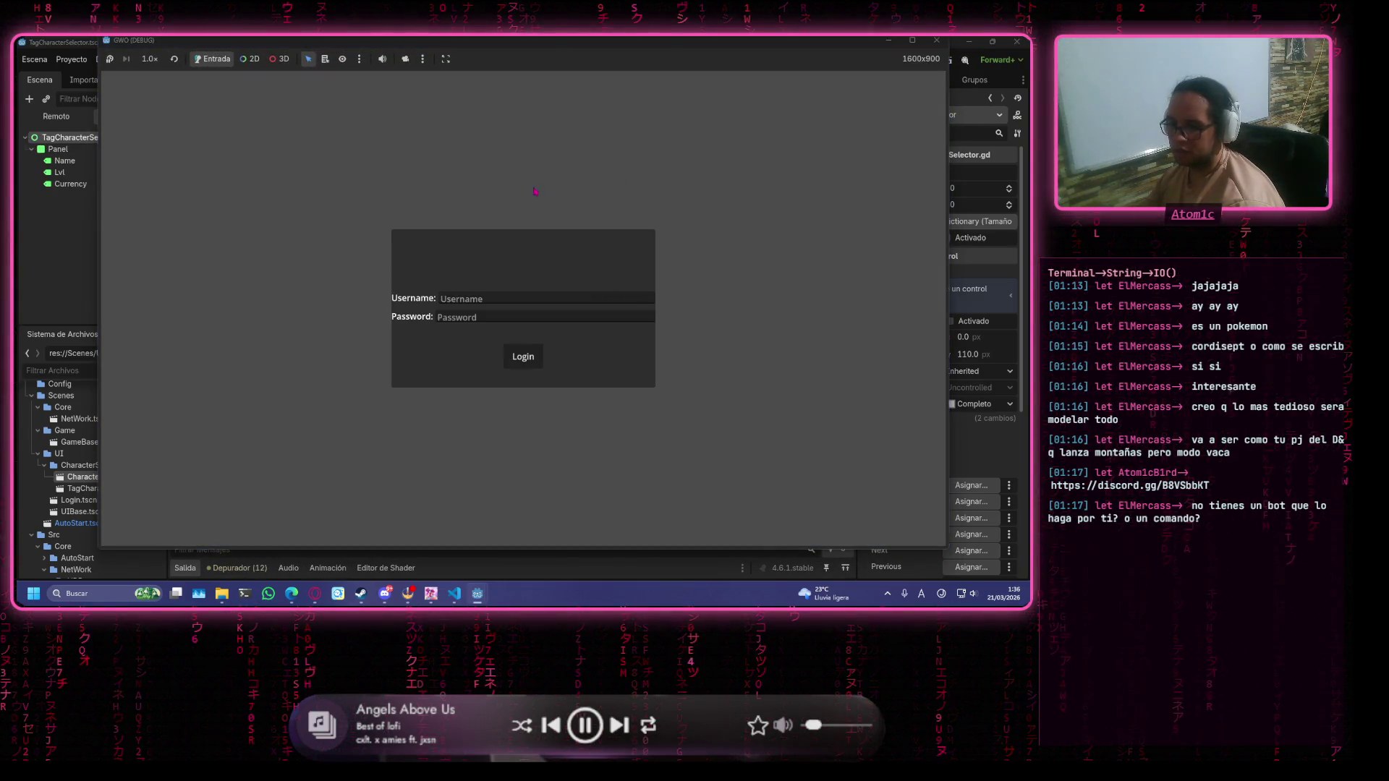
Log into the game, click the clean tag to check its white outline, then close the game
{"action": "left_click", "coordinate": [496, 301]}
{"action": "type", "text": "wea"}
{"action": "key", "text": "Tab"}
{"action": "type", "text": "wea"}
{"action": "left_click", "coordinate": [536, 358]}
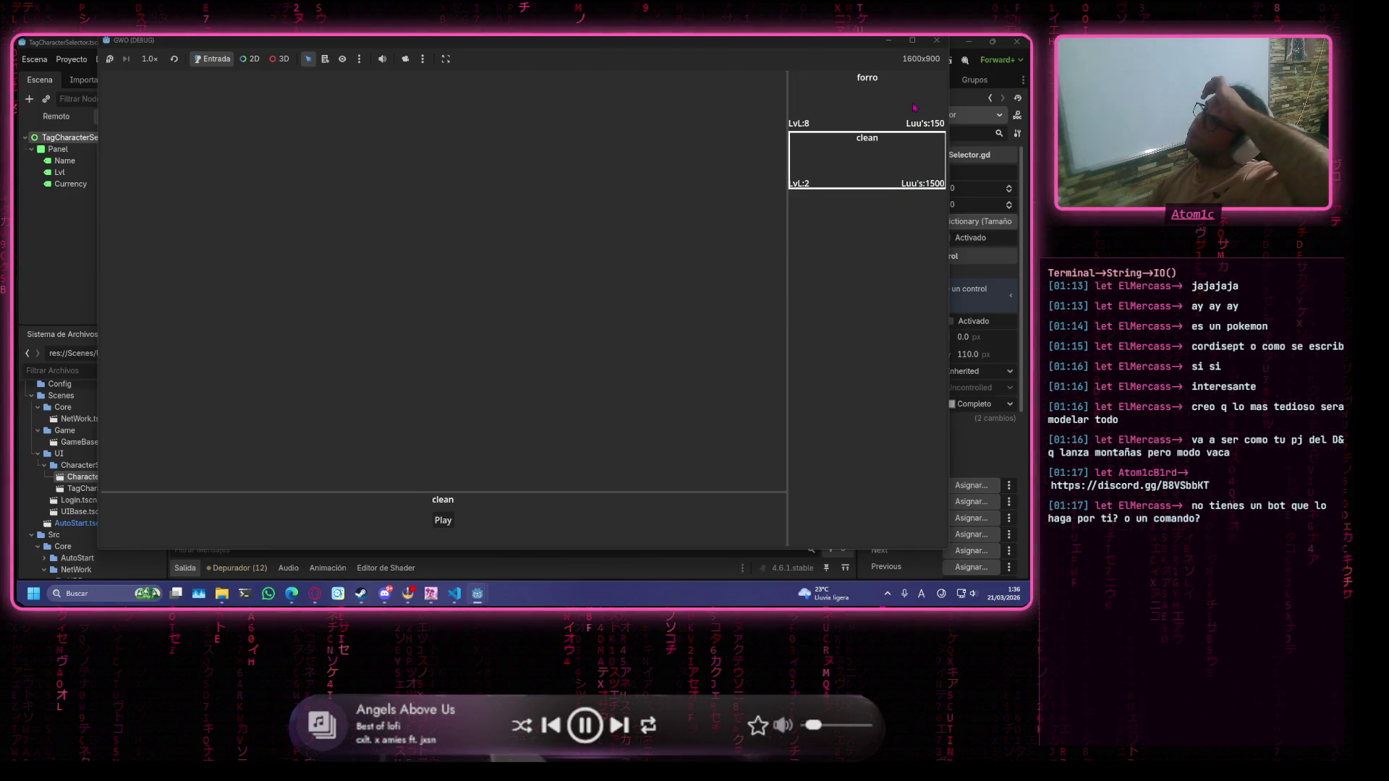
{"action": "left_click", "coordinate": [901, 136]}
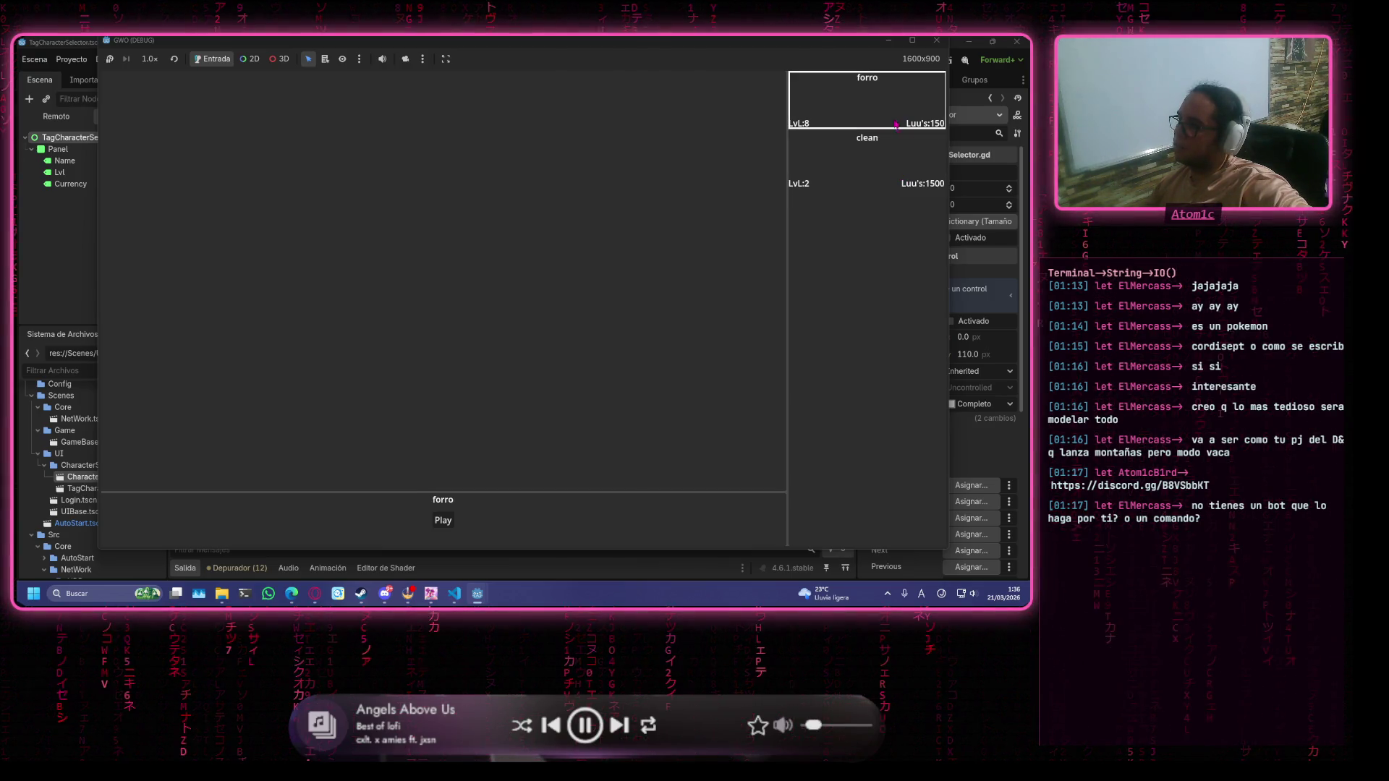
{"action": "left_click", "coordinate": [937, 40]}
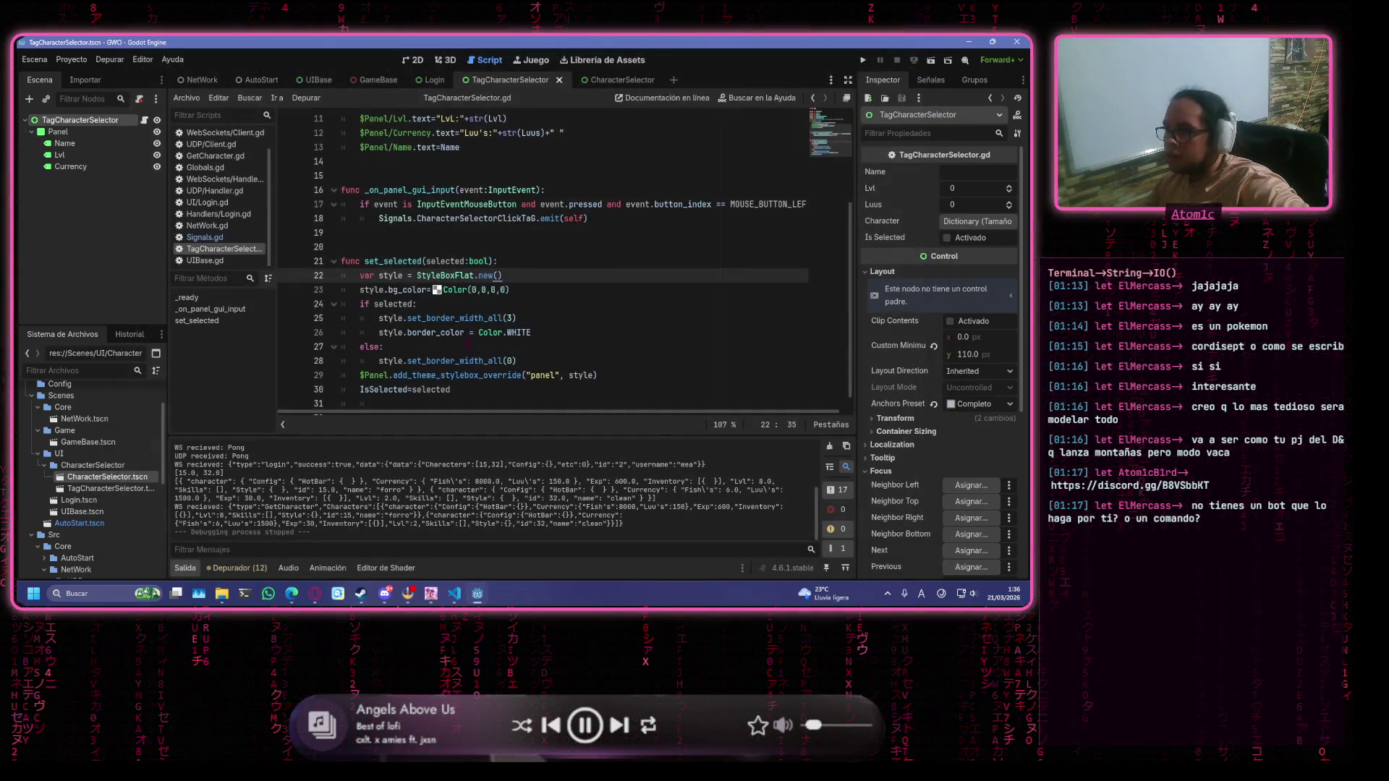
Set the background alpha to 0.5 and test it in-game by selecting the clean and forro tags
{"action": "left_click", "coordinate": [476, 289]}
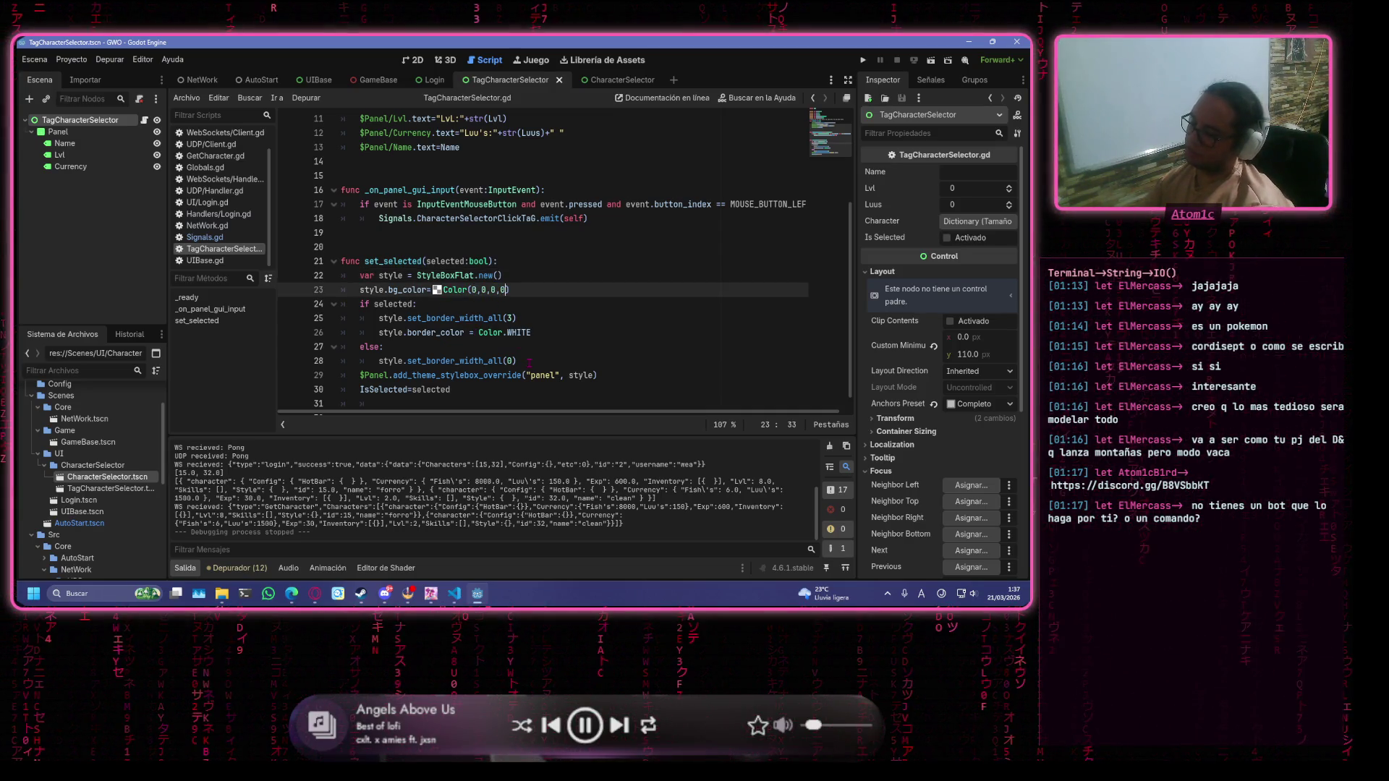
{"action": "type", "text": ".5"}
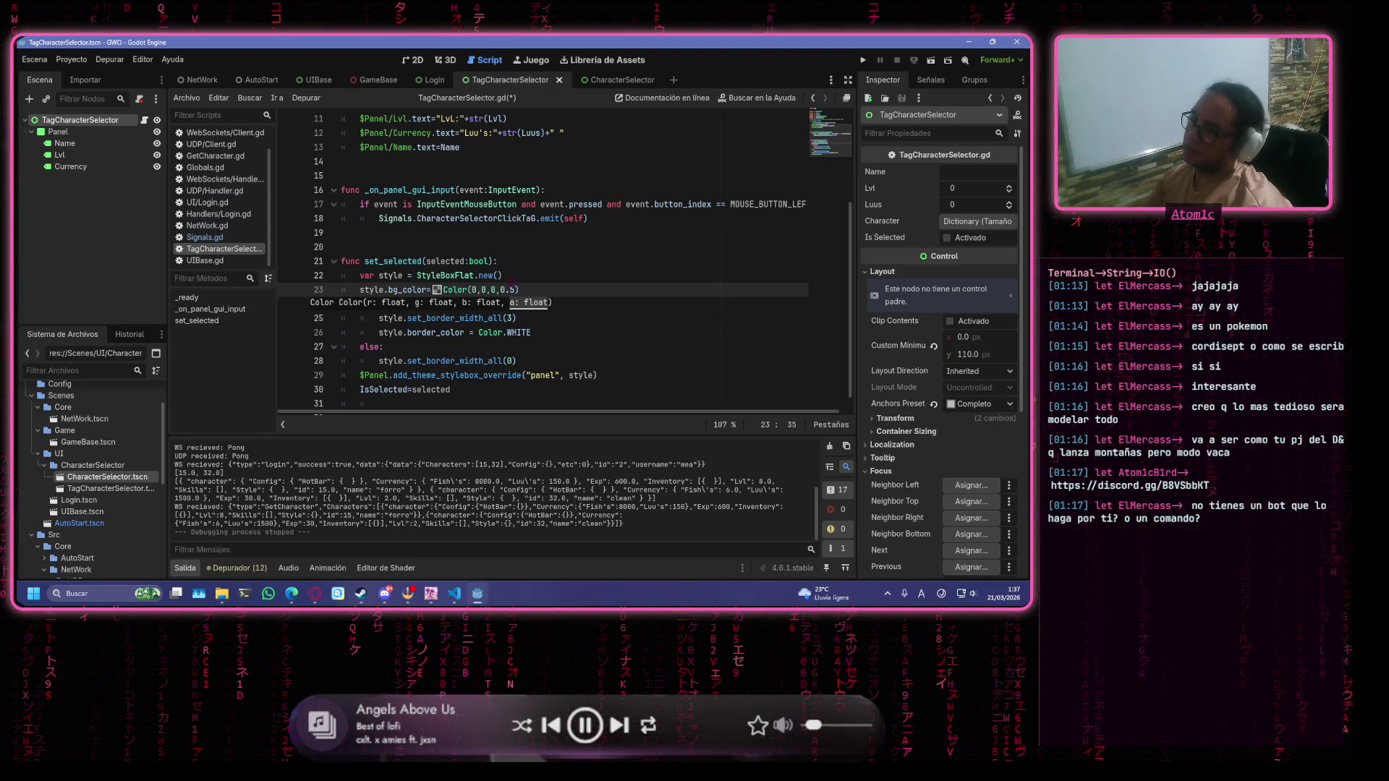
{"action": "type", "text": ")"}
{"action": "key", "text": "F5"}
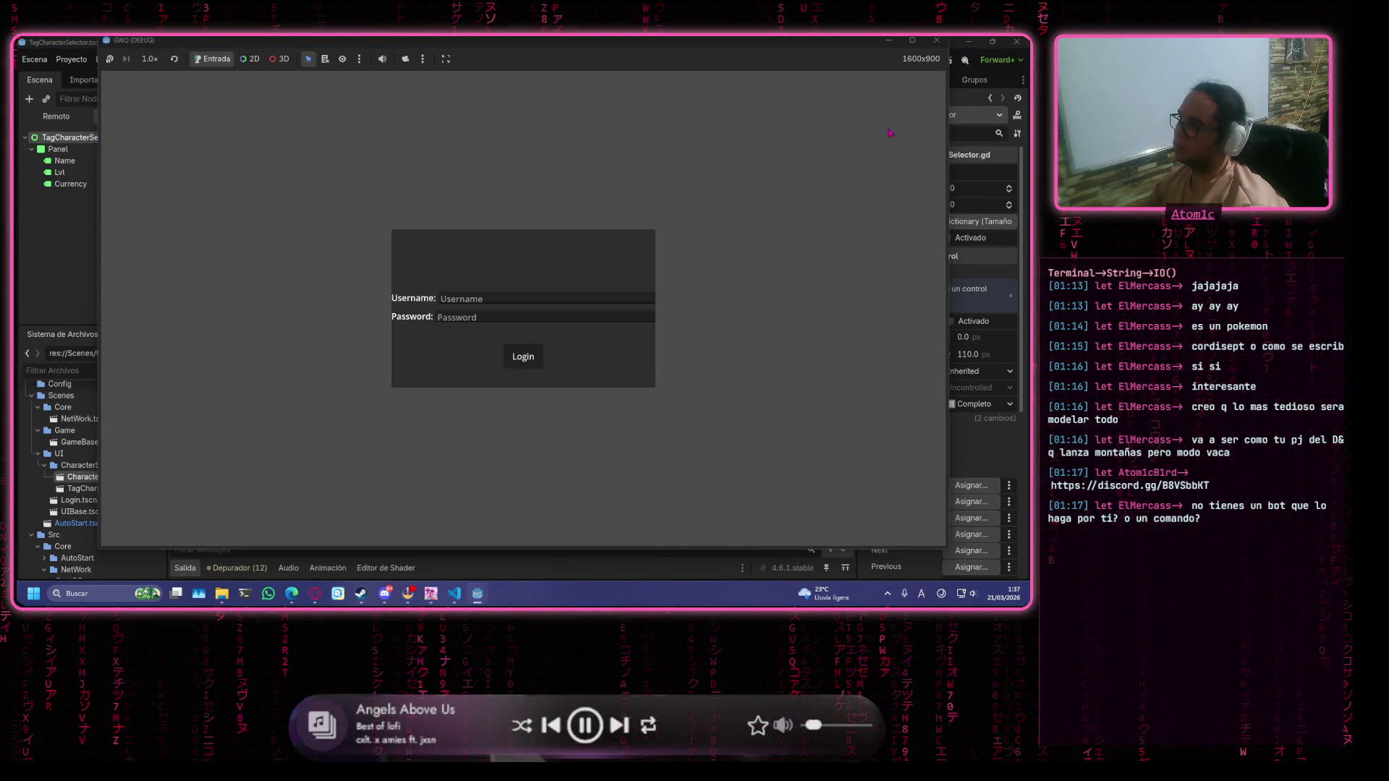
{"action": "left_click", "coordinate": [501, 296]}
{"action": "type", "text": "test"}
{"action": "key", "text": "Tab"}
{"action": "type", "text": "1234"}
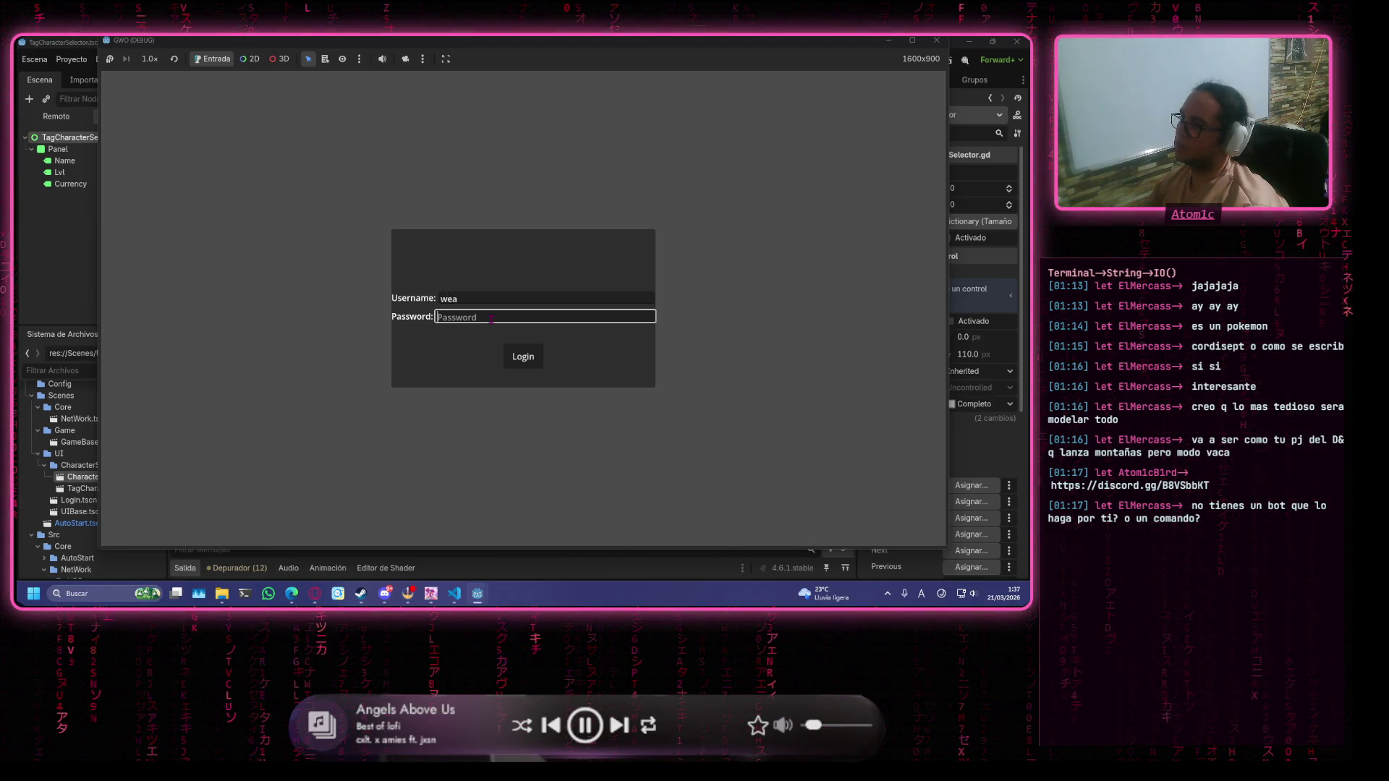
{"action": "key", "text": "Return"}
{"action": "left_click", "coordinate": [853, 173]}
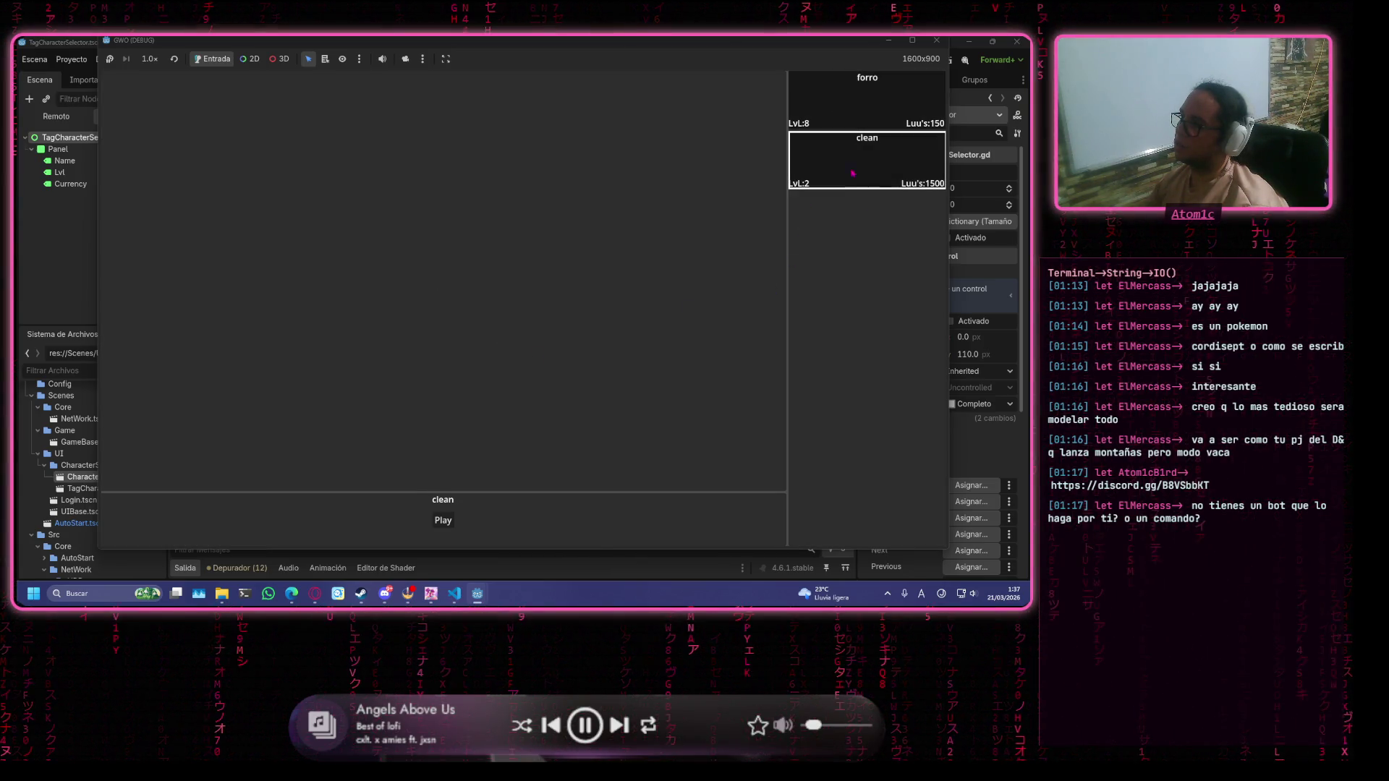
{"action": "left_click", "coordinate": [856, 105]}
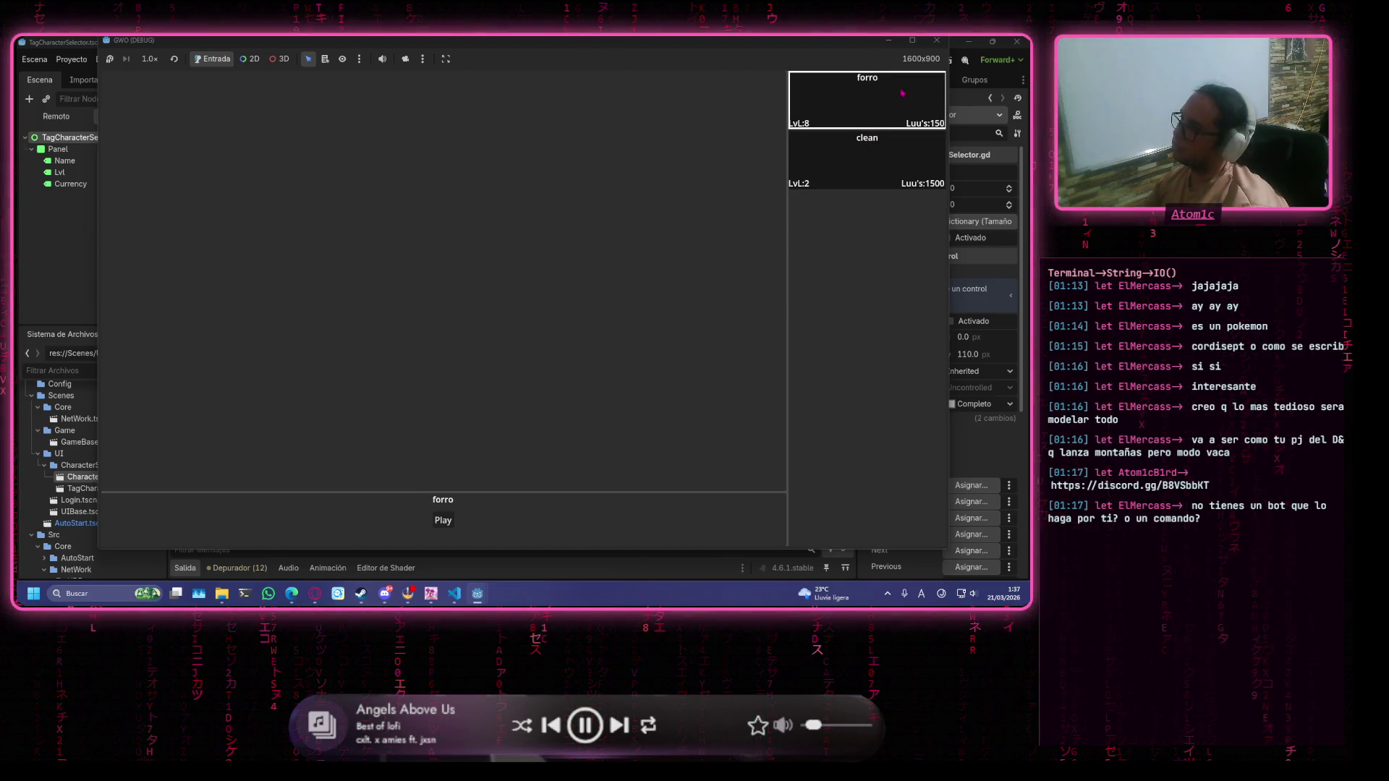
{"action": "left_click", "coordinate": [937, 40]}
Lower the alpha to make the background Color(0,0,0,0.4), then switch to the CharacterSelector scene
{"action": "key", "text": "Left"}
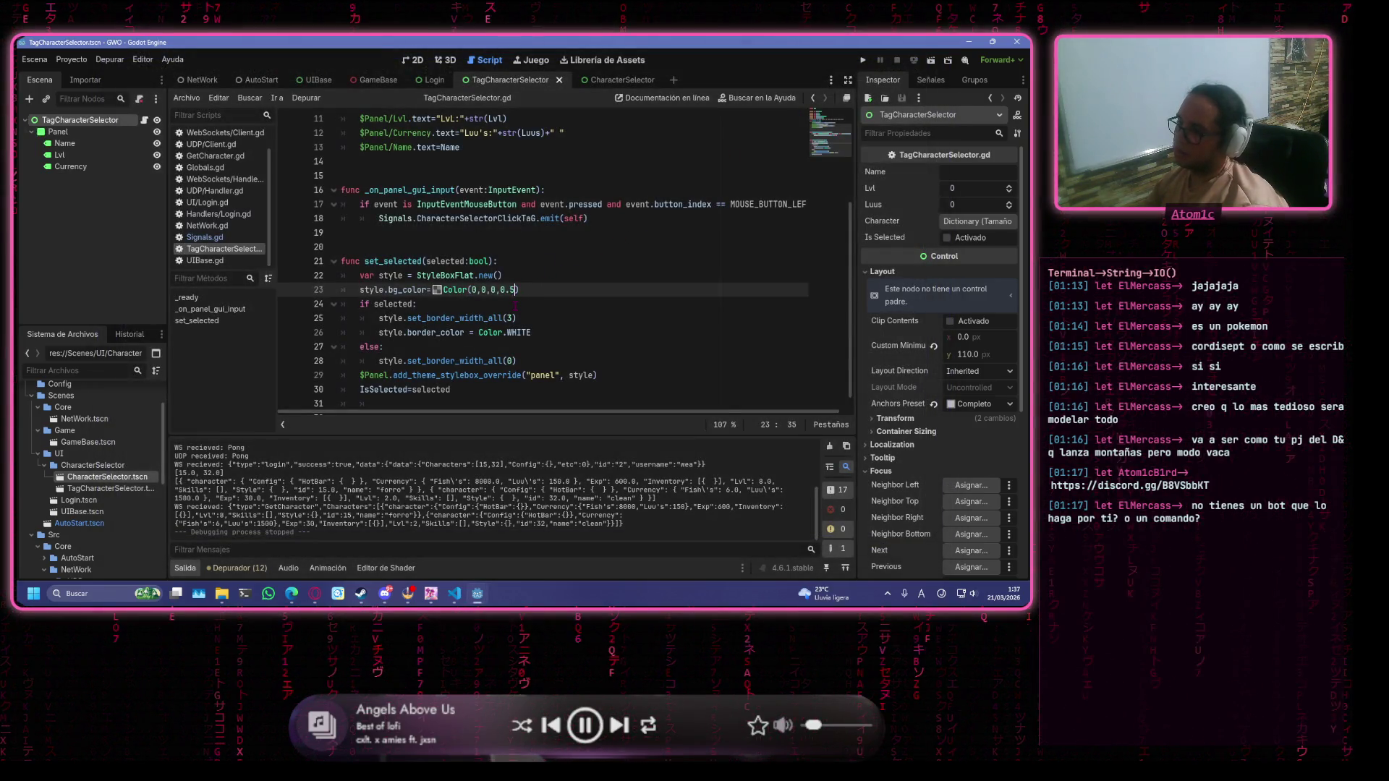
{"action": "key", "text": "BackSpace"}
{"action": "type", "text": "4"}
{"action": "left_click", "coordinate": [540, 265]}
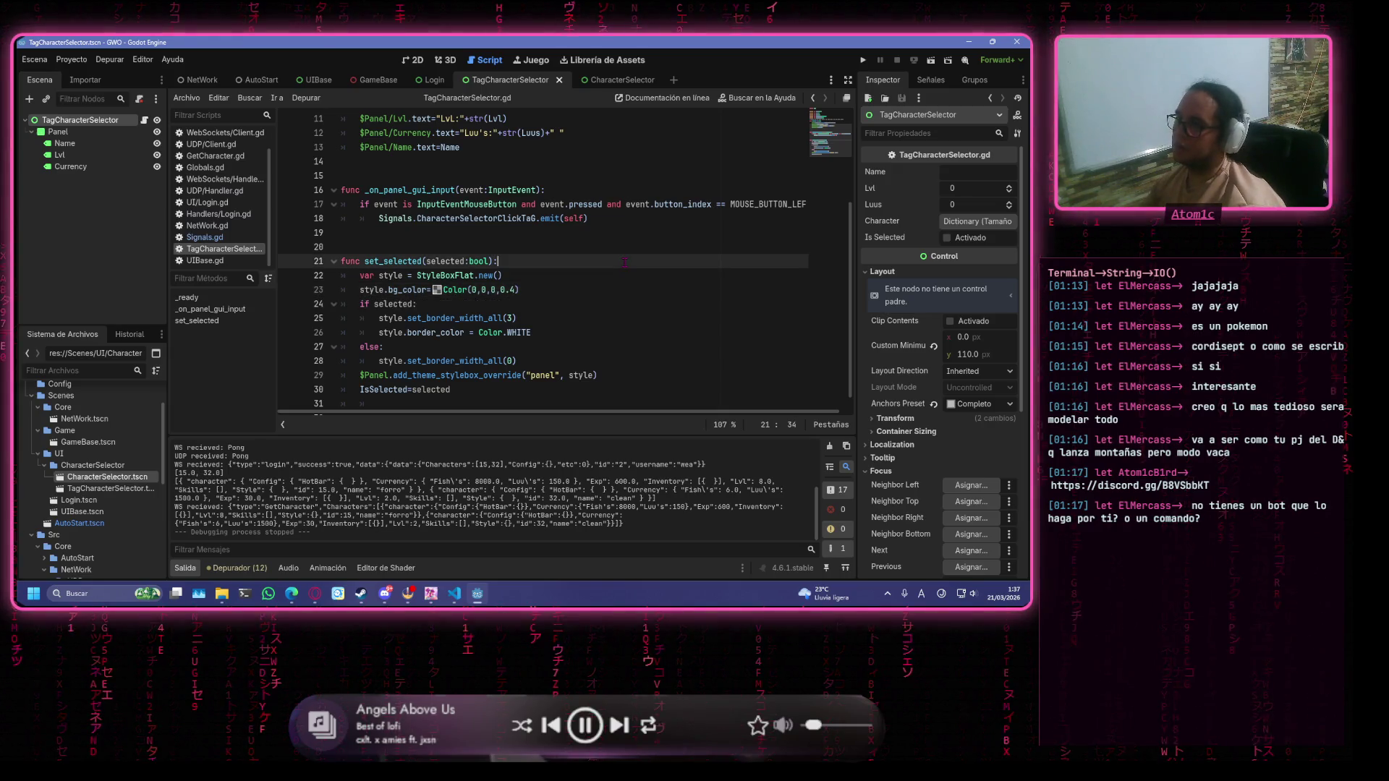
{"action": "scroll", "coordinate": [539, 305], "scroll_direction": "down", "scroll_amount": 1}
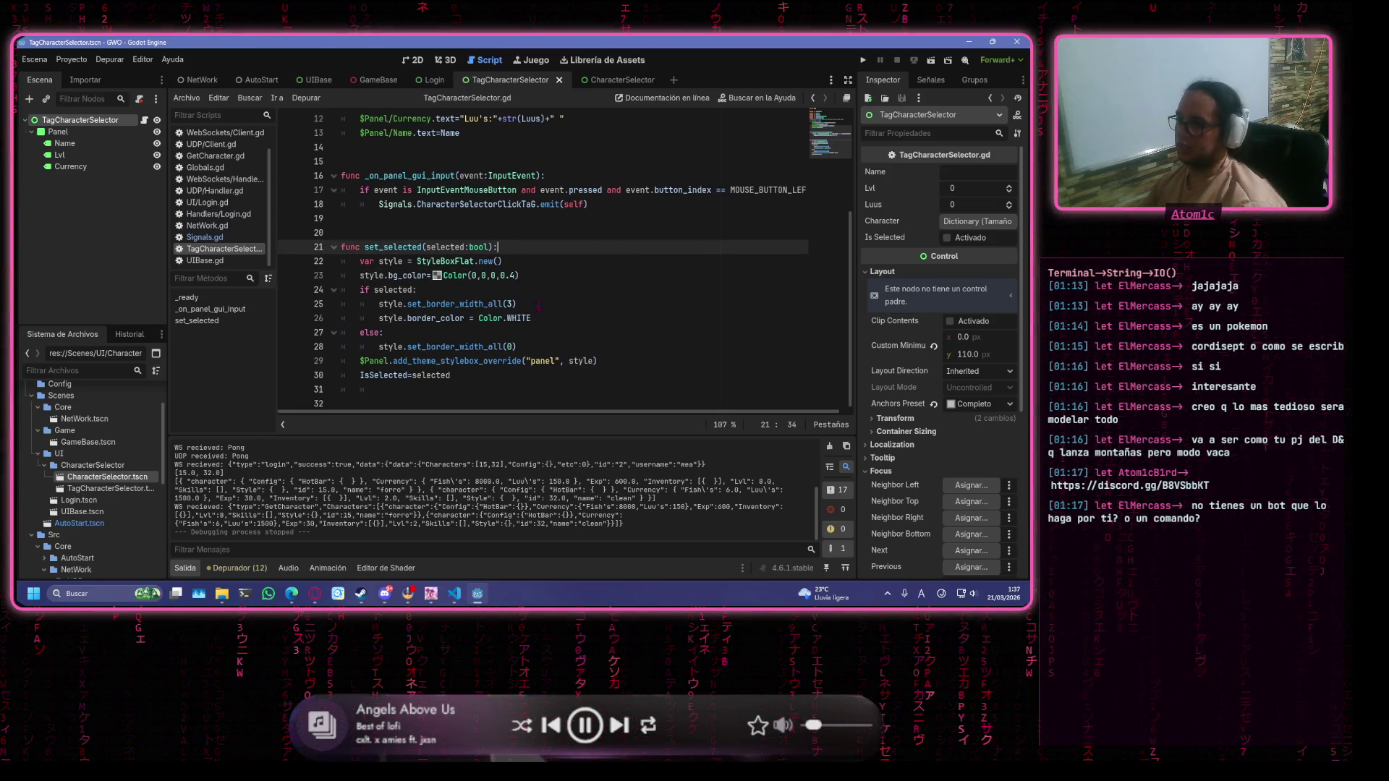
{"action": "scroll", "coordinate": [564, 235], "scroll_direction": "up", "scroll_amount": 4}
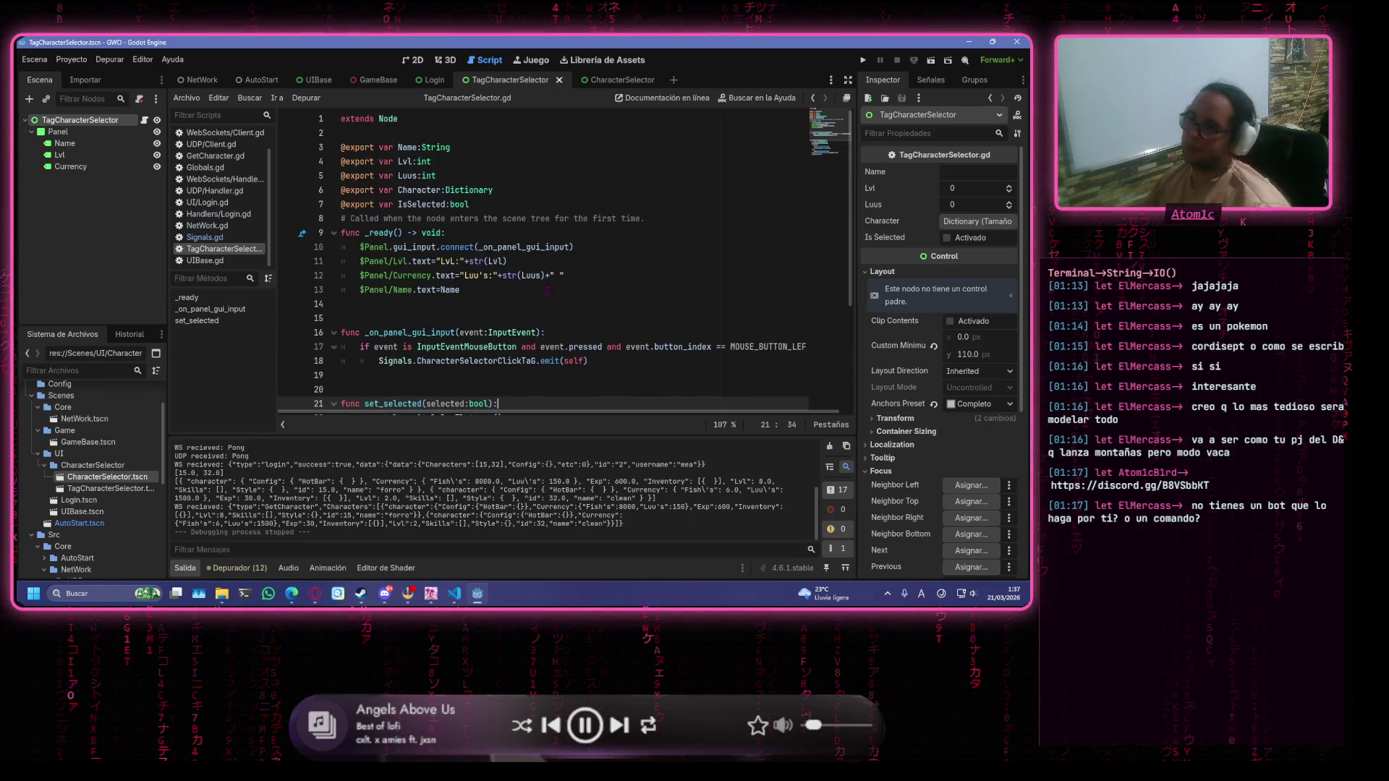
{"action": "scroll", "coordinate": [615, 275], "scroll_direction": "down", "scroll_amount": 2}
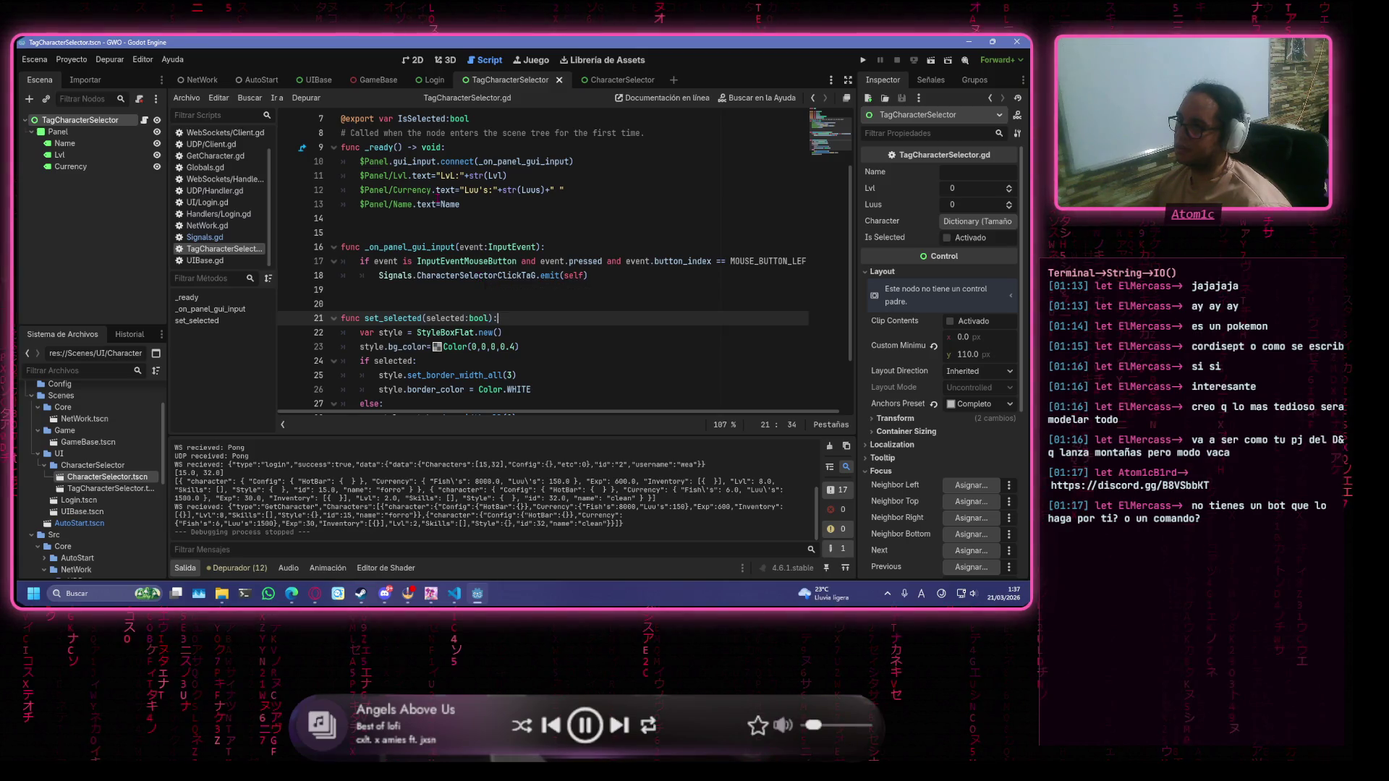
{"action": "left_click", "coordinate": [485, 205]}
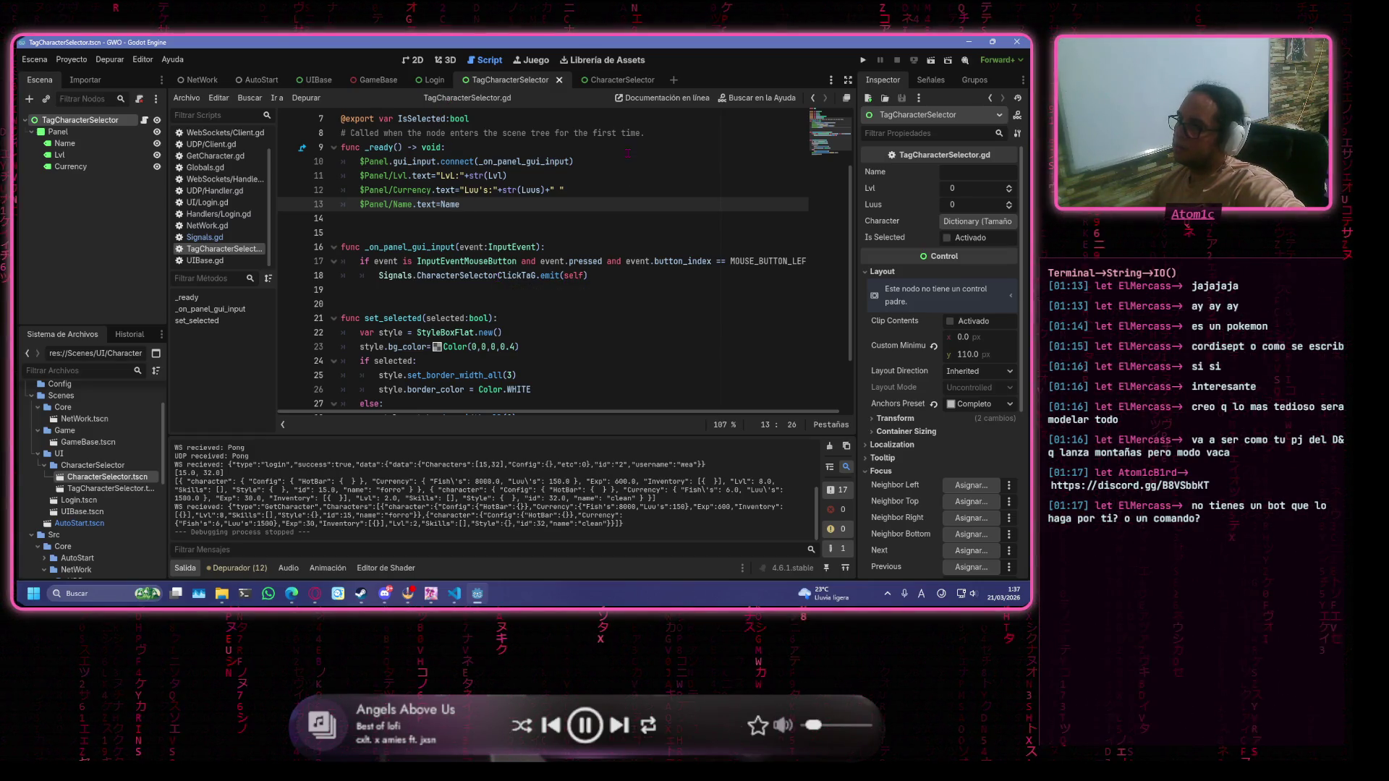
{"action": "left_click", "coordinate": [628, 85]}
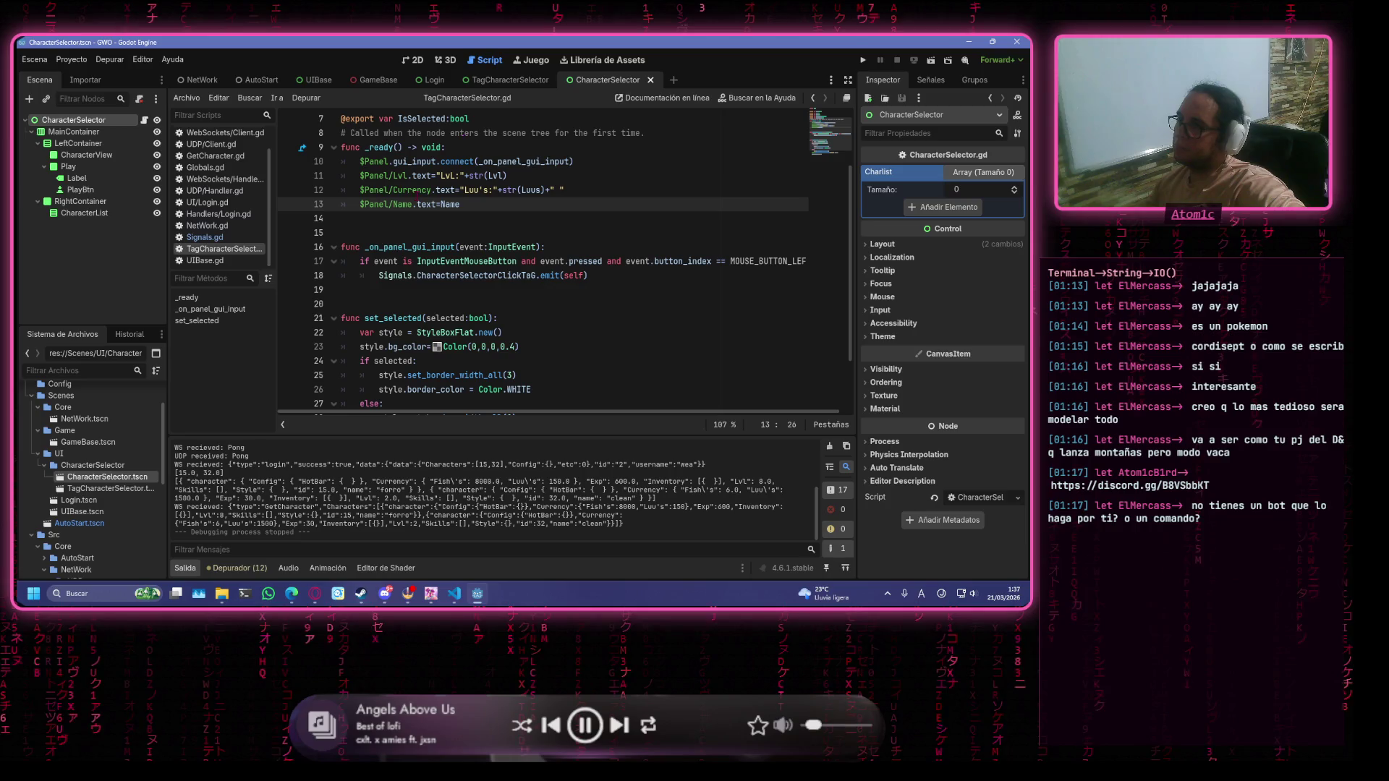
{"action": "left_click", "coordinate": [237, 147]}
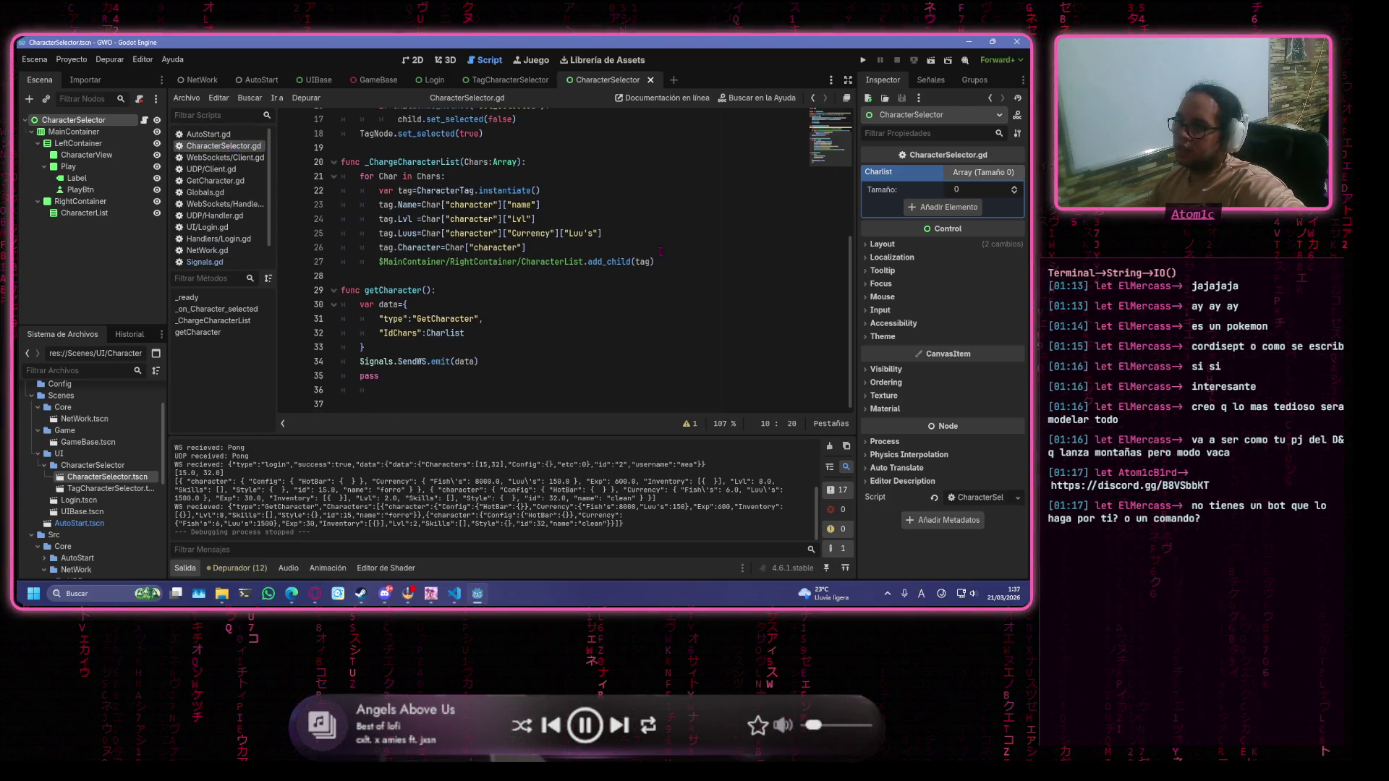
{"action": "scroll", "coordinate": [635, 249], "scroll_direction": "up", "scroll_amount": 5}
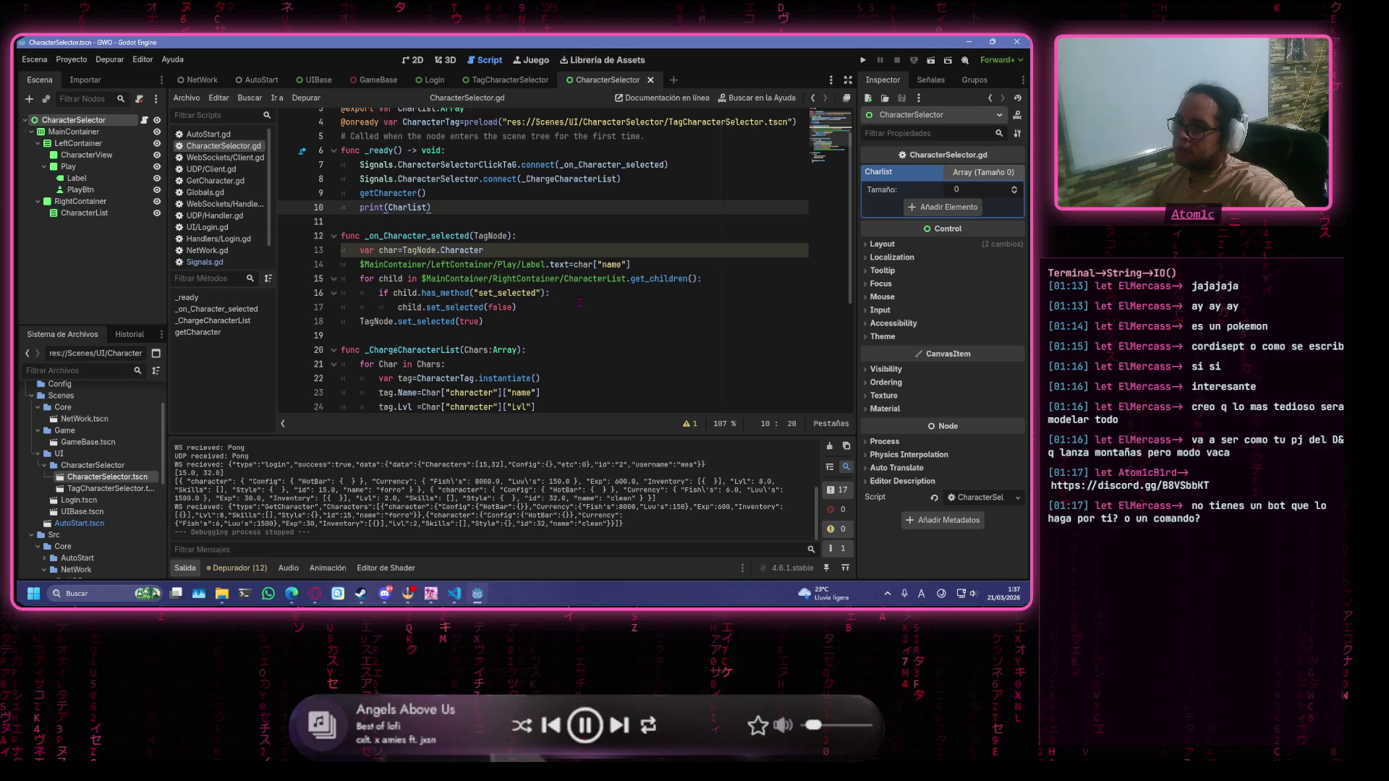
{"action": "left_click", "coordinate": [470, 247]}
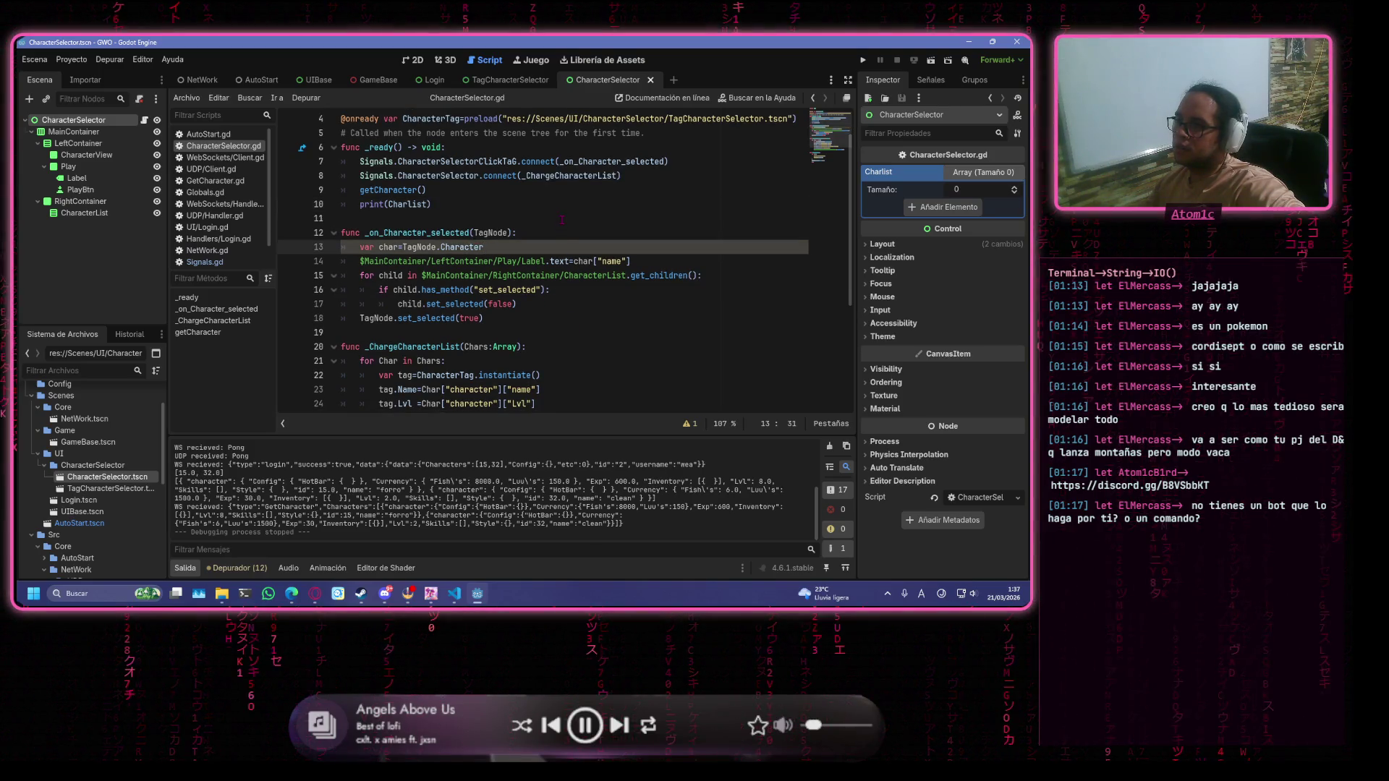
{"action": "key", "text": "Up"}
{"action": "key", "text": "Up"}
{"action": "mouse_move", "coordinate": [400, 248]}
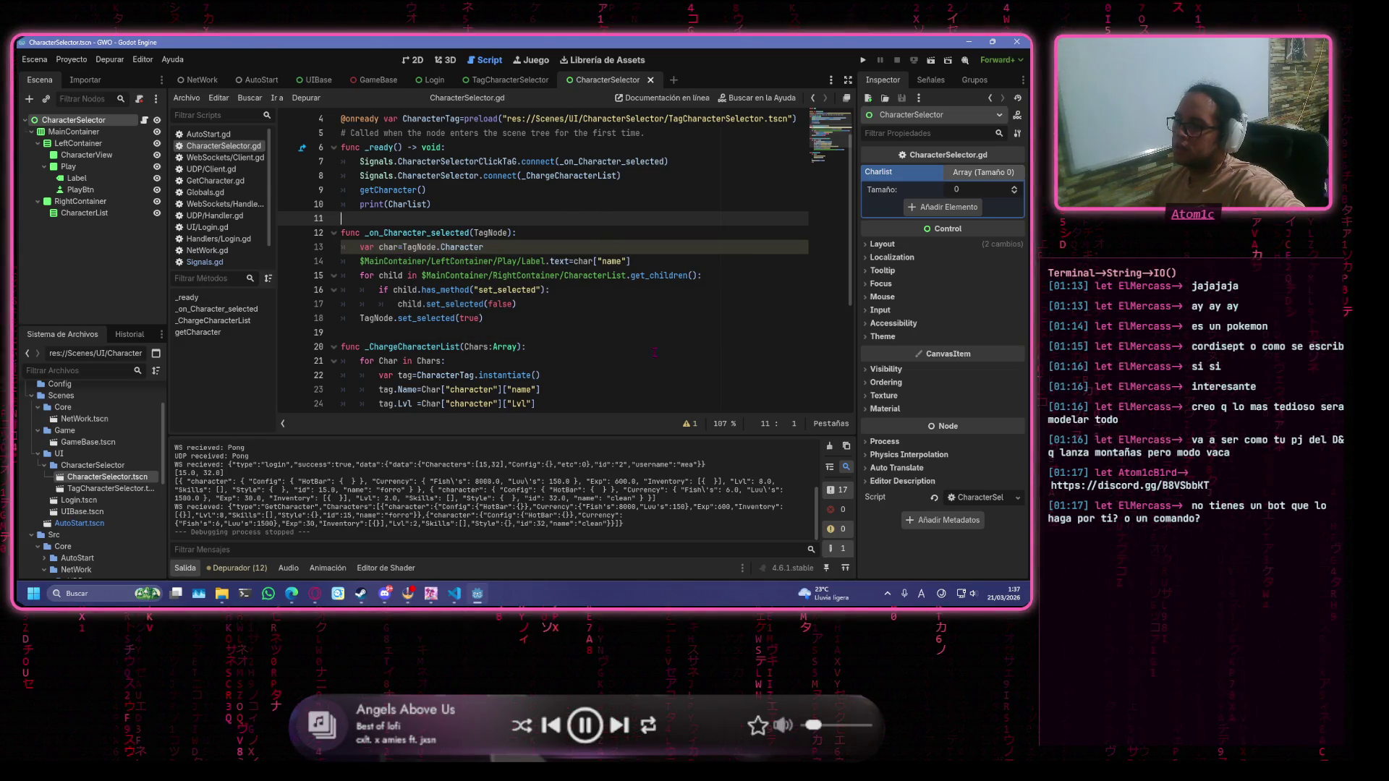
{"action": "left_click", "coordinate": [693, 423]}
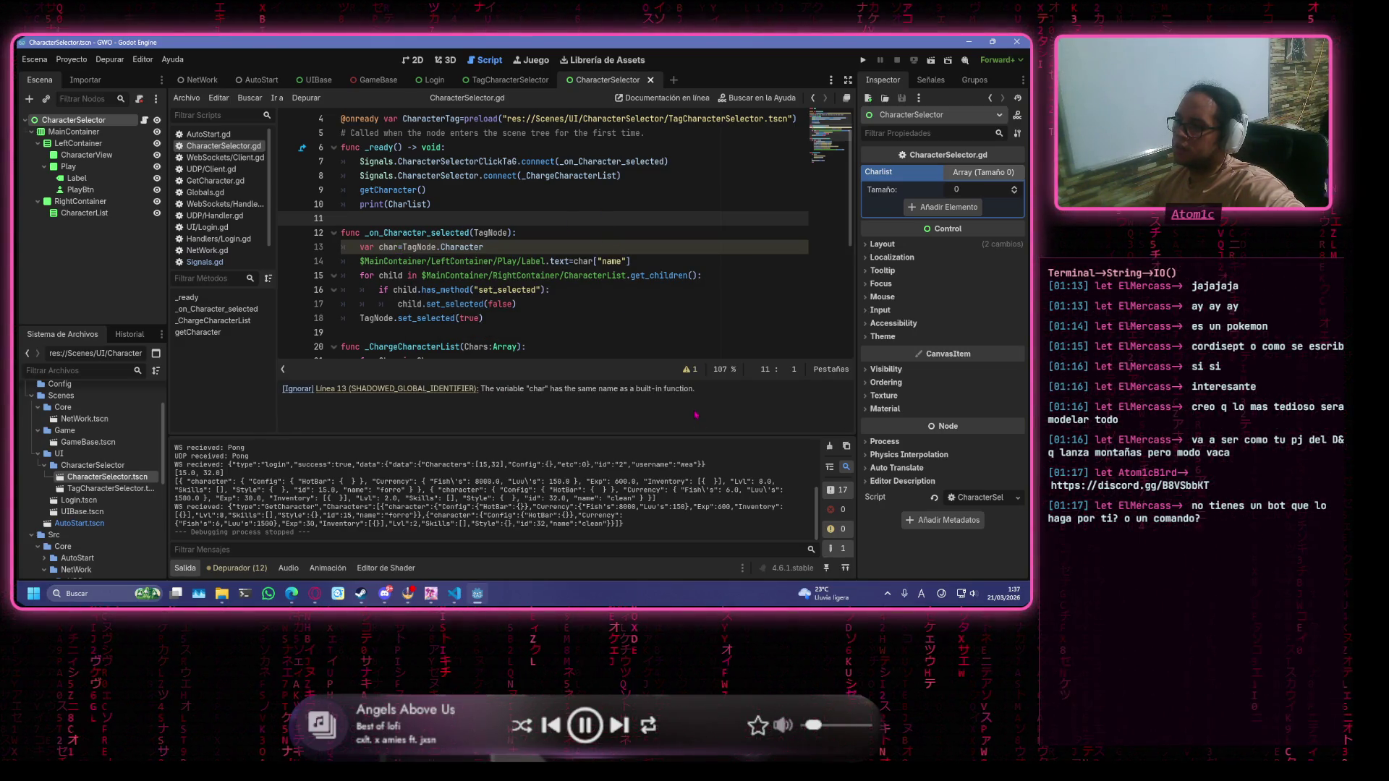
{"action": "left_click", "coordinate": [691, 371]}
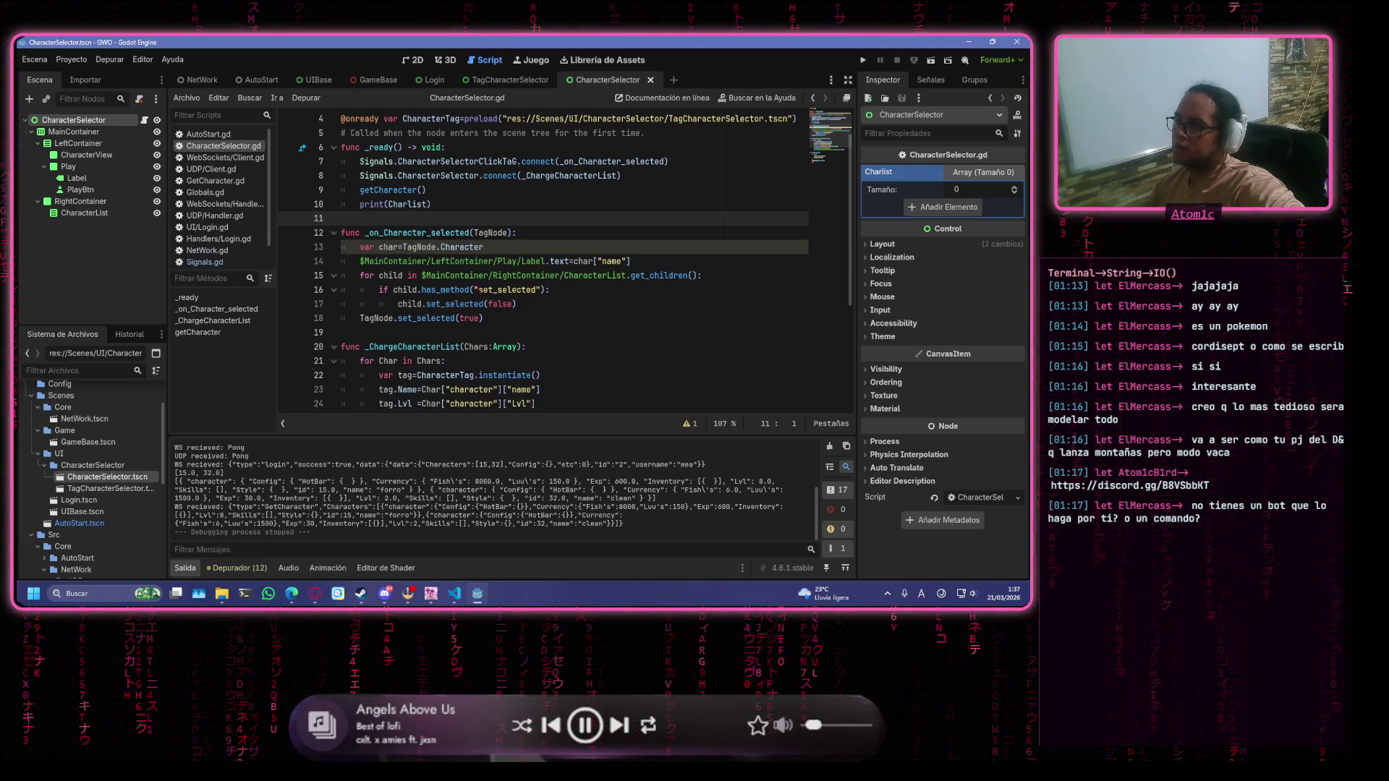
{"action": "left_click", "coordinate": [381, 247]}
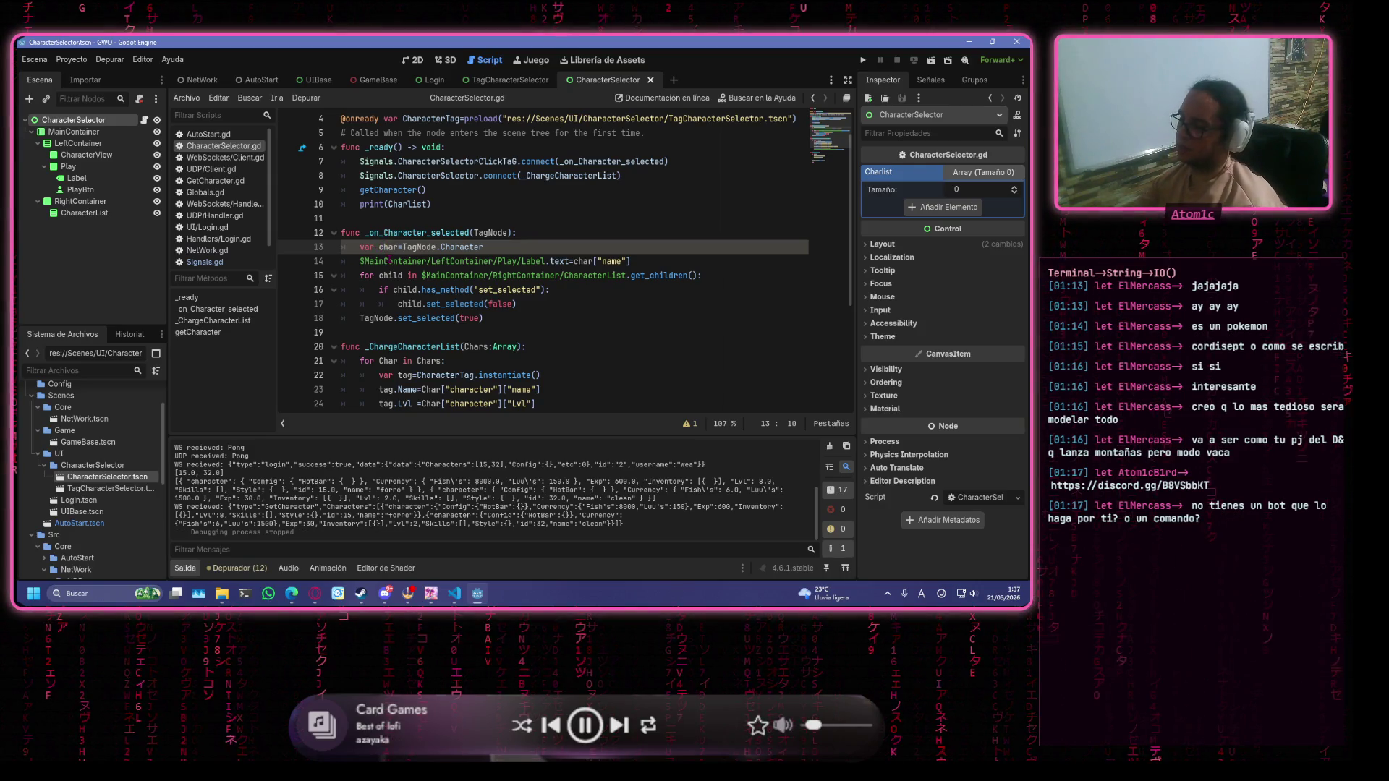
{"action": "left_click", "coordinate": [584, 260]}
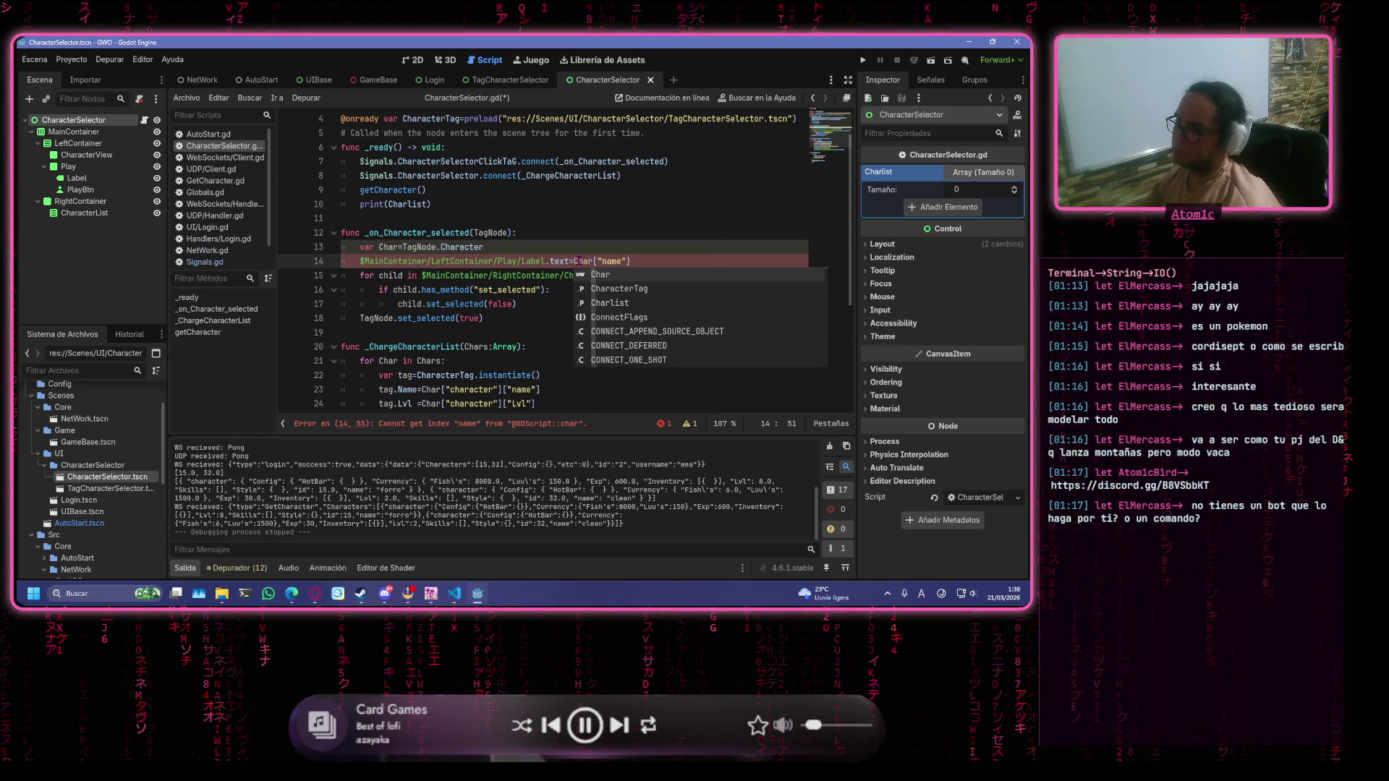
{"action": "left_click", "coordinate": [574, 237]}
{"action": "key", "text": "ctrl+s"}
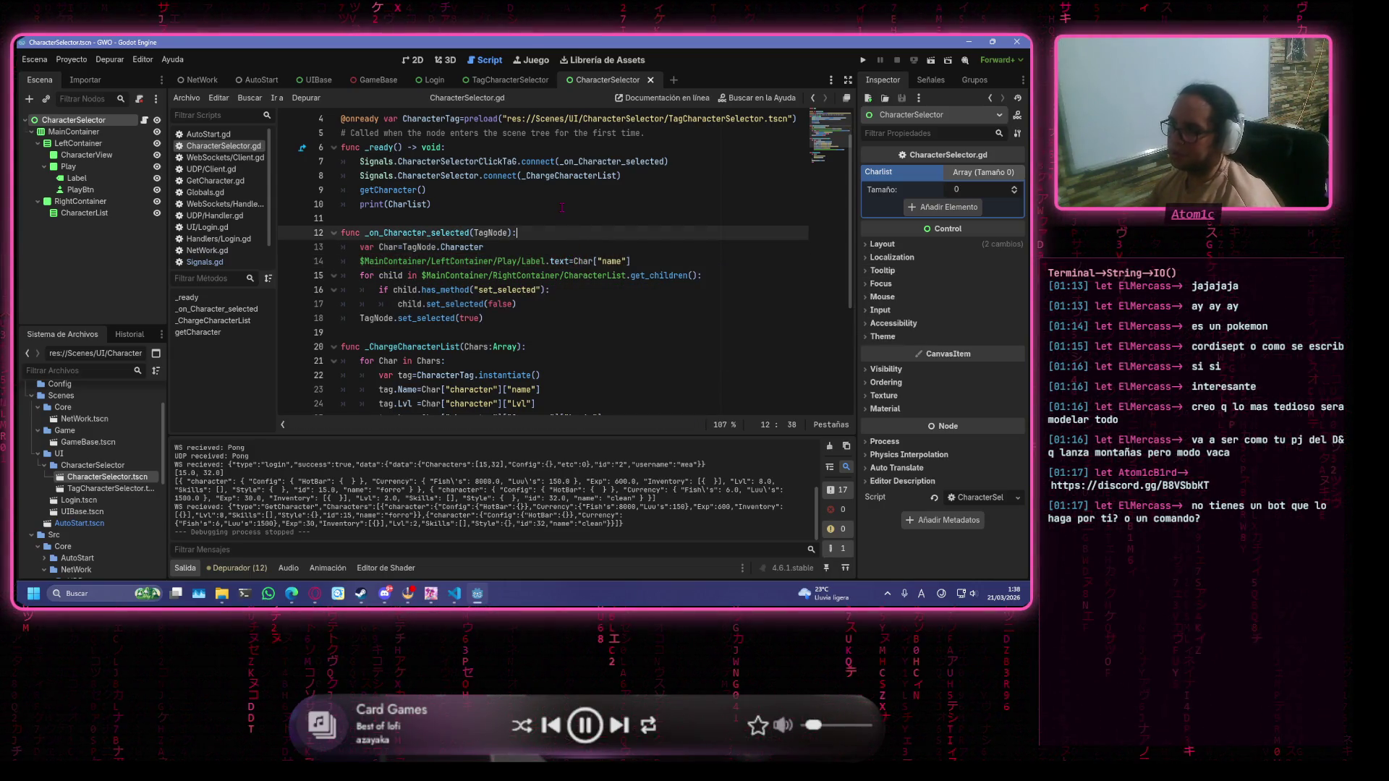
{"action": "left_click", "coordinate": [546, 206]}
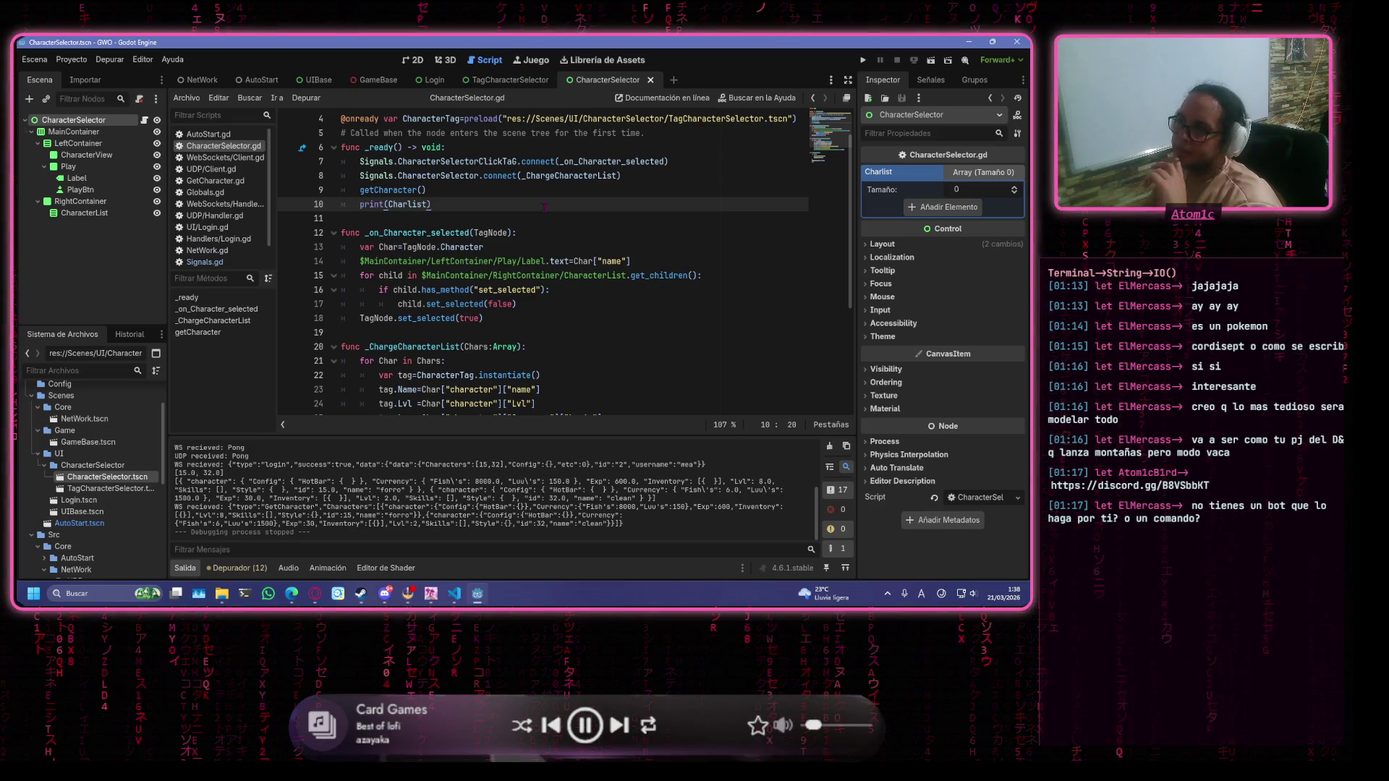
{"action": "scroll", "coordinate": [544, 208], "scroll_direction": "down", "scroll_amount": 4}
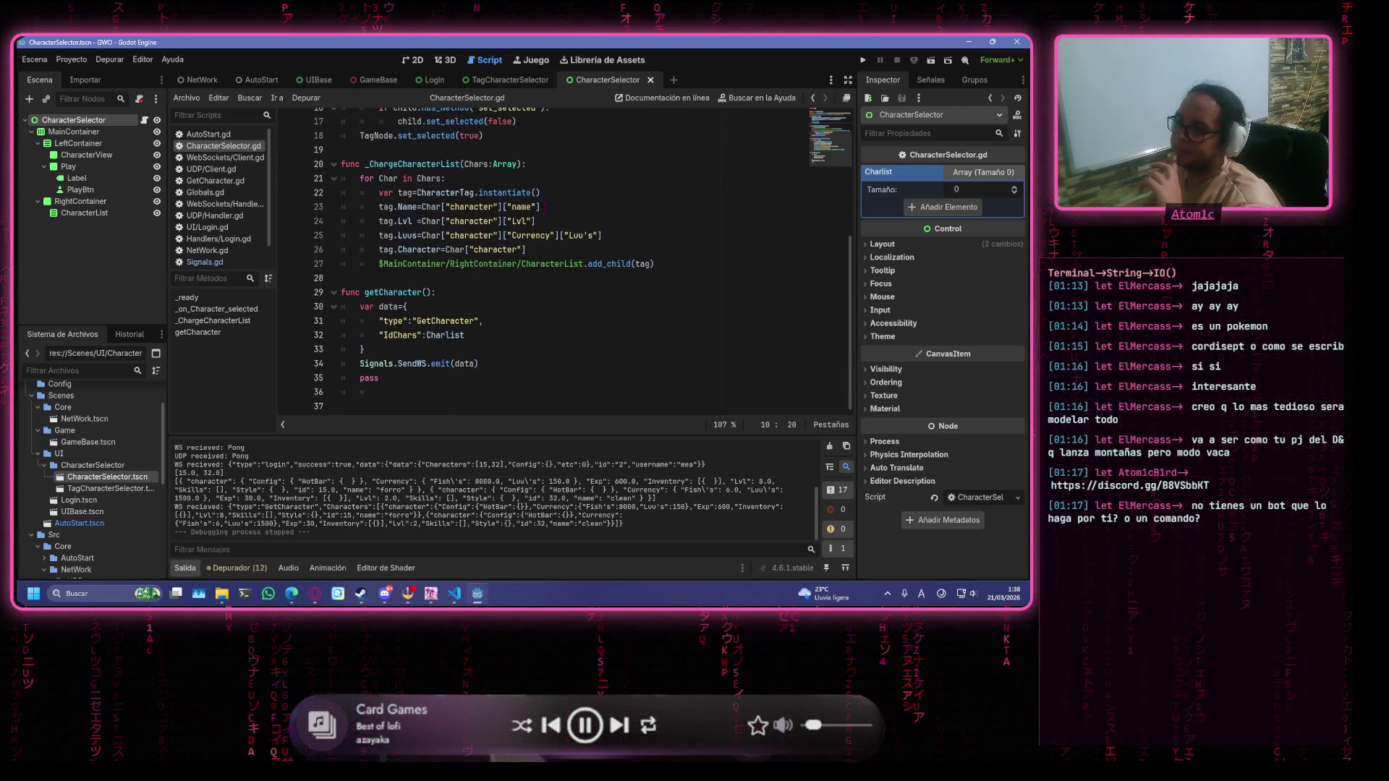
{"action": "scroll", "coordinate": [546, 207], "scroll_direction": "up", "scroll_amount": 2}
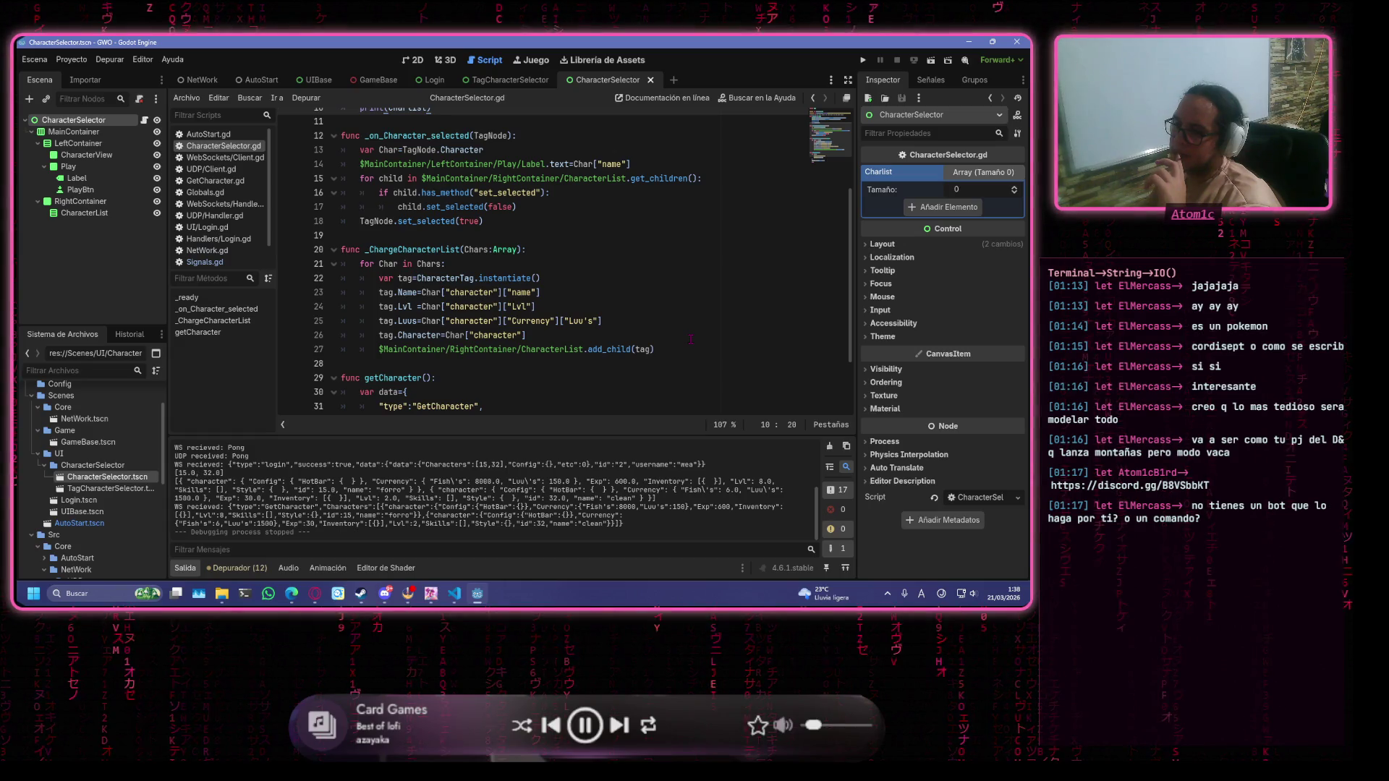
{"action": "left_click", "coordinate": [614, 236]}
{"action": "scroll", "coordinate": [614, 235], "scroll_direction": "up", "scroll_amount": 3}
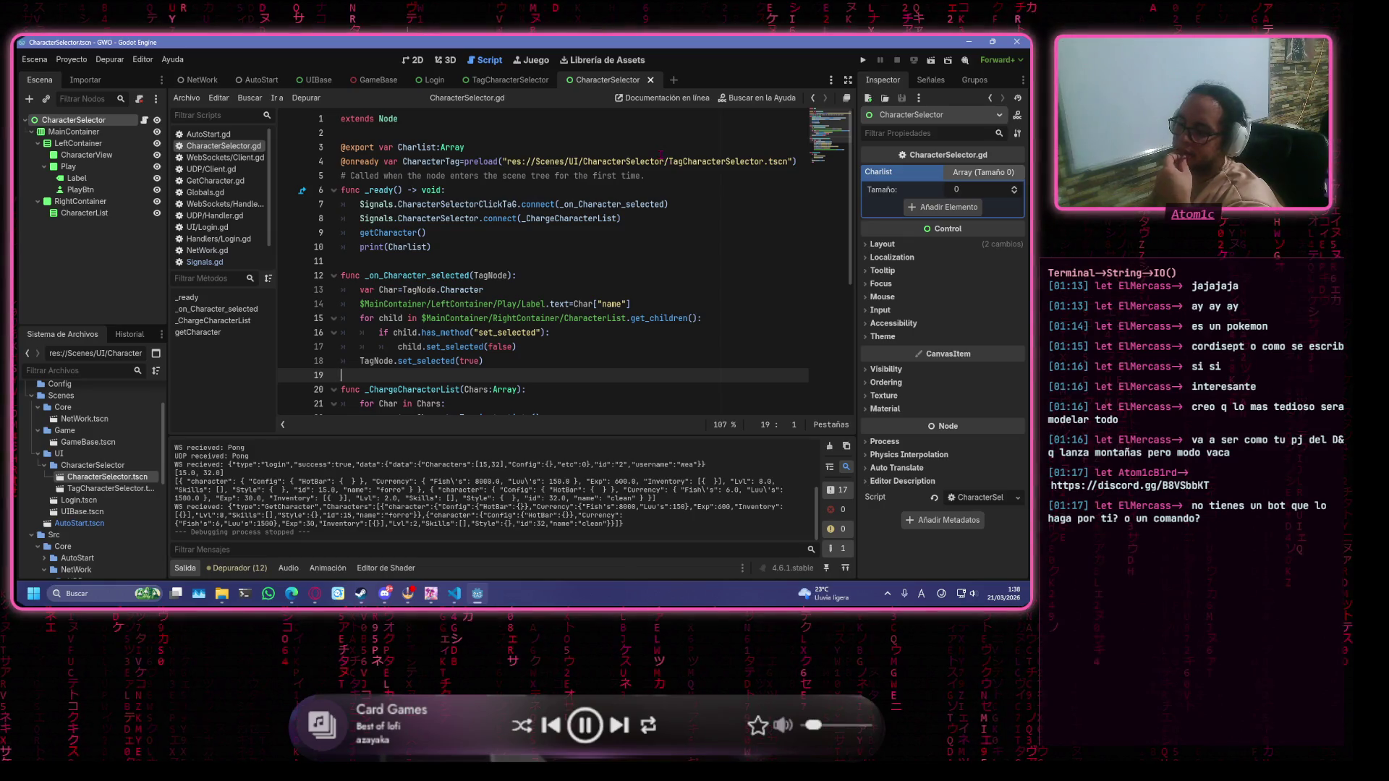
{"action": "mouse_move", "coordinate": [663, 162]}
{"action": "scroll", "coordinate": [548, 268], "scroll_direction": "down", "scroll_amount": 5}
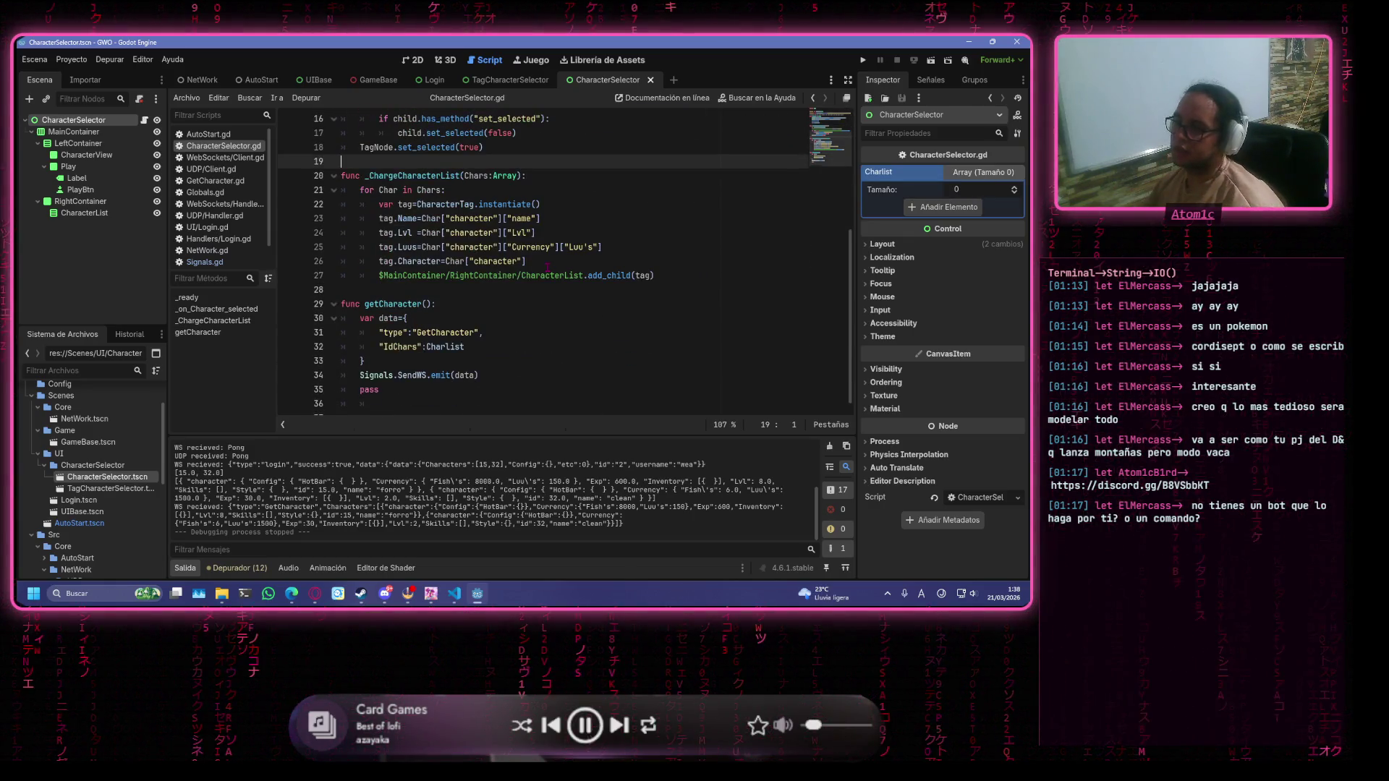
{"action": "scroll", "coordinate": [542, 259], "scroll_direction": "up", "scroll_amount": 4}
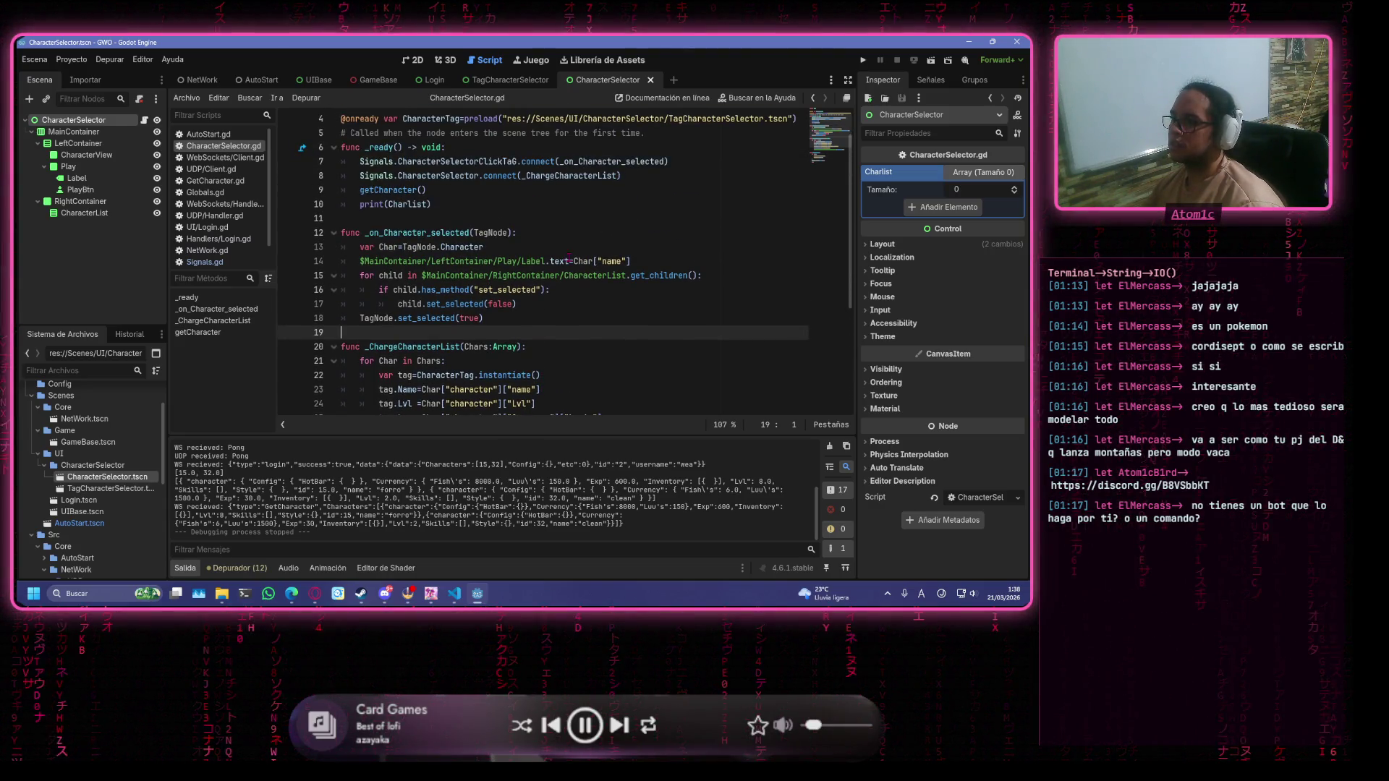
{"action": "left_click", "coordinate": [470, 247]}
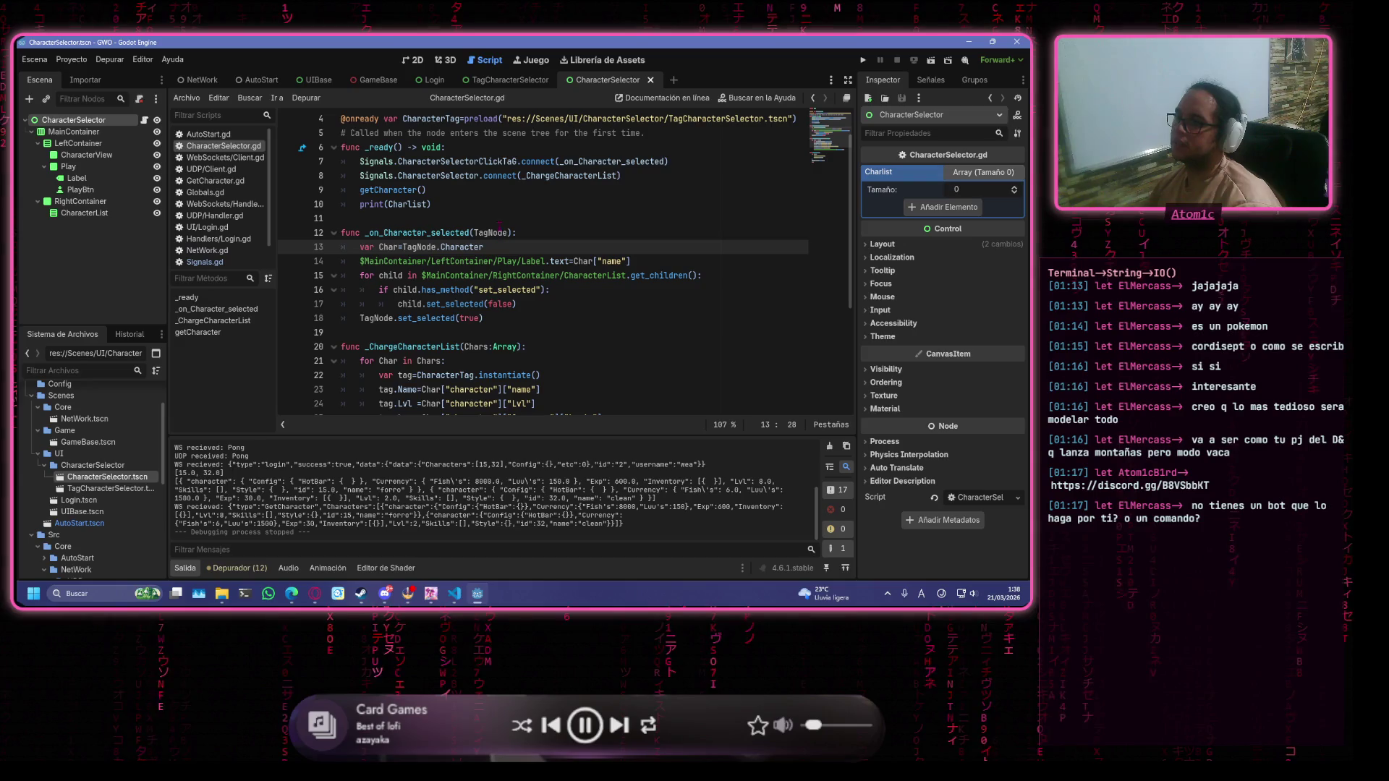
{"action": "left_click", "coordinate": [497, 230]}
{"action": "left_click", "coordinate": [499, 262]}
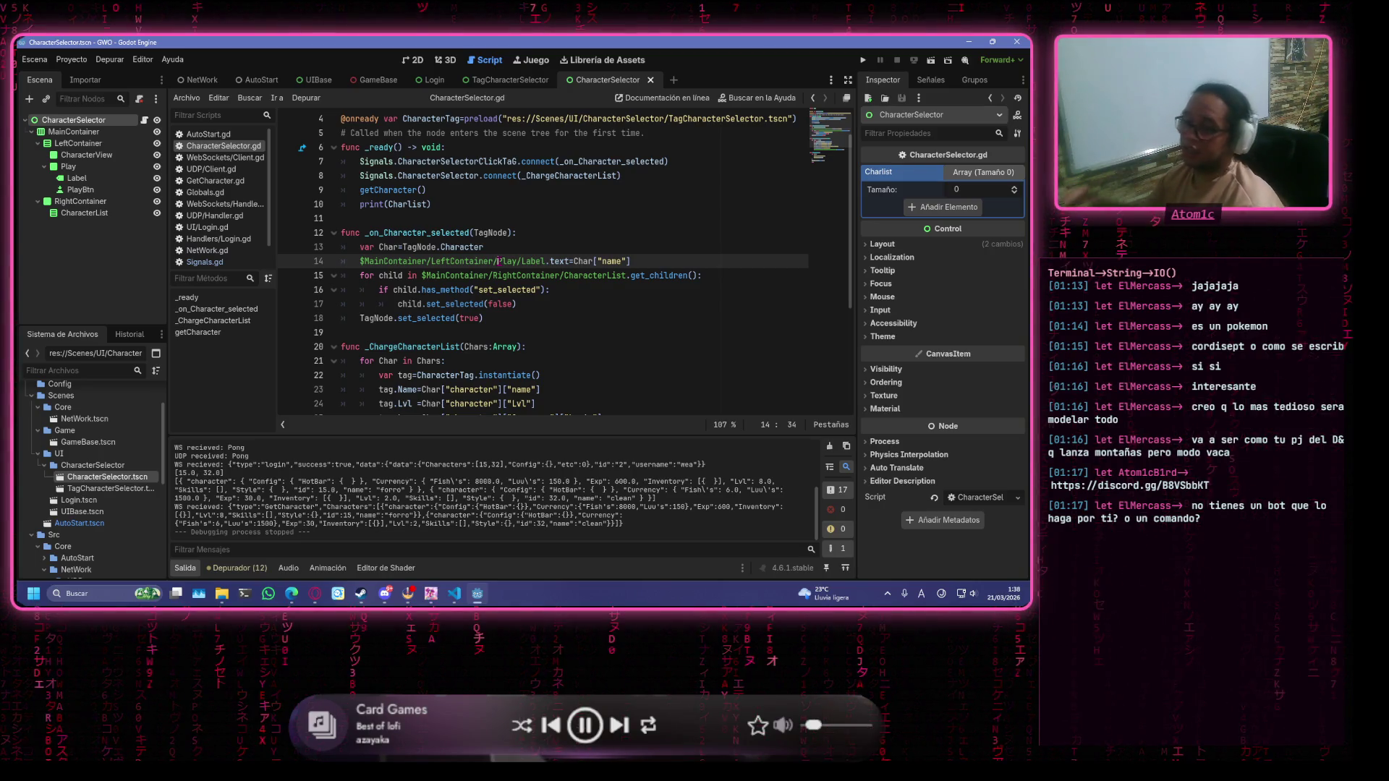
{"action": "key", "text": "Up"}
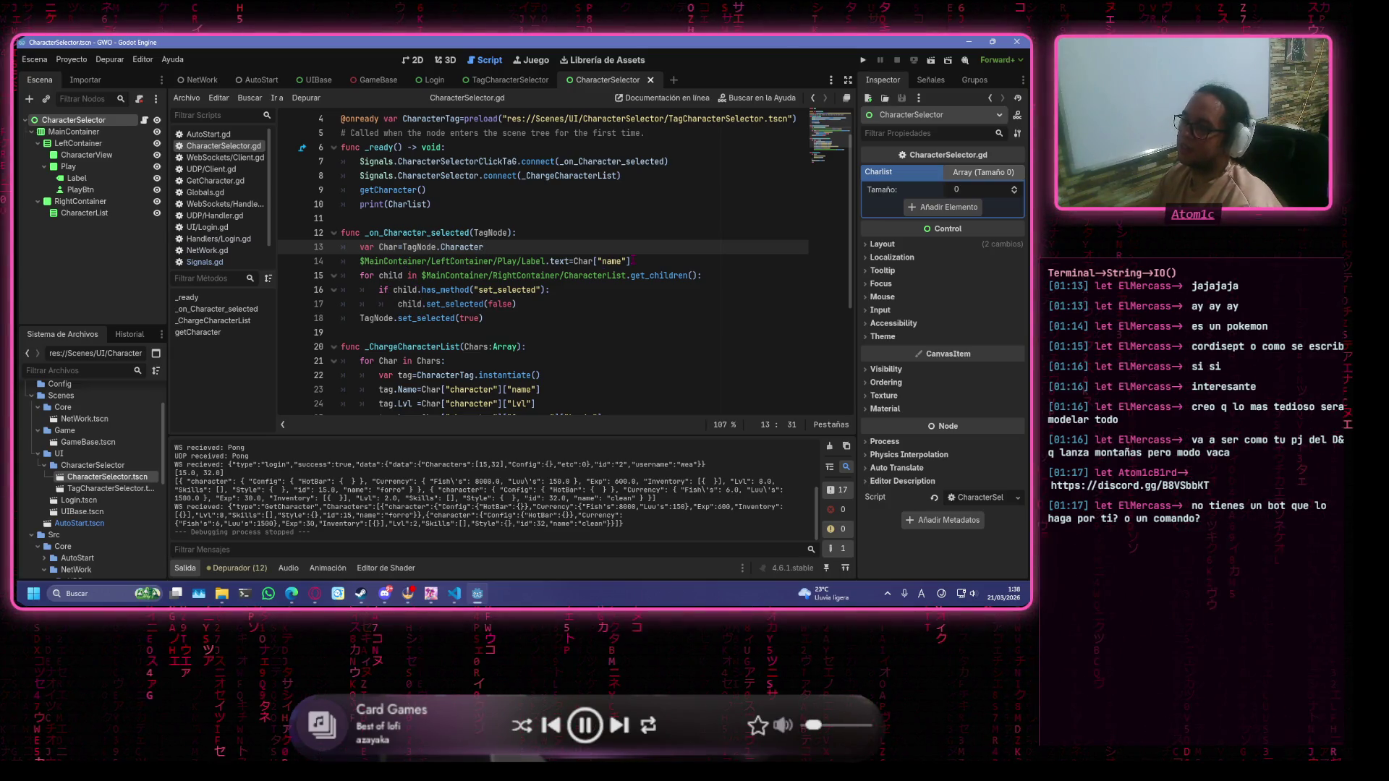
{"action": "left_click", "coordinate": [458, 318]}
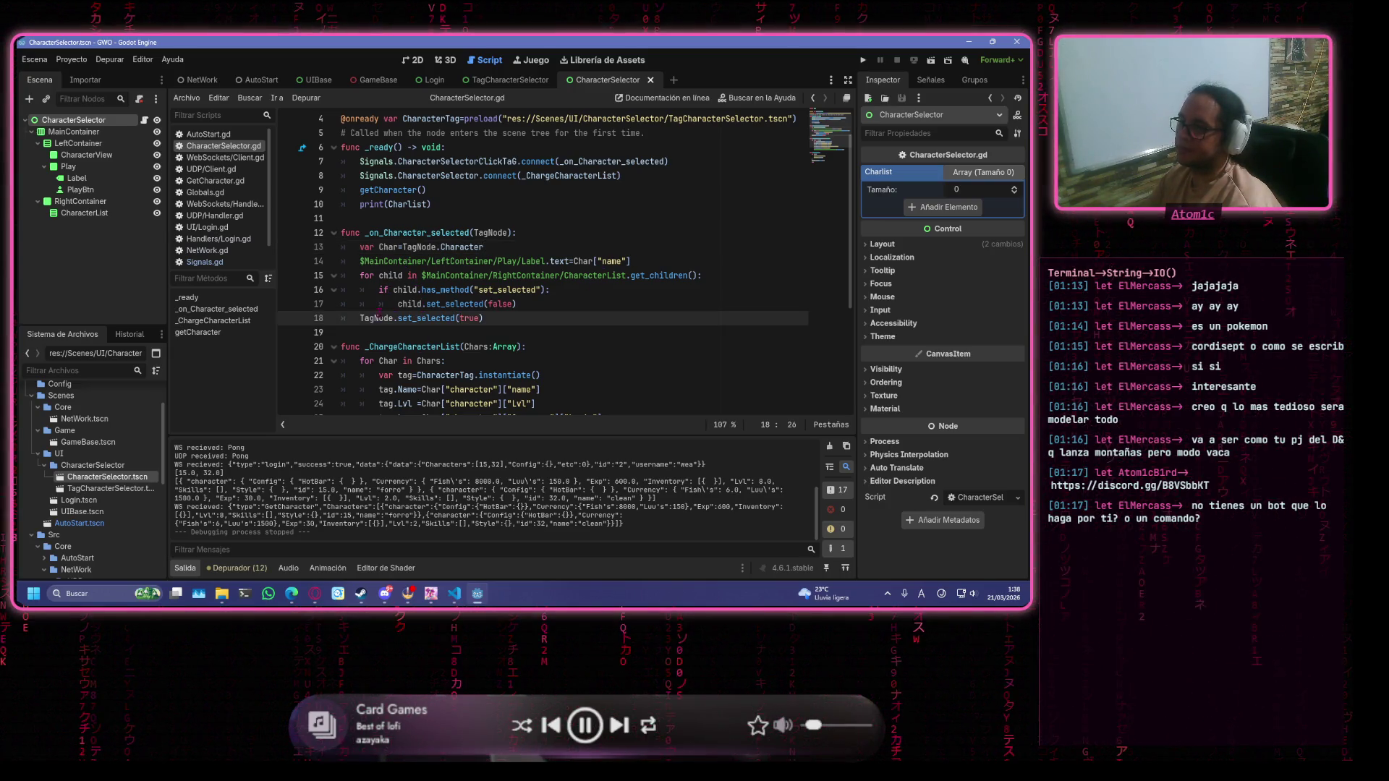
{"action": "left_click", "coordinate": [449, 247]}
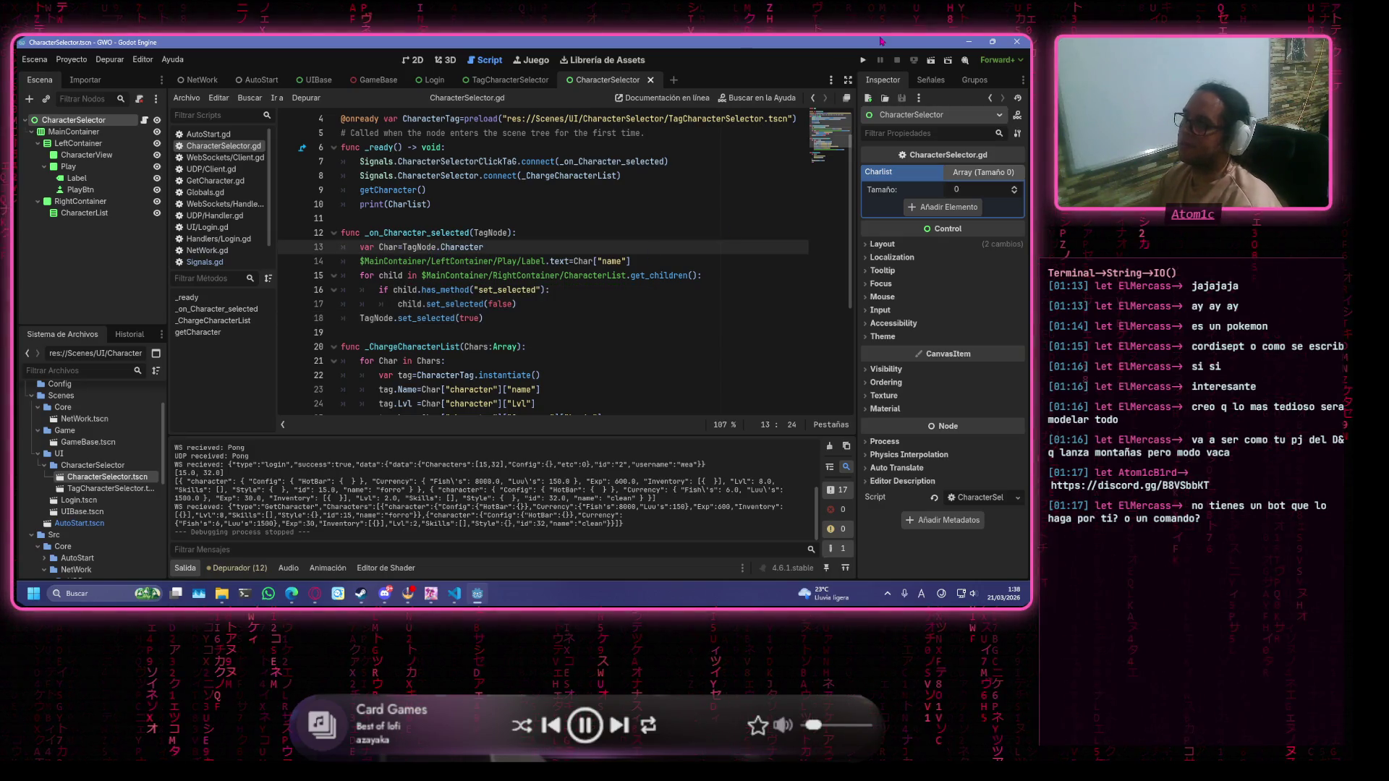
{"action": "mouse_move", "coordinate": [478, 593]}
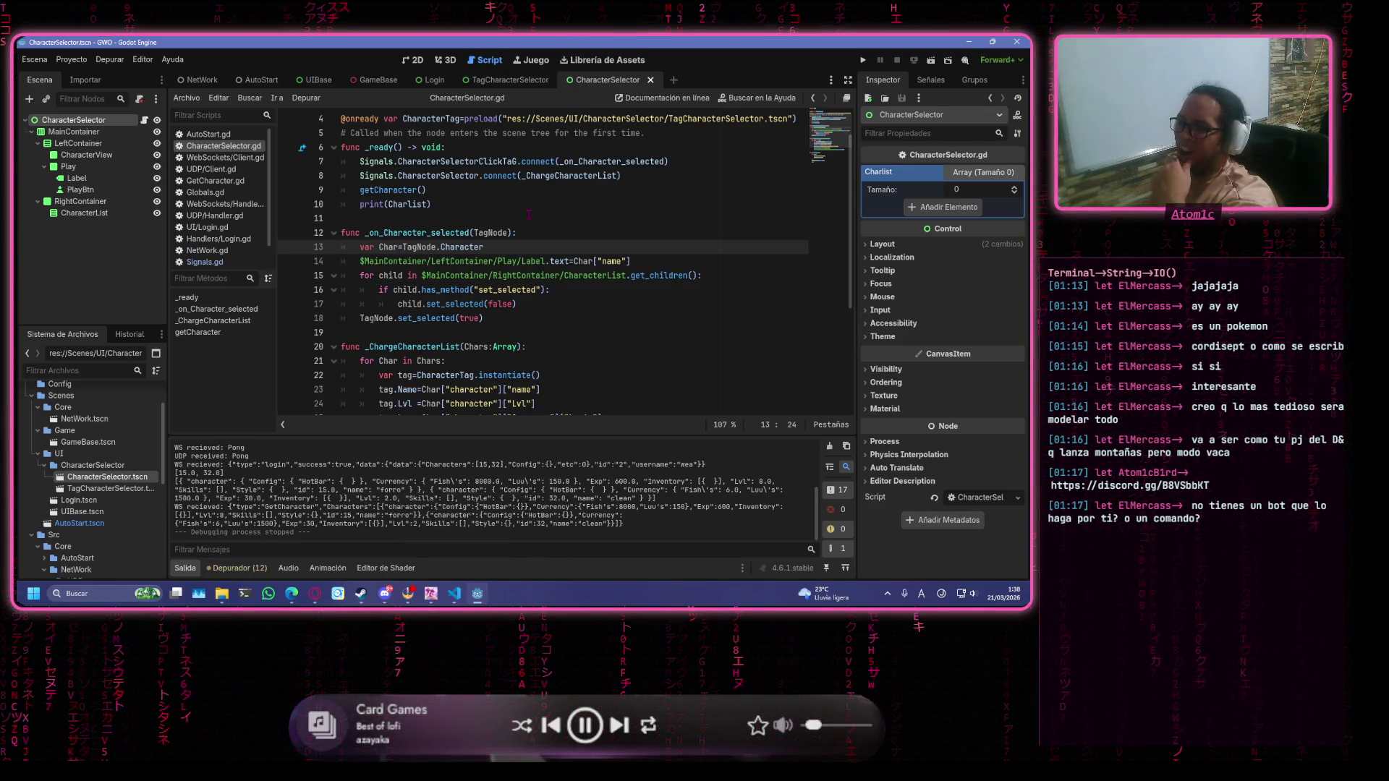
{"action": "left_click", "coordinate": [490, 82]}
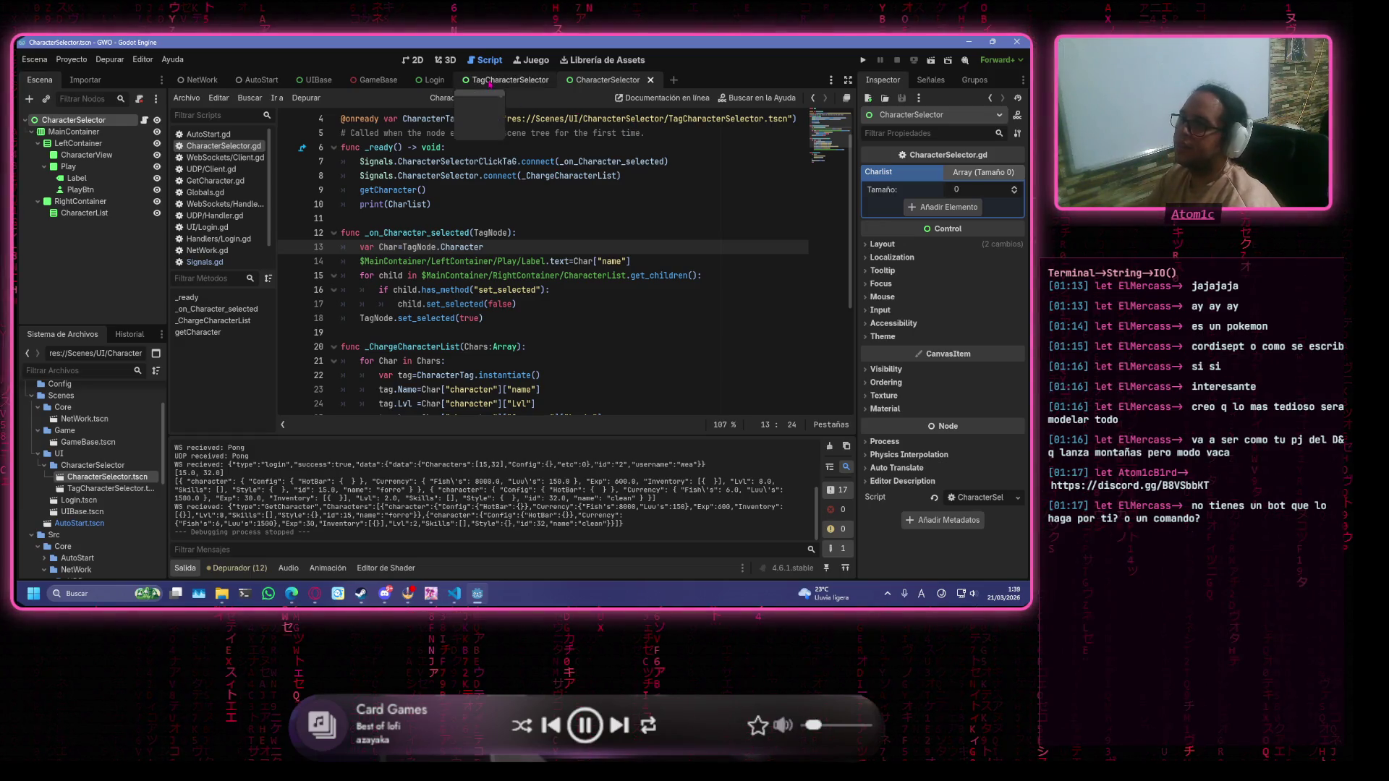
Open the TagCharacterSelector.gd script from the CharacterSelector scene
{"action": "left_click", "coordinate": [608, 80]}
{"action": "scroll", "coordinate": [231, 239], "scroll_direction": "down", "scroll_amount": 1}
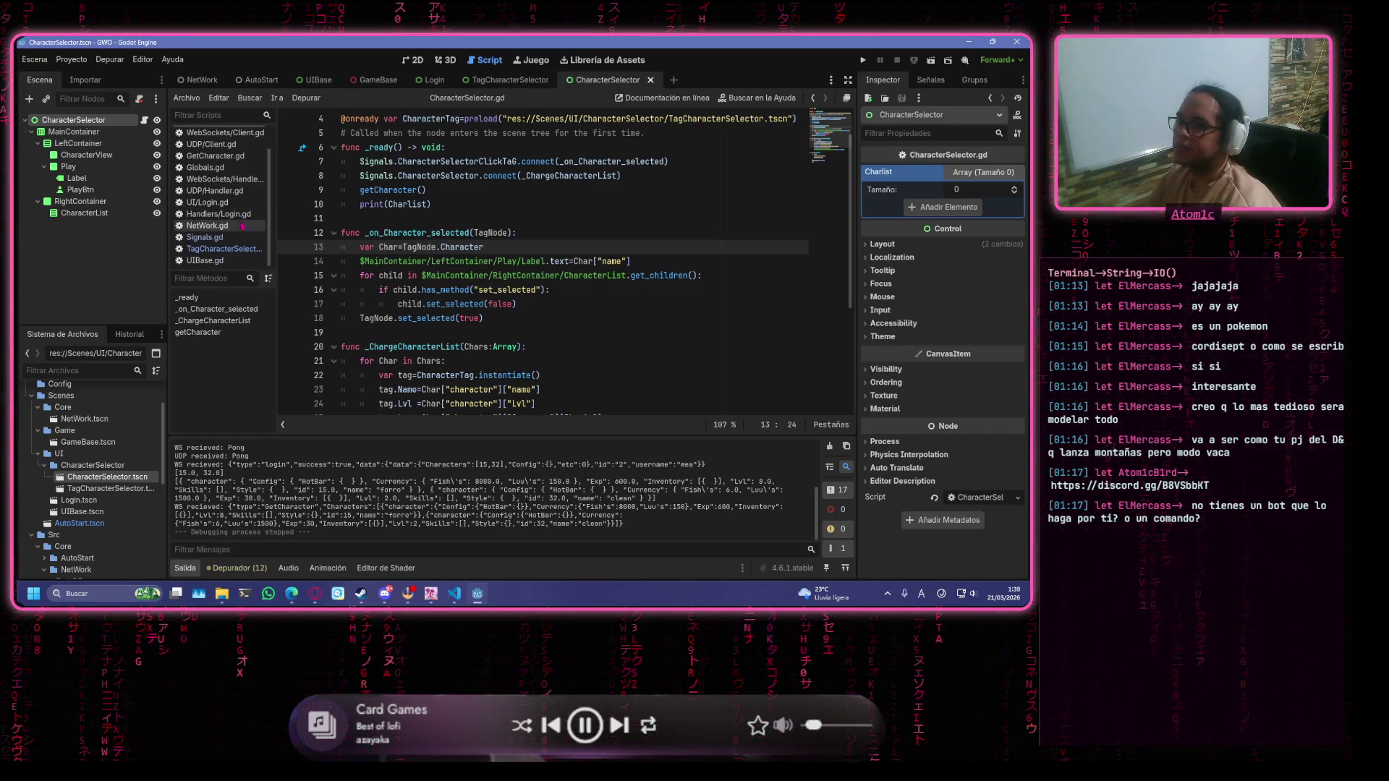
{"action": "left_click", "coordinate": [232, 249]}
{"action": "scroll", "coordinate": [543, 275], "scroll_direction": "down", "scroll_amount": 4}
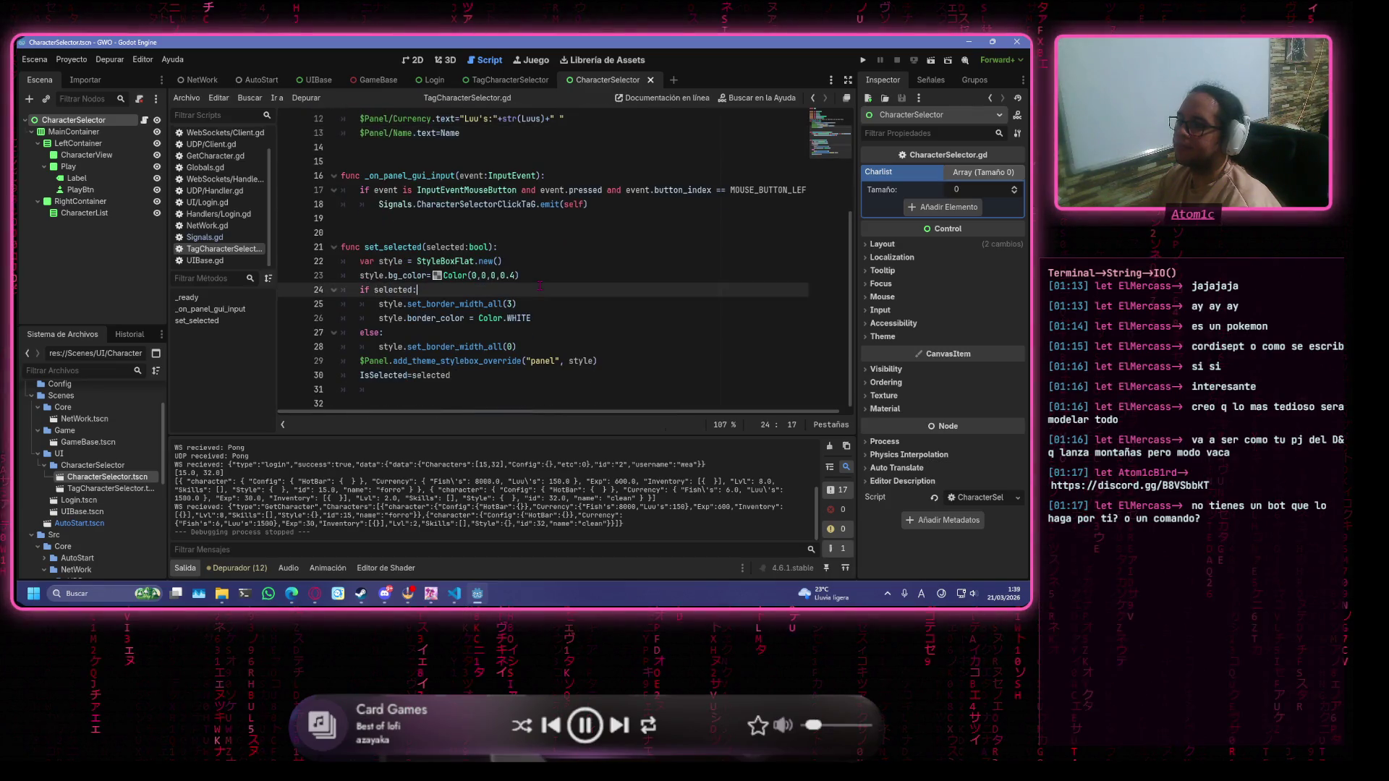
{"action": "left_click", "coordinate": [548, 275]}
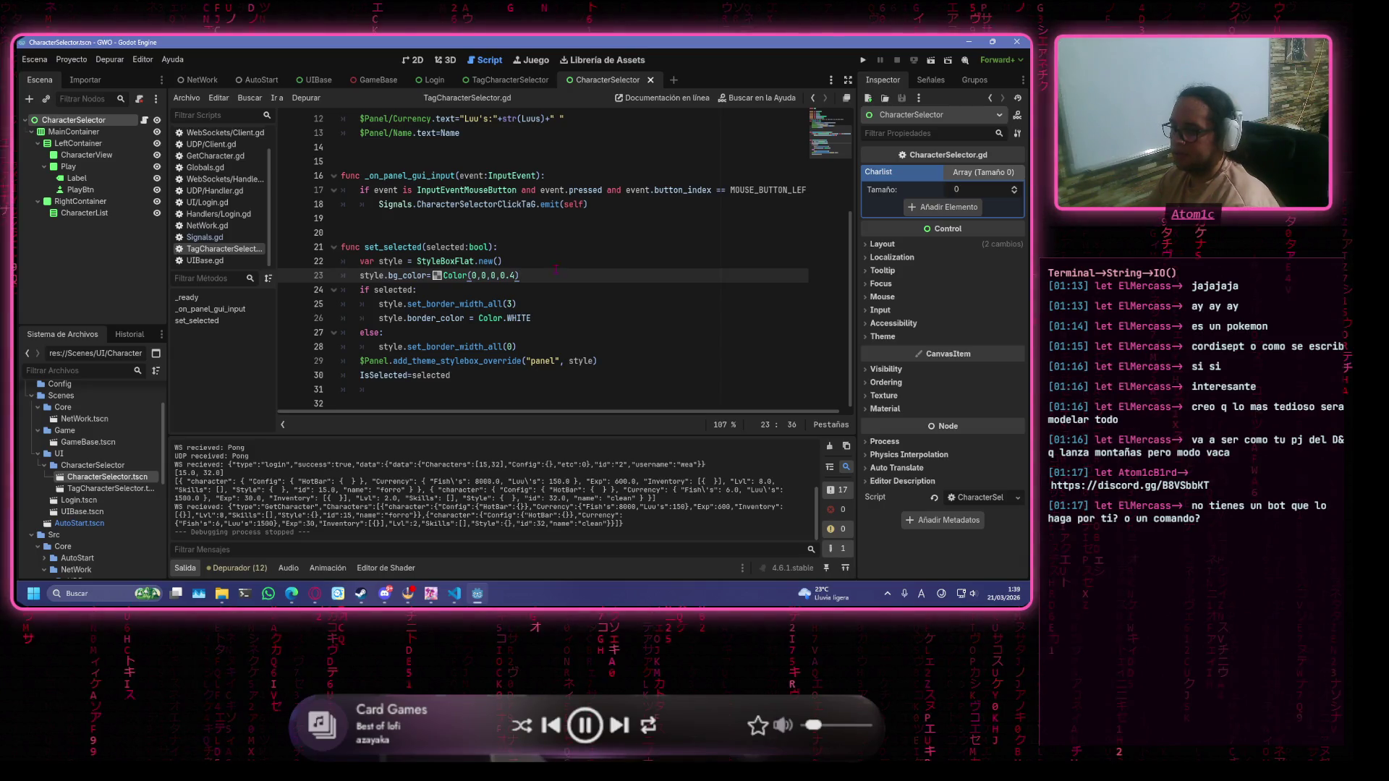
{"action": "scroll", "coordinate": [558, 251], "scroll_direction": "up", "scroll_amount": 4}
{"action": "scroll", "coordinate": [558, 251], "scroll_direction": "down", "scroll_amount": 4}
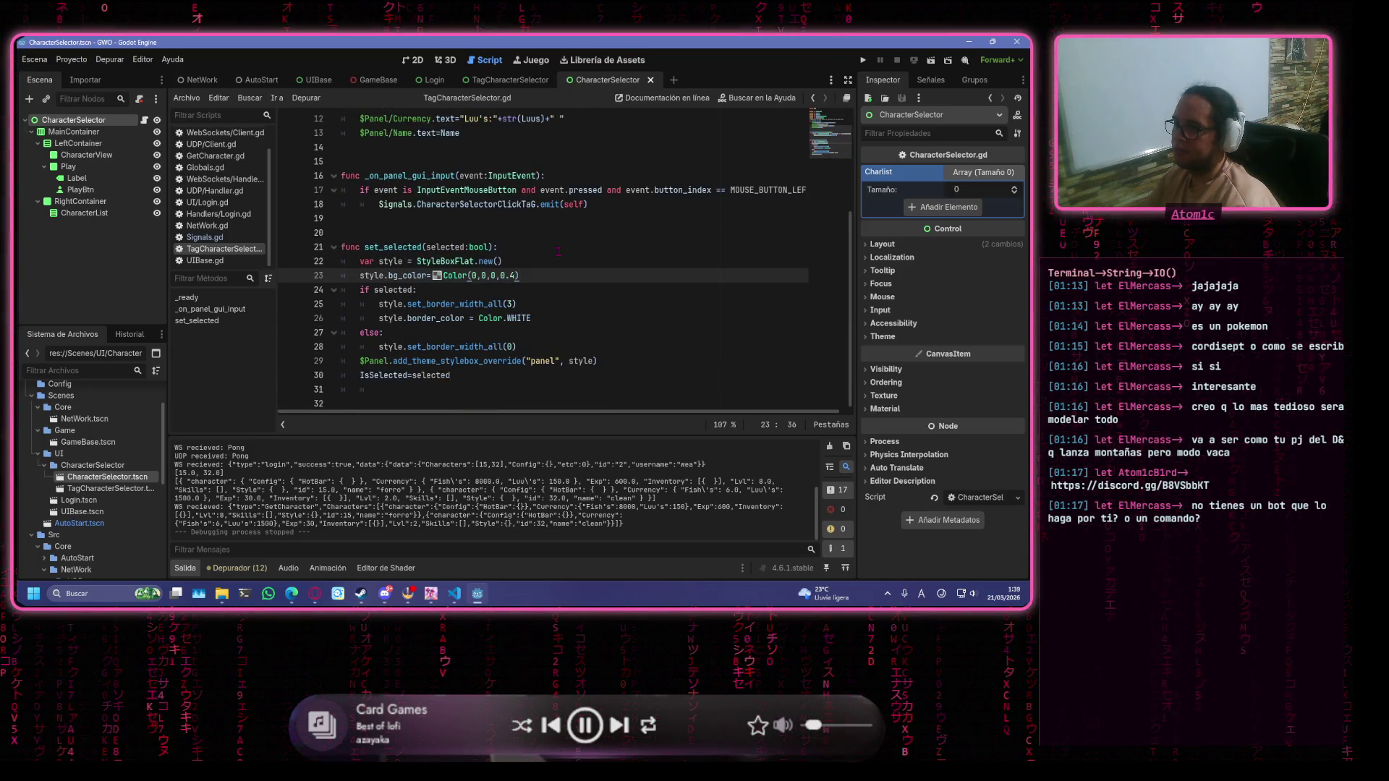
{"action": "scroll", "coordinate": [557, 251], "scroll_direction": "up", "scroll_amount": 3}
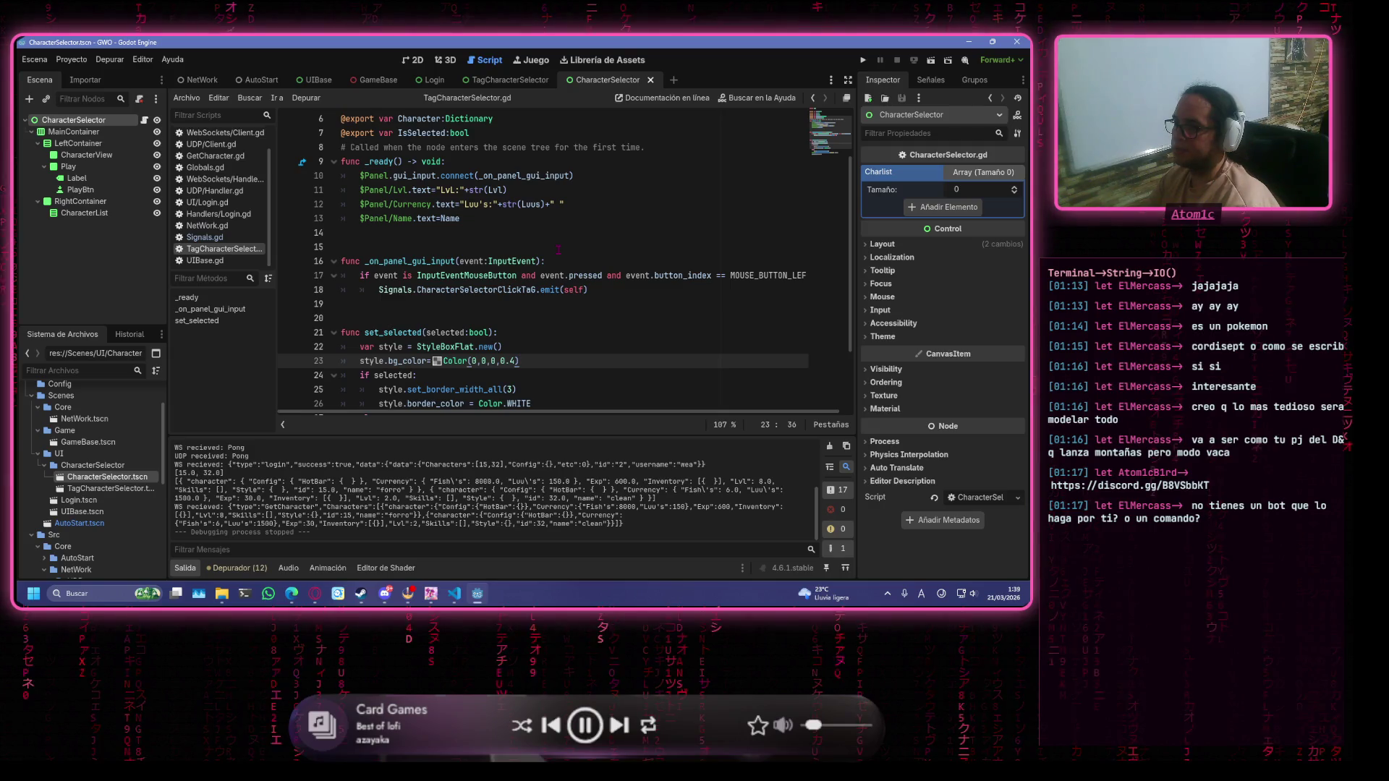
{"action": "scroll", "coordinate": [558, 249], "scroll_direction": "down", "scroll_amount": 2}
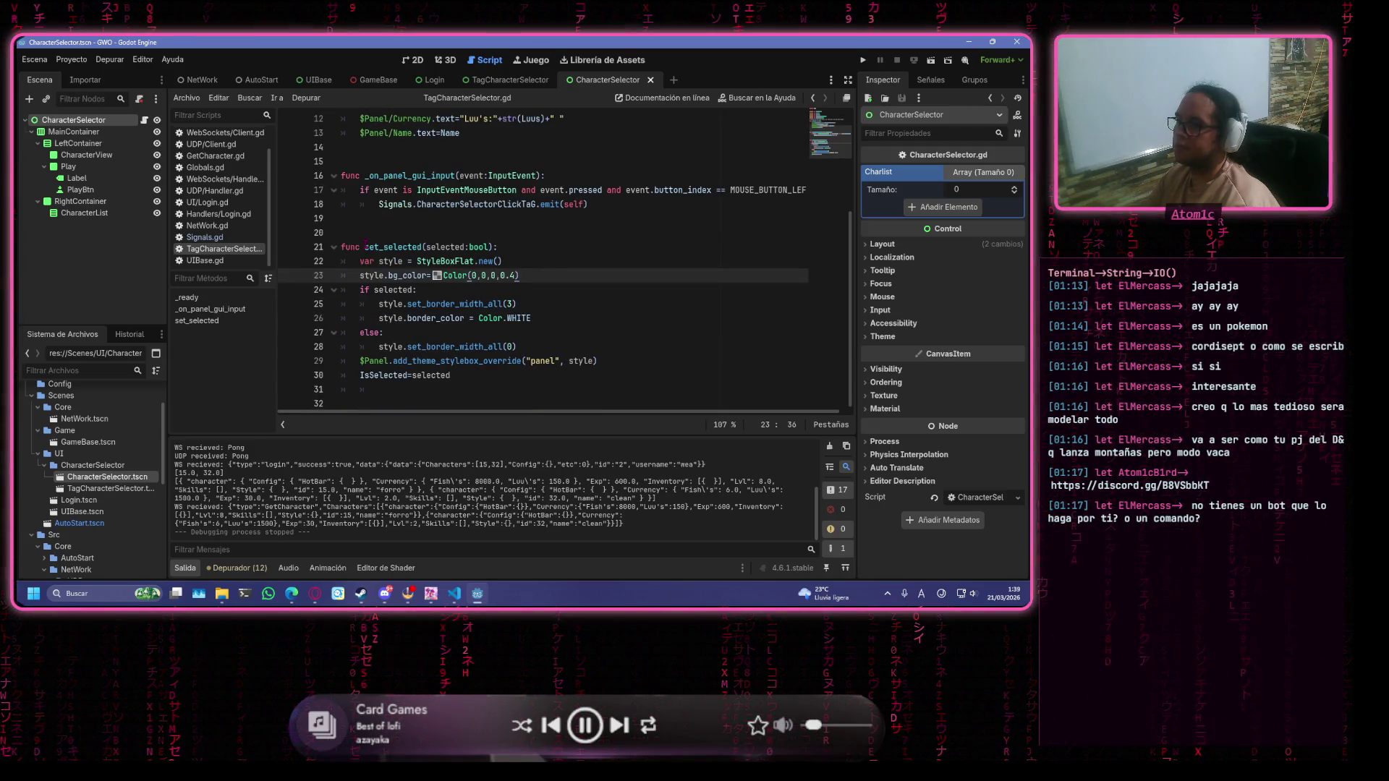
{"action": "scroll", "coordinate": [536, 270], "scroll_direction": "up", "scroll_amount": 1}
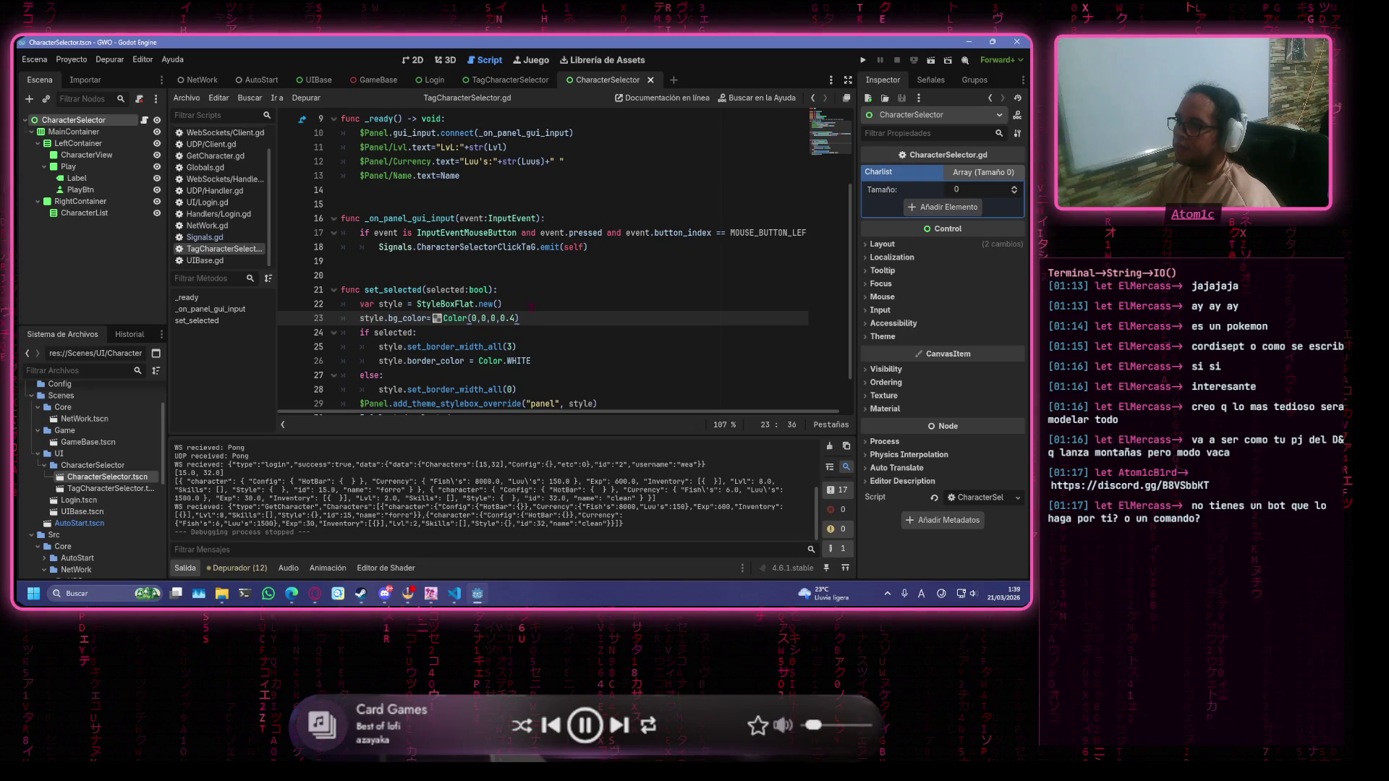
Move the StyleBoxFlat creation line to a script-level variable above _ready
{"action": "left_click_drag", "start_coordinate": [536, 318], "coordinate": [361, 305]}
{"action": "left_click", "coordinate": [576, 304]}
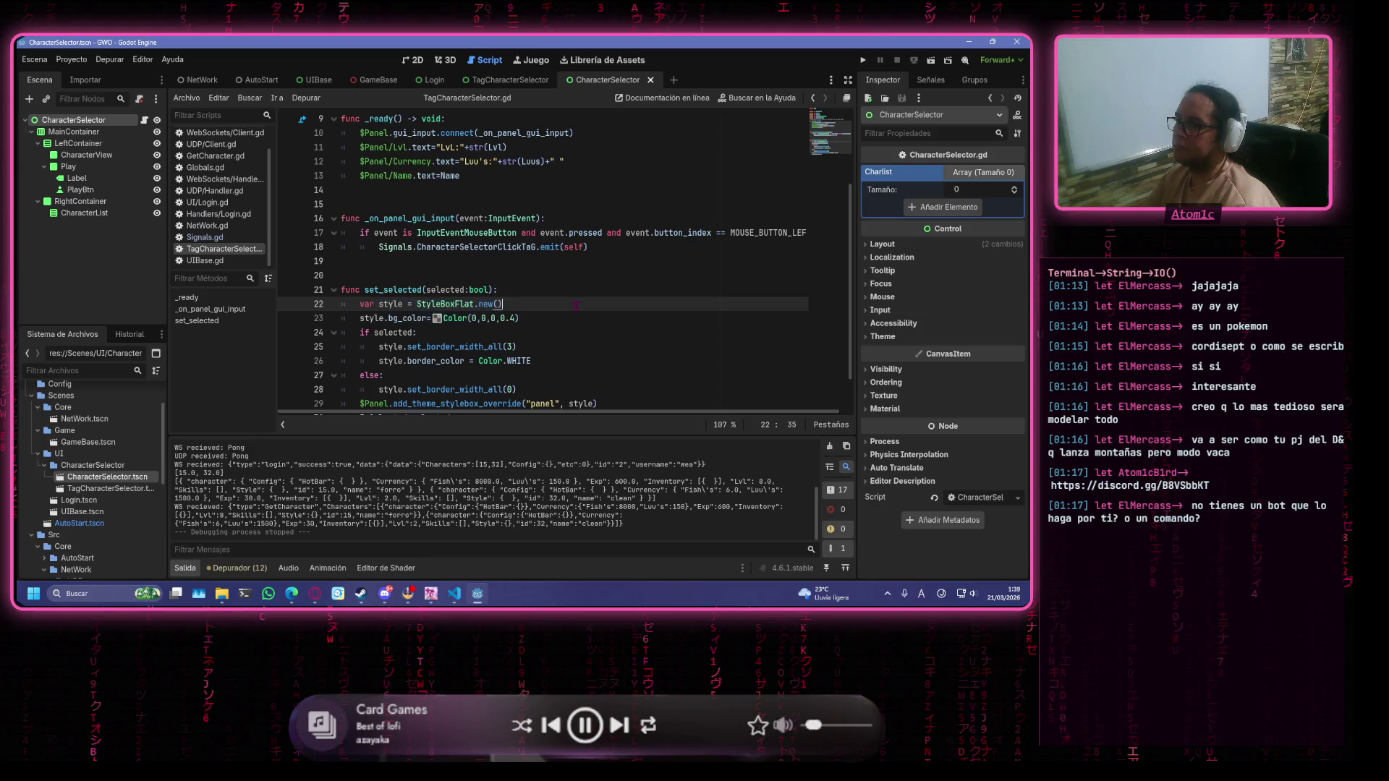
{"action": "mouse_move", "coordinate": [503, 304]}
{"action": "left_mouse_down"}
{"action": "mouse_move", "coordinate": [341, 305]}
{"action": "mouse_move", "coordinate": [360, 304]}
{"action": "left_mouse_up"}
{"action": "key", "text": "ctrl+x"}
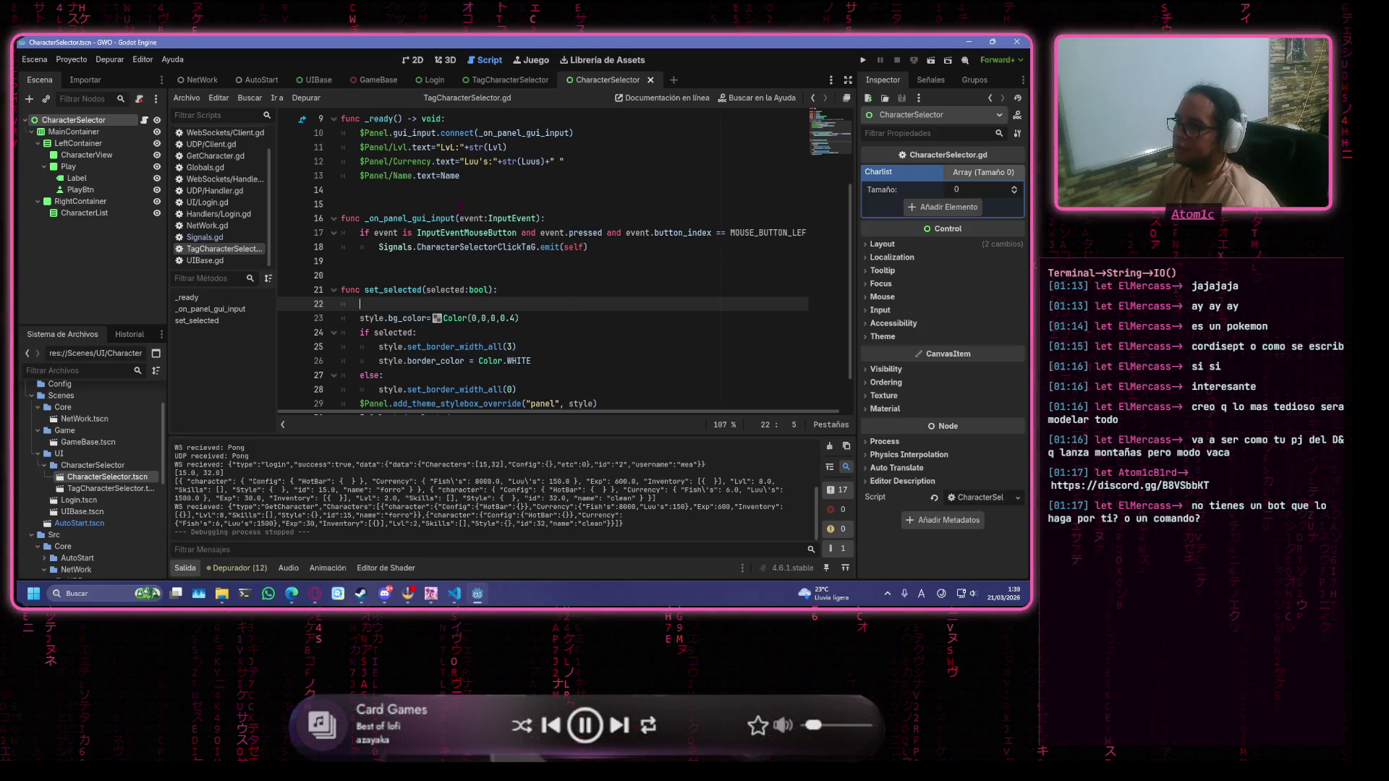
{"action": "scroll", "coordinate": [359, 305], "scroll_direction": "up", "scroll_amount": 3}
{"action": "scroll", "coordinate": [360, 305], "scroll_direction": "down", "scroll_amount": 4}
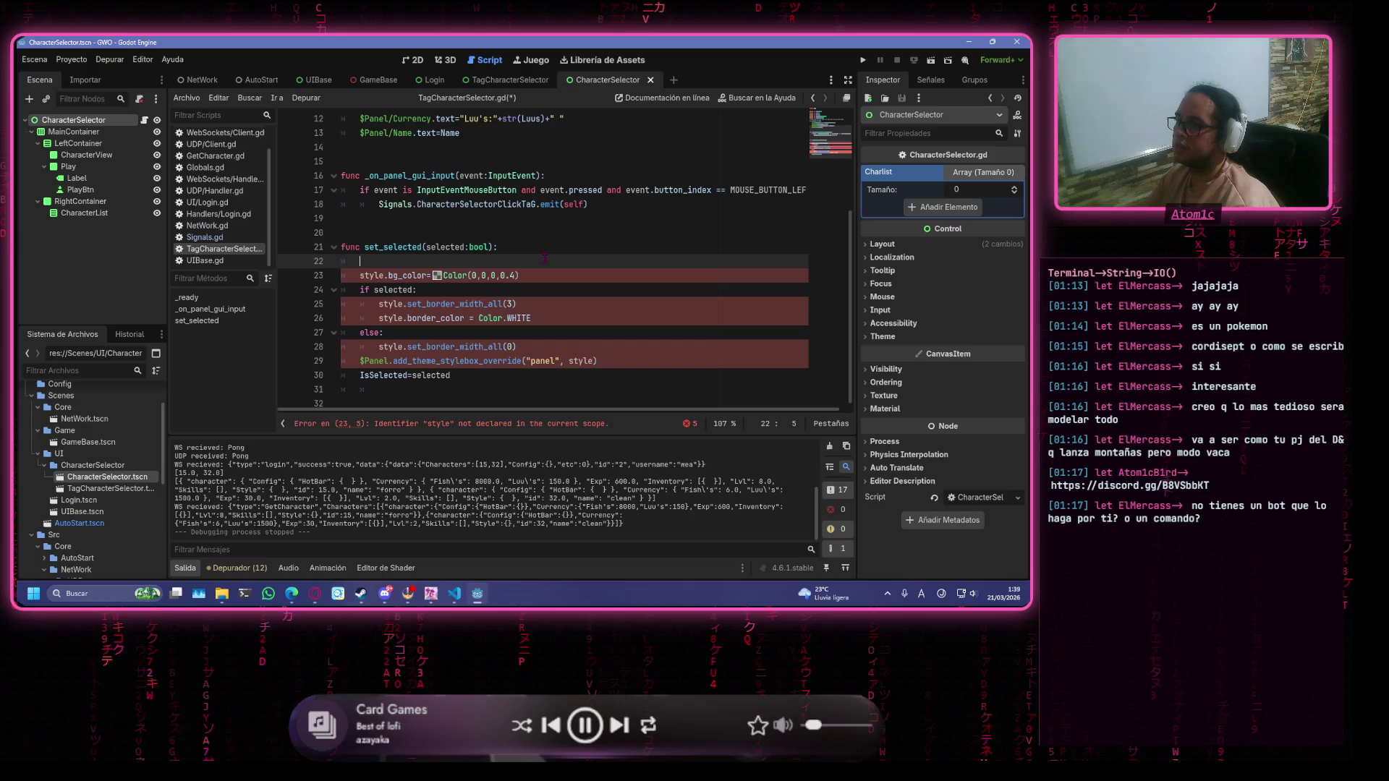
{"action": "scroll", "coordinate": [359, 305], "scroll_direction": "up", "scroll_amount": 4}
{"action": "left_click", "coordinate": [498, 205]}
{"action": "key", "text": "Return"}
{"action": "key", "text": "ctrl+v"}
Move the translucent bg_color line into _ready and delete the leftover empty line in set_selected
{"action": "scroll", "coordinate": [503, 250], "scroll_direction": "down", "scroll_amount": 4}
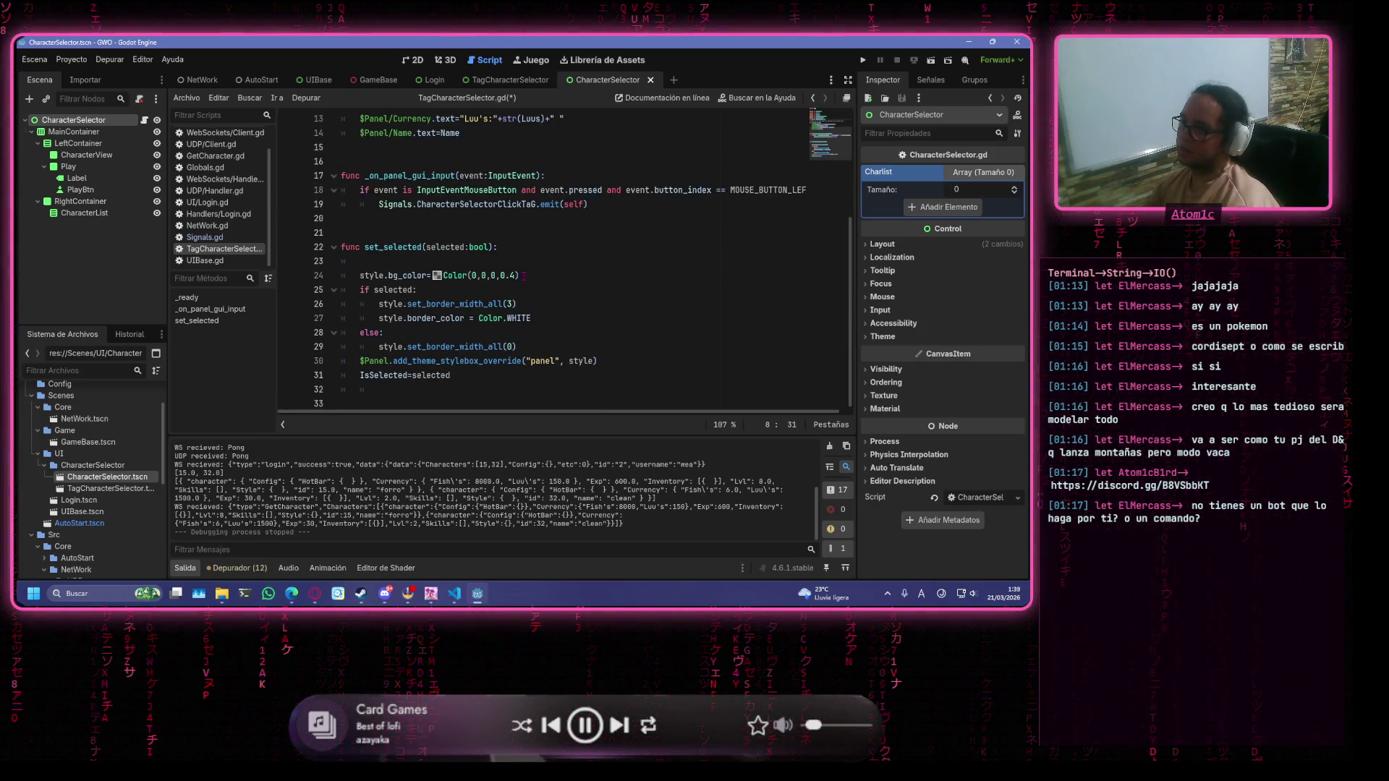
{"action": "left_click_drag", "start_coordinate": [523, 276], "coordinate": [360, 276]}
{"action": "key", "text": "ctrl+x"}
{"action": "scroll", "coordinate": [463, 194], "scroll_direction": "up", "scroll_amount": 4}
{"action": "left_click", "coordinate": [470, 246]}
{"action": "key", "text": "Return"}
{"action": "key", "text": "ctrl+v"}
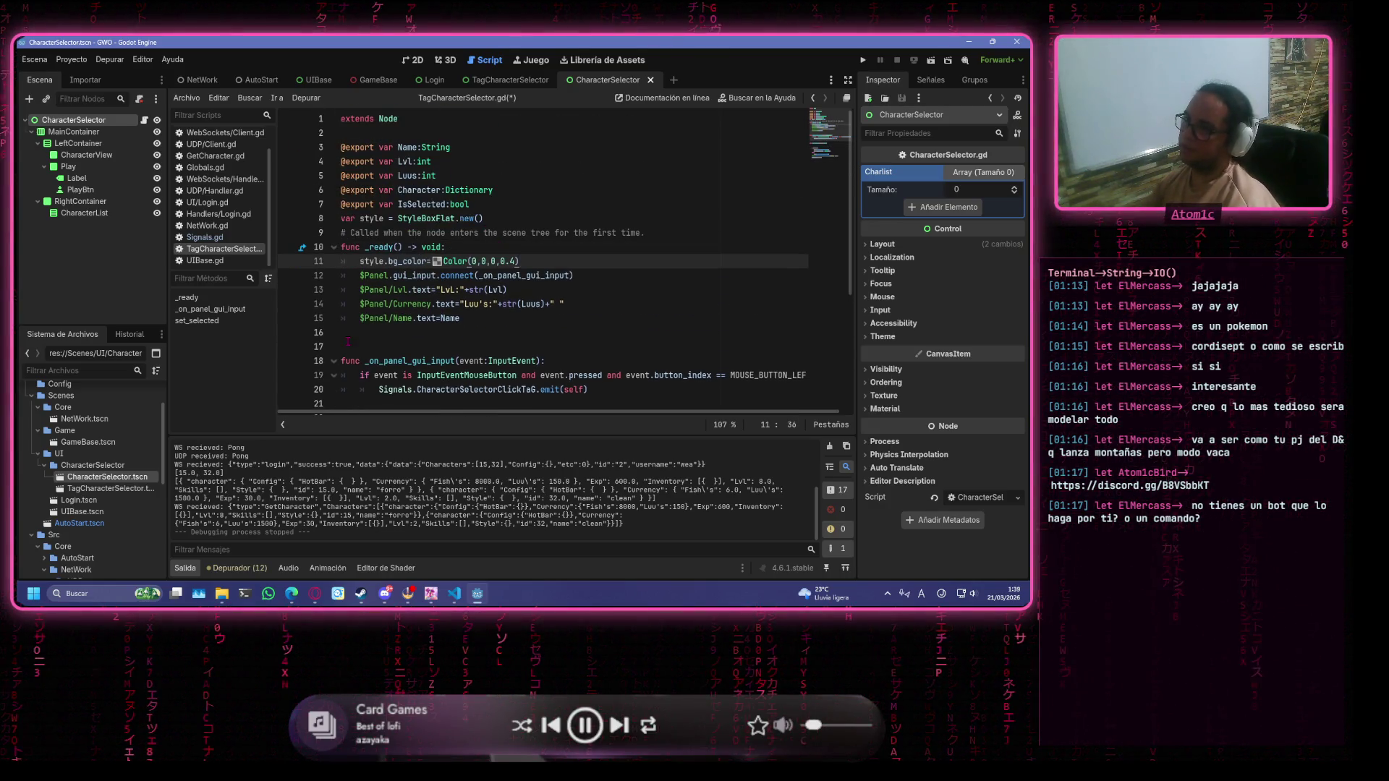
{"action": "scroll", "coordinate": [347, 341], "scroll_direction": "down", "scroll_amount": 4}
{"action": "left_click", "coordinate": [398, 272]}
{"action": "key", "text": "Up"}
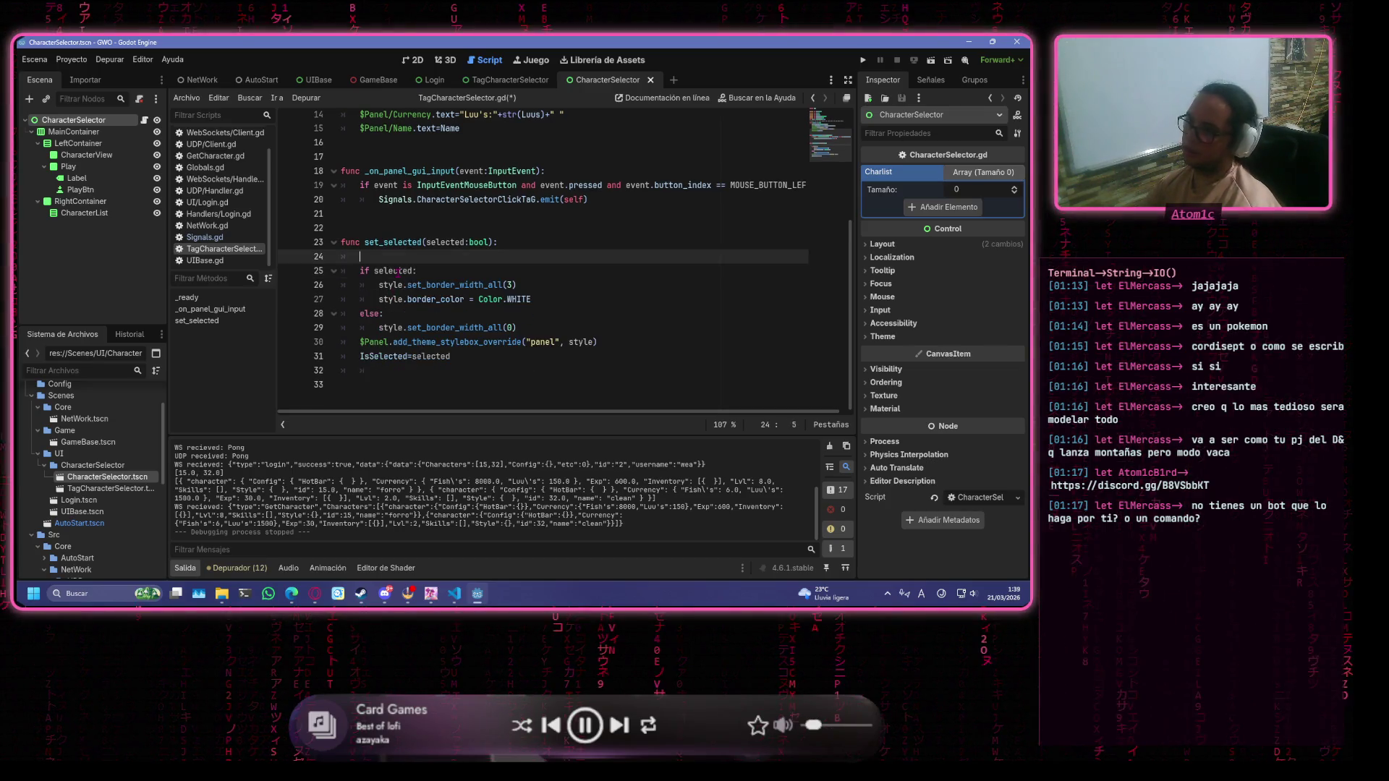
{"action": "key", "text": "BackSpace"}
{"action": "key", "text": "BackSpace"}
Save the script, run the game, and log in with the test username and password
{"action": "key", "text": "ctrl+s"}
{"action": "left_click", "coordinate": [864, 60]}
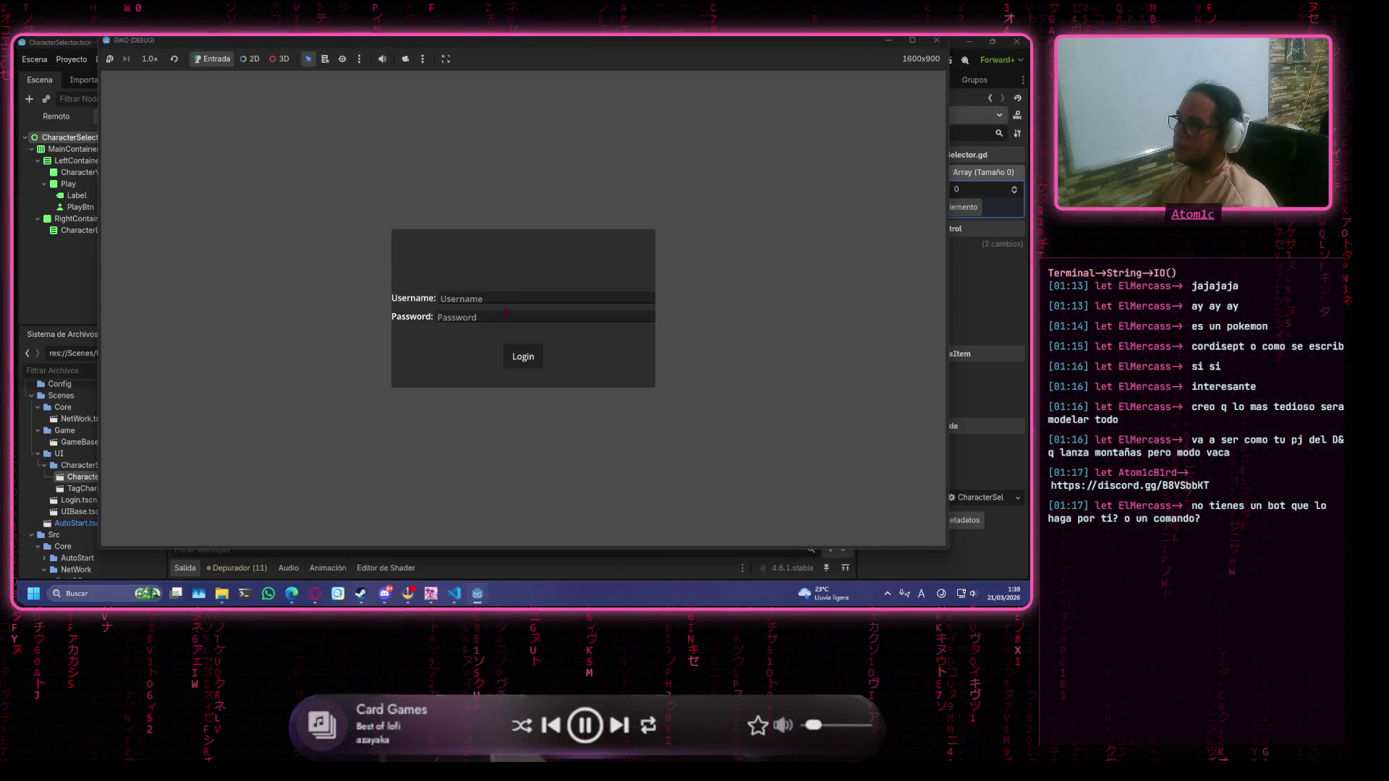
{"action": "left_click", "coordinate": [506, 299]}
{"action": "type", "text": "wea"}
{"action": "key", "text": "Tab"}
{"action": "type", "text": "wea"}
{"action": "left_click", "coordinate": [529, 367]}
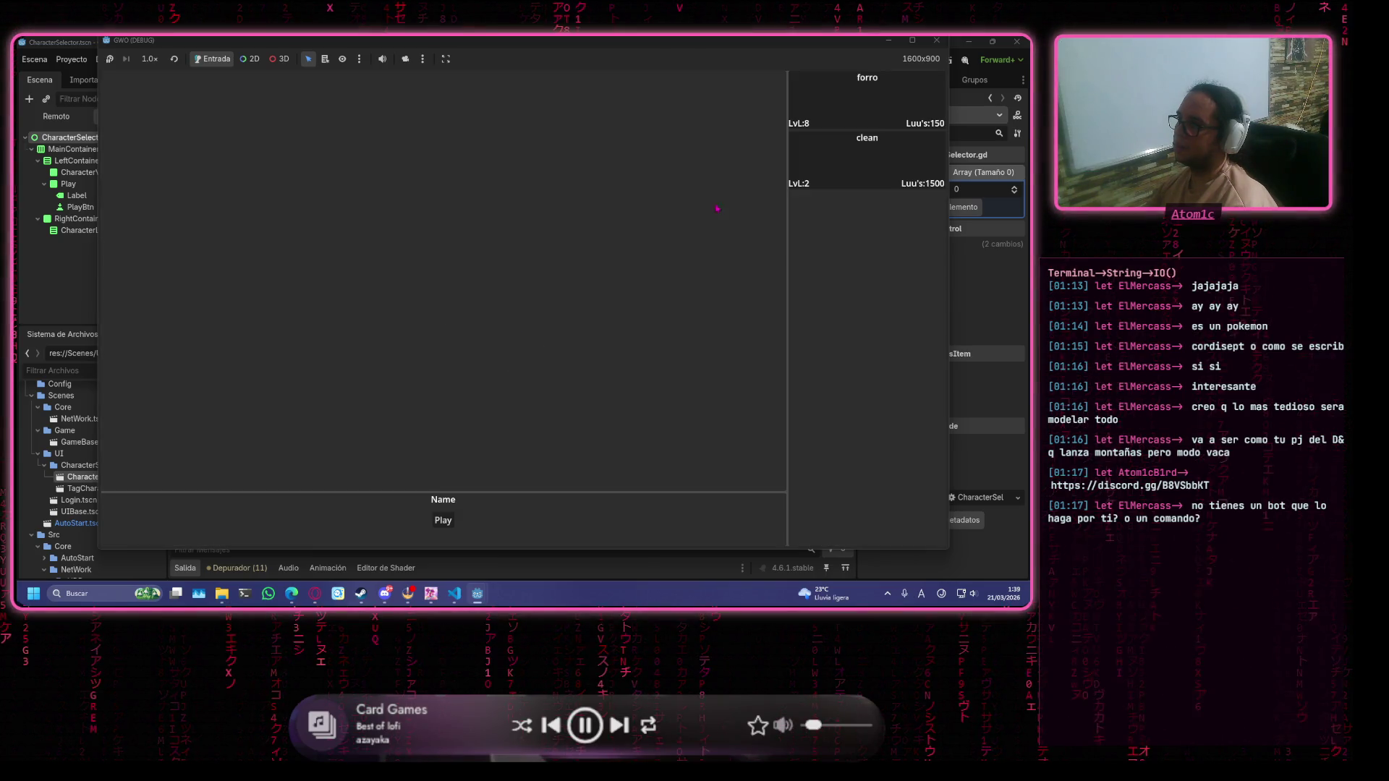